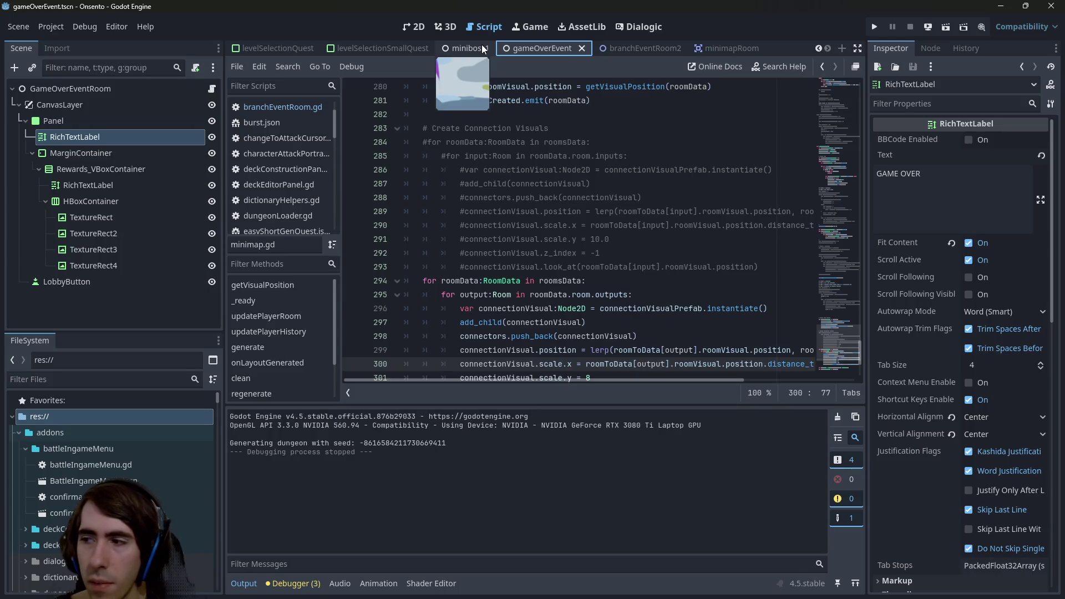
Switch through the scene tabs to minimapRoom and open the selectableArea.gd script
left_click(621, 46)
left_click(550, 43)
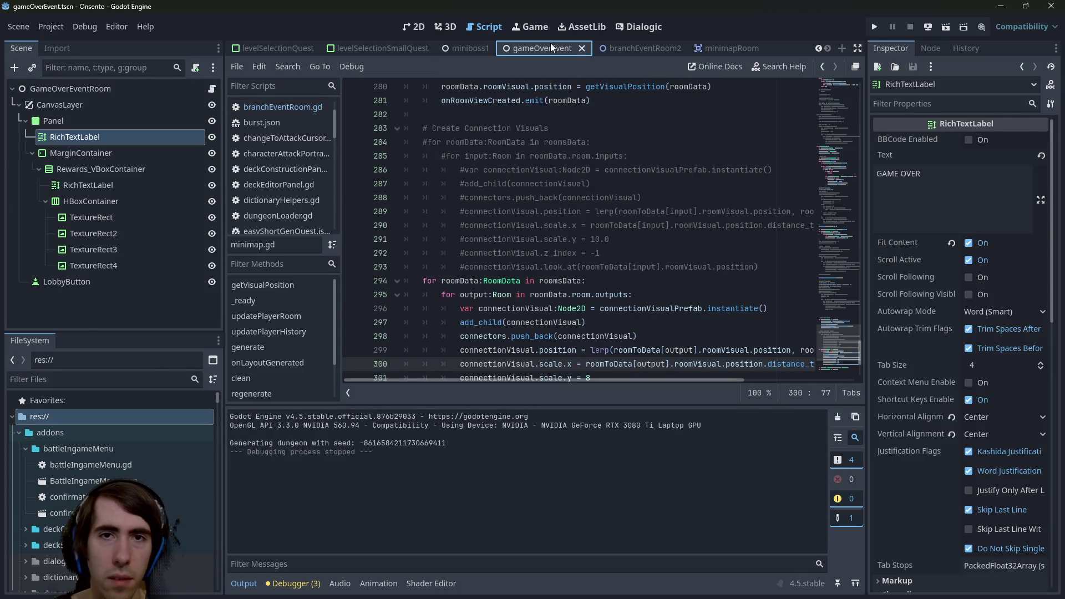
left_click(694, 51)
left_click(211, 153)
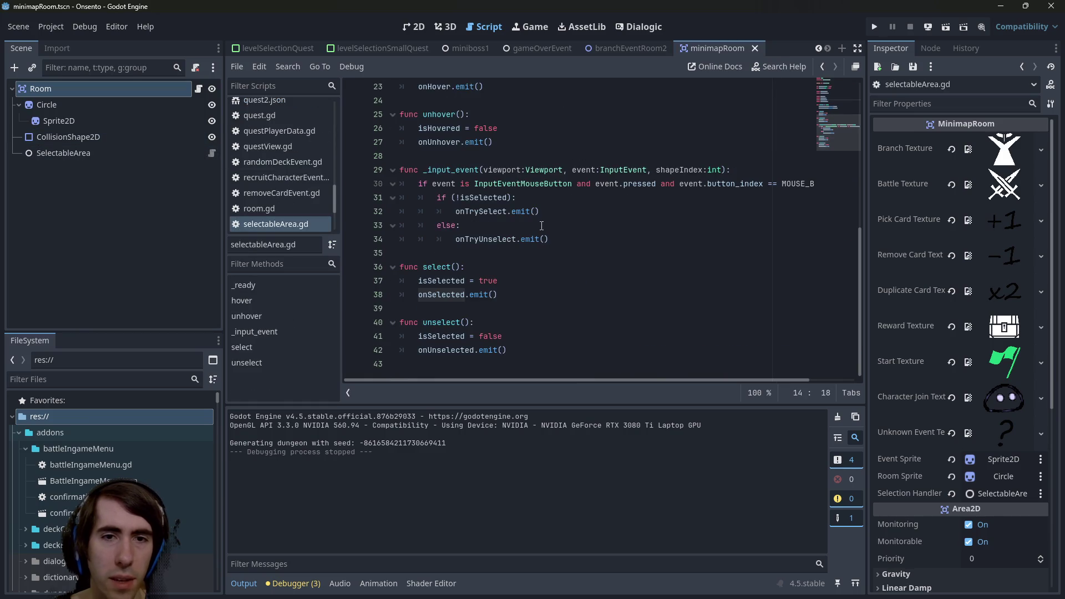
Inspect onTrySelect and the pressed check on line 30, and widen the script editor
left_click(517, 284)
left_click(566, 213)
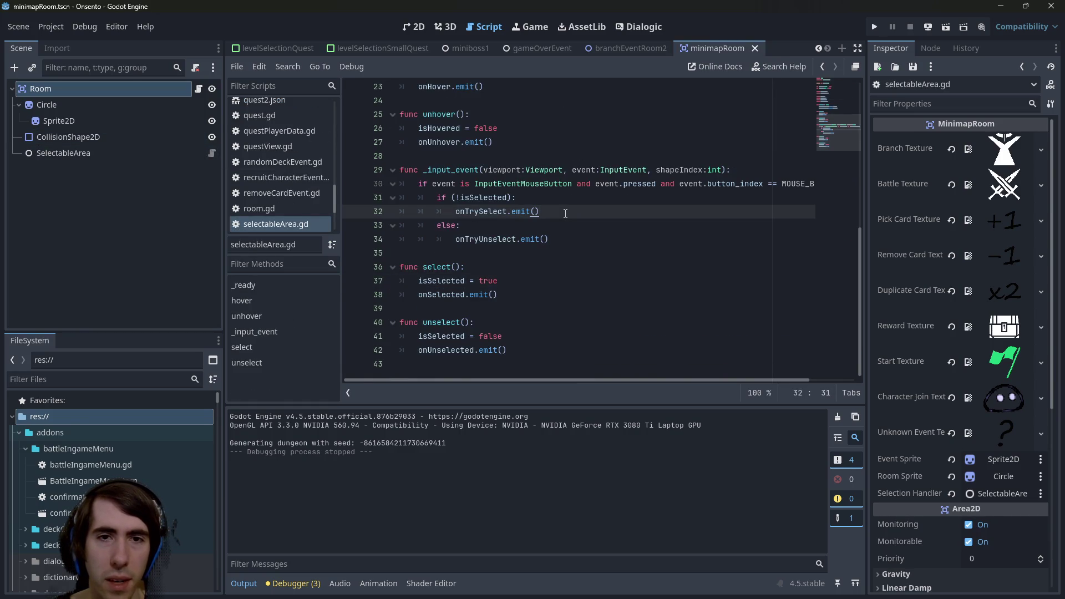
double_click(476, 213)
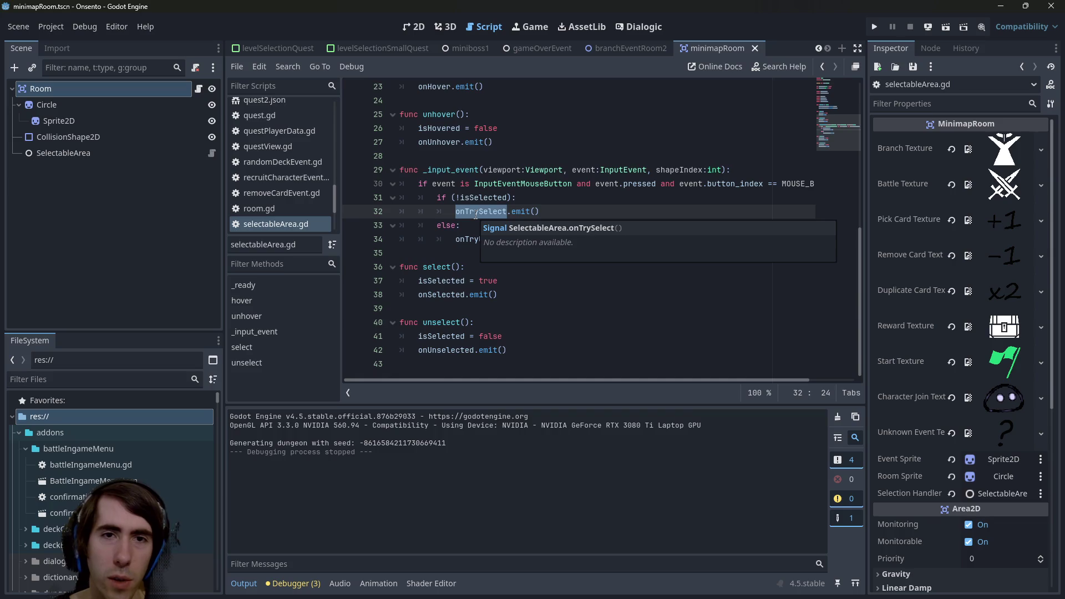
double_click(639, 184)
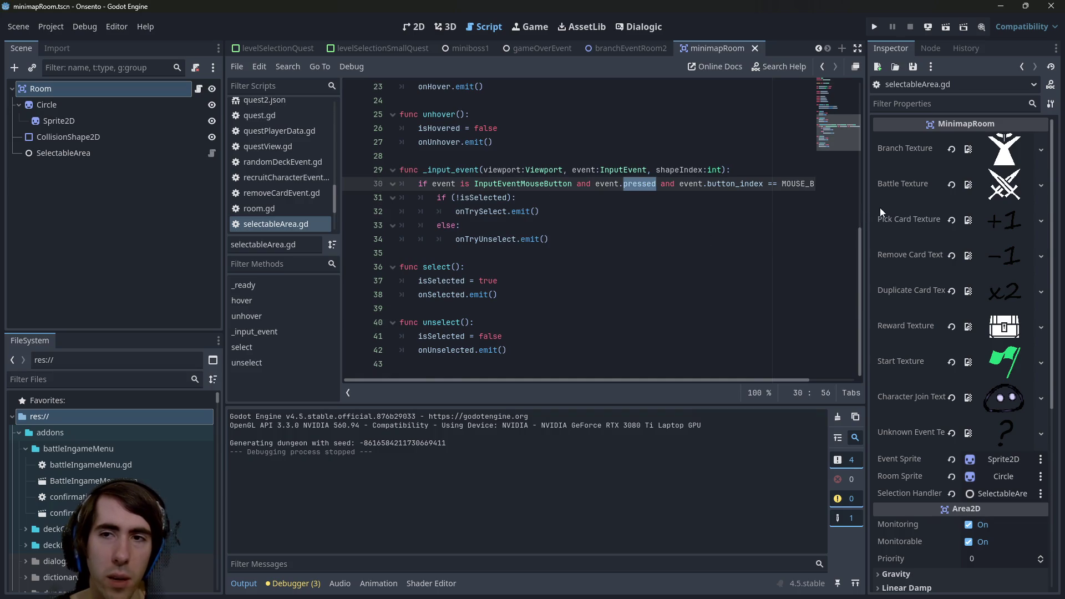
left_click_drag(867, 209, 943, 211)
scroll(702, 274, "up", 1)
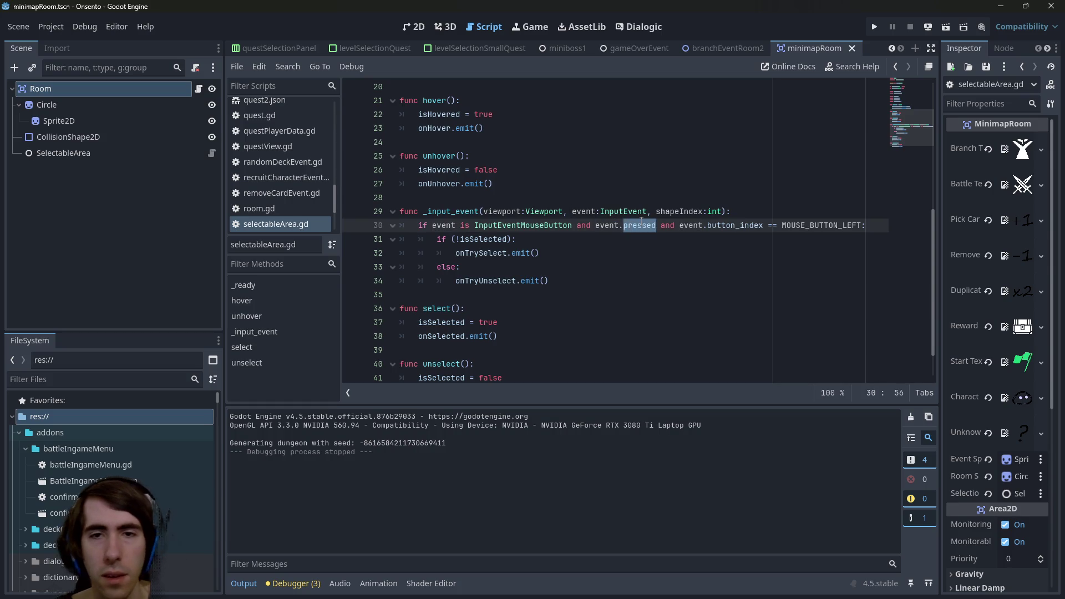
Replace pressed on line 30 with is_pressed(), save, and open its InputEvent documentation
type("released")
key("ctrl+z")
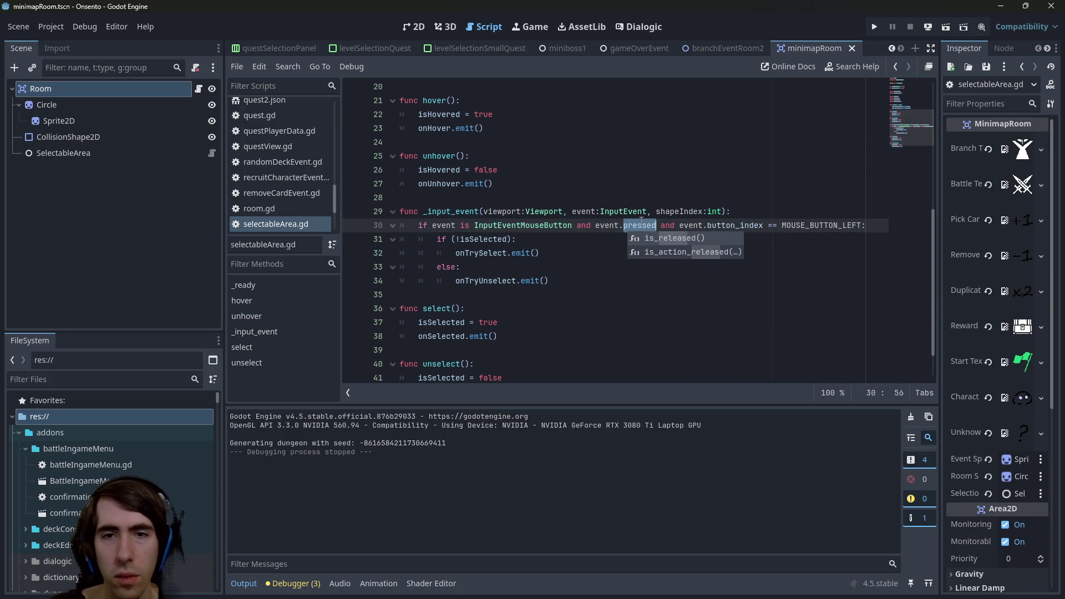
type("pr")
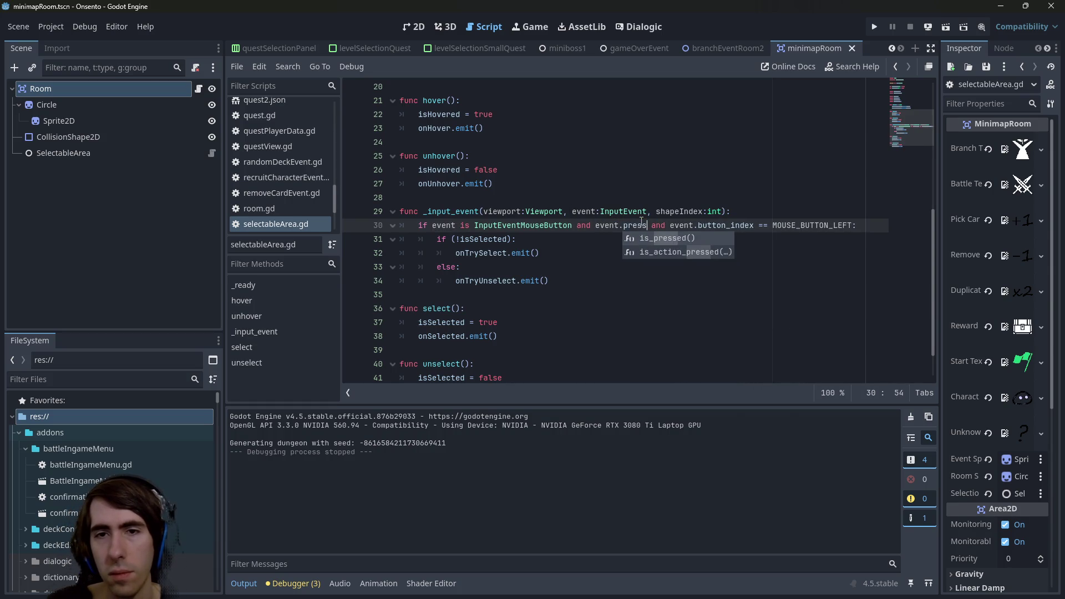
key("BackSpace")
key("BackSpace")
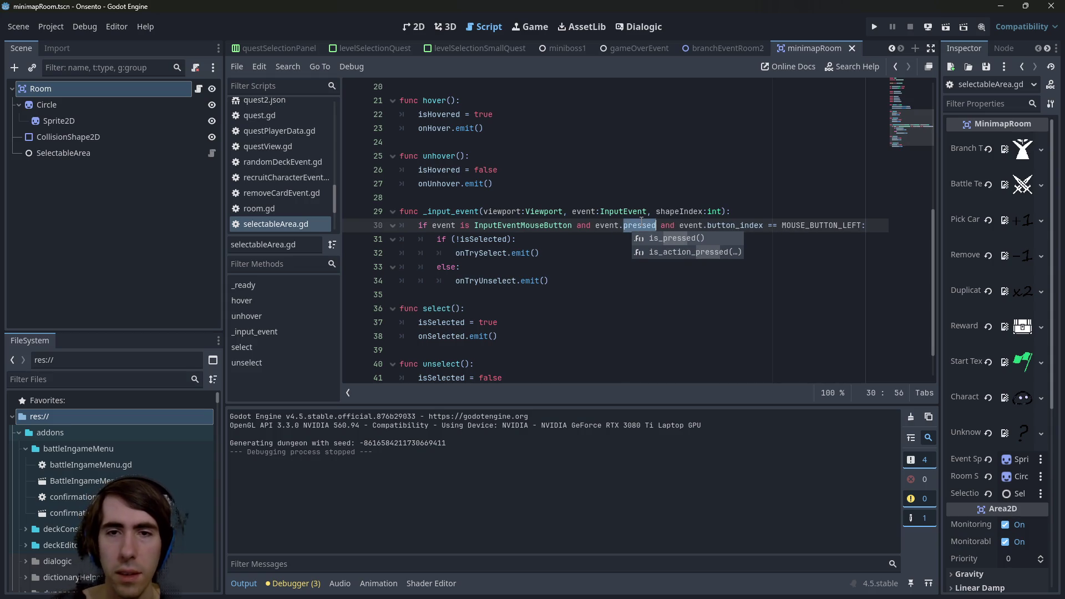
type("relea")
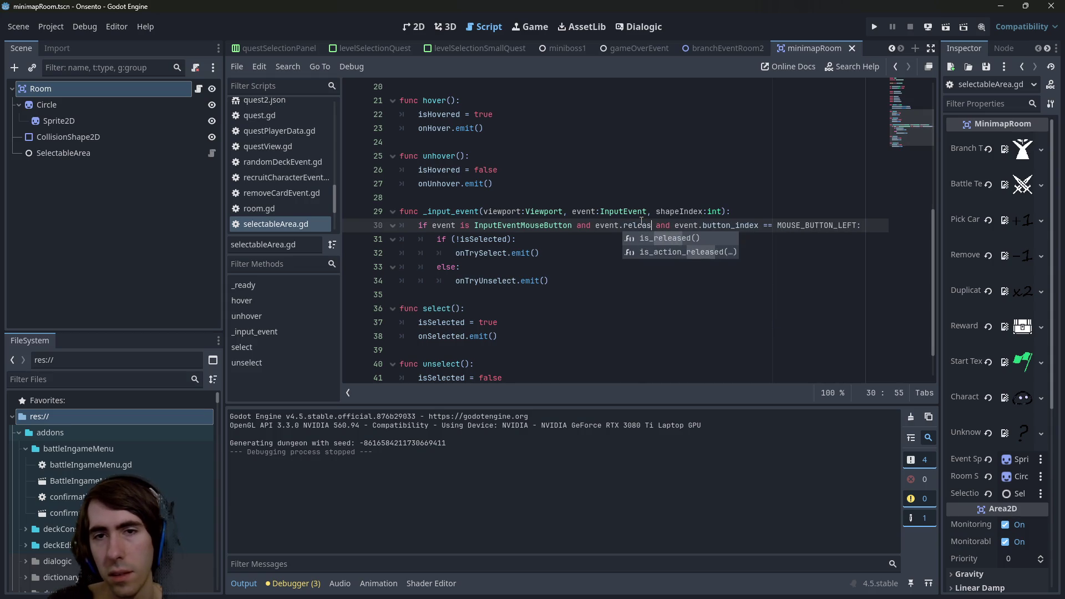
key("BackSpace")
key("BackSpace")
key("BackSpace")
type("is_pr")
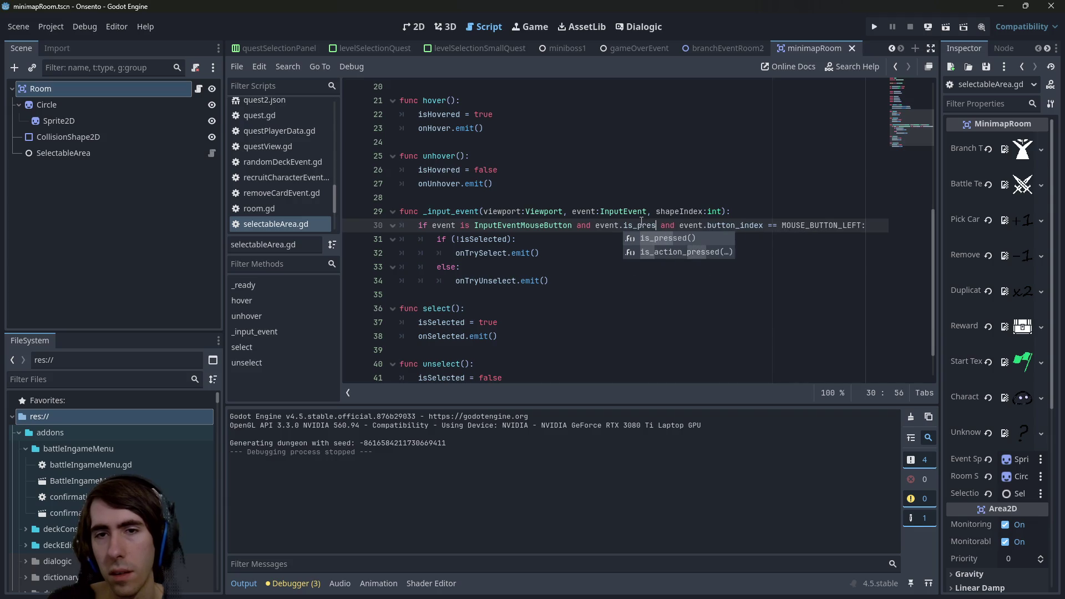
key("Return")
key("ctrl+s")
left_click(642, 225, "ctrl")
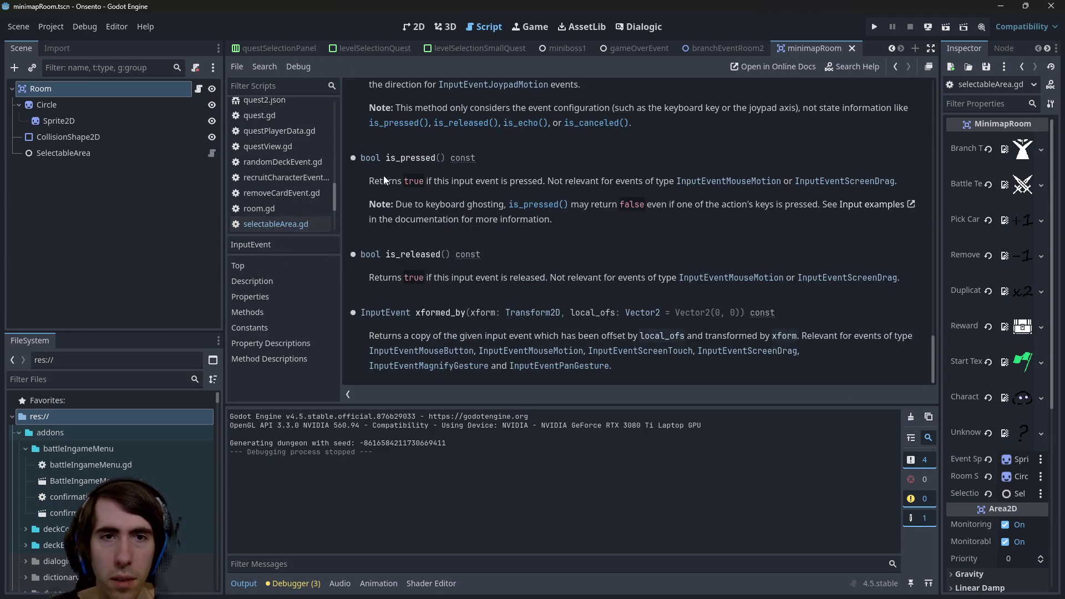
Read the is_pressed() description, then go back to selectableArea.gd with Alt+Left
left_click_drag(428, 179, 541, 184)
left_click(563, 158)
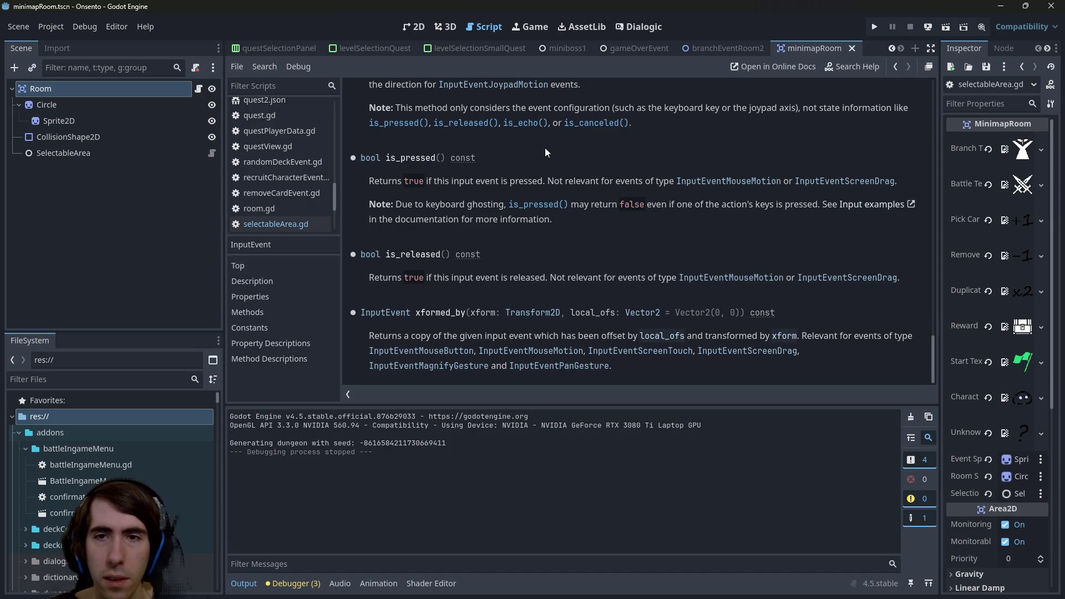
key("alt+Left")
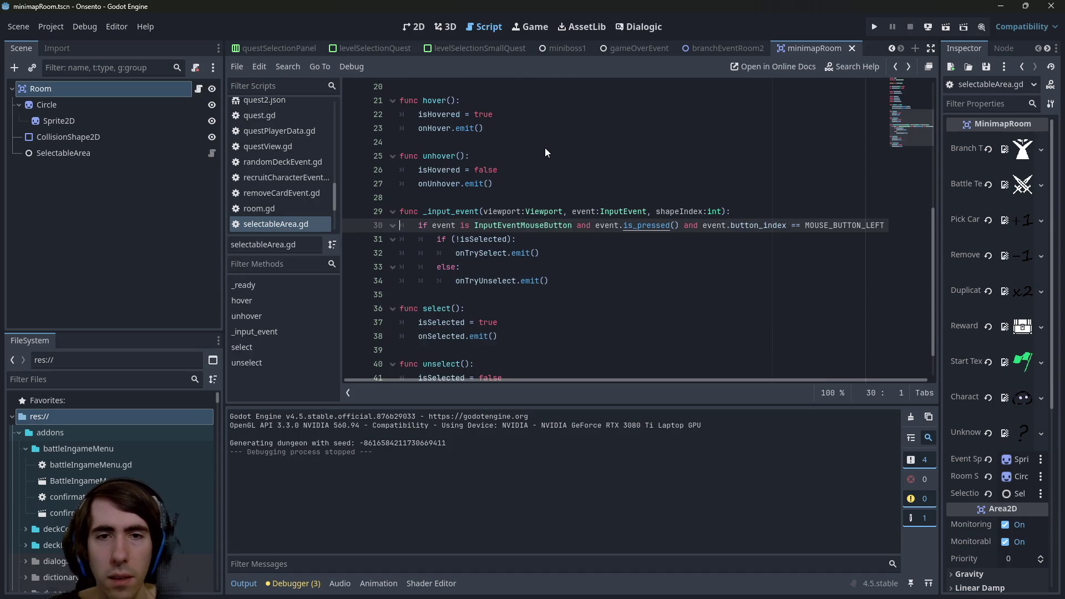
Review the is_pressed() change on line 30 and scroll through the script
left_click(660, 225)
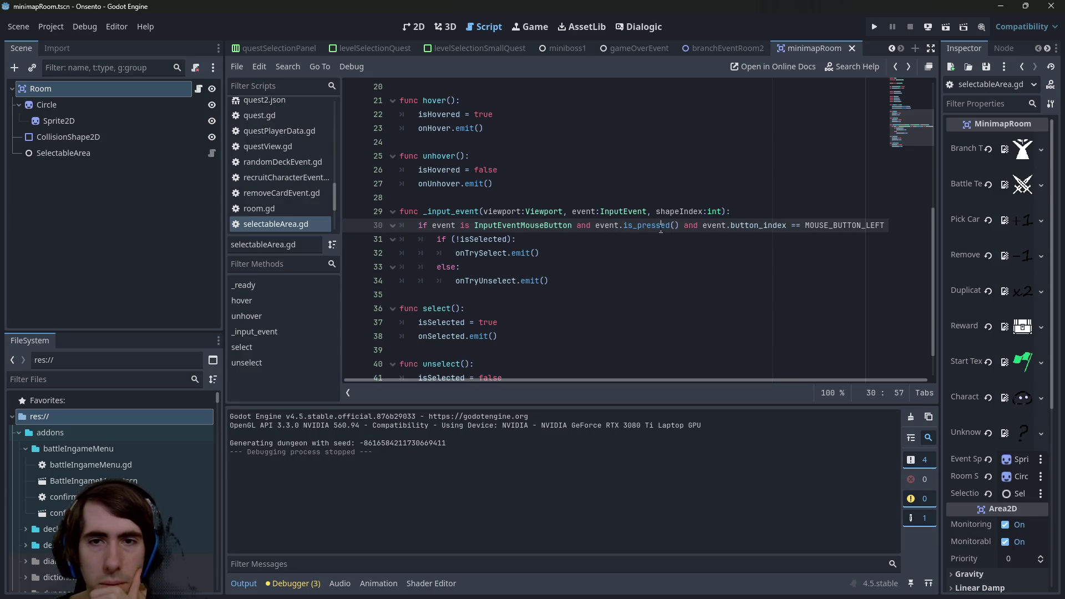
double_click(660, 225)
scroll(660, 229, "down", 1)
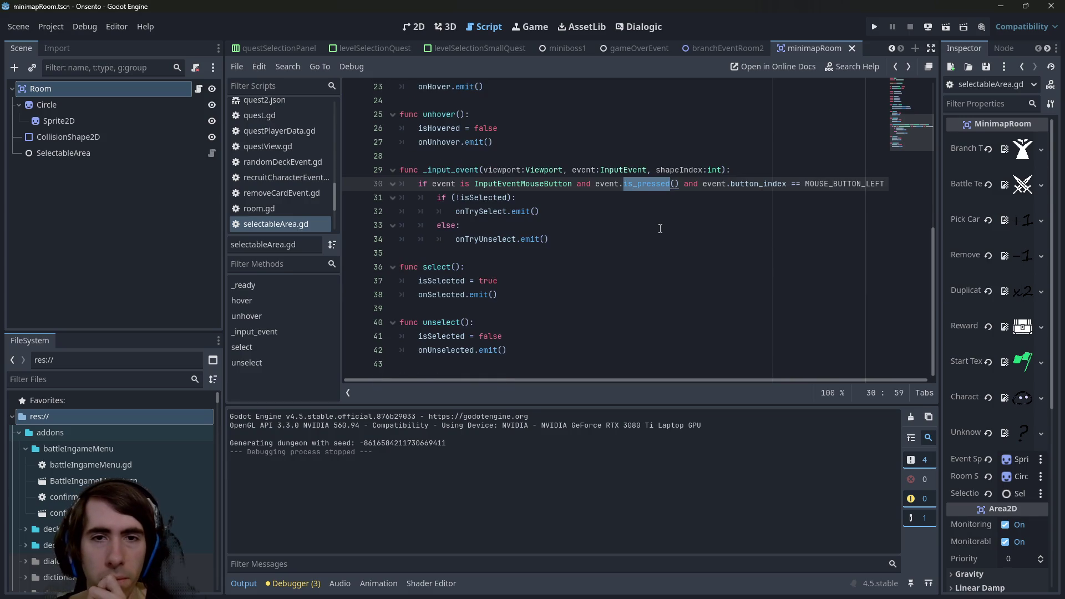
scroll(660, 229, "up", 1)
scroll(661, 229, "up", 2)
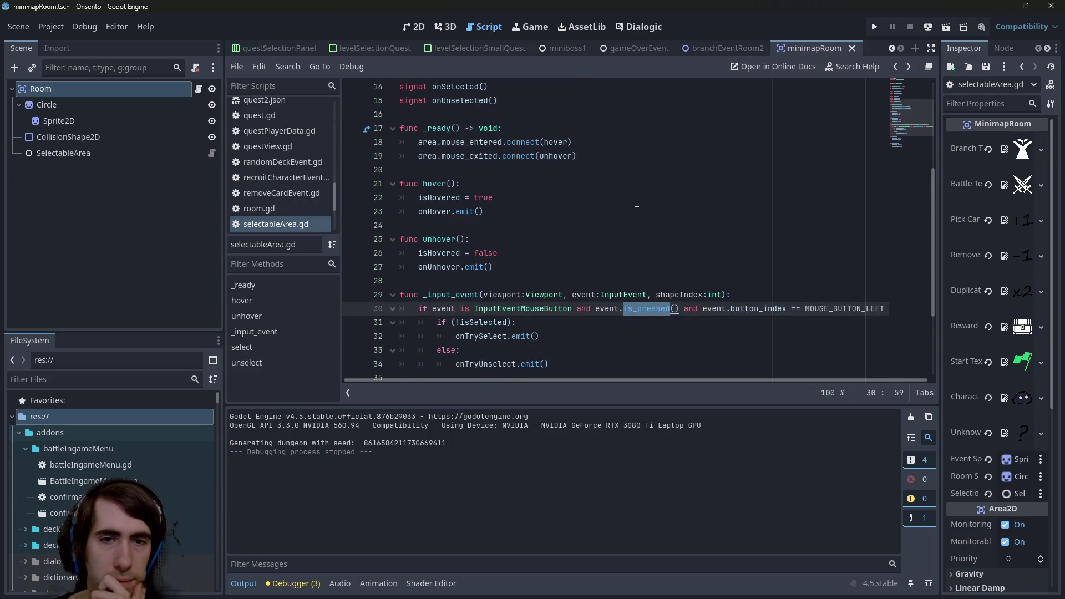
scroll(636, 211, "down", 3)
scroll(637, 211, "up", 3)
scroll(610, 206, "up", 2)
left_click(586, 199)
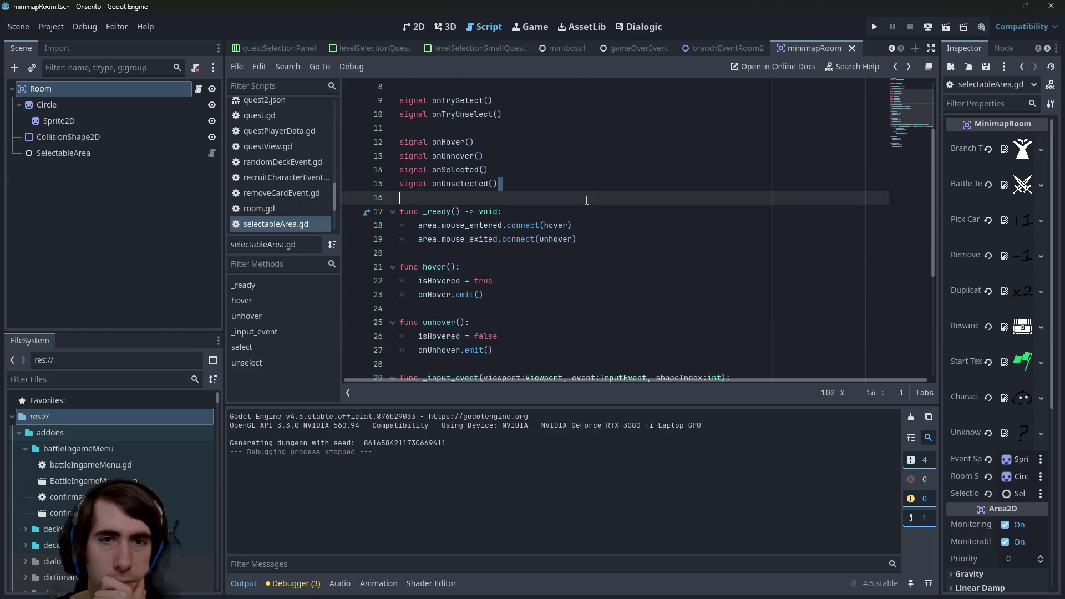
scroll(586, 201, "down", 3)
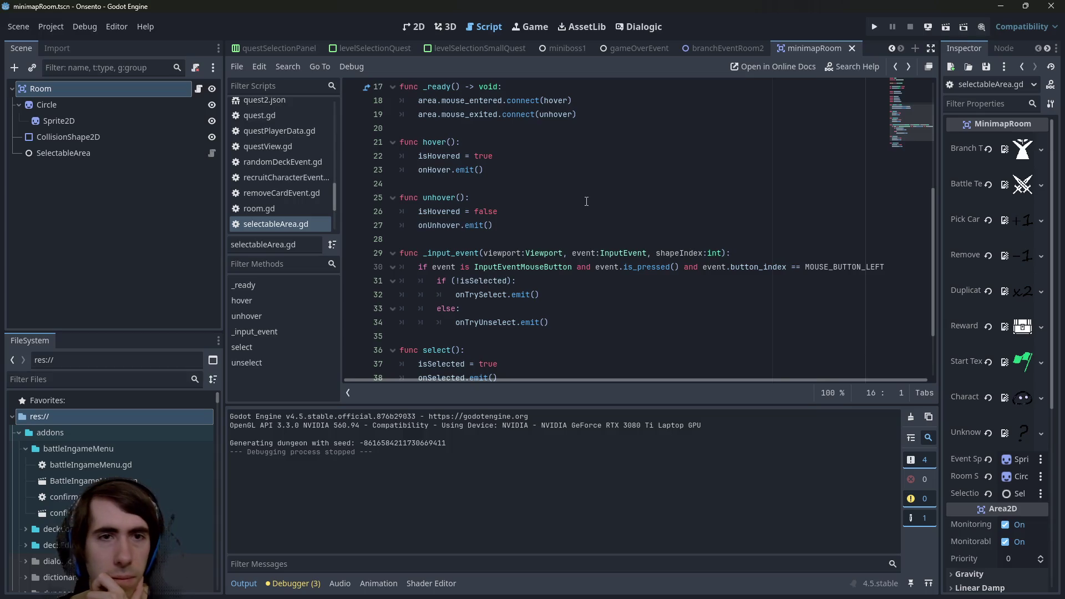
scroll(586, 202, "up", 5)
left_click(577, 170)
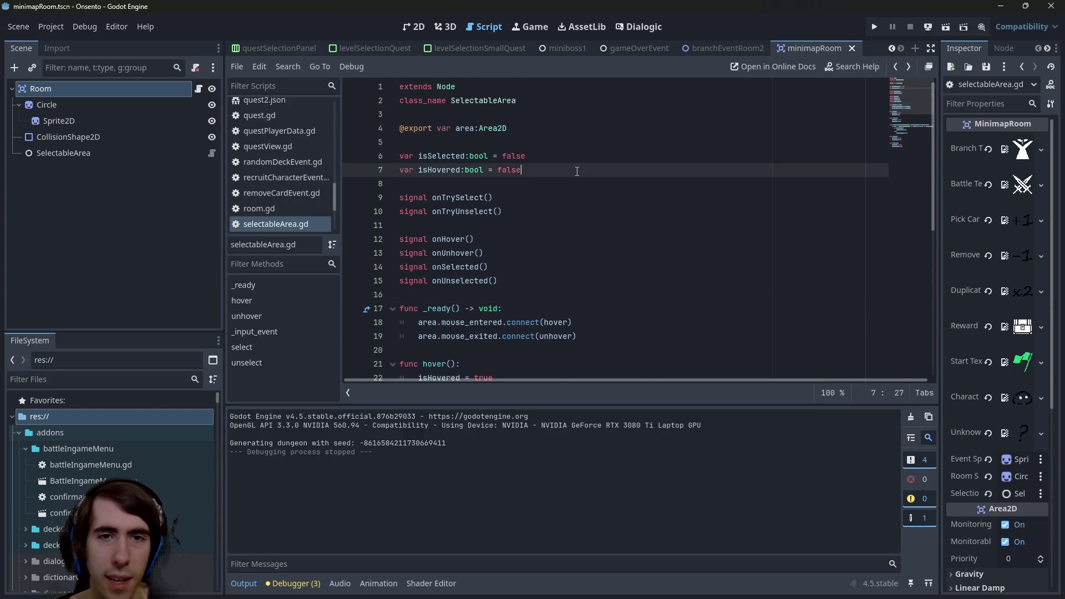
left_click(568, 145)
key("Return")
key("Up")
type("@export vr")
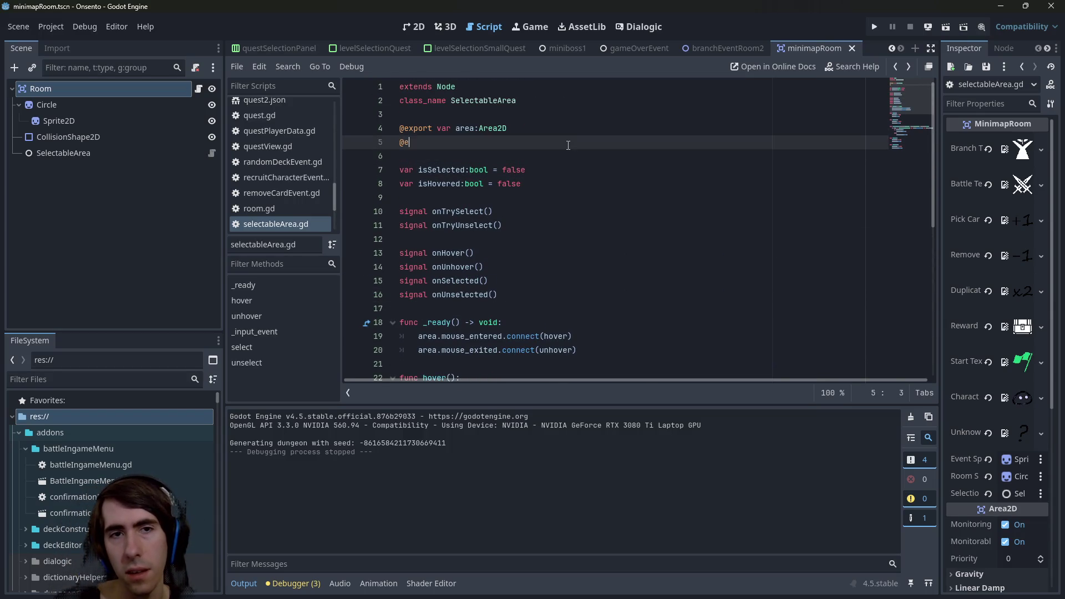
key("BackSpace")
key("BackSpace")
type("ar can")
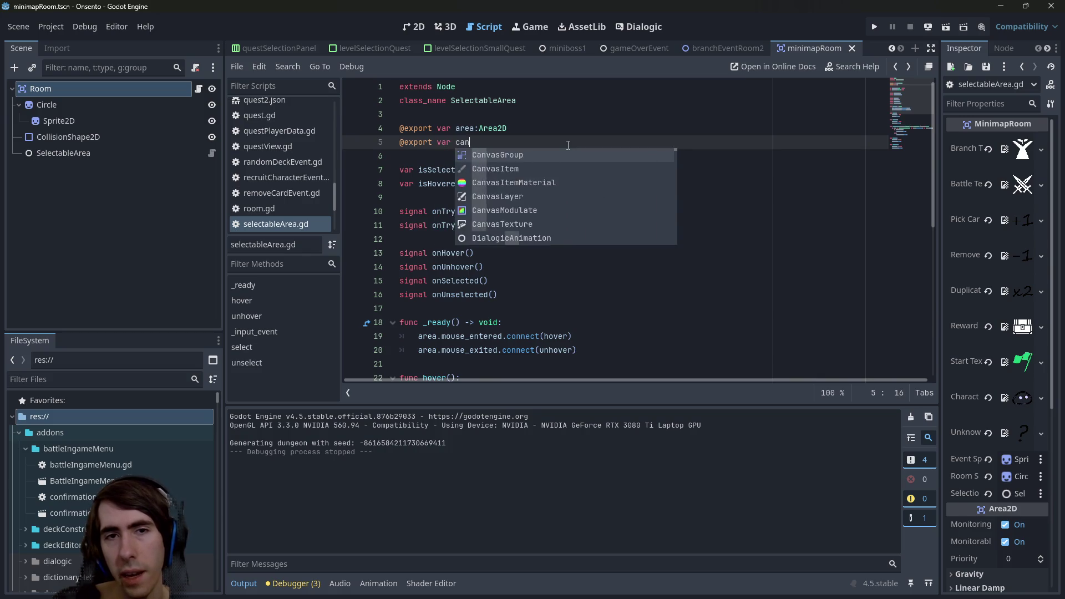
type("ClickToUns")
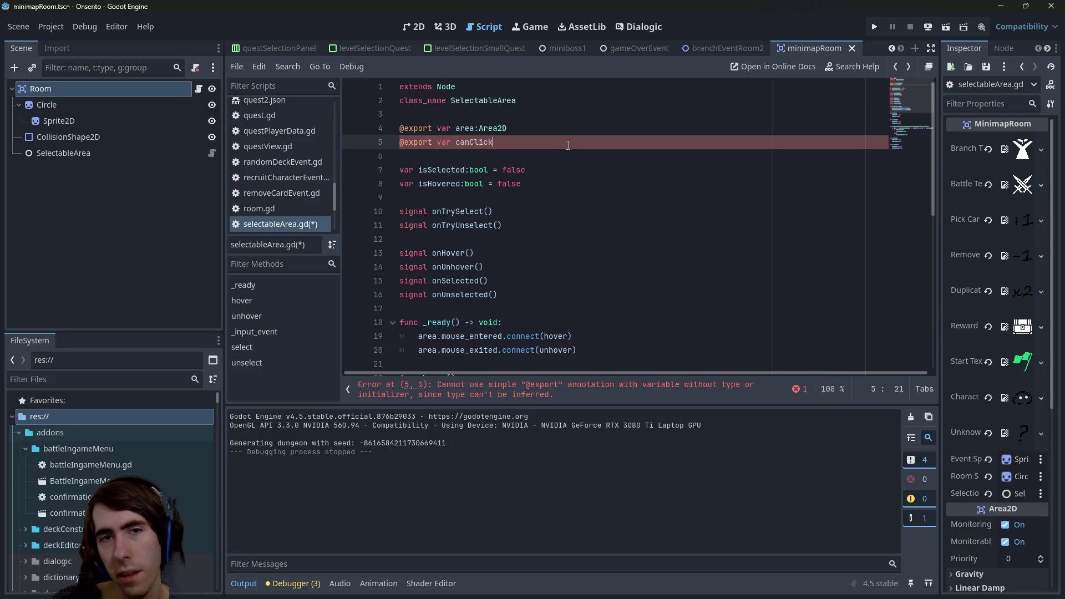
type("elect")
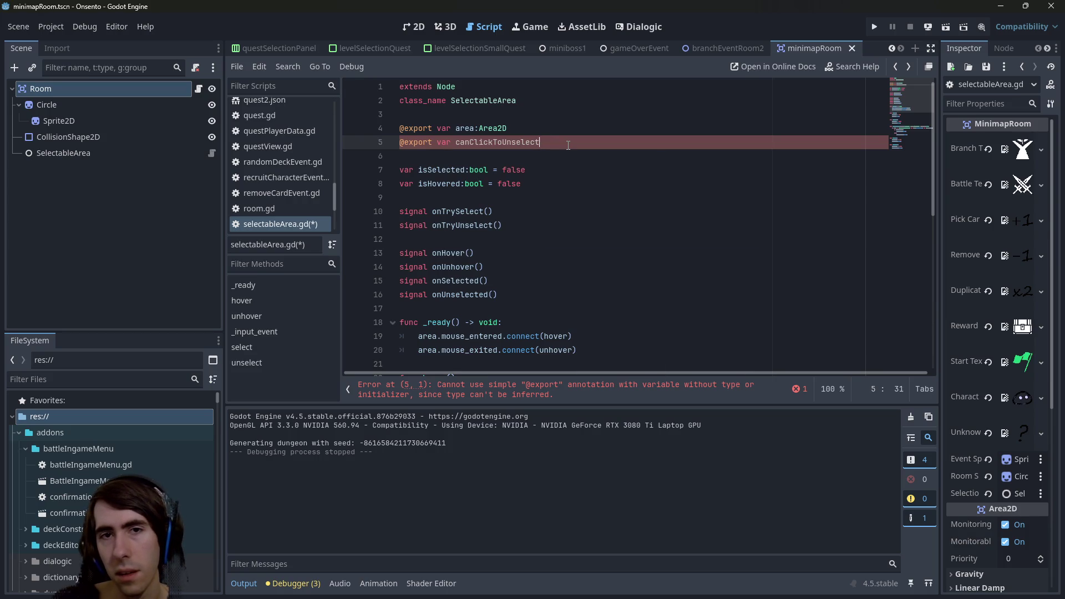
type(":bool = ")
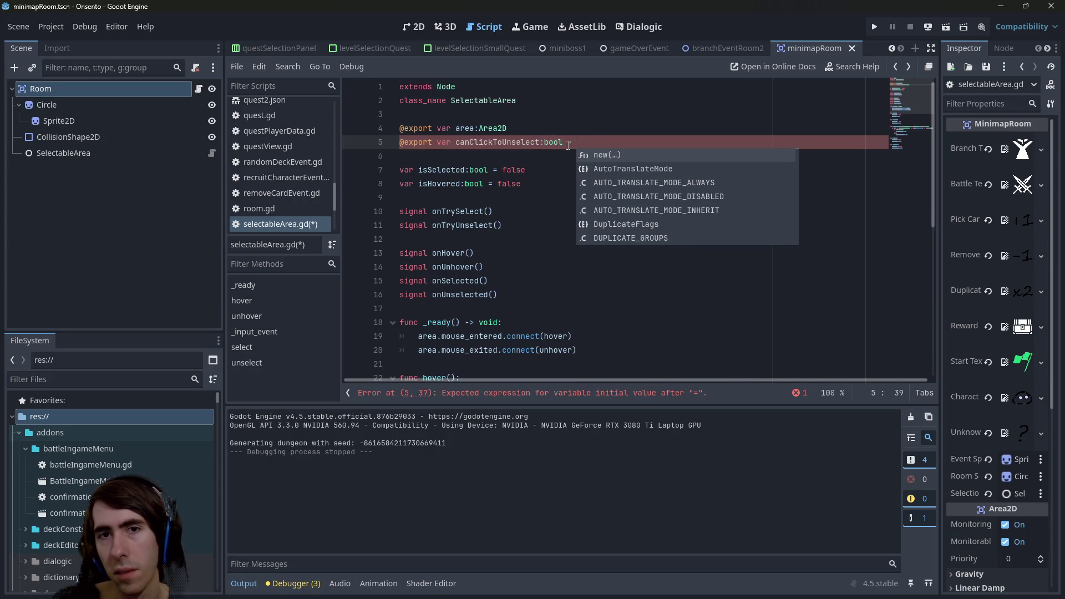
type("false")
key("ctrl+s")
Check where canClickToUnselect, isSelected and onTryUnselect are used in the script
double_click(497, 142)
scroll(557, 239, "down", 1)
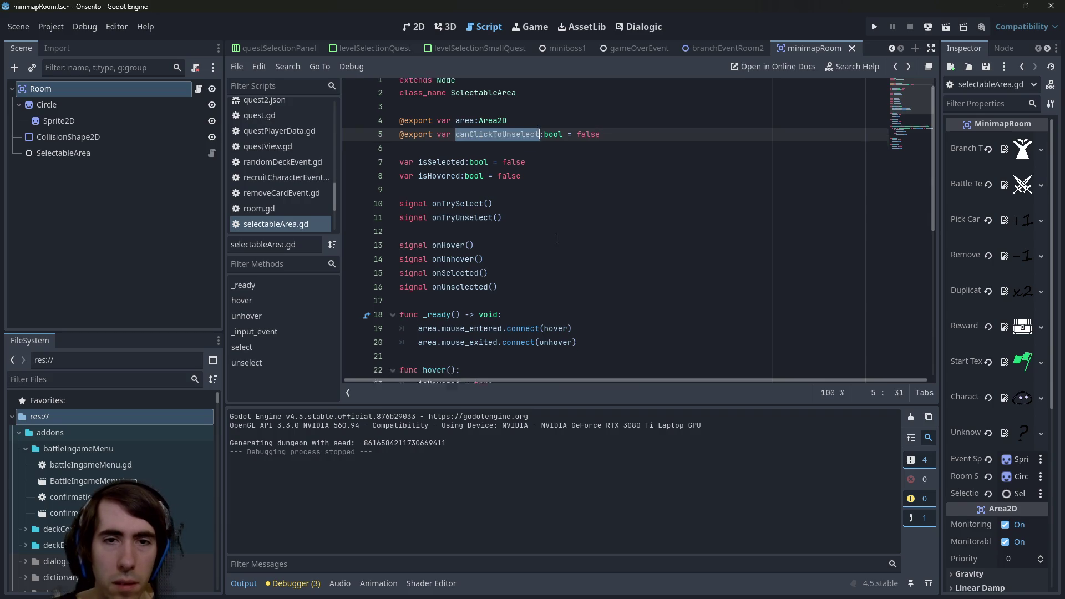
scroll(556, 239, "down", 6)
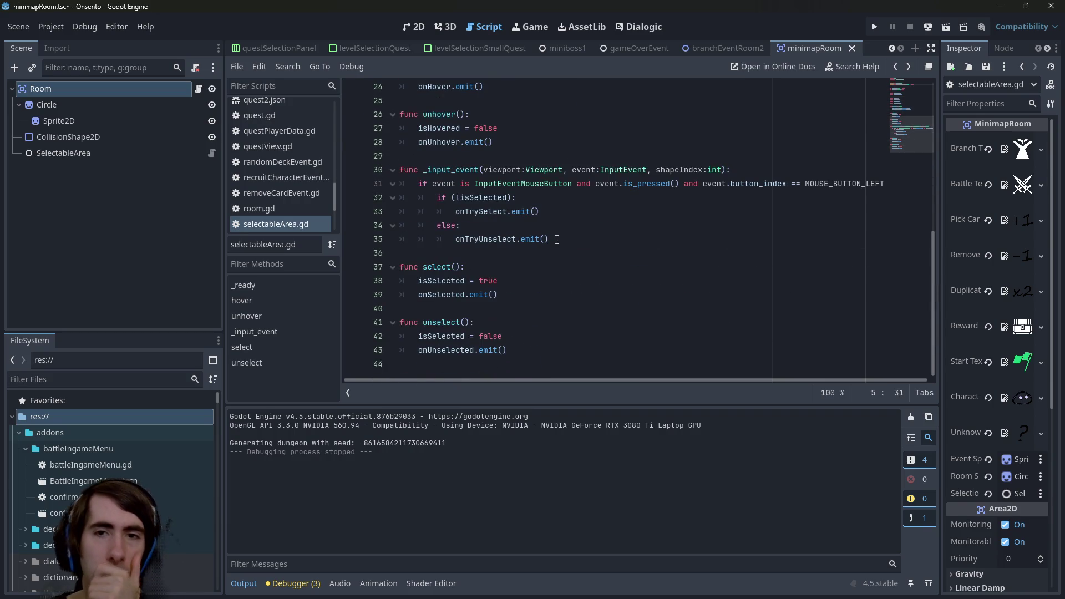
double_click(494, 184)
double_click(472, 198)
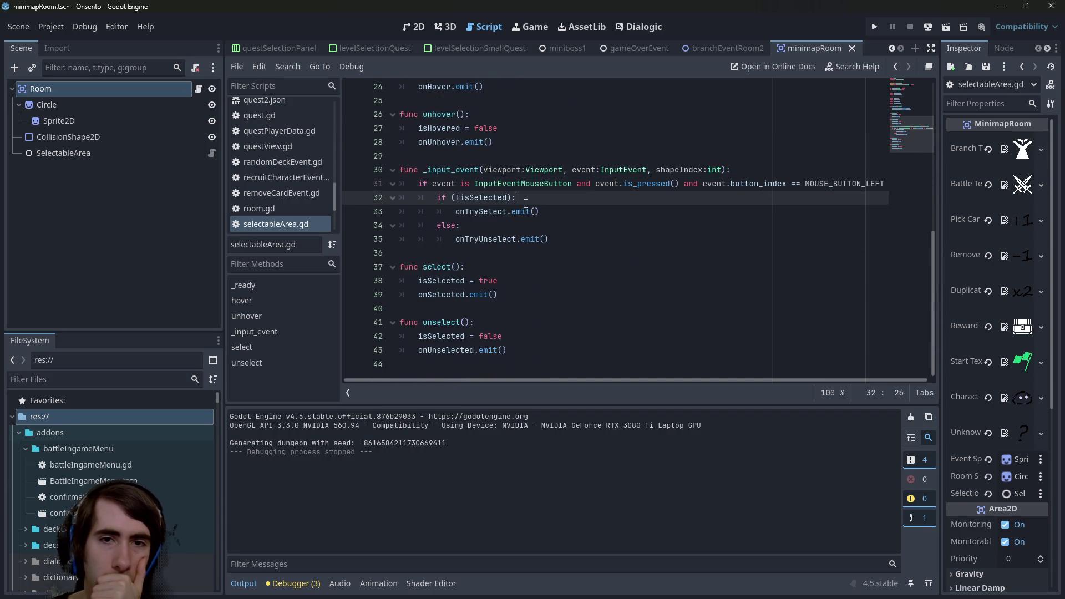
double_click(478, 239)
scroll(482, 249, "up", 2)
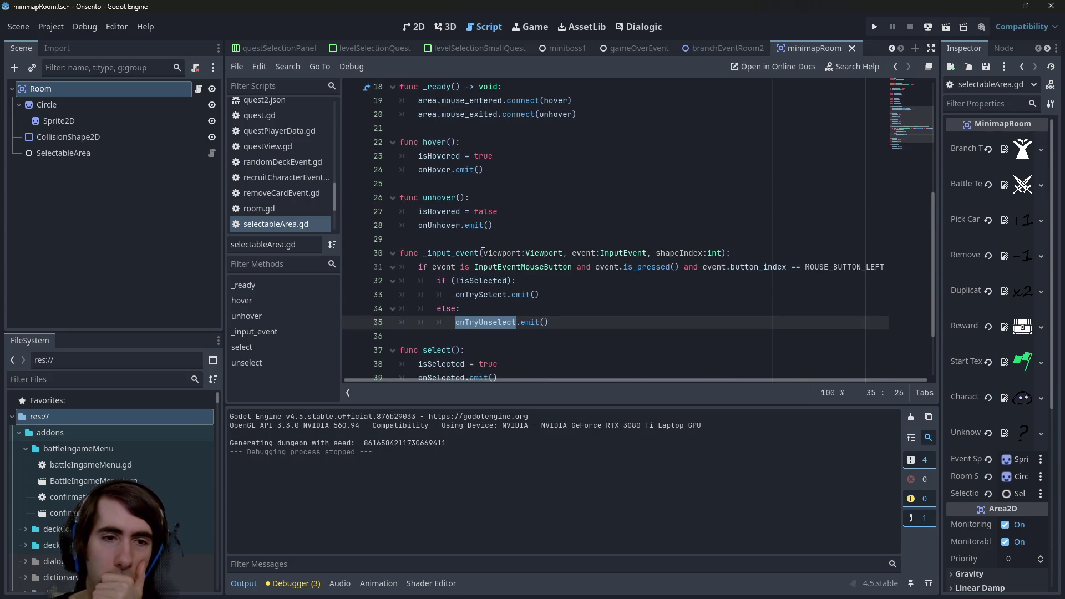
scroll(482, 252, "up", 4)
Delete the canClickToUnselect declaration and its leftover blank line
left_click(521, 184)
left_click_drag(600, 142, 348, 144)
double_click(503, 143)
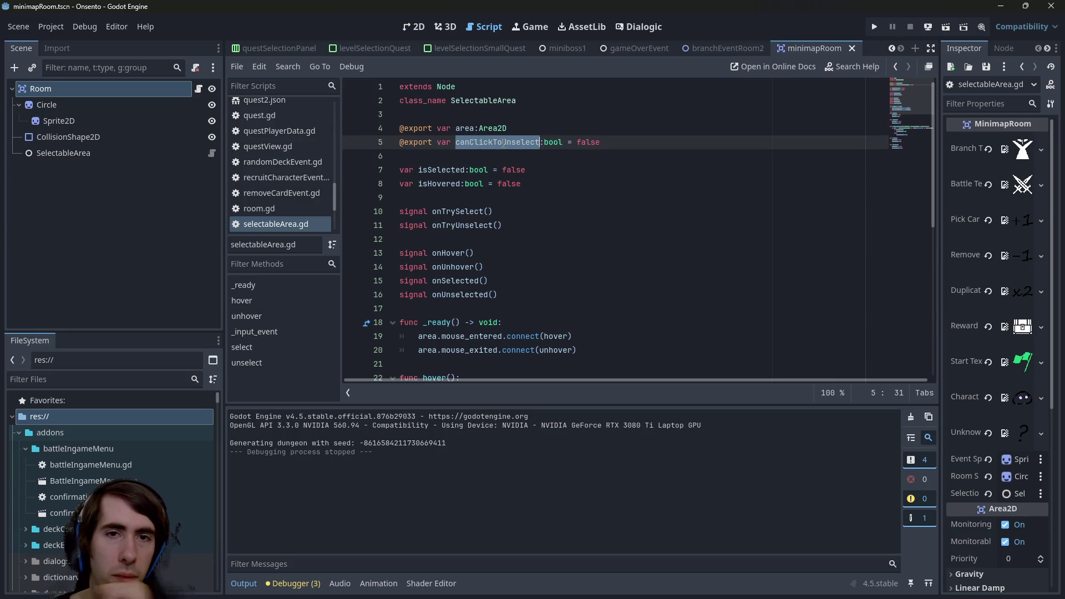
left_click_drag(603, 144, 385, 142)
key("BackSpace")
key("BackSpace")
key("Delete")
key("Down")
key("Down")
key("Down")
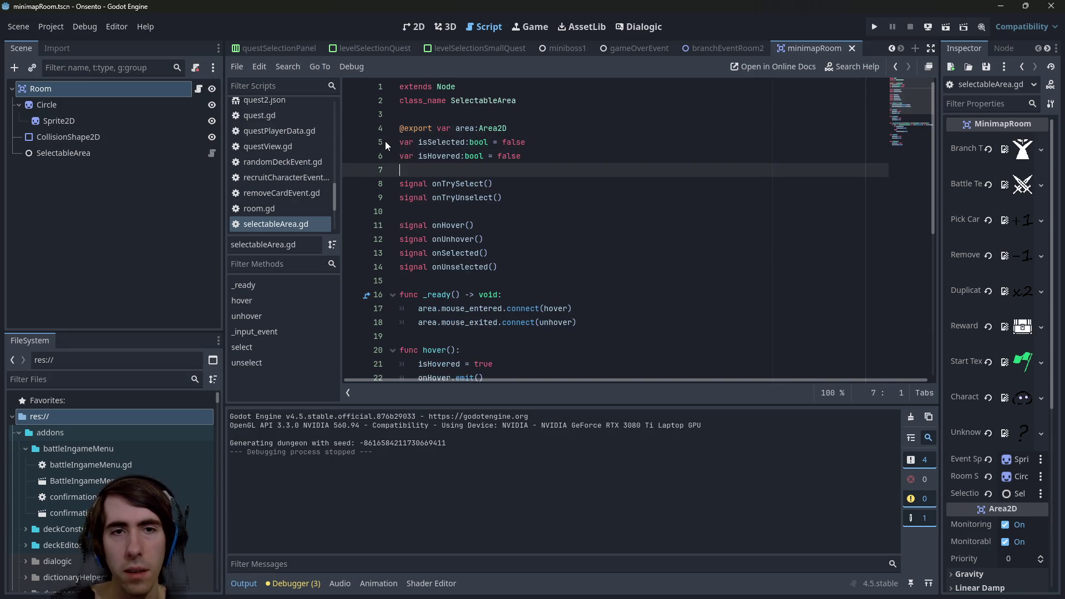
Declare 'var isPressed:bool = false' below isHovered on line 8 and save selectableArea.gd
key("Up")
key("Up")
key("Up")
key("Return")
key("Down")
key("Down")
key("Down")
key("Return")
key("Up")
type("var isClicked:")
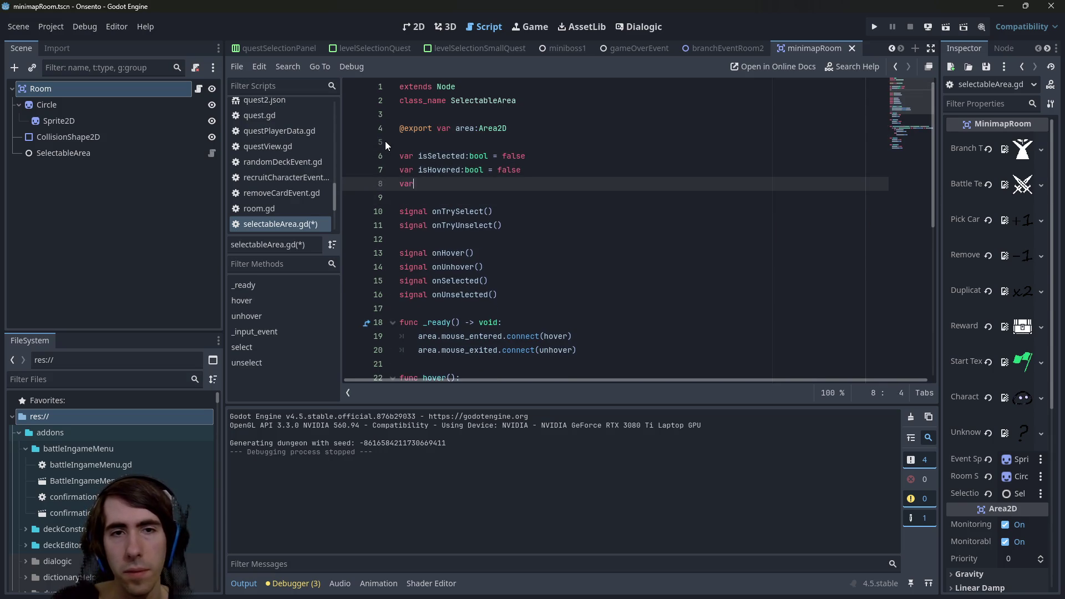
key("ctrl+BackSpace")
key("ctrl+BackSpace")
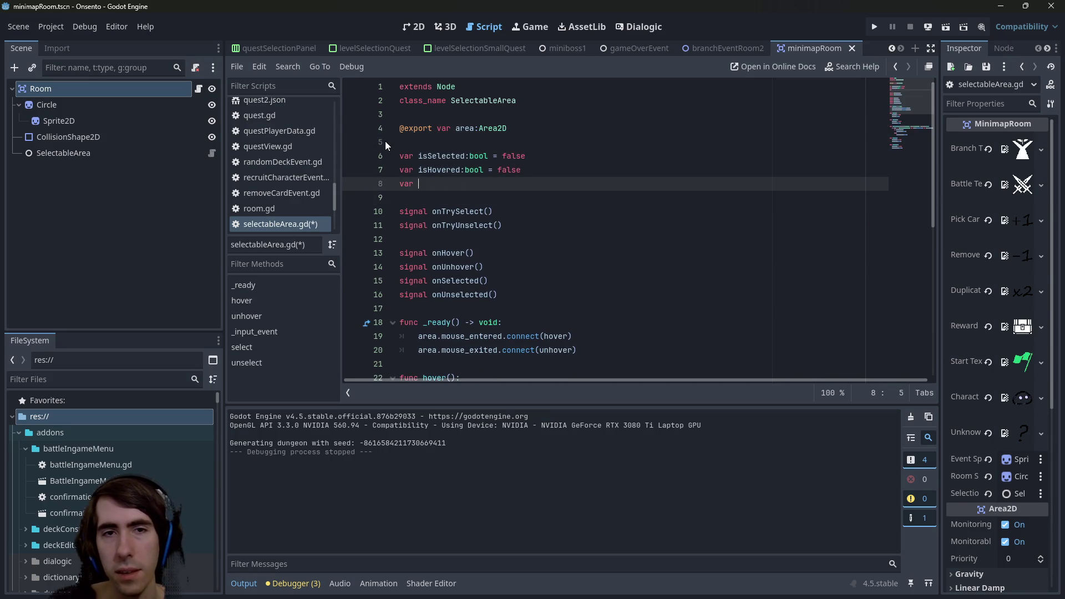
type("isPressed:bool = ")
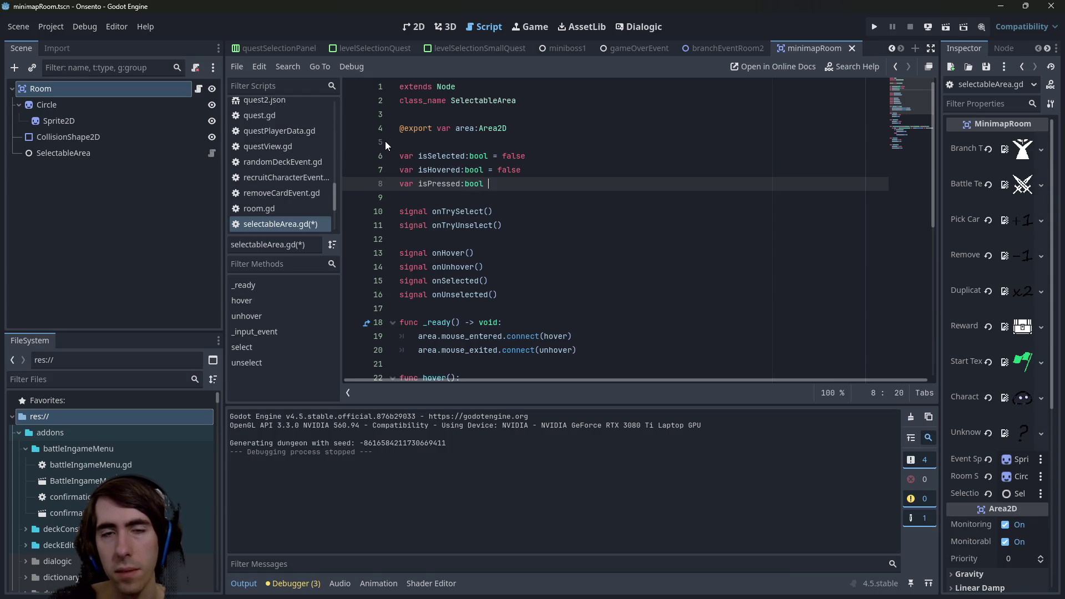
type("false")
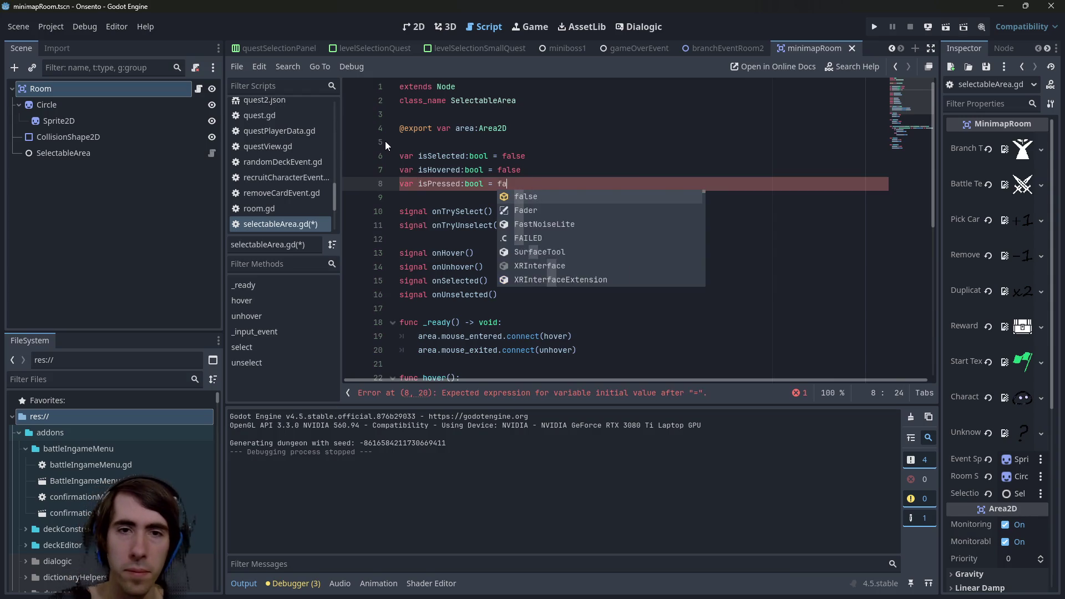
key("ctrl+s")
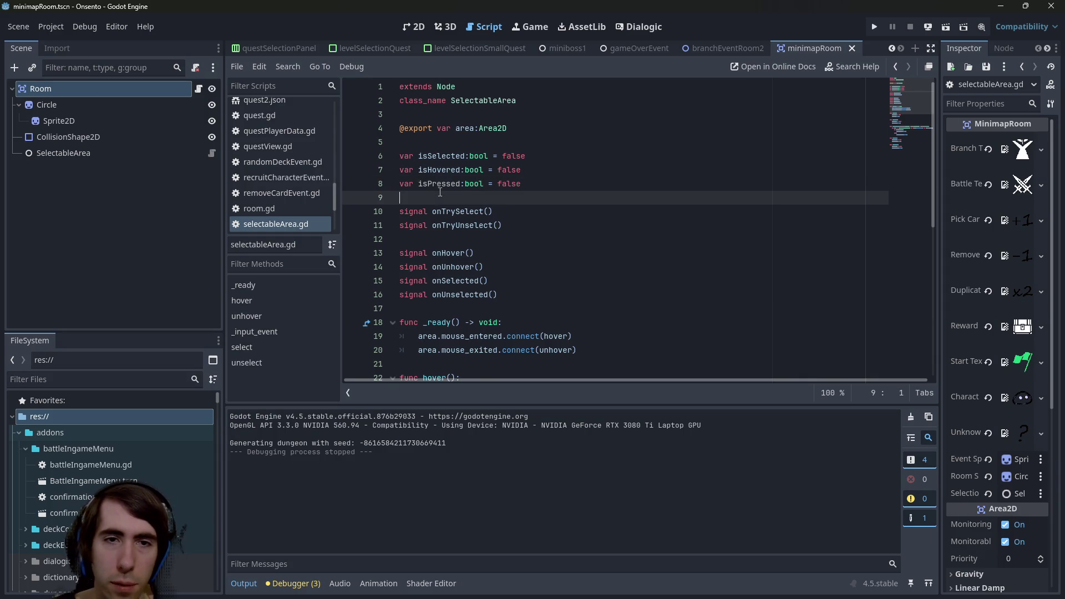
double_click(440, 184)
key("ctrl+c")
scroll(596, 311, "down", 4)
scroll(596, 311, "down", 3)
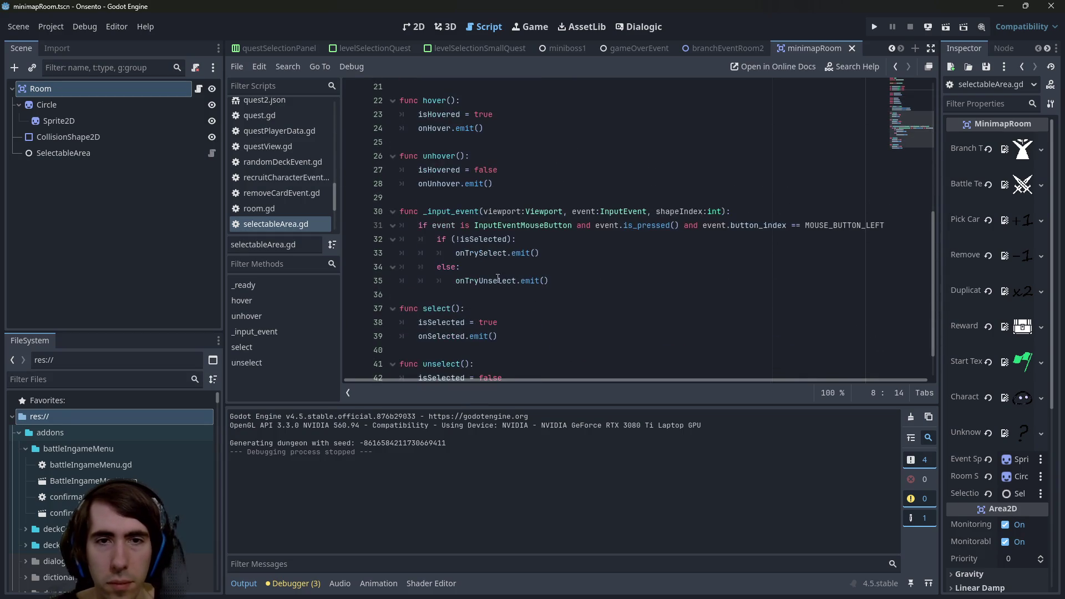
Insert 'isPressed = true' above the selection check in the click handler
left_click(438, 241)
key("Return")
key("Up")
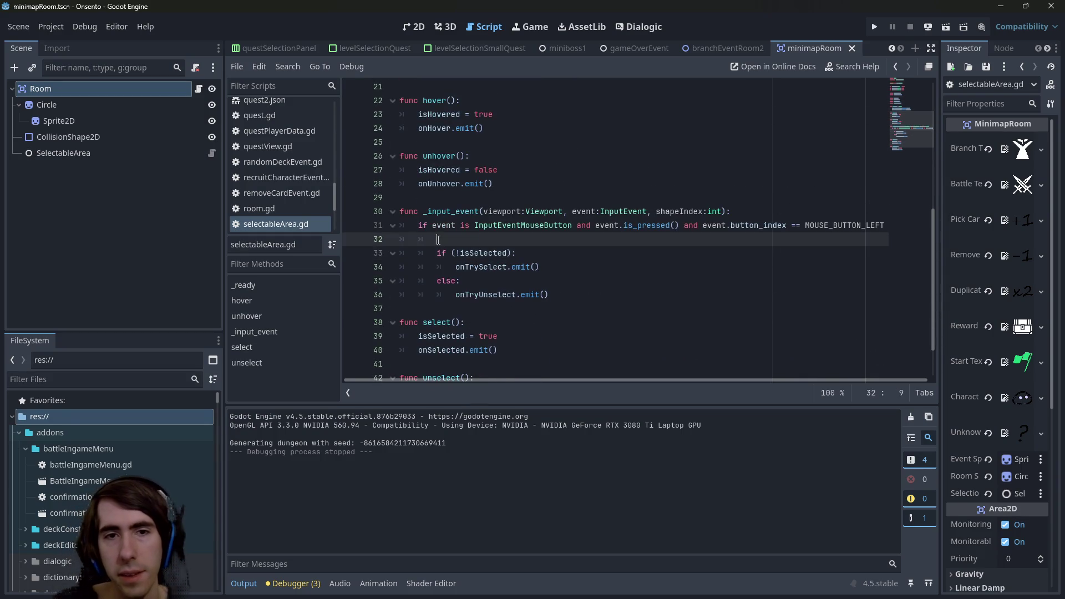
key("ctrl+v")
type("= true")
Duplicate the mouse-button condition after the else branch as a trial, then undo it
key("Up")
key("Home")
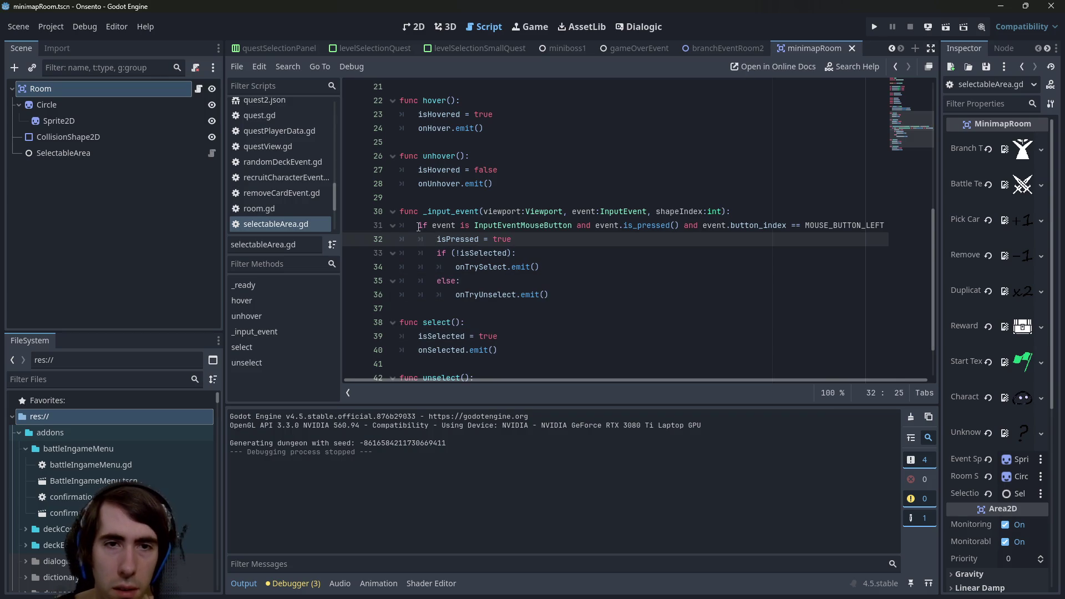
key("shift+End")
key("ctrl+c")
left_click(599, 301)
key("Return")
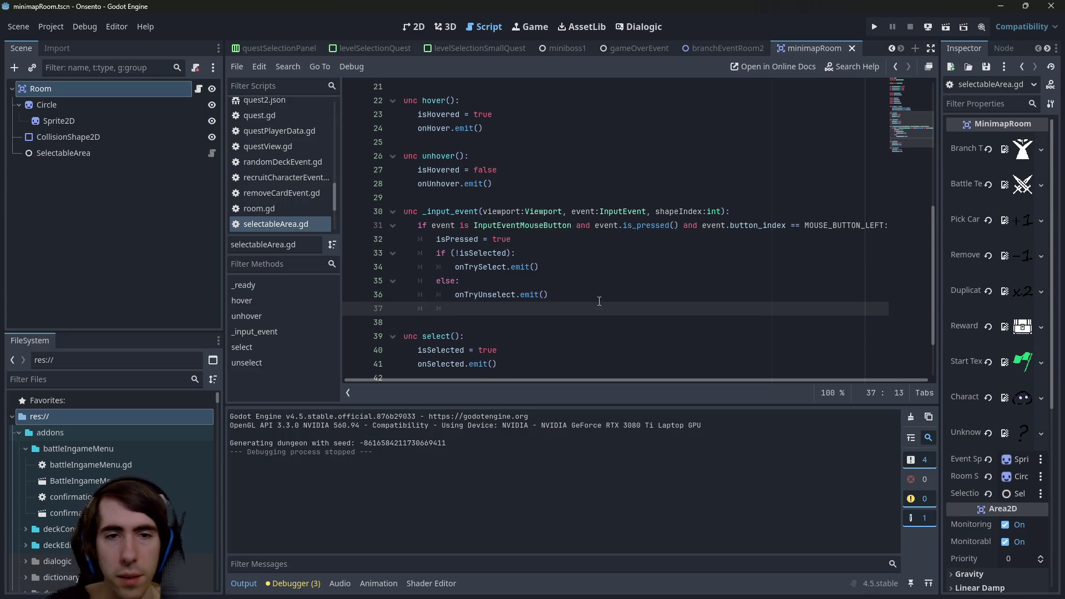
key("ctrl+v")
key("Home")
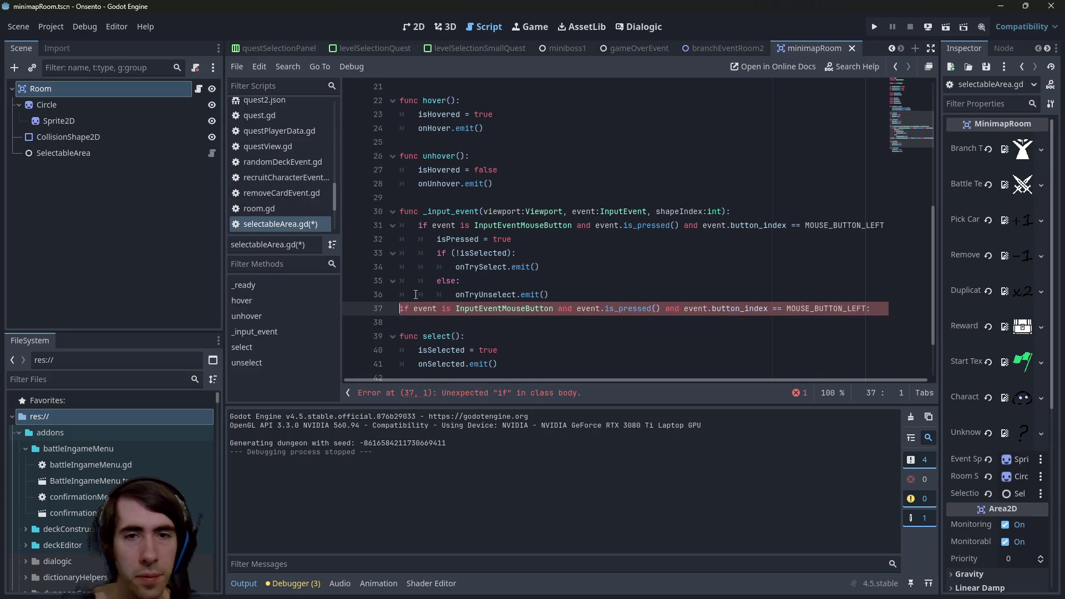
key("Tab")
type("else")
key("ctrl+z")
key("ctrl+z")
key("ctrl+z")
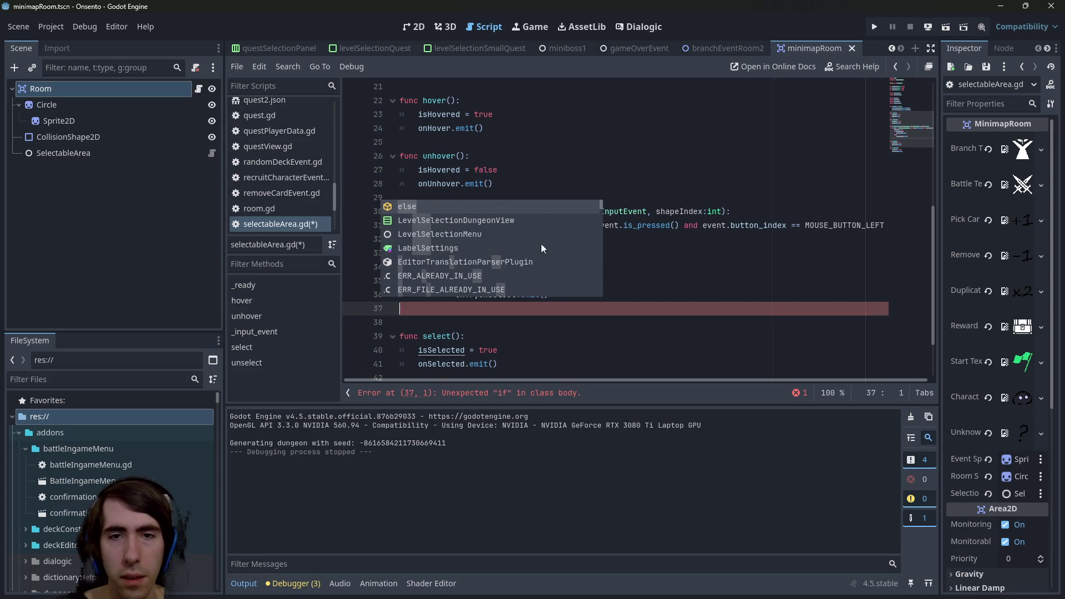
Split the InputEventMouseButton check onto its own line and indent the handler body under a new if
left_click(575, 225)
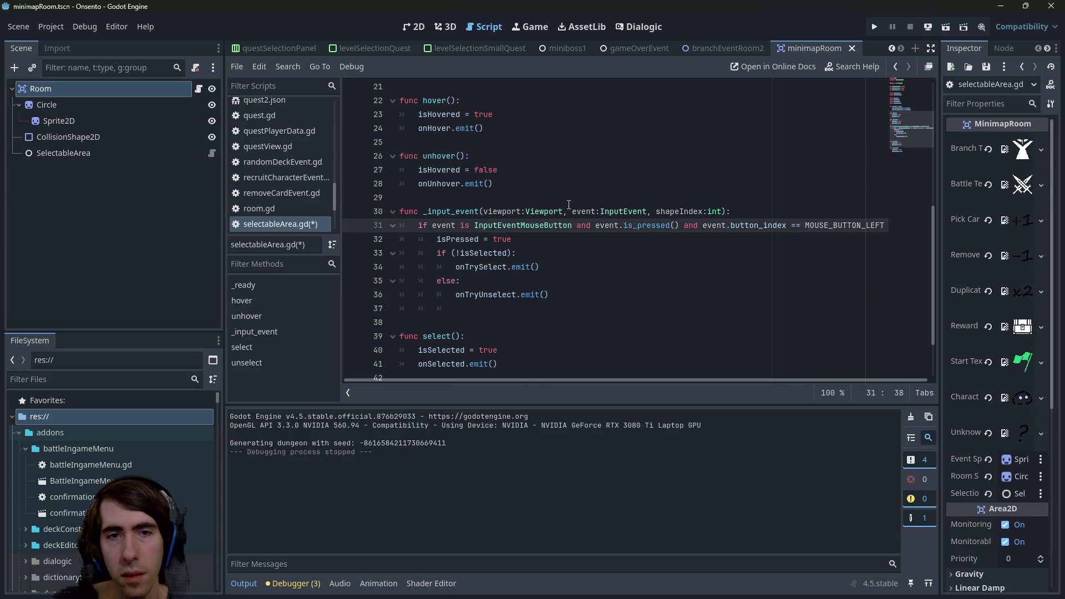
type(":")
key("Return")
key("Delete")
key("Delete")
key("Delete")
type("if")
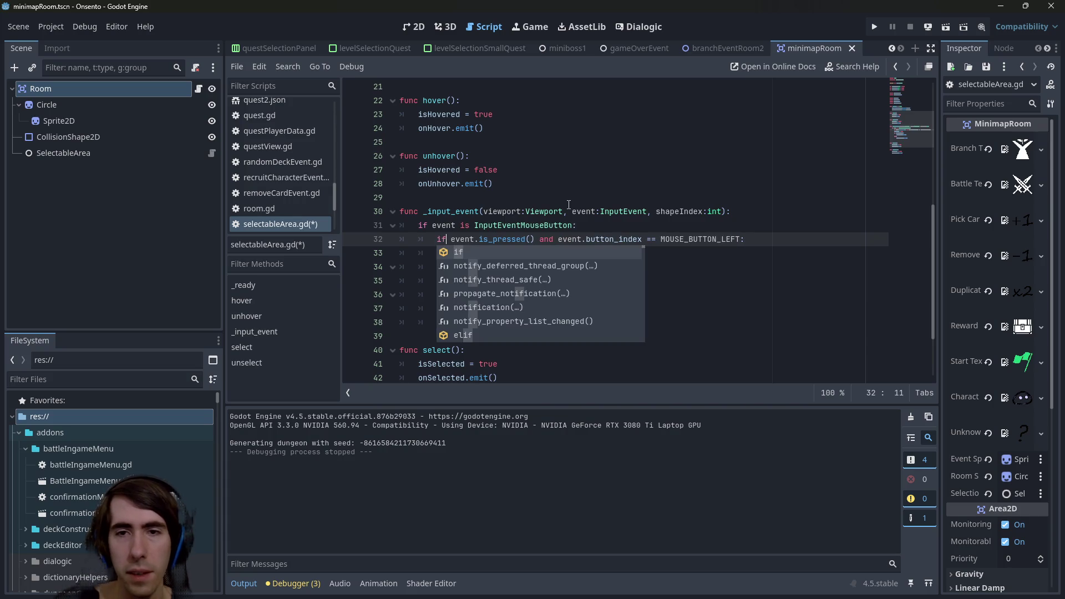
key("Escape")
left_click_drag(438, 253, 577, 315)
key("Tab")
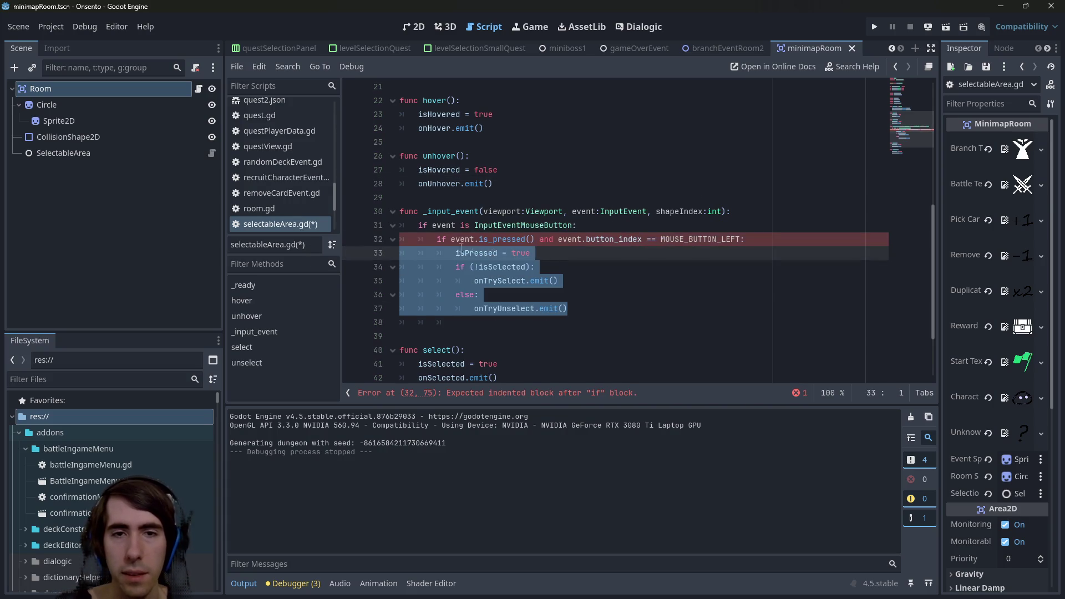
Add an indented line after the handler body on line 38
left_click(577, 315)
key("Return")
key("BackSpace")
key("BackSpace")
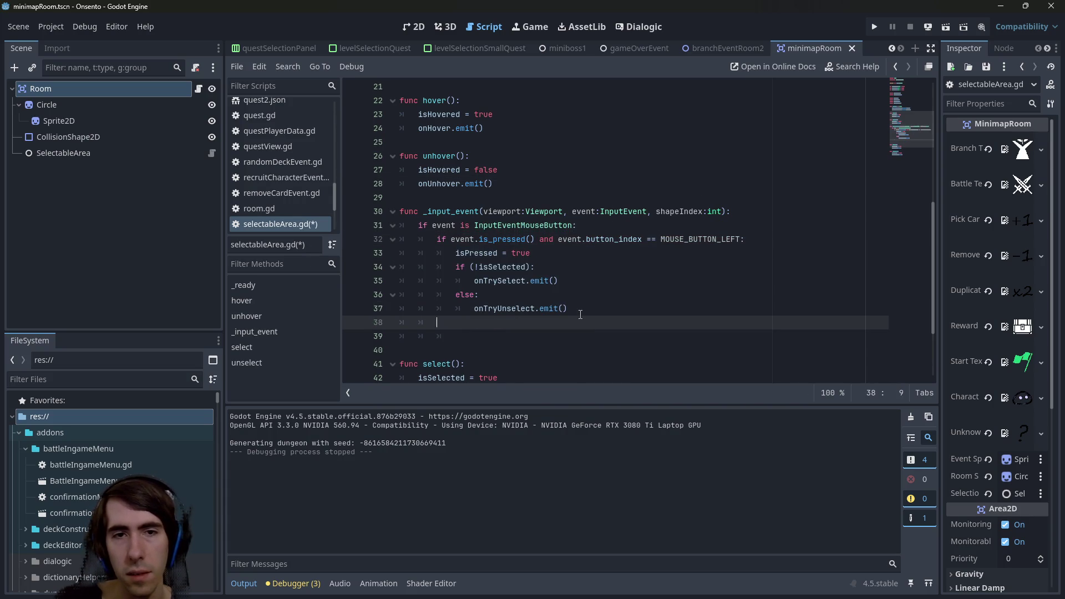
type("e")
key("BackSpace")
key("Tab")
key("Tab")
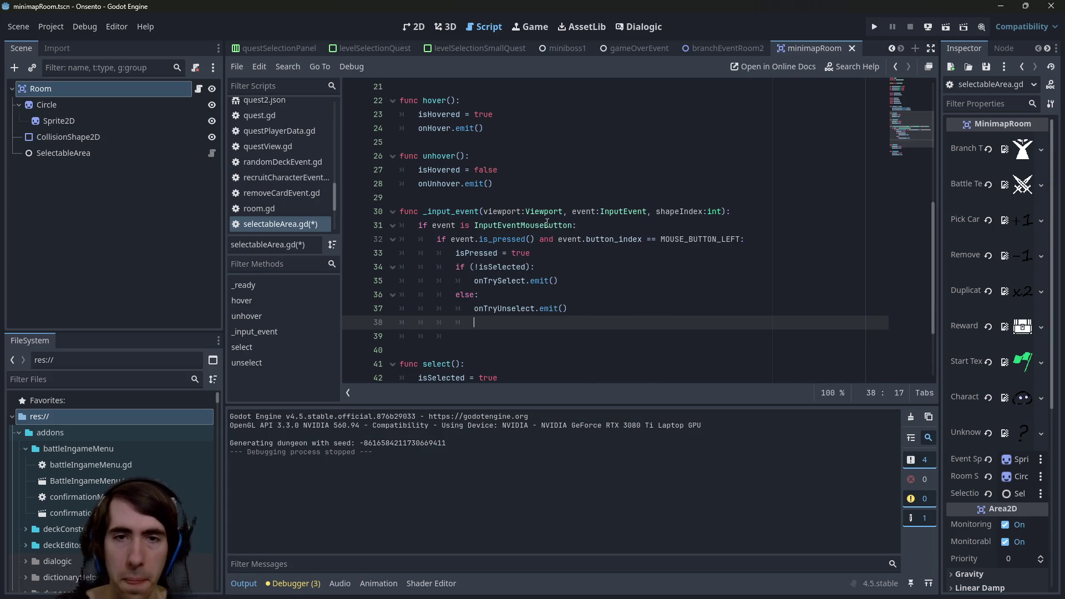
Move event.is_pressed() into a nested 'if event.is_pressed():' and indent lines 34–39 beneath it
mouse_move(558, 239)
left_mouse_down()
mouse_move(442, 239)
mouse_move(451, 239)
left_mouse_up()
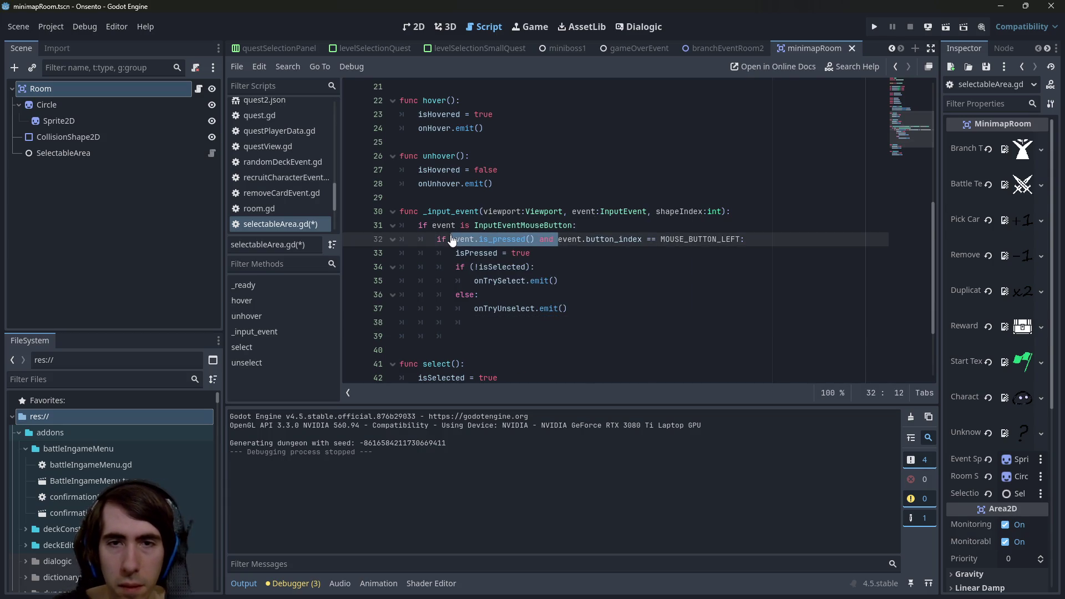
key("BackSpace")
key("Return")
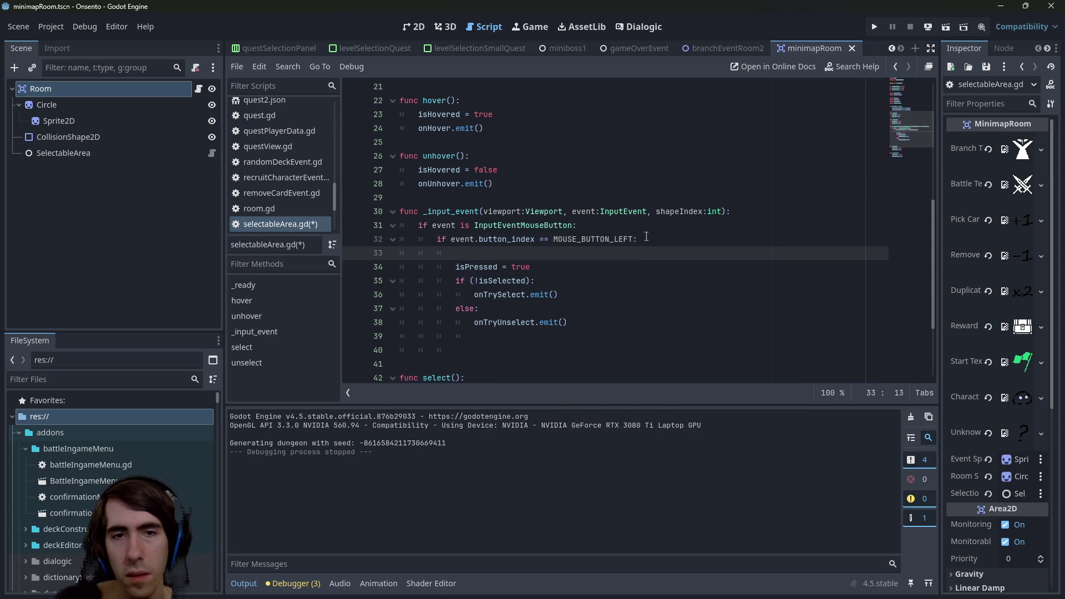
type("if event.is_pressed()")
key("BackSpace")
type(":")
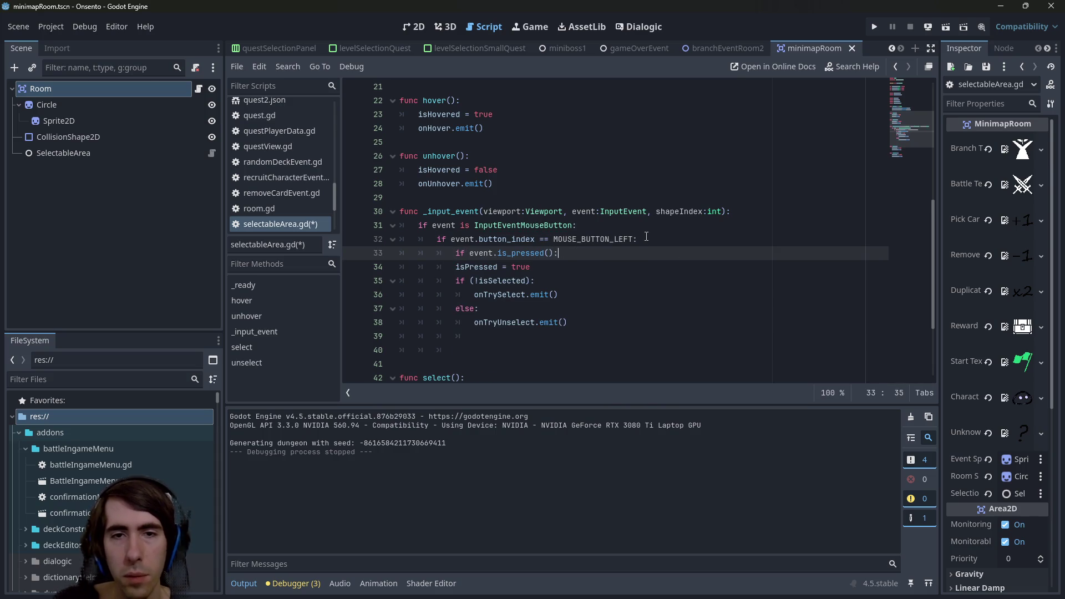
mouse_move(460, 343)
left_mouse_down()
mouse_move(399, 280)
mouse_move(399, 261)
left_mouse_up()
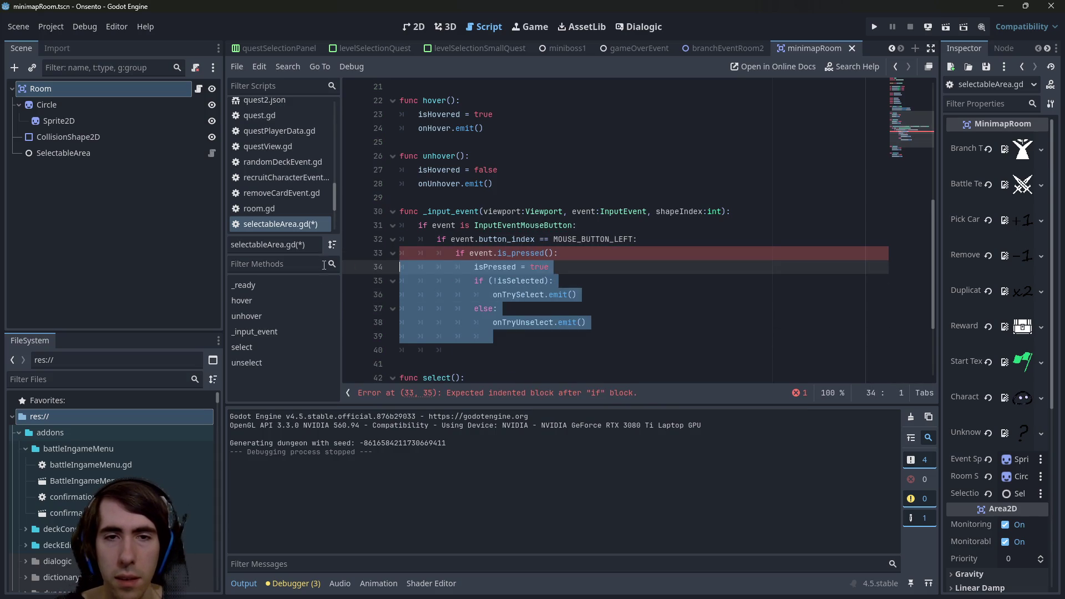
key("Tab")
Add an else: branch on line 39 after the is_pressed block
left_click(543, 327)
left_click(542, 332)
key("BackSpace")
type("else:")
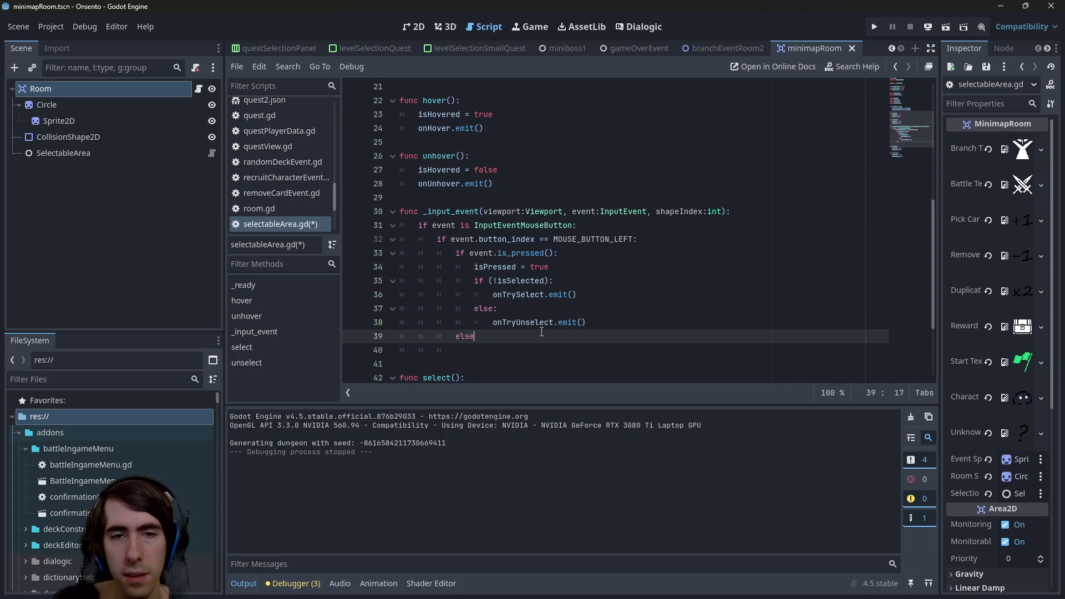
key("Return")
key("ctrl+z")
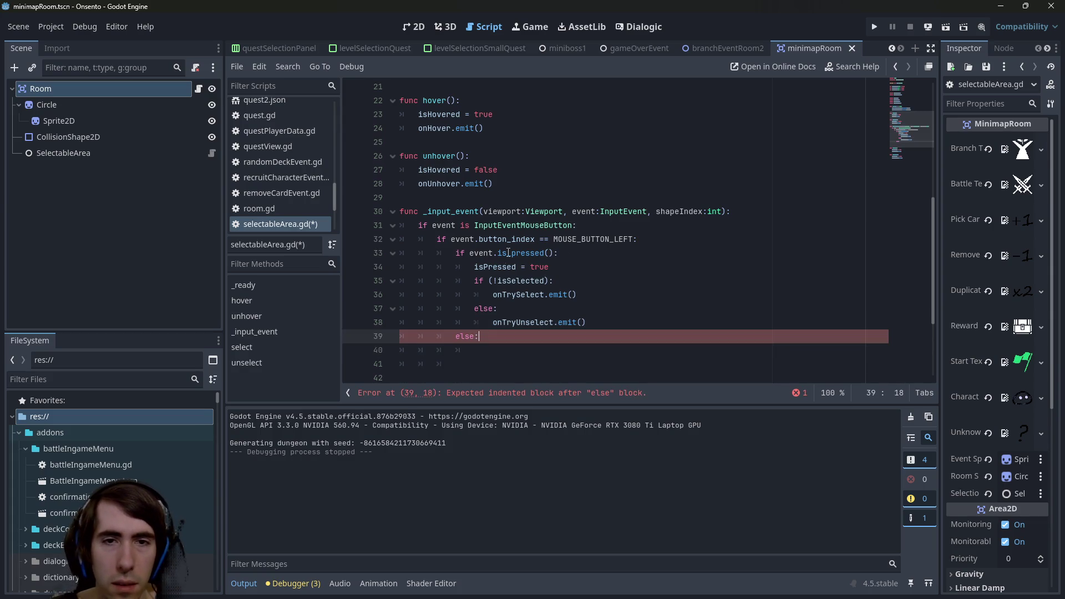
Turn the else into 'elif event.is_released():' and open its body line
left_click_drag(470, 253, 565, 250)
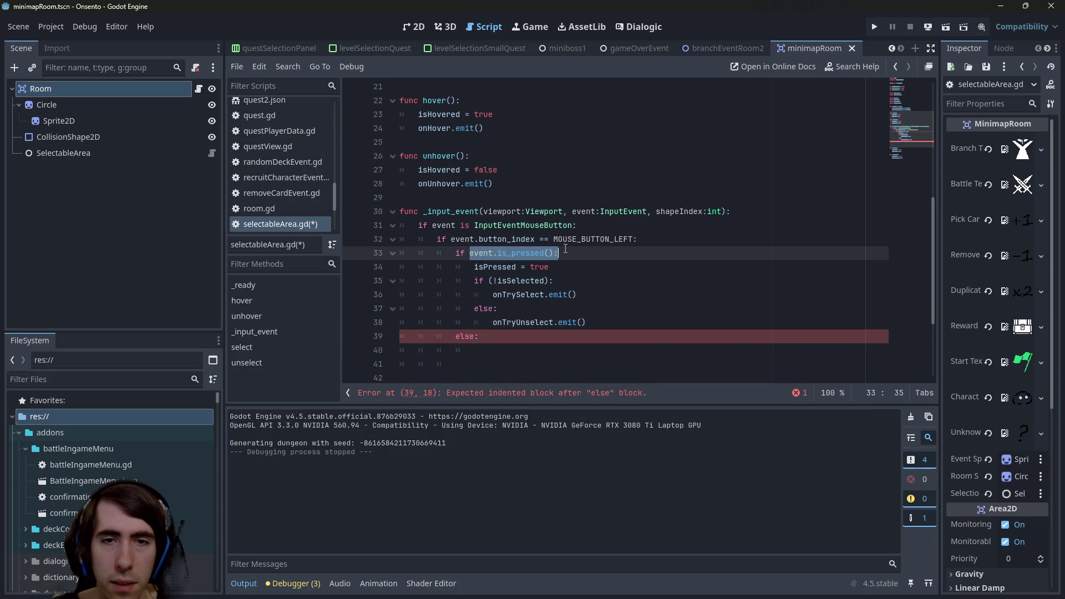
key("ctrl+c")
left_click(494, 331)
key("BackSpace")
key("BackSpace")
key("BackSpace")
type("if")
key("ctrl+v")
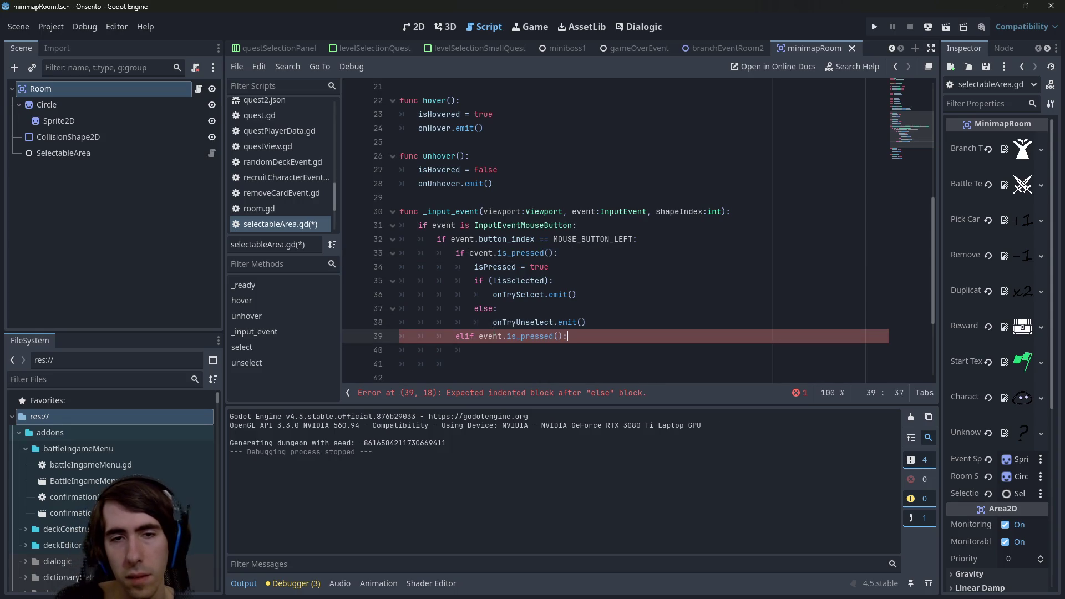
key("Left")
key("Left")
key("Left")
key("ctrl+shift+Left")
type("is_relea")
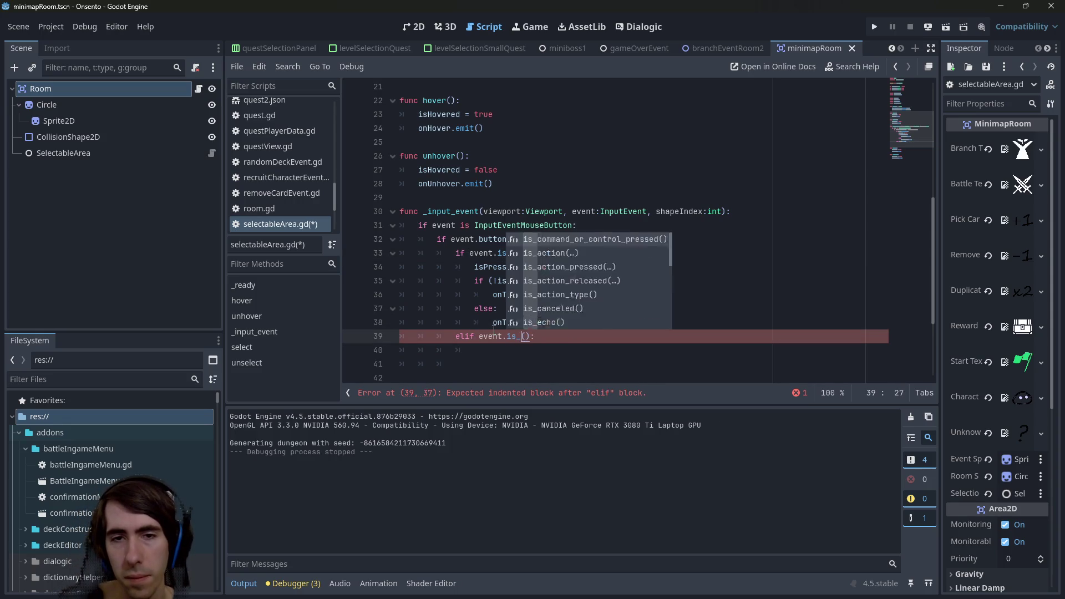
key("Return")
key("End")
key("Return")
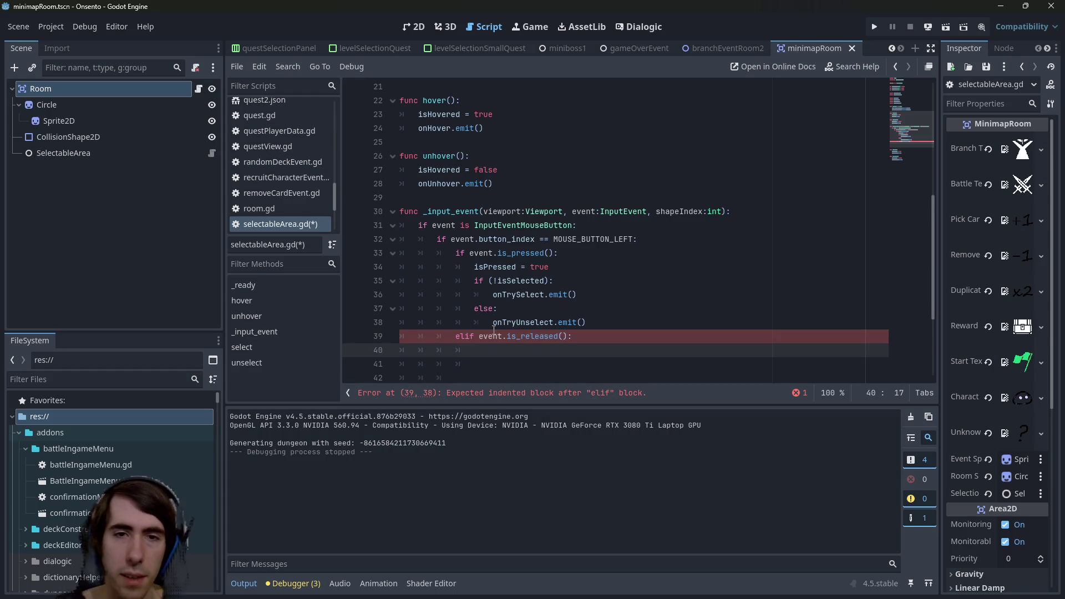
Set 'isPressed = false' in the elif branch and save the script
left_click_drag(567, 270, 349, 271)
key("ctrl+c")
left_click(517, 350)
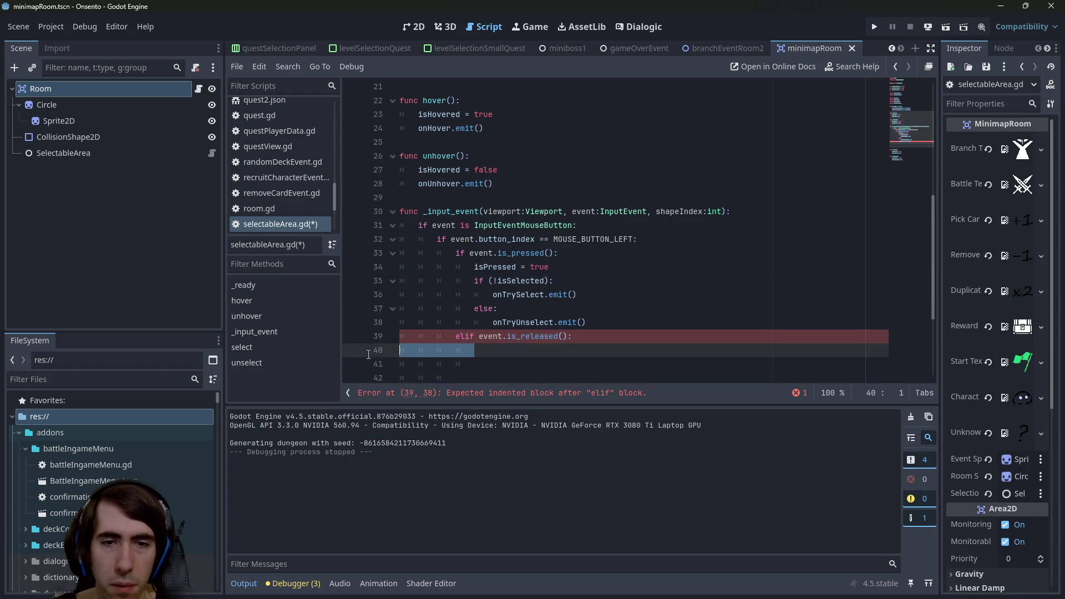
key("ctrl+v")
double_click(534, 350)
type("false")
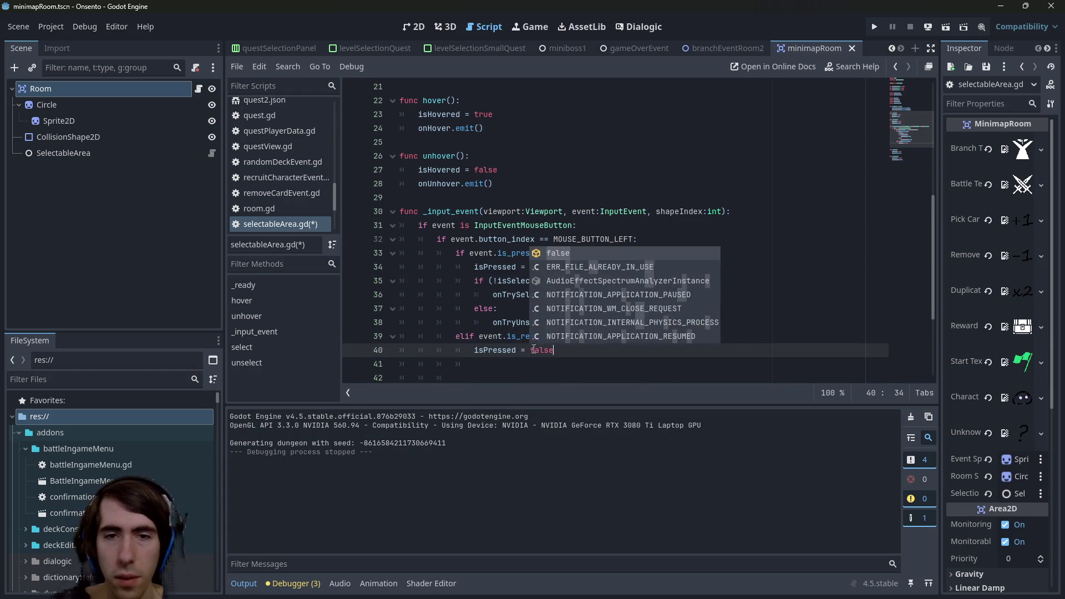
key("ctrl+s")
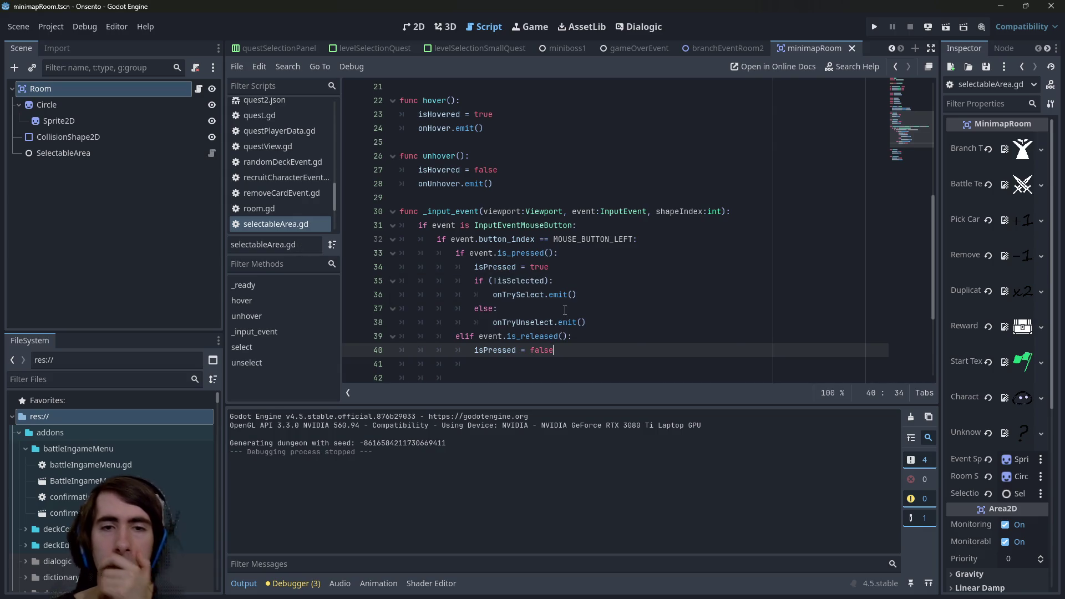
Delete the extra blank lines after _input_event in selectableArea.gd
scroll(564, 309, "up", 4)
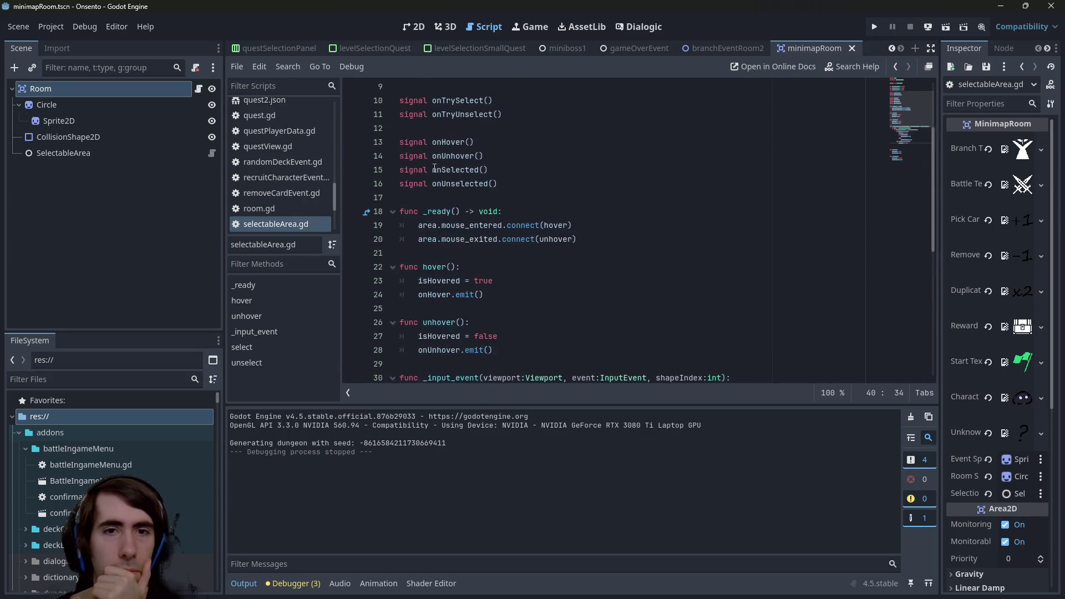
double_click(447, 282)
scroll(483, 274, "down", 6)
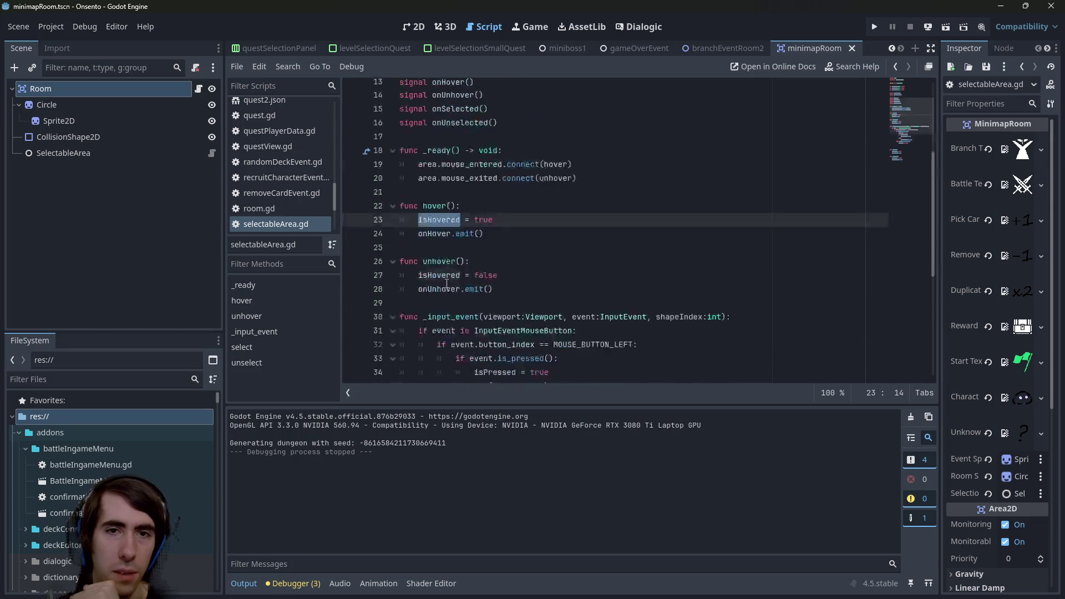
left_click_drag(483, 274, 334, 284)
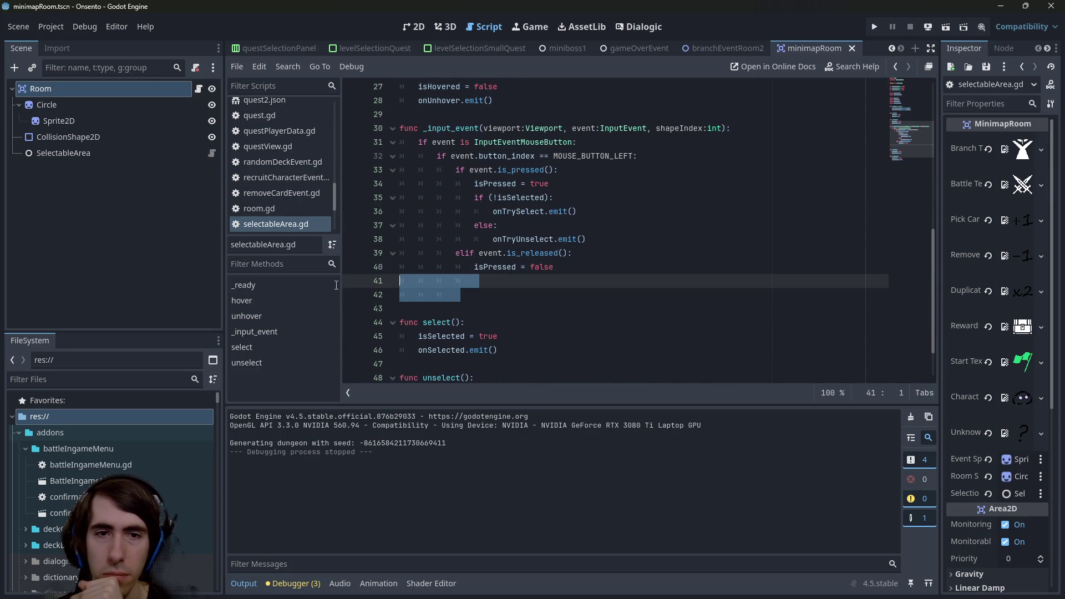
key("BackSpace")
Declare 'signal onPressed()' and 'signal onReleased()' below the onUnhover signal
scroll(499, 249, "up", 9)
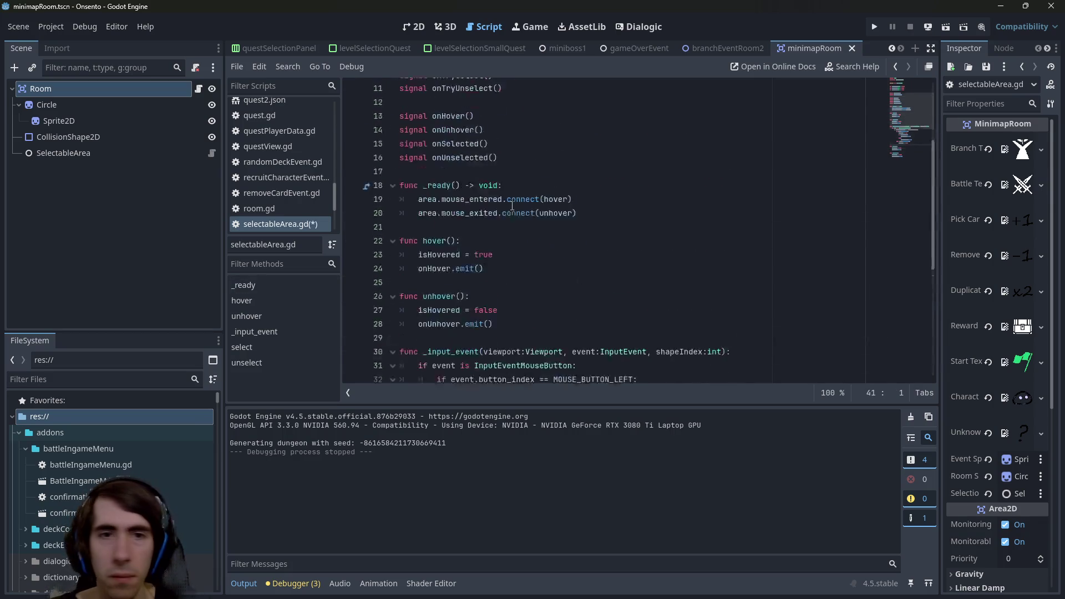
left_click(532, 219)
key("Down")
key("Down")
key("Down")
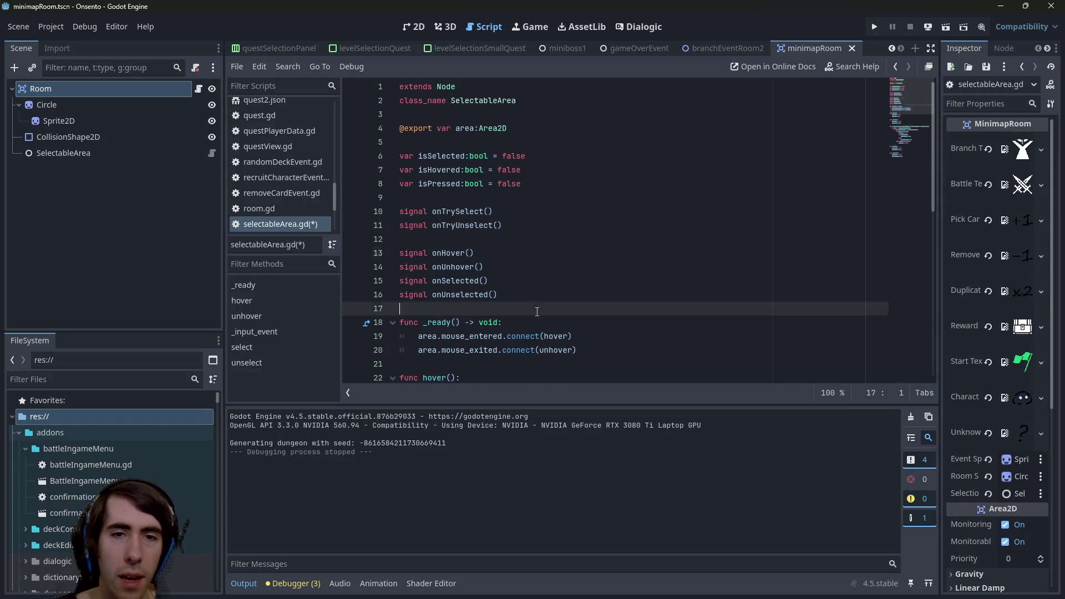
key("Return")
key("Up")
key("Up")
key("Up")
key("Return")
key("Up")
type("signal on")
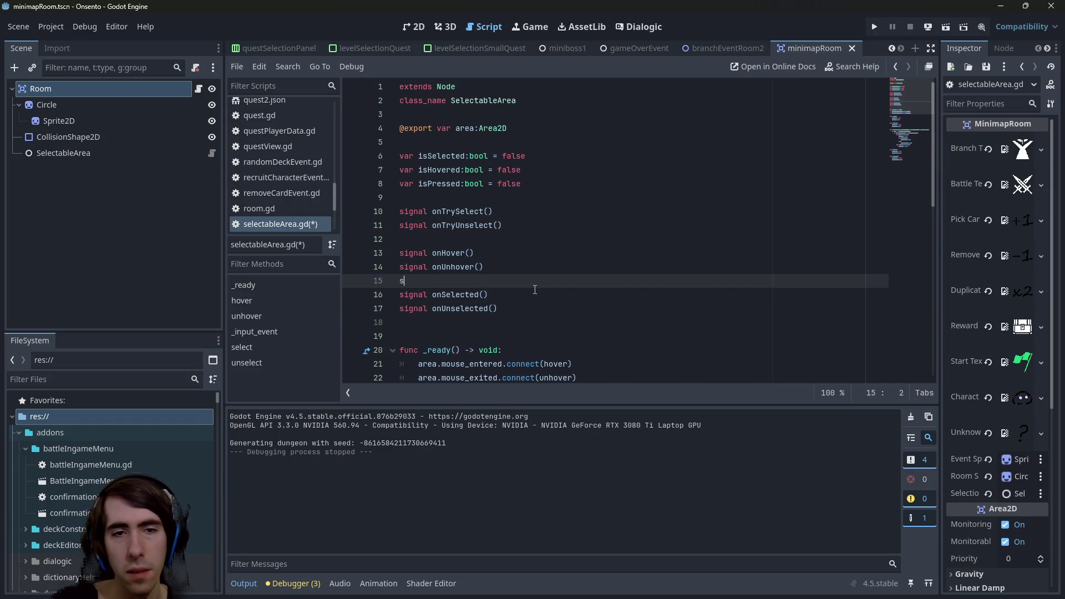
type("Pressed()")
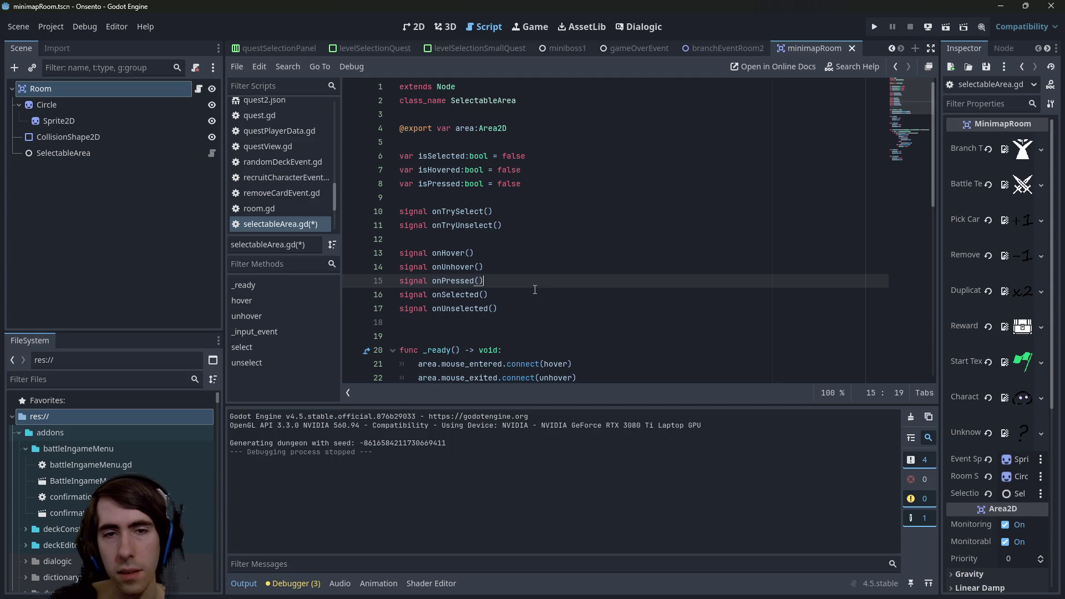
key("Return")
type("signal onReleased()")
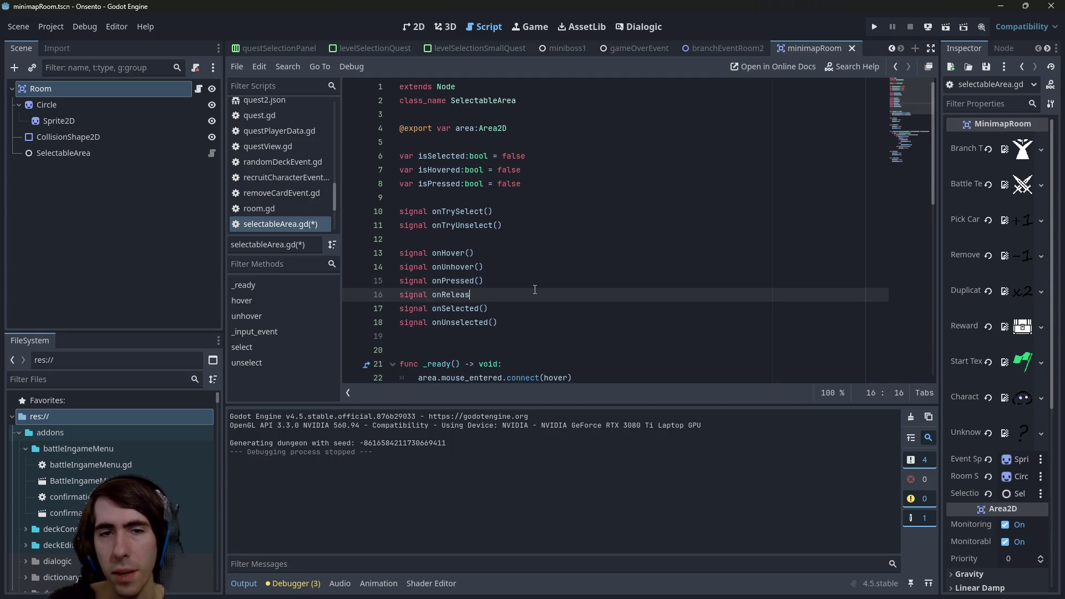
Remove the leftover blank line before _ready and save selectableArea.gd
key("Down")
key("Down")
key("Down")
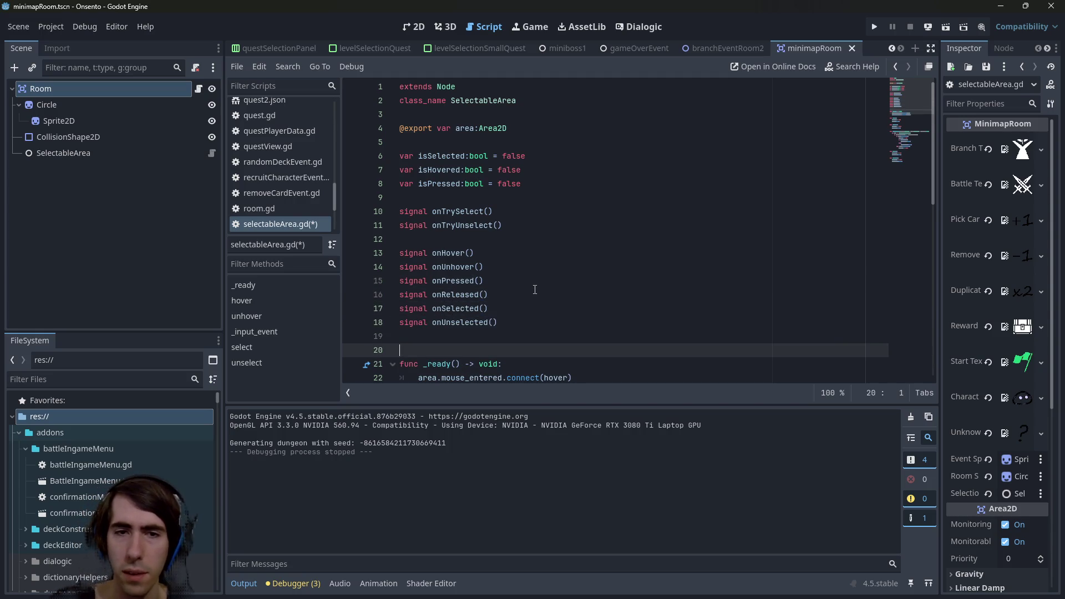
key("Up")
key("BackSpace")
key("ctrl+s")
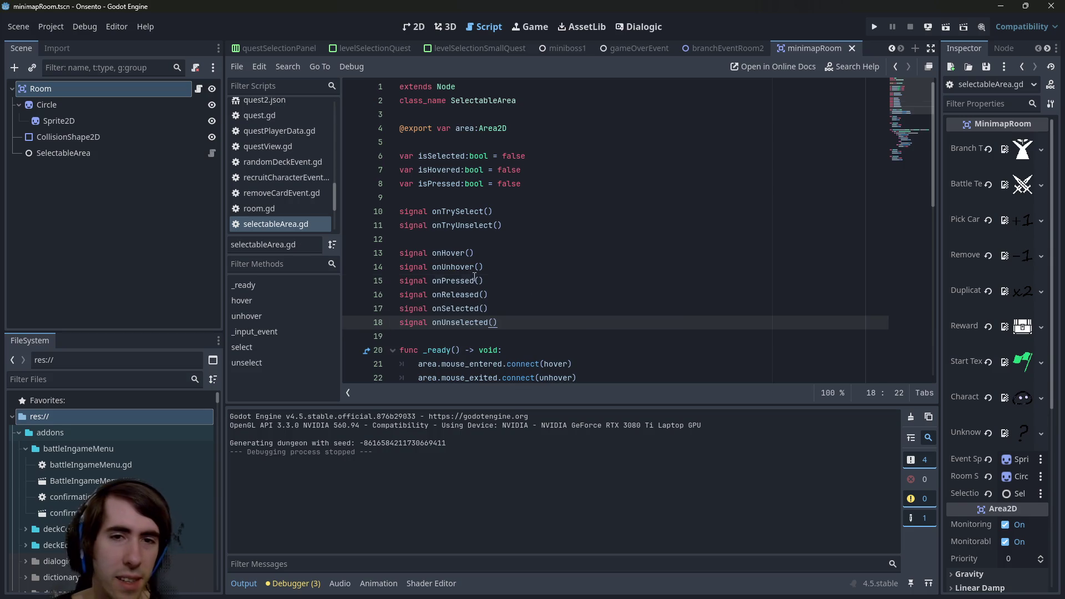
double_click(480, 280)
scroll(481, 276, "down", 5)
Add onPressed.emit() right after isPressed = true in _input_event
scroll(481, 277, "down", 4)
left_click(552, 242)
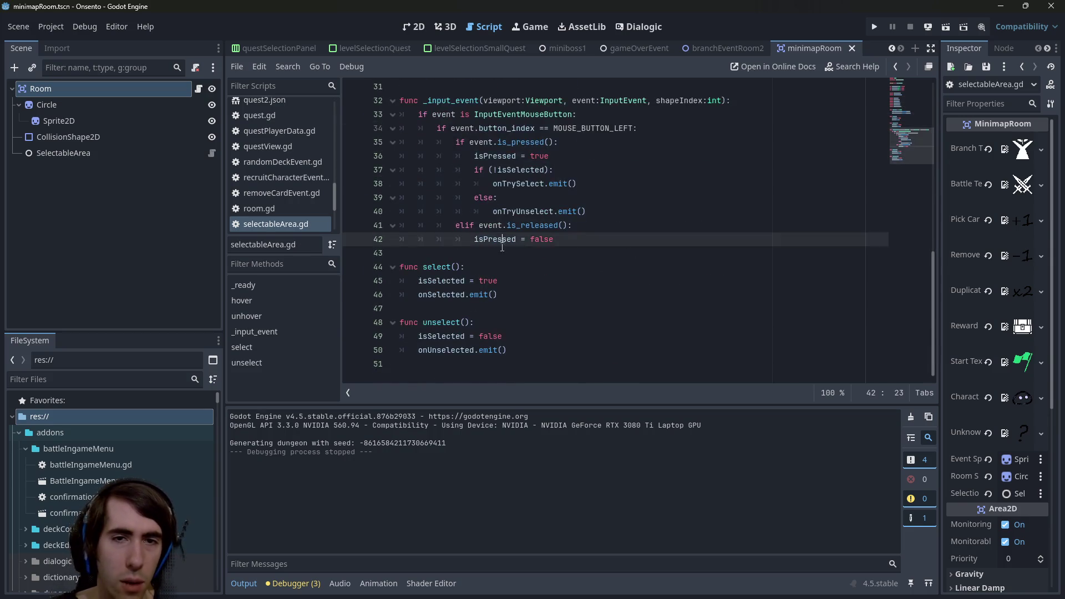
scroll(520, 272, "up", 2)
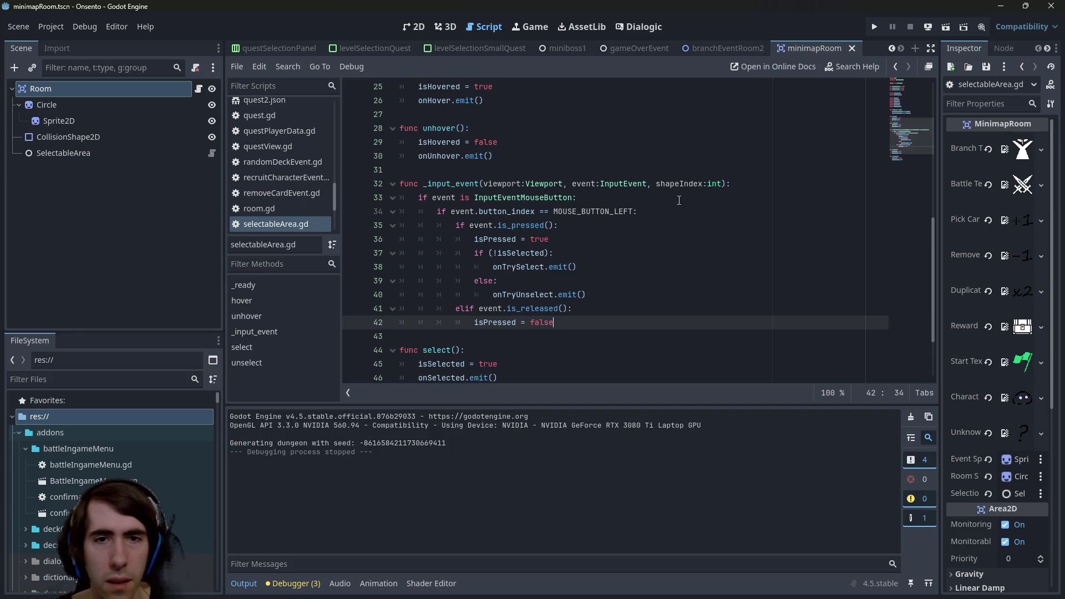
left_click(620, 236)
key("Return")
type("onPressed.emit(")
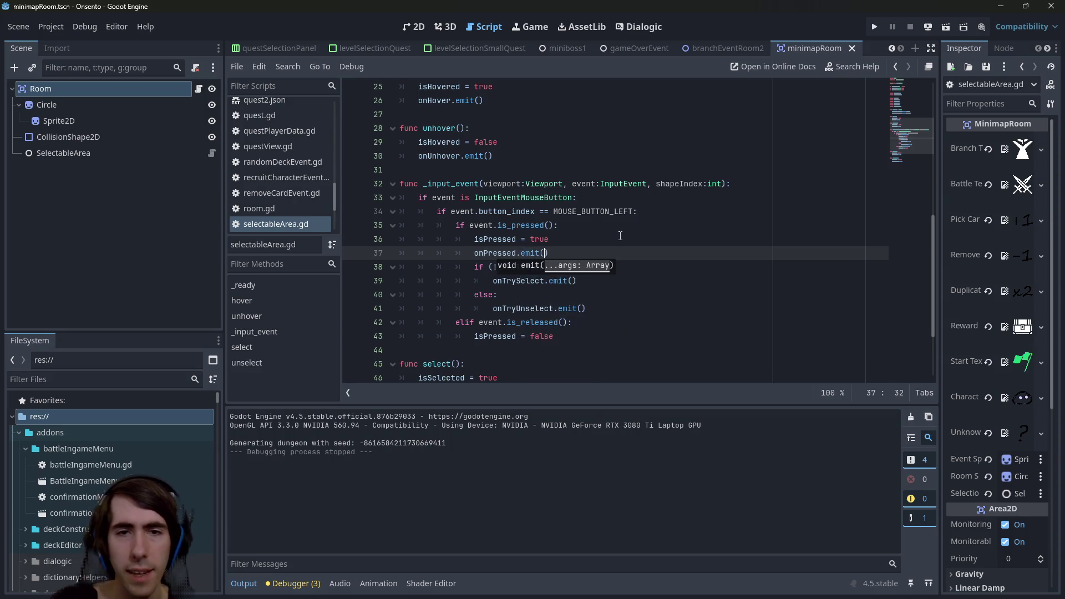
Add onReleased.emit() right after isPressed = false and save the script
scroll(449, 135, "up", 4)
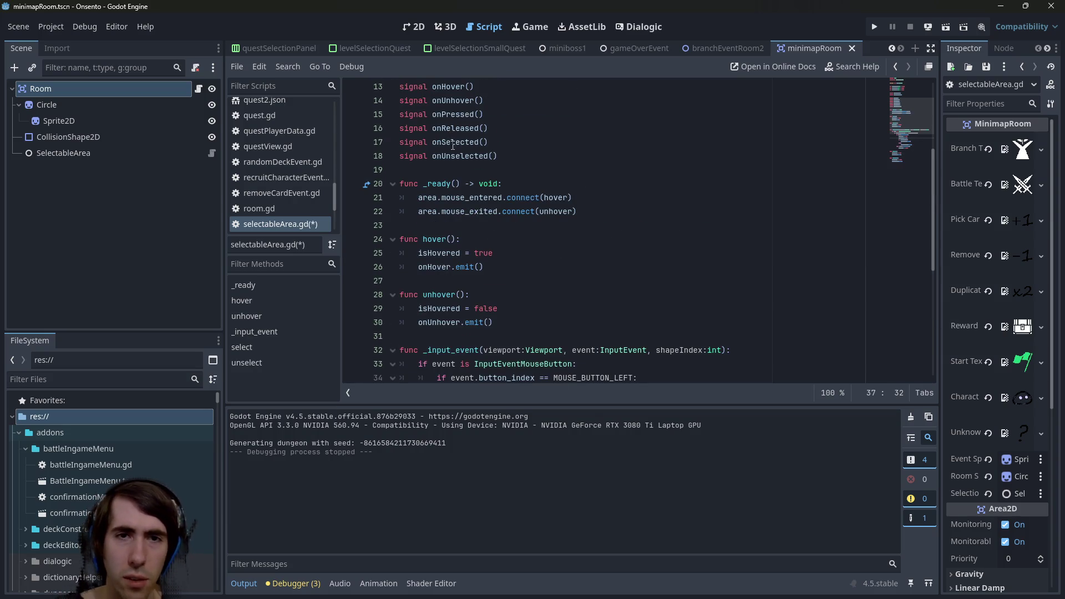
double_click(467, 129)
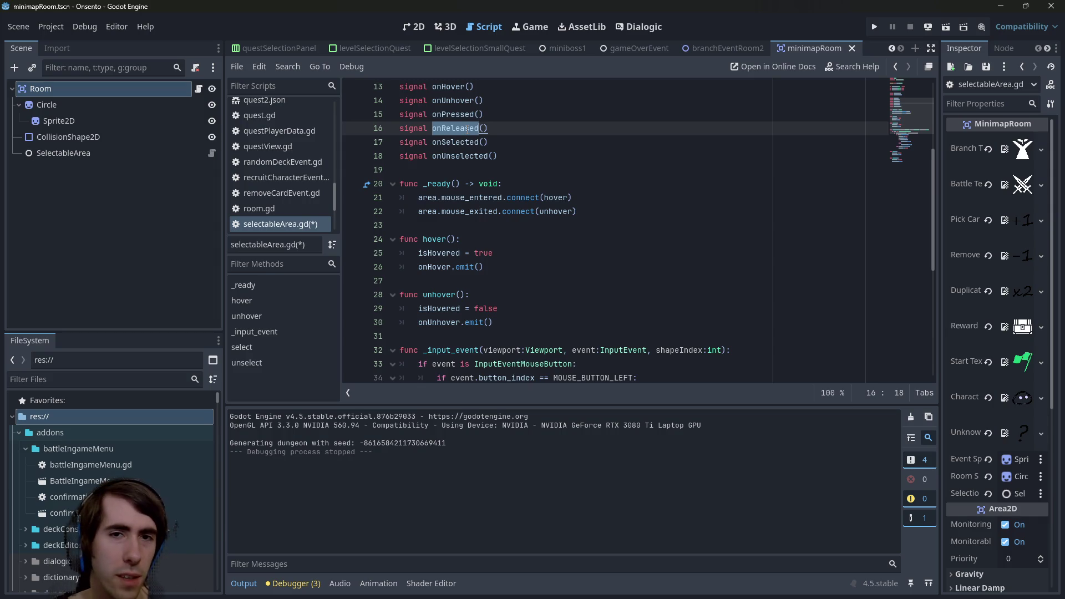
scroll(547, 249, "down", 3)
double_click(510, 282)
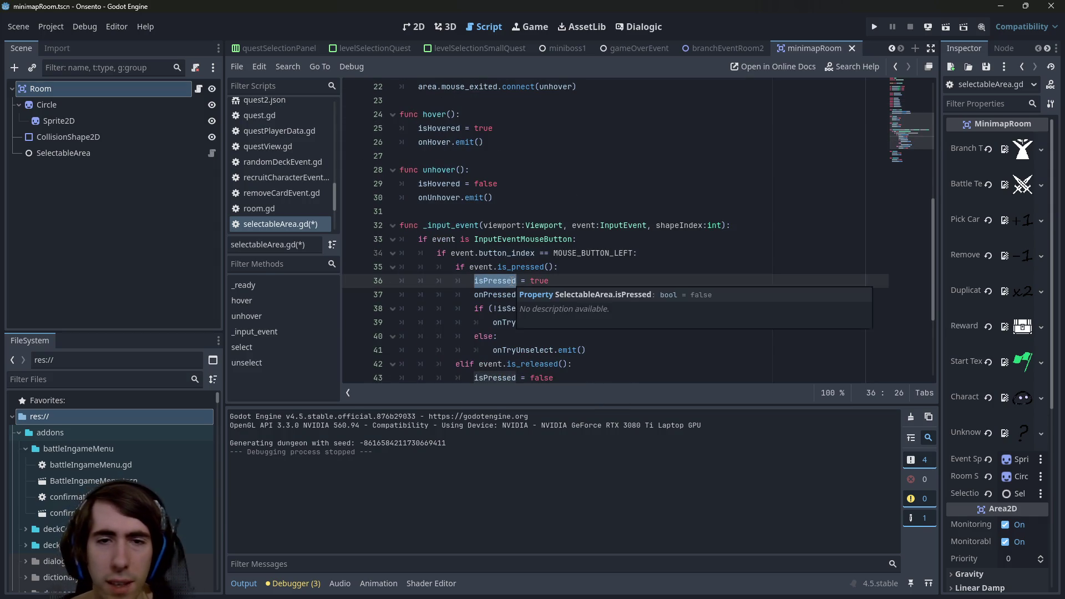
scroll(465, 157, "up", 4)
double_click(465, 157)
double_click(467, 170)
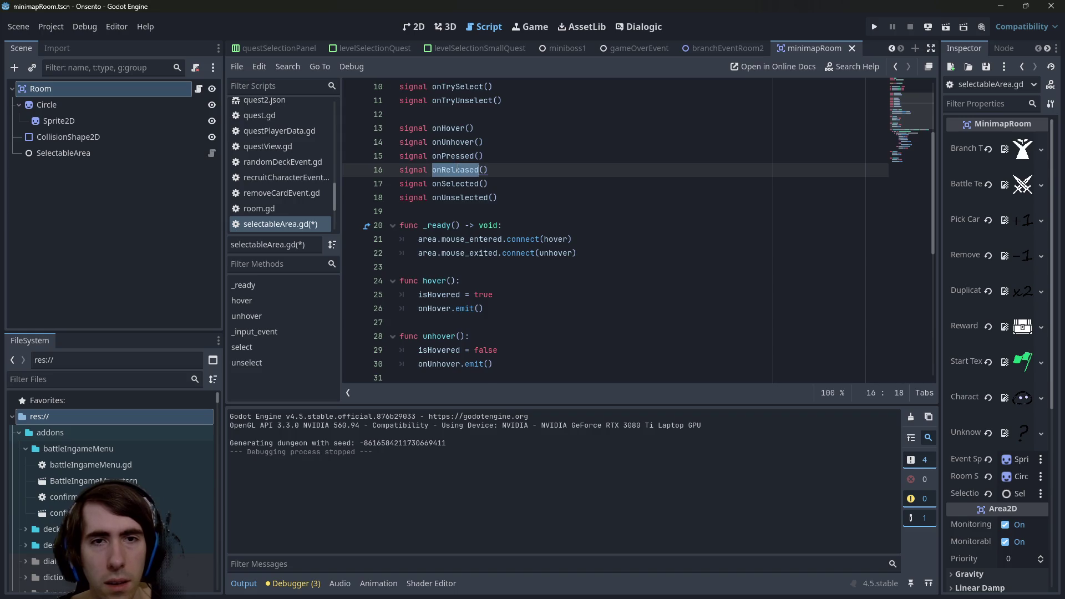
scroll(467, 170, "down", 6)
left_click(562, 300)
key("Return")
type("onReleased.emit(")
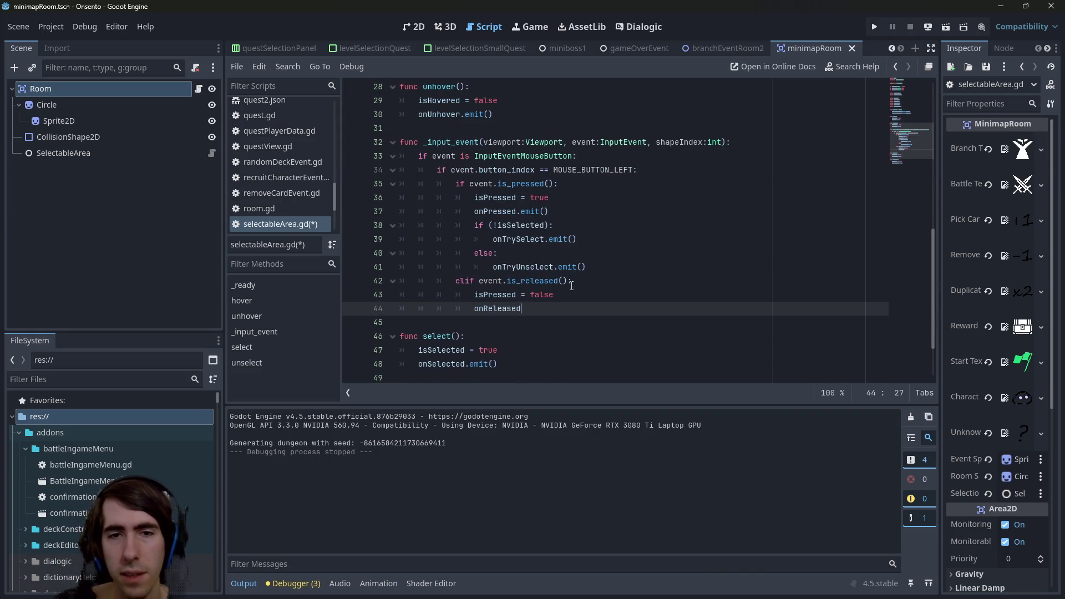
key("ctrl+s")
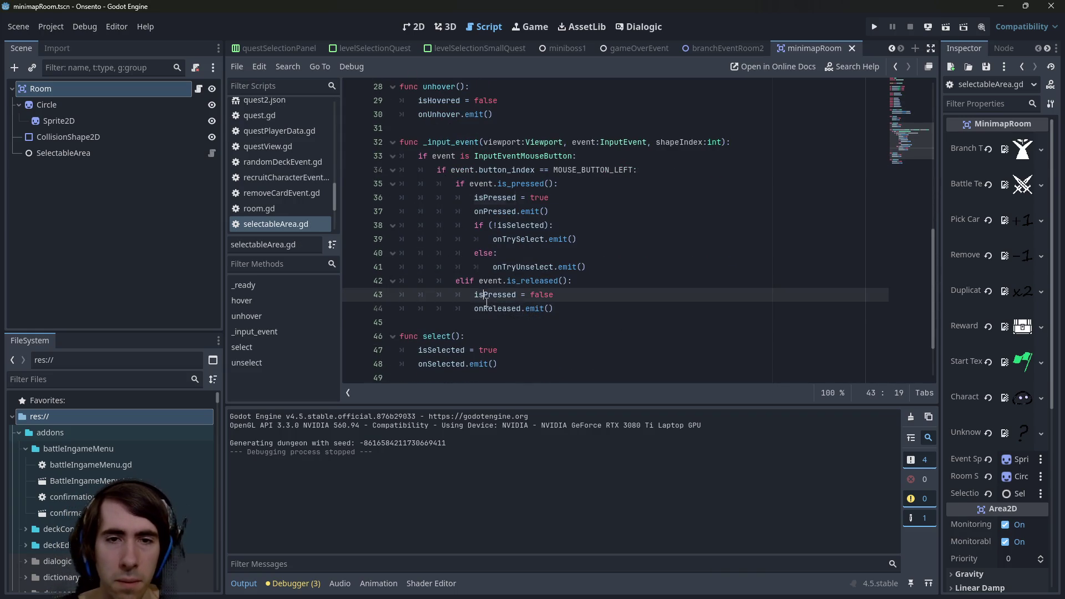
Start a new if statement at the beginning of the release branch
left_click(596, 281)
key("Return")
type("if")
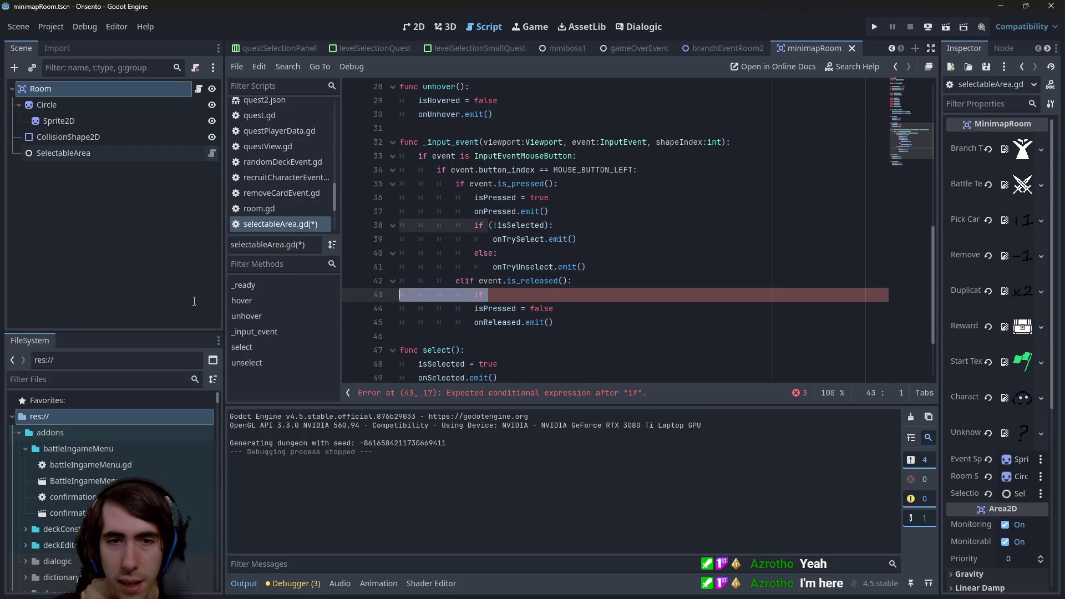
Delete the unfinished if line from the release branch and save the script
mouse_move(621, 322)
left_mouse_down()
mouse_move(173, 260)
mouse_move(378, 131)
mouse_move(378, 144)
left_mouse_up()
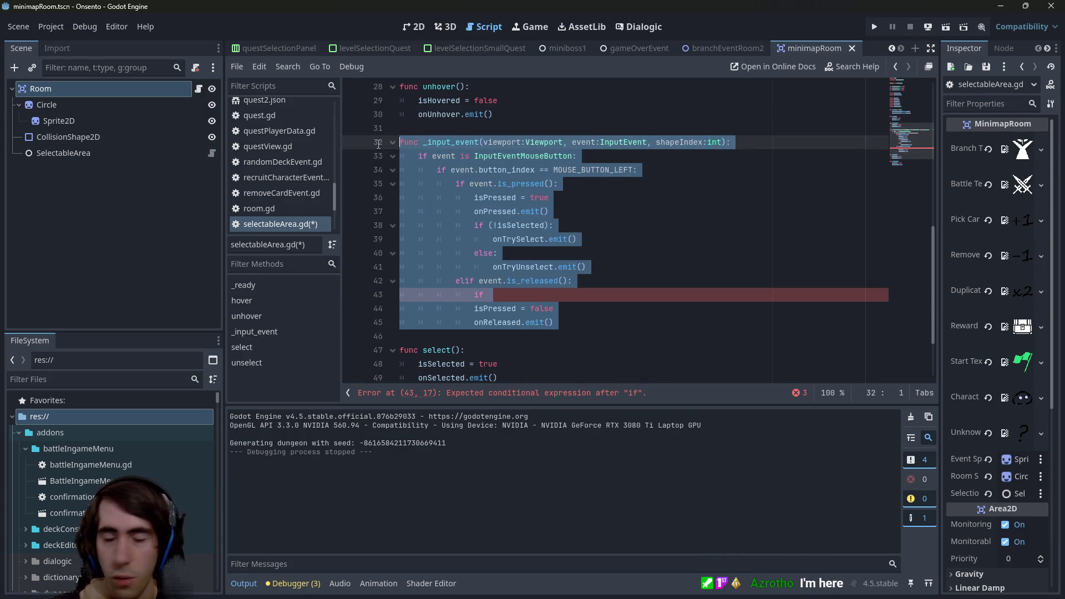
left_click(603, 294)
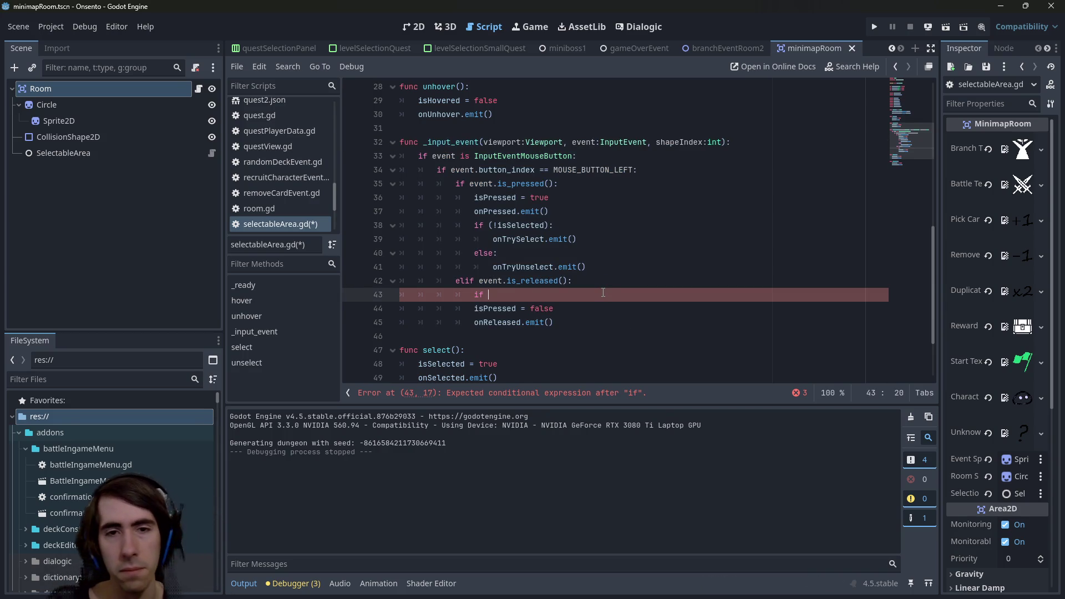
type("event.is")
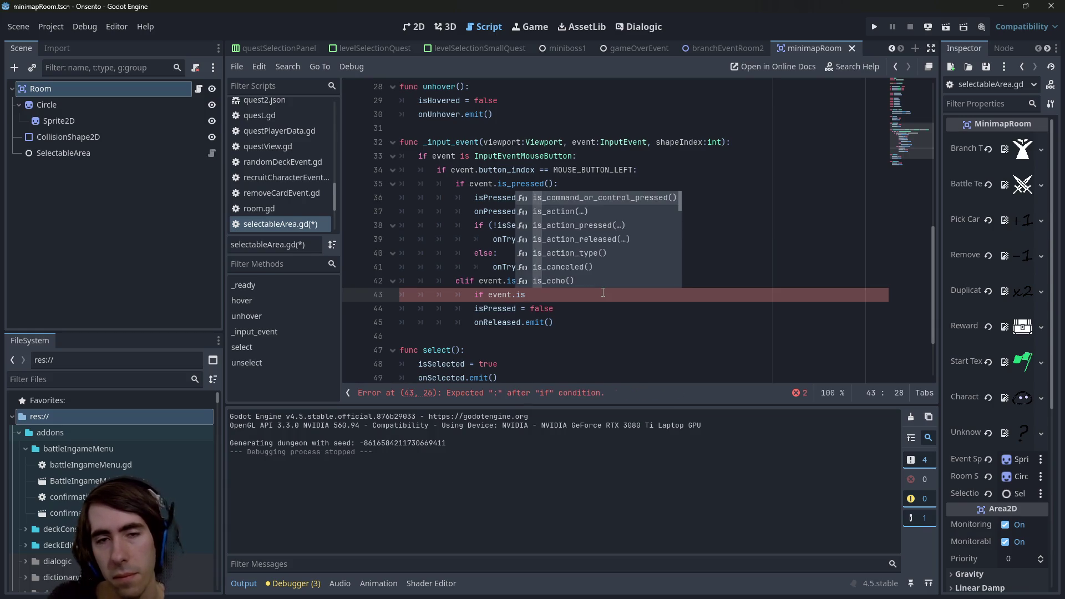
key("Escape")
key("BackSpace")
key("BackSpace")
key("BackSpace")
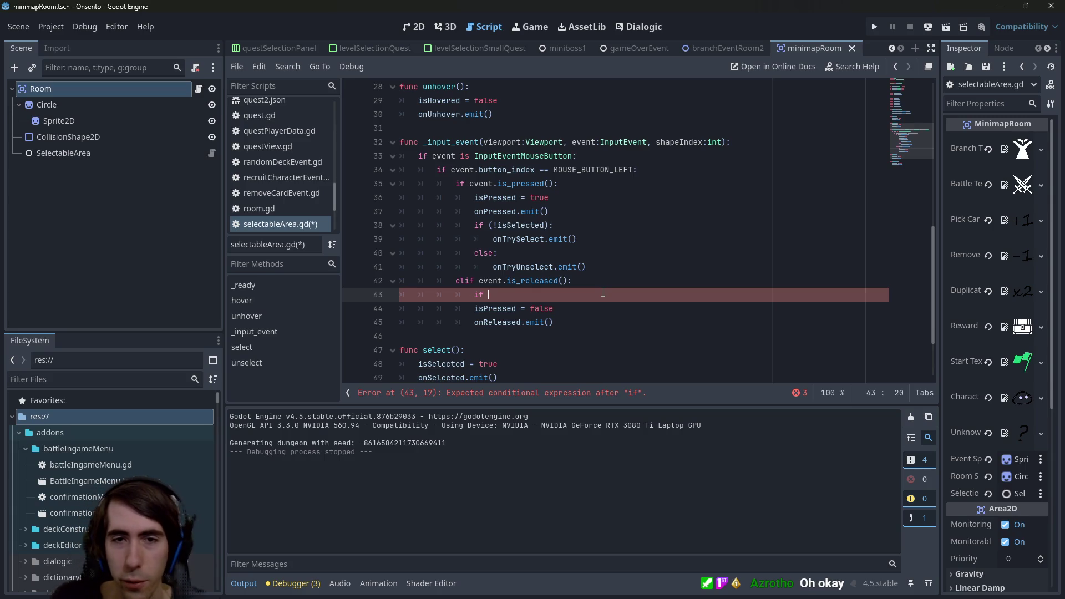
key("BackSpace")
key("BackSpace")
key("BackSpace")
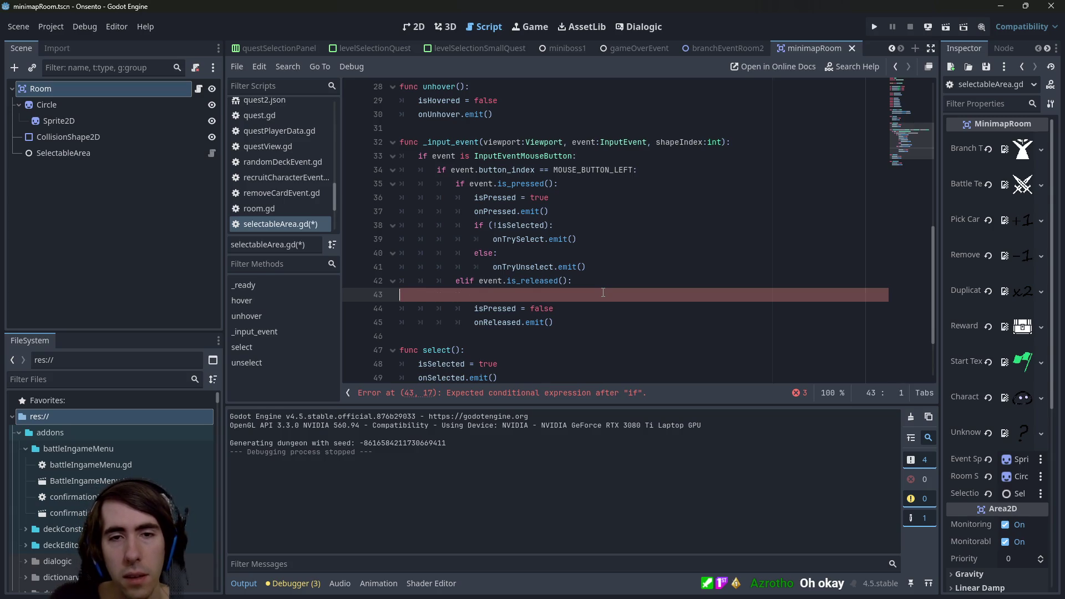
key("ctrl+s")
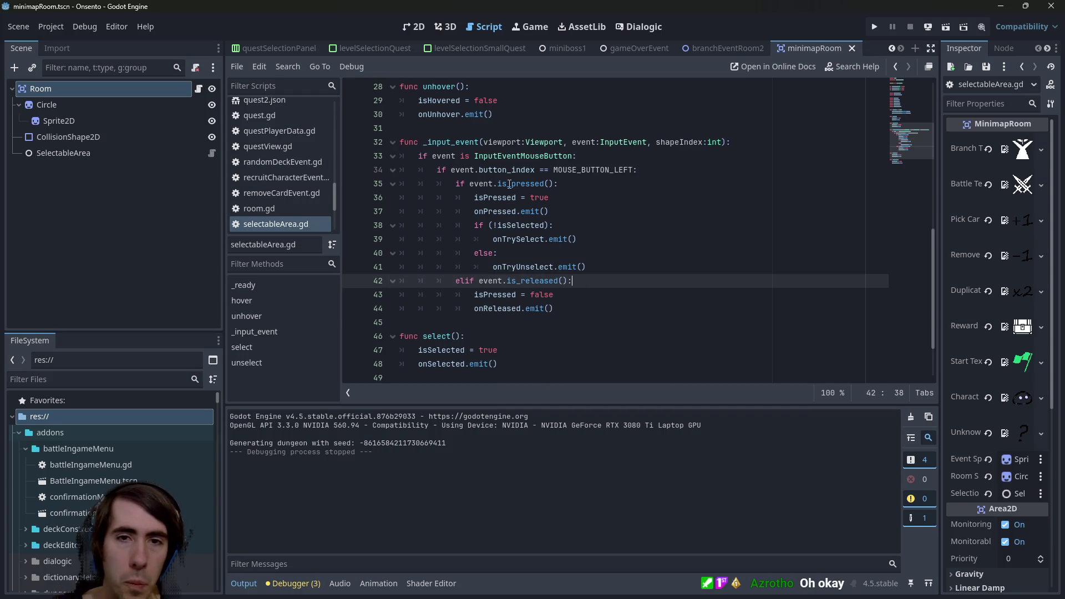
Change the press check to is_pressed() and !isPressed, and add 'and isPressed' to the release check
double_click(509, 184)
type("is_pressed()")
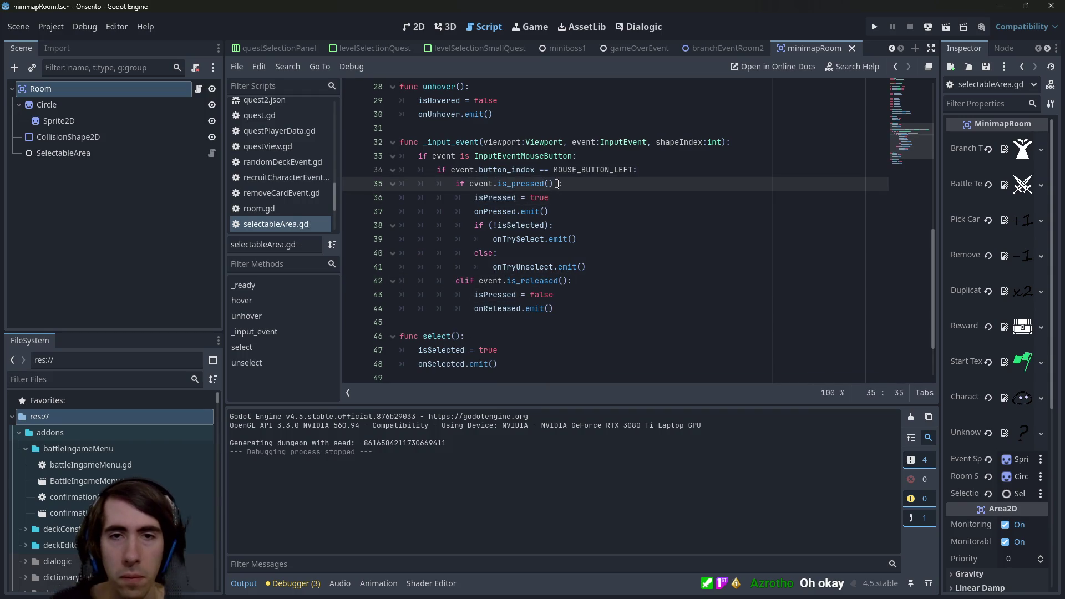
type(" and !isPressed")
left_click(496, 296)
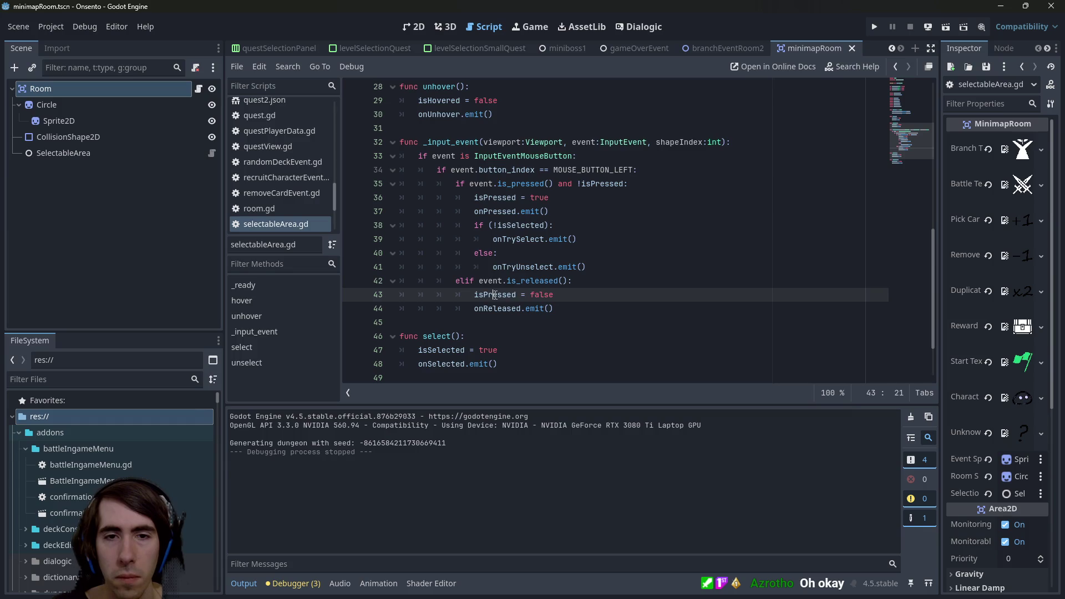
left_click(585, 281)
key("Left")
type("and isPressed")
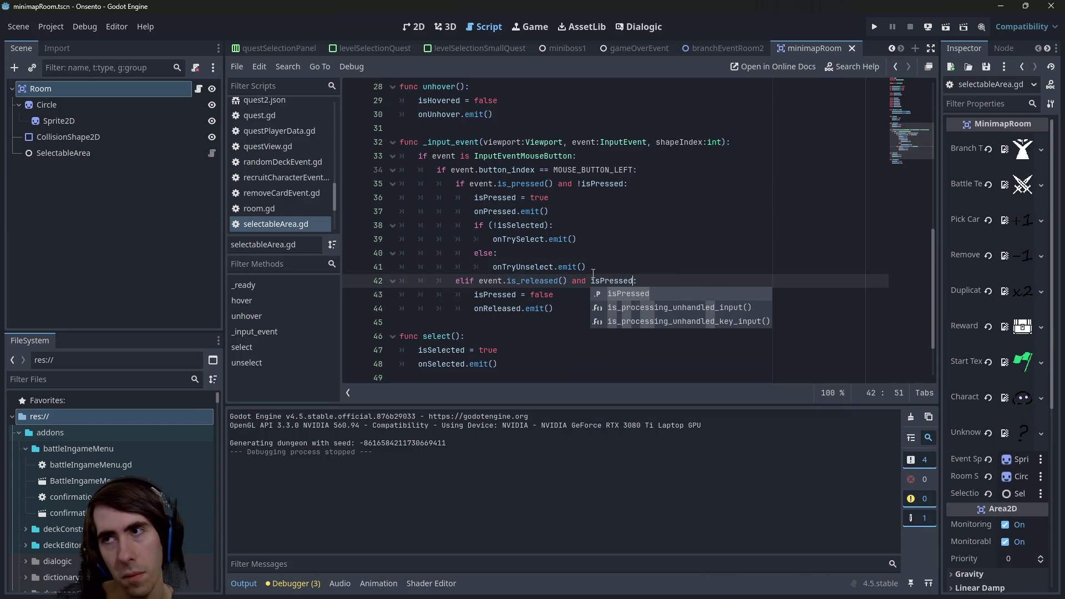
left_click(582, 268)
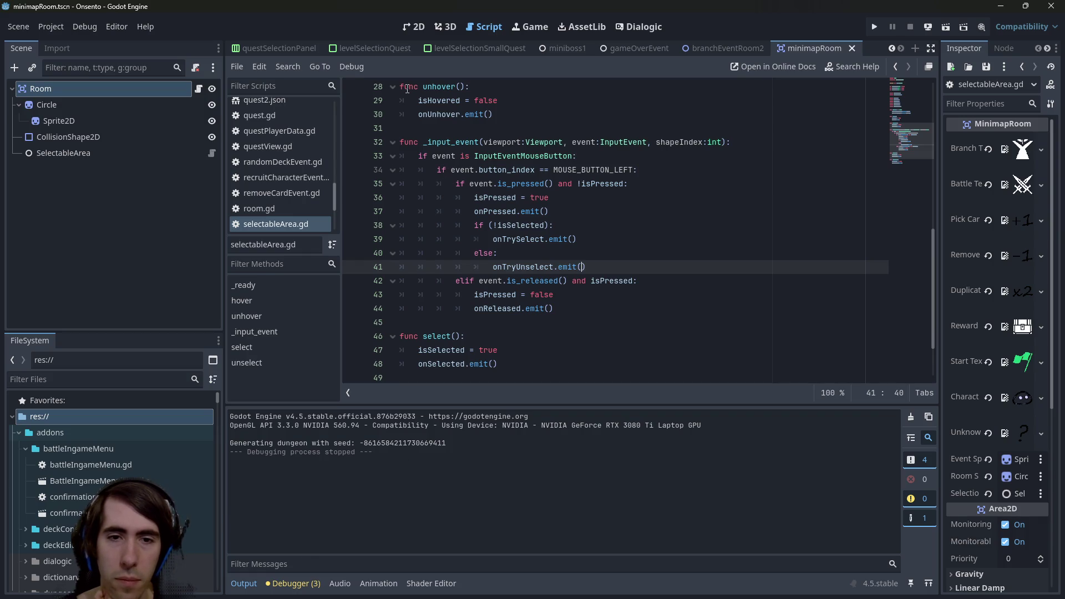
Highlight every isPressed use, then open the Room node's minimapRoom.gd script
left_click(499, 309)
double_click(495, 295)
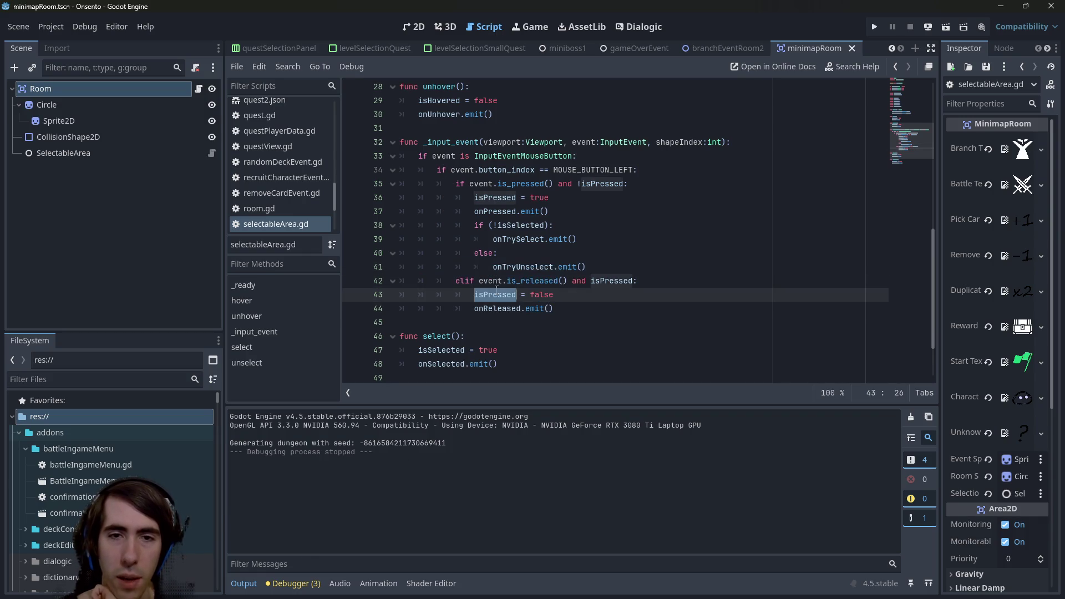
left_click(198, 89)
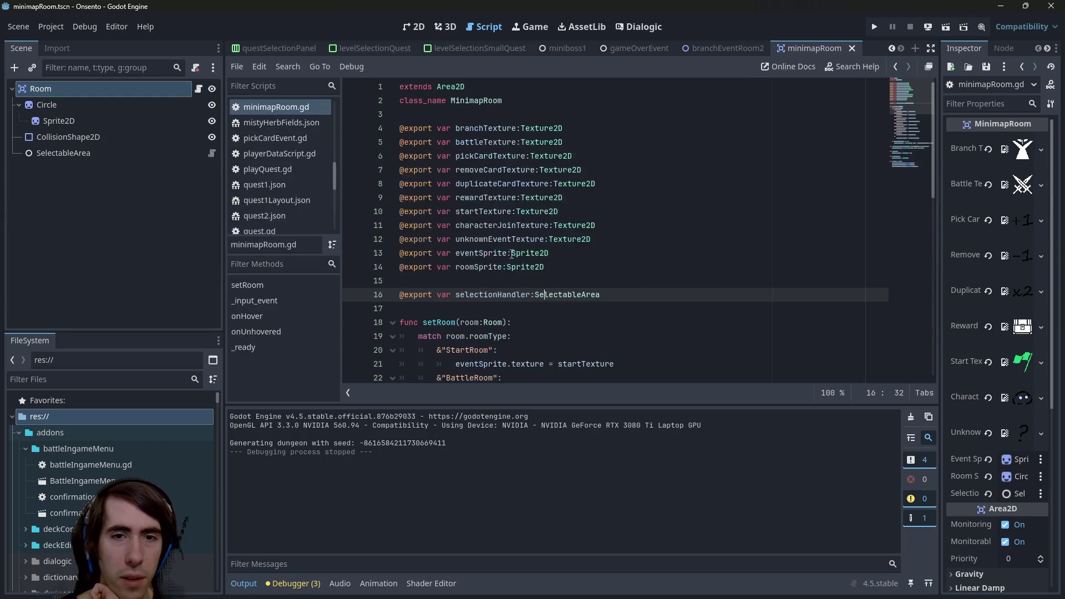
Add a func refreshVisuals(): header below onUnhovered in minimapRoom.gd
scroll(527, 283, "down", 10)
double_click(589, 322)
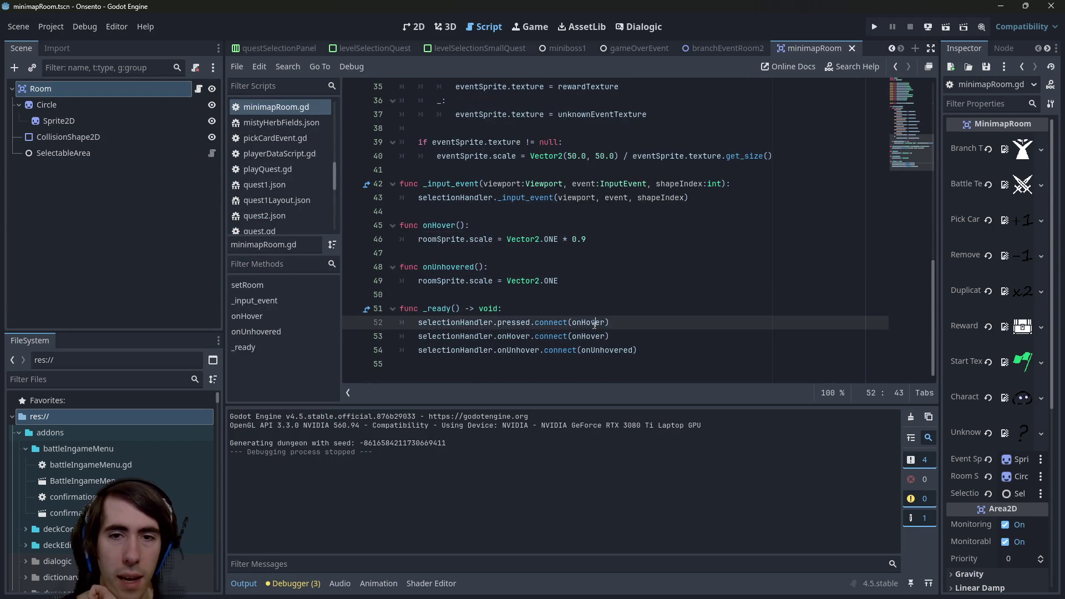
double_click(589, 337)
left_click(459, 287)
key("Return")
key("Return")
key("Up")
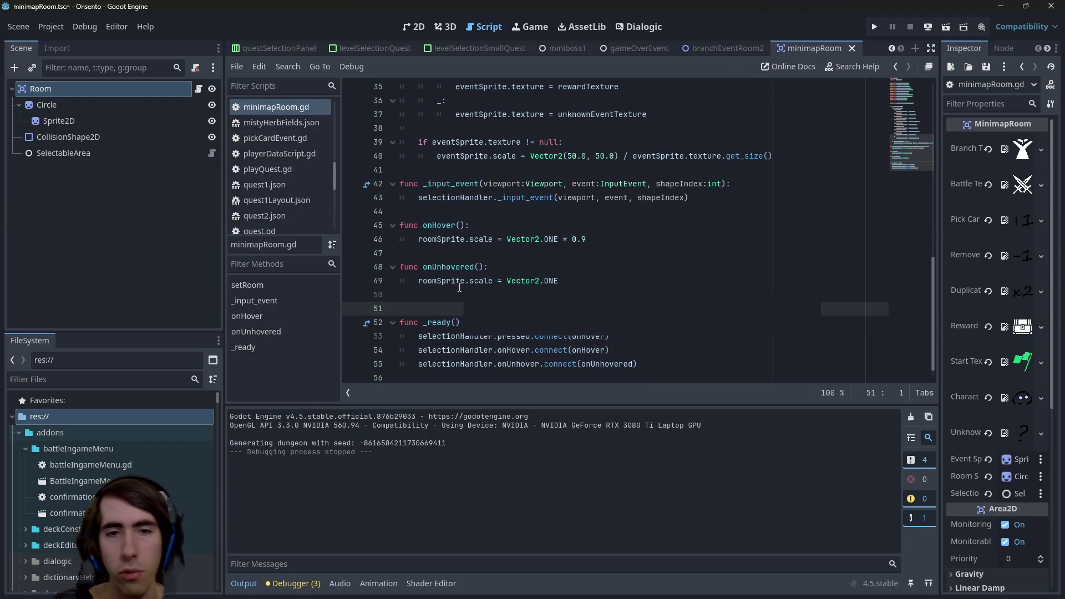
type("func refresh")
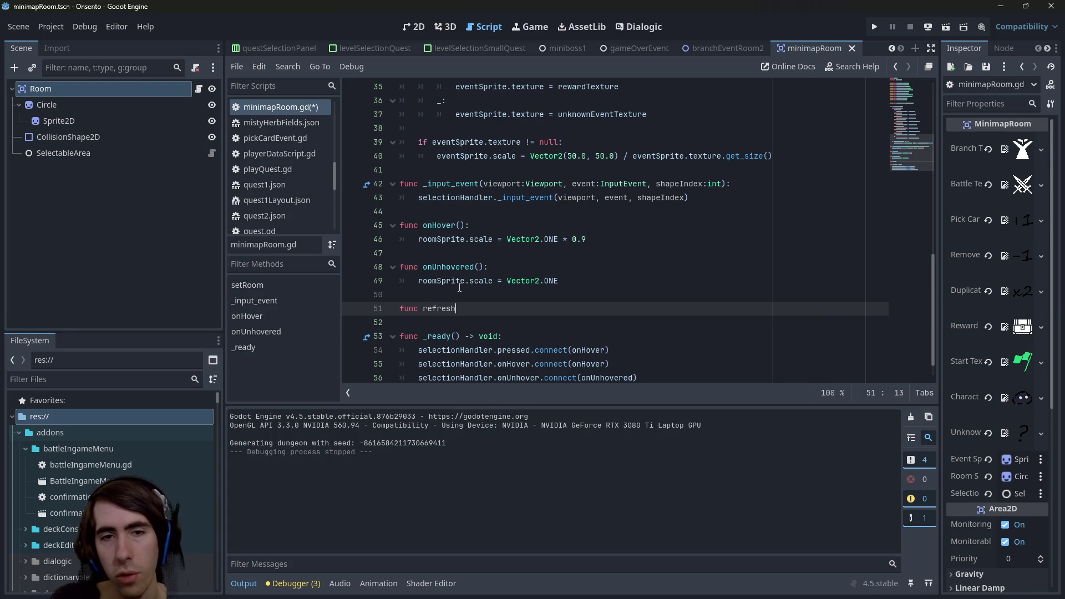
type("Visuals():")
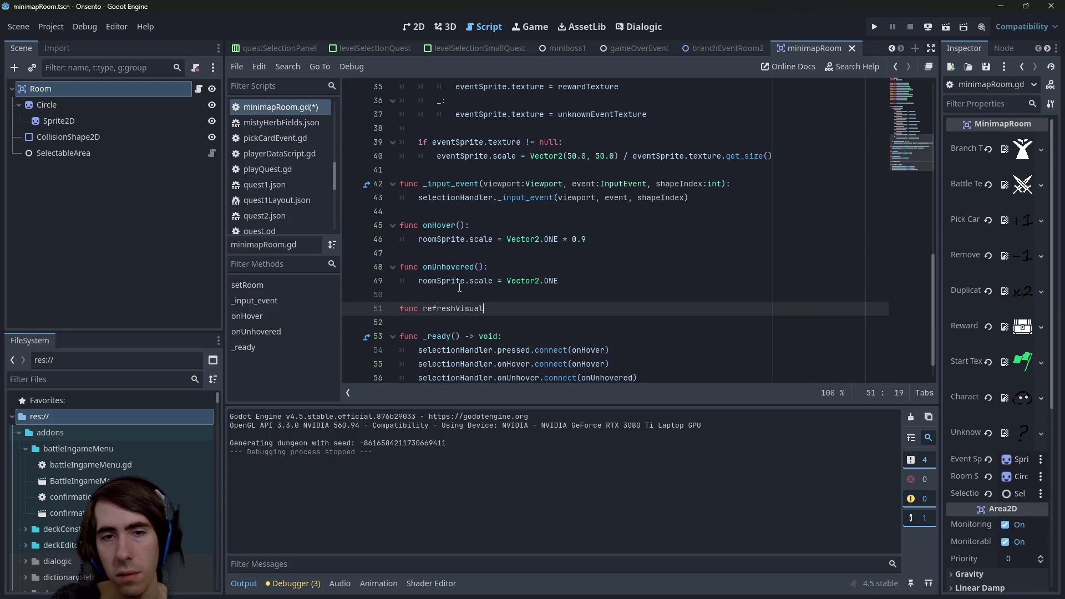
key("Return")
Give it an if selectionHandler.isHovered: branch containing the copied 0.9 roomSprite scaling statement
scroll(463, 260, "down", 1)
type("if")
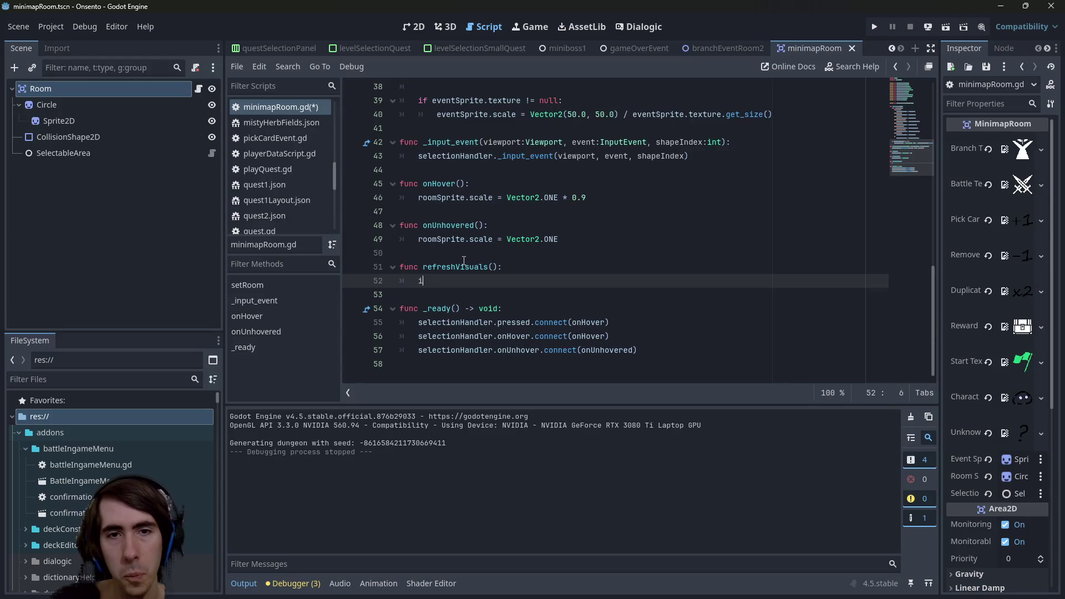
left_click(466, 337)
left_click(469, 289)
left_click(469, 289)
type("selectionHandler.hov")
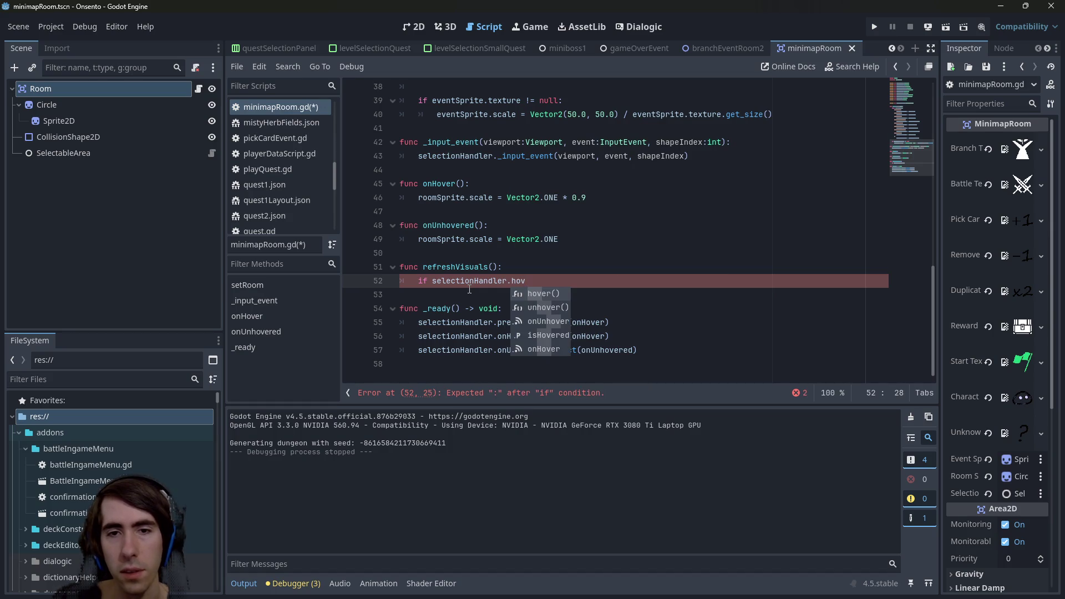
key("Down")
key("Down")
key("Down")
key("Return")
type(":")
key("Return")
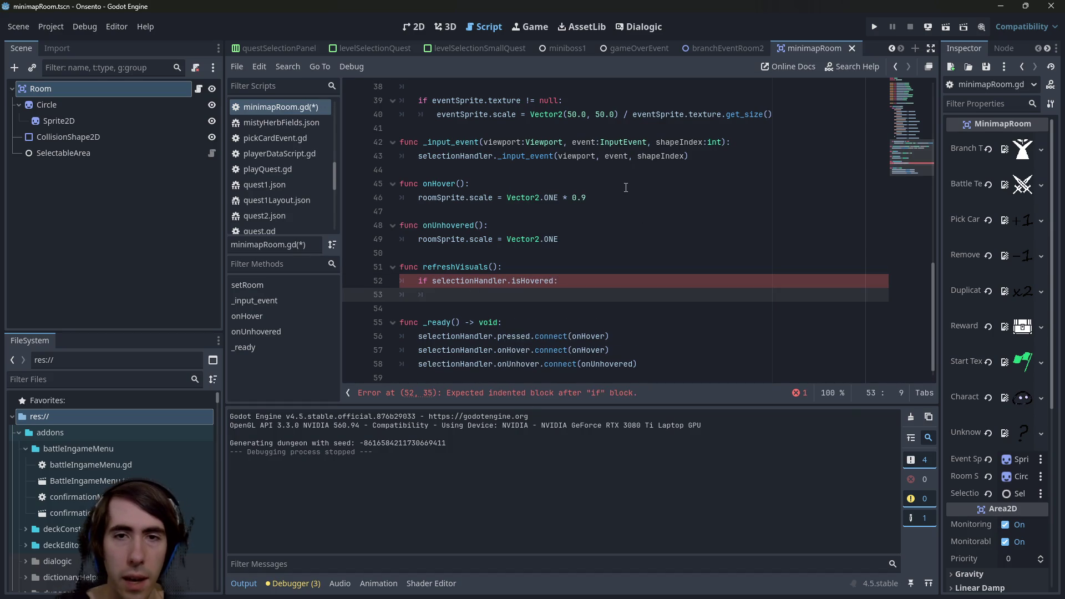
left_click_drag(401, 197, 587, 197)
key("ctrl+c")
left_click(450, 296)
key("ctrl+v")
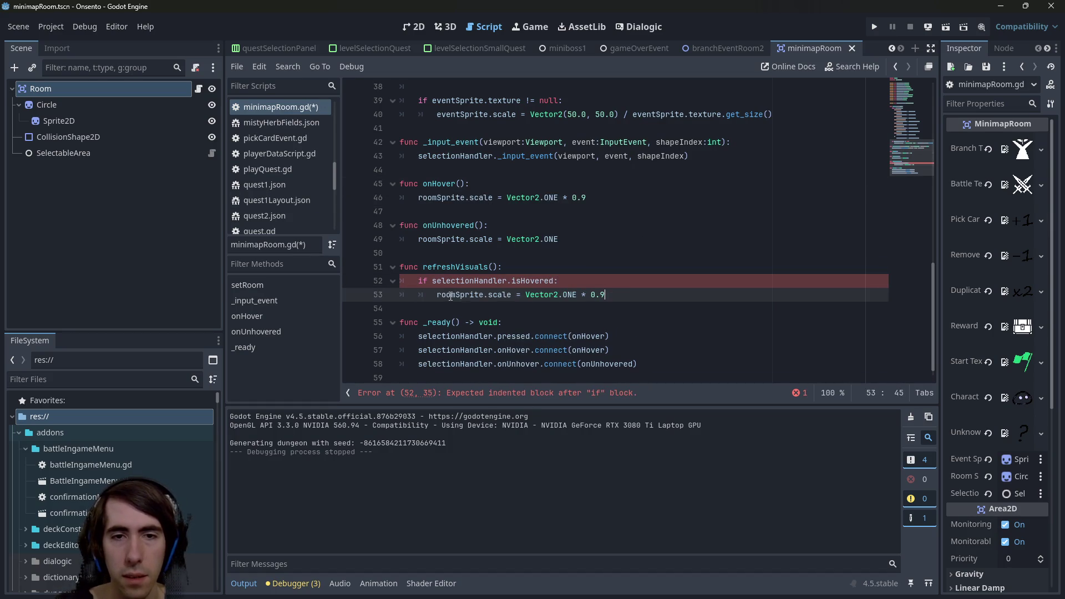
key("Return")
Put an if selectionHandler.isPressed: check first, turning the hover check into elif
type("elif selectionHandler.isHovered")
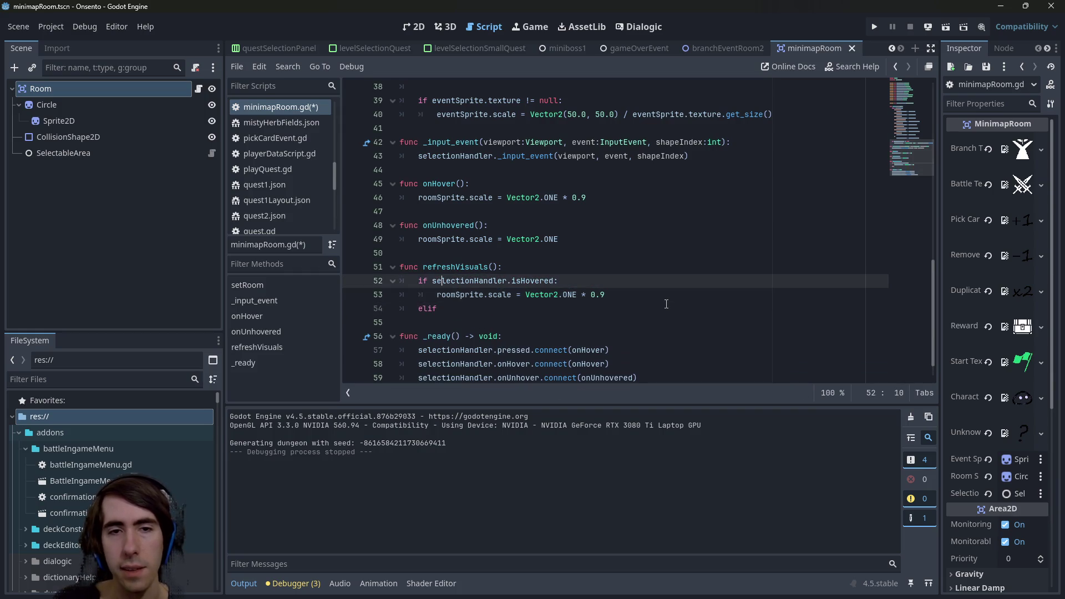
key("BackSpace")
key("BackSpace")
key("BackSpace")
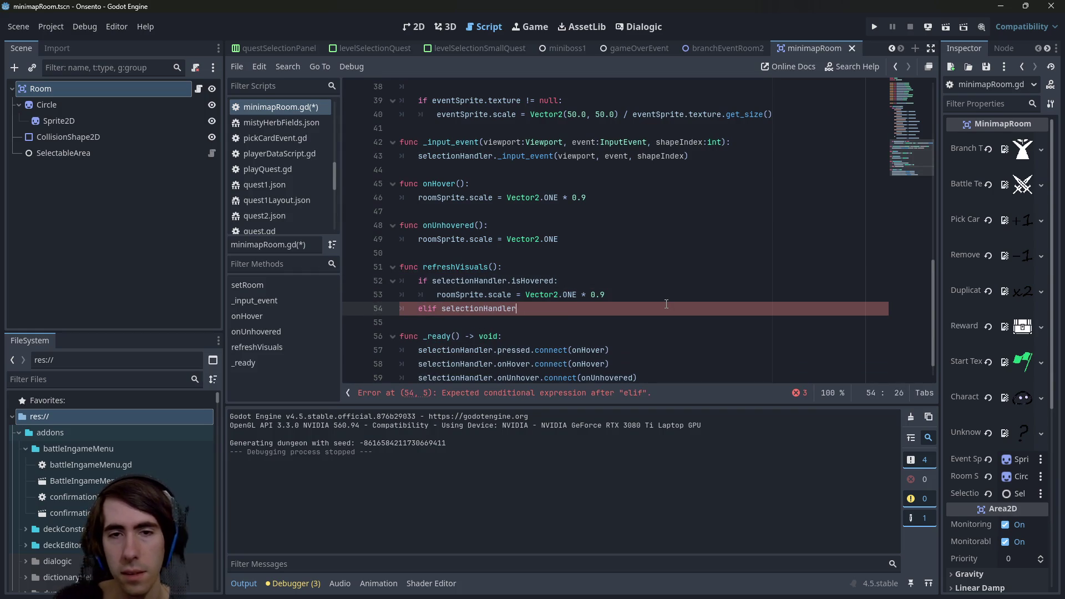
type("pres")
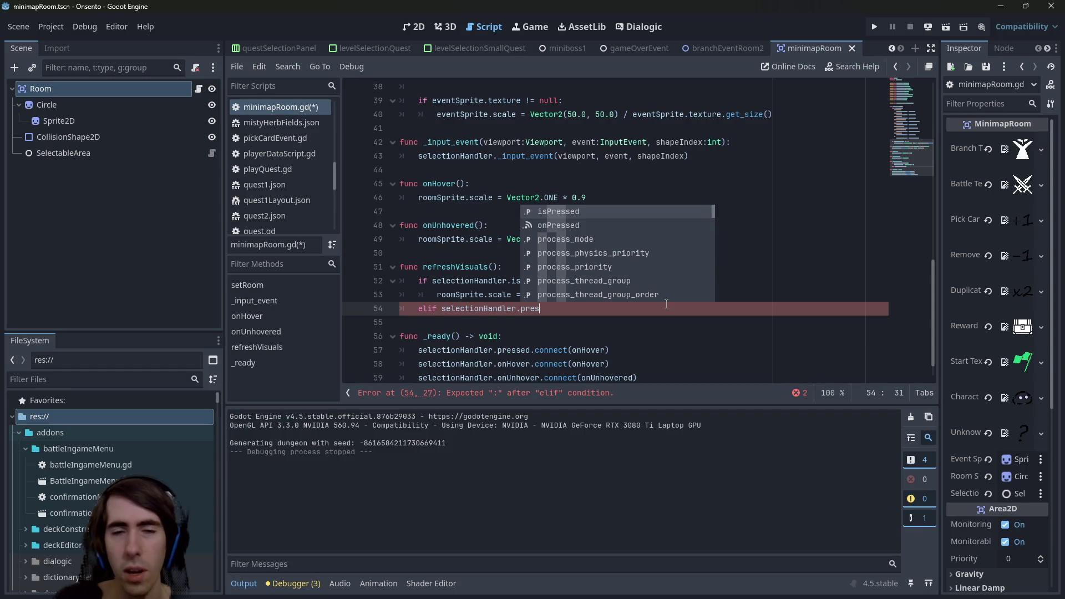
key("Return")
key("alt+Up")
key("alt+Up")
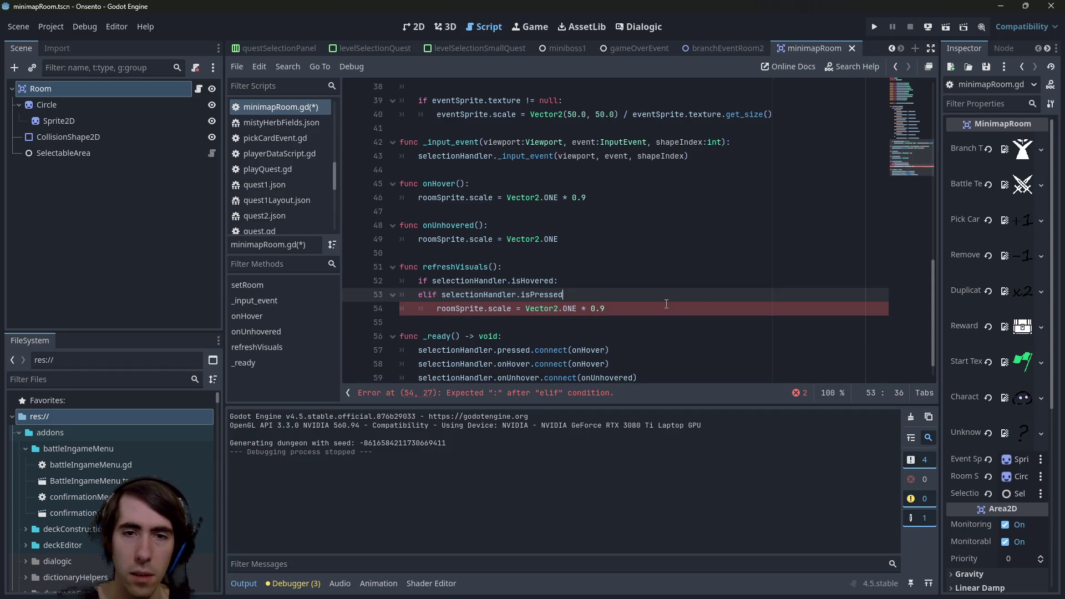
key("Home")
key("Delete")
key("Delete")
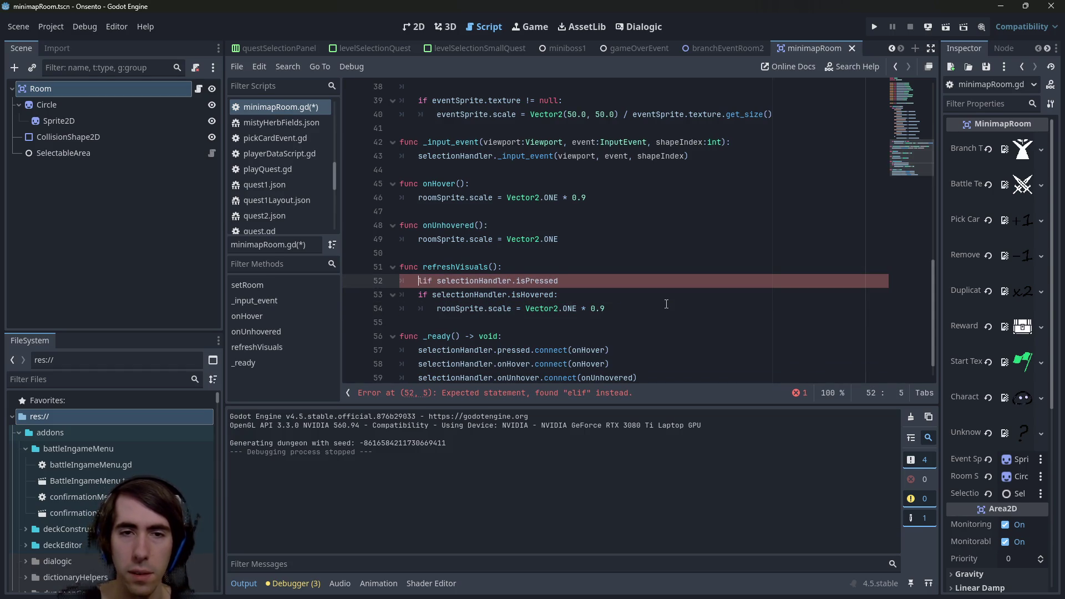
key("ctrl+Right")
key("ctrl+Right")
type(":")
key("Return")
key("Down")
key("Down")
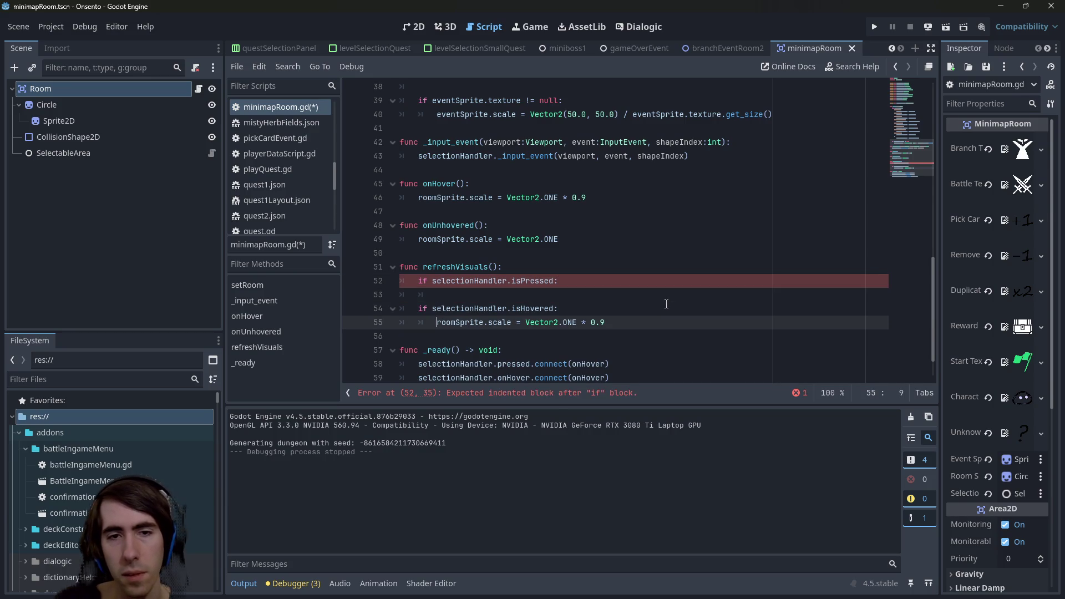
key("Up")
key("Home")
type("el")
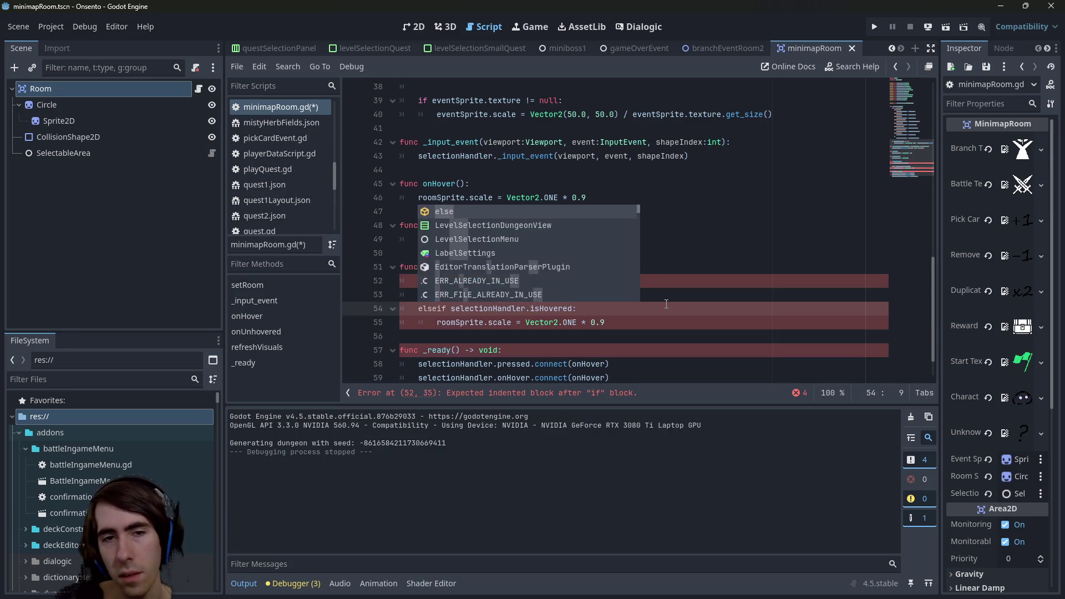
key("Escape")
Give the pressed branch the scaling statement with the scale changed to 0.8
key("Down")
key("Home")
key("shift+ctrl+Right")
key("shift+ctrl+Right")
key("shift+ctrl+Right")
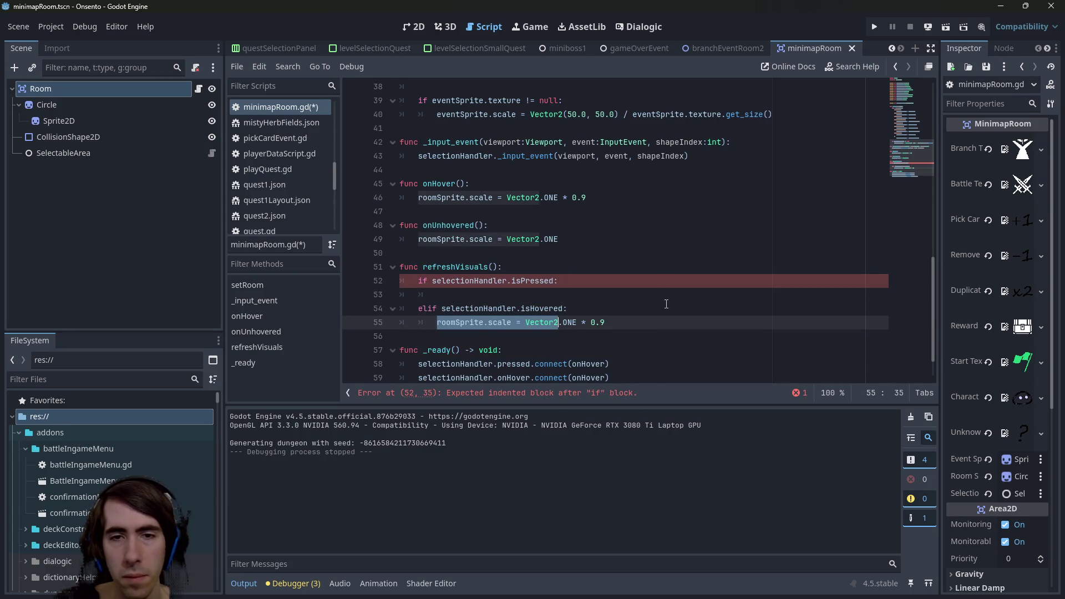
key("ctrl+c")
key("Up")
key("Up")
key("ctrl+v")
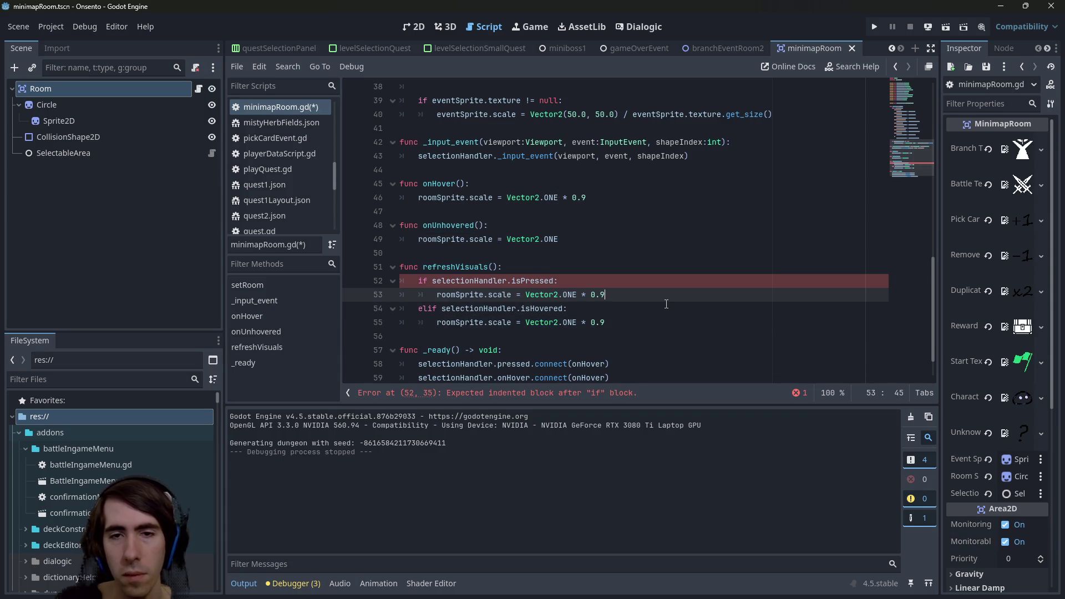
key("BackSpace")
type("8")
Add an else: branch restoring roomSprite to full scale and save minimapRoom.gd
key("Down")
key("Down")
key("Return")
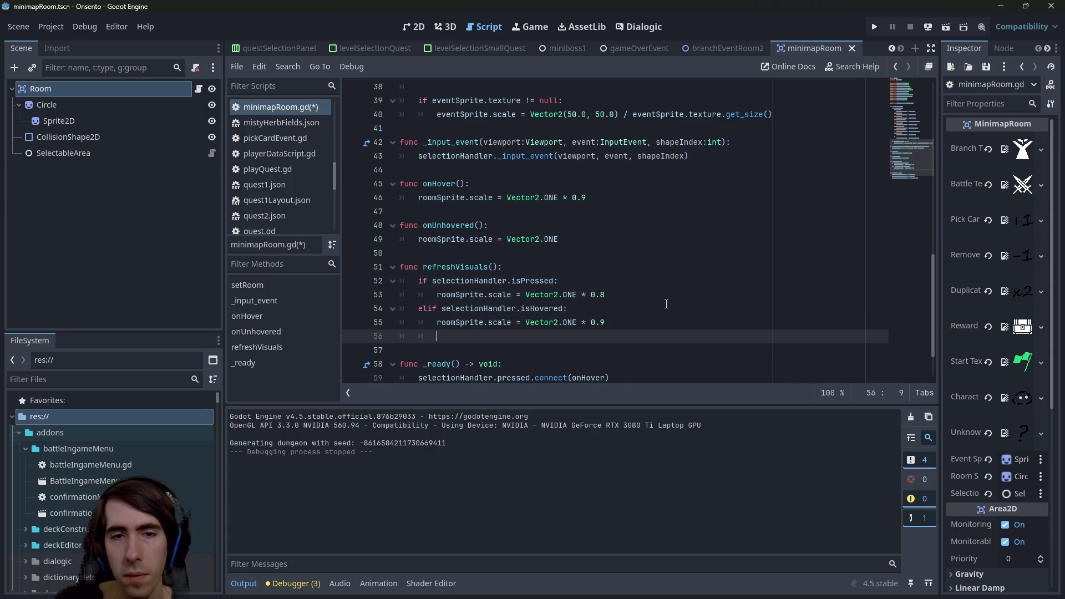
key("BackSpace")
type("else:")
key("Return")
key("ctrl+v")
key("BackSpace")
key("BackSpace")
key("BackSpace")
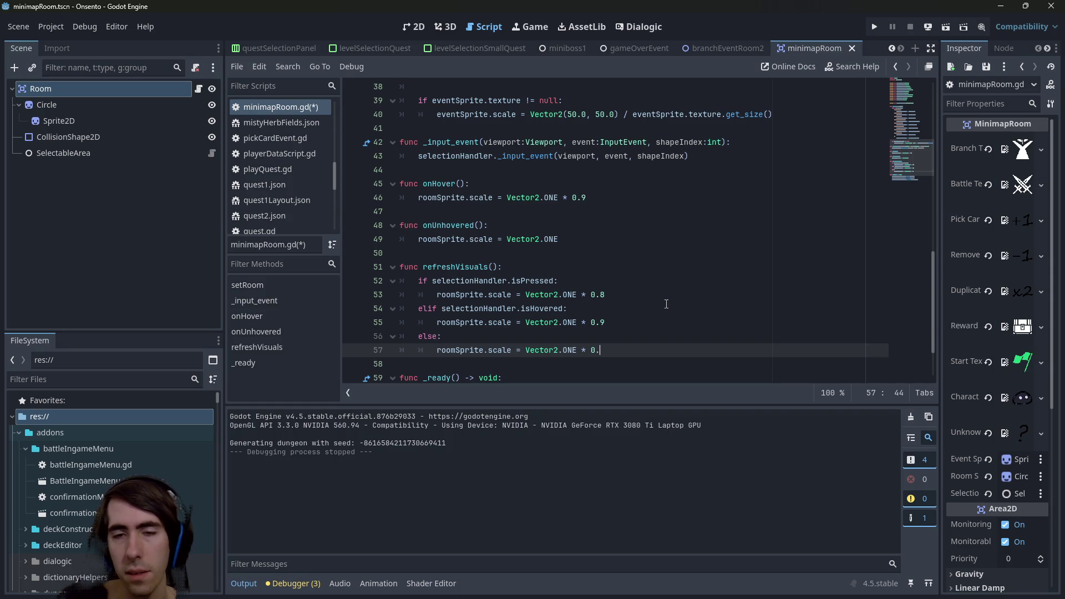
key("ctrl+s")
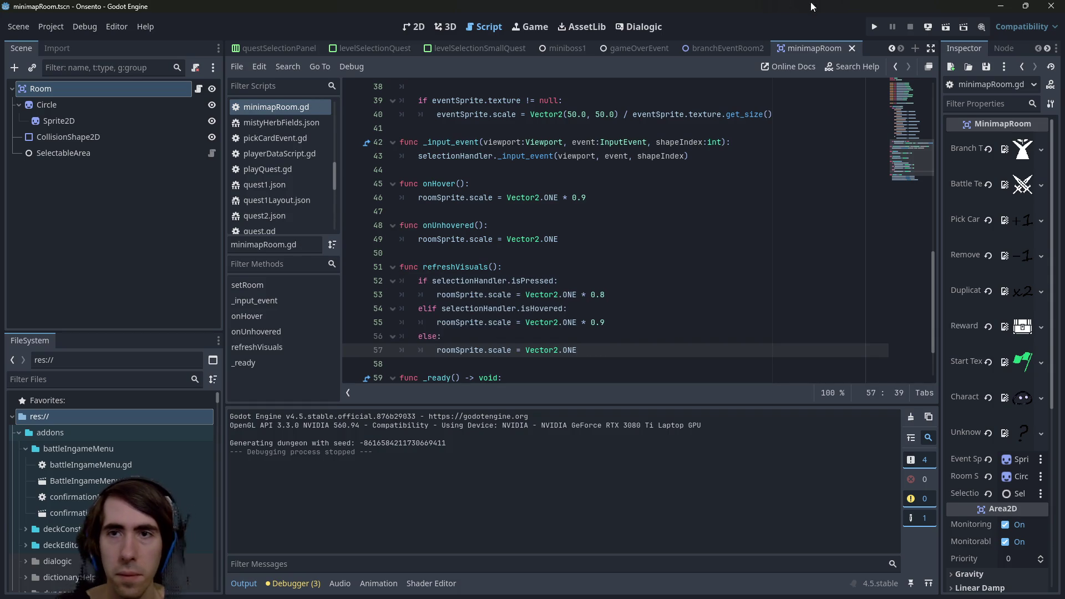
left_click(721, 48)
Run the scene and change the invalid 'pressed' signal on line 60 to onPressed
left_click(945, 29)
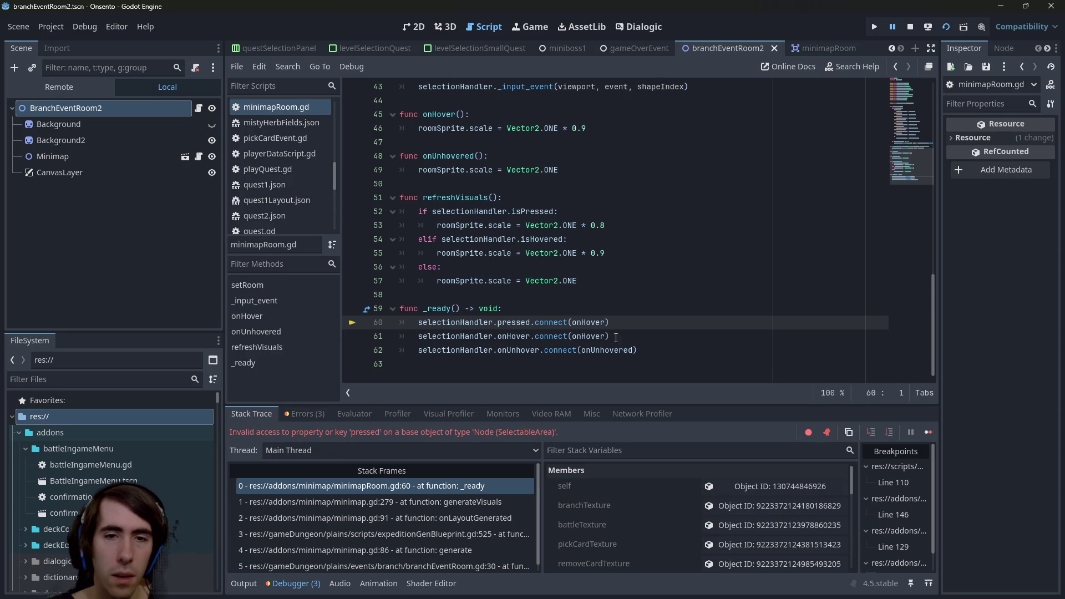
double_click(510, 323)
type("onP")
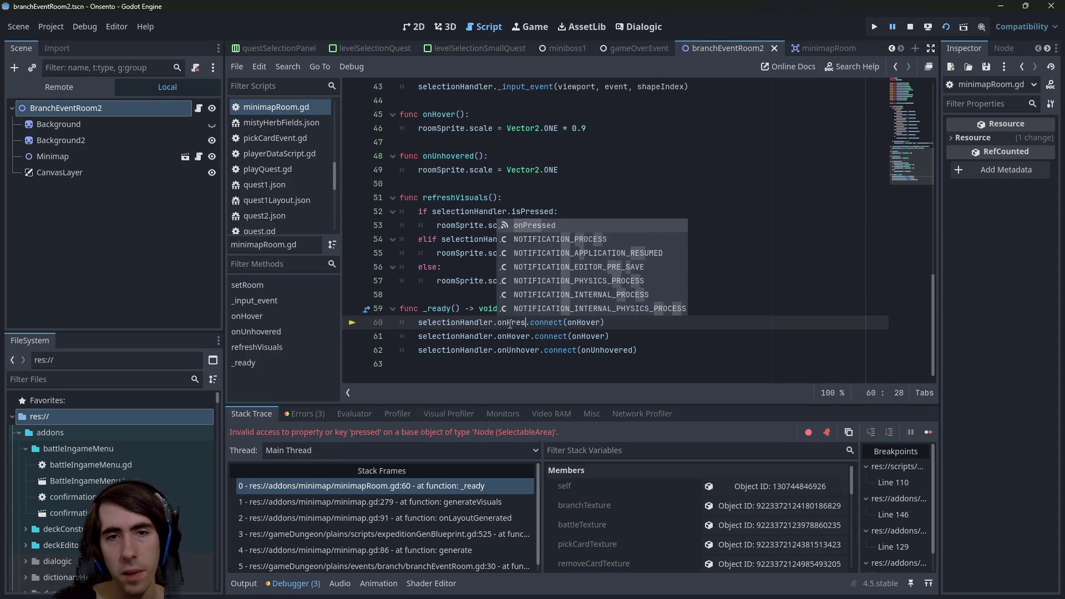
key("Return")
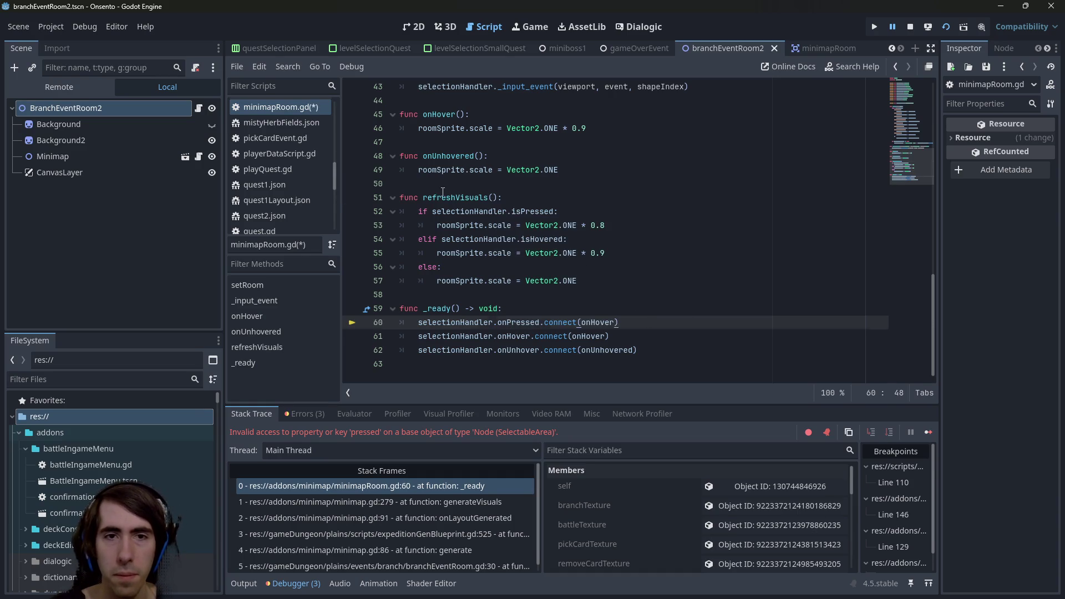
Connect the onPressed, onHover and onUnhover signals to refreshVisuals and save
left_click(256, 347)
key("ctrl+c")
double_click(596, 322)
double_click(592, 336)
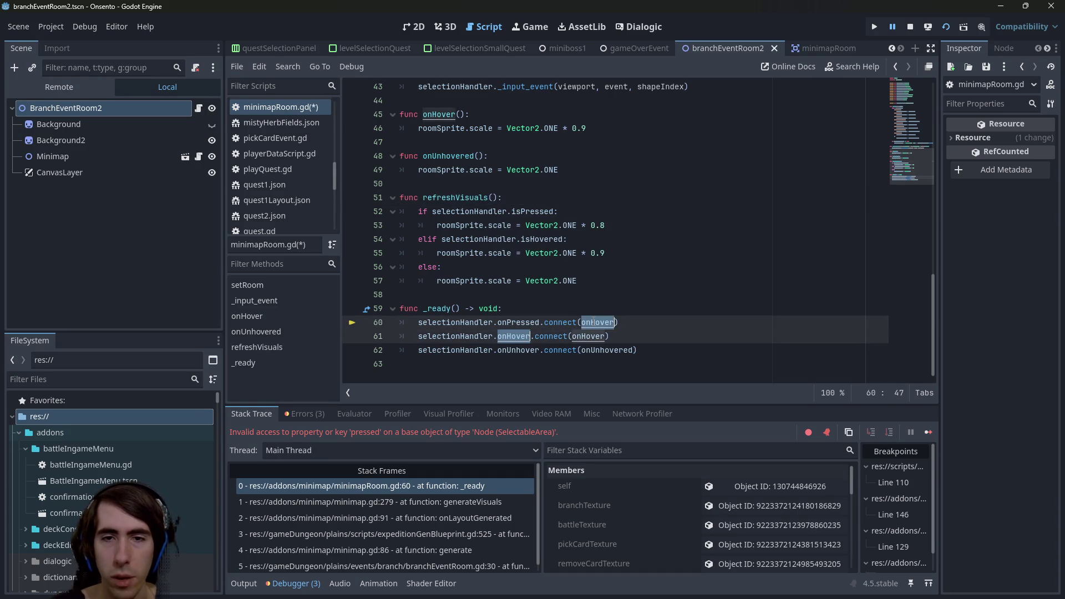
double_click(597, 322)
key("ctrl+v")
left_click(597, 336)
double_click(589, 336)
key("ctrl+v")
double_click(608, 350)
key("ctrl+v")
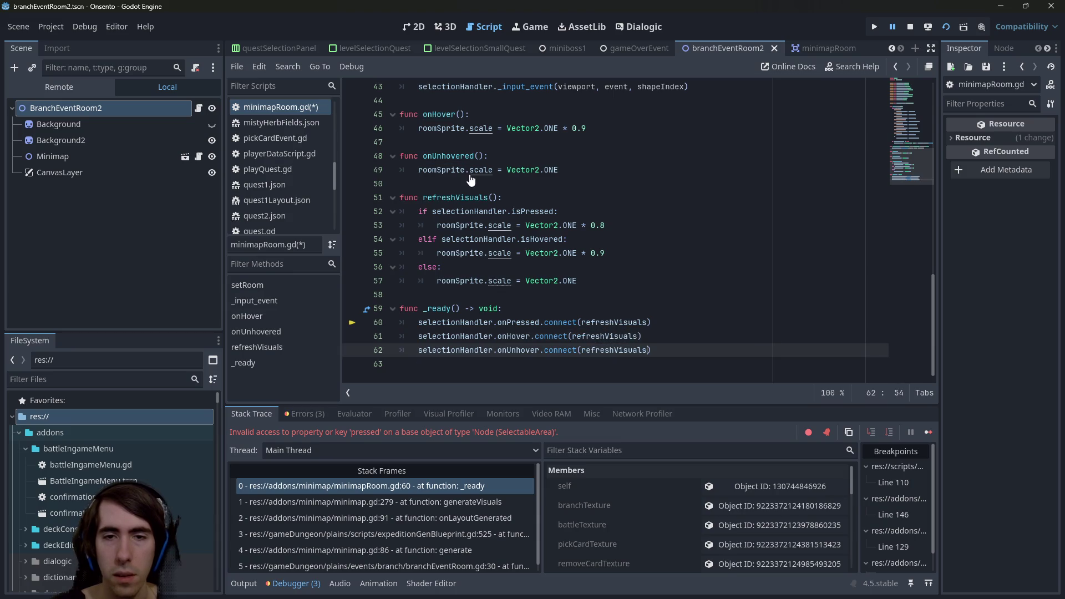
key("ctrl+s")
Delete the old onHover and onUnhovered functions and save the script
left_click_drag(578, 181, 268, 107)
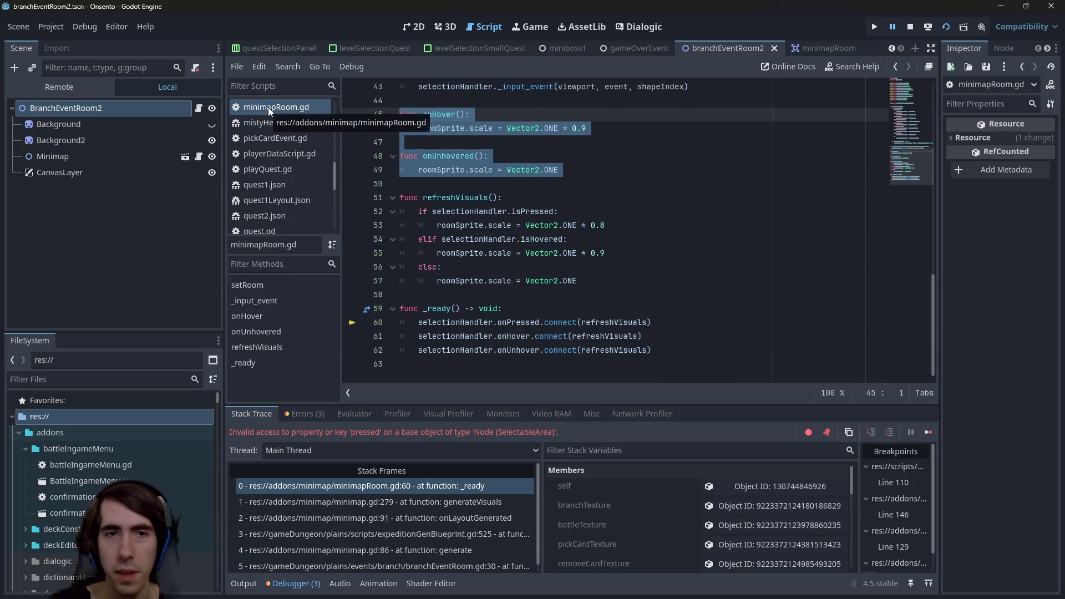
key("BackSpace")
key("ctrl+s")
Duplicate the onPressed connection as an onReleased connection, then stop the running game
left_click(378, 238)
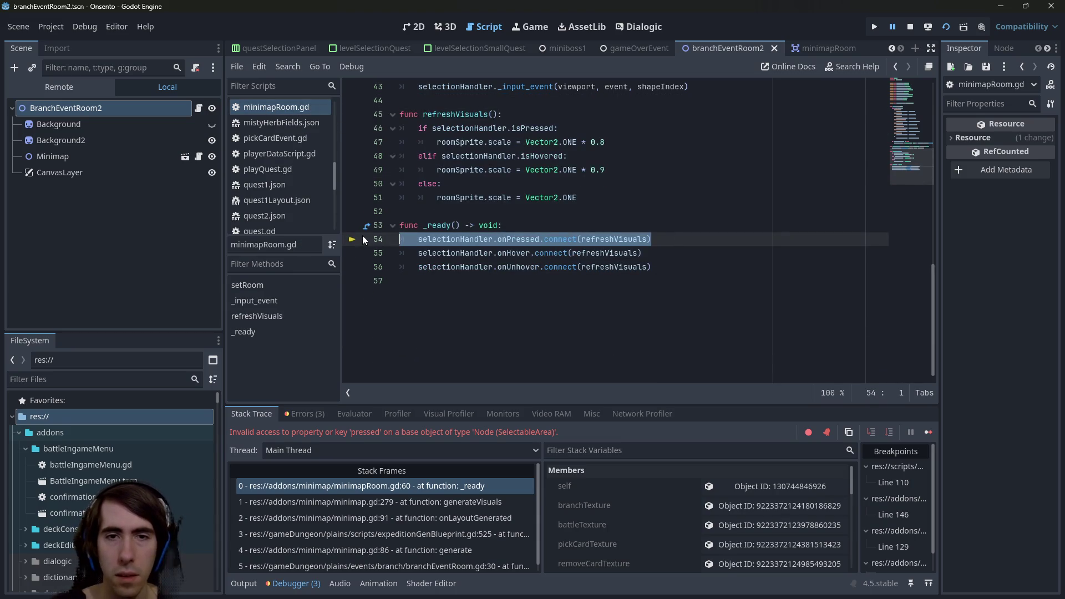
key("ctrl+c")
key("Left")
key("ctrl+v")
double_click(506, 256)
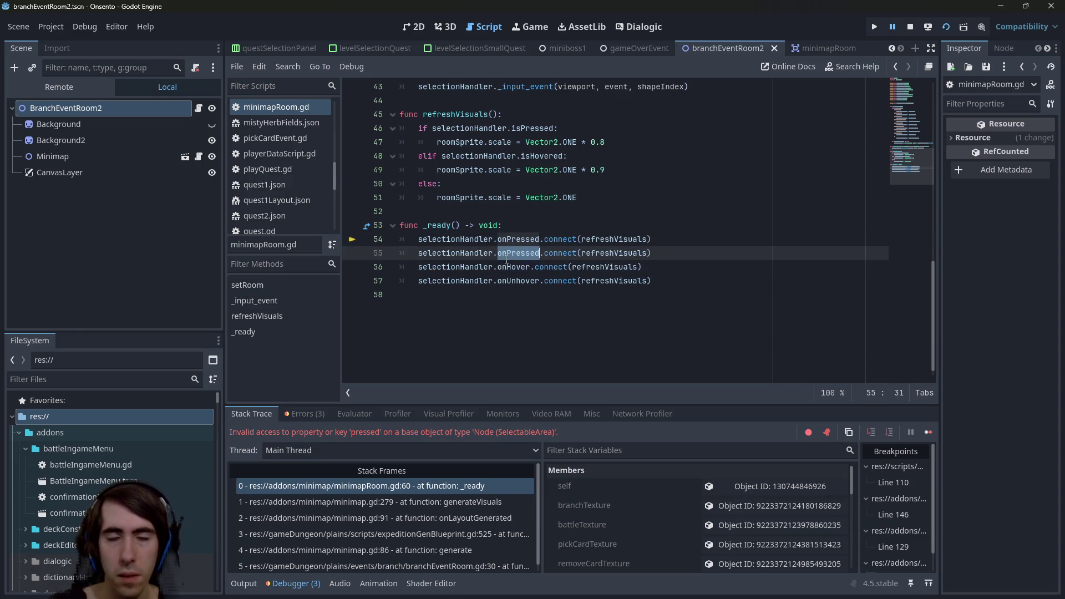
type("onReleased")
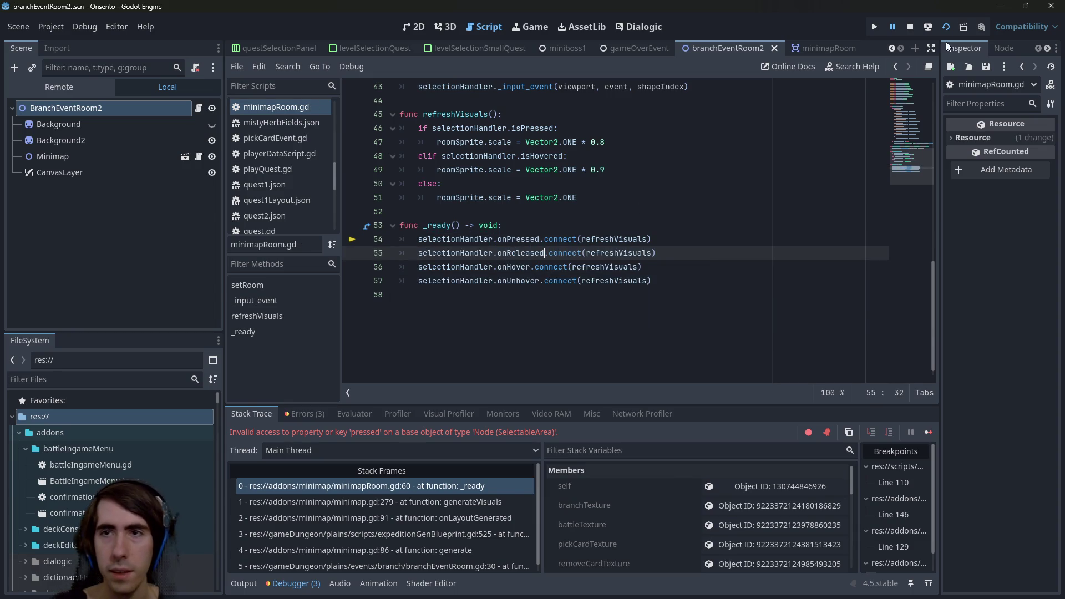
left_click(911, 27)
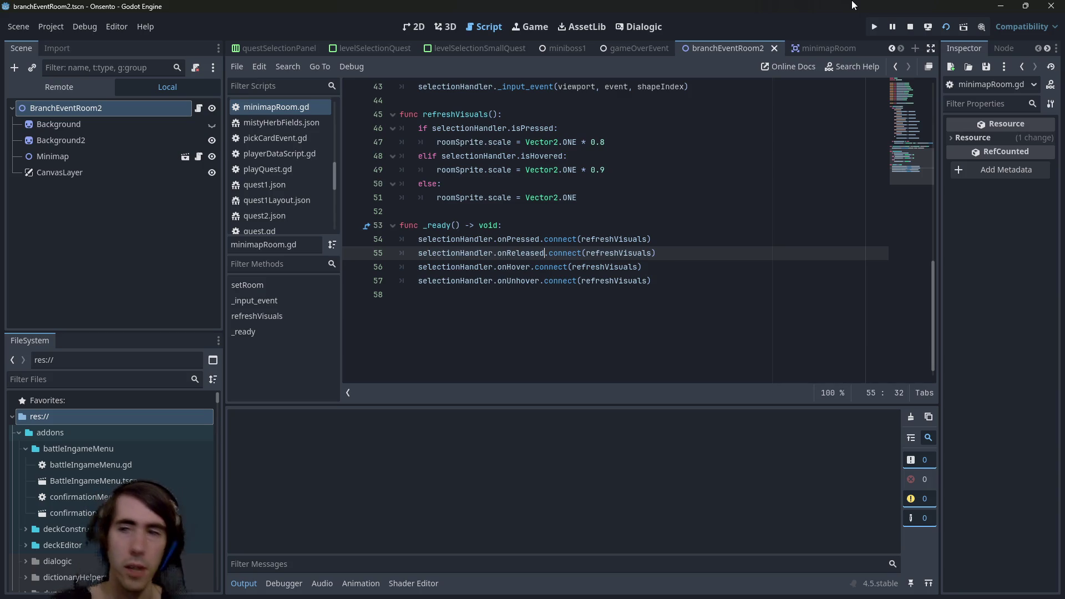
Run the Onsento game to check the room minimap, then close the game window
key("F5")
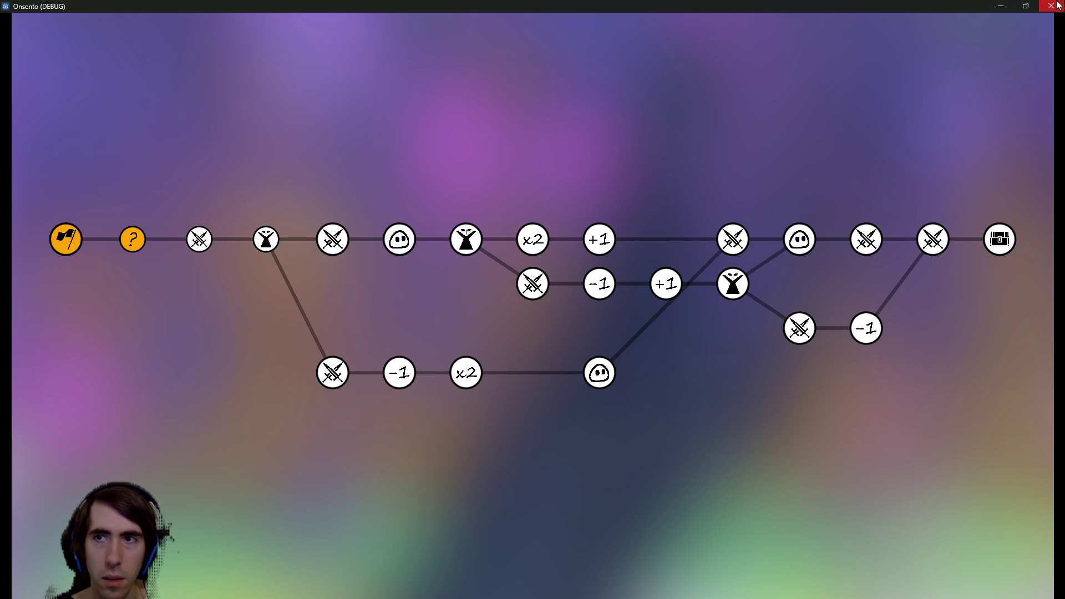
key("alt+F4")
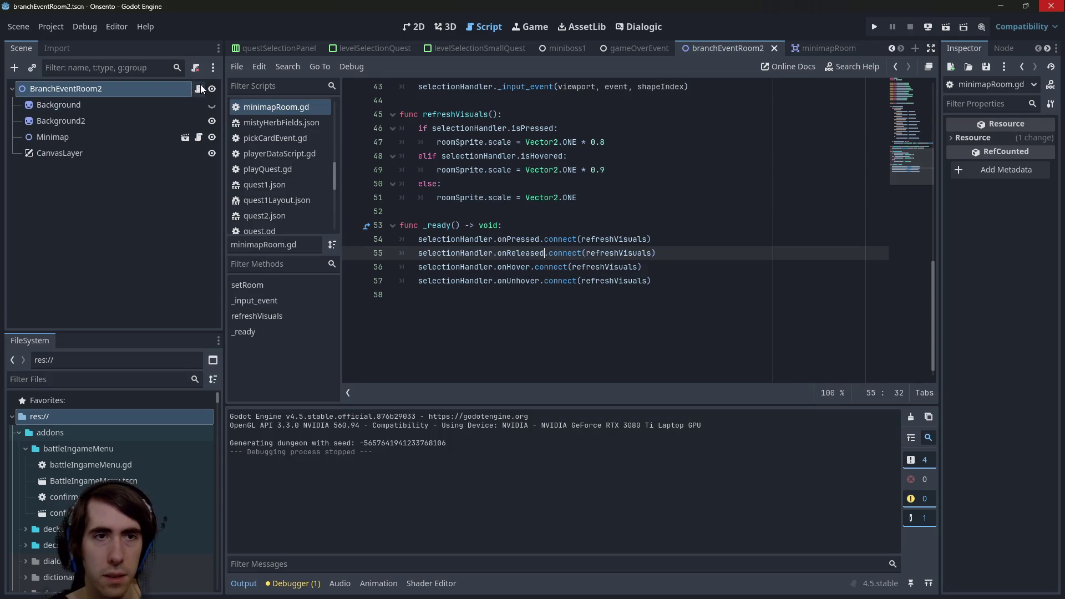
Open the BranchEventRoom2 script, then go back to minimapRoom.gd
left_click(198, 89)
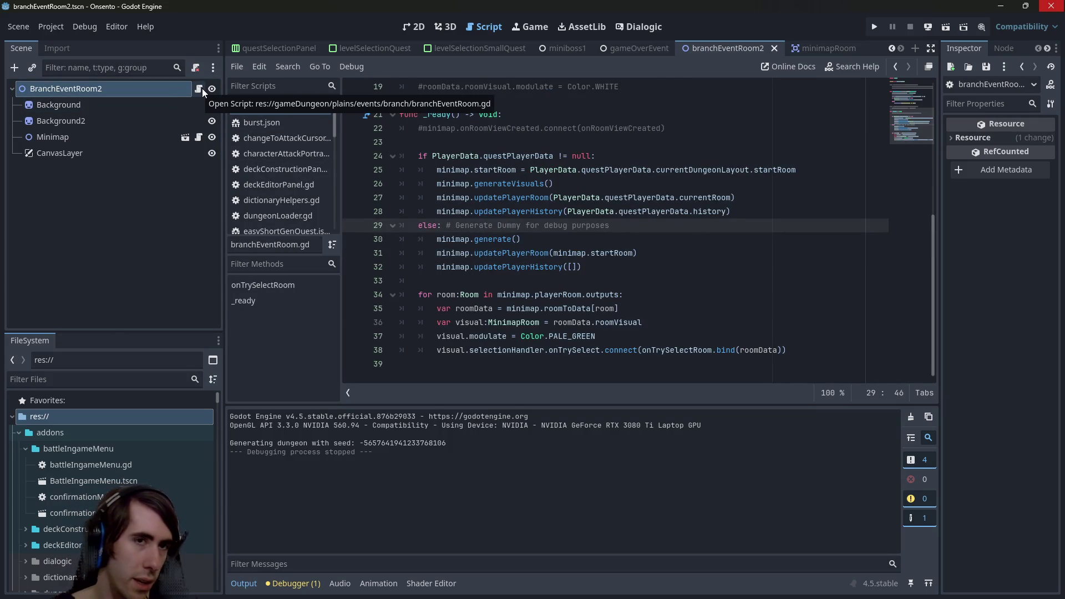
left_click(598, 239)
key("alt+Left")
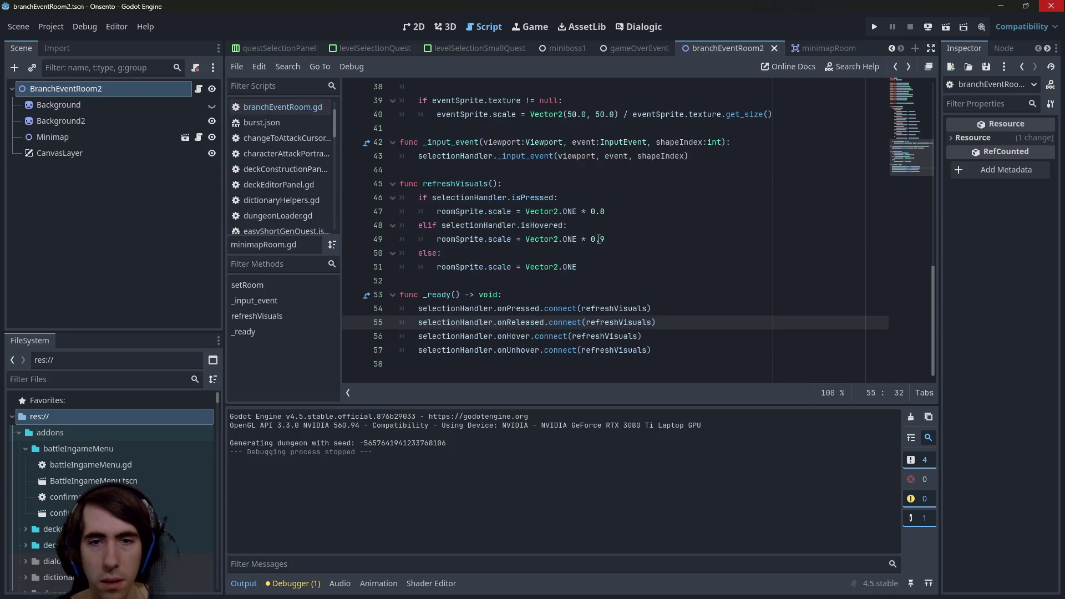
Follow selectionHandler to selectableArea.gd and inspect the _input_event mouse-button block
left_click(483, 337, "ctrl")
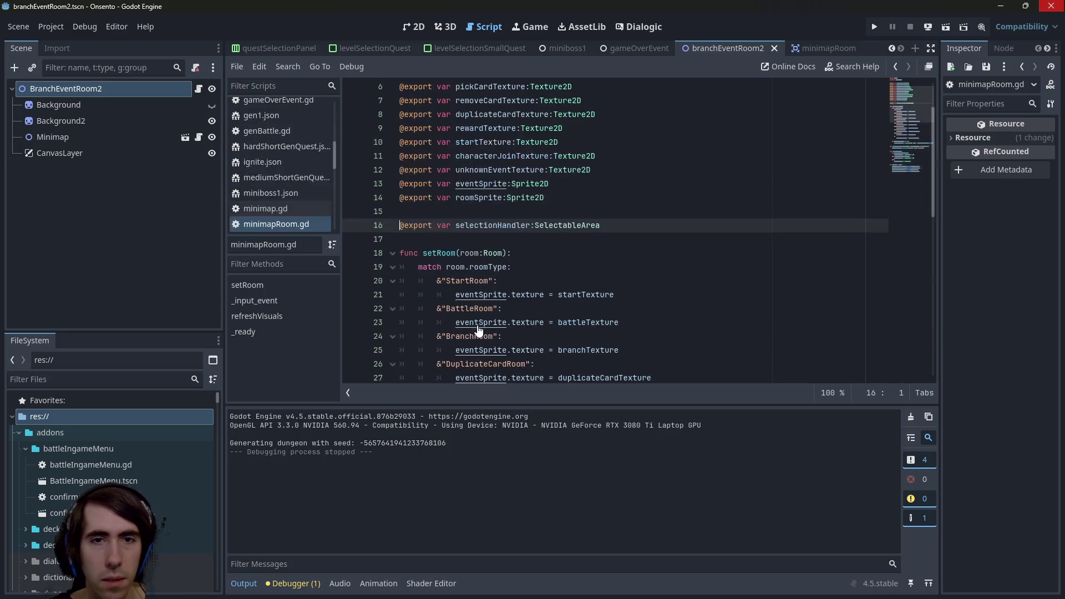
left_click(563, 227, "ctrl")
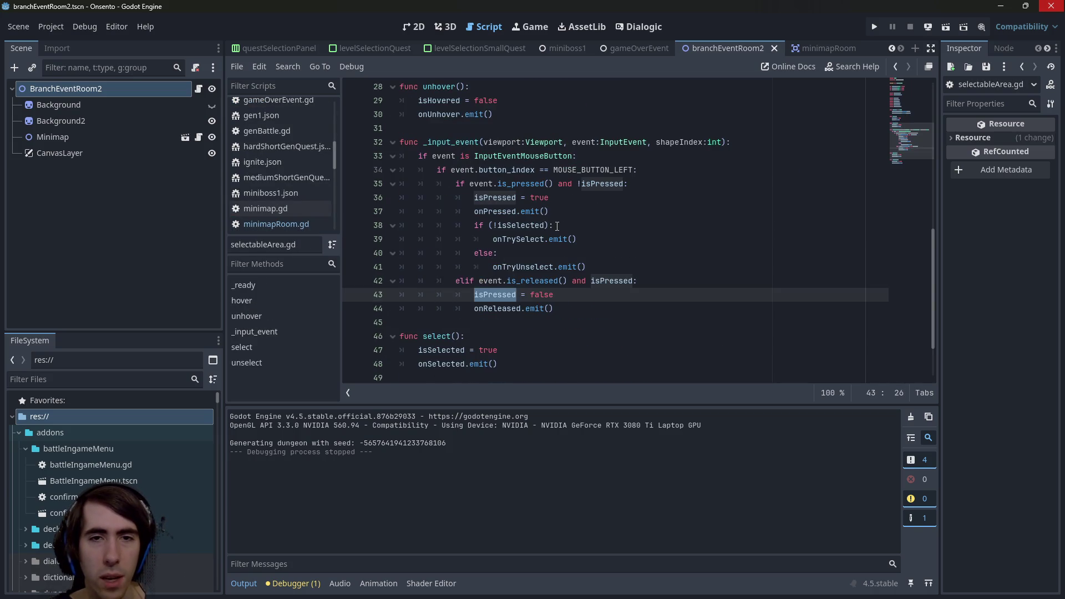
left_click(555, 215)
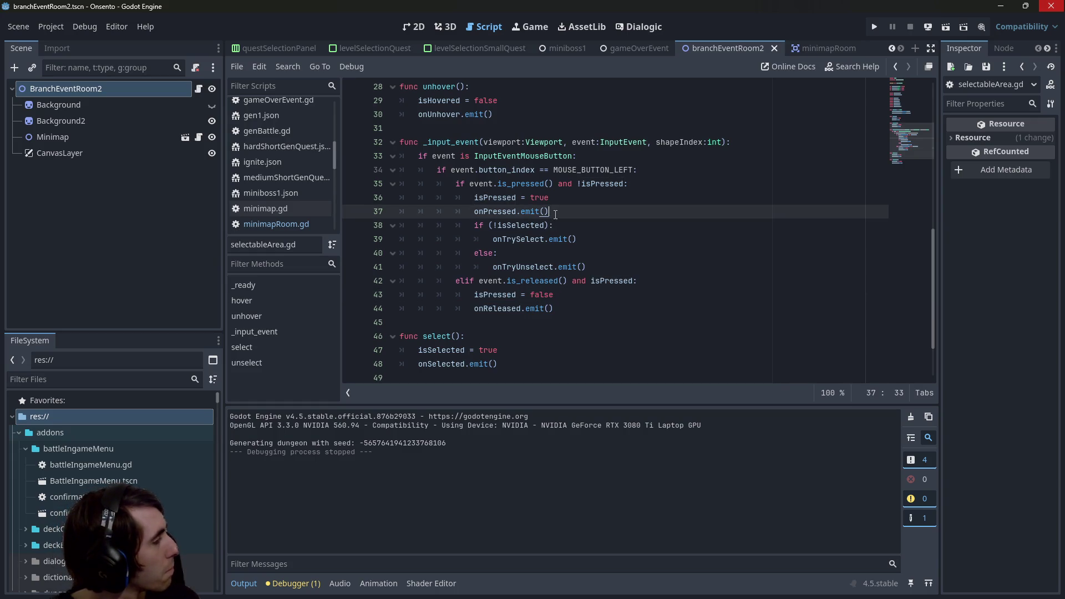
left_click_drag(631, 299, 494, 157)
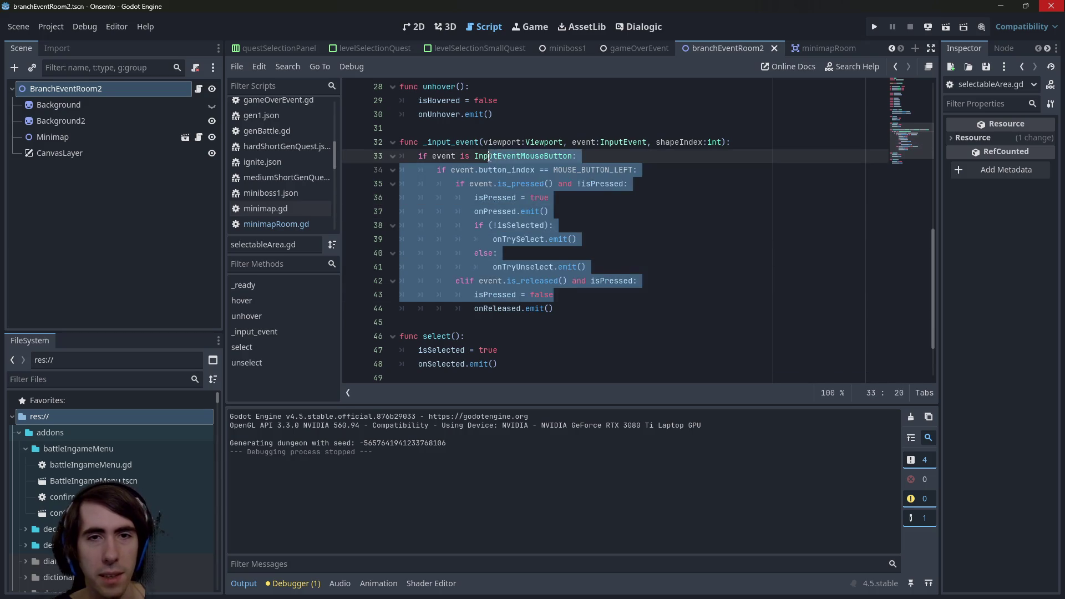
left_click(494, 157)
double_click(472, 144)
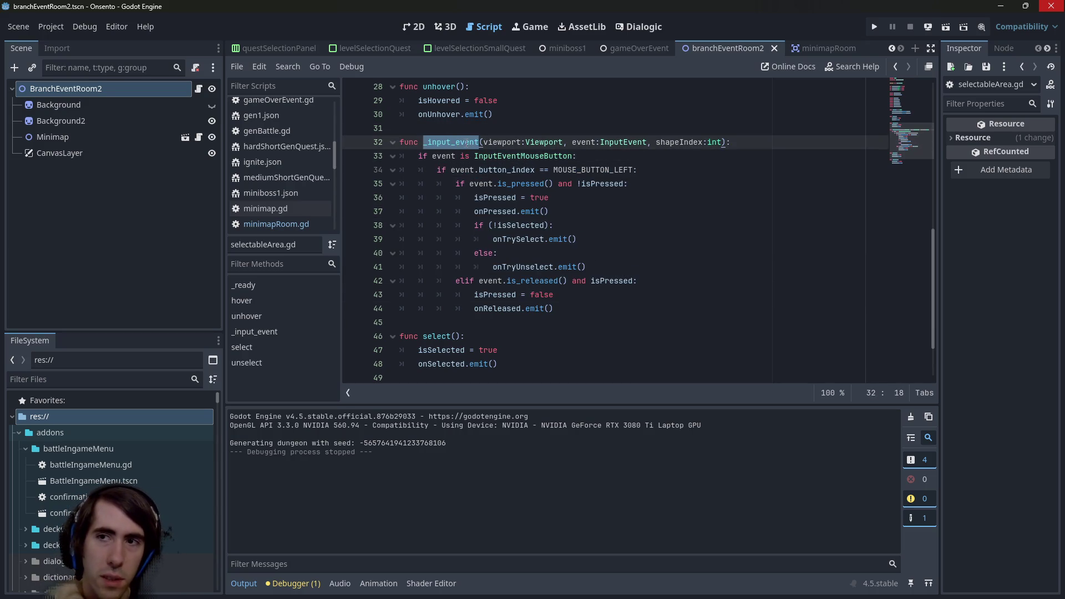
Inspect the Background and BranchEventRoom2 nodes, then move to the minimapRoom scene
left_click(60, 105)
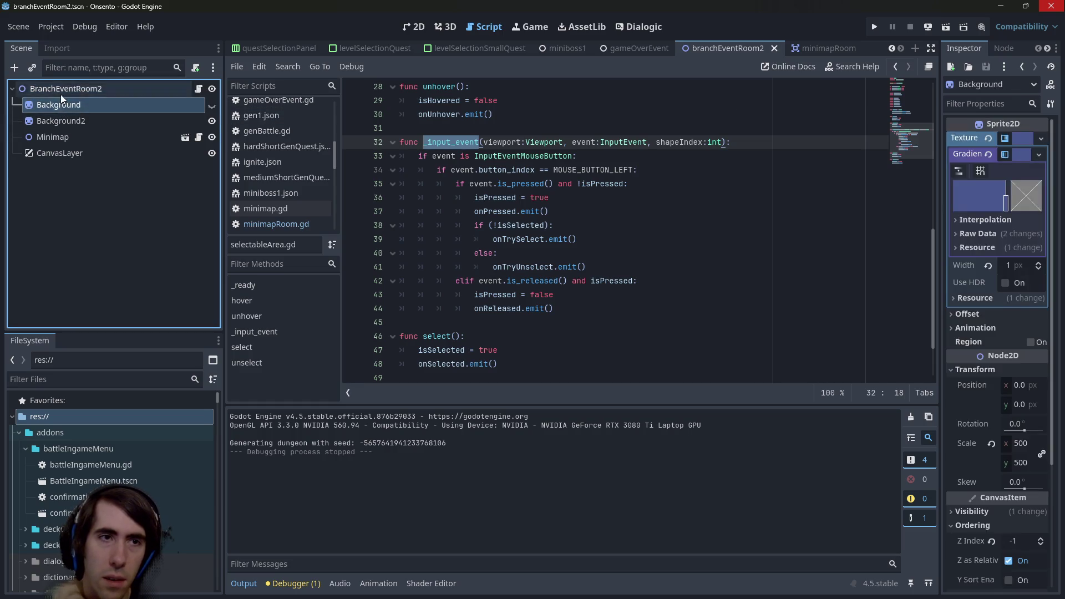
left_click(61, 90)
scroll(617, 230, "up", 4)
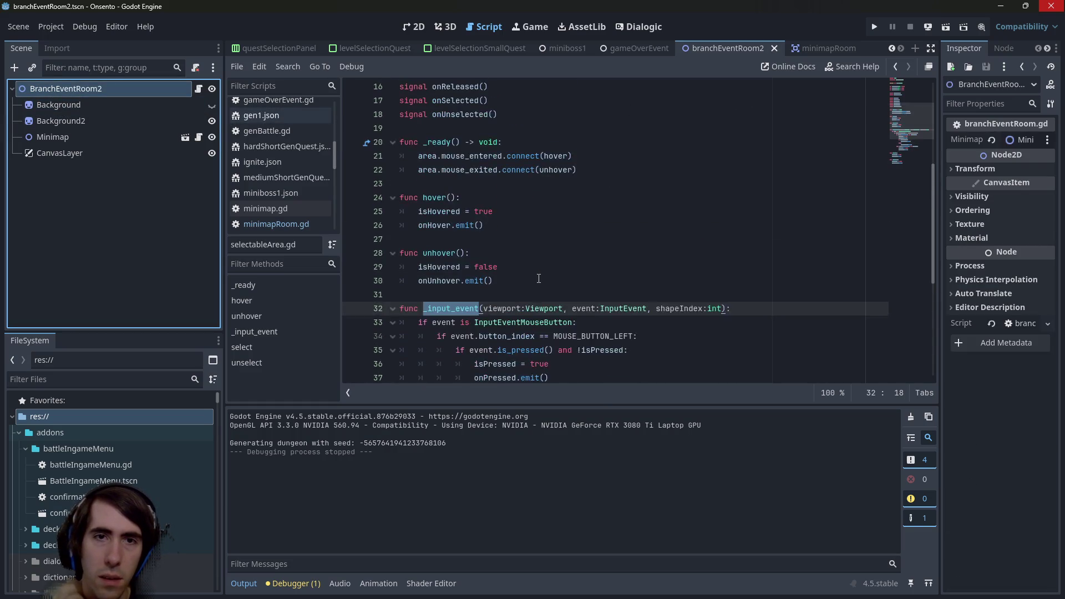
scroll(617, 230, "down", 2)
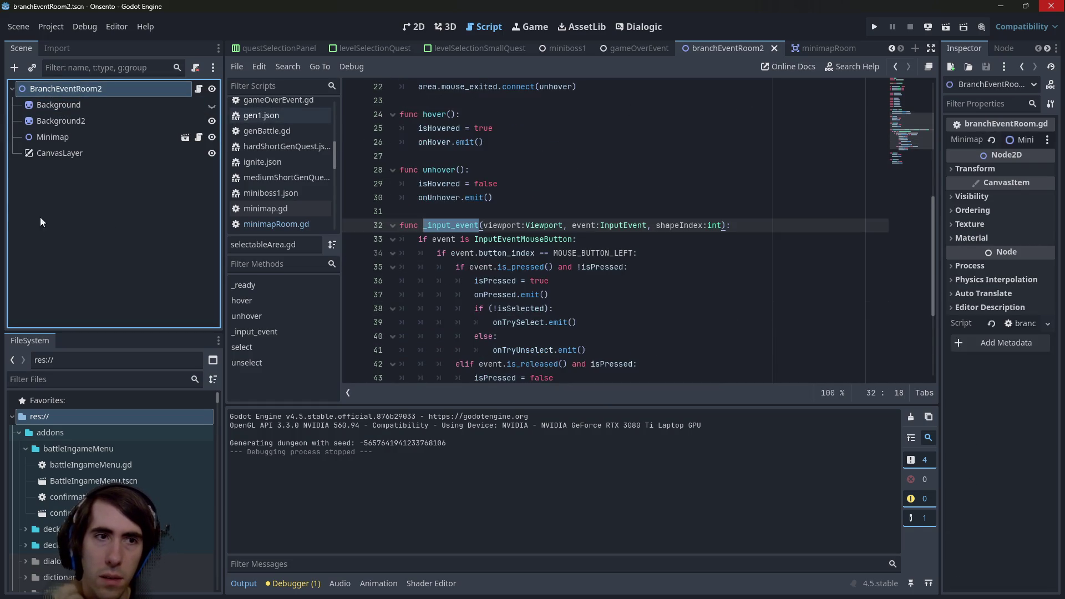
left_click(796, 48)
Select the SelectableArea node and highlight every use of the area variable in selectableArea.gd
left_click(80, 154)
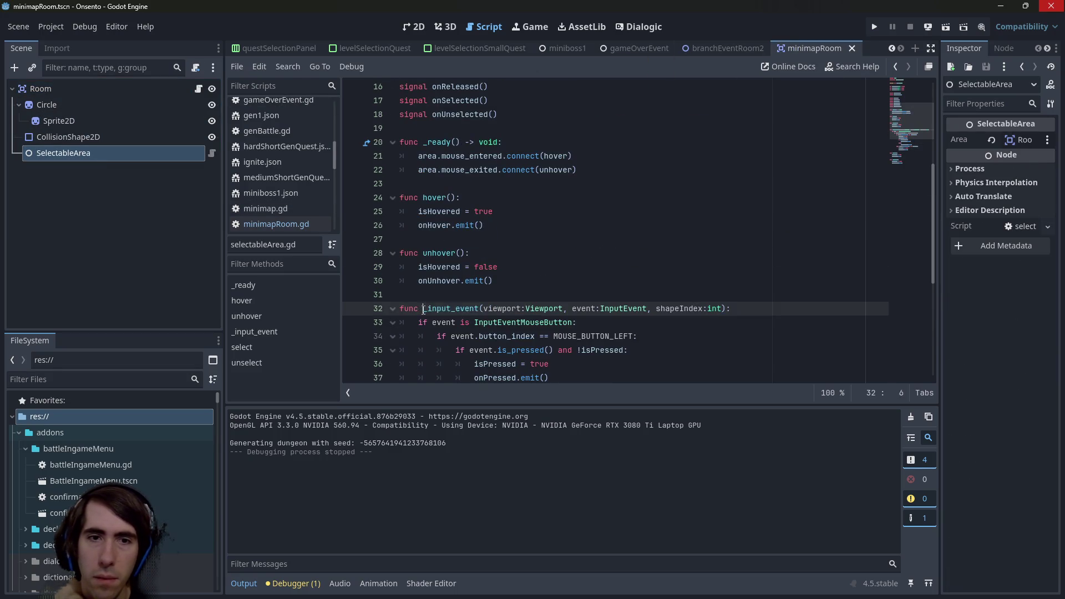
scroll(458, 295, "up", 5)
scroll(457, 295, "down", 4)
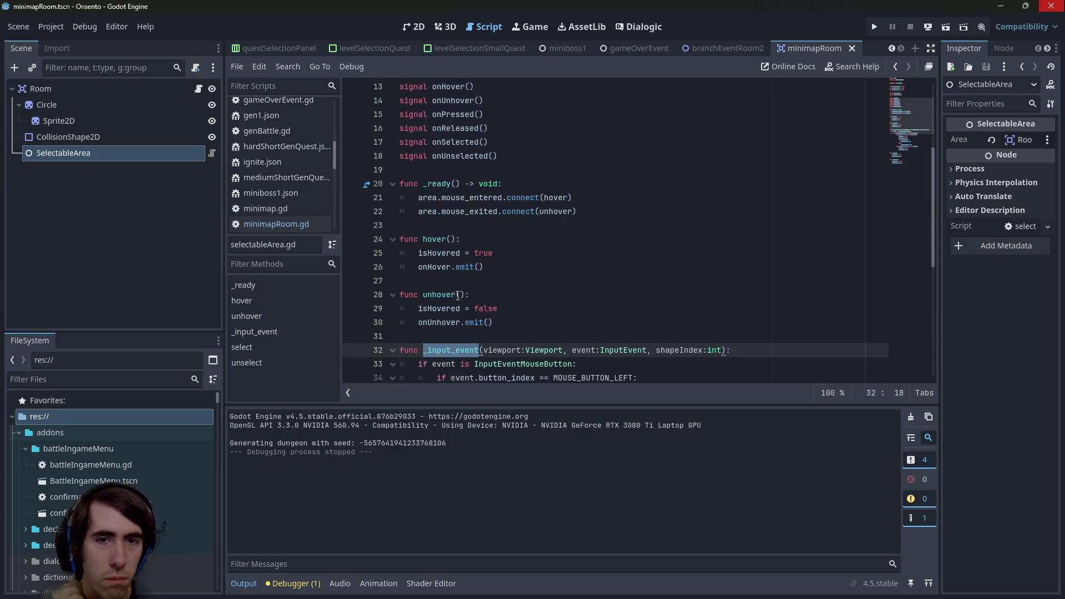
scroll(458, 296, "up", 4)
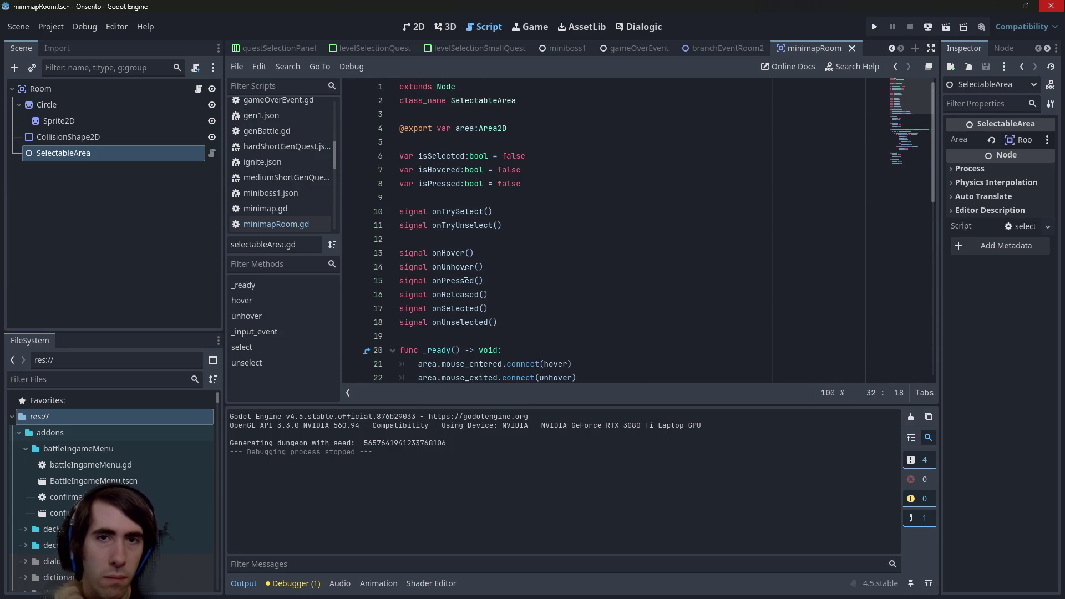
left_click(476, 128)
Scroll through the press/release handling to select() and unselect(), checking isPressed on line 42
scroll(499, 194, "down", 4)
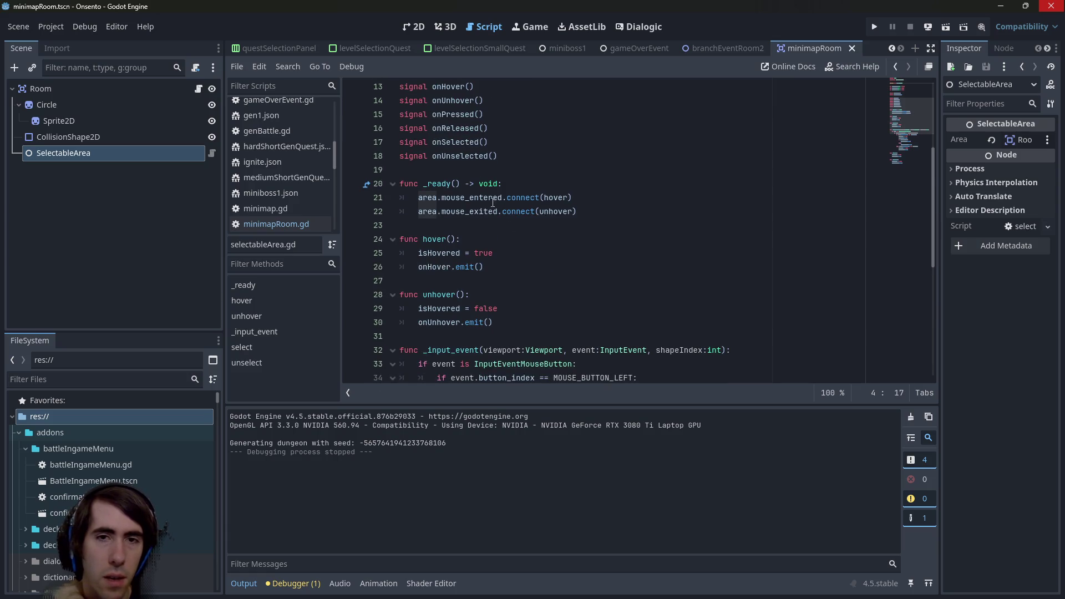
scroll(495, 203, "down", 2)
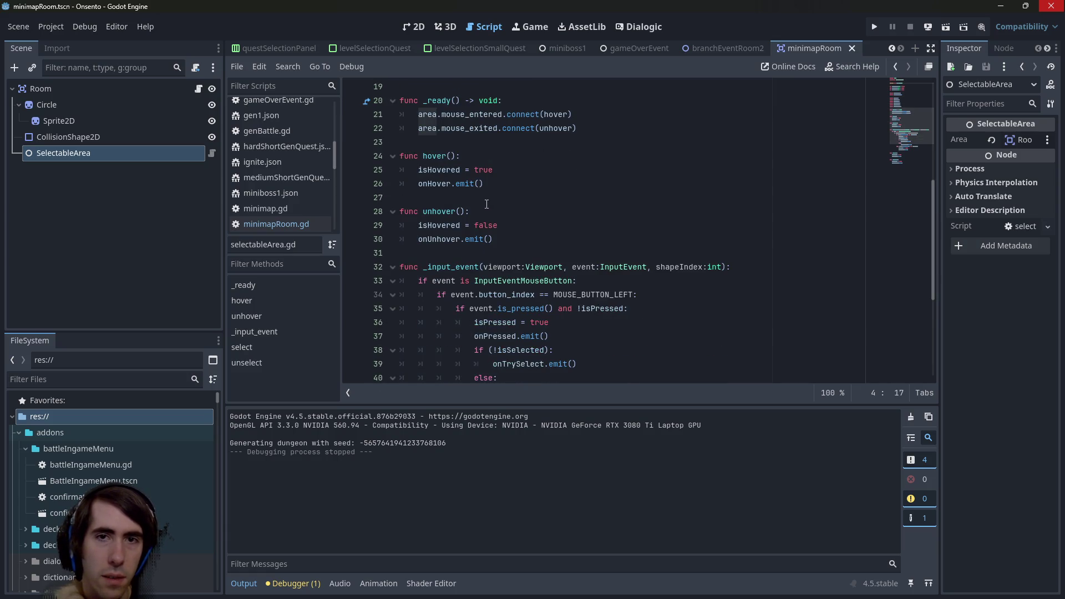
scroll(499, 211, "down", 1)
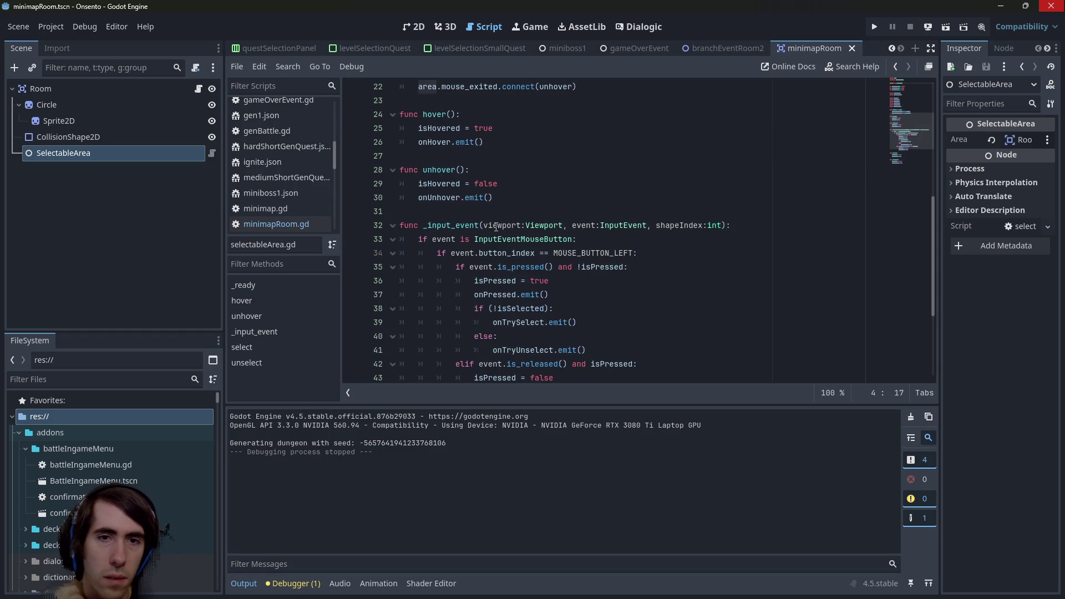
scroll(496, 227, "down", 1)
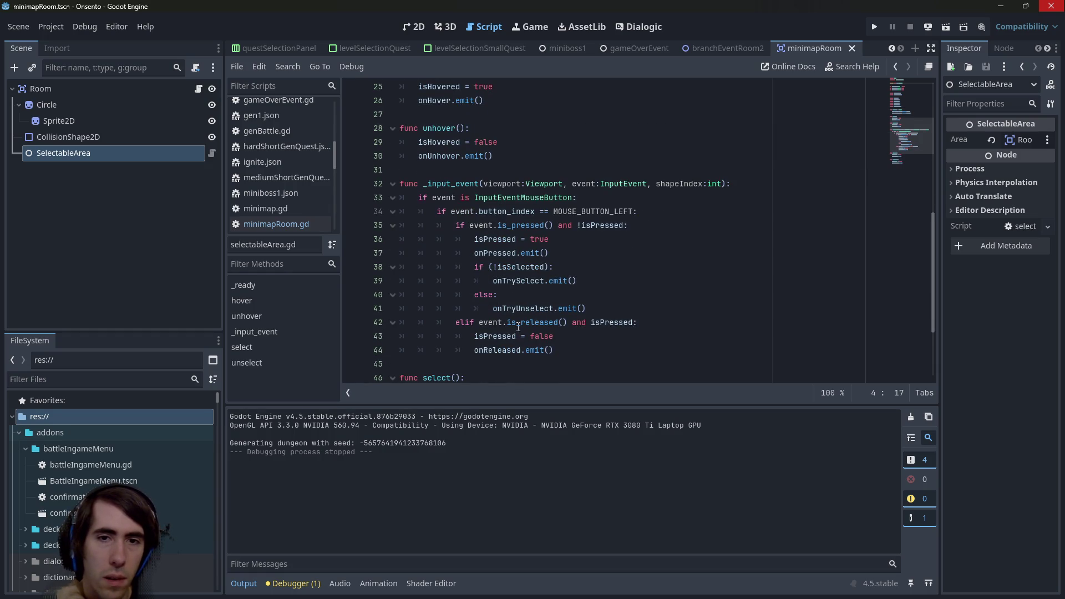
double_click(619, 322)
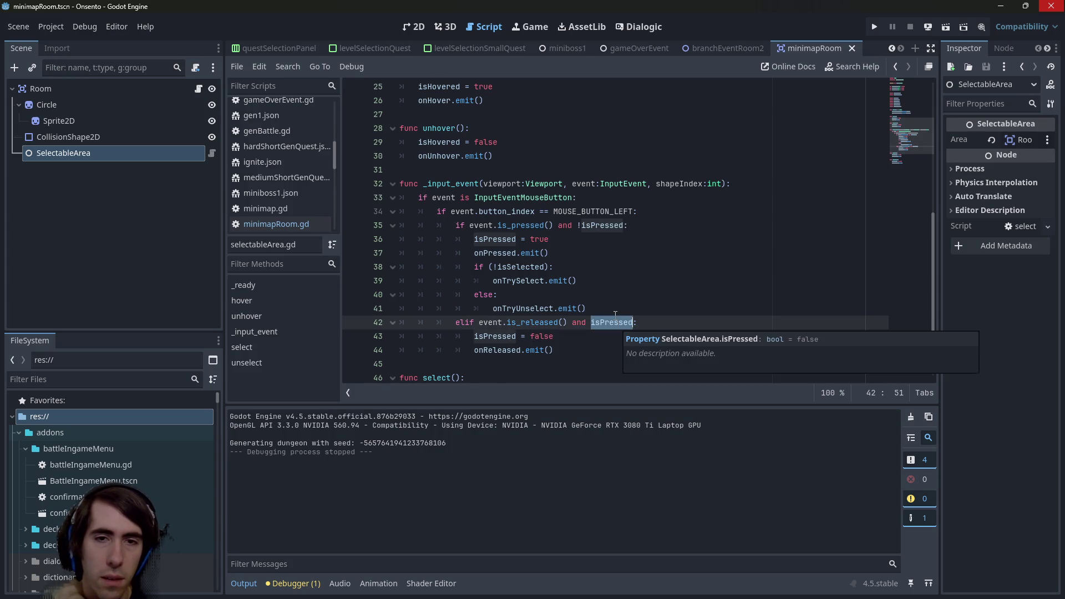
scroll(615, 314, "down", 1)
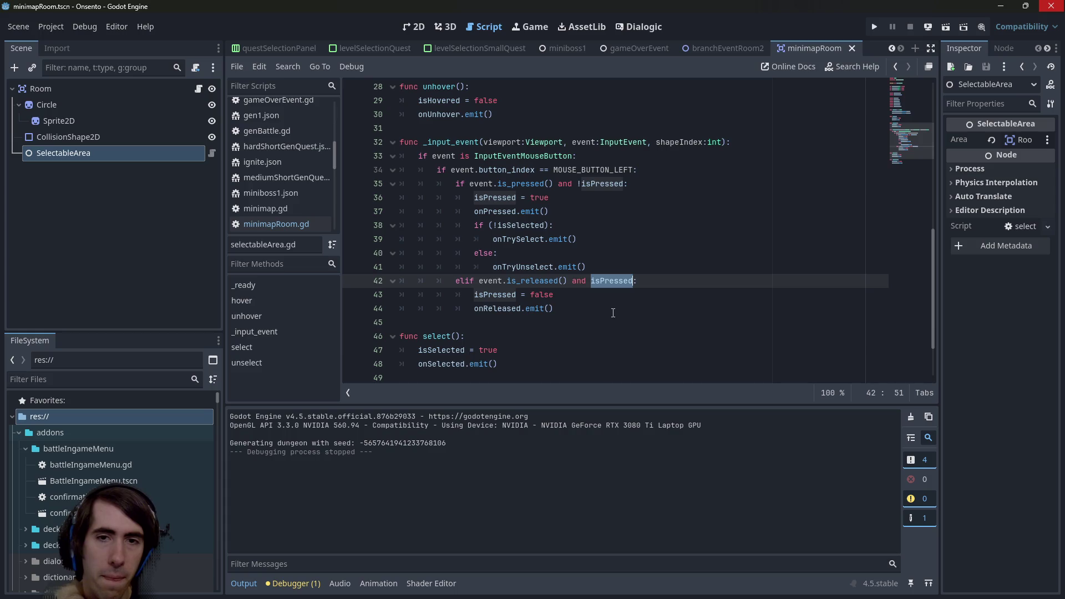
scroll(611, 311, "down", 2)
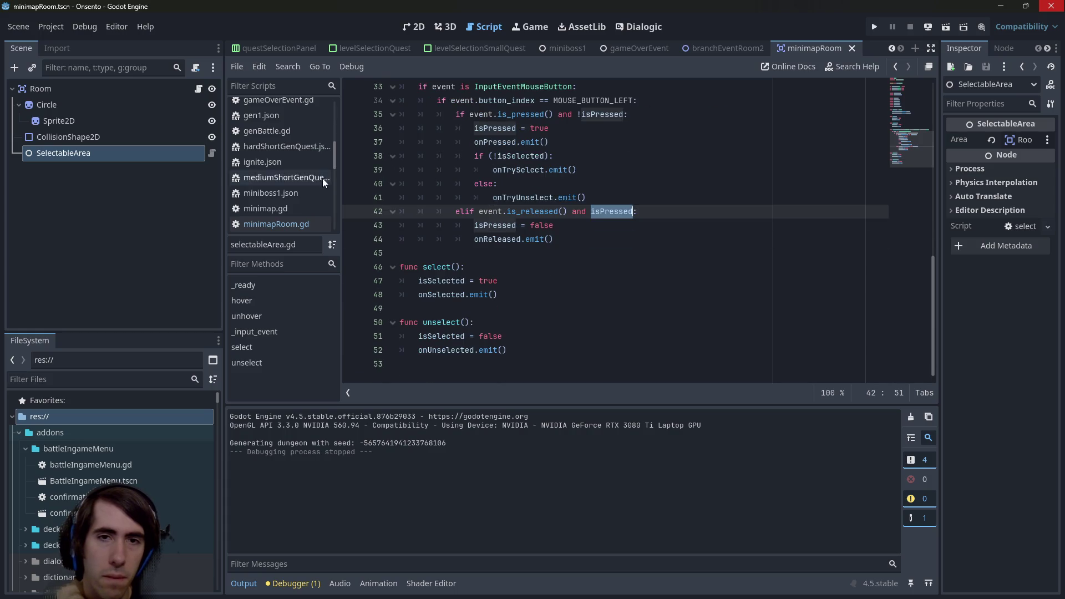
scroll(385, 170, "up", 2)
Try a breakpoint on line 33, remove it, and set one on line 43 instead
left_click(353, 170)
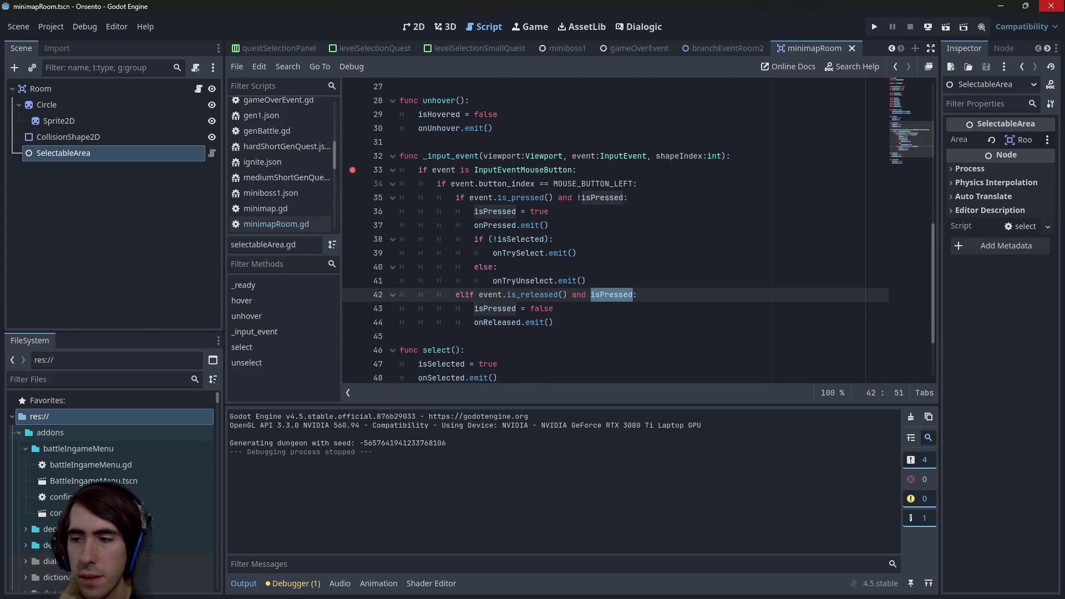
left_click(354, 171)
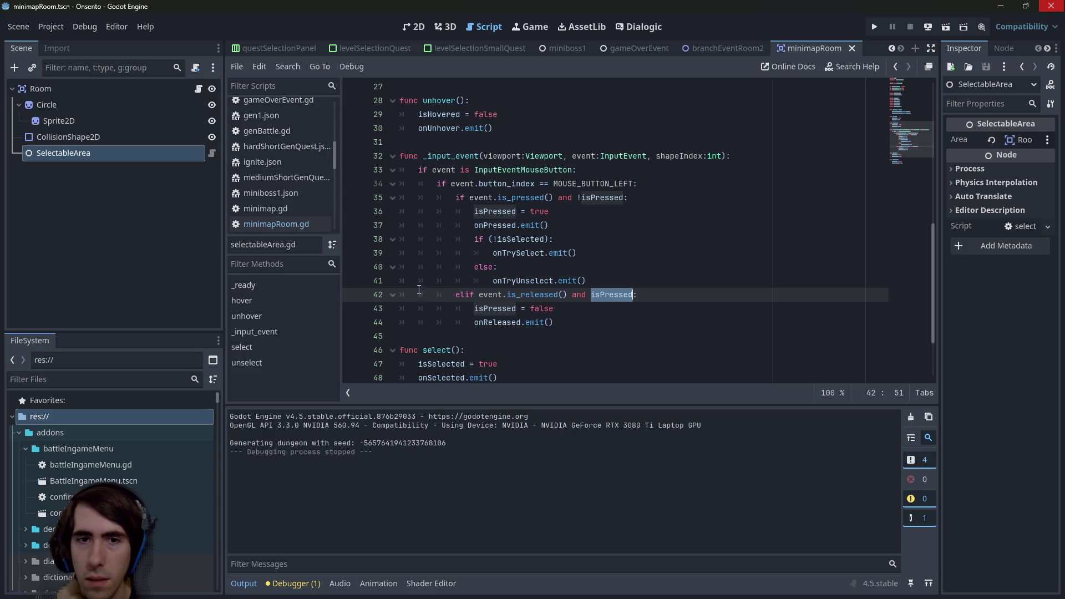
left_click(353, 308)
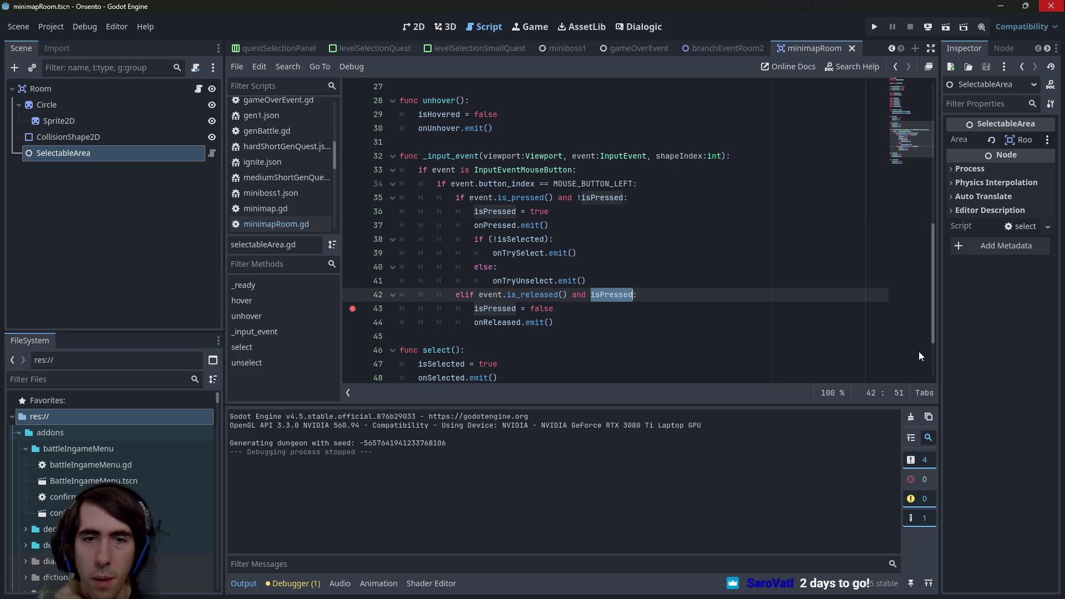
Glance at minimapRoom.gd around line 53, then return to selectableArea.gd's onTryUnselect line
left_click(198, 88)
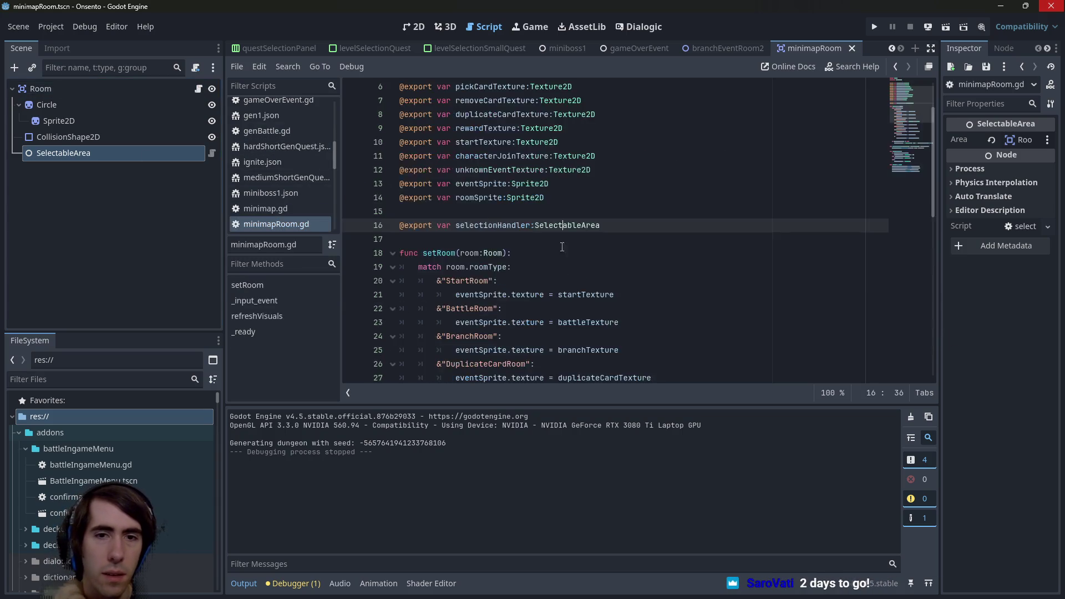
scroll(573, 257, "down", 8)
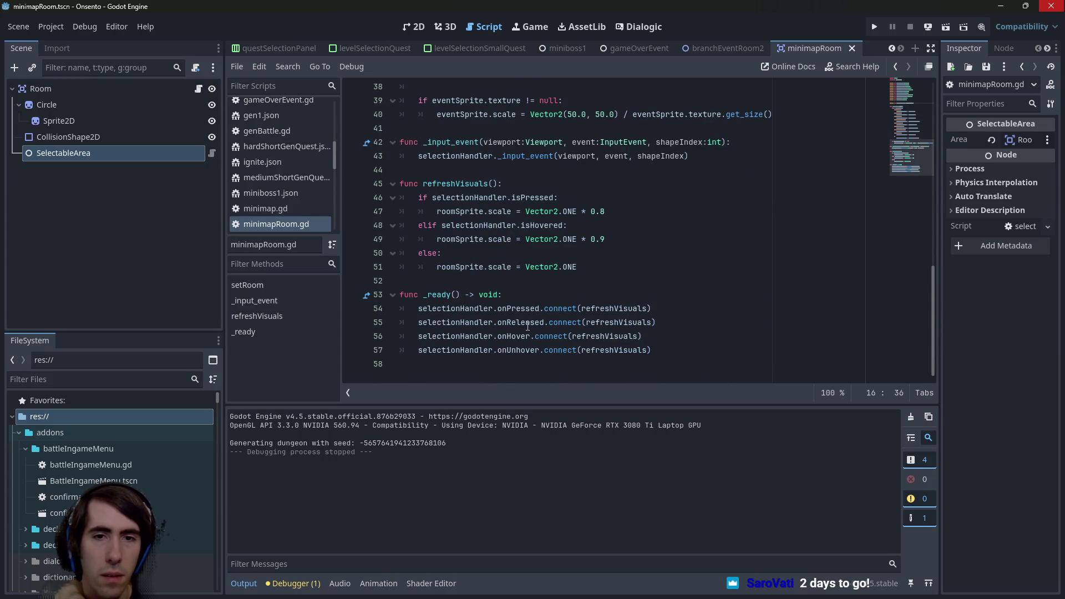
left_click(547, 290)
key("alt+Left")
key("alt+Left")
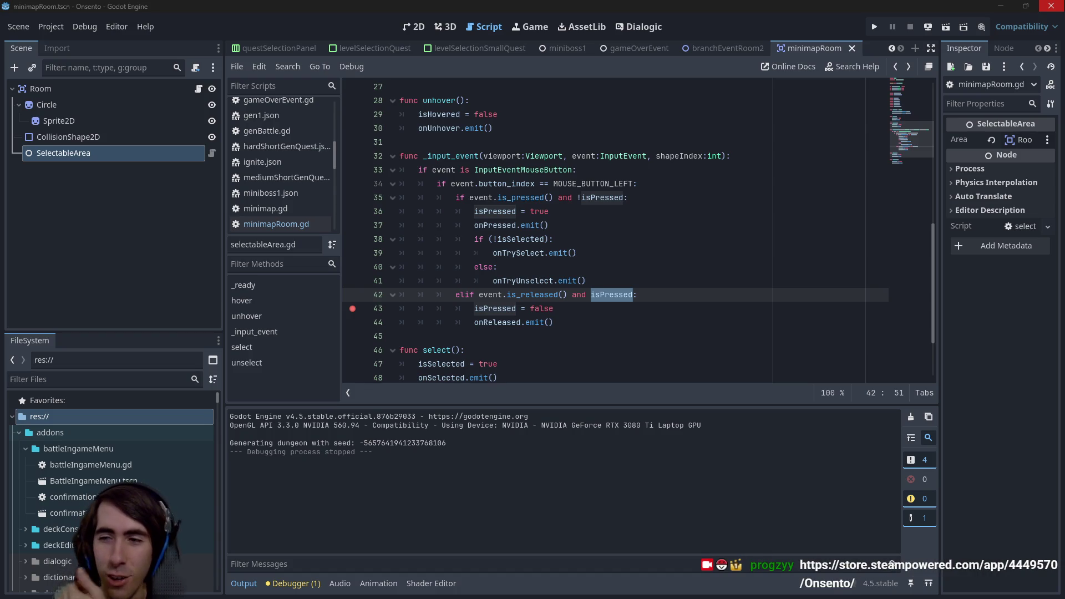
left_click(662, 277)
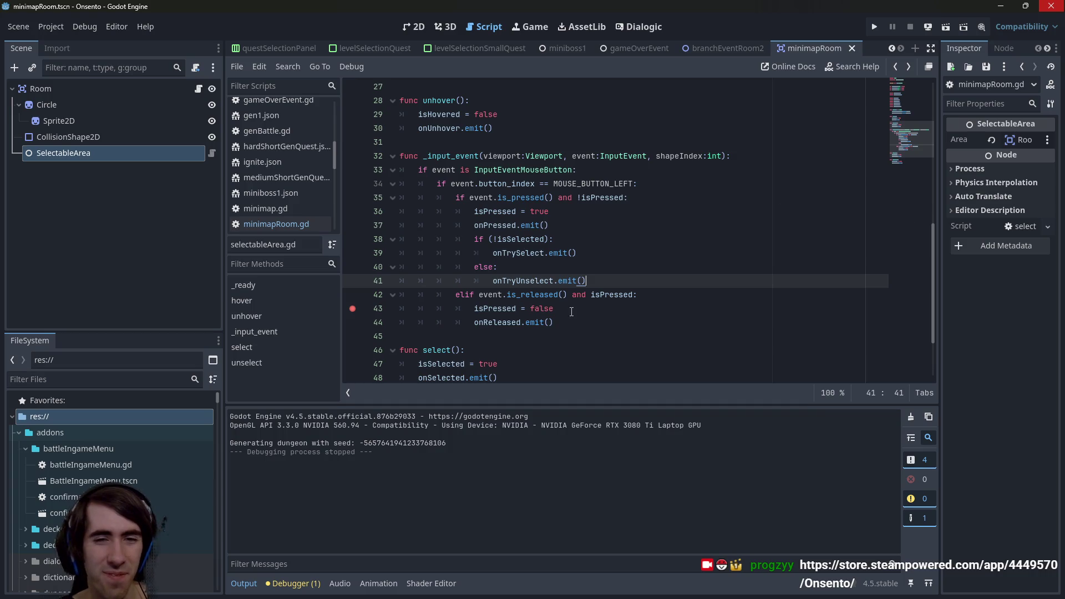
Clear the line 43 breakpoint and highlight where isPressed is used in _input_event
scroll(615, 282, "down", 2)
scroll(615, 283, "up", 1)
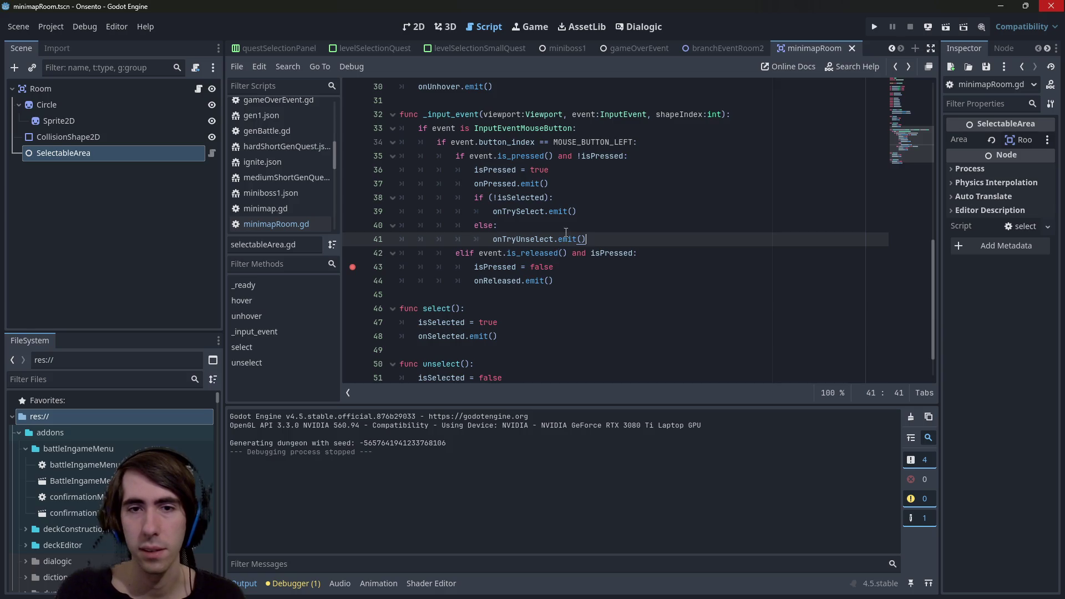
left_click(355, 272)
left_click(358, 274)
left_click(358, 275)
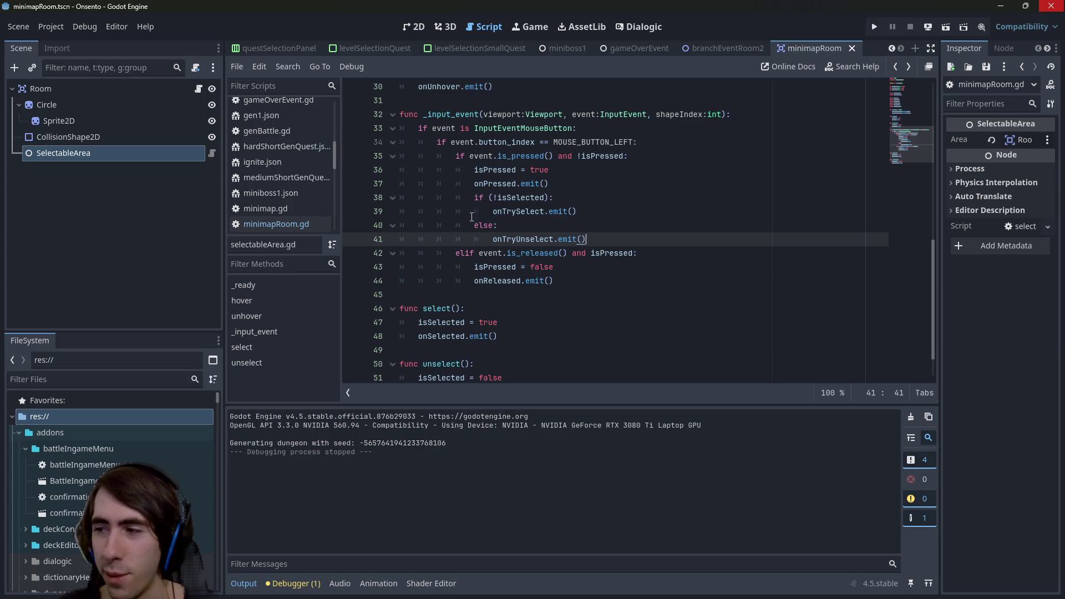
scroll(555, 256, "down", 1)
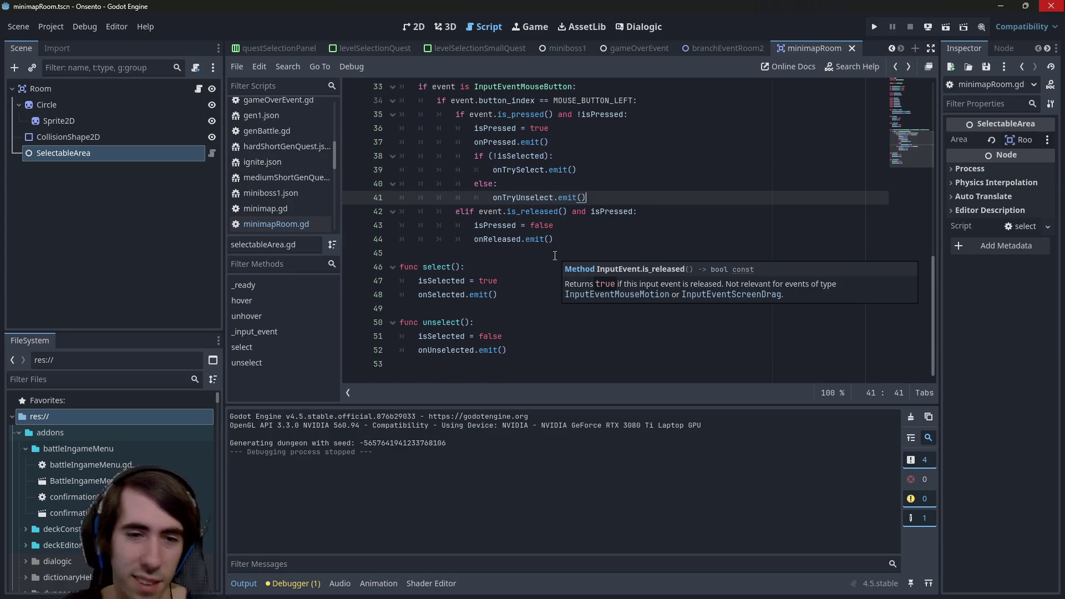
scroll(529, 343, "up", 1)
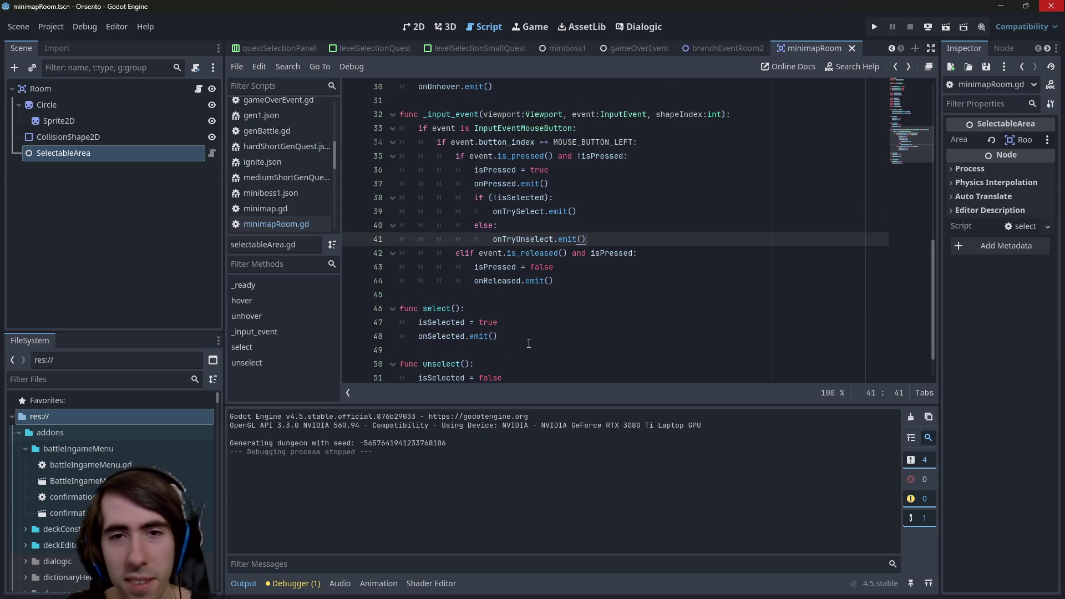
double_click(600, 251)
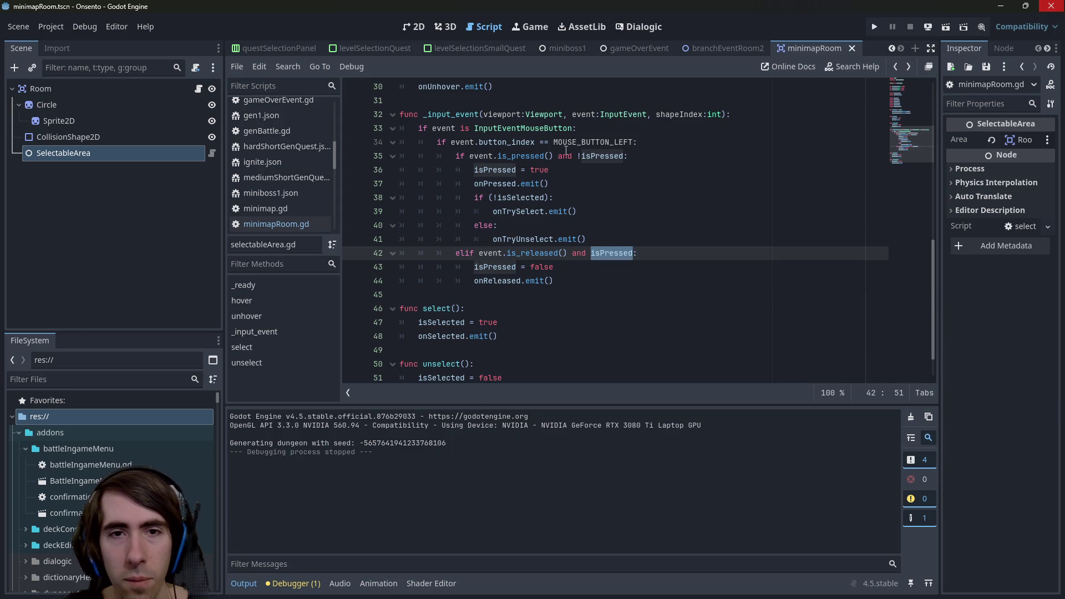
scroll(552, 181, "up", 1)
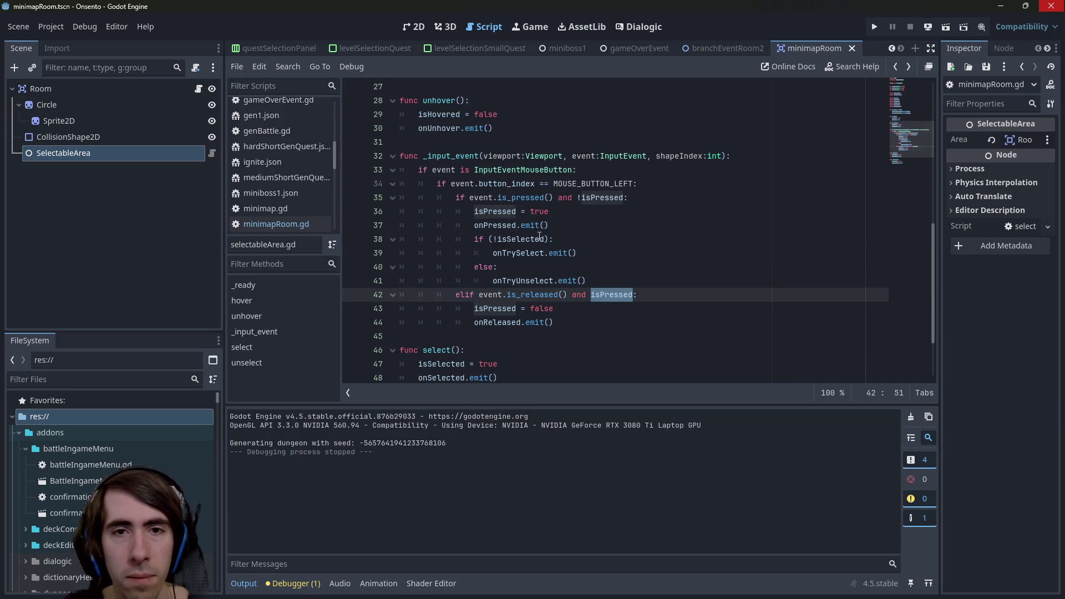
Set a breakpoint on line 34 and run the branchEventRoom2 scene
left_click(352, 184)
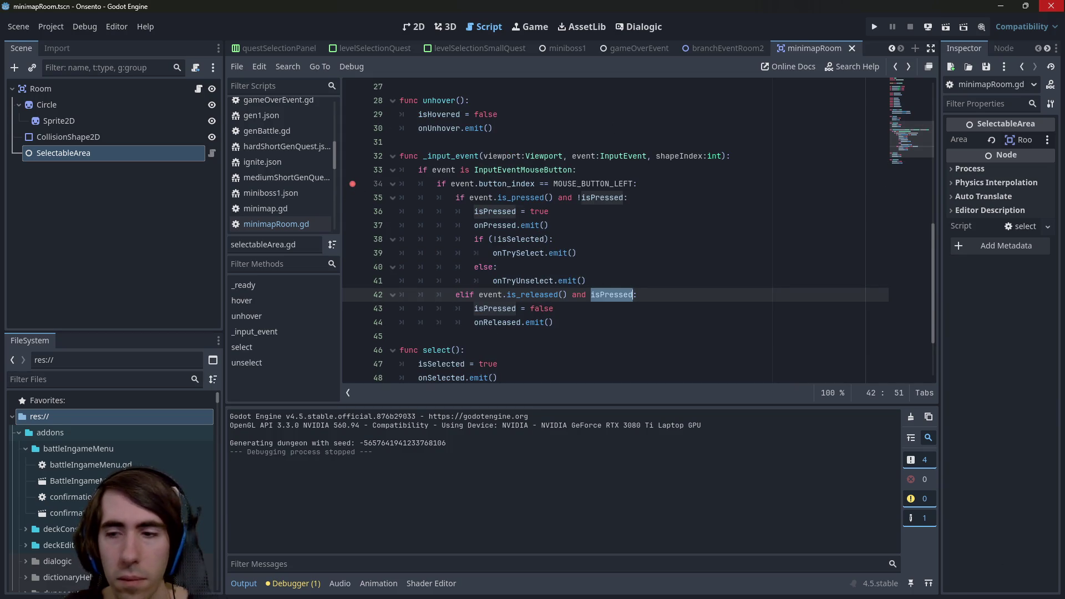
left_click(937, 29)
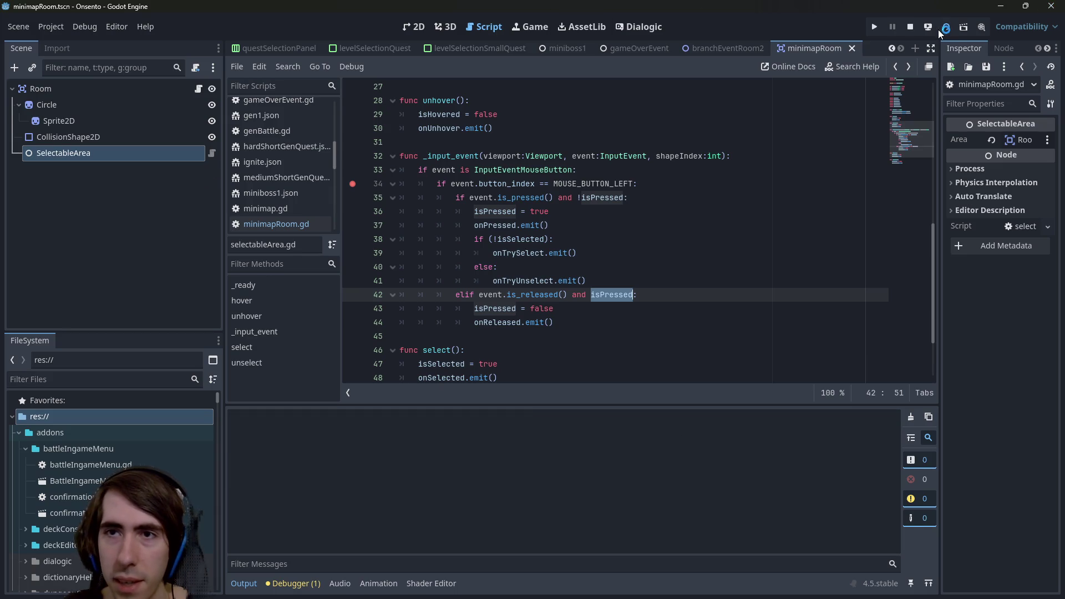
left_click(910, 26)
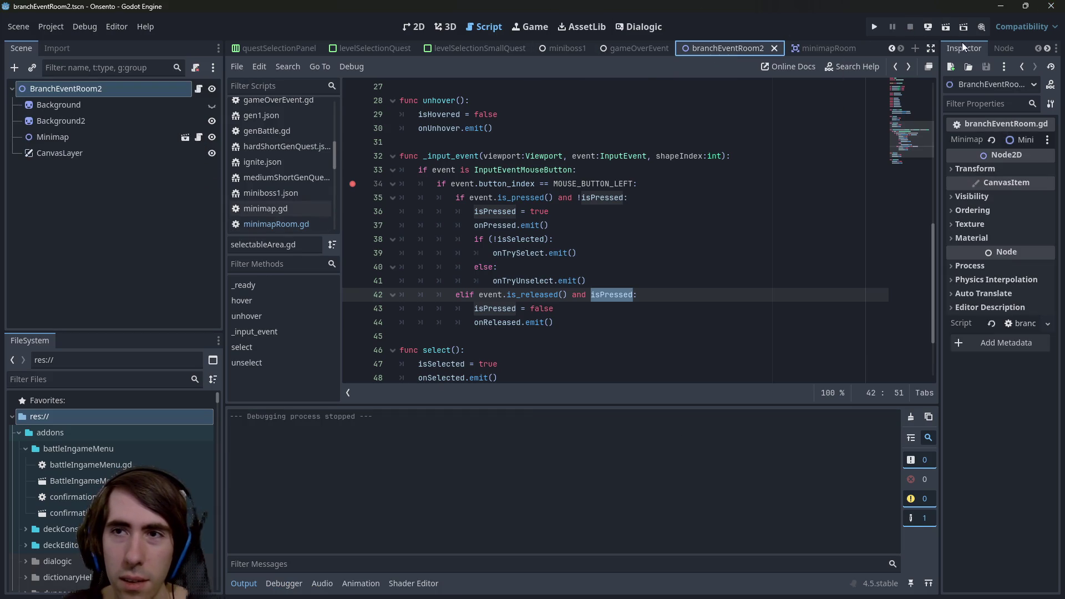
left_click(943, 27)
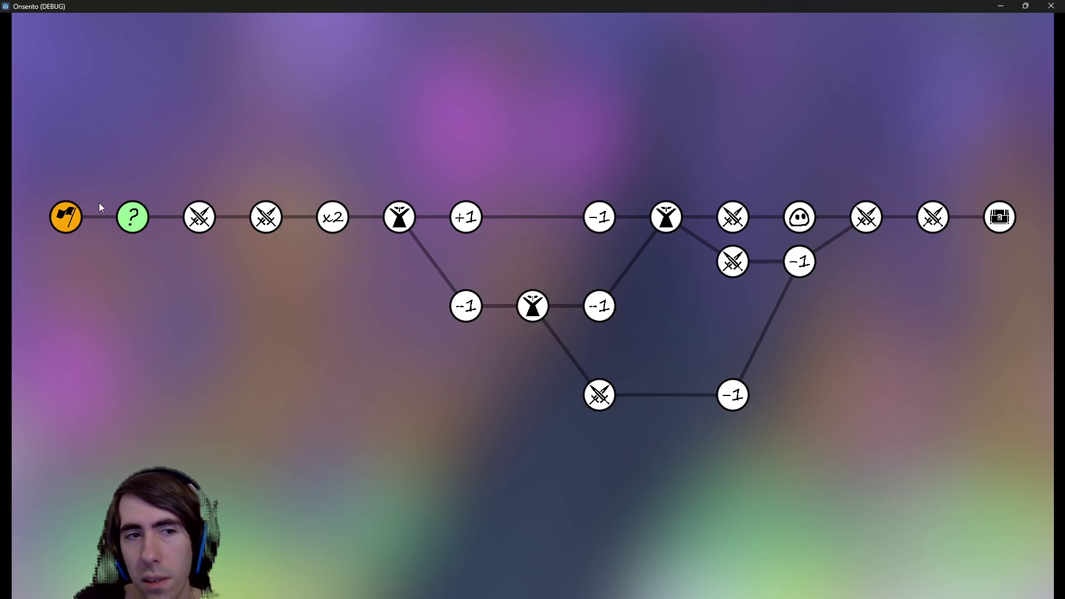
Click map nodes in the game to hit the breakpoint, resuming with F12 each time
left_click(132, 216)
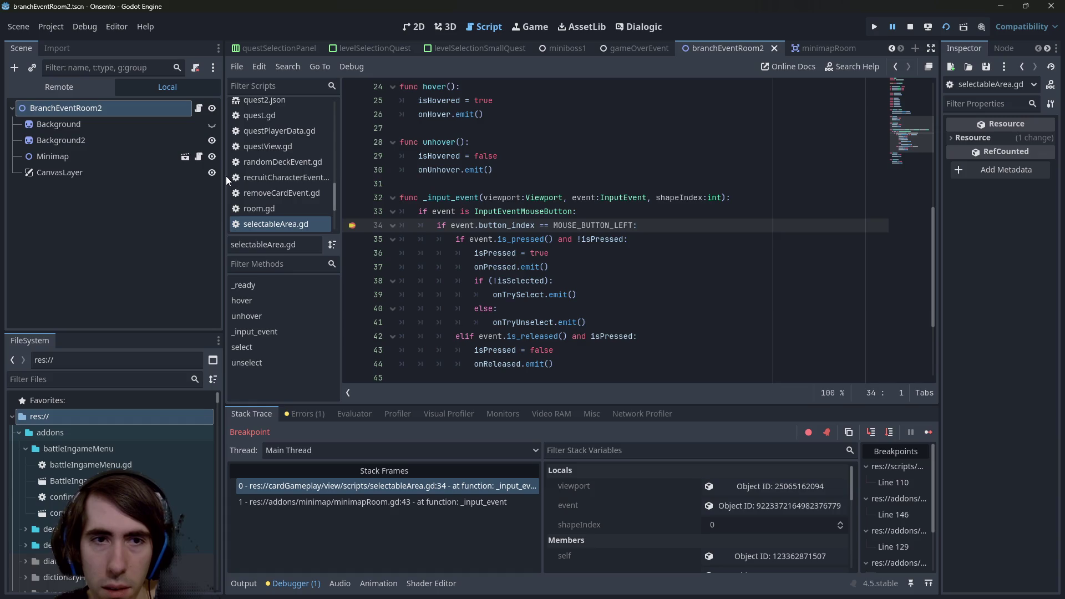
key("Up")
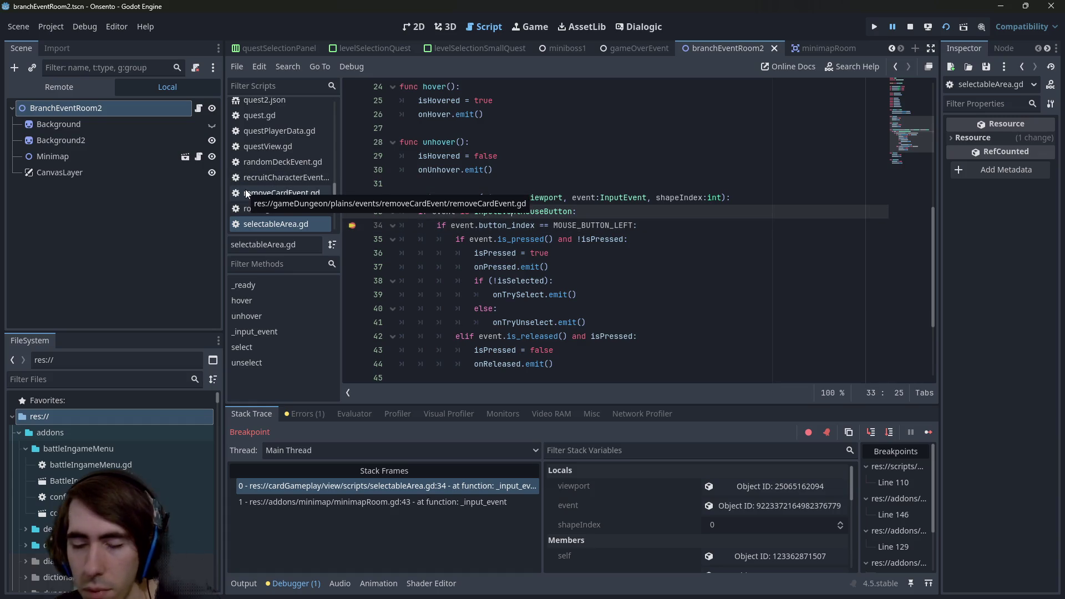
key("F12")
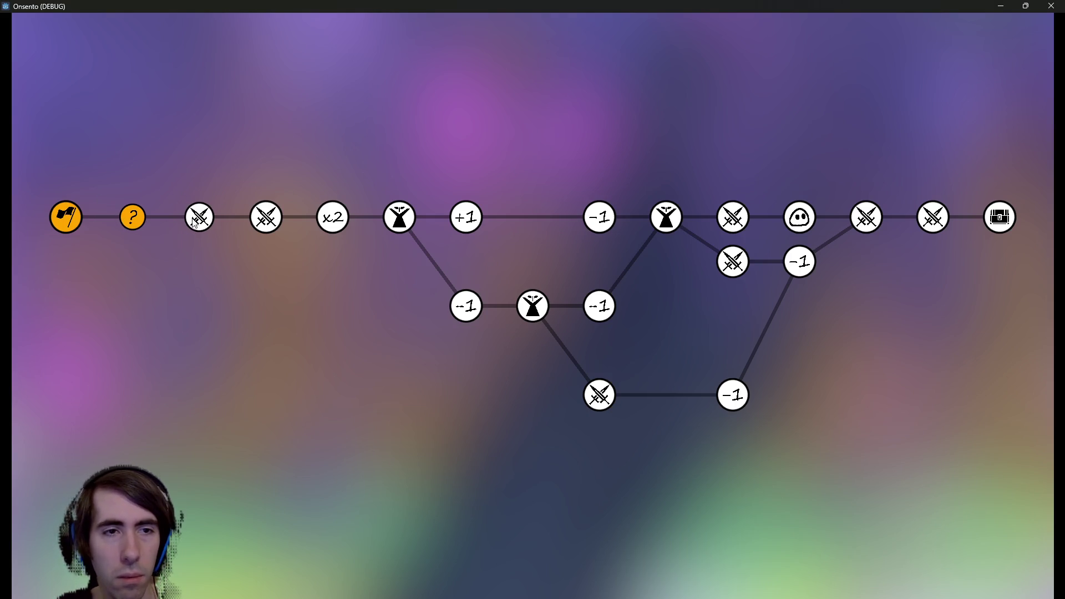
left_click(197, 218)
key("F12")
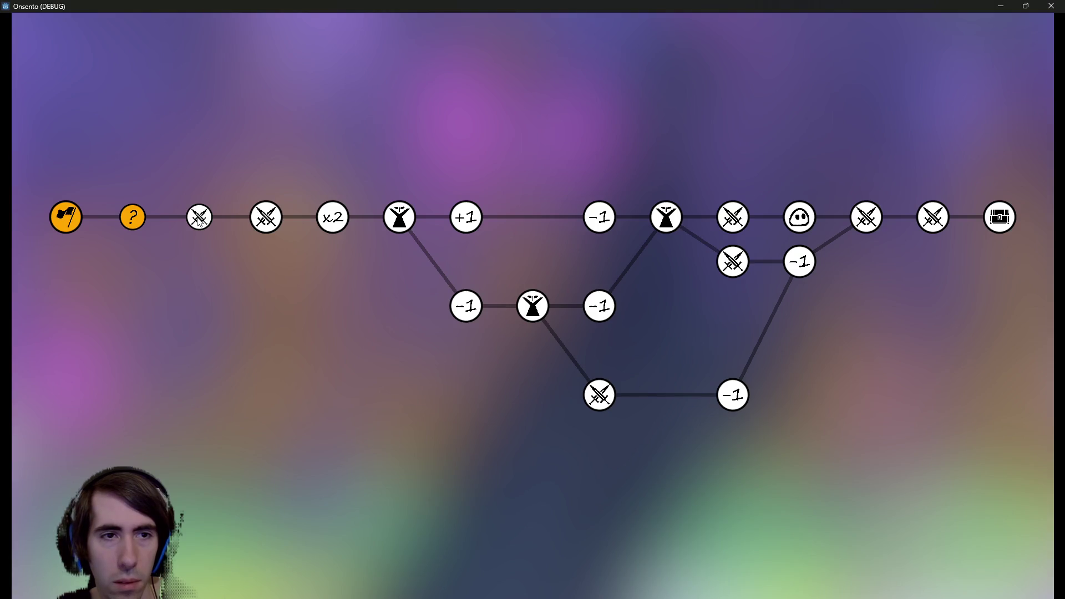
left_click(198, 220)
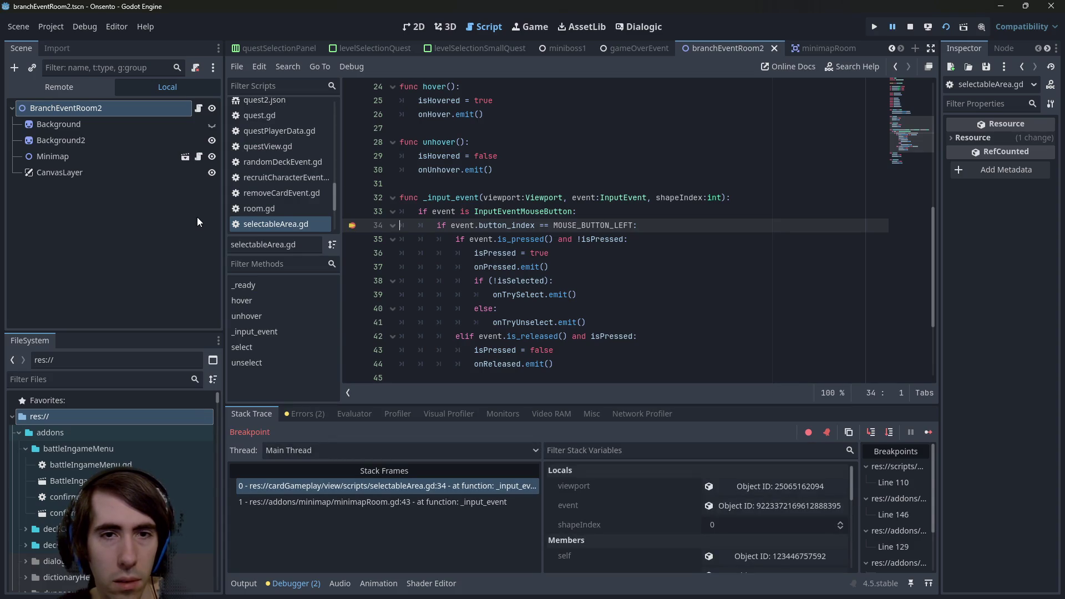
Step over the handler through line 43, continue after another node click, then close the game
left_click(890, 432)
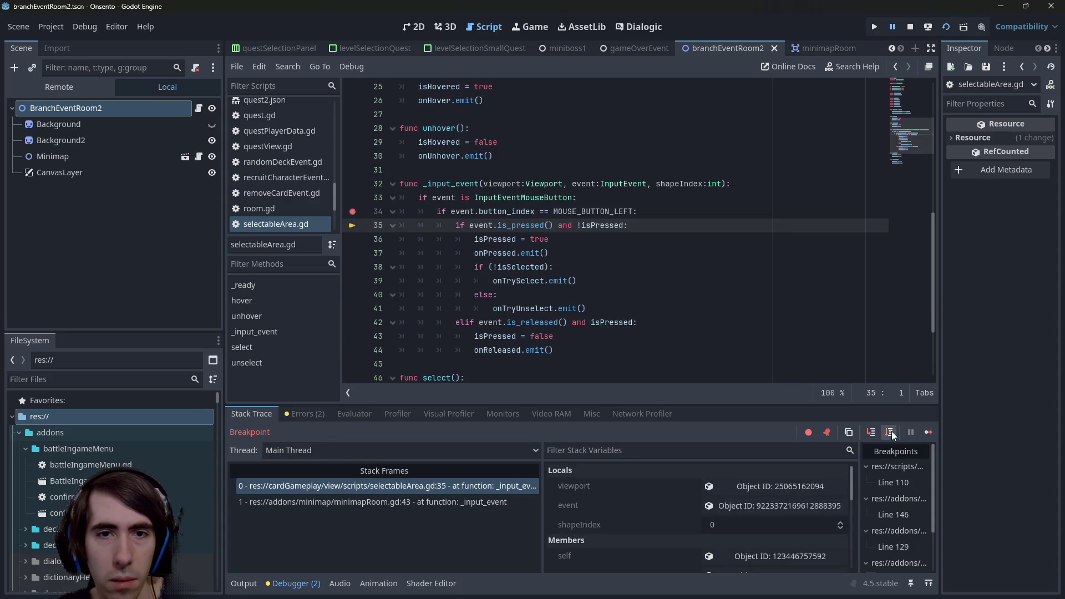
left_click(890, 432)
left_click(891, 431)
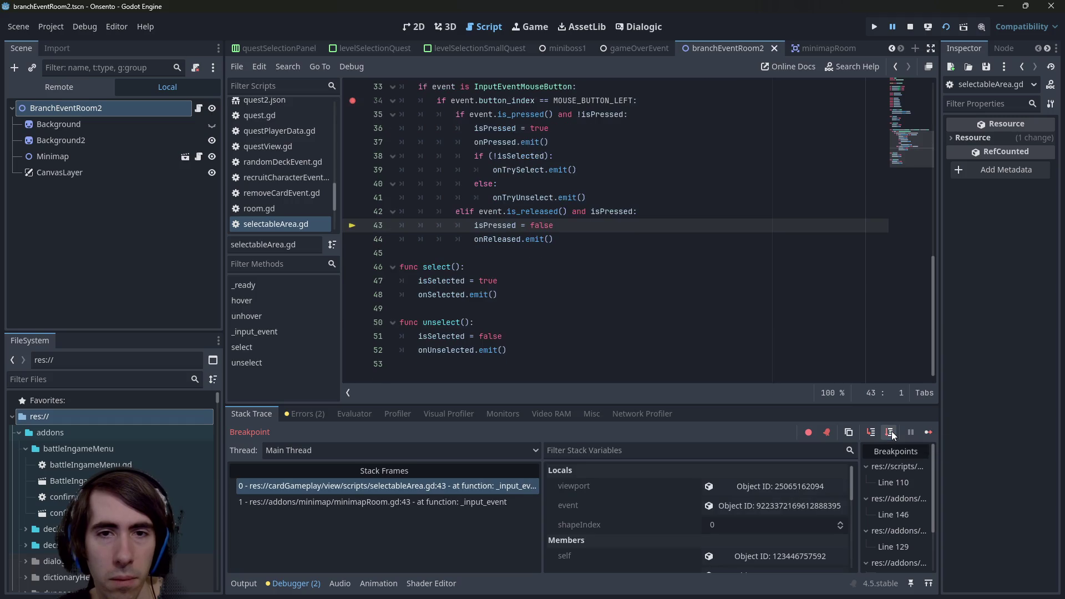
left_click(891, 431)
left_click(928, 433)
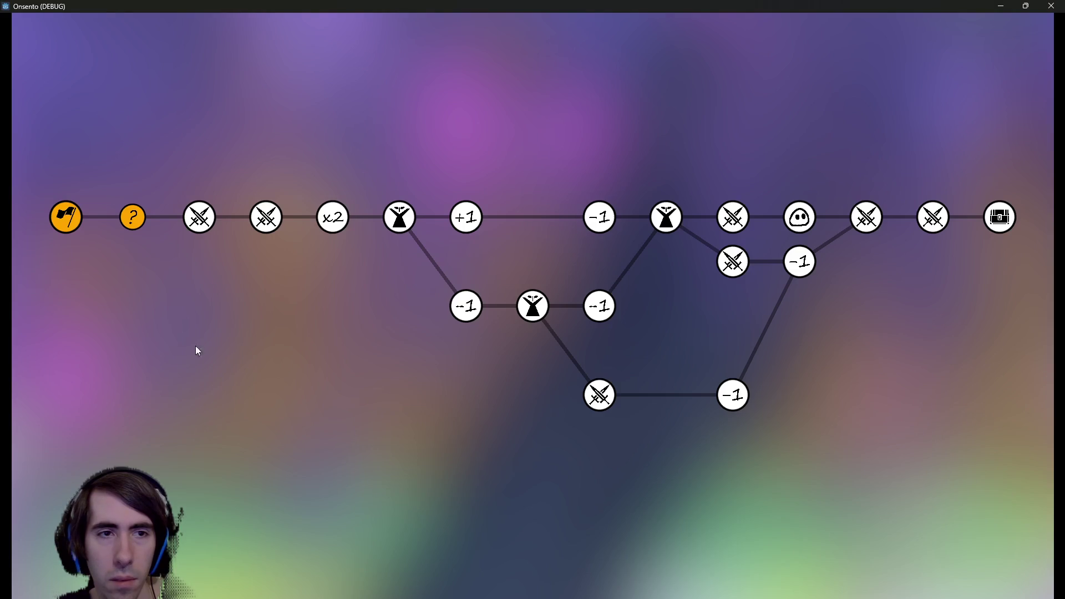
left_click(261, 225)
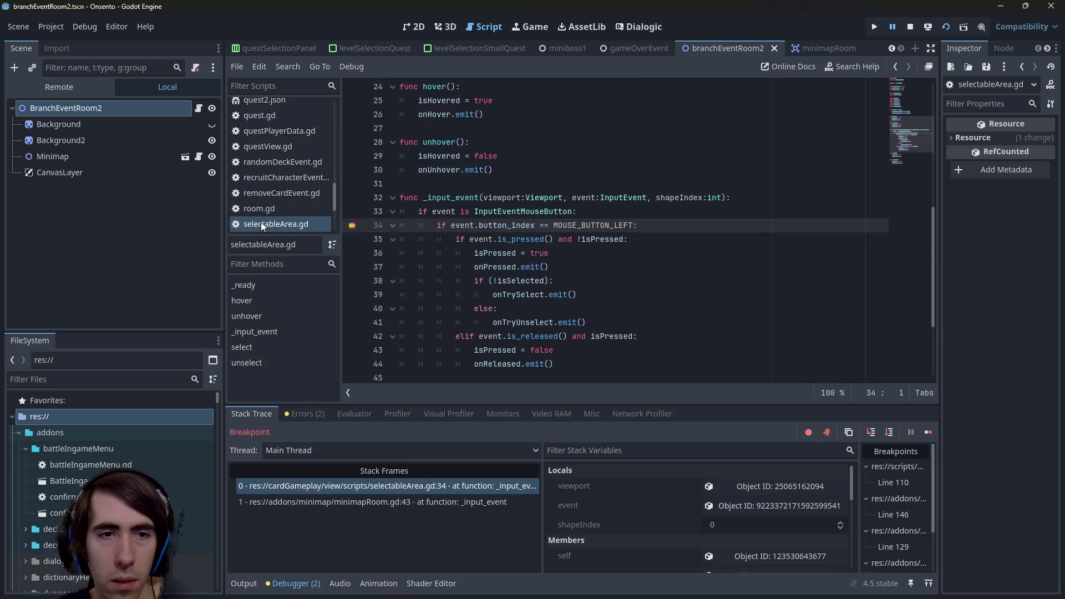
left_click(924, 435)
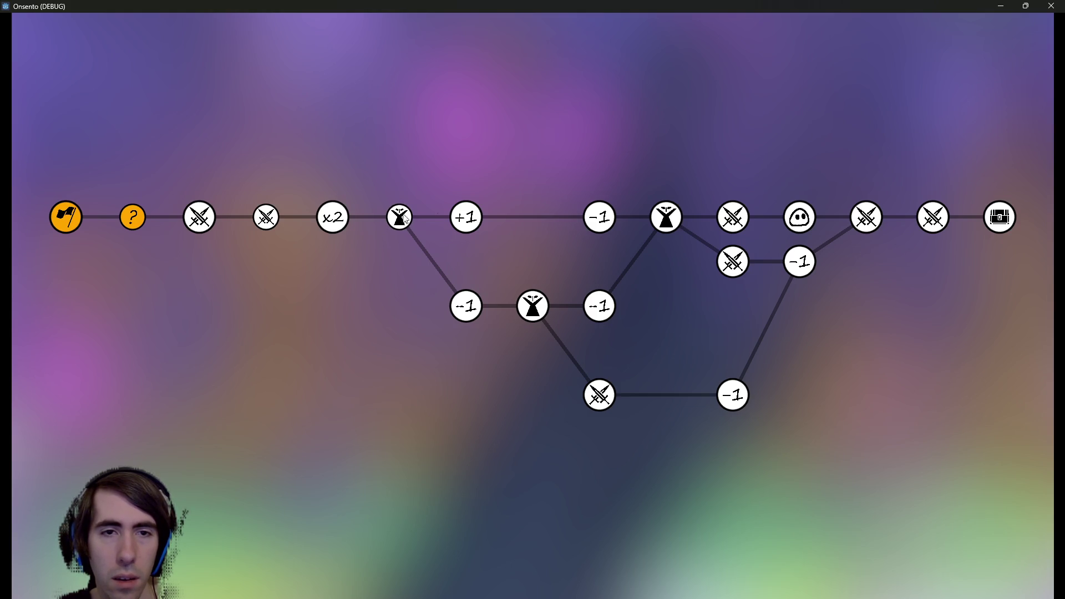
left_click(1052, 6)
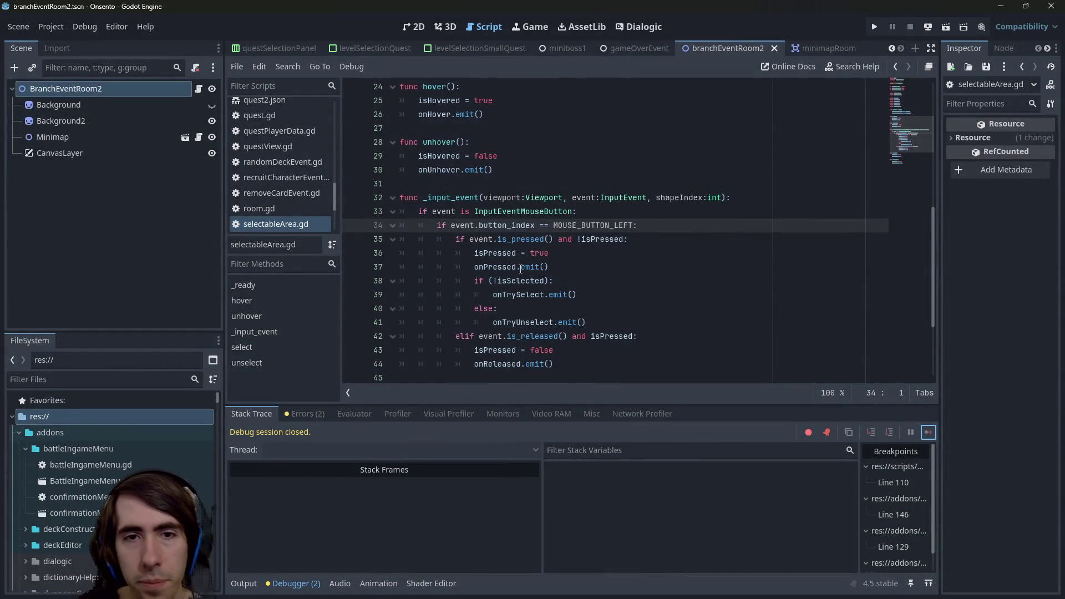
Search all scripts for _input_event, finding 6 matches in 4 files
scroll(520, 268, "up", 1)
double_click(459, 239)
scroll(533, 243, "up", 4)
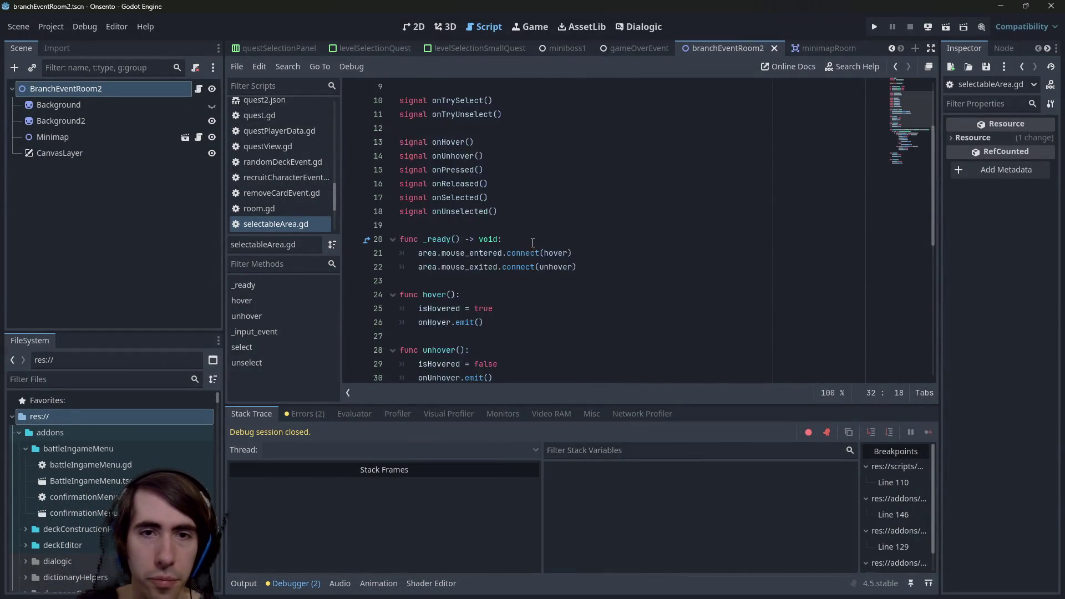
scroll(533, 243, "up", 2)
scroll(532, 243, "down", 5)
key("ctrl+shift+f")
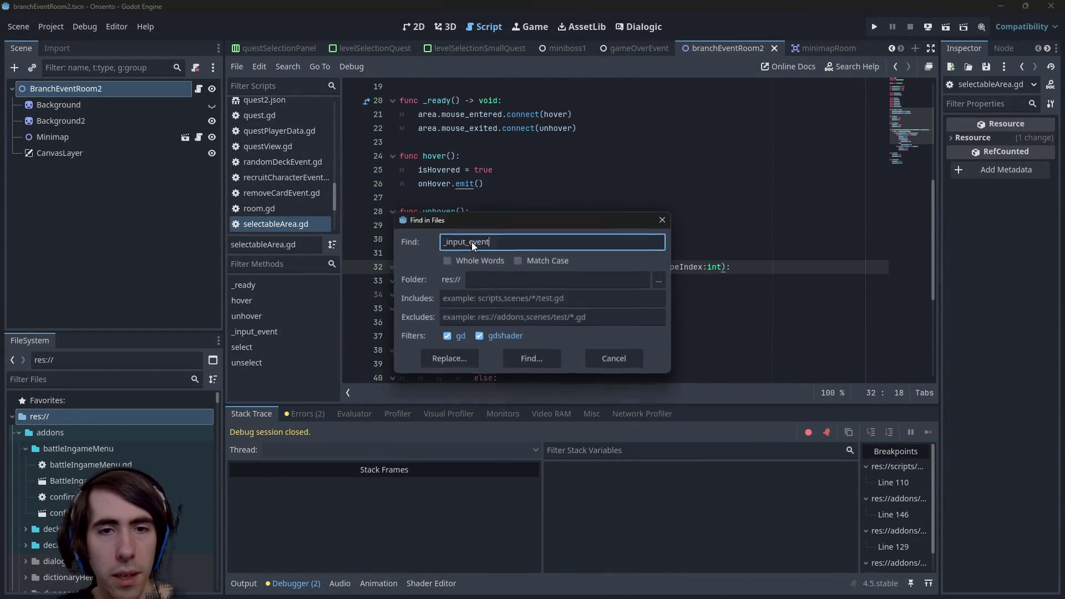
key("Return")
scroll(424, 218, "down", 2)
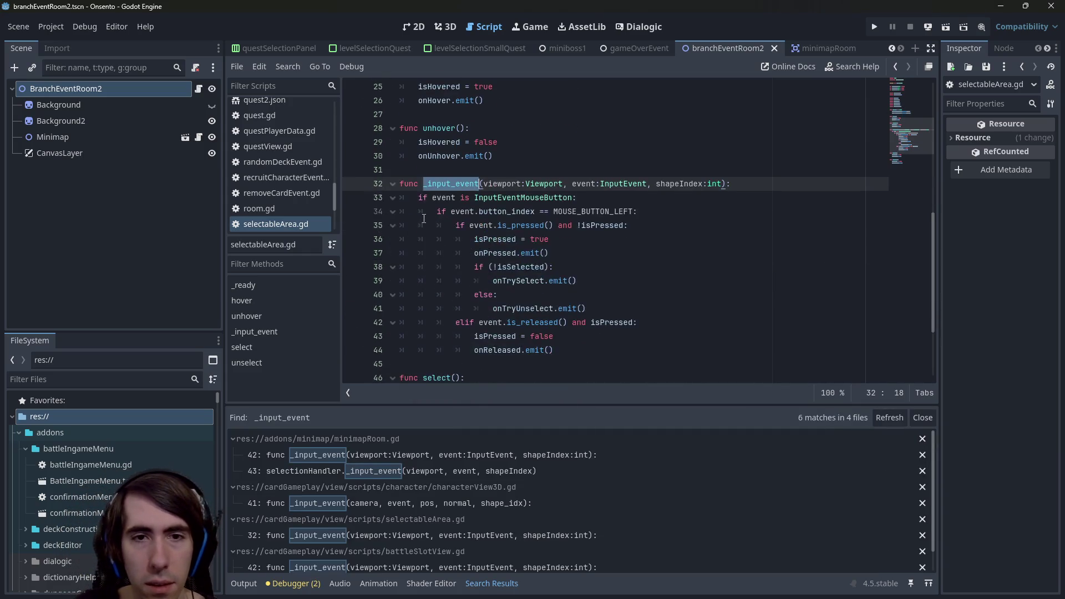
scroll(432, 257, "down", 1)
left_click(440, 322)
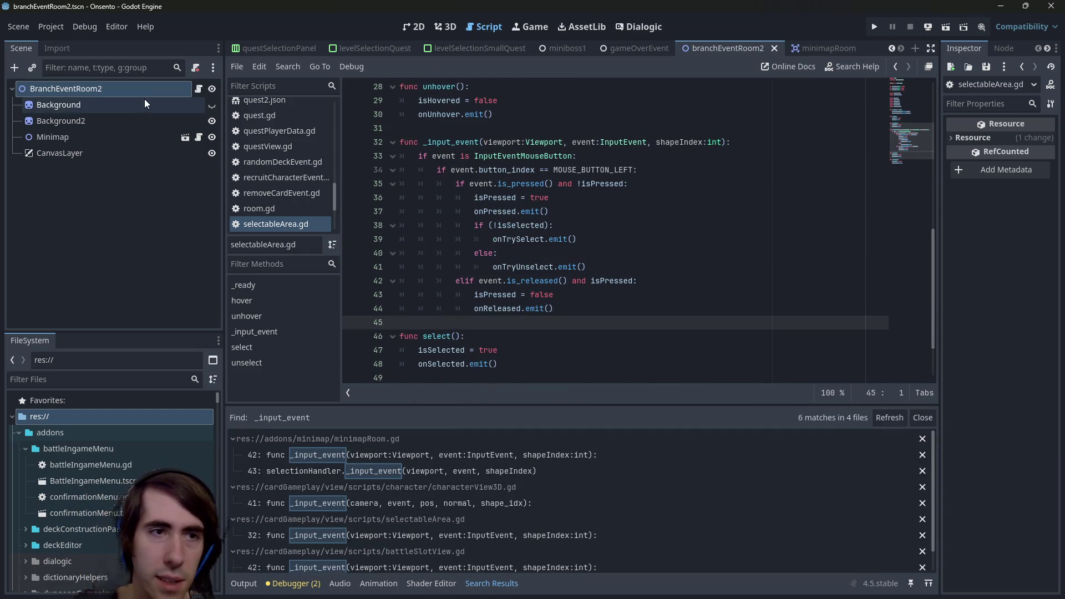
Check branchEventRoom.gd, find _input_event in minimapRoom.gd, then reopen selectableArea.gd
left_click(197, 90)
scroll(351, 150, "up", 6)
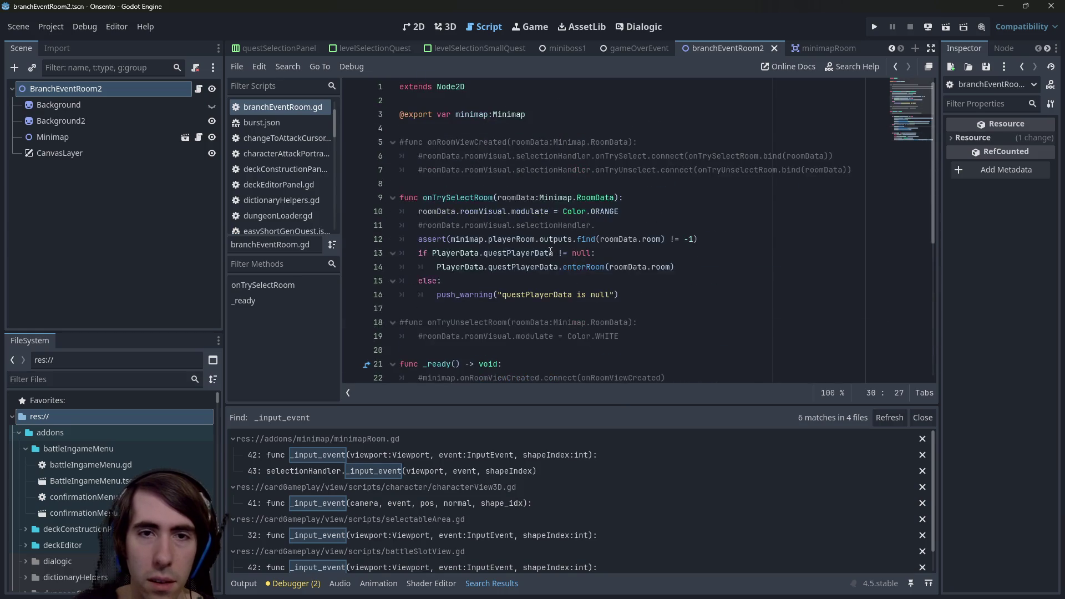
scroll(539, 238, "down", 6)
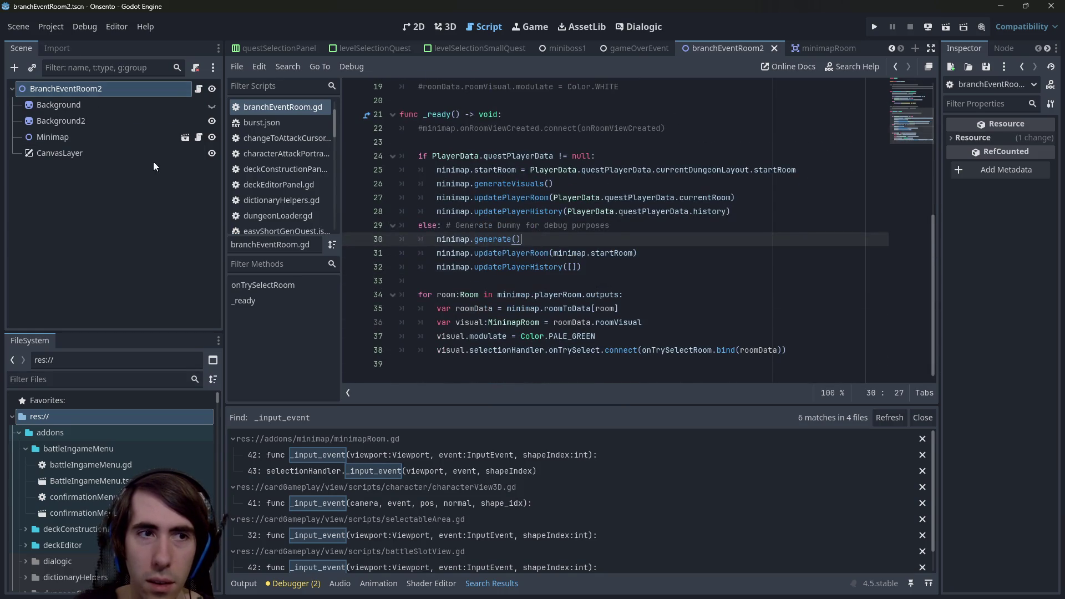
left_click(815, 48)
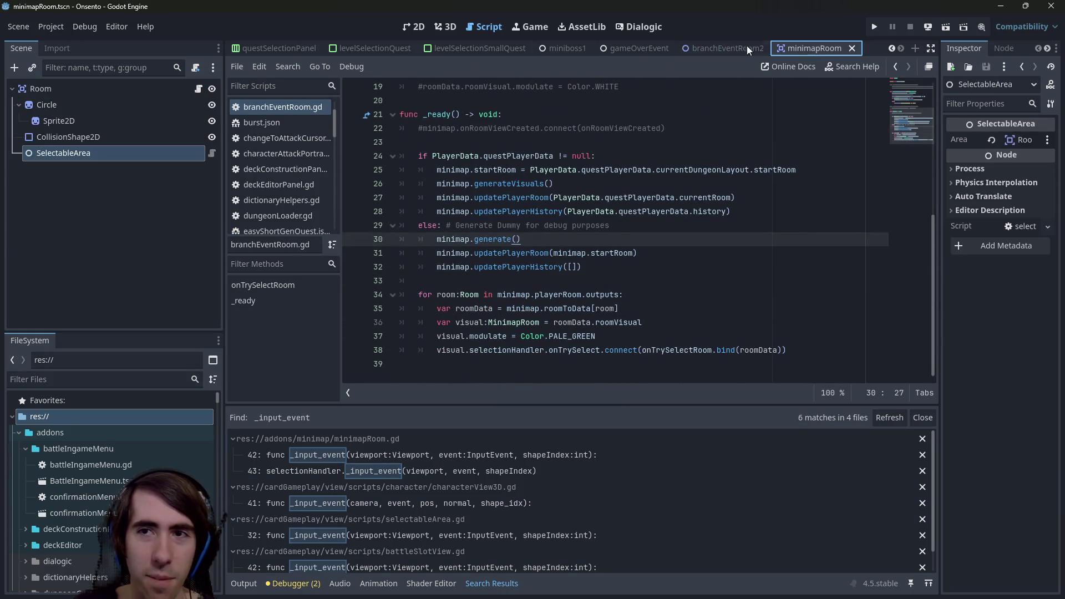
left_click(198, 88)
key("ctrl+f")
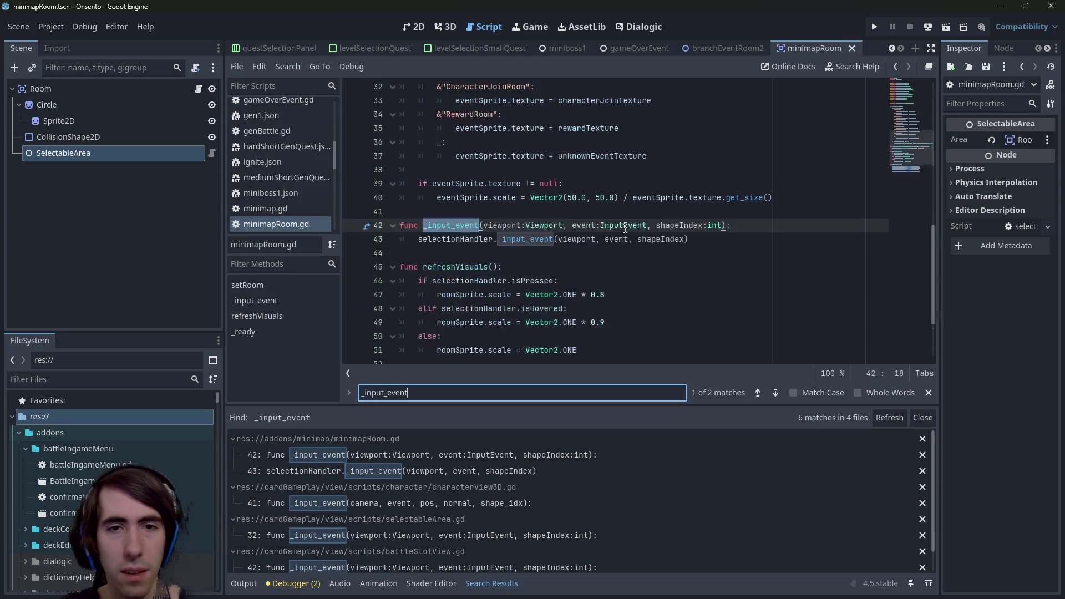
key("Return")
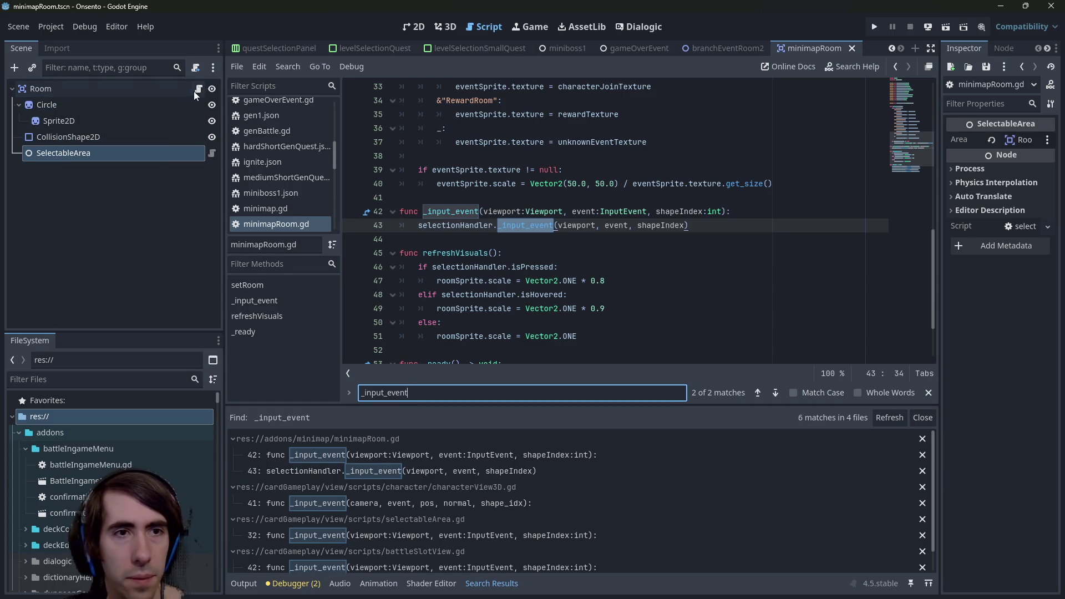
left_click(211, 161)
left_click(500, 128)
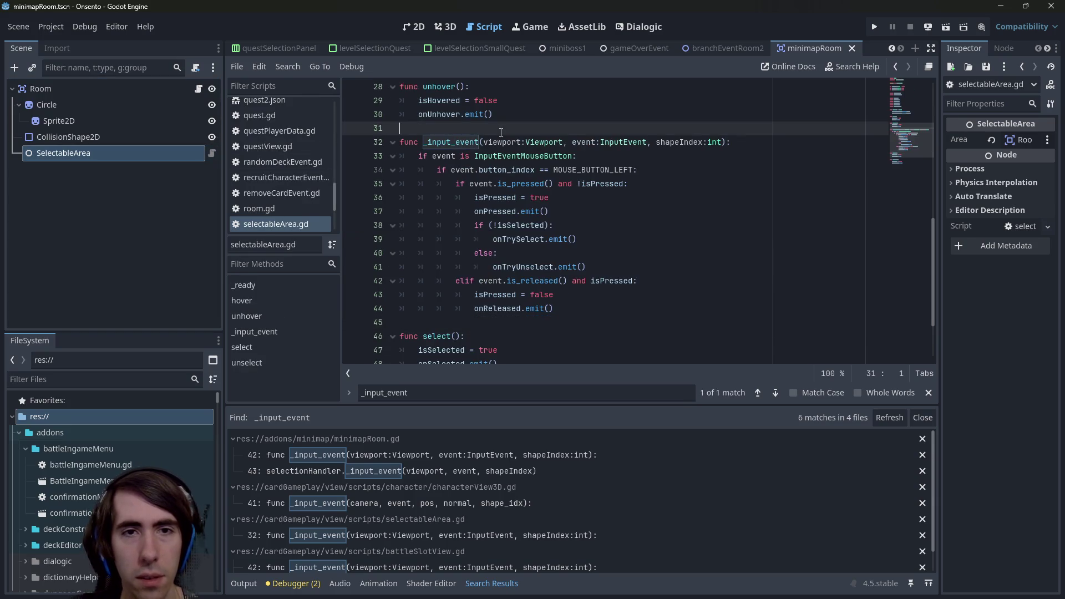
Add a new func _input and paste the _input_event body into it
key("Return")
key("Return")
key("Up")
type("func _input")
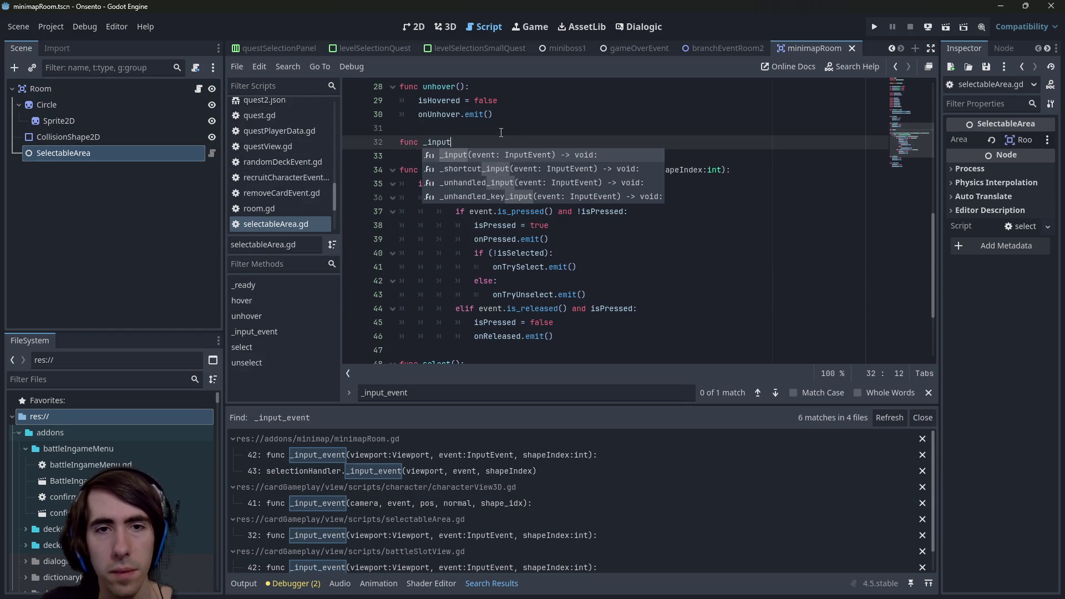
key("Return")
key("Return")
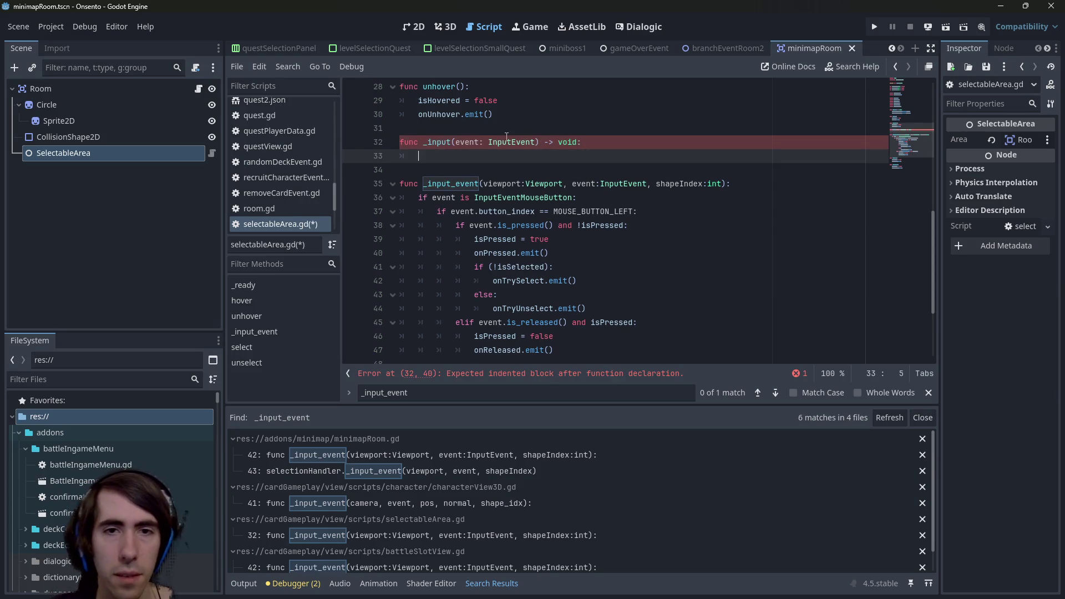
left_click(546, 200)
mouse_move(560, 350)
left_mouse_down()
mouse_move(638, 322)
mouse_move(316, 203)
left_mouse_up()
key("ctrl+c")
left_click(431, 159)
key("ctrl+v")
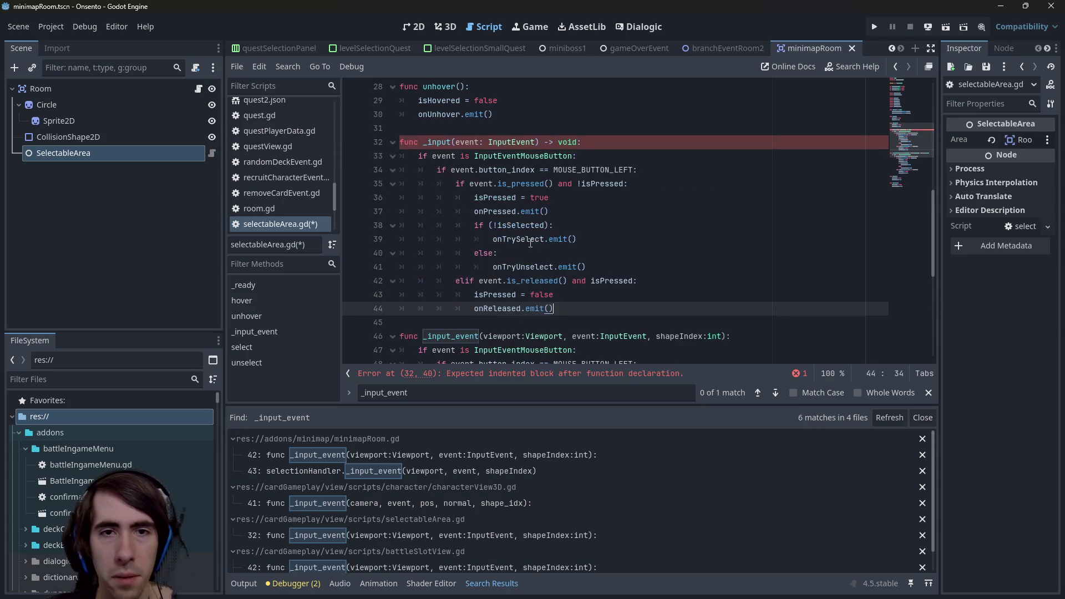
Keep only release handling in _input as a plain if, and remove it from _input_event
left_click_drag(587, 267, 364, 176)
key("Delete")
key("Delete")
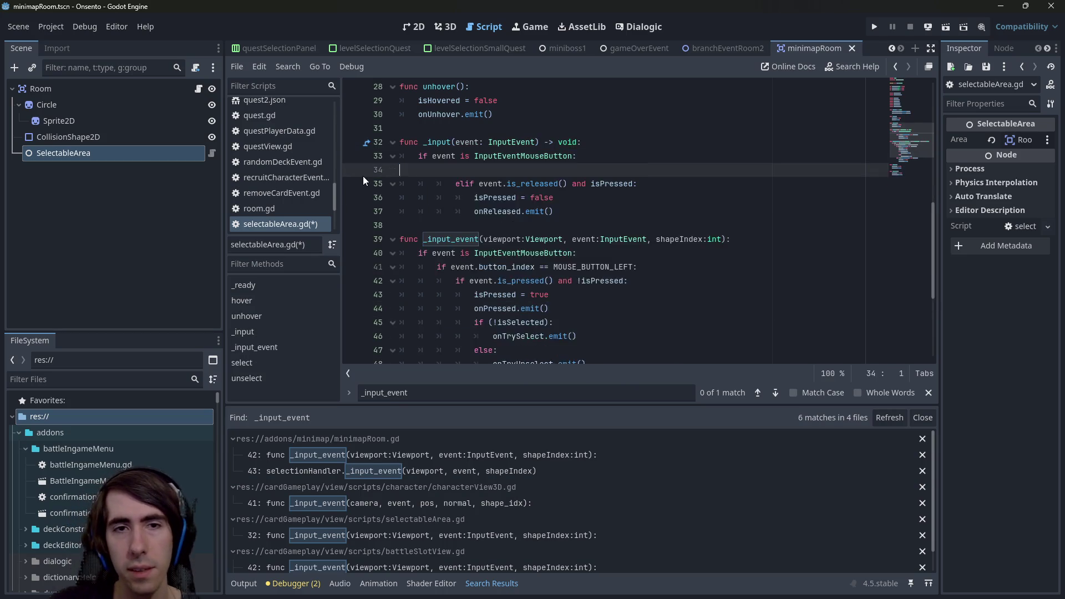
left_click(464, 170)
key("BackSpace")
key("BackSpace")
key("BackSpace")
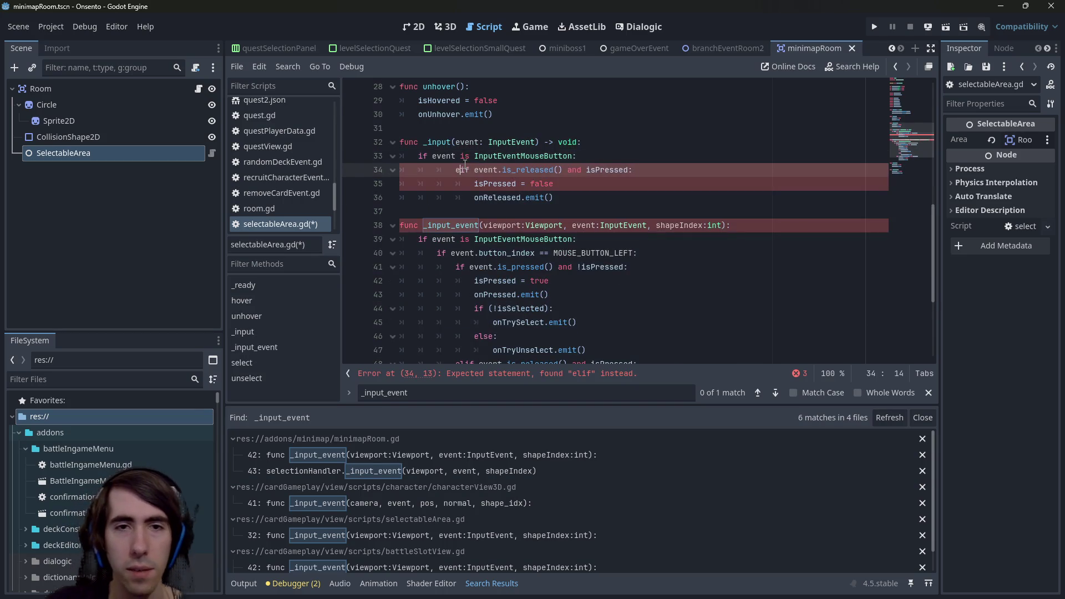
mouse_move(582, 201)
left_mouse_down()
mouse_move(388, 170)
mouse_move(338, 182)
left_mouse_up()
key("shift+Tab")
scroll(554, 222, "down", 2)
mouse_move(554, 309)
left_mouse_down()
mouse_move(550, 296)
mouse_move(587, 268)
left_mouse_up()
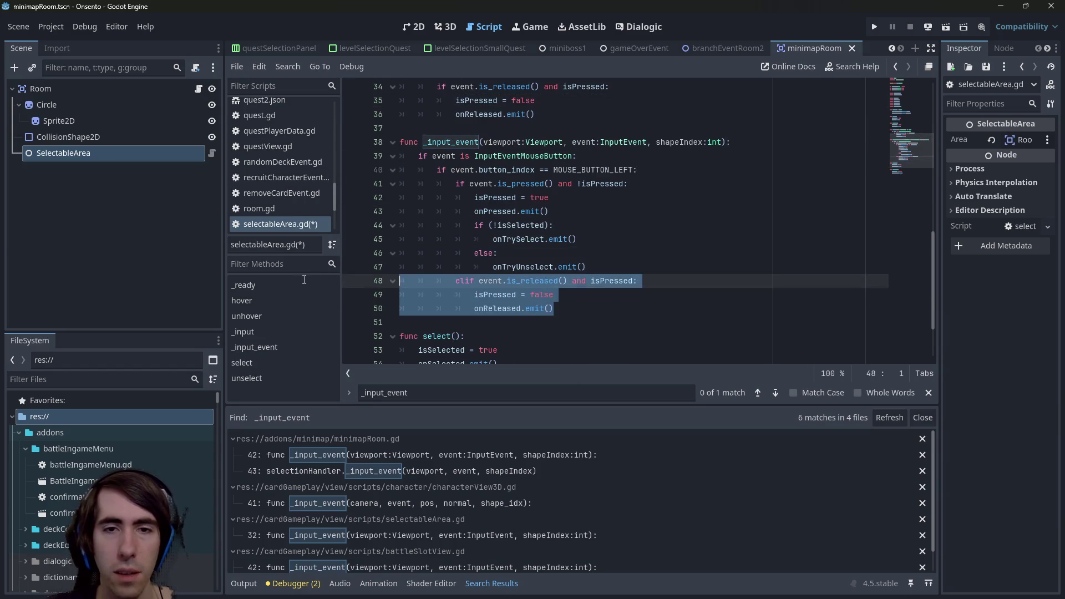
key("BackSpace")
scroll(537, 304, "up", 2)
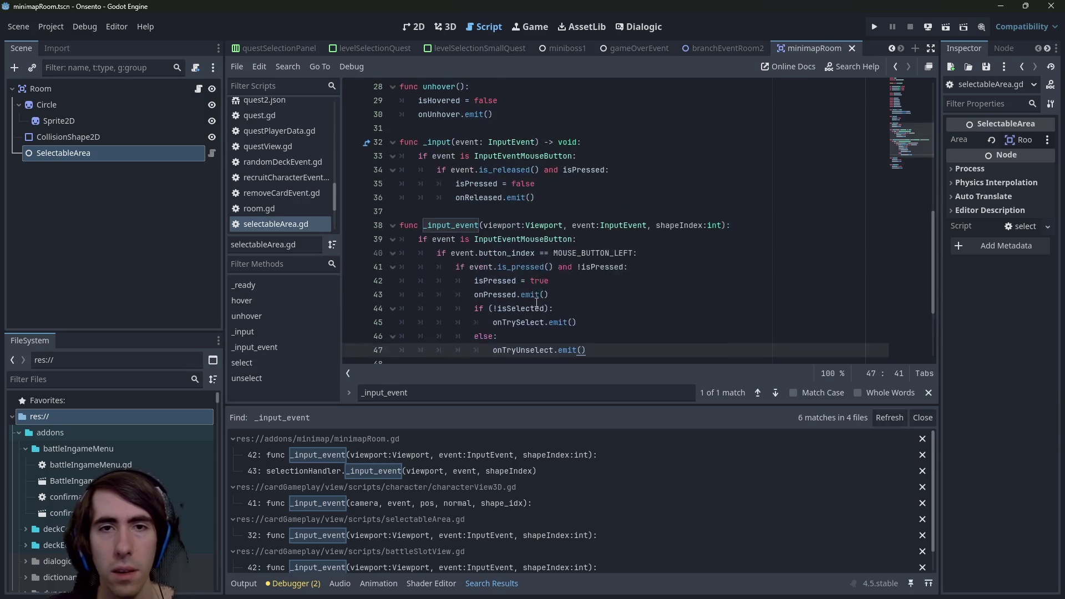
scroll(572, 249, "down", 1)
Nest the release lines under the left-button check, save, and run the branchEventRoom2 scene
left_click(655, 211)
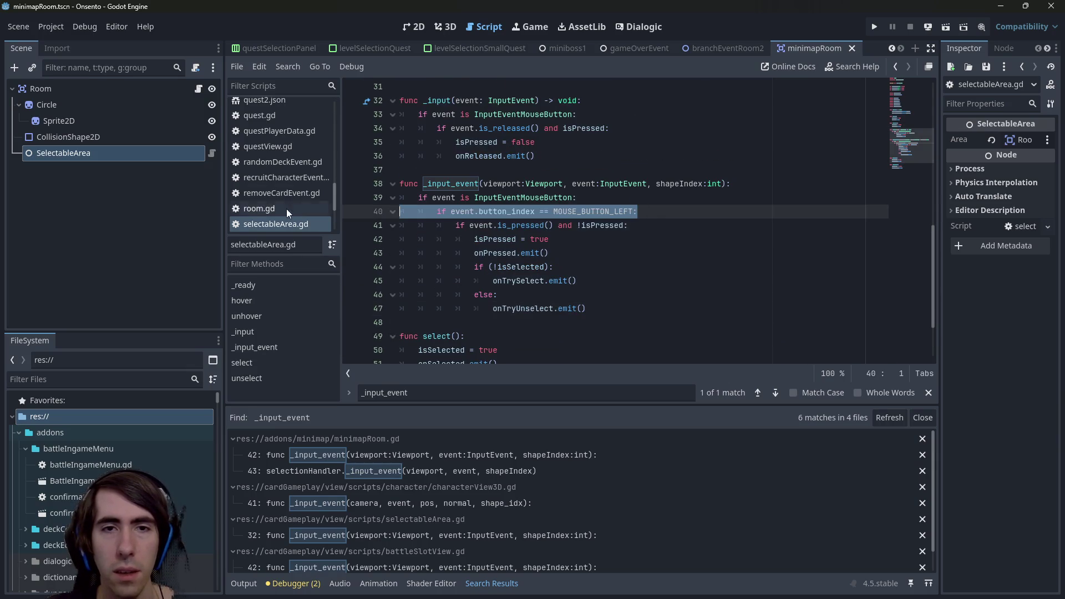
scroll(610, 222, "up", 1)
left_click(594, 157)
key("Return")
key("ctrl+v")
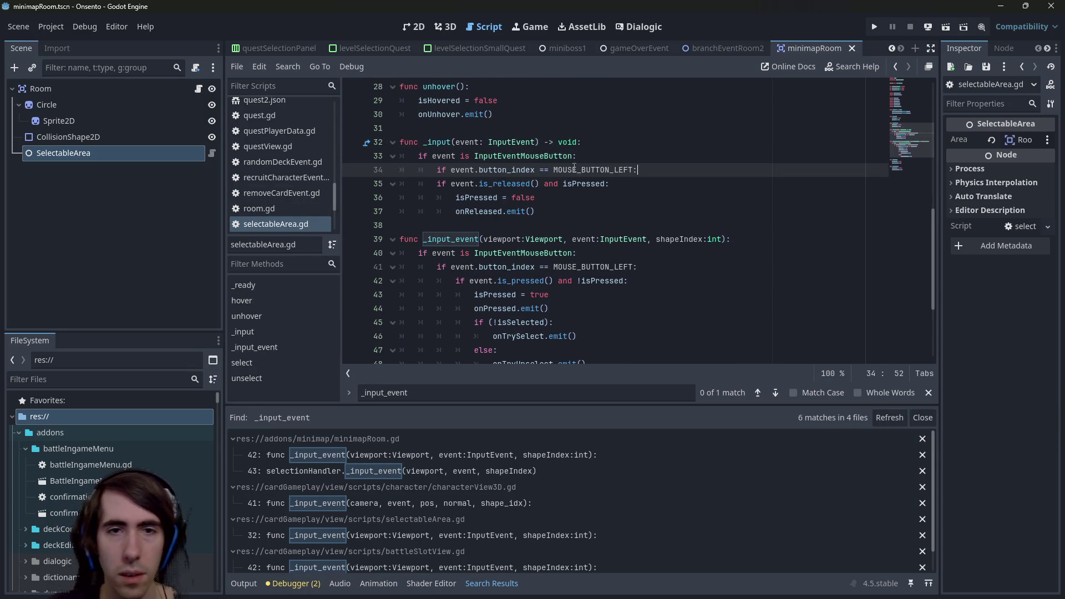
left_click_drag(553, 211, 400, 184)
key("Tab")
key("ctrl+s")
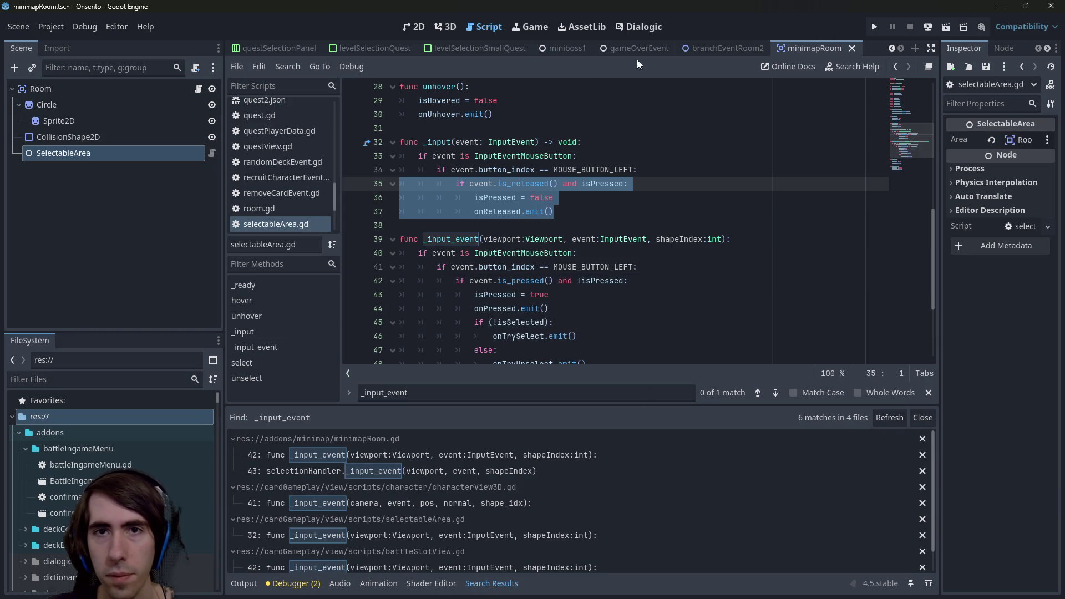
left_click(730, 51)
key("F6")
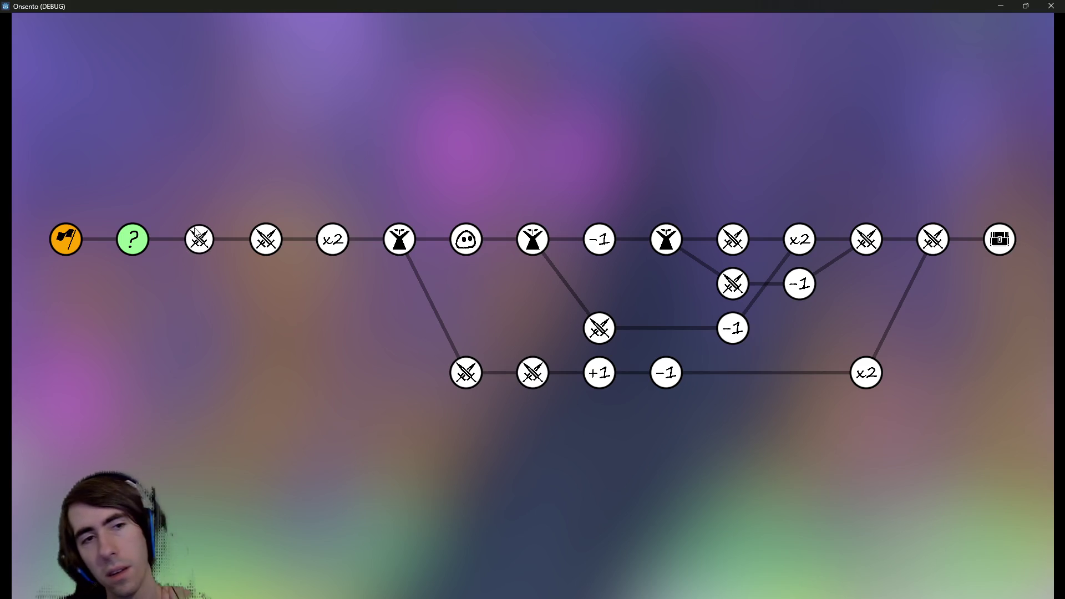
Pick the ? room on the minimap so it turns orange, then close the game
left_click(135, 247)
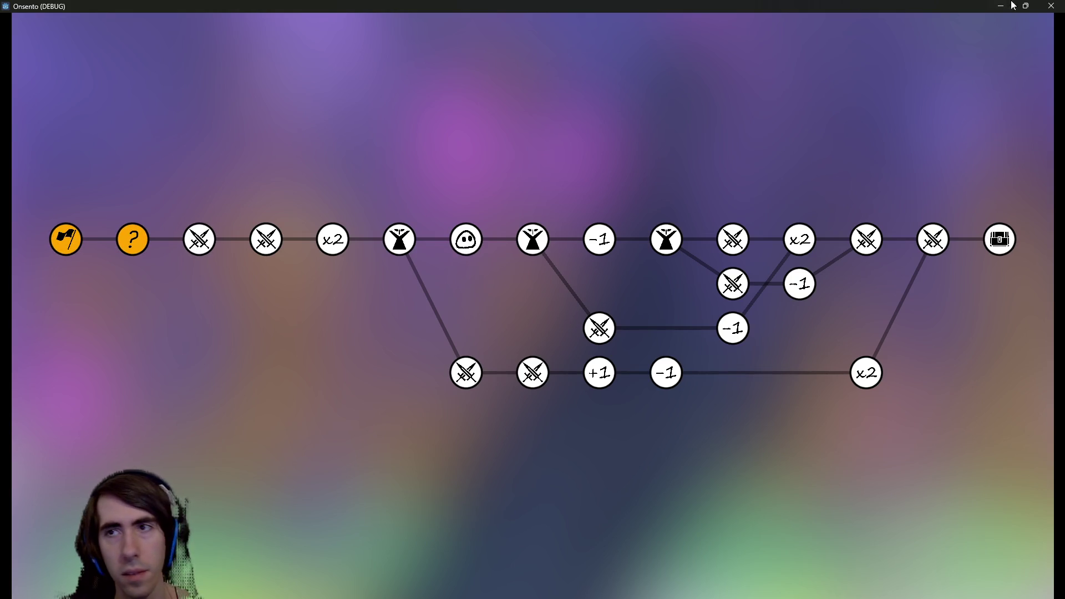
left_click(1051, 6)
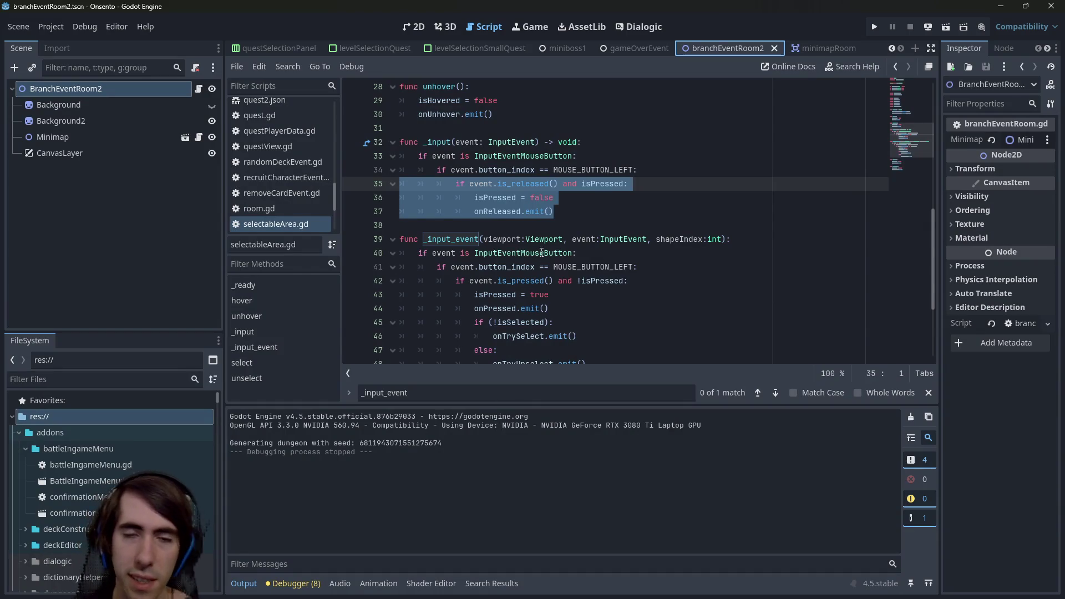
Stage the changed .tscn and .gd files with git add, checking git status before and after
key("alt+Tab")
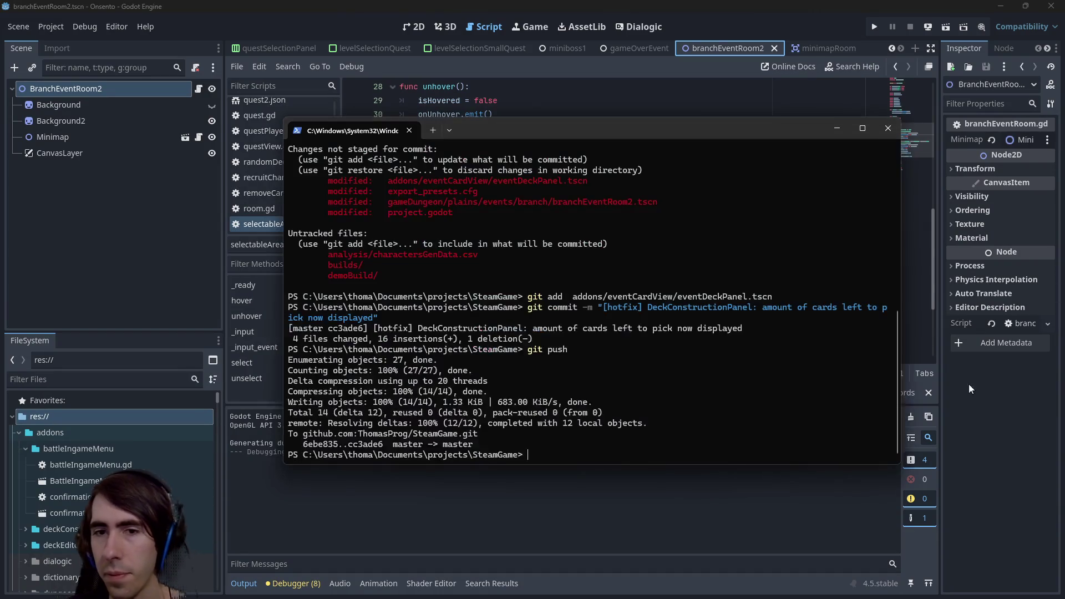
type("git status")
key("Return")
type("git add ")
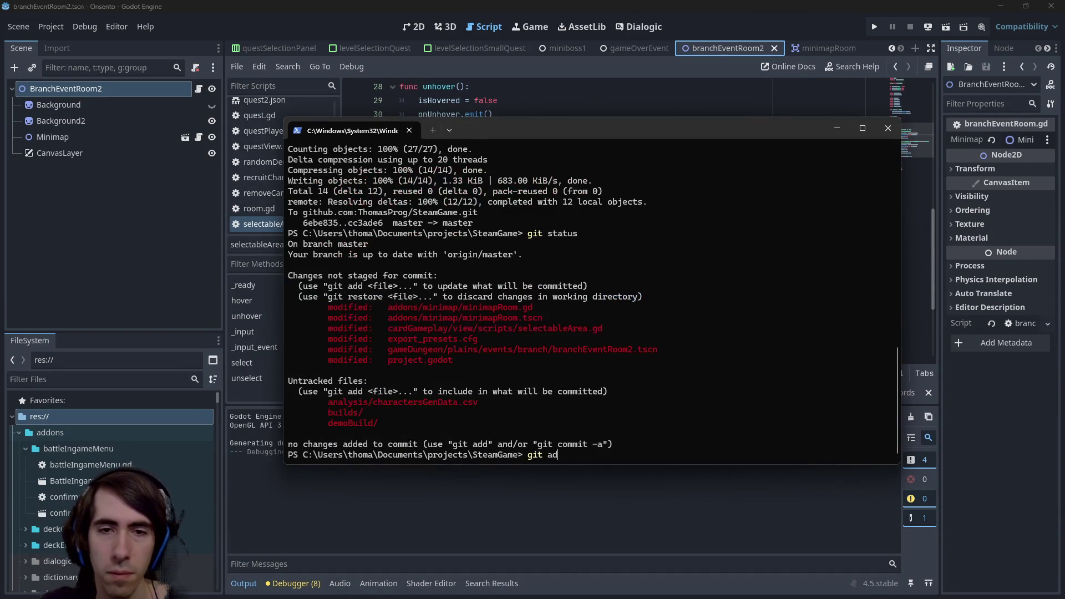
type("*")
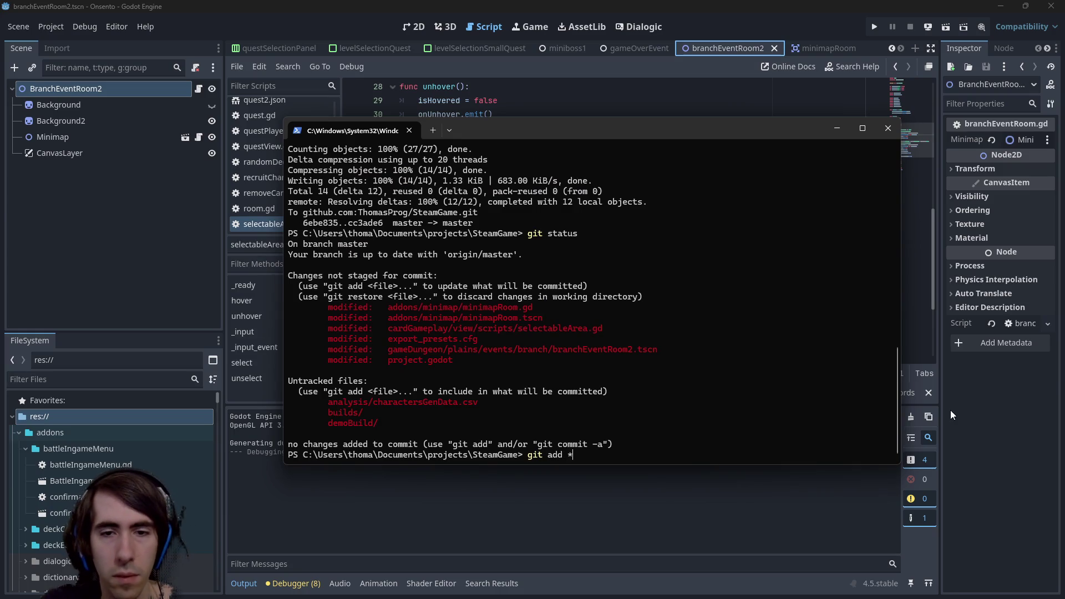
type(".tscn *.gd")
key("Return")
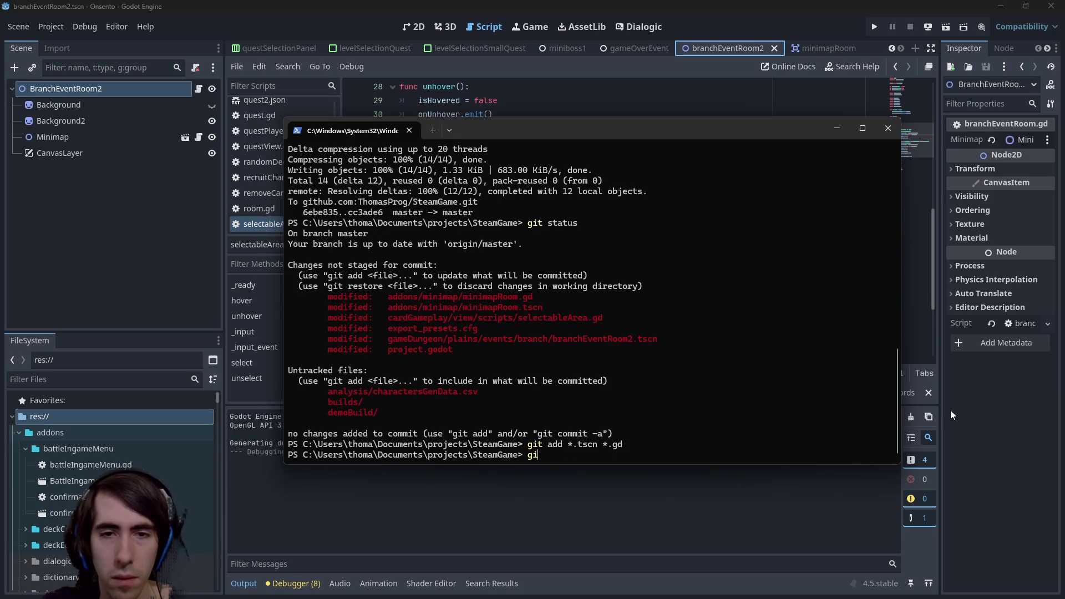
type("git status")
key("Return")
Commit as "[hotfix] minimap room juiciness added", push, then switch to the todo notes
type("git commit -")
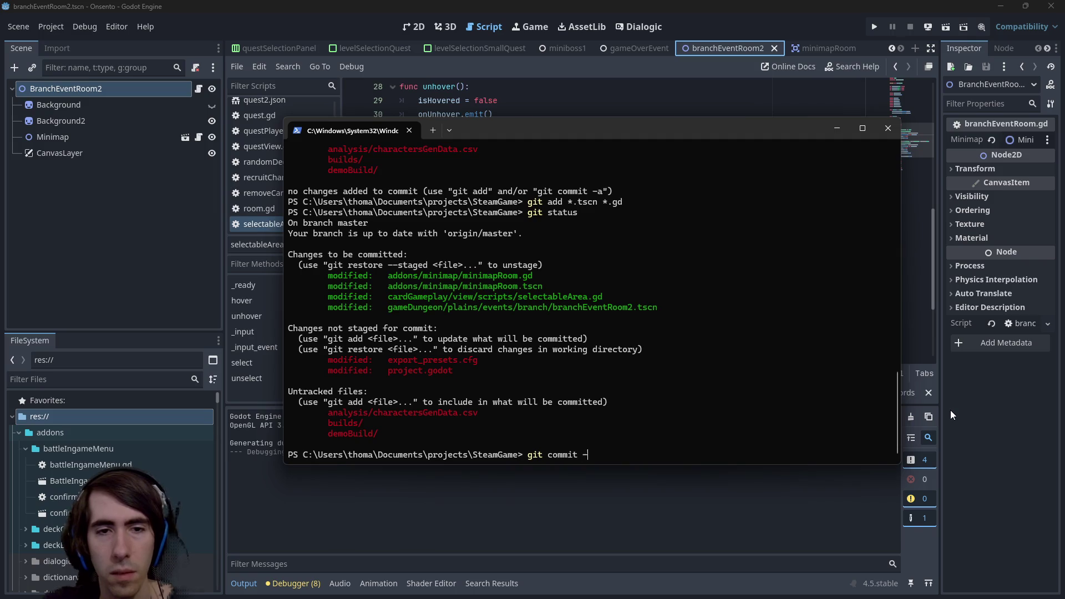
key("BackSpace")
key("BackSpace")
key("BackSpace")
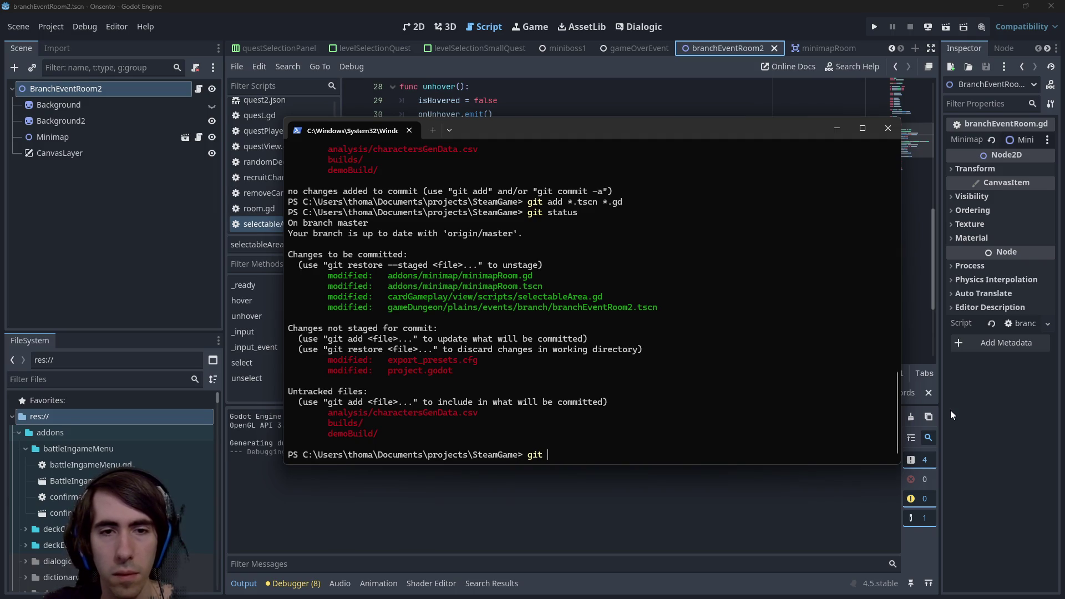
type("commit -m \"[h]\"")
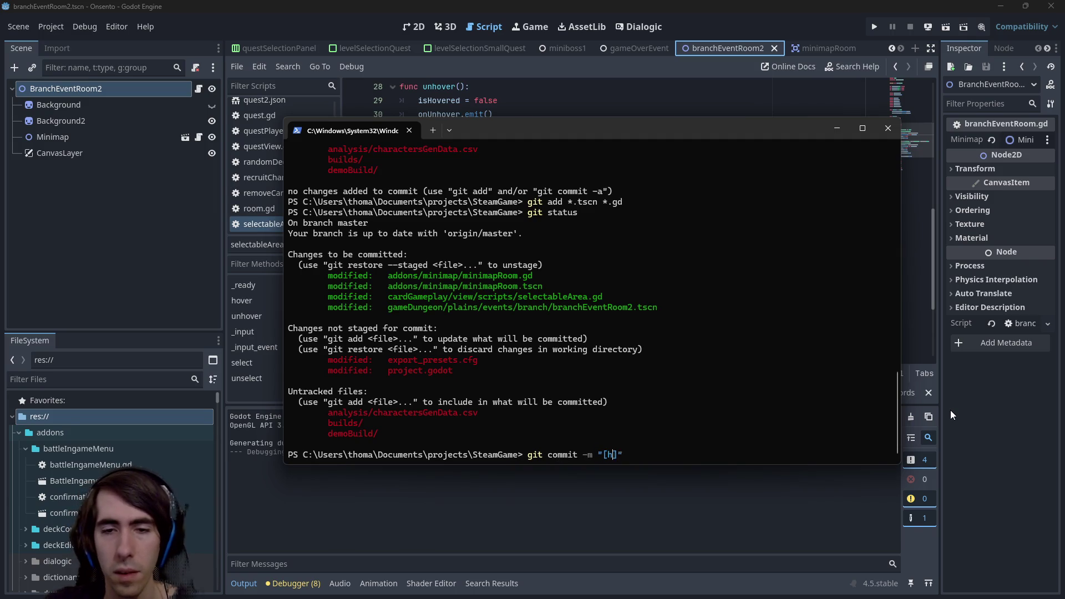
type("otfix] mn")
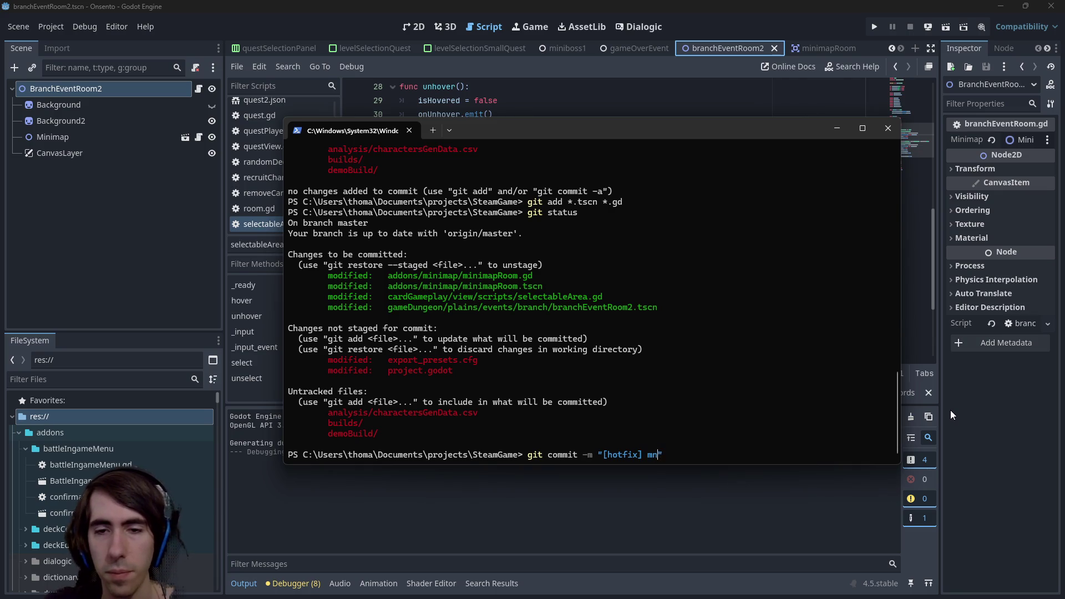
key("BackSpace")
type("inimap room j")
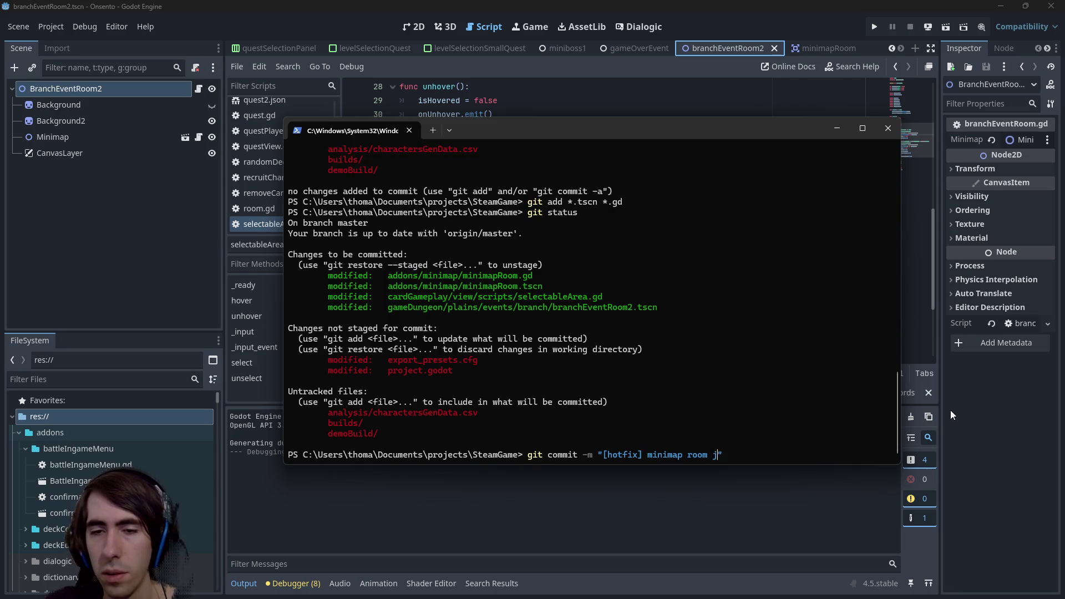
type("uiciness added")
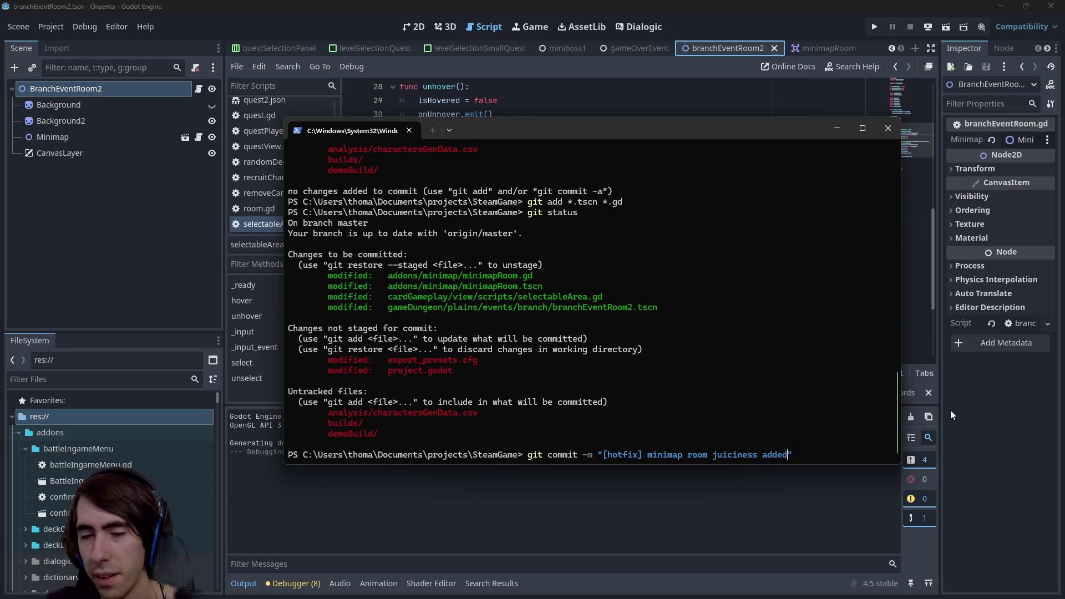
key("Return")
type("git push")
key("Return")
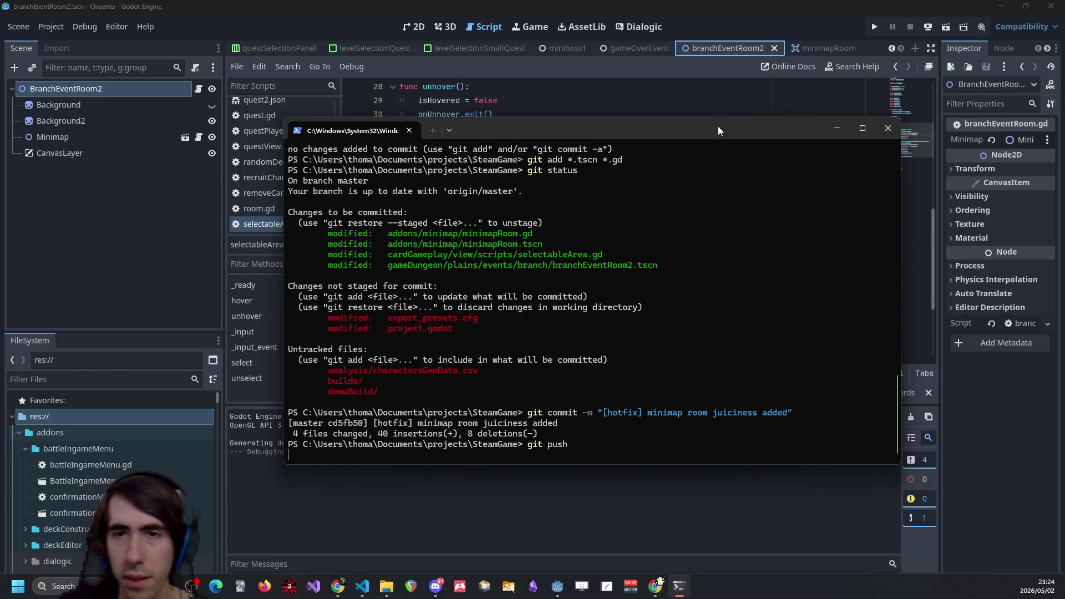
key("alt+Tab")
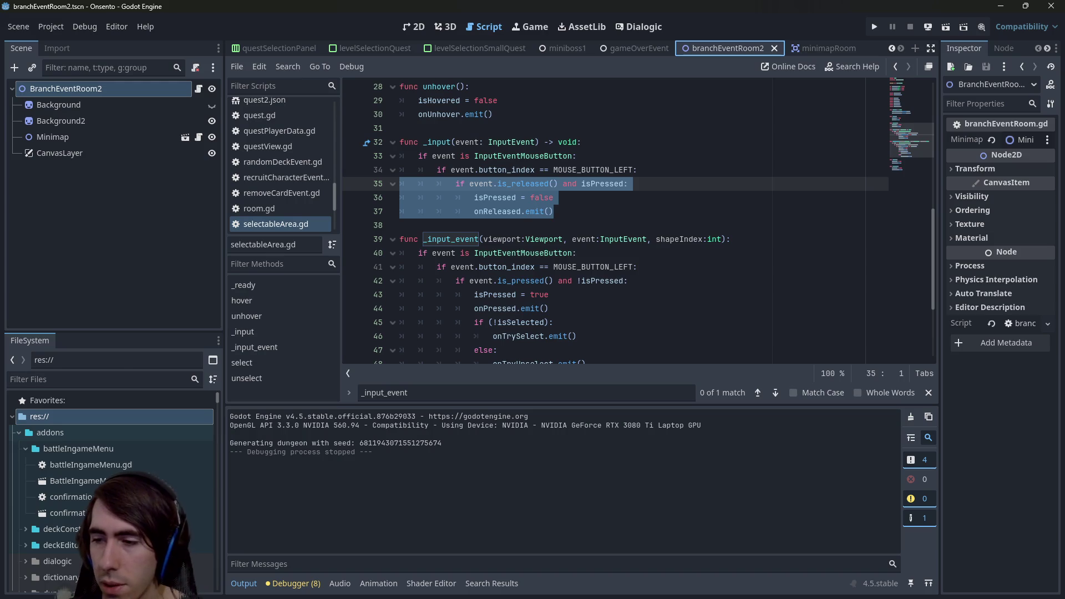
key("alt+Tab")
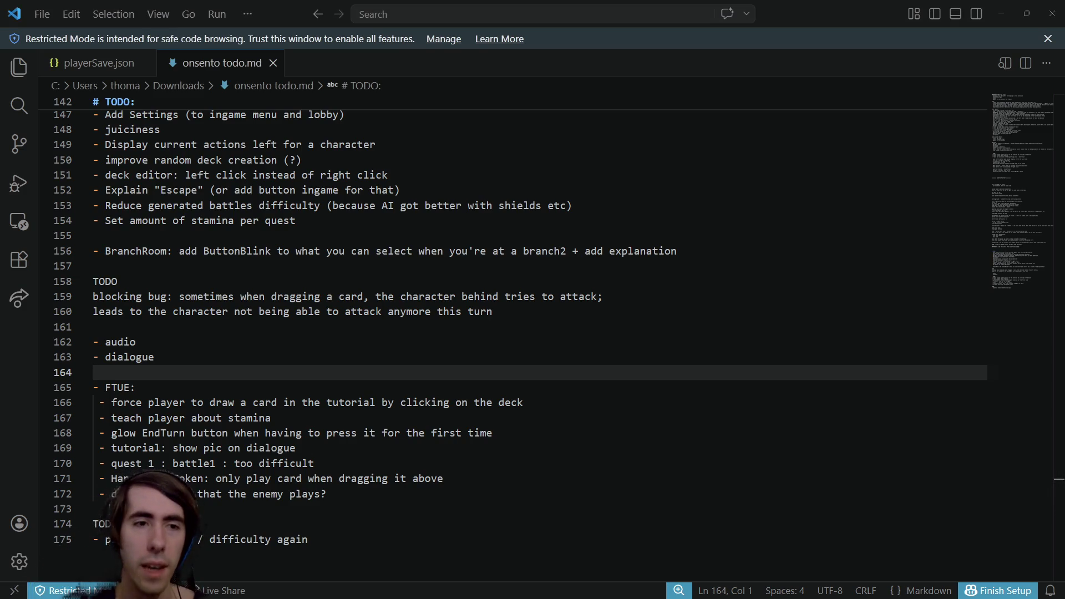
Review the TODO notes in onsento todo.md, then minimize VS Code to return to selectableArea.gd
scroll(327, 291, "up", 3)
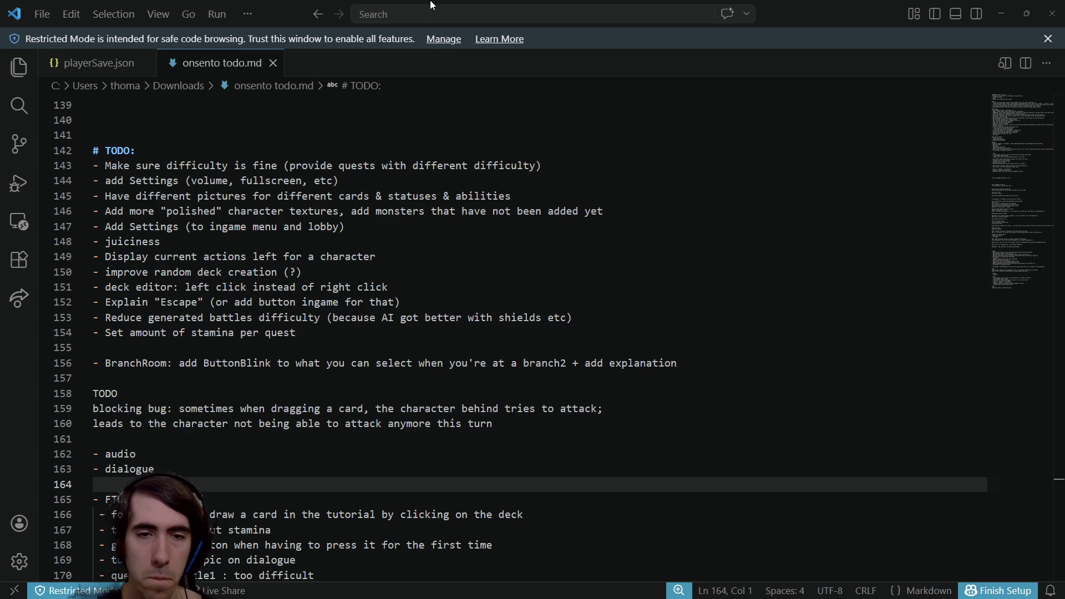
key("super+Down")
left_click(699, 282)
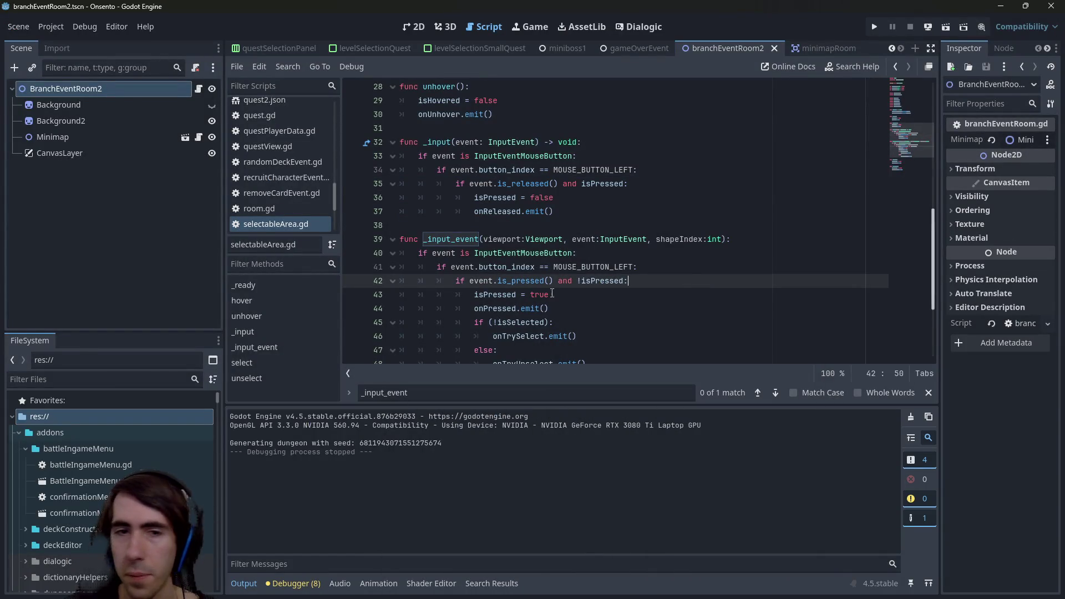
Run the project to relaunch the branchEventRoom2 scene for testing
left_click(594, 224)
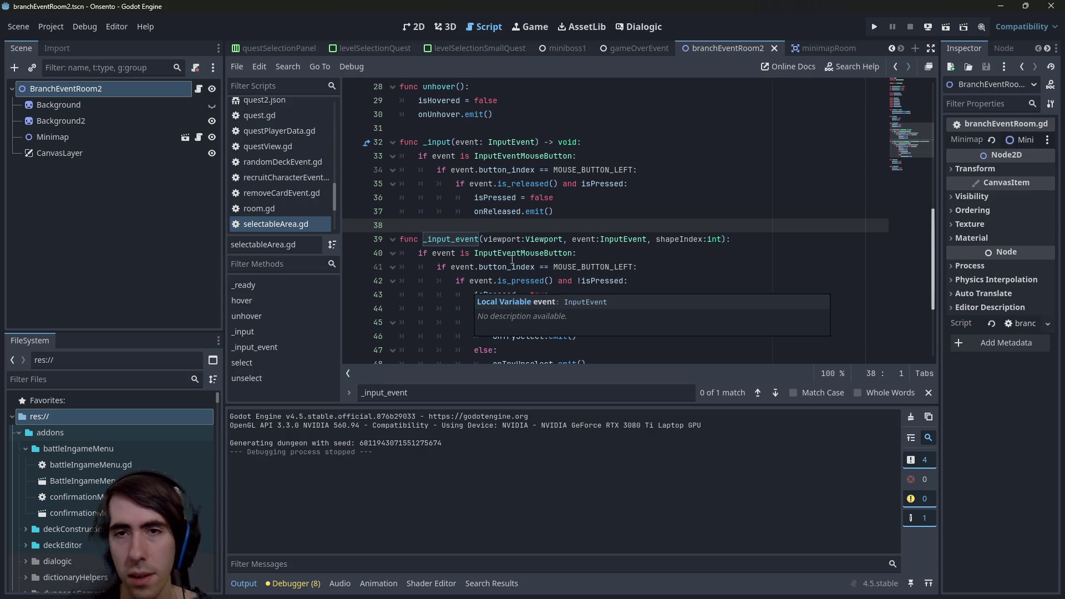
left_click(941, 21)
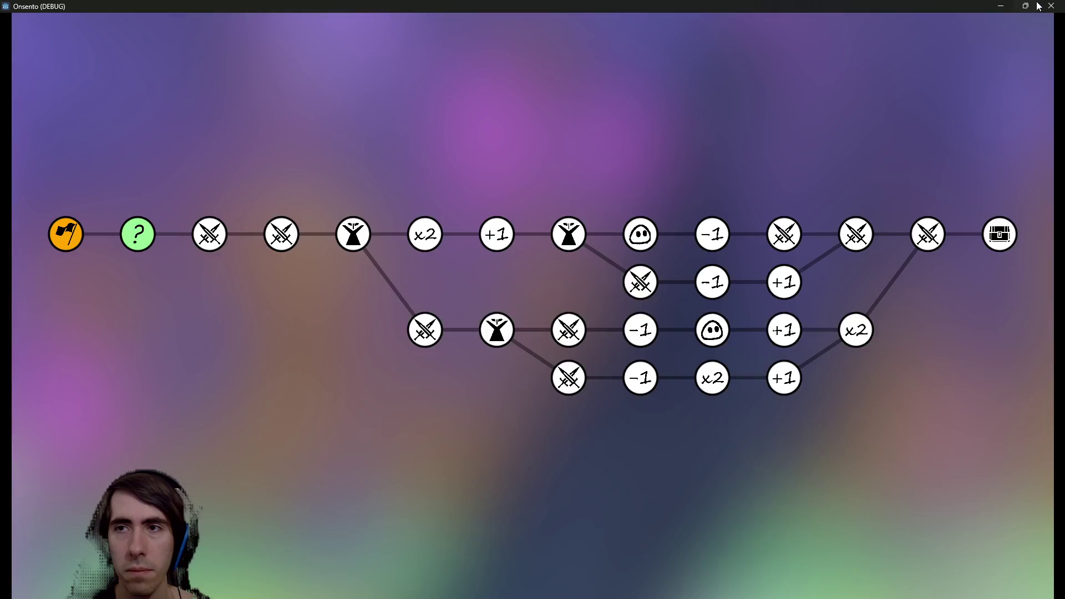
Stop the running game and open playerDataScript.gd through the quick file search
left_click(1039, 6)
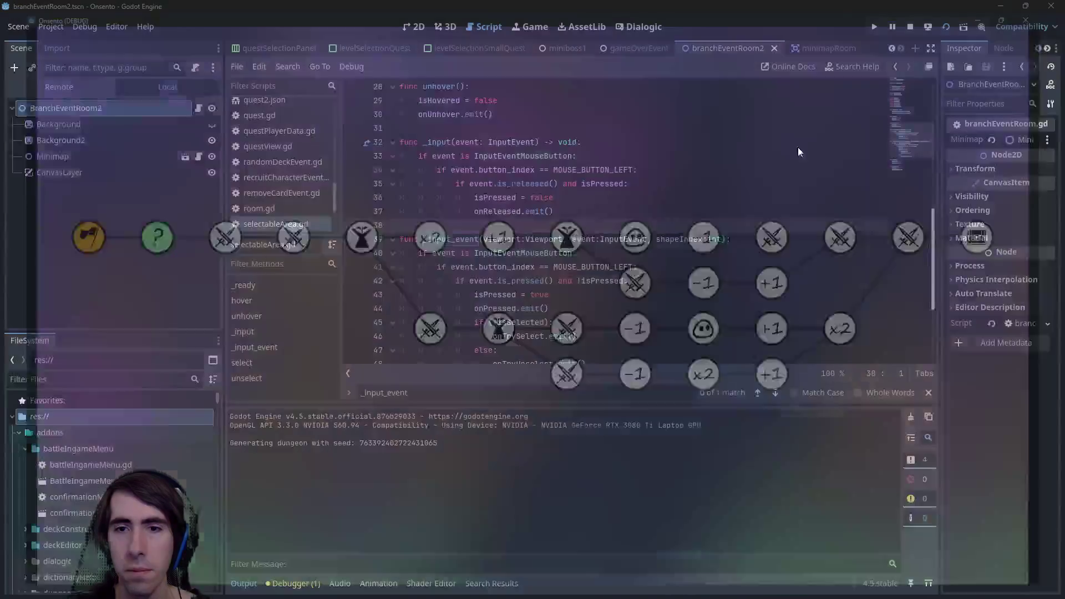
key("shift+alt+o")
type("playerdata")
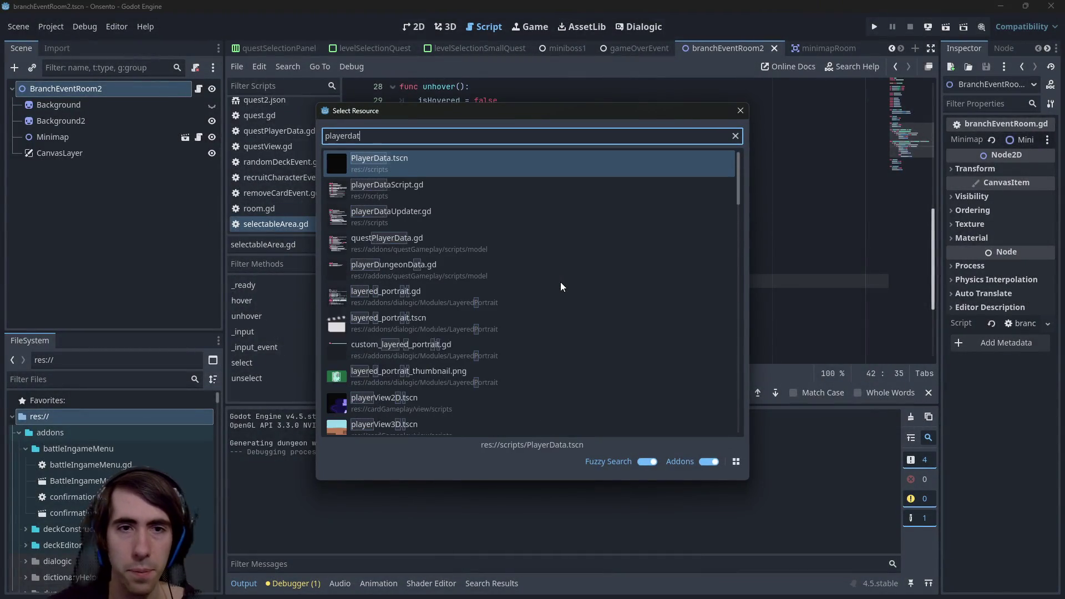
key("Down")
key("Return")
Scroll through the loadDungeonBlueprint code in playerDataScript.gd
scroll(559, 306, "down", 3)
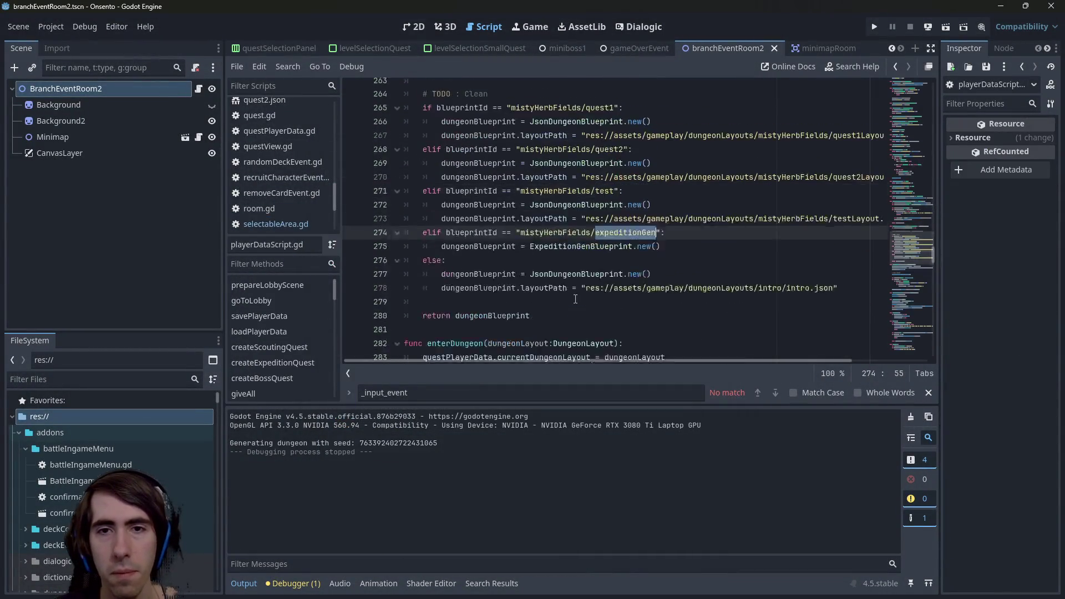
scroll(688, 284, "up", 1)
left_click(688, 284)
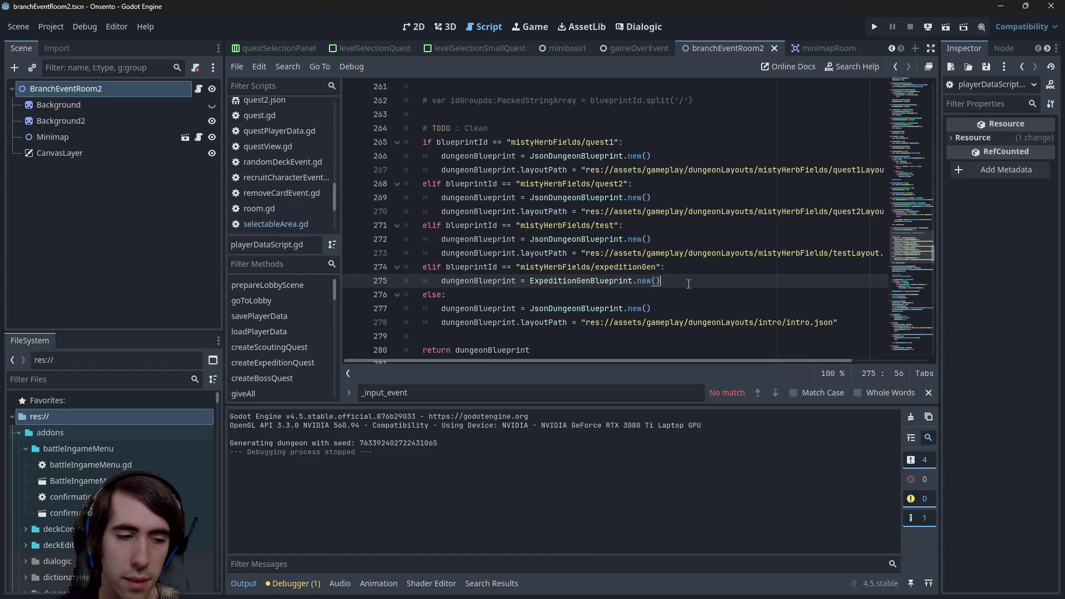
scroll(689, 284, "up", 3)
scroll(689, 284, "down", 3)
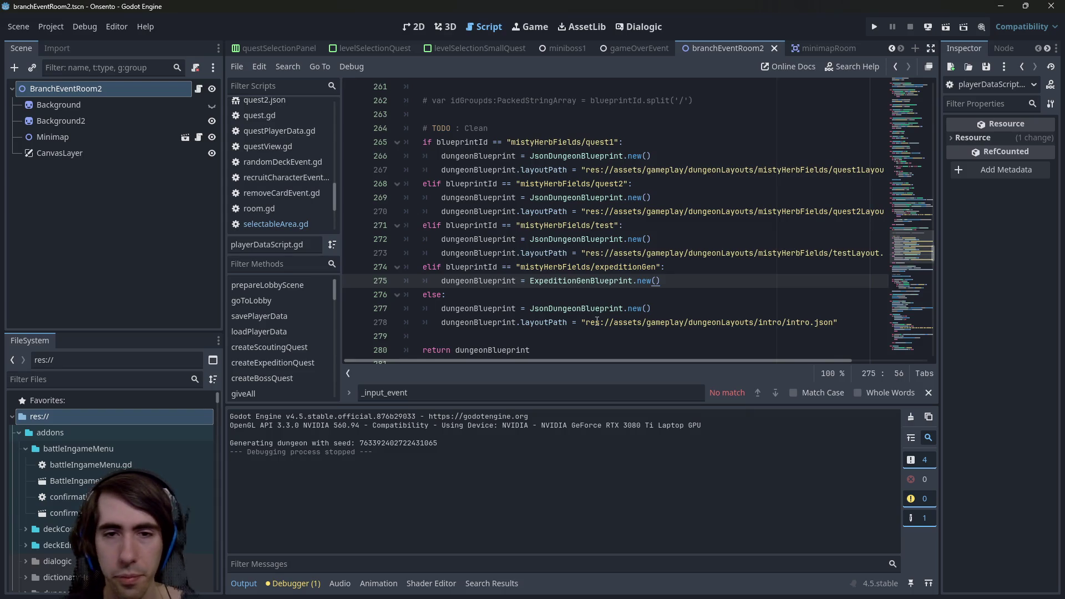
scroll(519, 250, "down", 1)
scroll(519, 250, "down", 15)
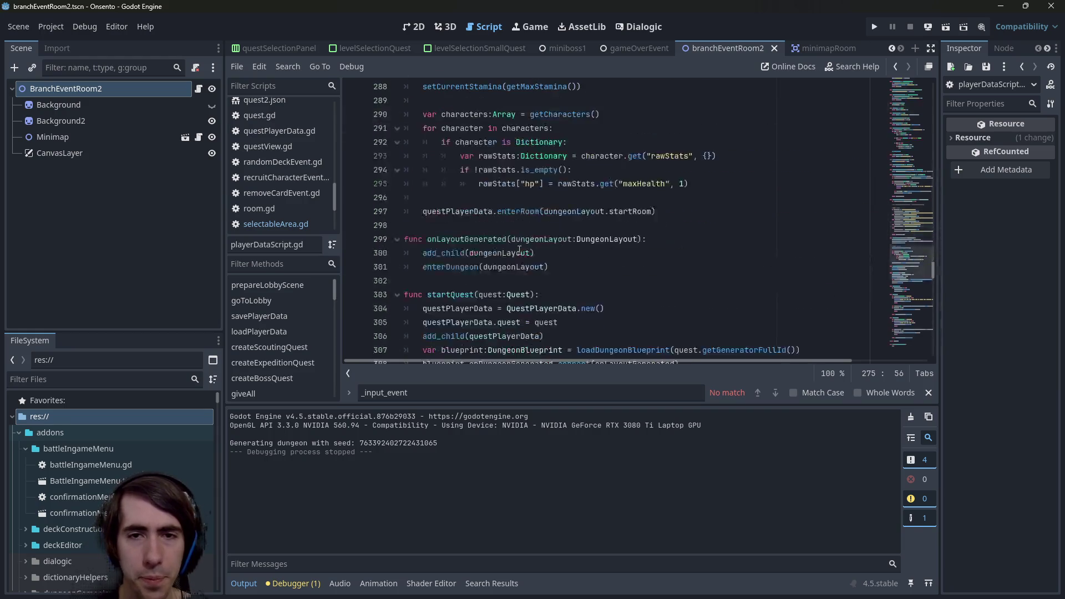
key("ctrl+f")
Find the '2:' quest block and paste a copy of the questNames loop at line 94
type("2:")
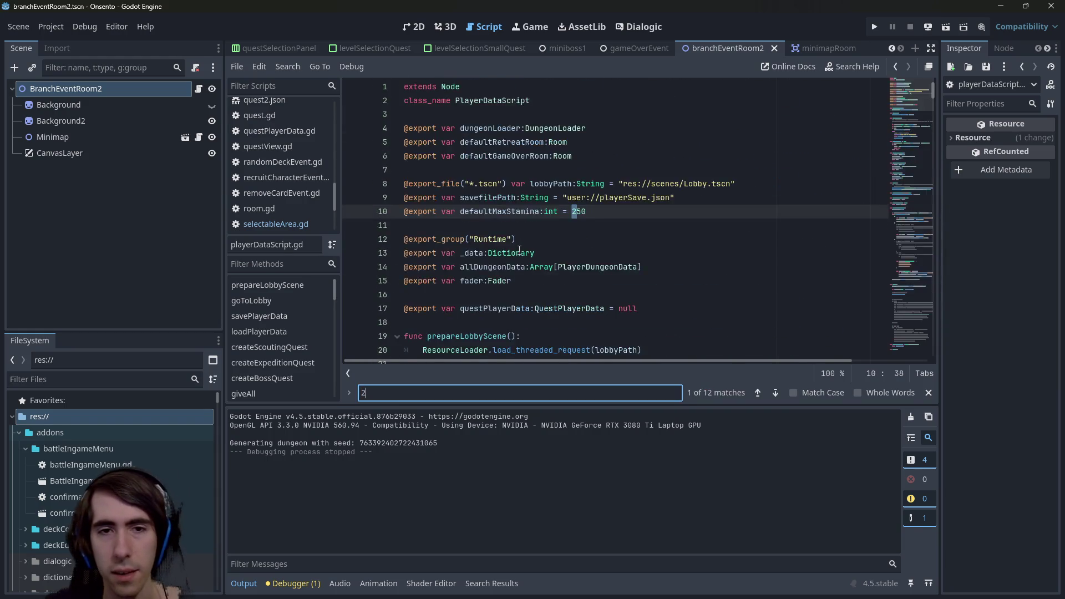
scroll(519, 250, "down", 8)
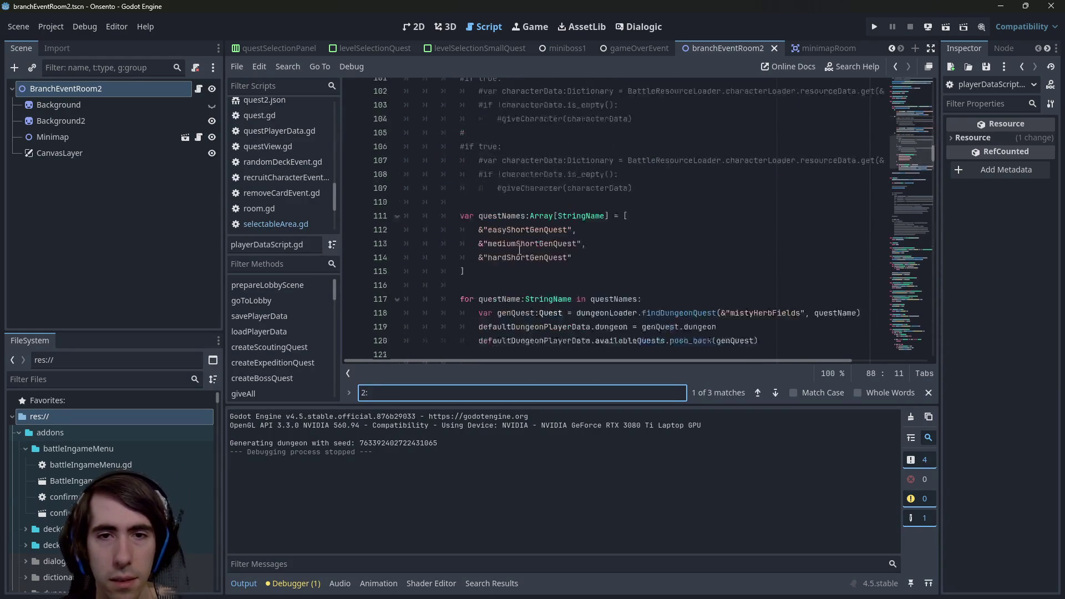
scroll(763, 328, "up", 7)
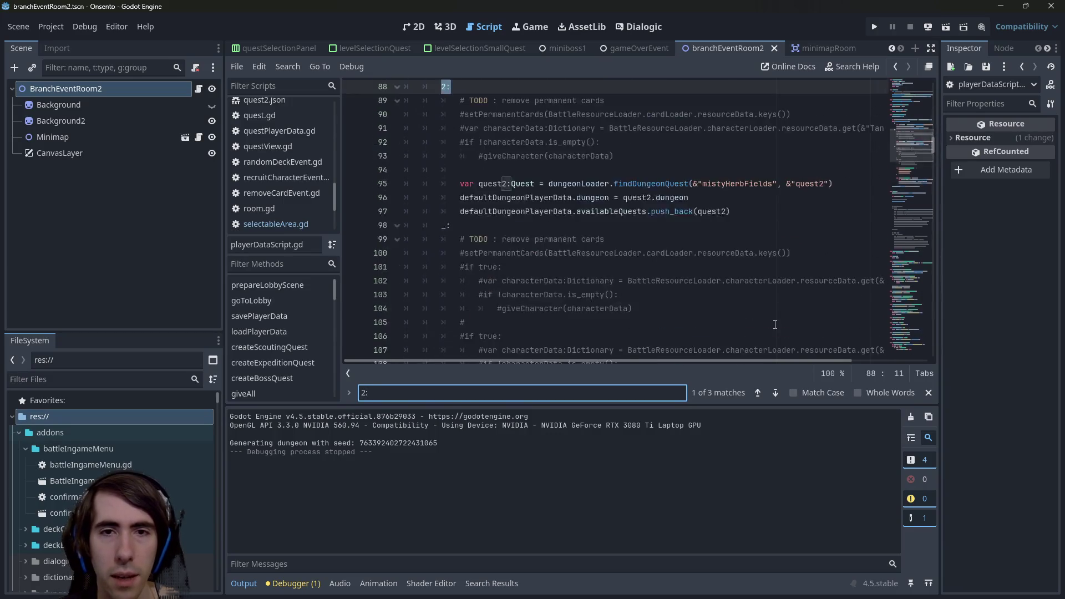
scroll(775, 324, "down", 7)
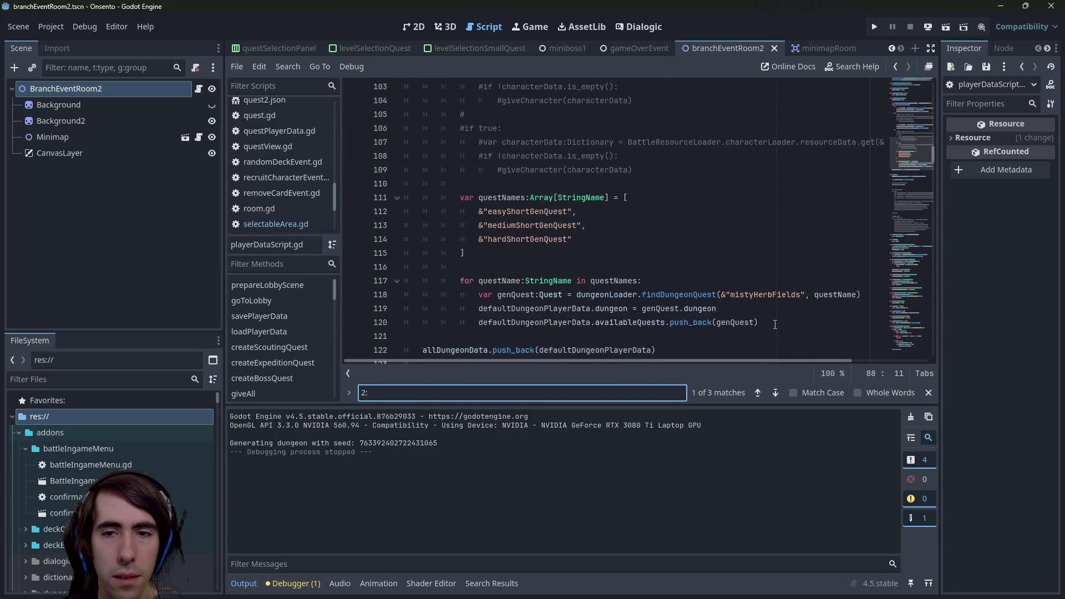
mouse_move(775, 324)
left_mouse_down()
mouse_move(422, 266)
mouse_move(318, 204)
left_mouse_up()
key("ctrl+c")
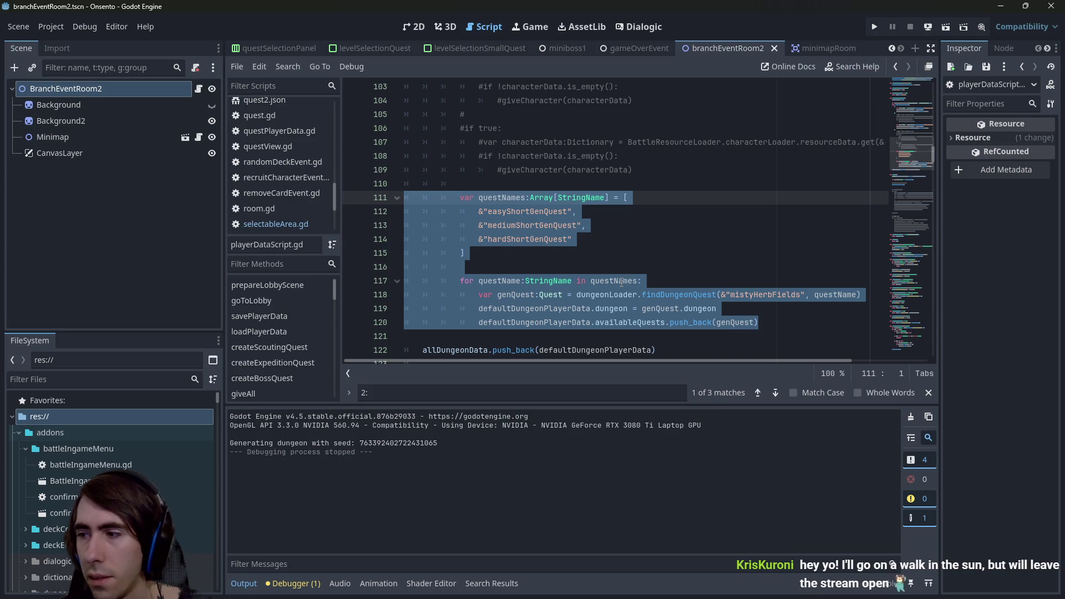
mouse_move(621, 282)
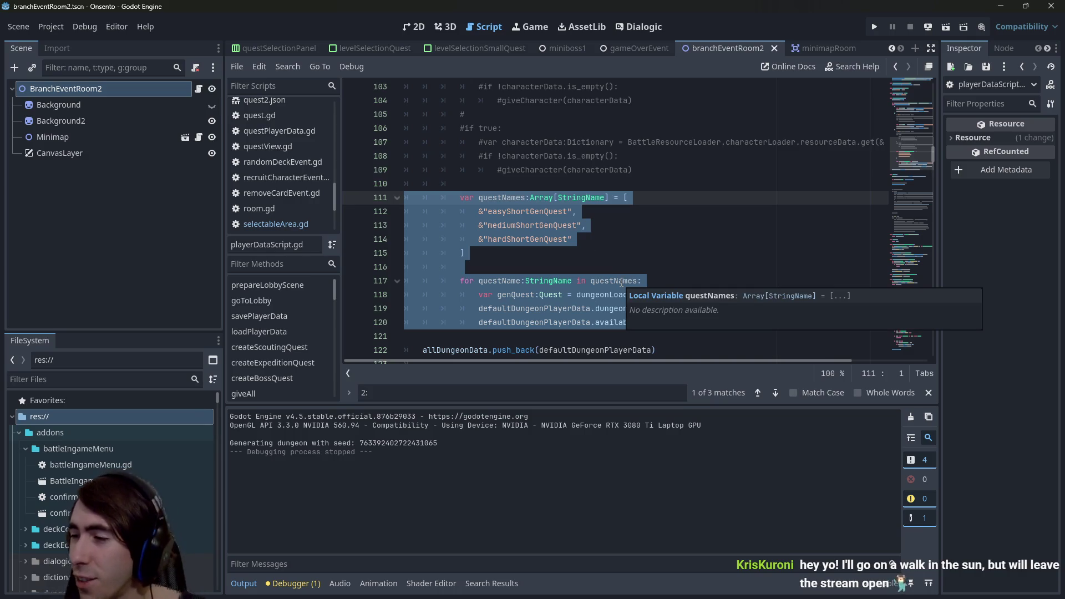
scroll(621, 281, "up", 6)
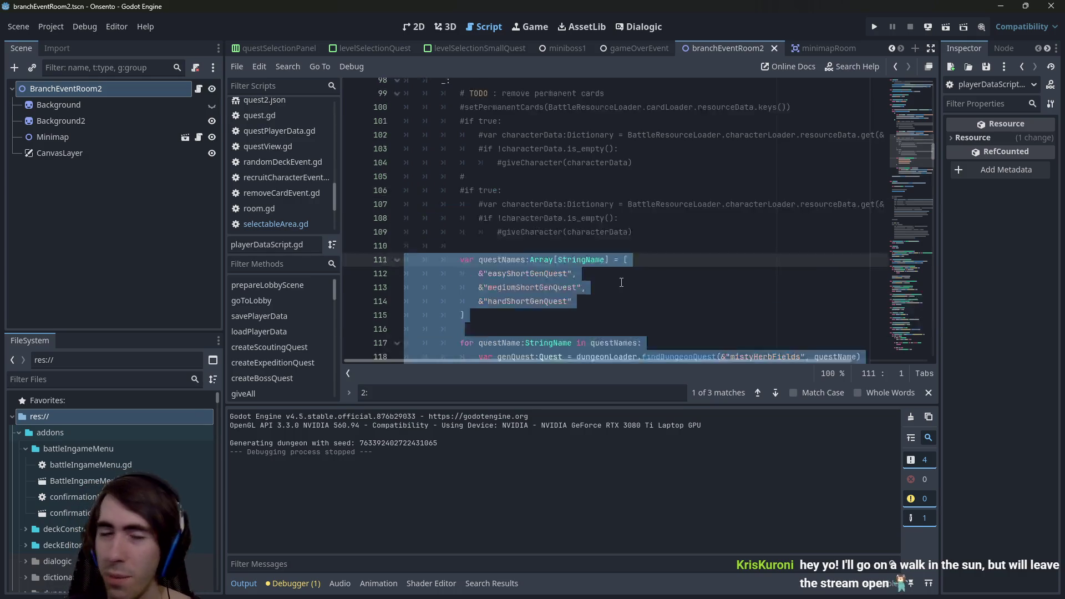
left_click(547, 206)
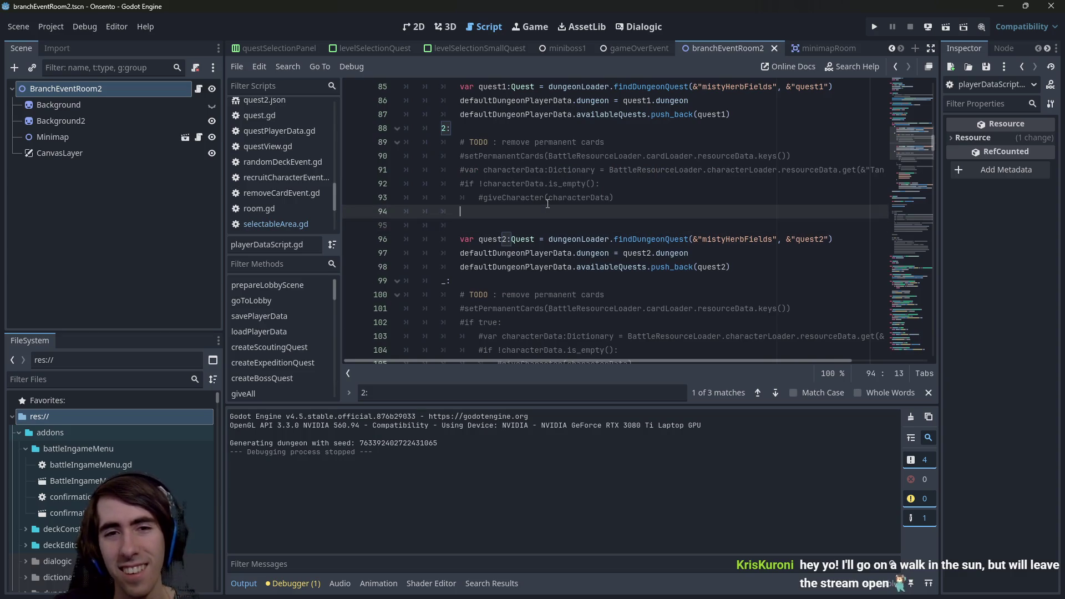
key("ctrl+v")
Replace easyShortGenQuest with &"quest2", delete the medium and hard entries, and save
scroll(547, 203, "down", 3)
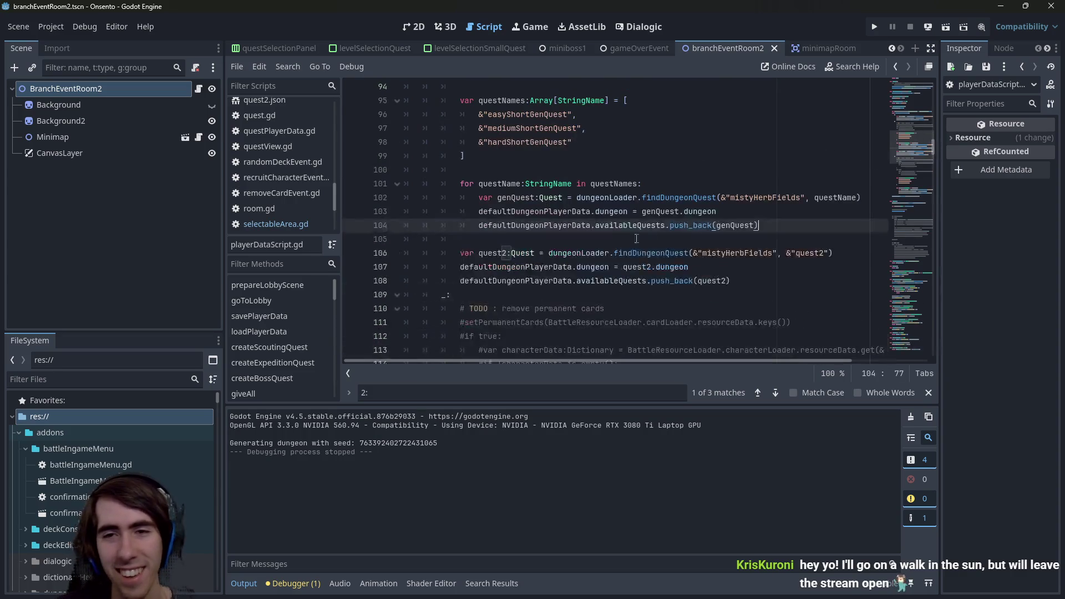
left_click(791, 254)
scroll(791, 254, "up", 1)
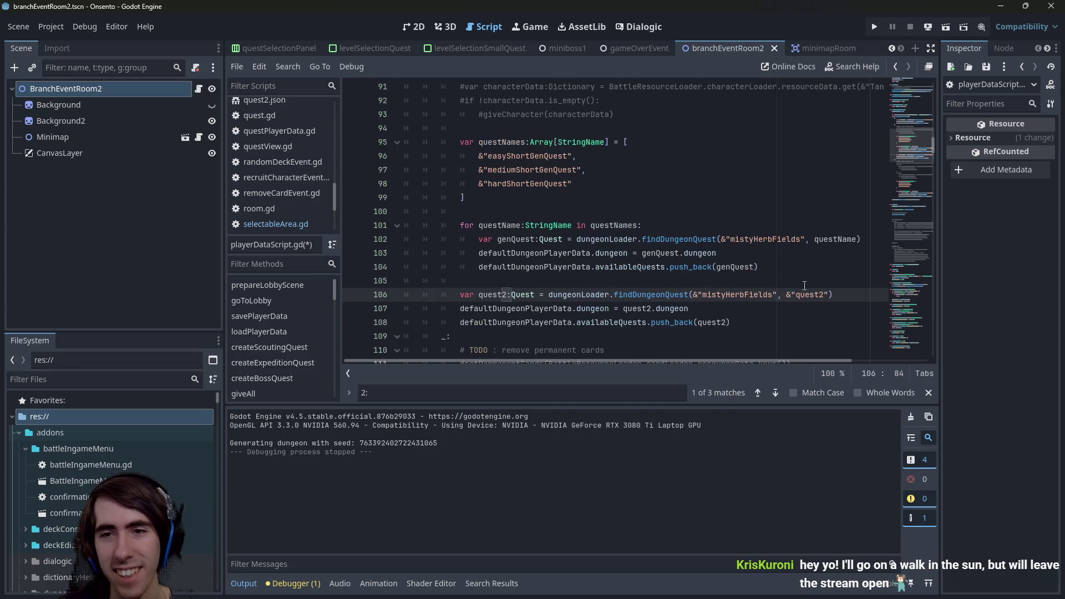
key("shift+Right")
key("shift+Right")
key("shift+Right")
key("ctrl+c")
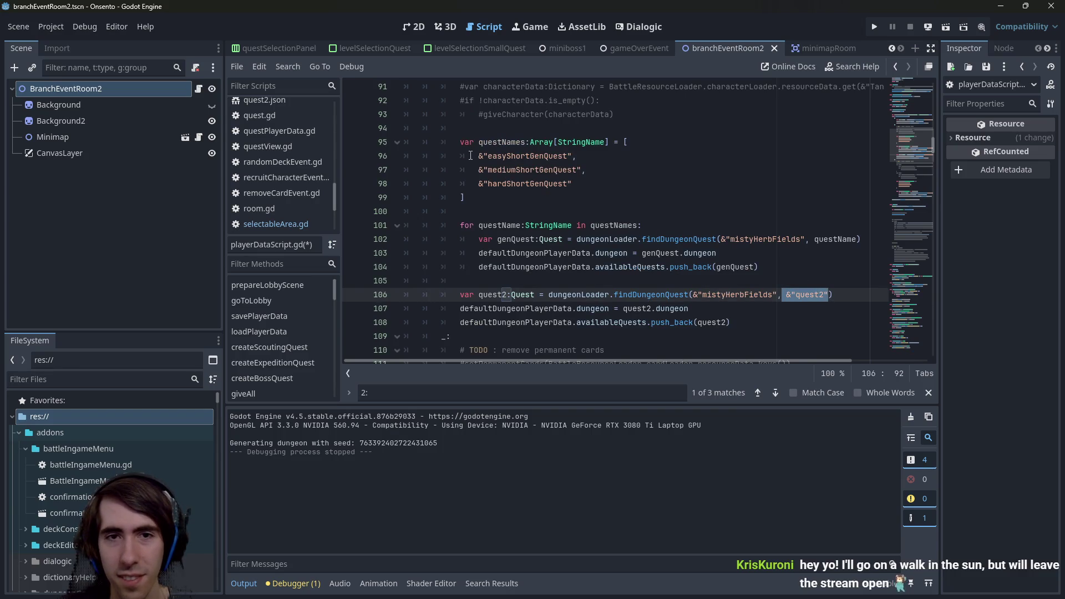
left_click_drag(479, 155, 571, 157)
key("ctrl+v")
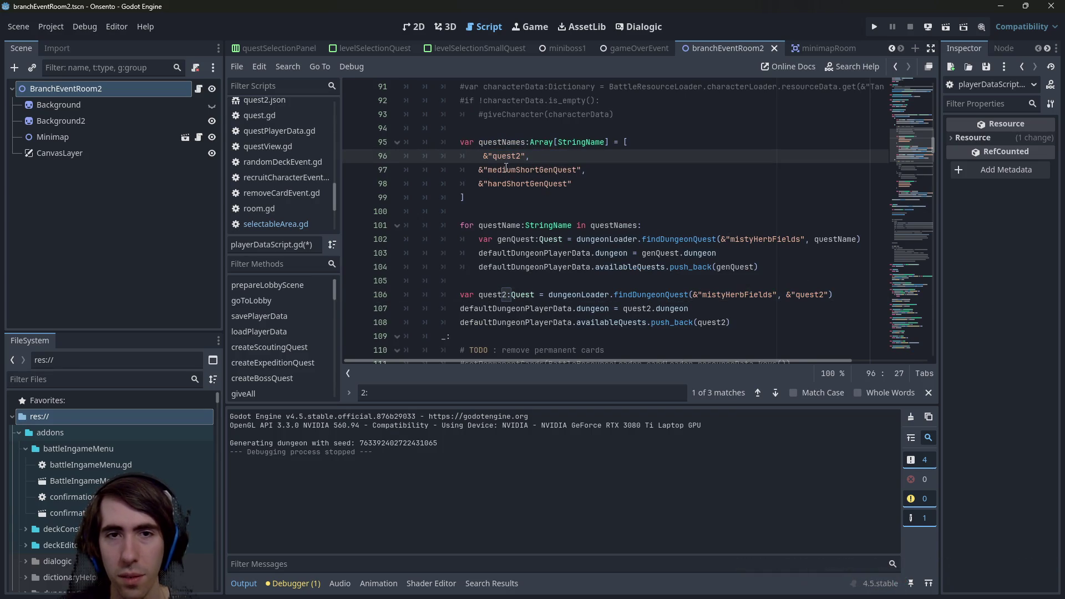
left_click(481, 156)
key("BackSpace")
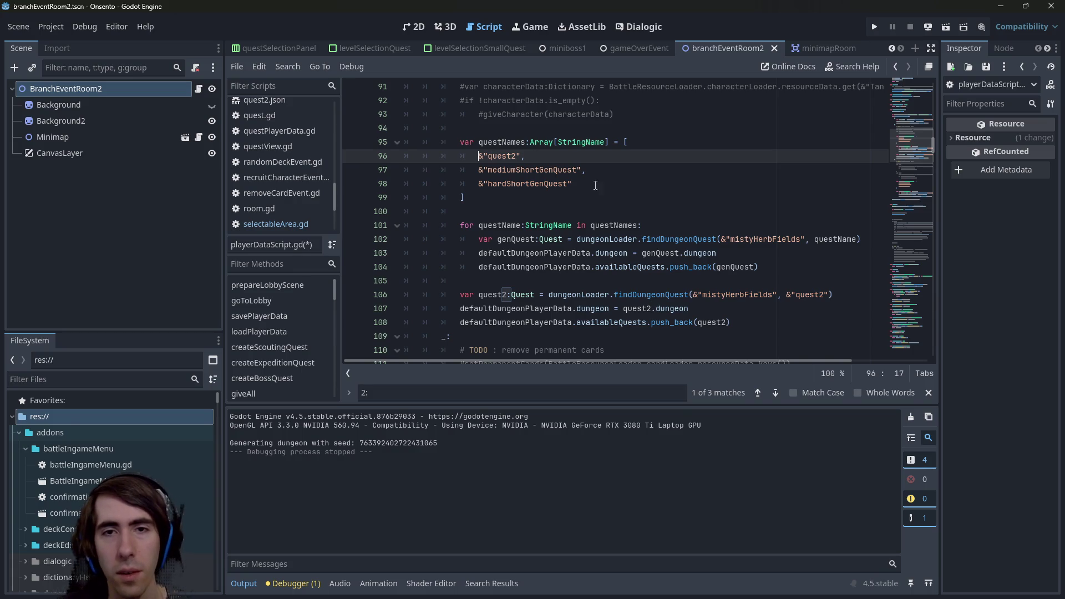
left_click_drag(595, 185, 526, 156)
key("BackSpace")
key("ctrl+s")
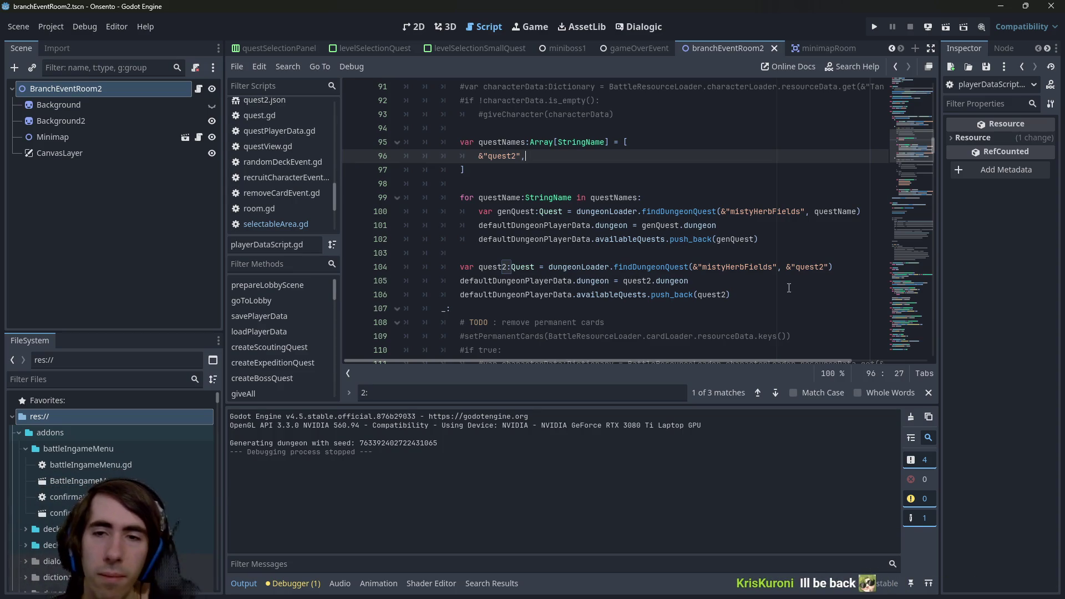
mouse_move(789, 288)
left_mouse_down()
mouse_move(382, 211)
mouse_move(389, 265)
mouse_move(318, 250)
left_mouse_up()
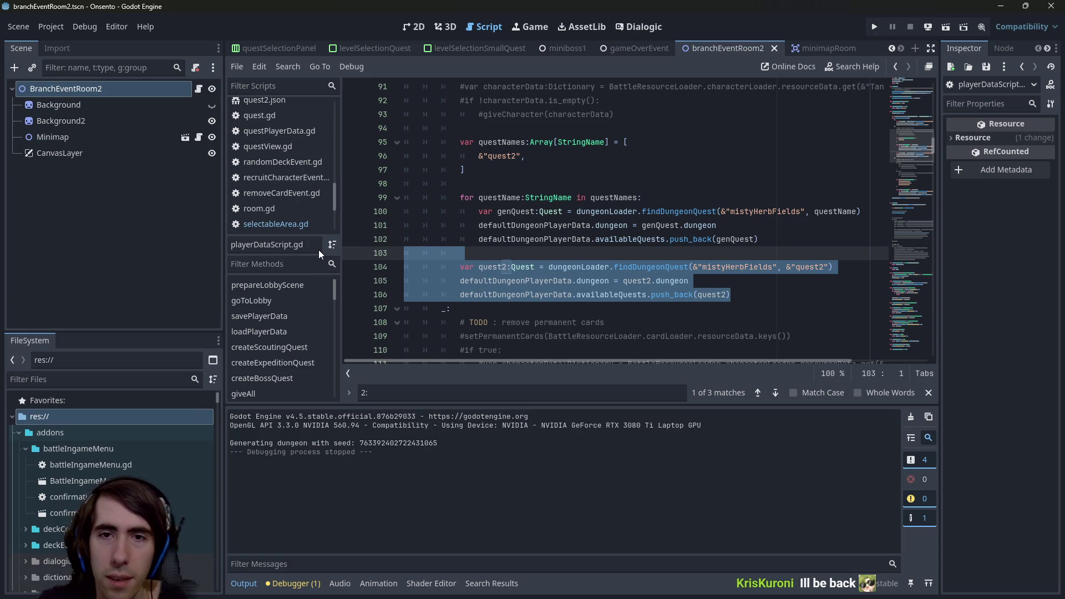
Delete the old single quest2 block and check the new quest2-only list
key("BackSpace")
key("BackSpace")
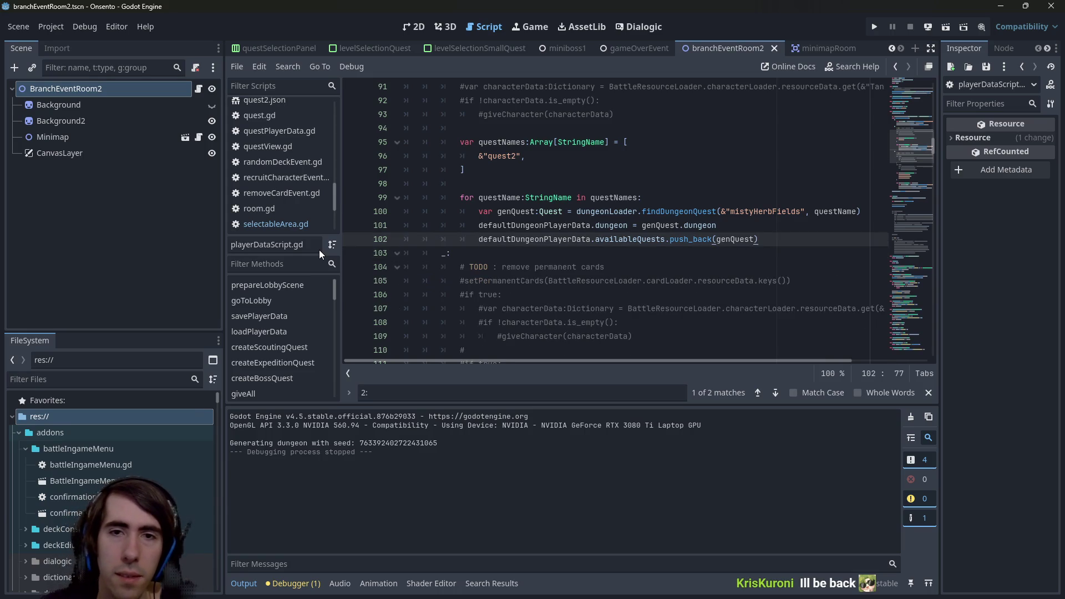
double_click(501, 142)
double_click(502, 157)
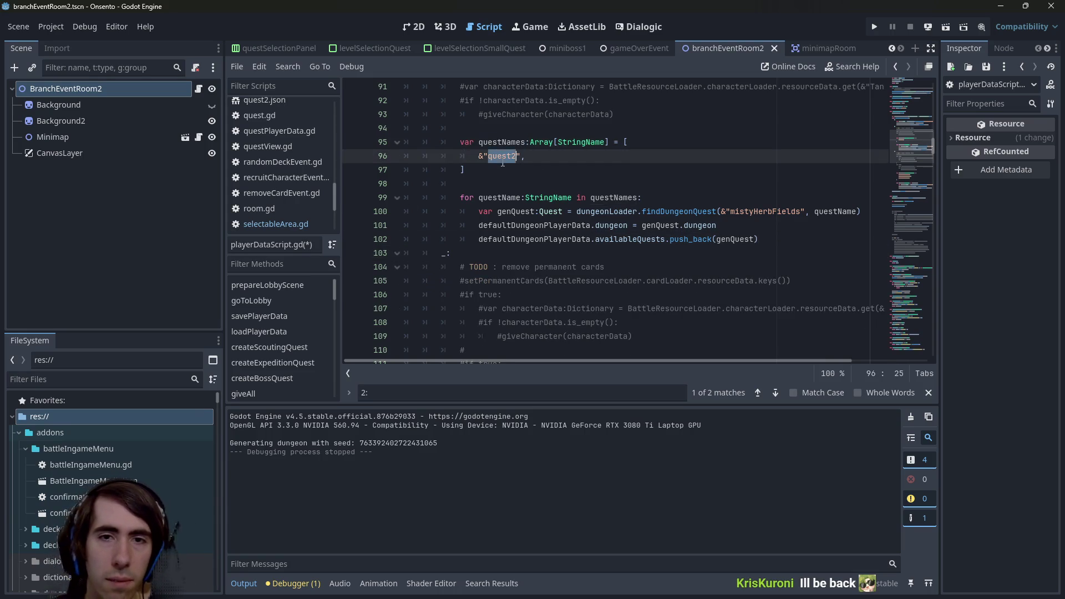
scroll(503, 164, "down", 7)
scroll(507, 278, "up", 10)
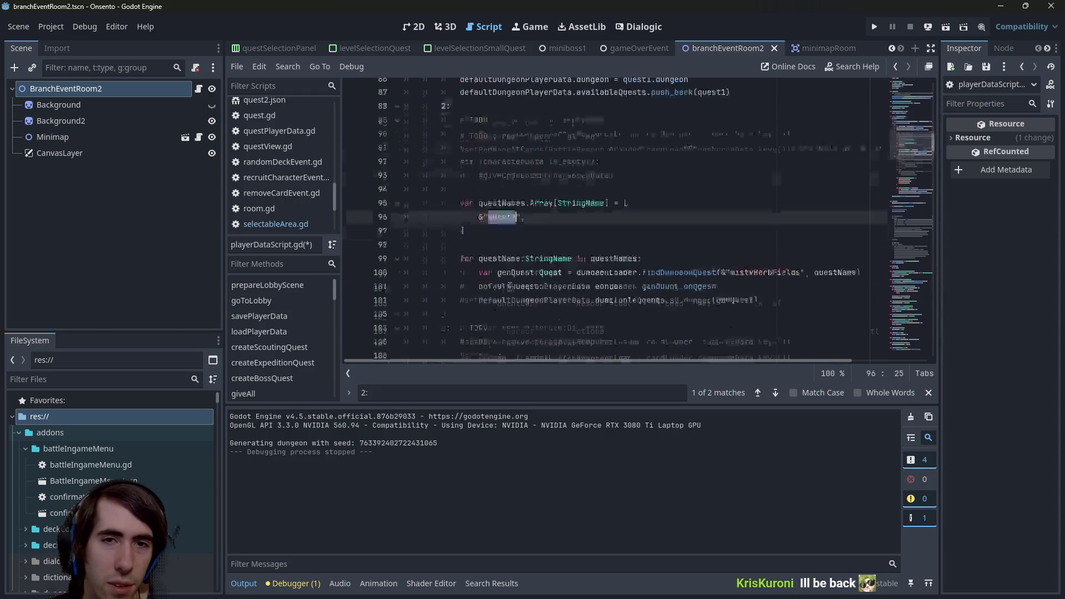
scroll(503, 261, "down", 3)
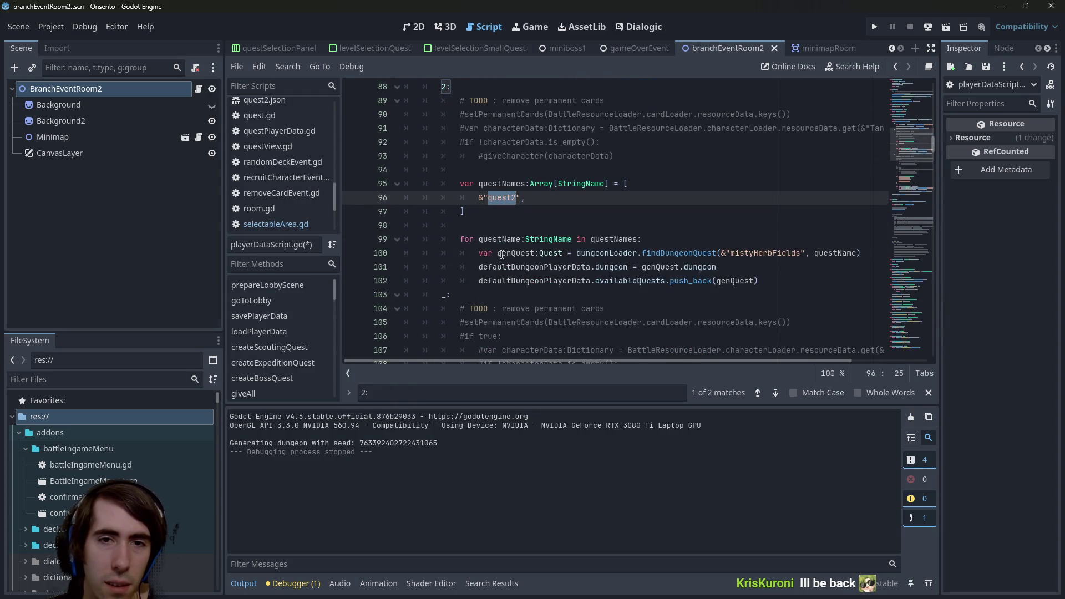
scroll(502, 255, "down", 4)
scroll(502, 256, "up", 4)
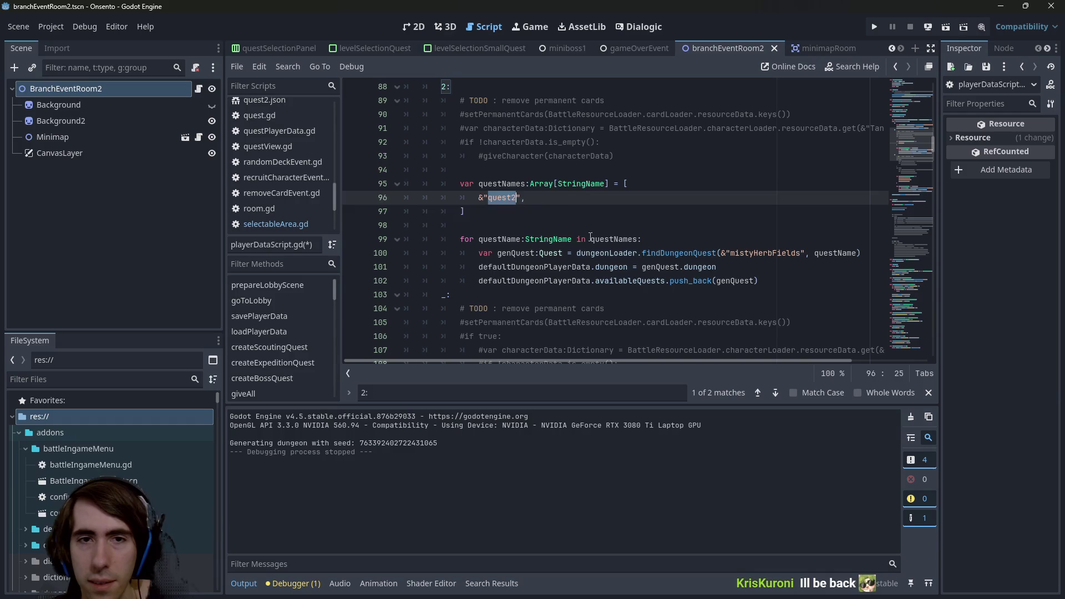
left_click(558, 203)
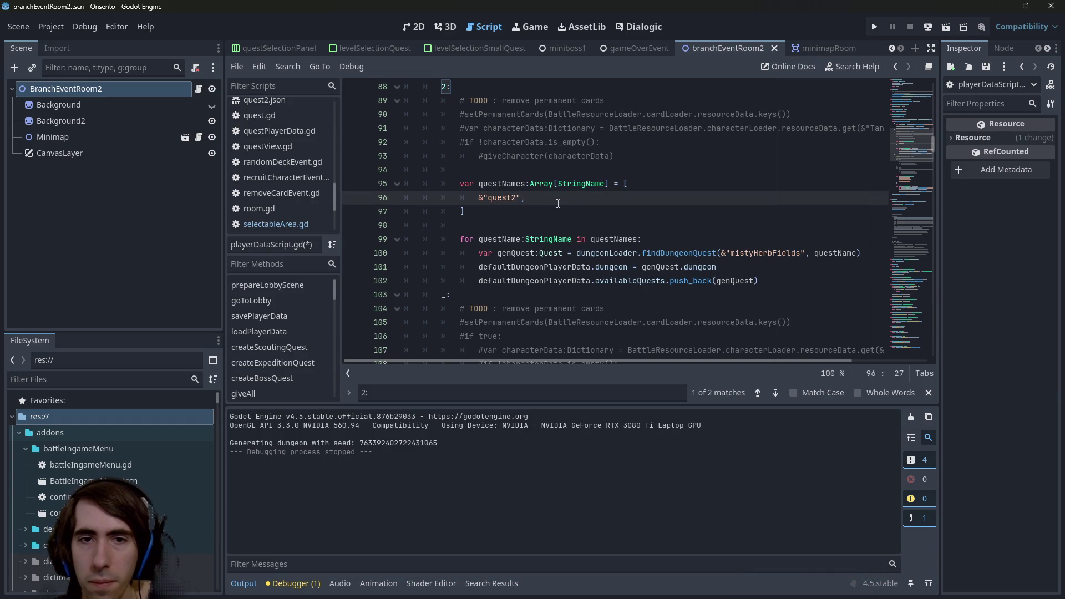
Select the easyShortGenQuest and mediumShortGenQuest entries in the later questNames list for reuse
double_click(766, 253)
double_click(509, 198)
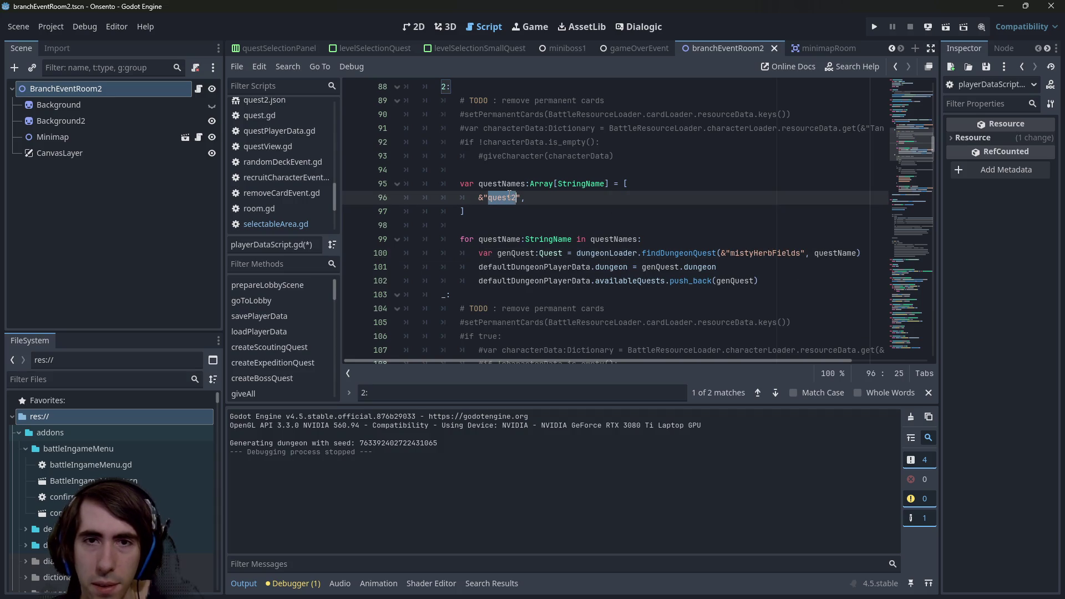
scroll(509, 197, "down", 5)
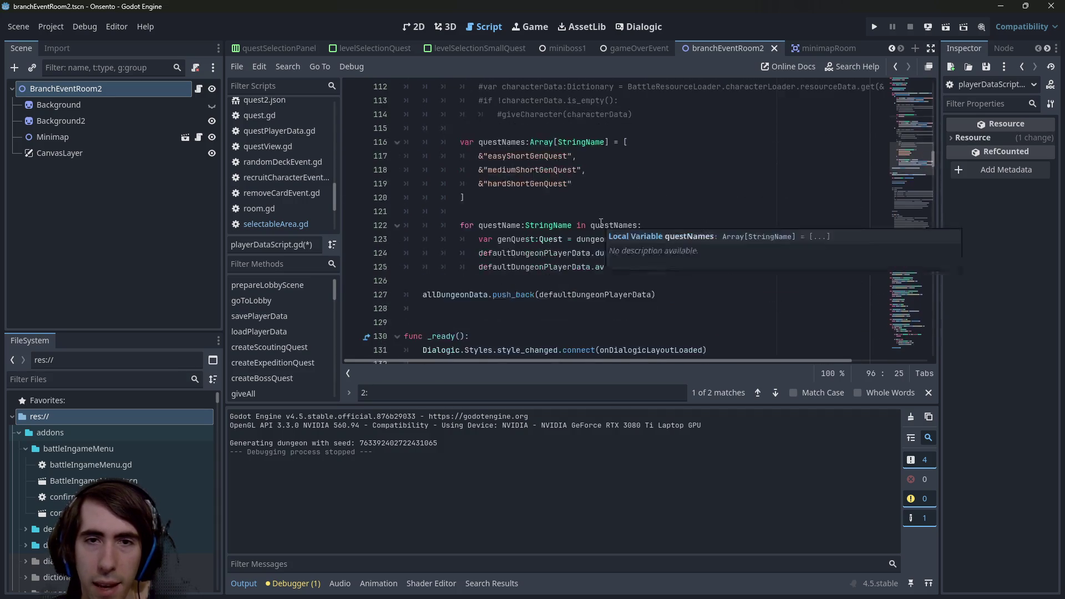
left_click_drag(573, 309, 455, 276)
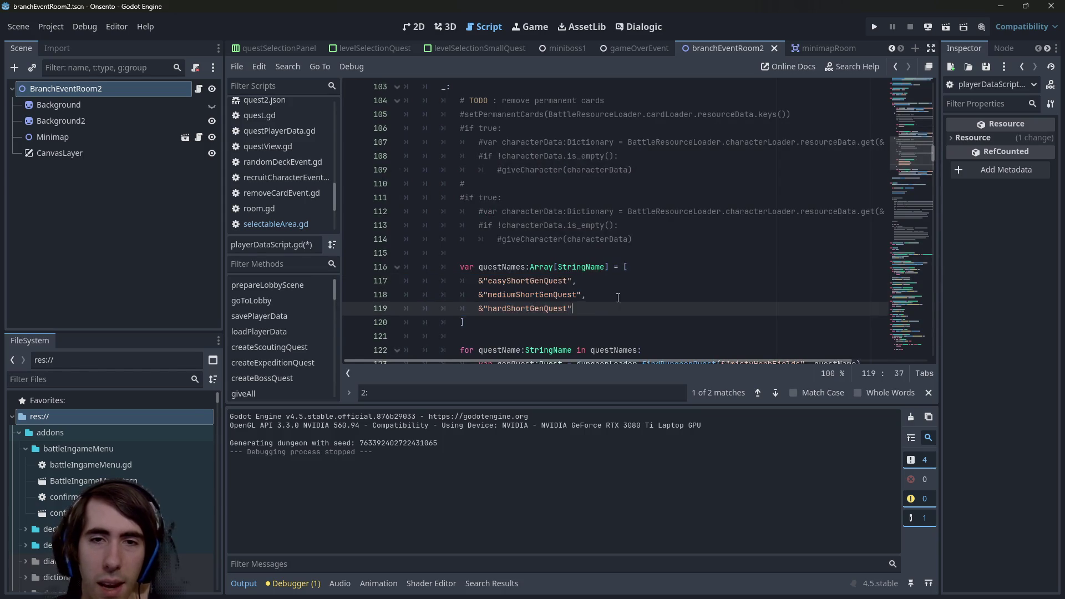
left_click_drag(585, 294, 403, 280)
key("ctrl+c")
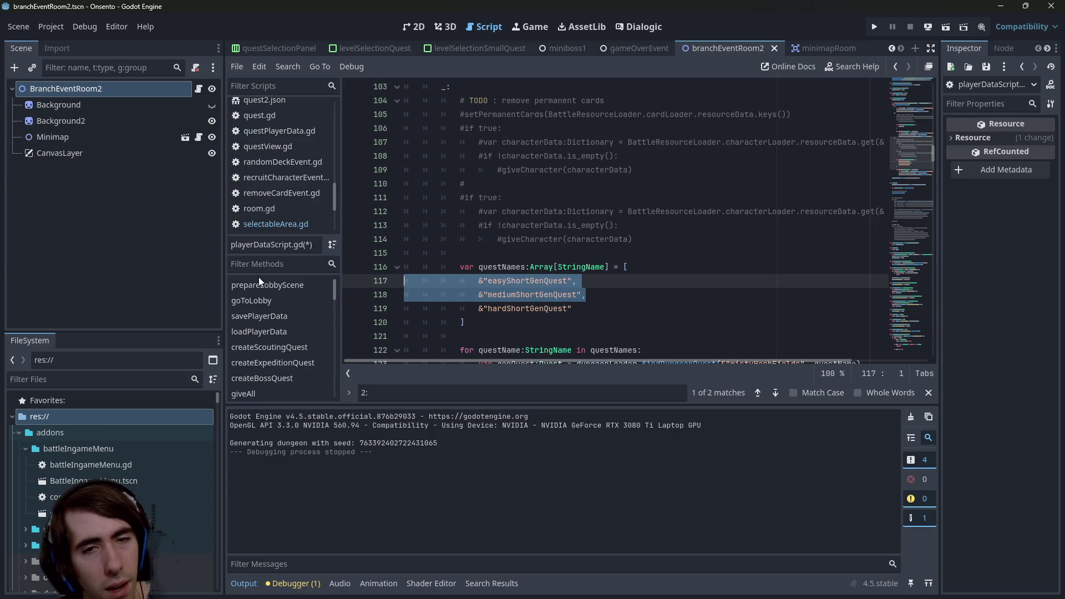
scroll(580, 199, "up", 5)
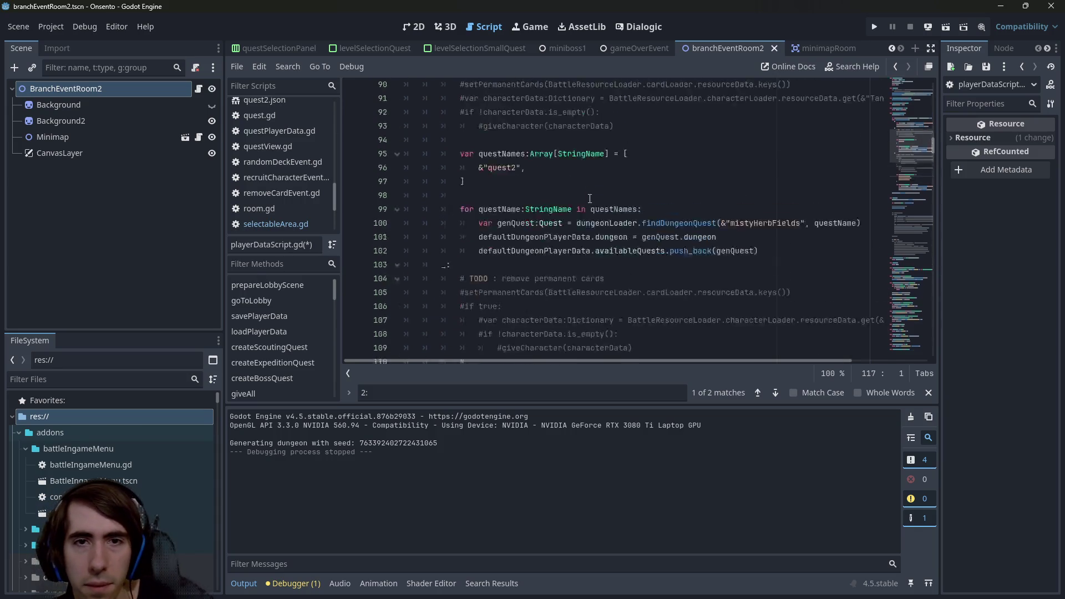
left_click(580, 198)
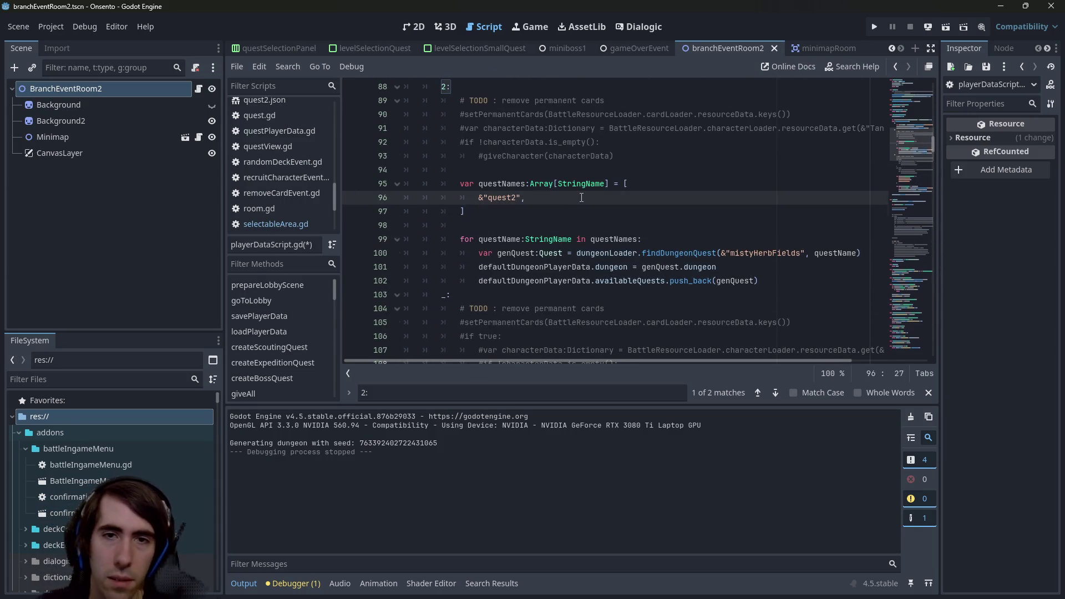
Paste the easy and medium entries after quest2, save, and move quest2 below them
key("ctrl+v")
key("ctrl+s")
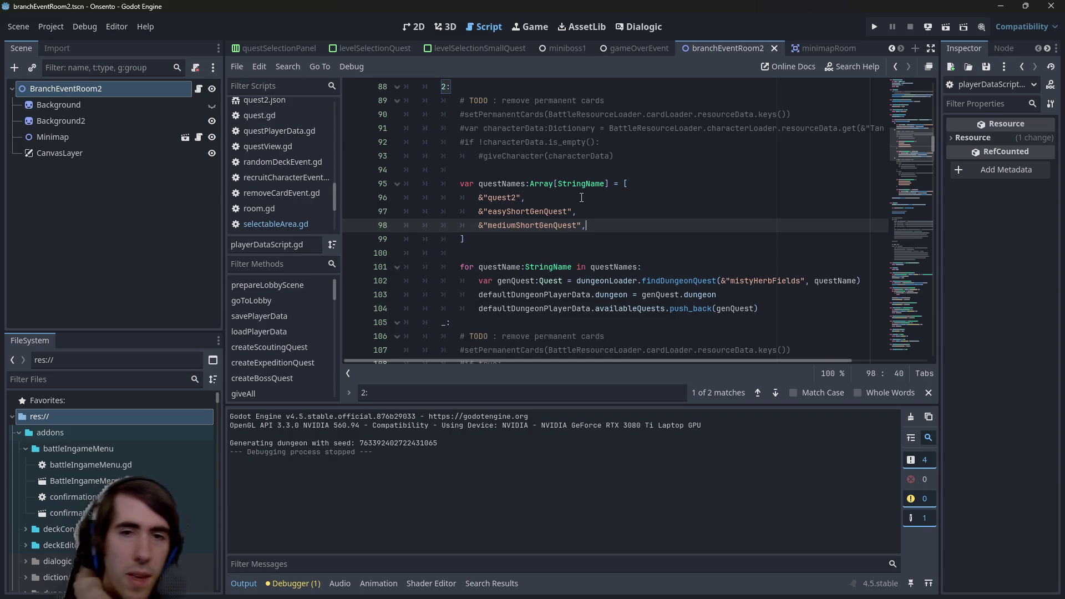
left_click_drag(605, 227, 315, 223)
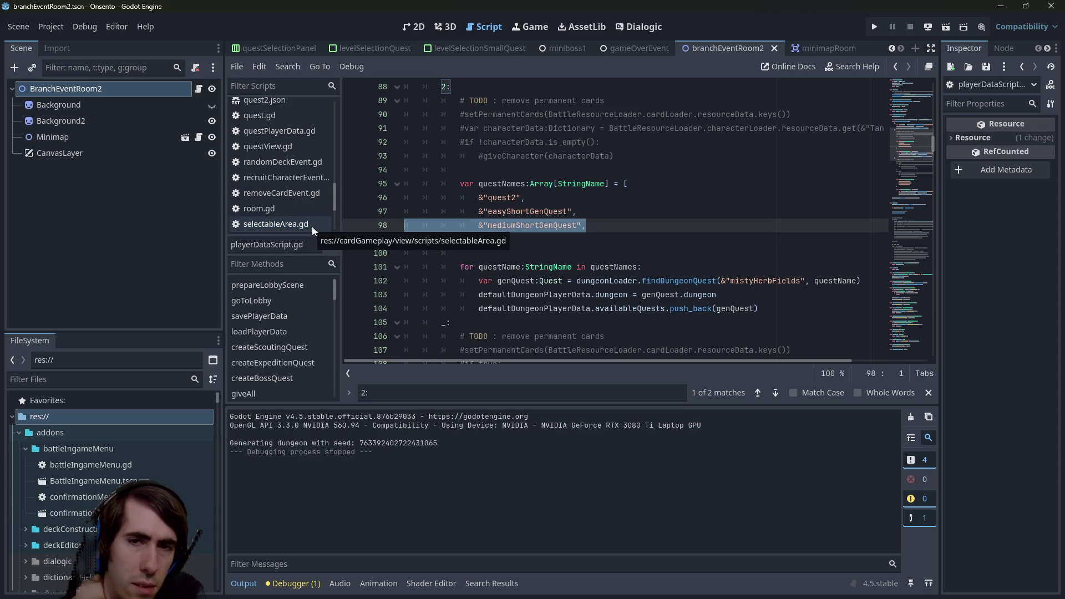
left_click(686, 225)
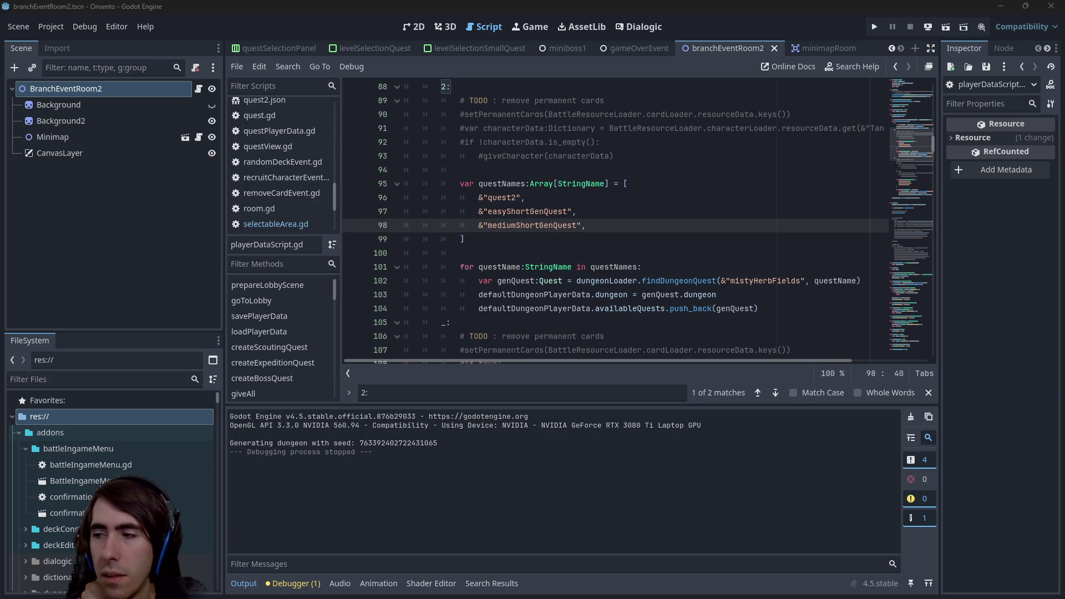
scroll(608, 224, "down", 3)
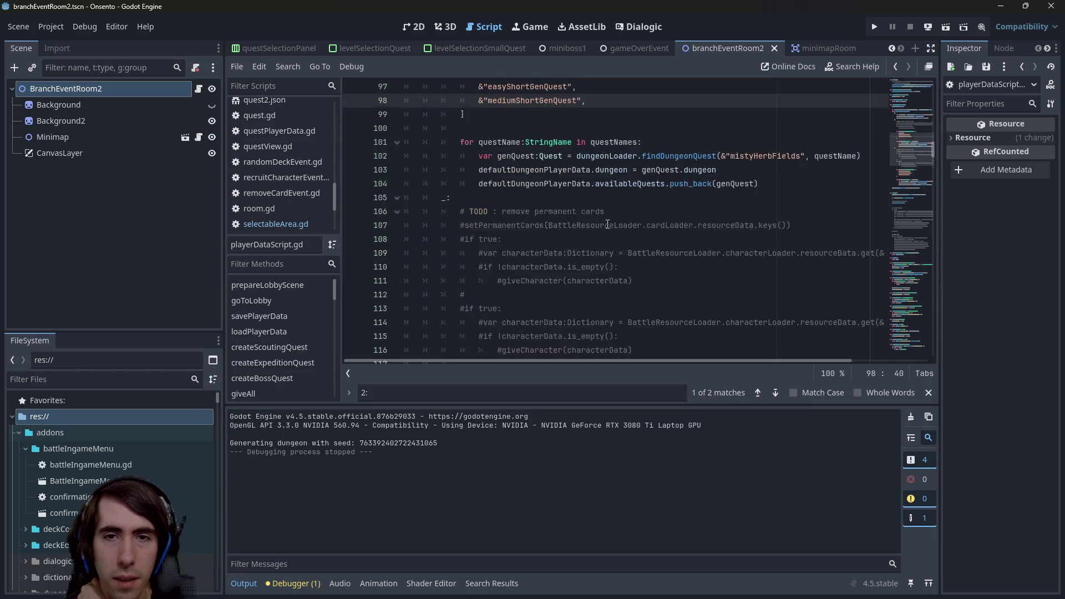
scroll(608, 224, "down", 5)
scroll(607, 224, "up", 5)
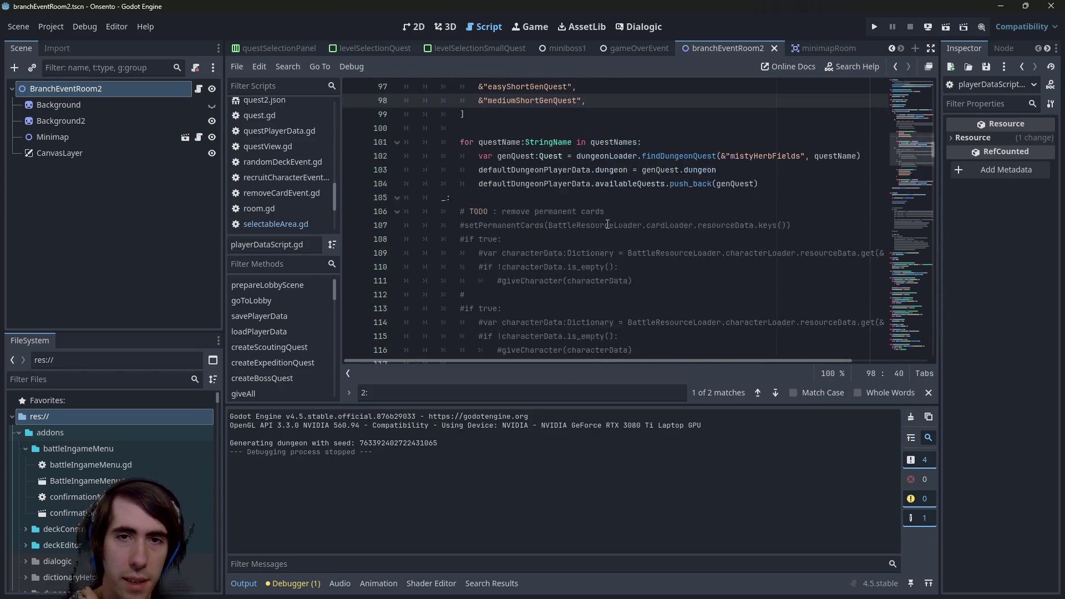
scroll(608, 224, "up", 2)
left_click(539, 156)
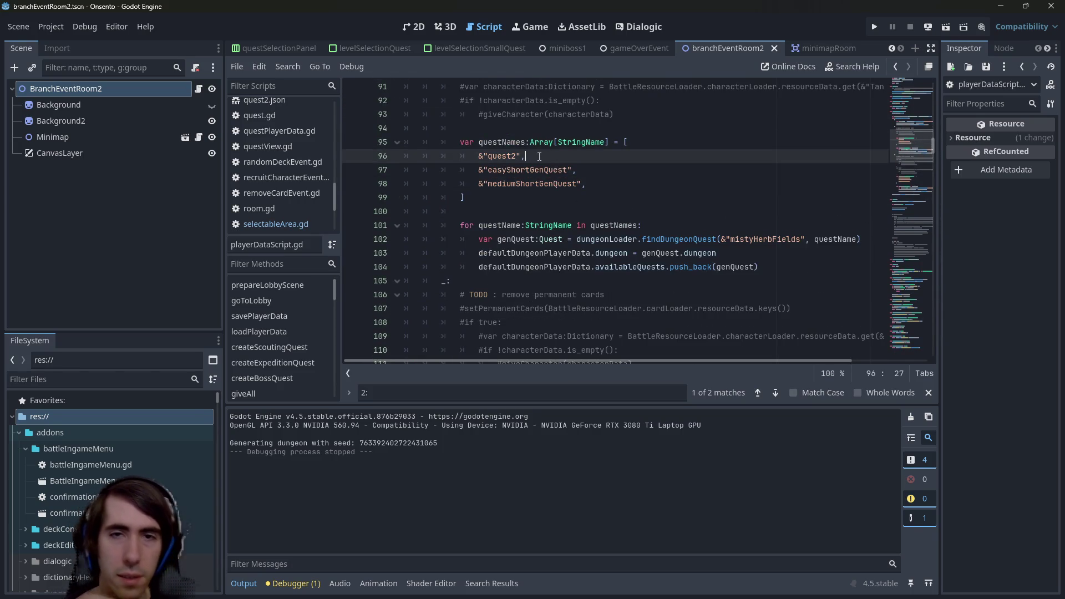
key("alt+Down")
key("alt+Down")
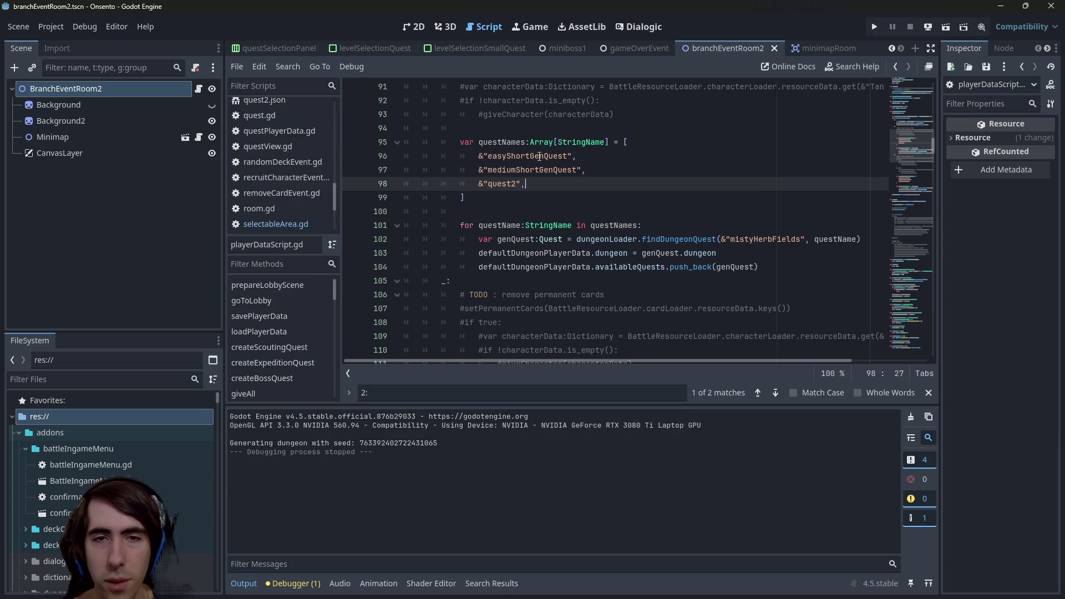
Check the single logged error in the Debugger panel, then collapse the bottom panel
scroll(528, 163, "down", 3)
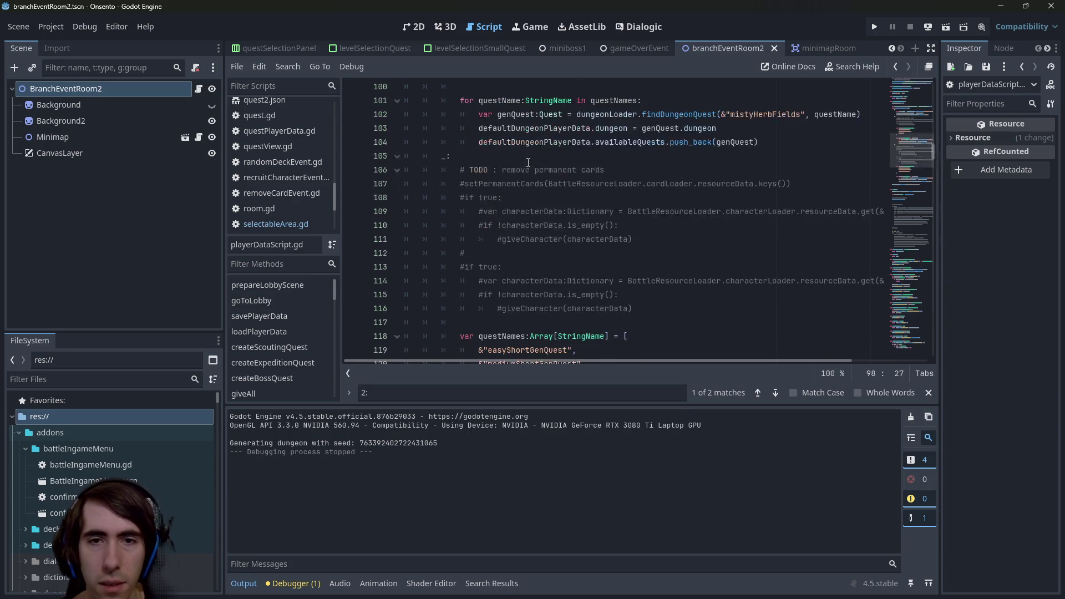
scroll(528, 163, "down", 3)
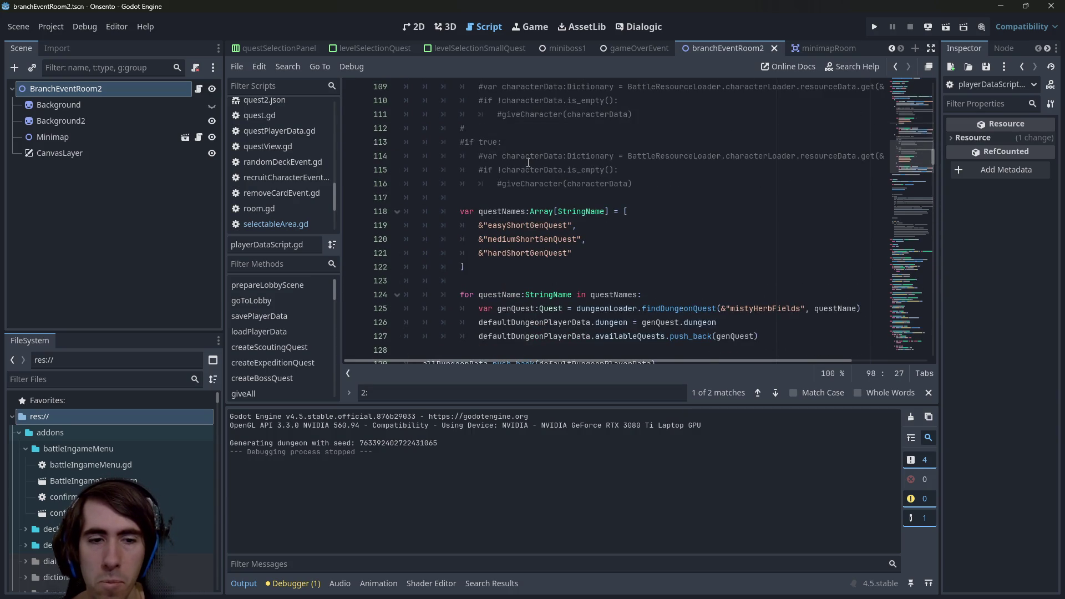
scroll(371, 321, "down", 1)
left_click(296, 584)
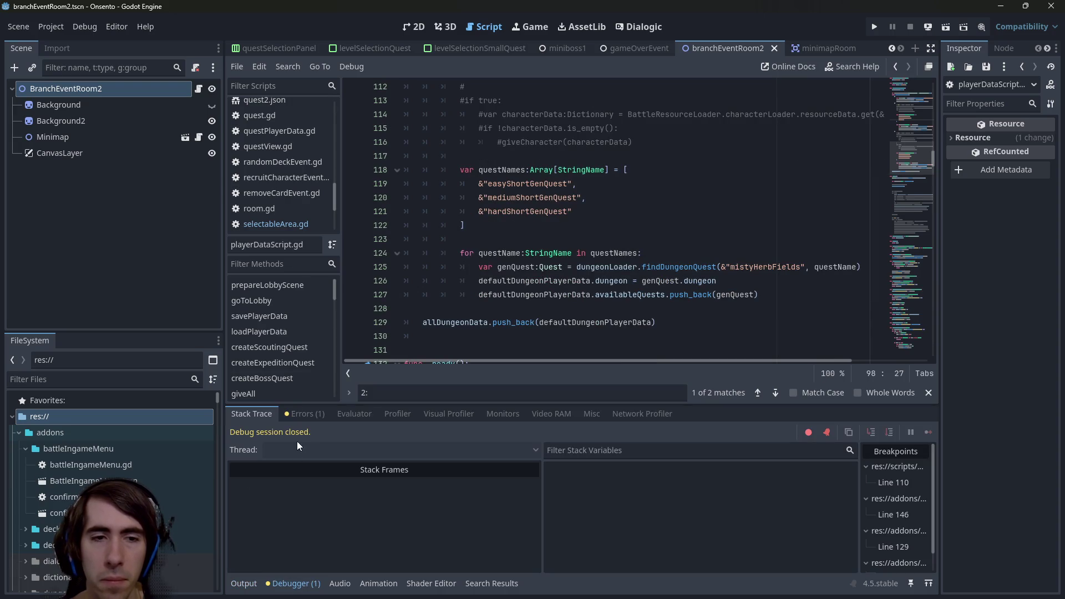
left_click(300, 415)
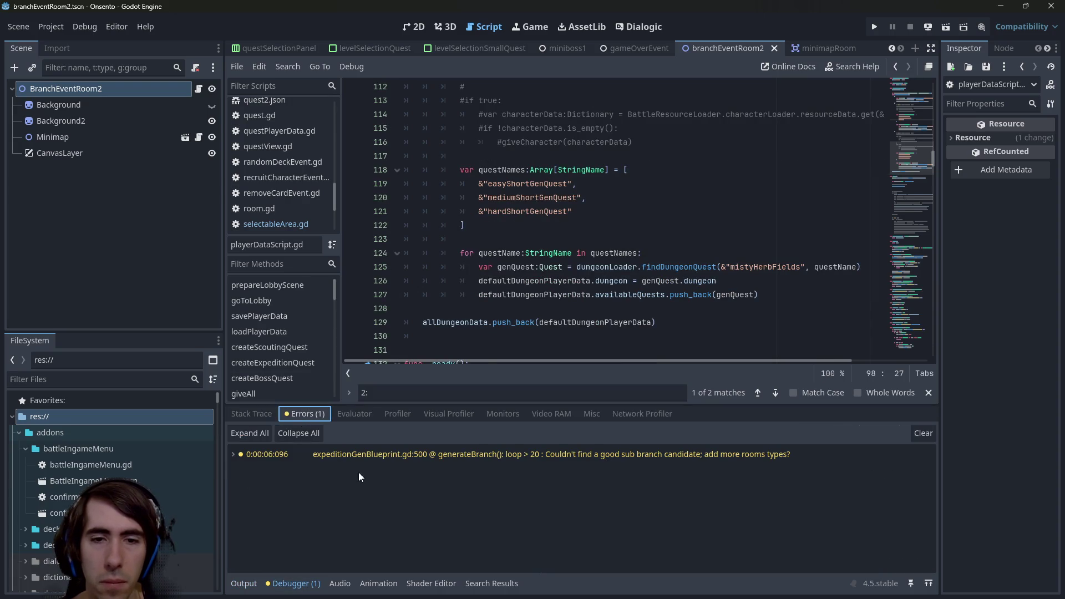
left_click(271, 412)
left_click(283, 584)
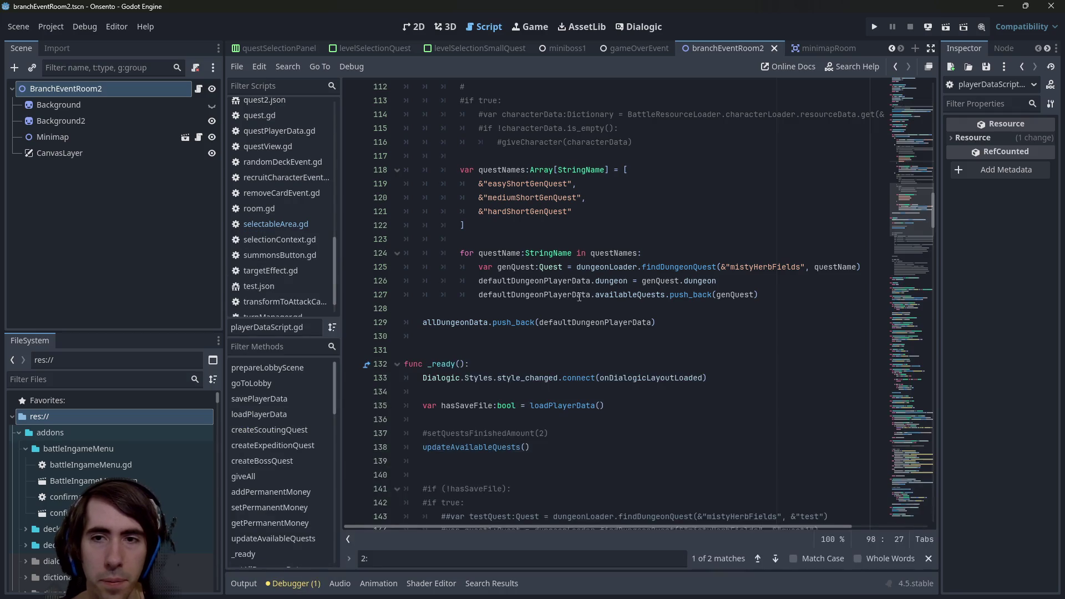
Review the loop fetching each mistyHerbFields quest into availableQuests
left_click(779, 378)
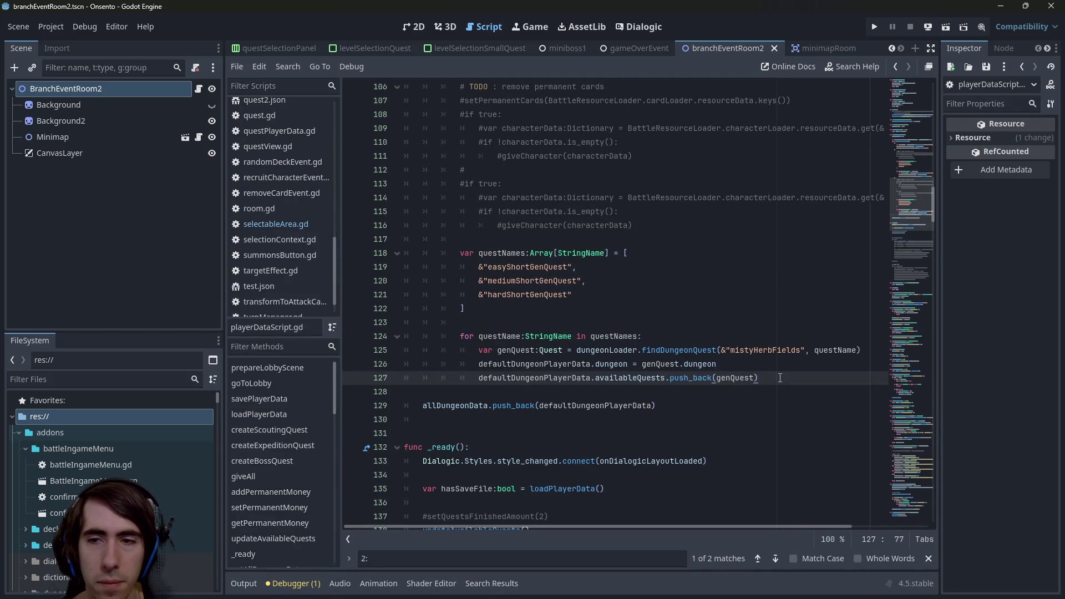
key("Up")
key("Up")
key("Up")
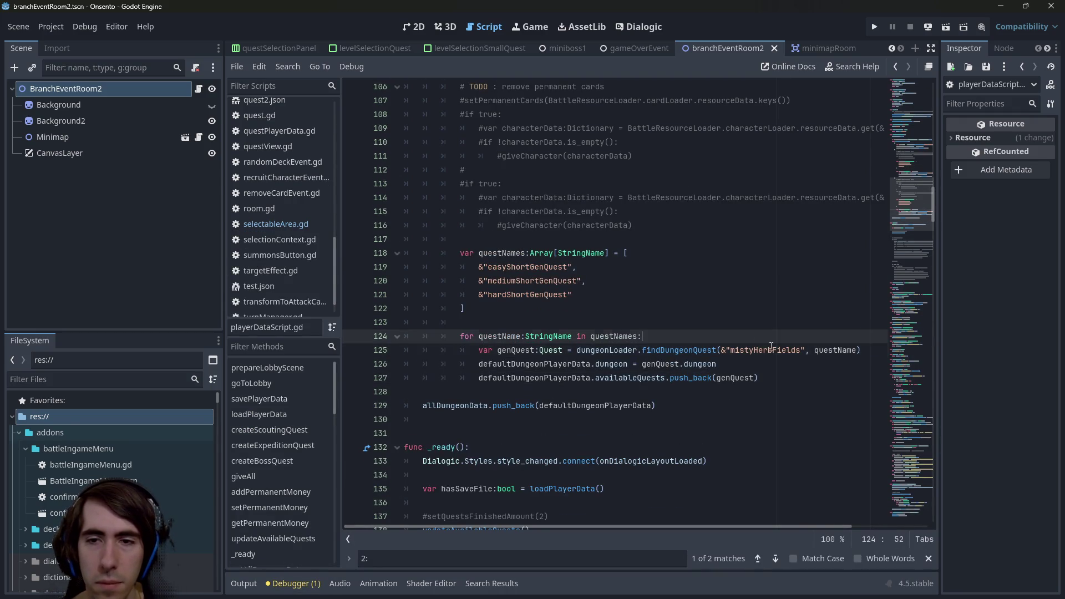
key("Down")
left_click(768, 350)
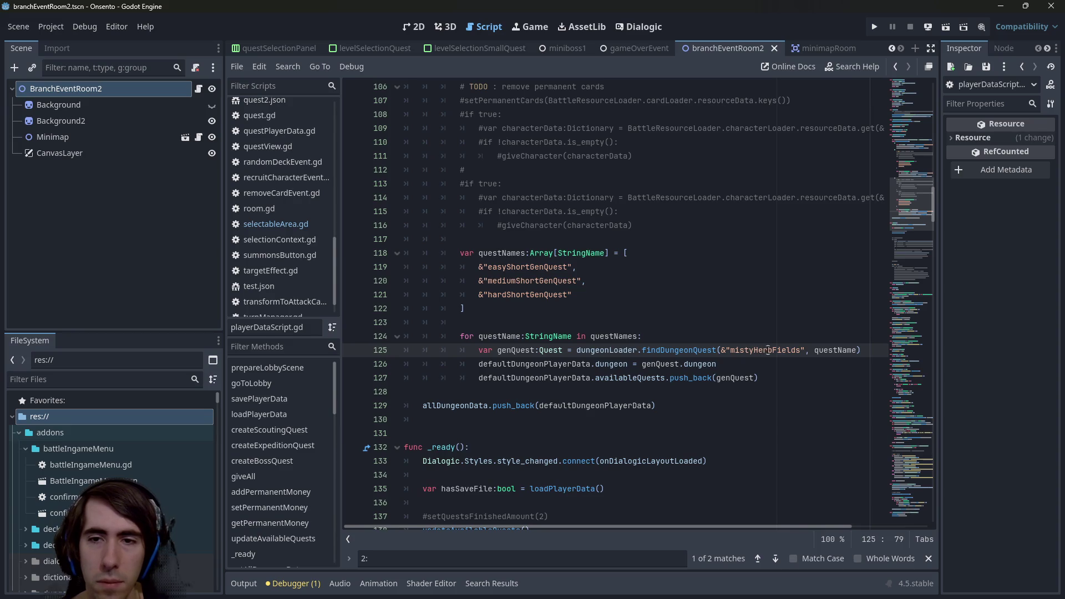
scroll(508, 346, "up", 2)
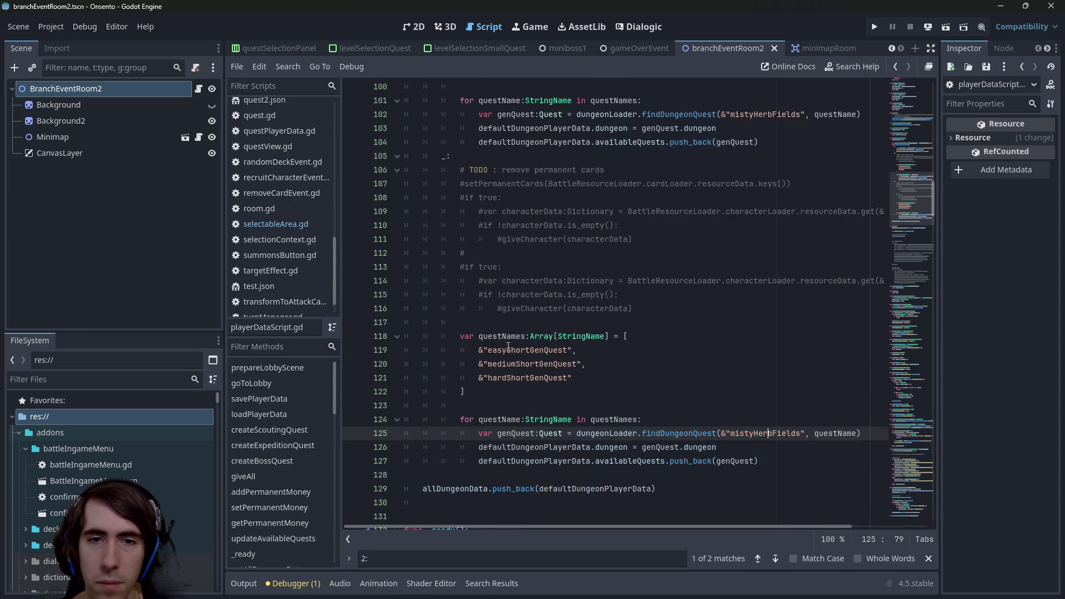
left_click_drag(575, 350, 340, 353)
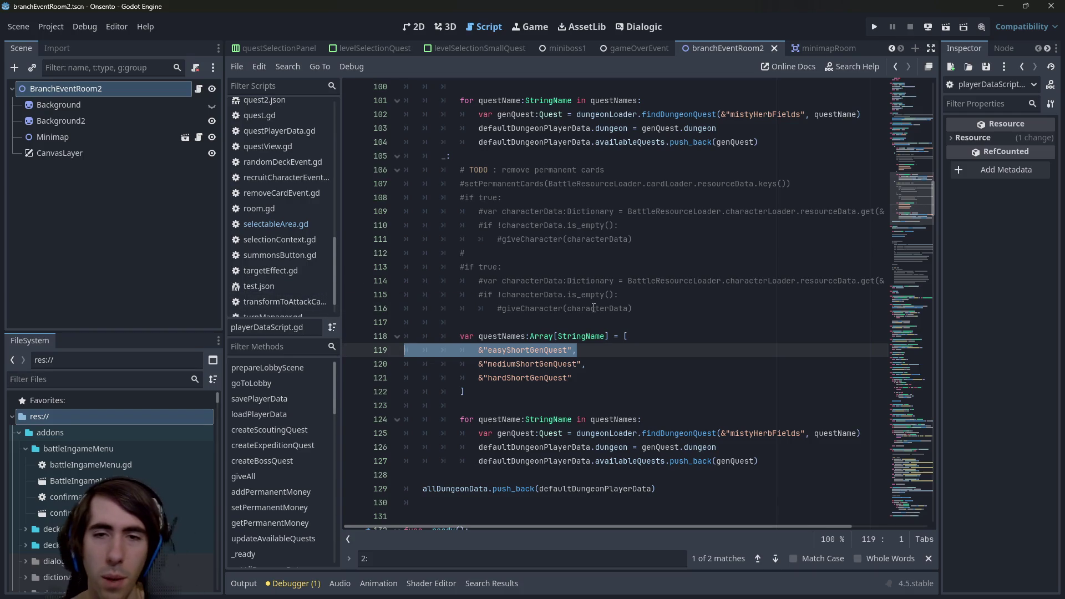
left_click(419, 27)
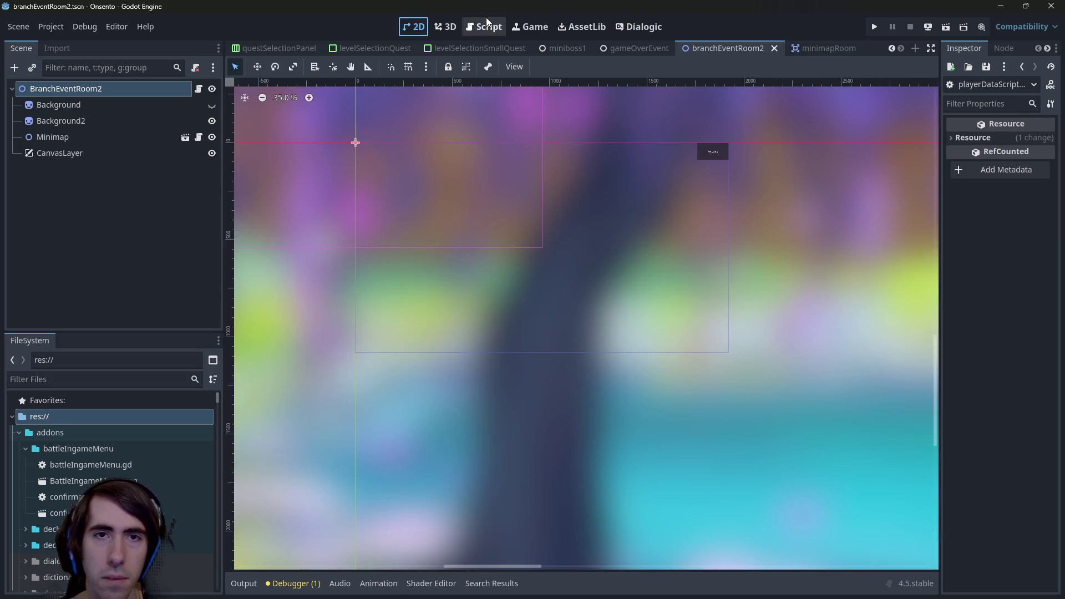
left_click(485, 24)
left_click(600, 371)
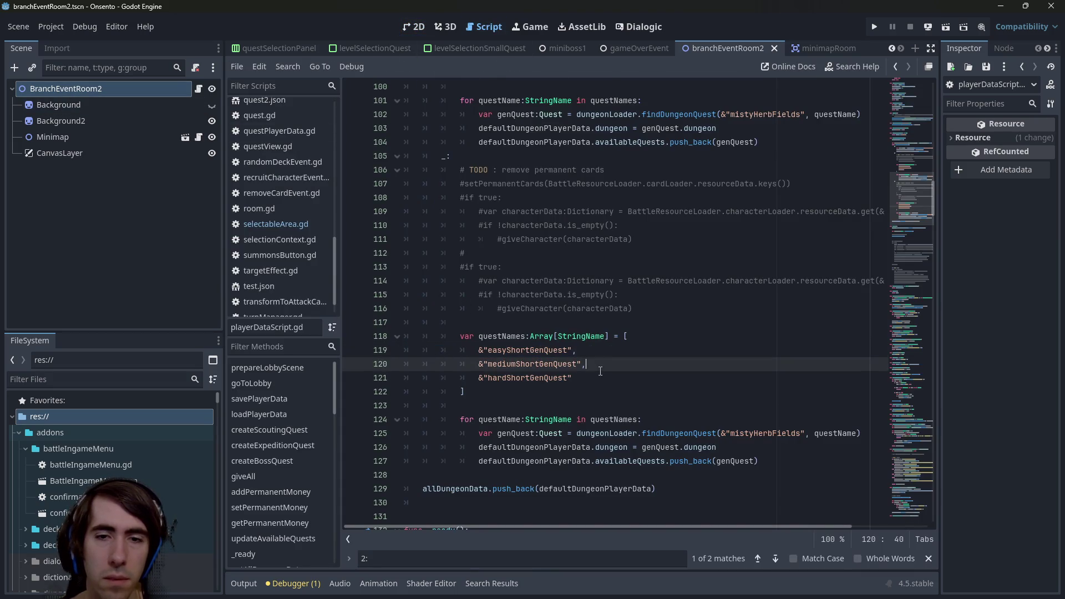
scroll(610, 360, "up", 6)
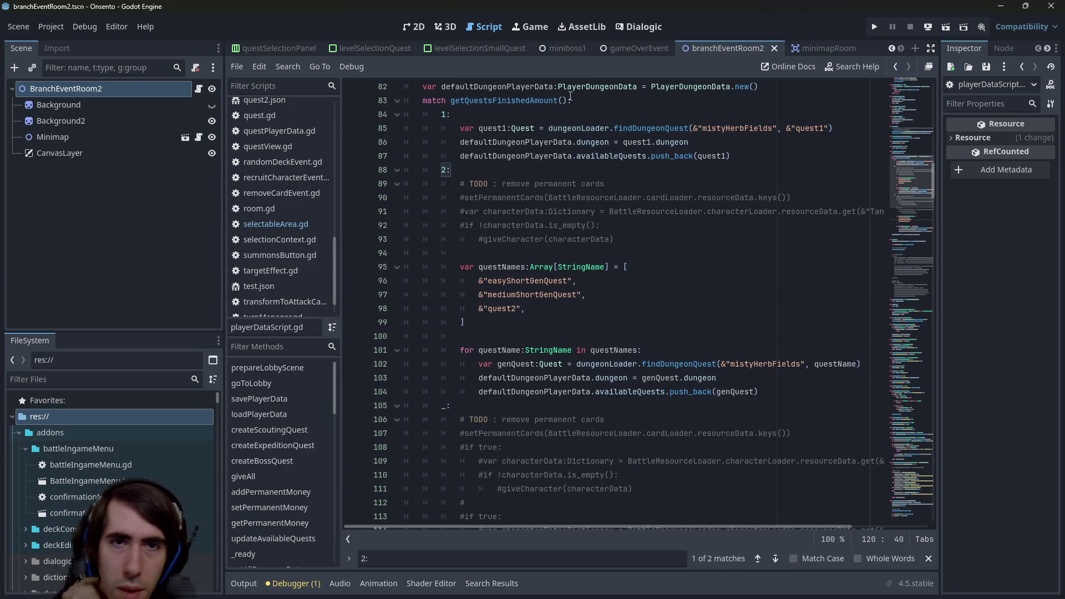
left_click_drag(582, 100, 388, 101)
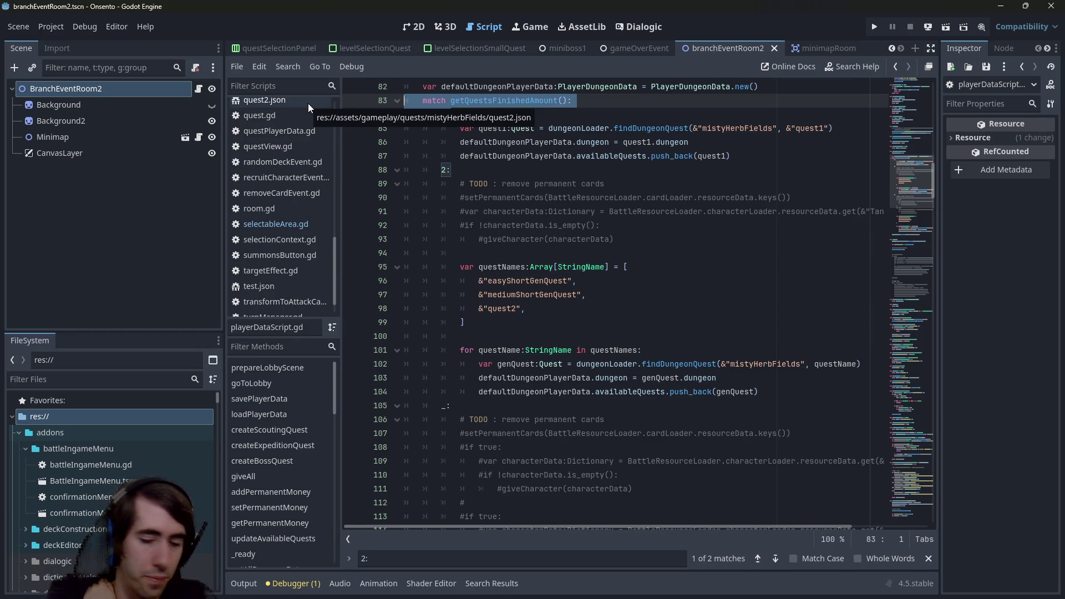
key("alt+shift+o")
Open rewardEvent.gd, review the getQuestsFinishedAmount match, and jump to onQuestSuccess
type("reward")
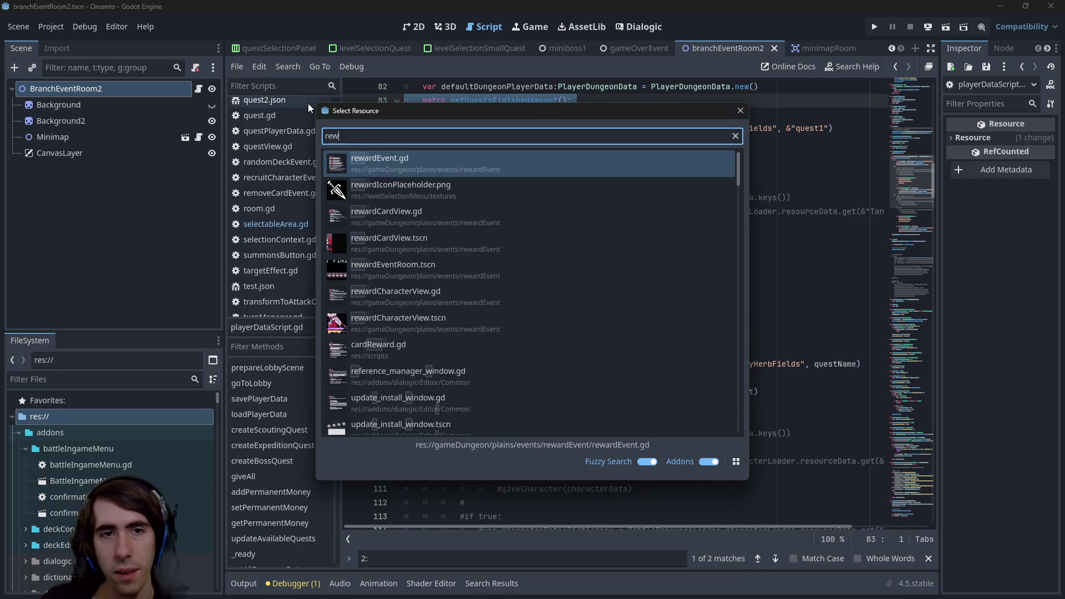
key("Return")
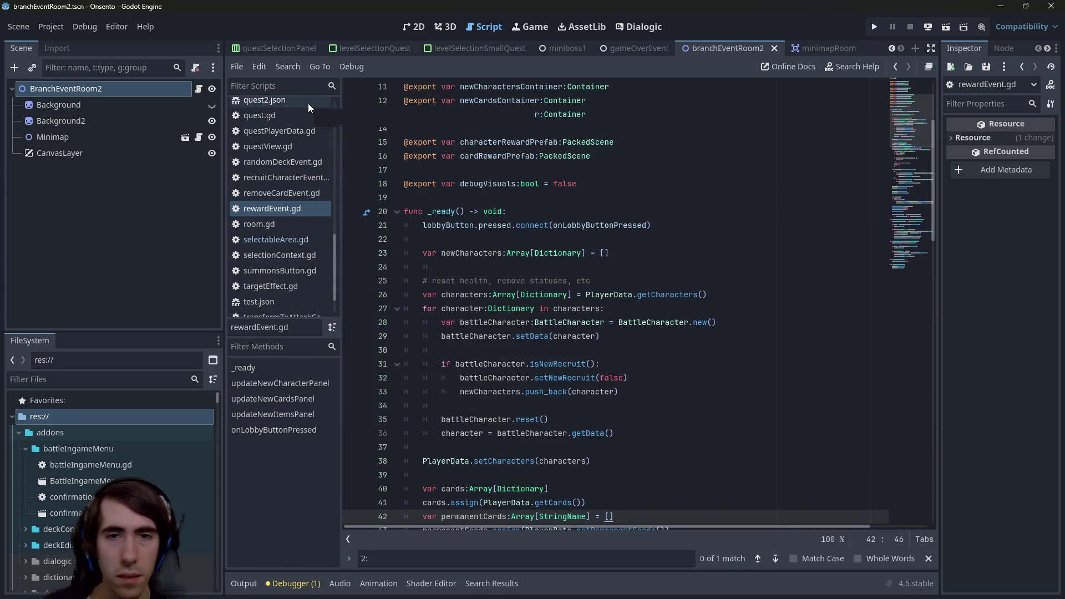
scroll(595, 334, "down", 13)
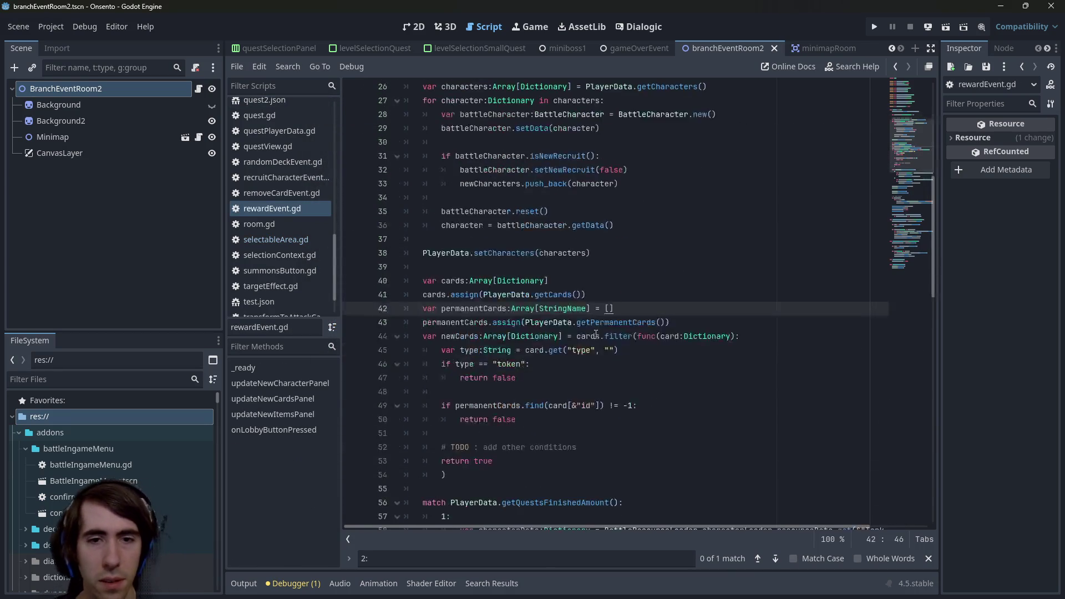
scroll(595, 335, "up", 2)
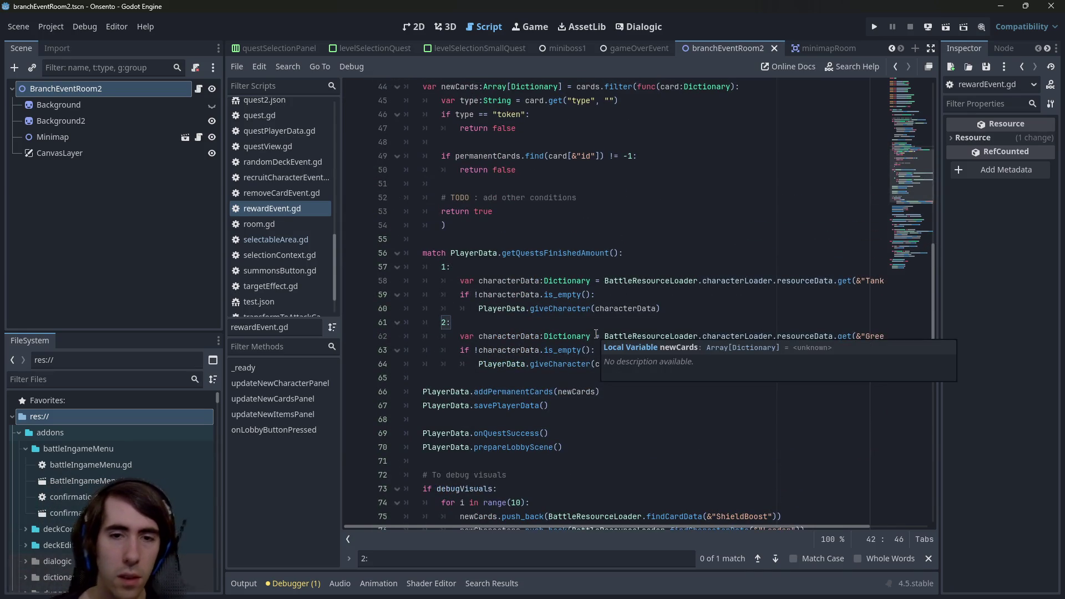
scroll(555, 361, "down", 1)
left_click(502, 392, "ctrl")
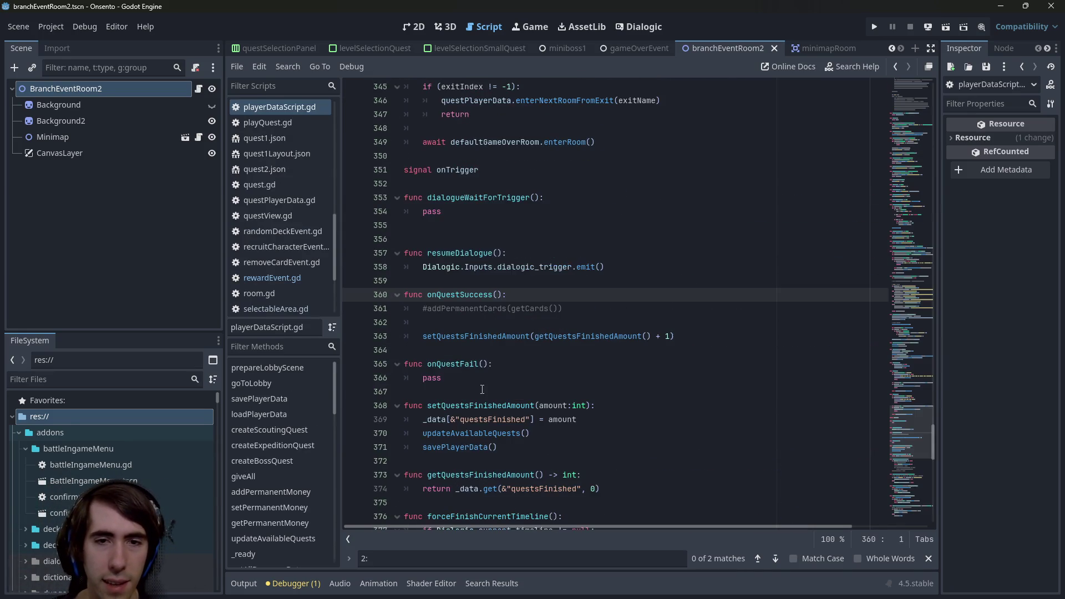
Start a new questPlayerData line inside onQuestSuccess
left_click(597, 327)
key("Return")
key("Return")
key("Up")
type("questPlayerData")
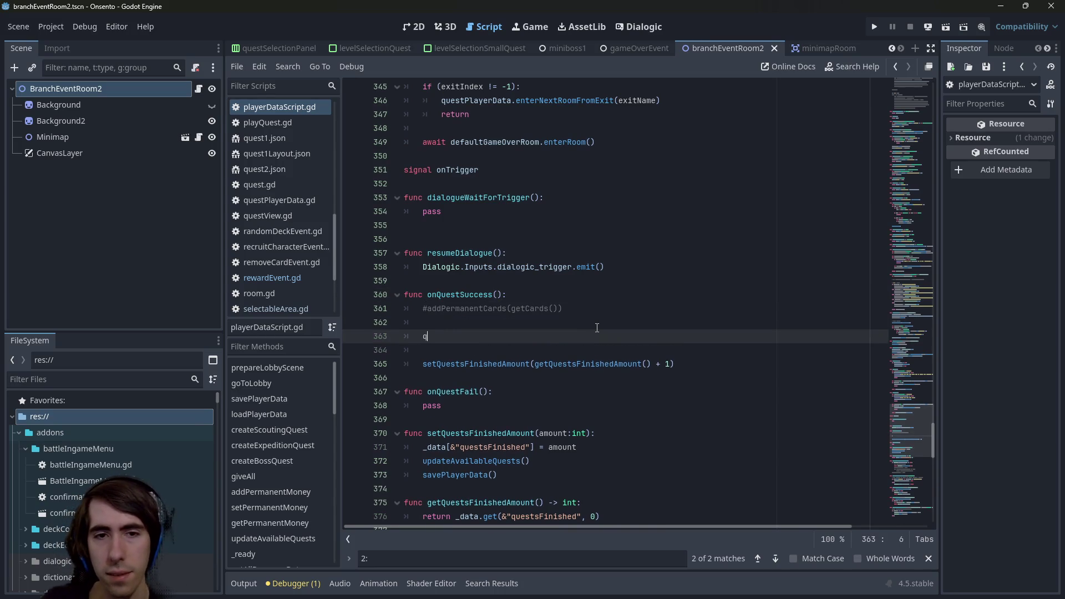
Search for 'questPlayerData =' to locate its assignments, ending at finishQuest
scroll(597, 328, "down", 1)
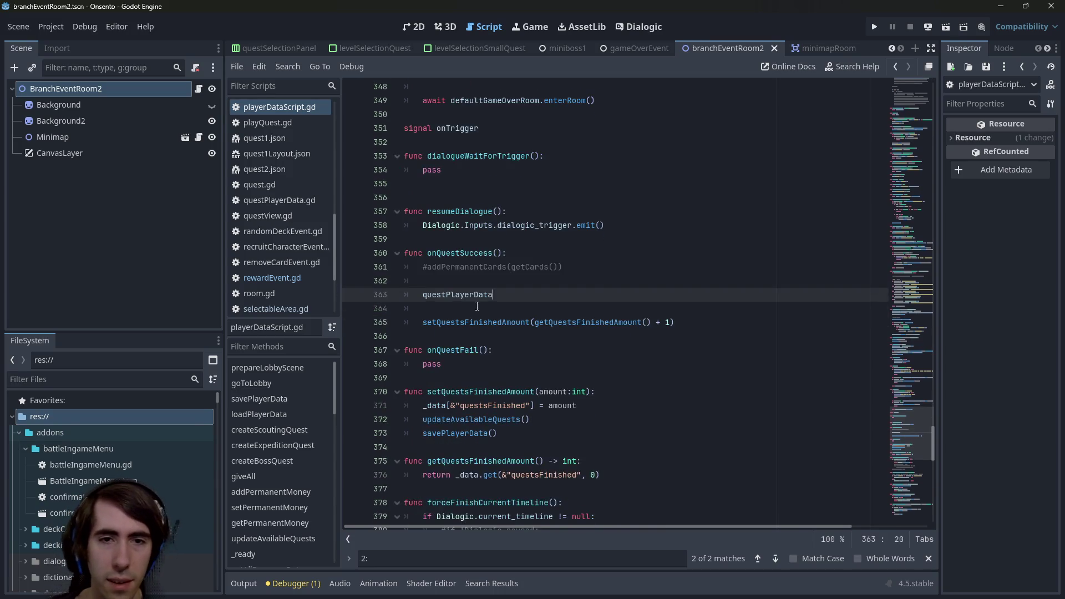
double_click(468, 295)
key("ctrl+f")
key("Return")
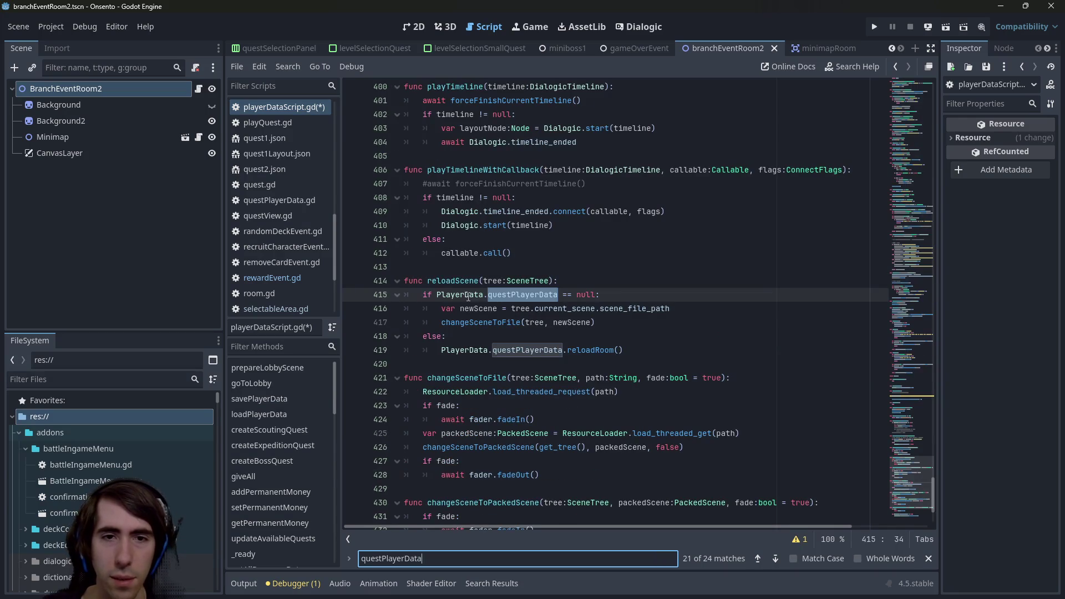
key("Return")
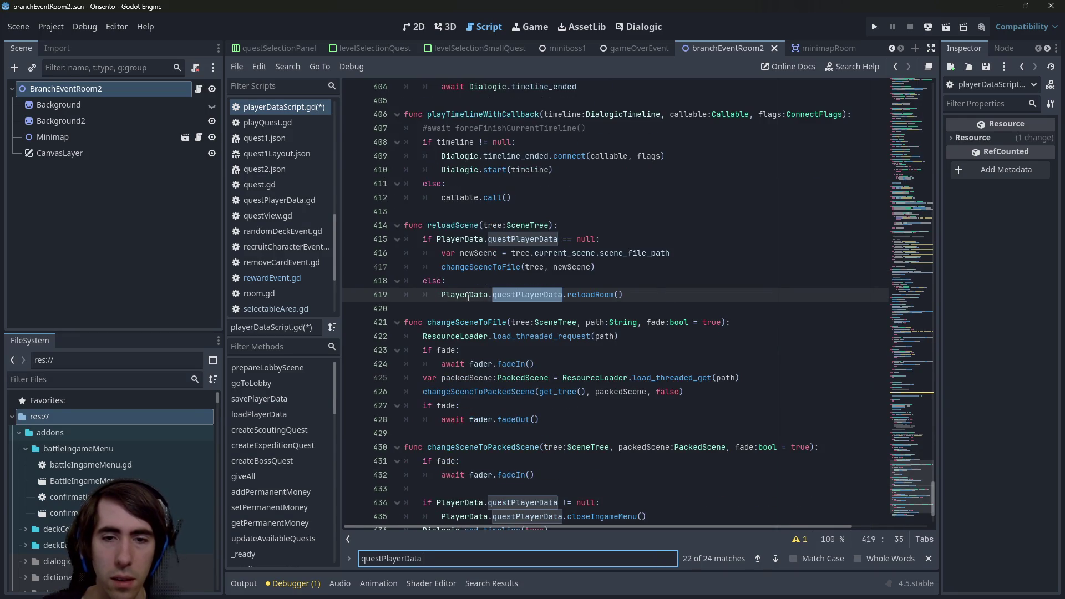
type("=")
key("Return")
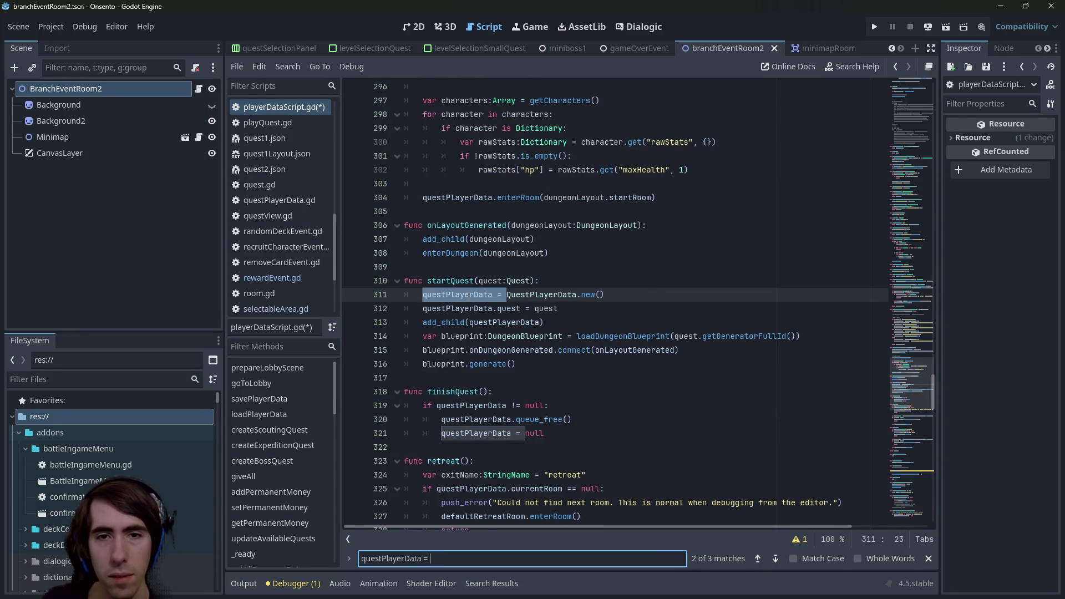
key("Return")
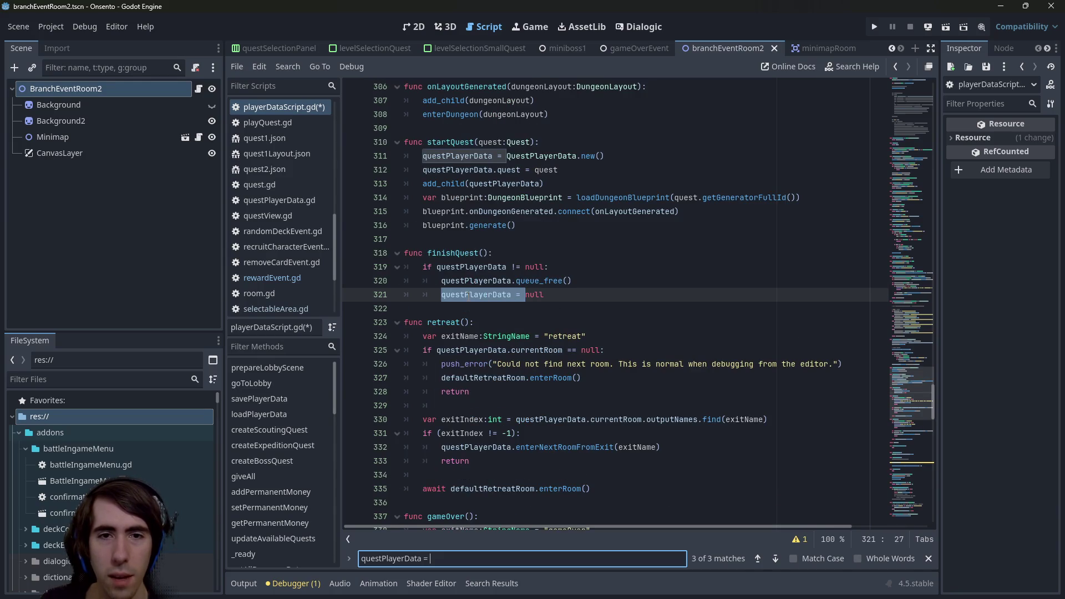
double_click(474, 253)
scroll(474, 252, "down", 3)
scroll(474, 252, "up", 4)
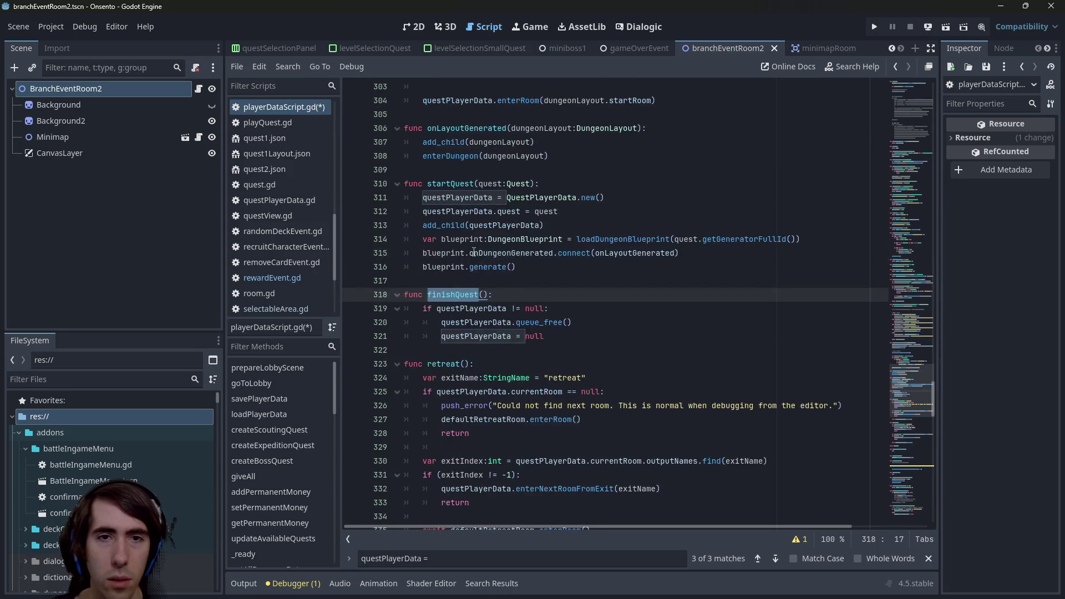
Find finishQuest across the project and inspect its calls in rewardEvent.gd and gameOverEvent.gd
key("ctrl+f")
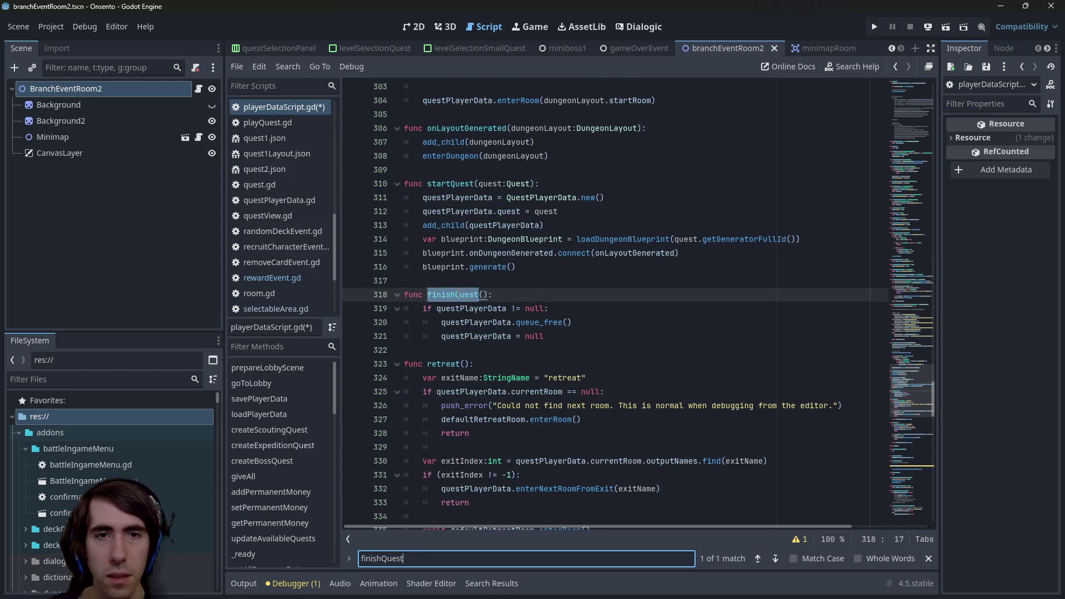
key("ctrl+shift+f")
key("Return")
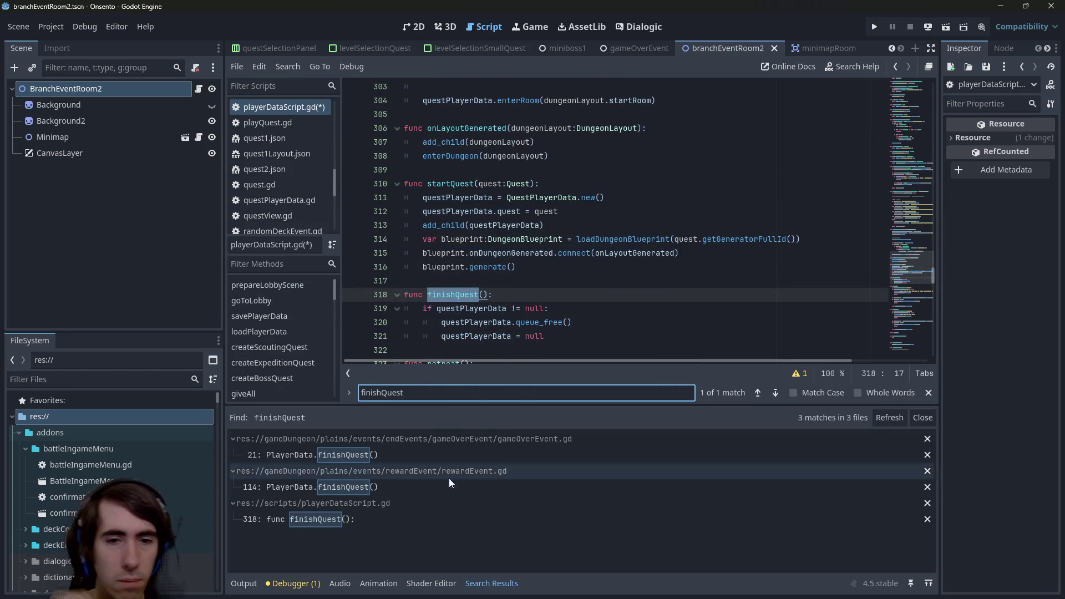
left_click(445, 481)
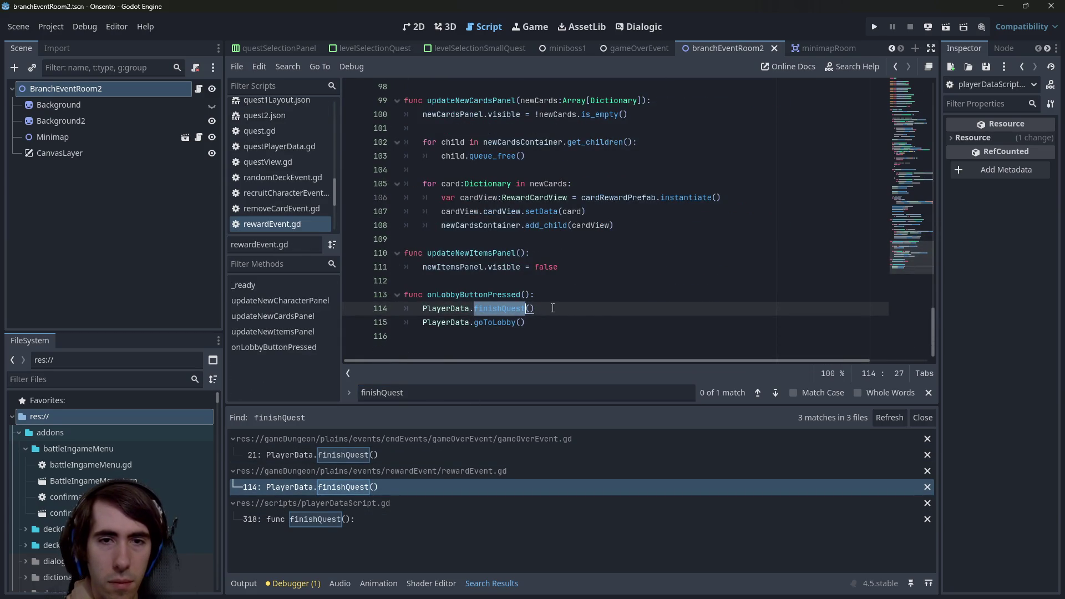
left_click(417, 455)
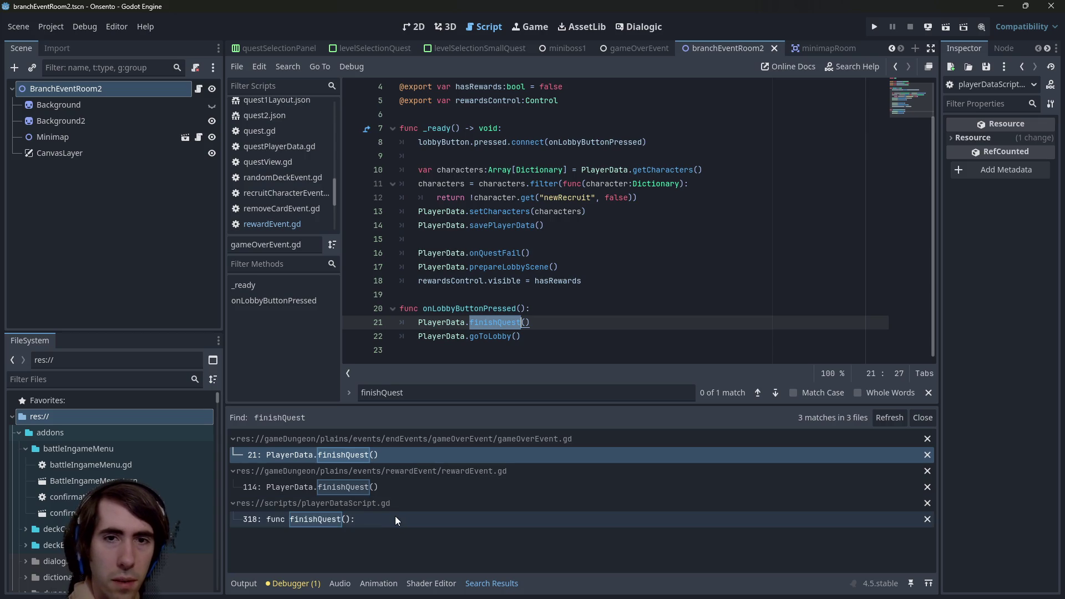
left_click(342, 520)
left_click(494, 267)
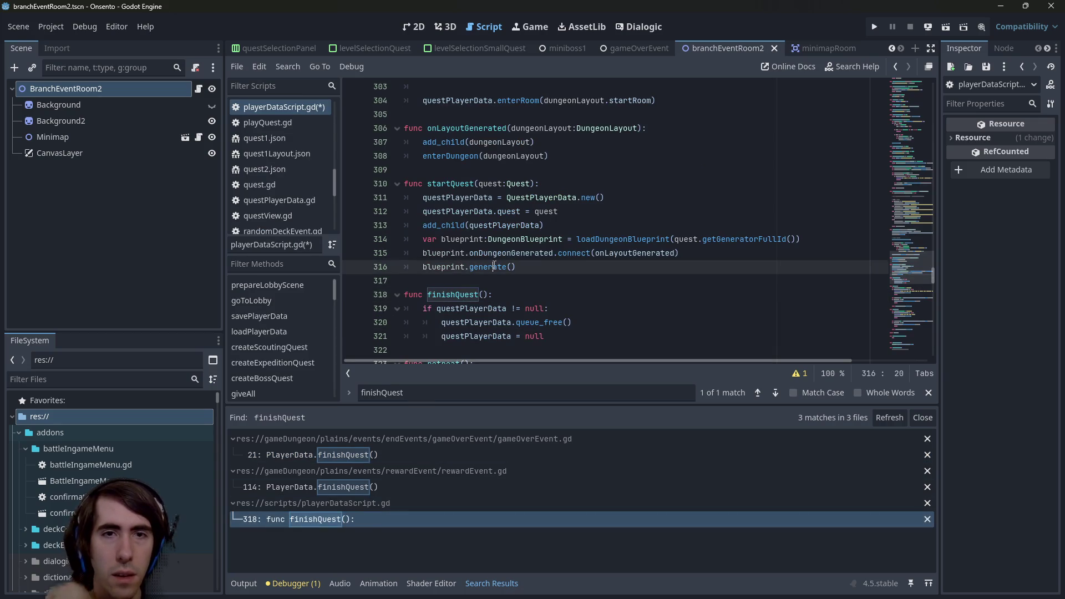
key("ctrl+f")
Find onQuestSuccess and extend its line to questPlayerData.quest
type("succes")
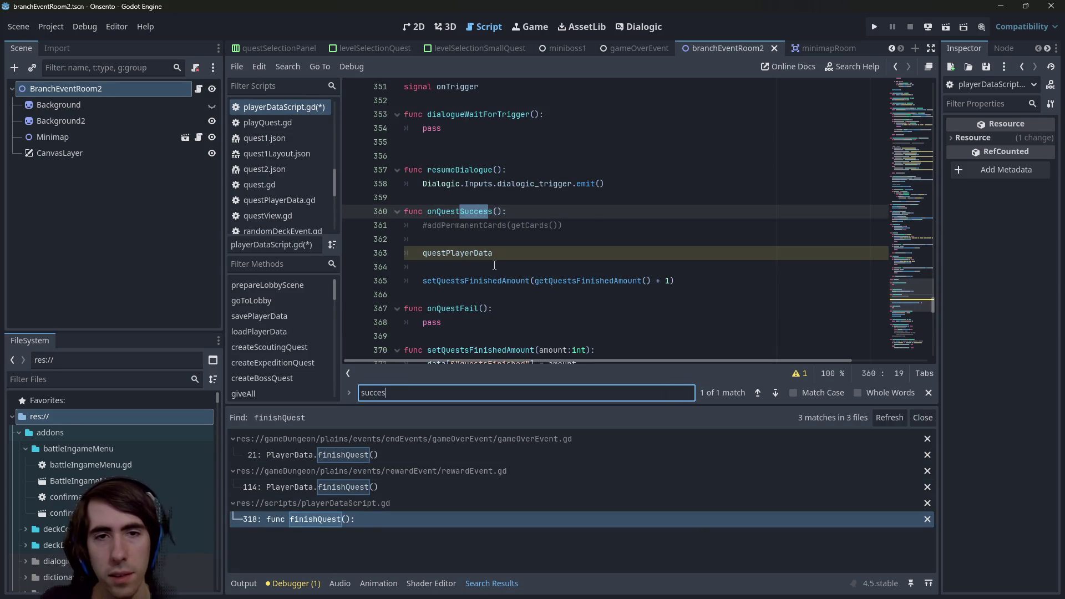
left_click(509, 258)
type(".")
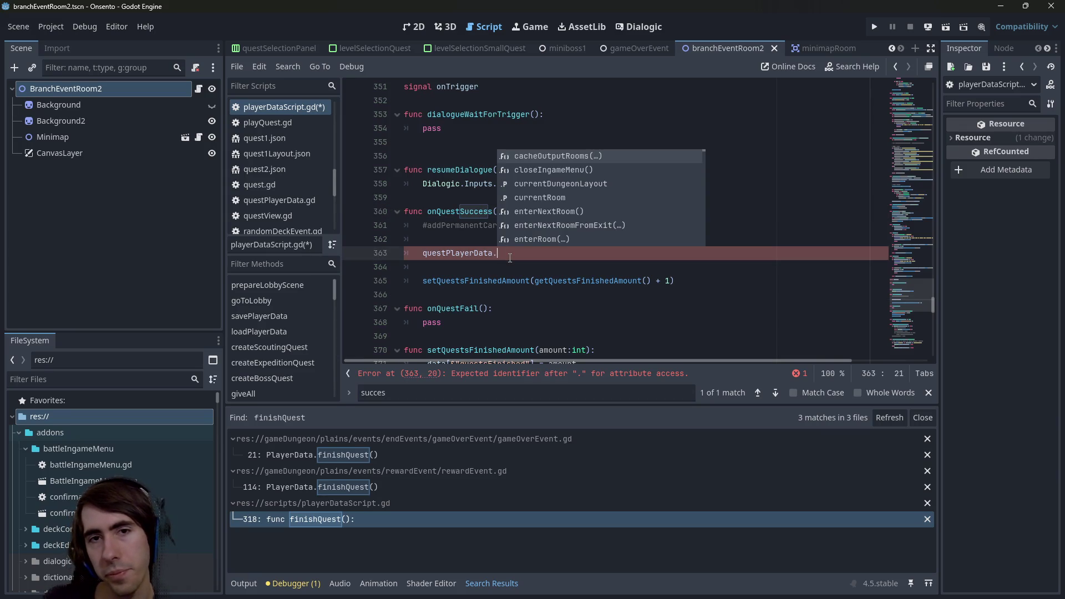
type("quest.")
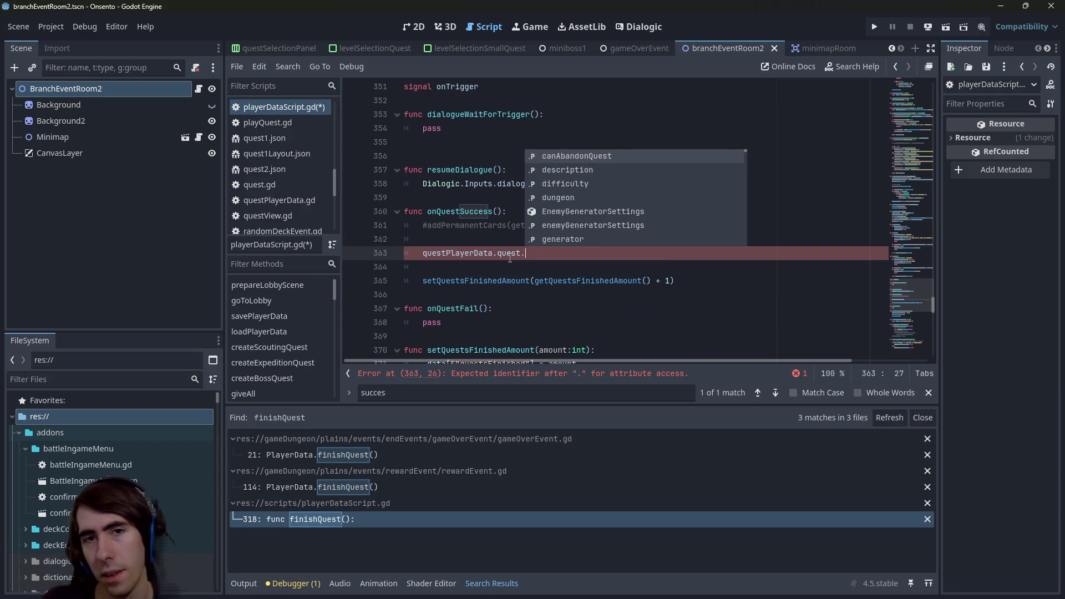
Follow the quest property into quest.gd and review its fields down to canAbandonQuest
left_click(510, 259, "ctrl")
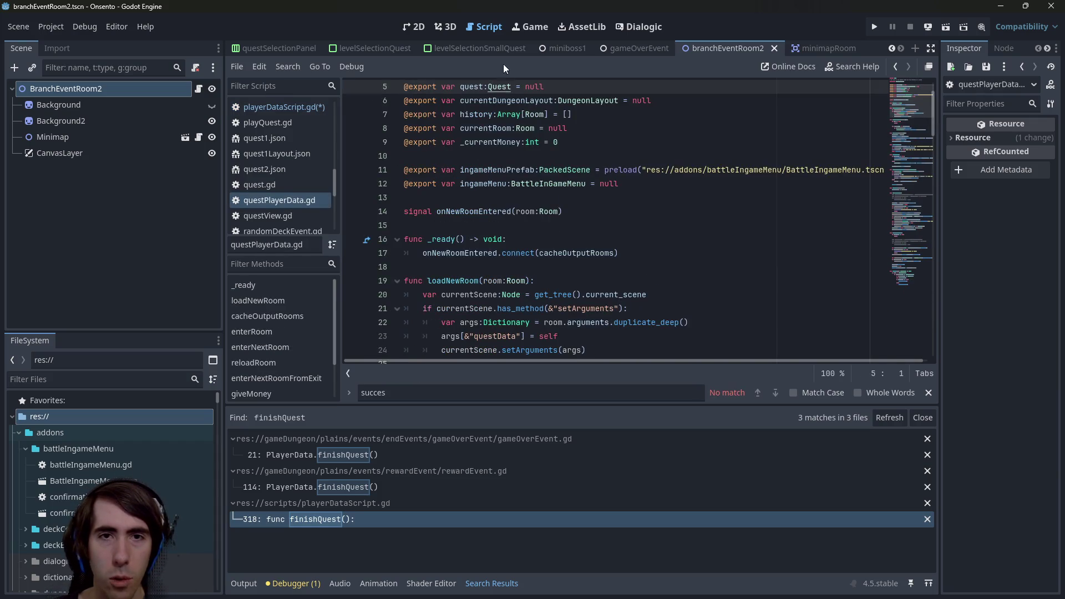
left_click(498, 86, "ctrl")
scroll(513, 120, "down", 2)
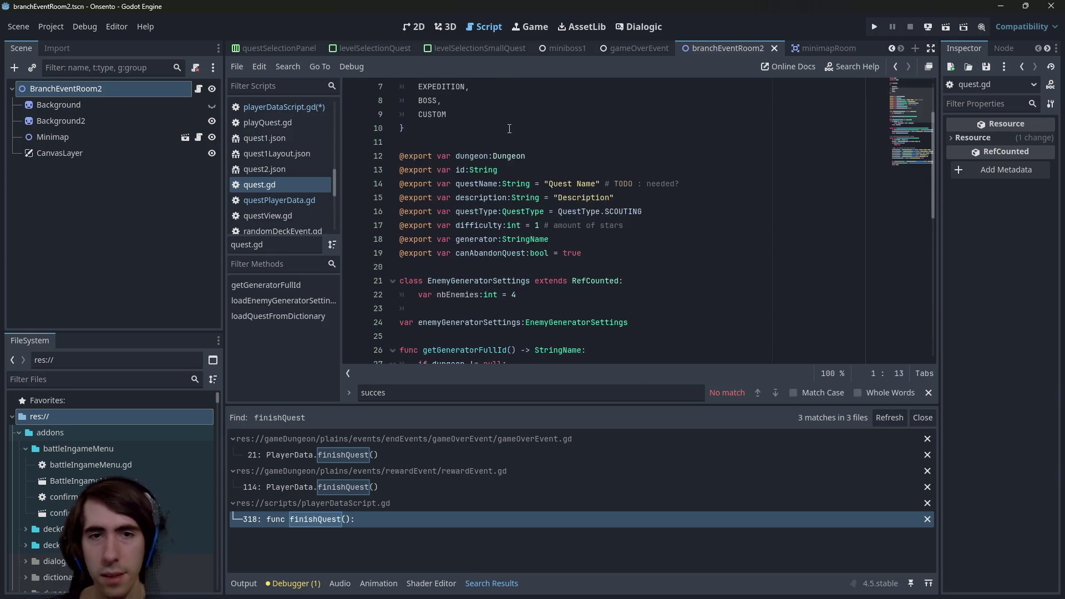
scroll(504, 143, "up", 1)
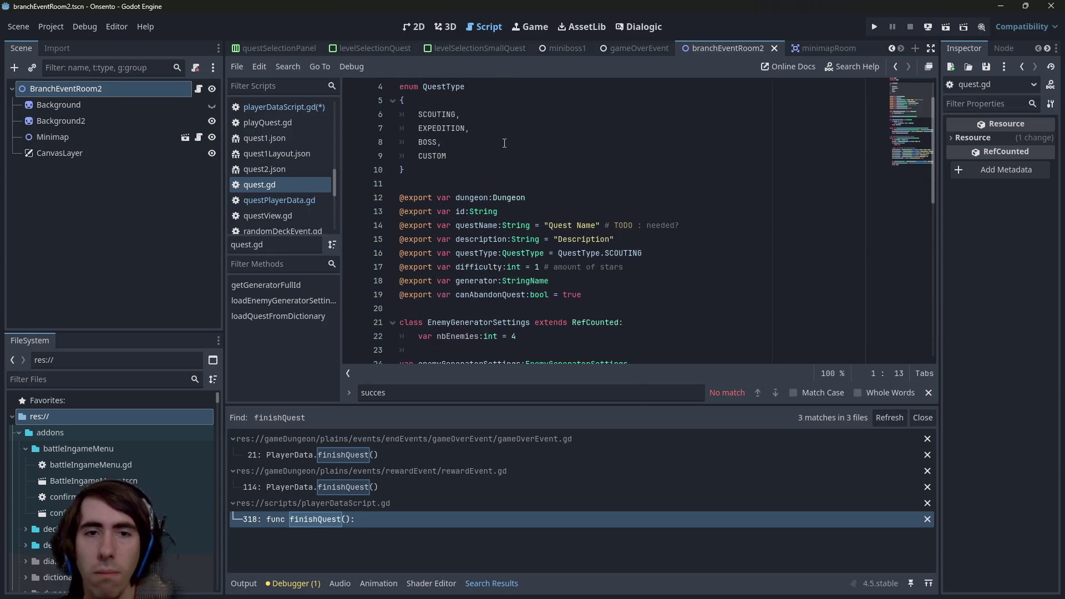
left_click(627, 298)
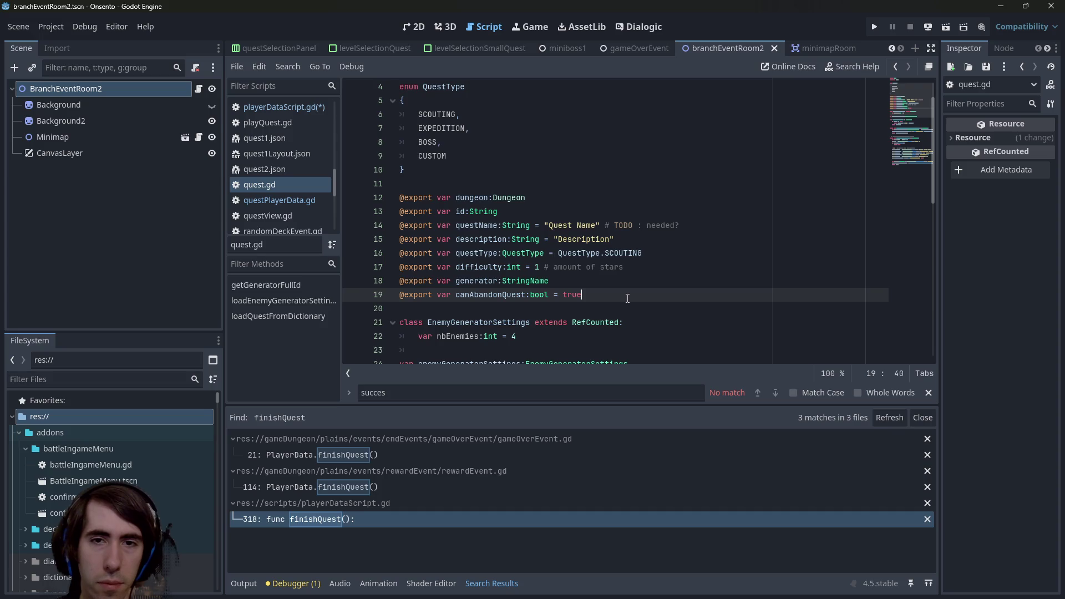
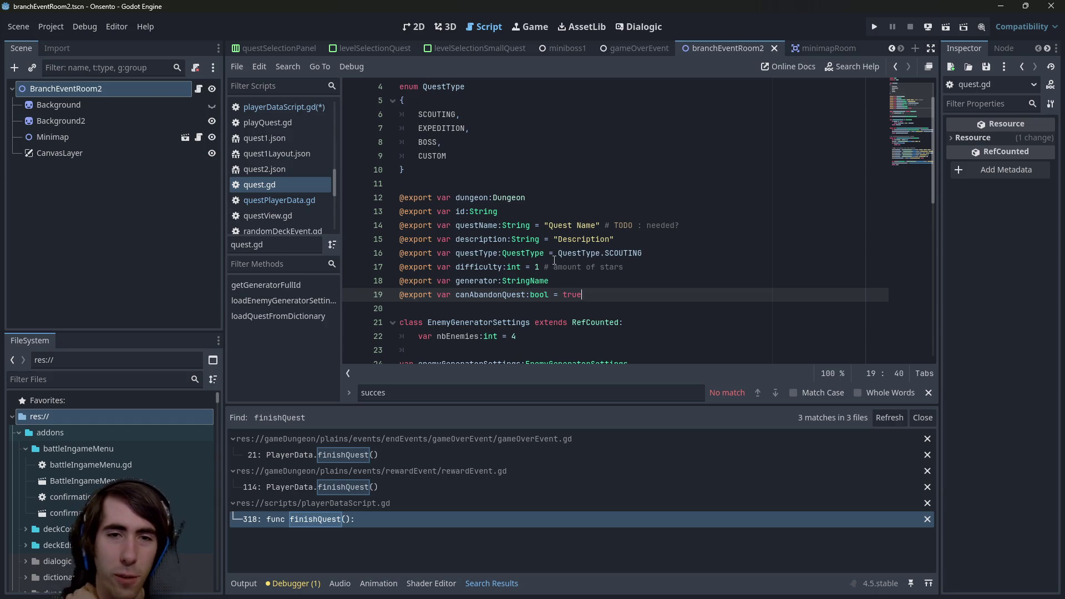
mouse_move(570, 255)
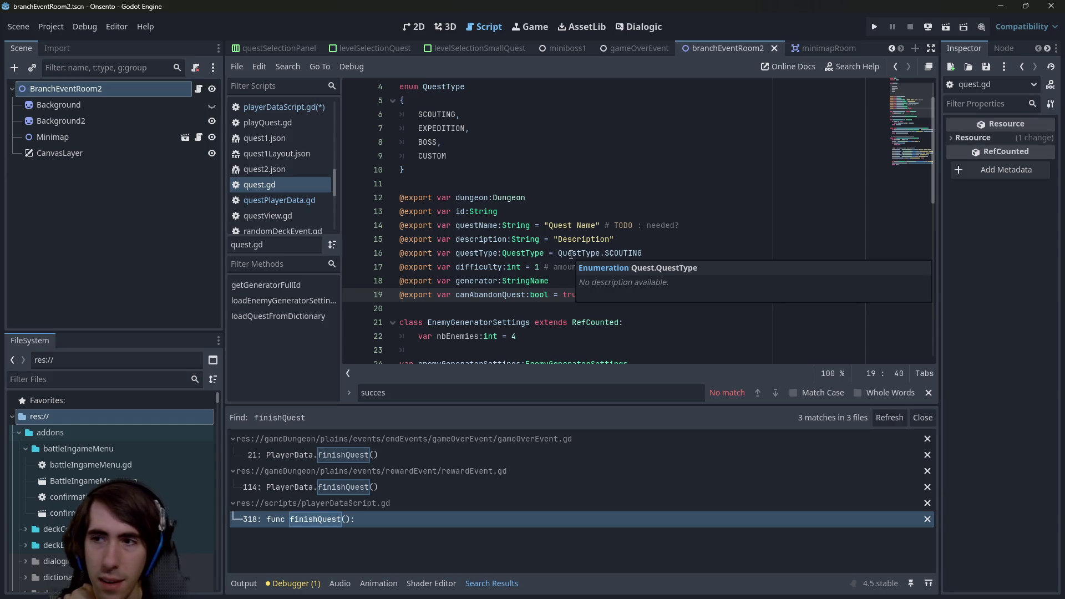
double_click(494, 280)
double_click(499, 294)
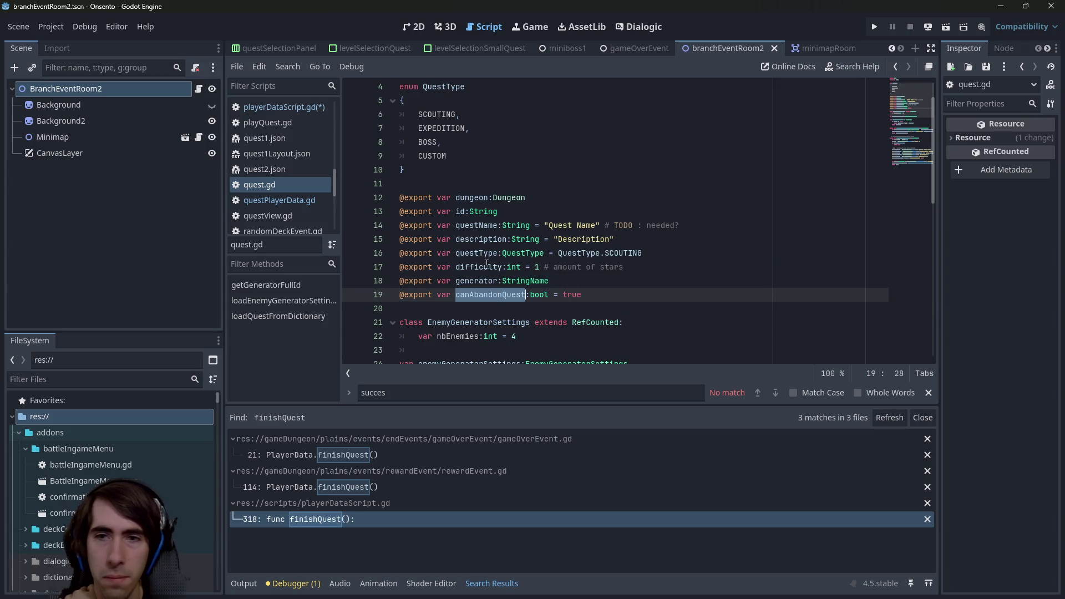
scroll(487, 264, "down", 1)
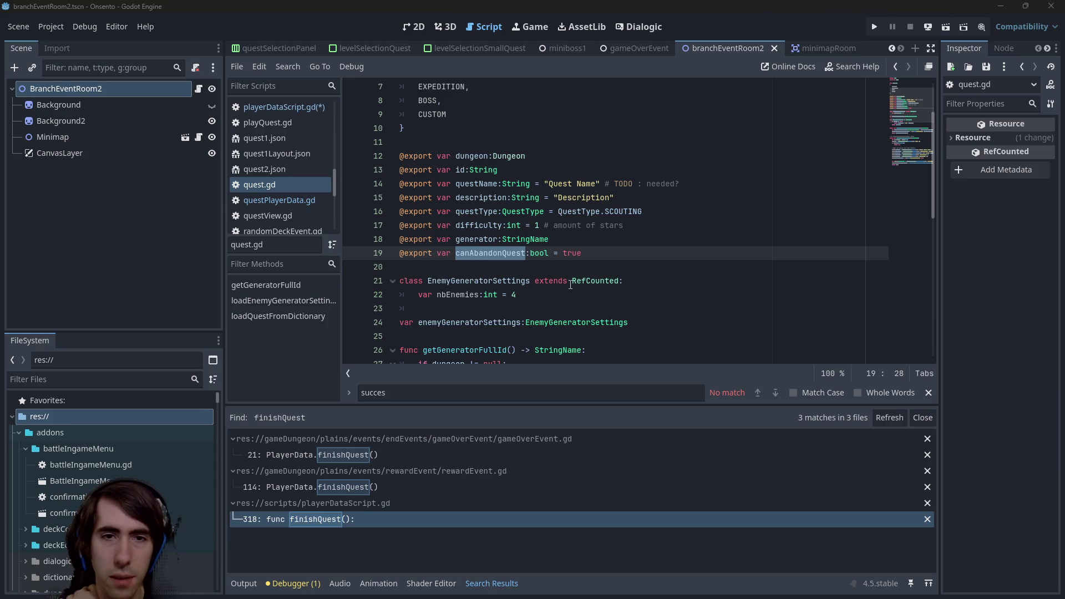
left_click(607, 264)
key("Return")
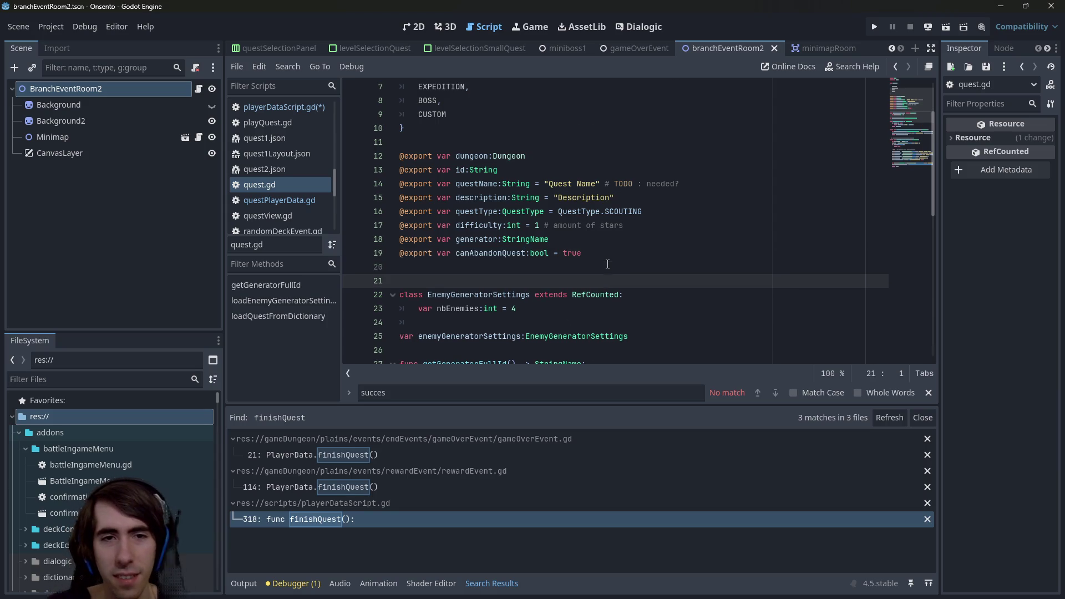
key("Up")
type("@export var flags:")
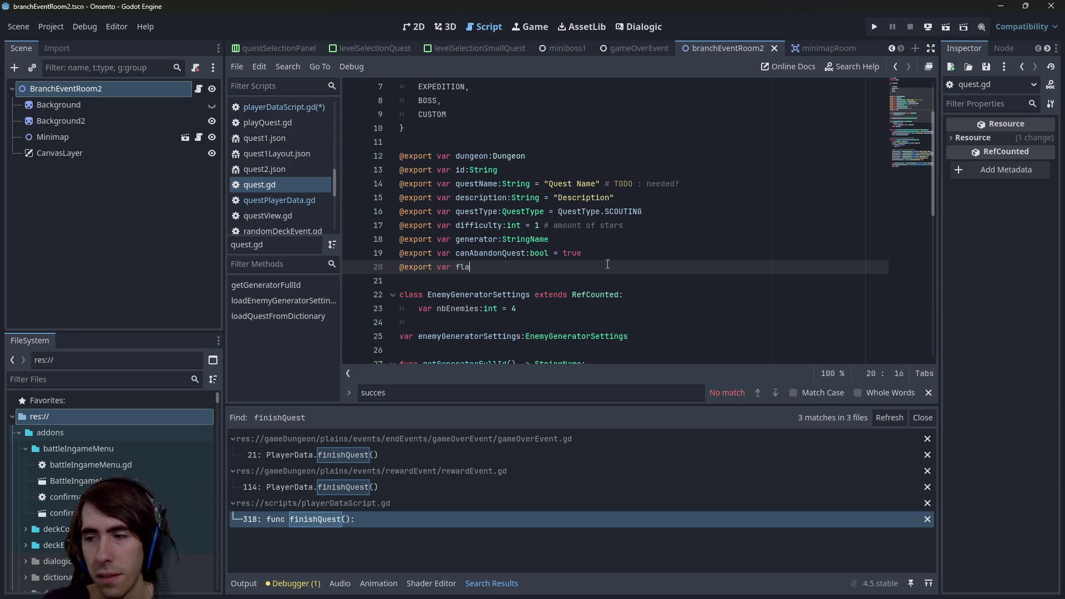
type("Array[S")
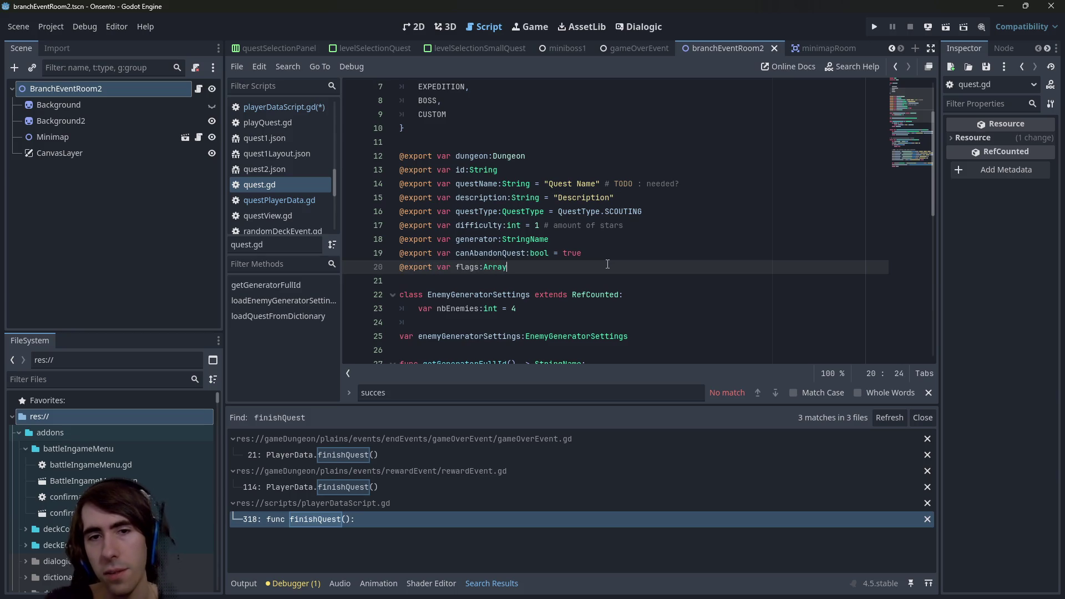
type("tringName] ")
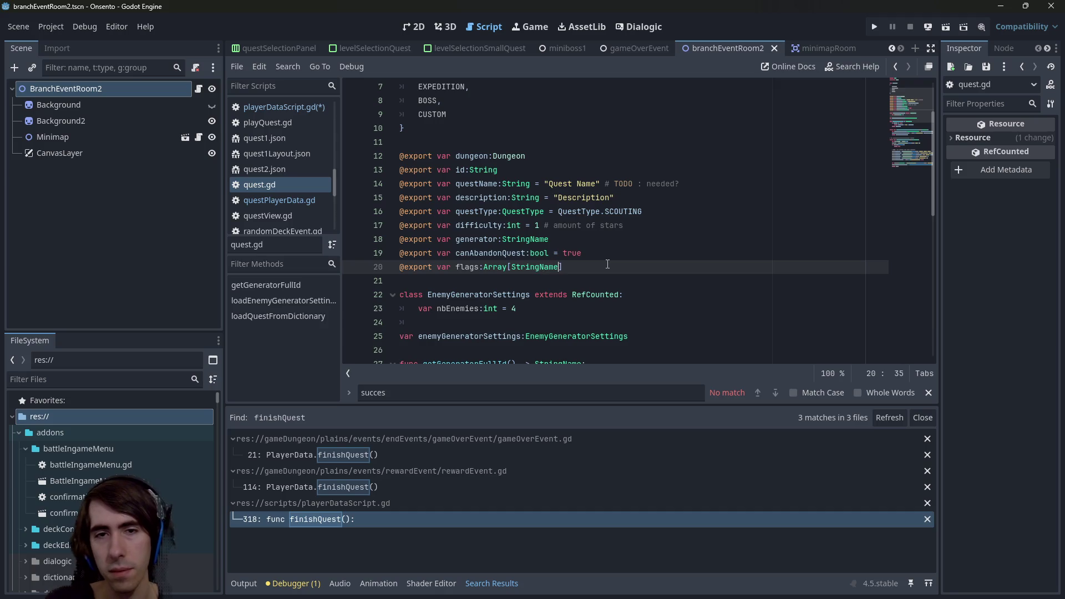
type("= []")
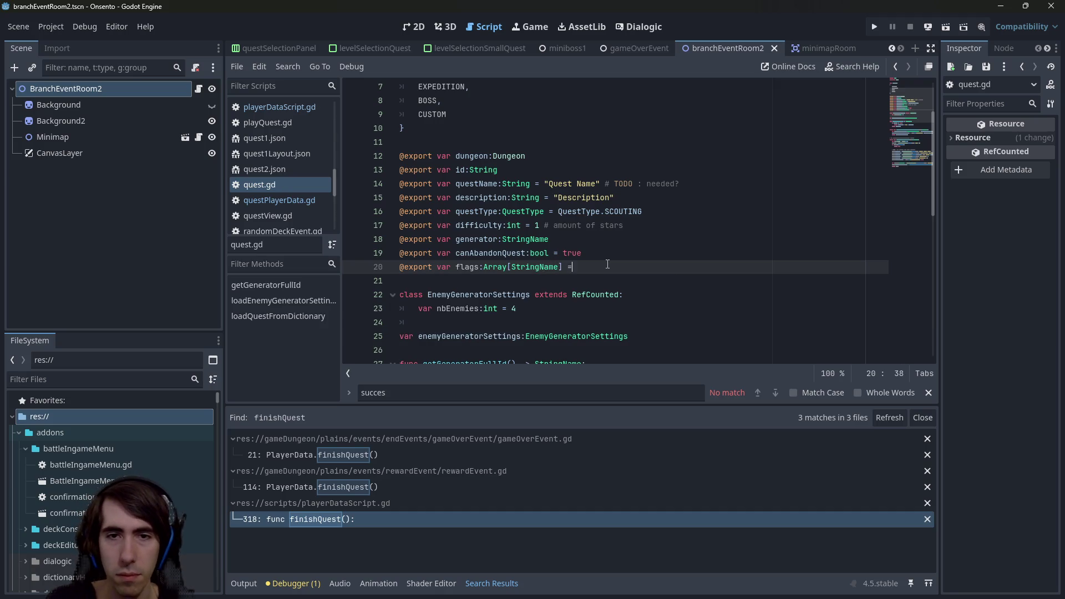
left_click(479, 266)
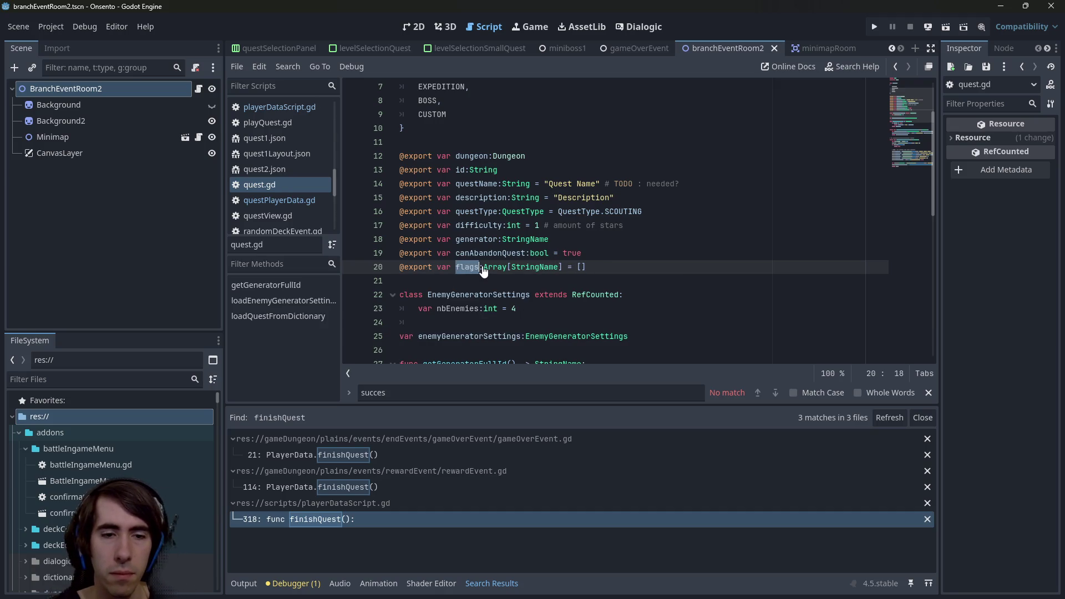
Start a new line 51 reading 'quest.flags =' below the canAbandonQuest loading line
scroll(483, 250, "down", 10)
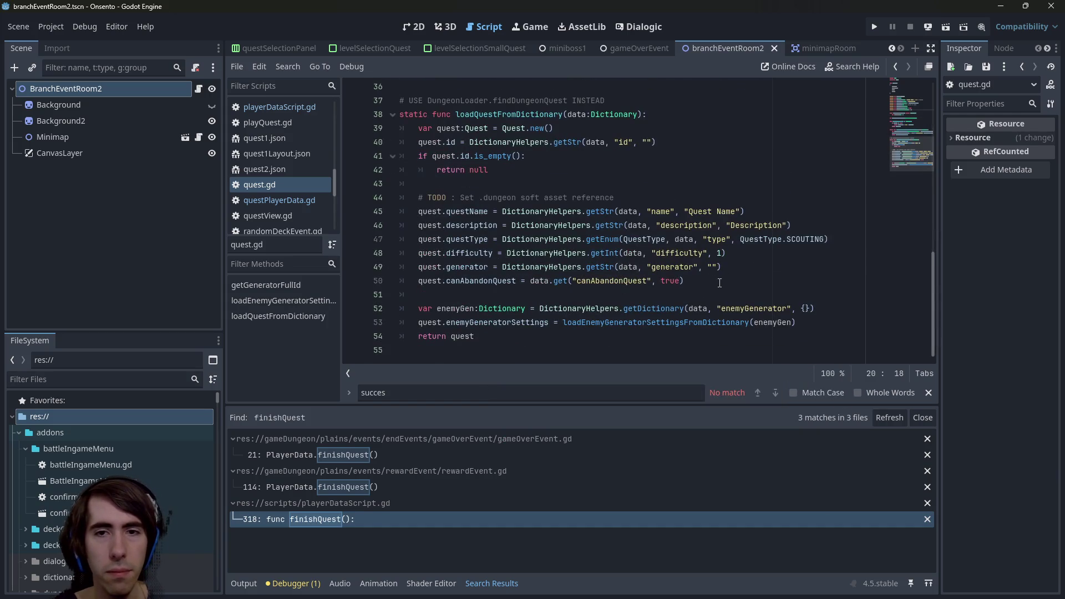
left_click(721, 283)
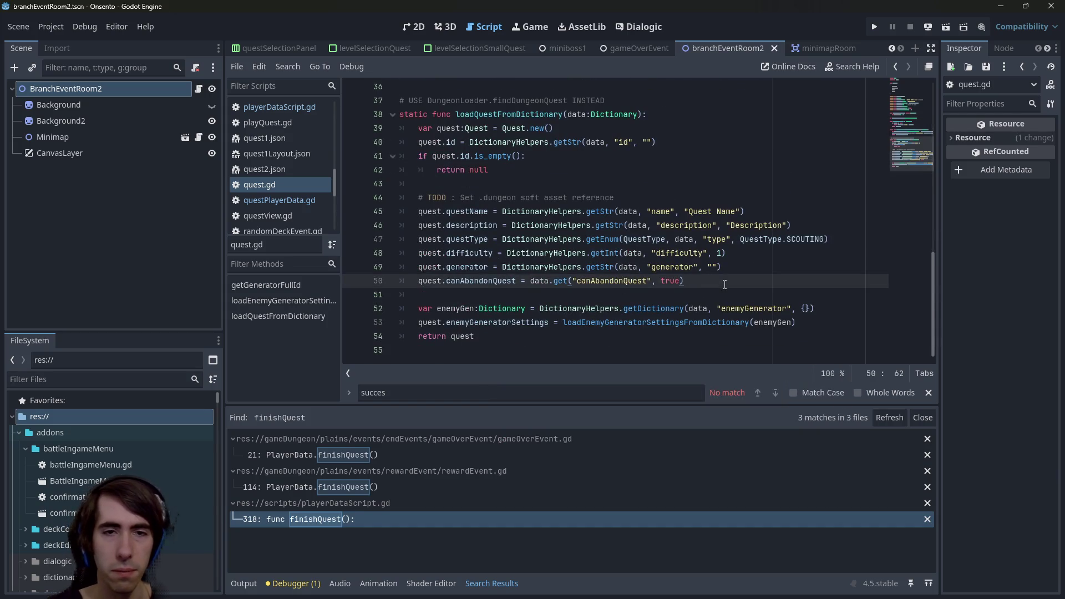
key("Return")
type(".flags")
key("Home")
type("quest")
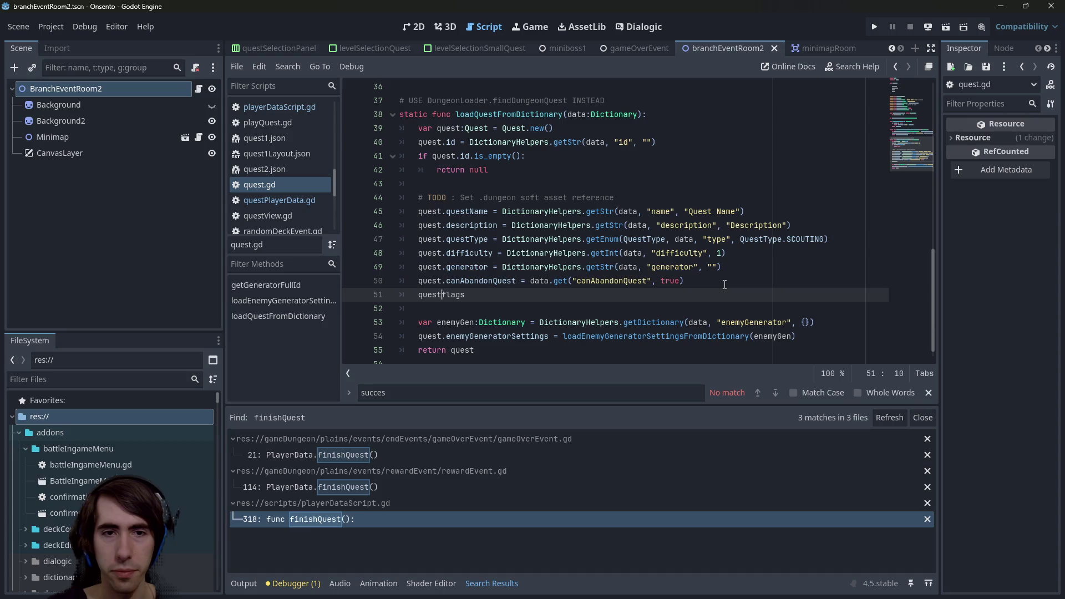
type(".")
key("Escape")
key("End")
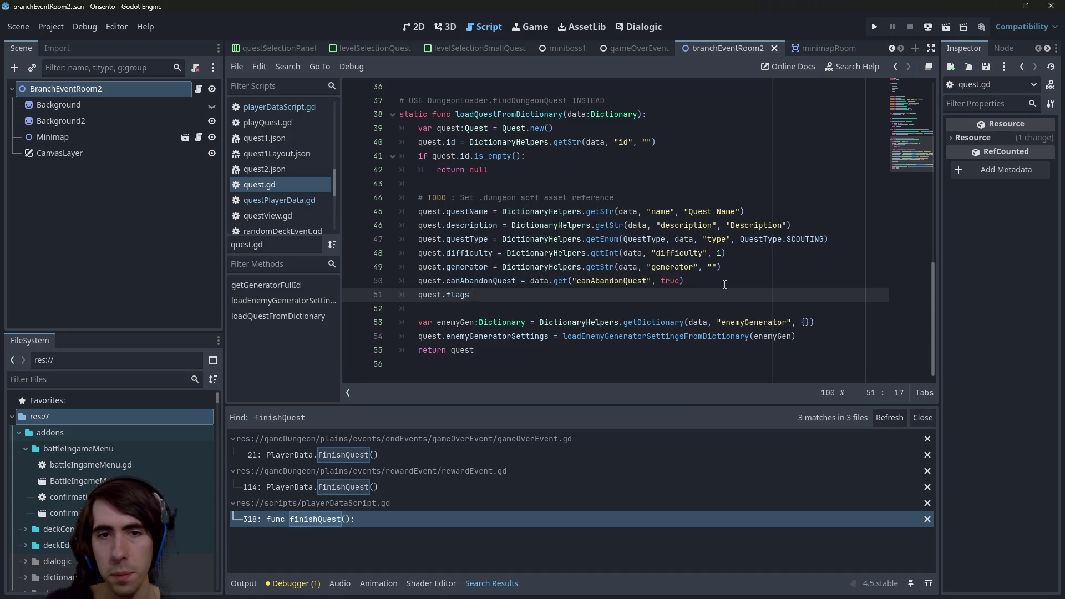
type("=")
Copy line 50's data.get expression and adapt it to data.get("successFlags", [])
key("Up")
key("ctrl+shift+Right")
key("ctrl+shift+Right")
key("ctrl+shift+Right")
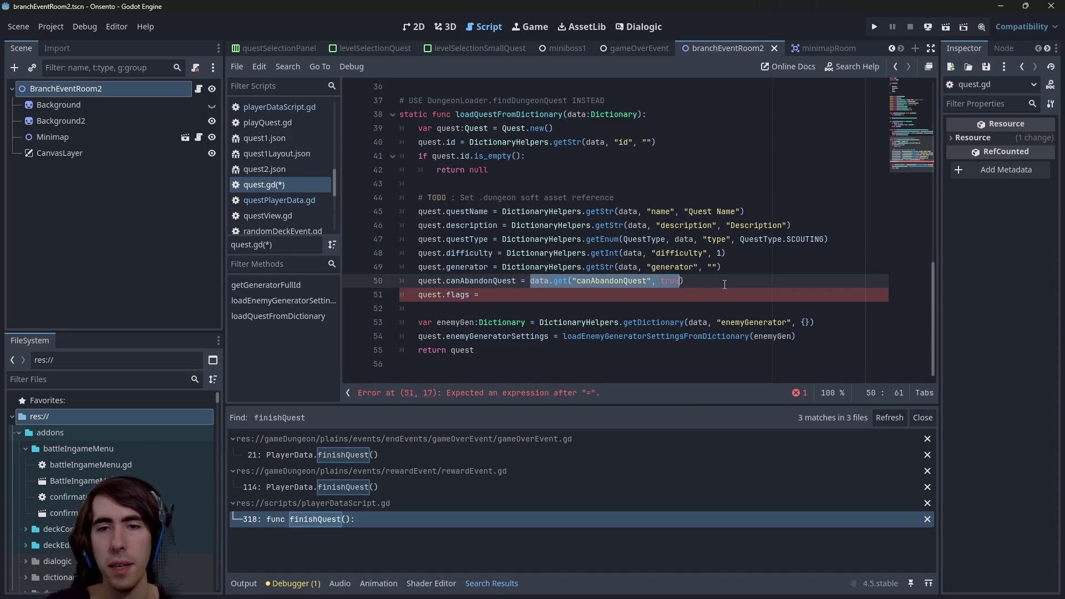
key("ctrl+c")
key("Down")
key("ctrl+v")
type(")")
key("Left")
key("BackSpace")
key("BackSpace")
key("BackSpace")
type("[]")
key("ctrl+Left")
key("ctrl+Left")
key("ctrl+Left")
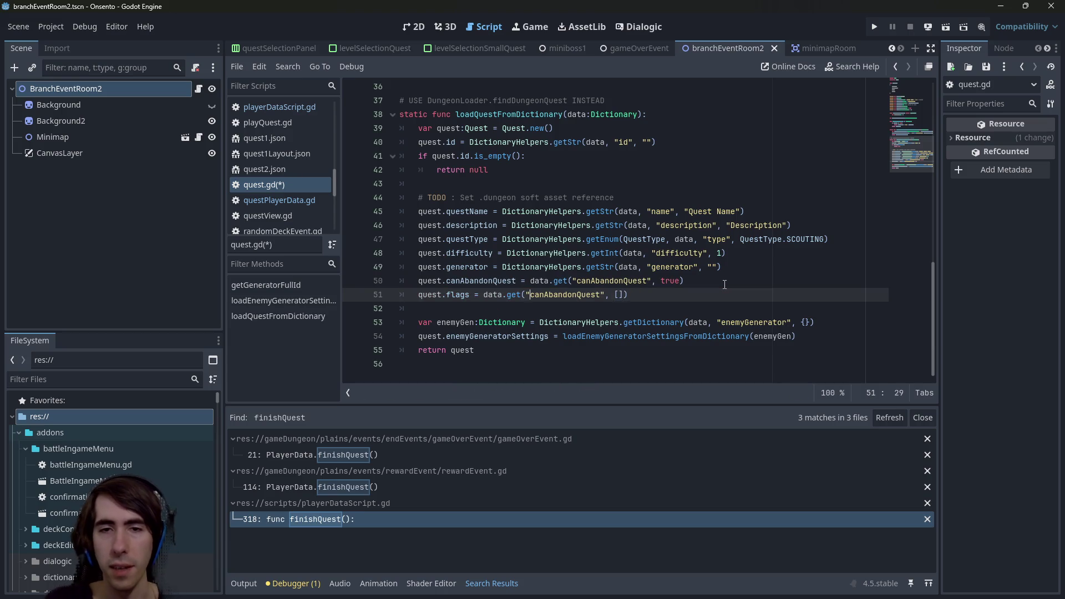
key("End")
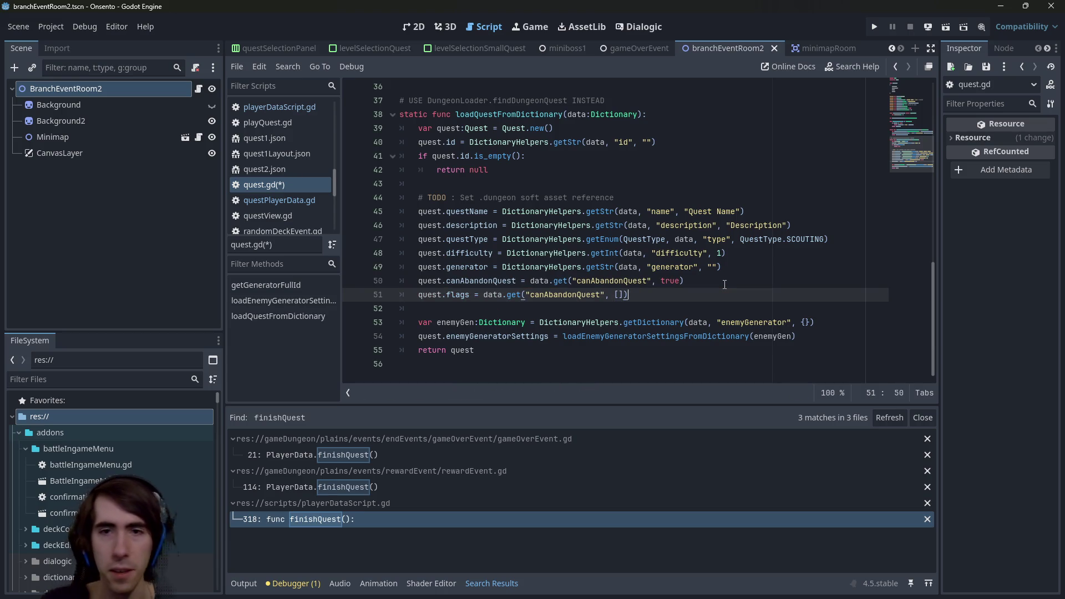
key("ctrl+shift+Right")
type("success")
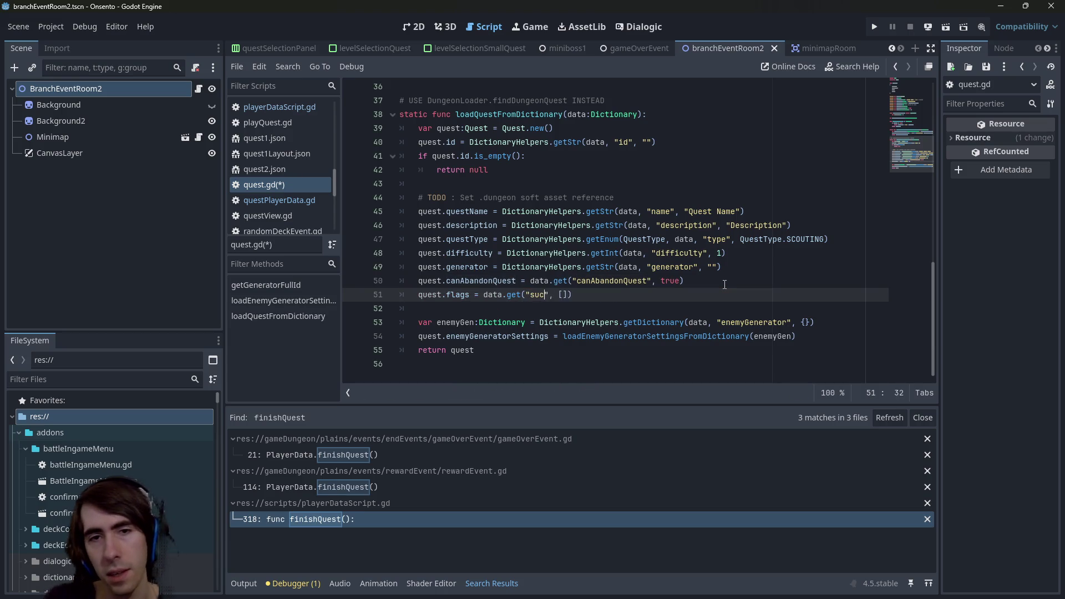
type("Flags")
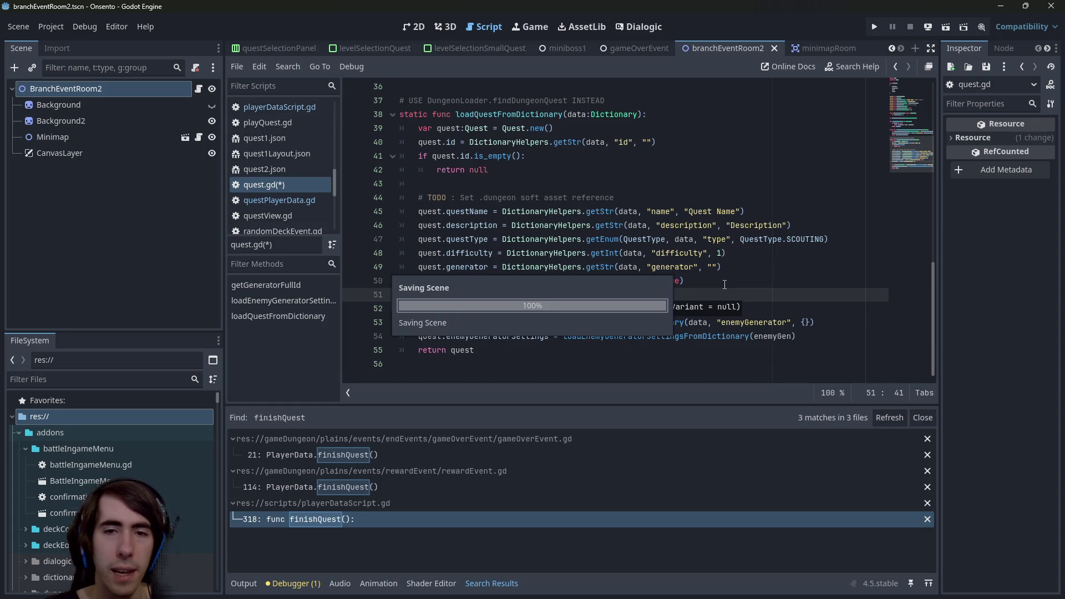
Begin renaming flags on line 51, undo it, and return to the declaration on line 20
left_click(659, 296)
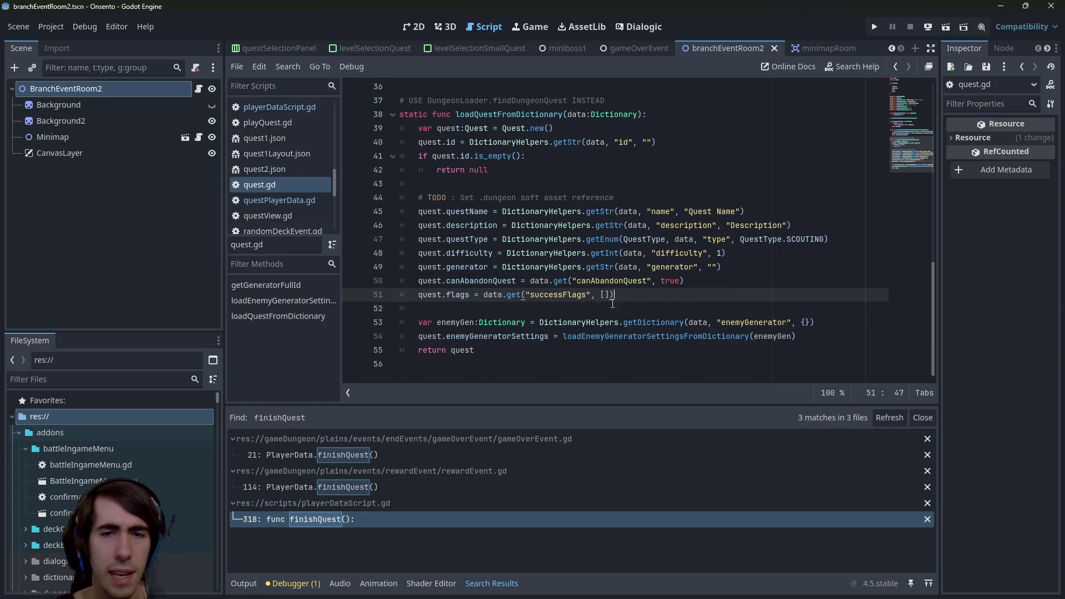
double_click(459, 295)
type("su")
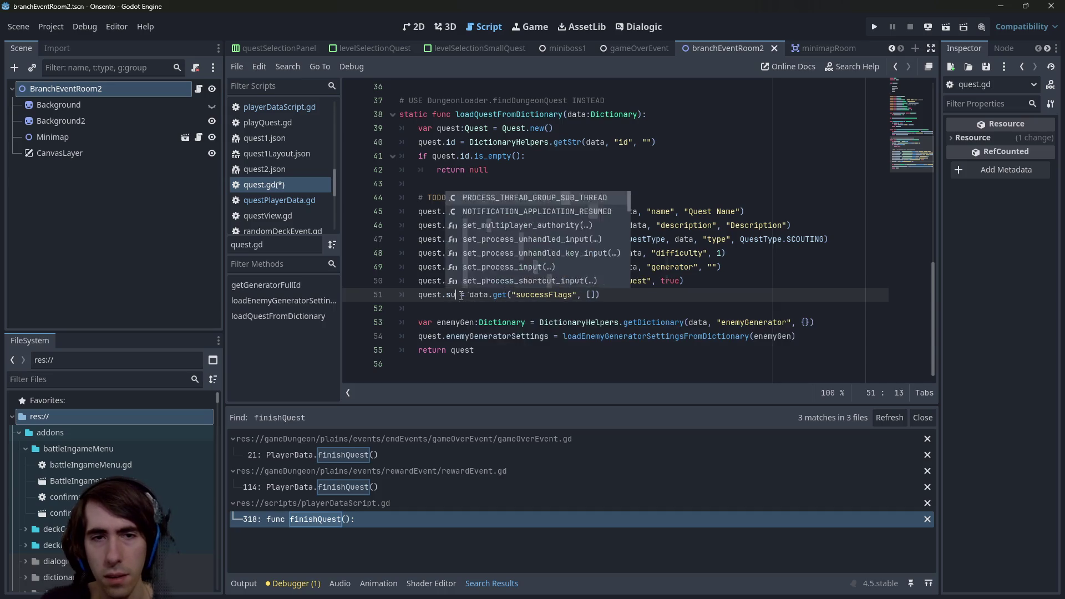
key("ctrl+z")
key("ctrl+z")
scroll(461, 265, "up", 3)
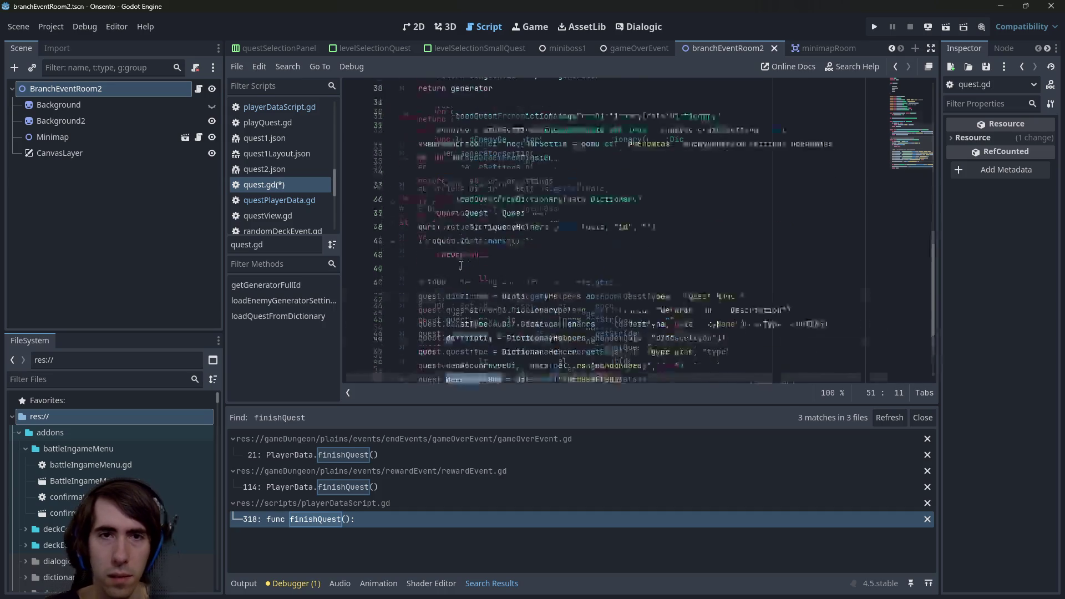
left_click(510, 281)
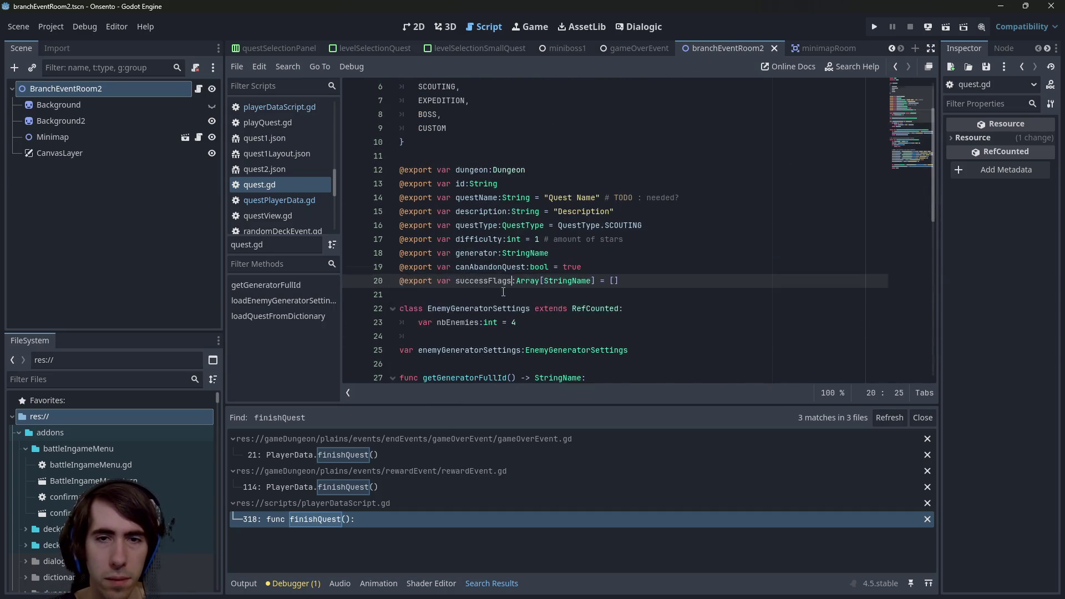
Insert the comment '#flags set when the quest is finished' above the successFlags declaration
scroll(504, 292, "down", 10)
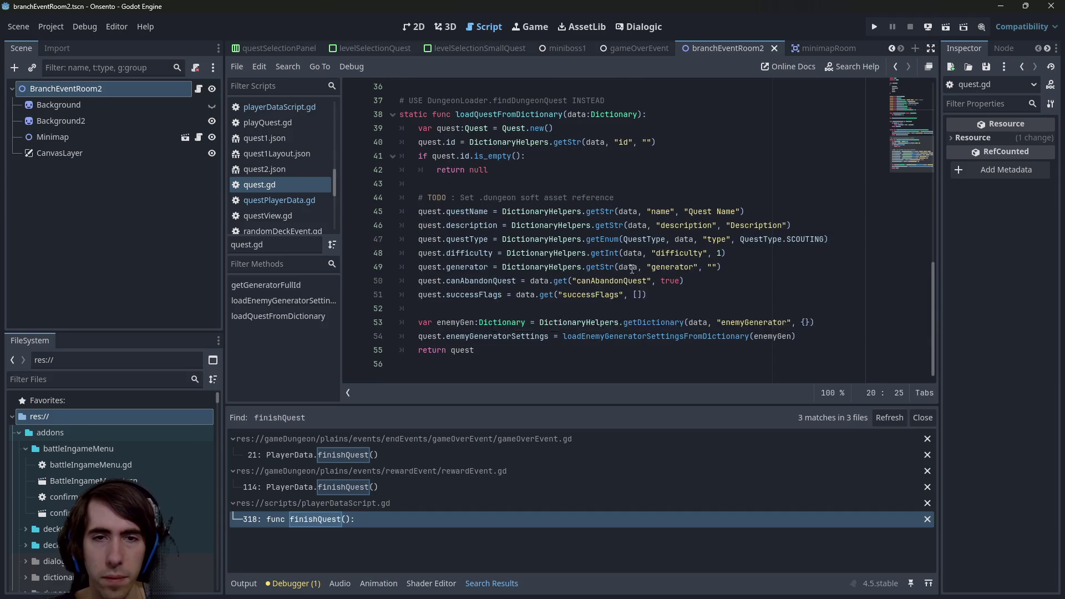
scroll(632, 269, "up", 9)
left_click(643, 219)
key("Return")
type("#")
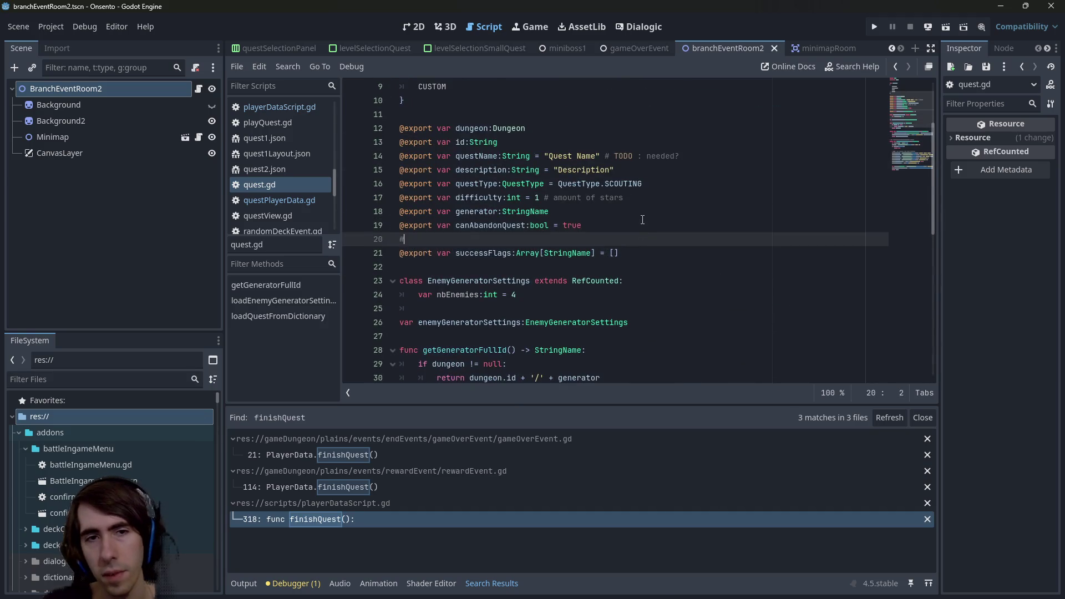
type("flags set when the quest is finished")
double_click(482, 253)
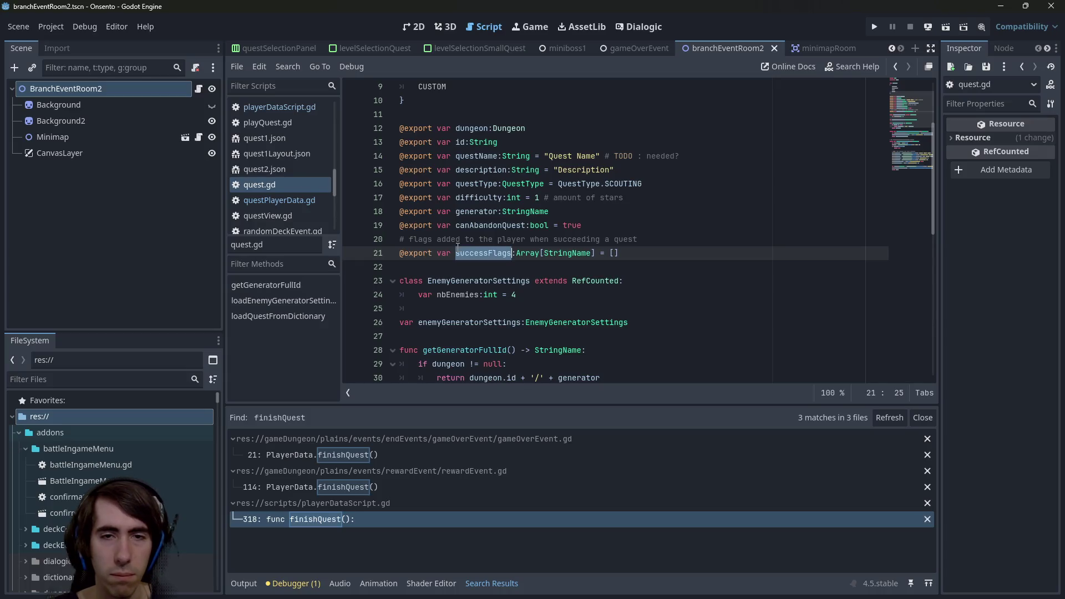
scroll(473, 260, "down", 8)
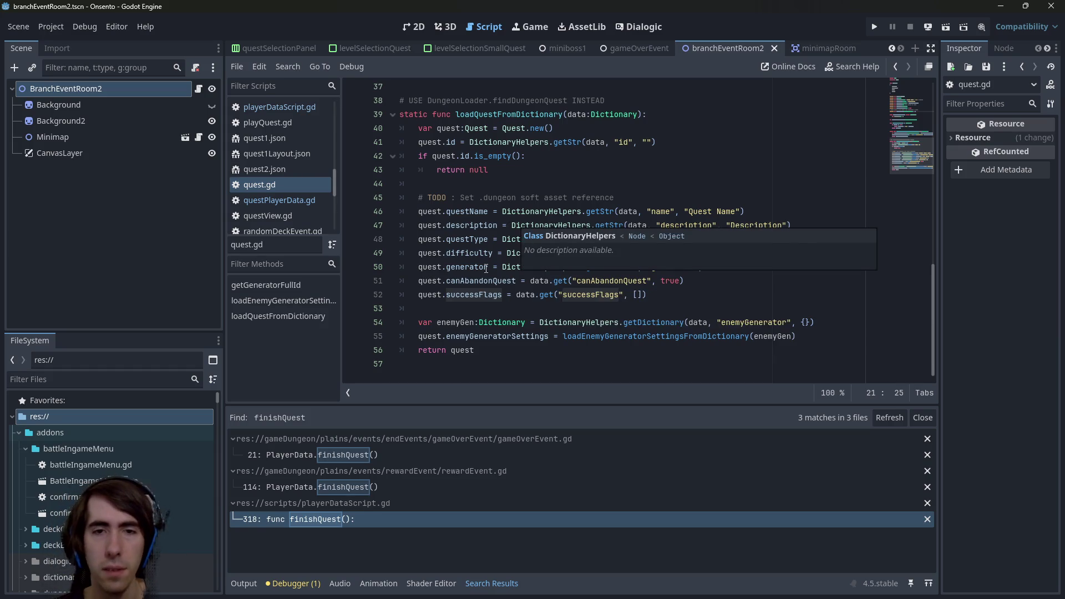
scroll(516, 298, "up", 7)
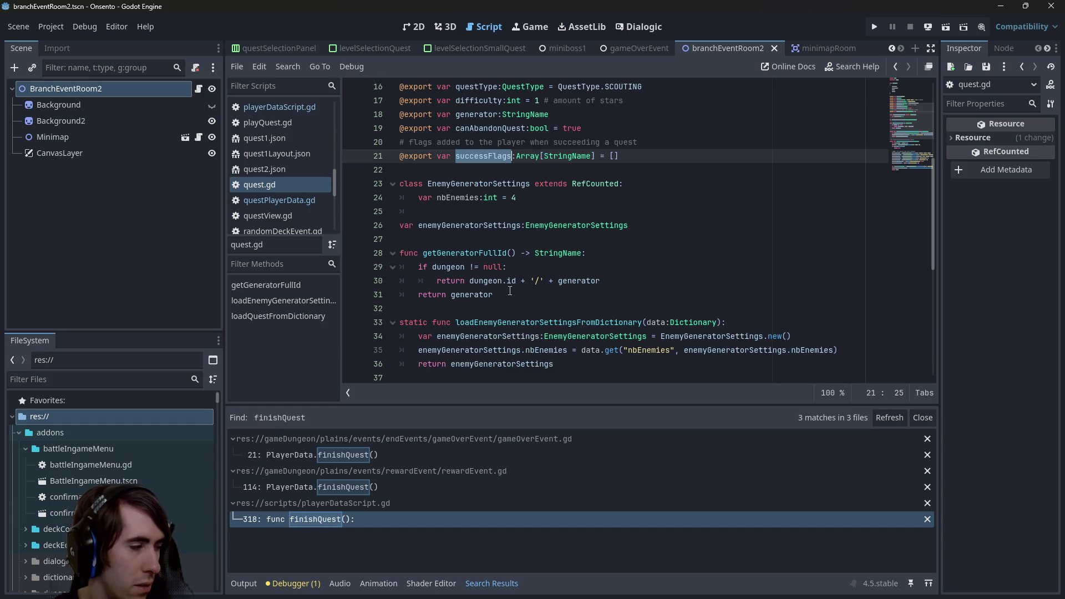
Undo the comment, loading line and flags declaration, then save quest.gd
key("ctrl+z")
key("ctrl+z")
key("ctrl+z")
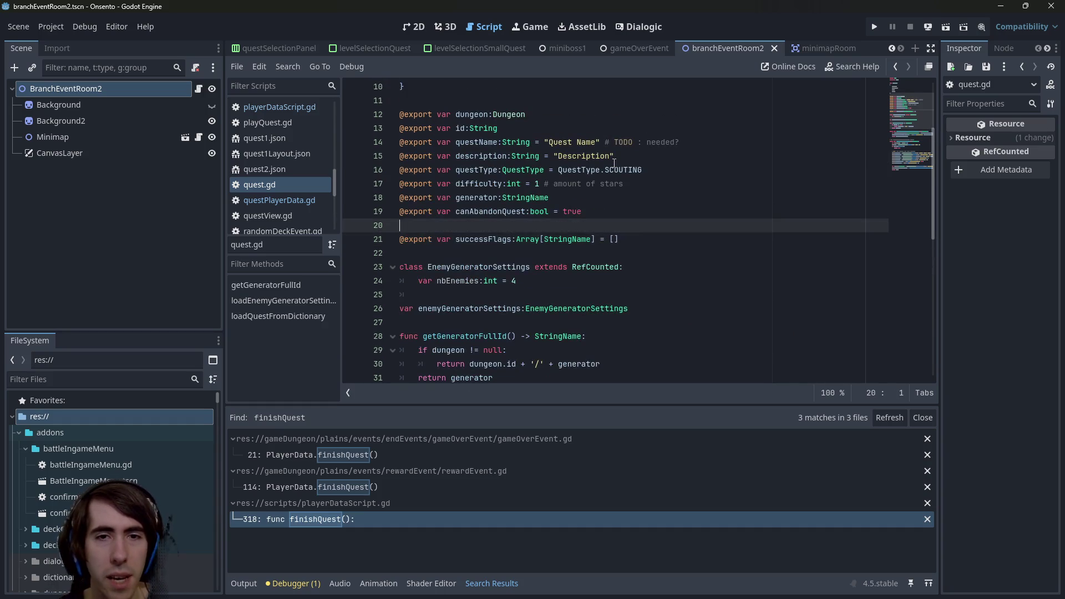
key("ctrl+z")
key("ctrl+z")
key("ctrl+z")
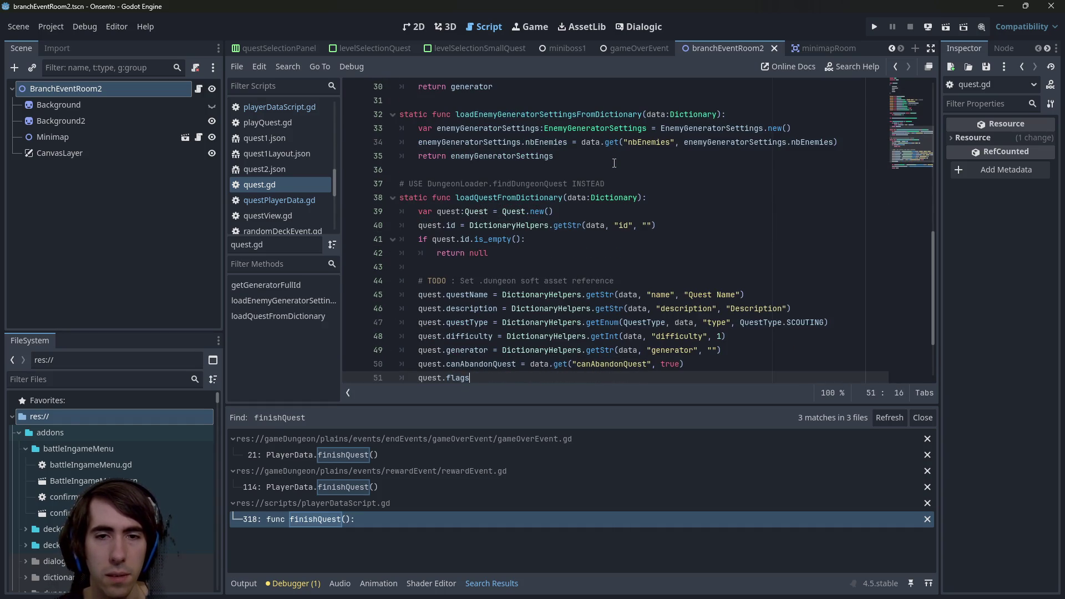
key("ctrl+z")
key("ctrl+z")
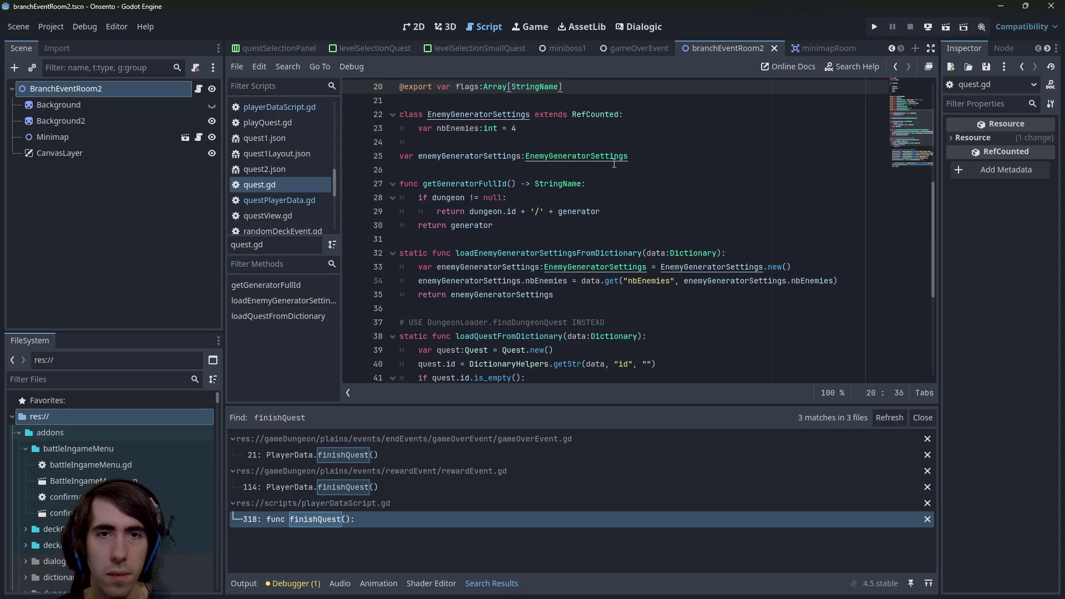
key("ctrl+z")
key("ctrl+z")
key("ctrl+z")
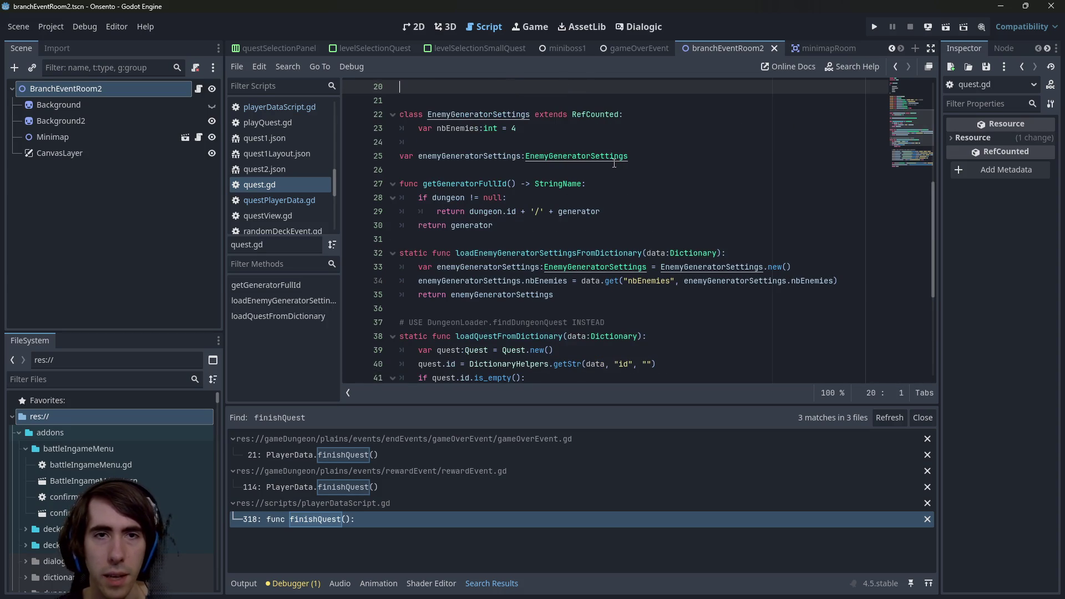
key("ctrl+s")
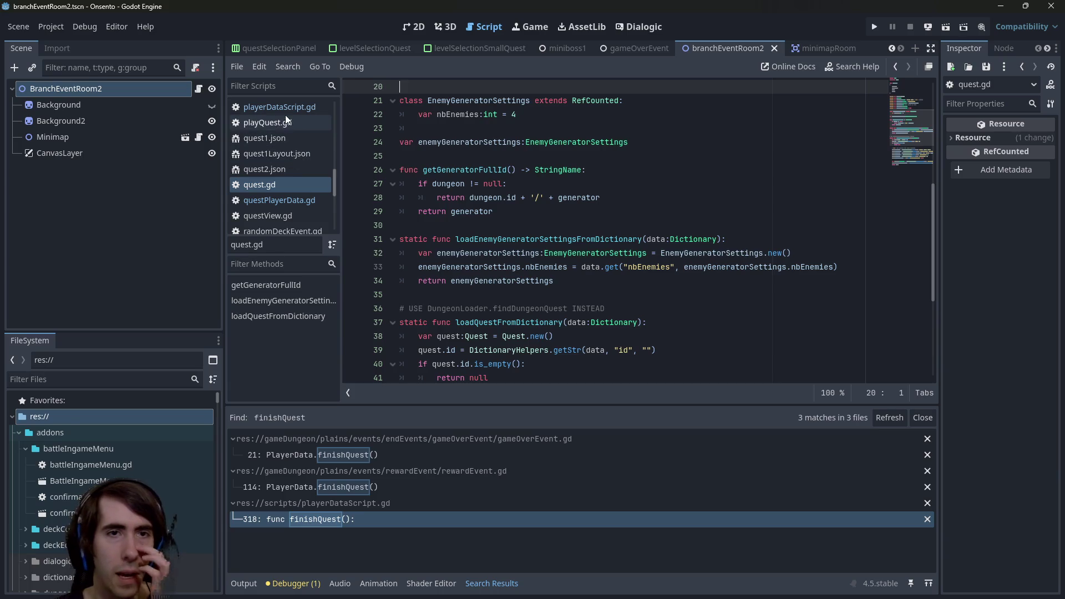
left_click(288, 108)
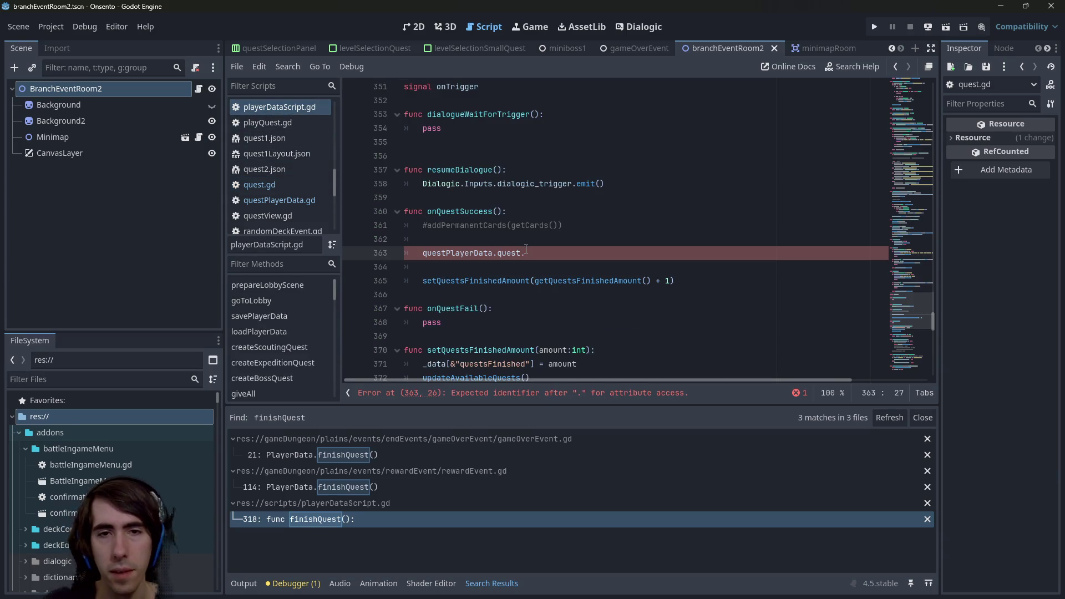
Complete line 363 as questPlayerData.quest.name, check its docs, and jump to questPlayerData's definition
type("name")
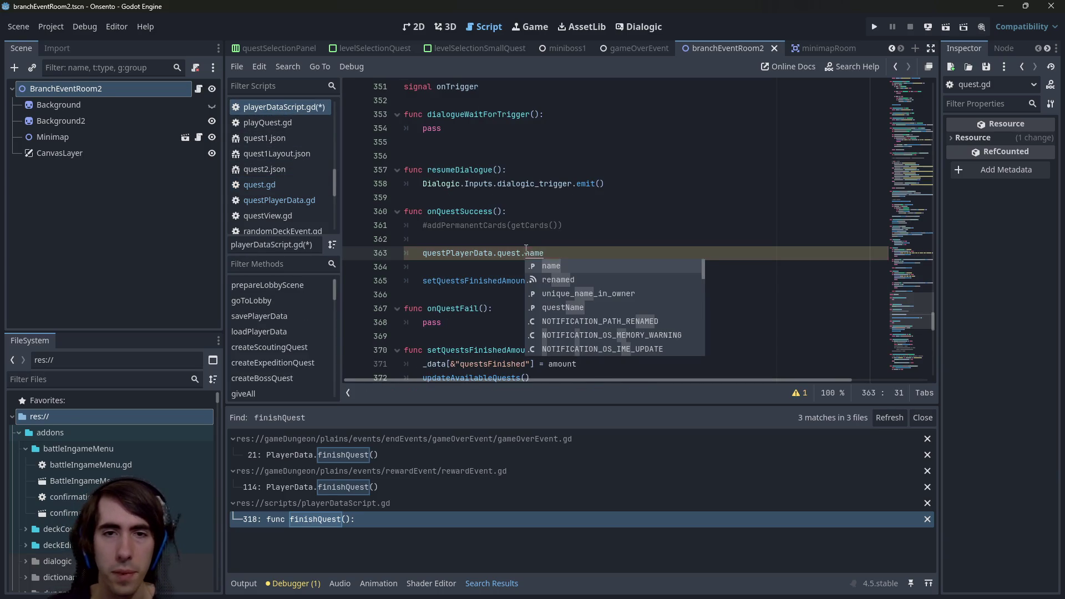
left_click(533, 253, "ctrl")
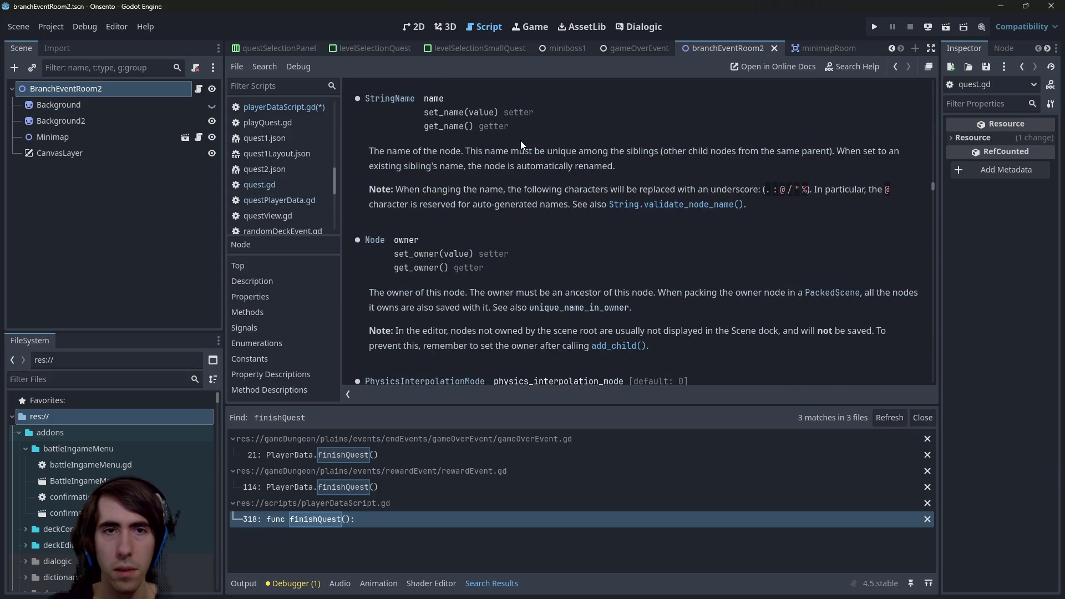
key("alt+Left")
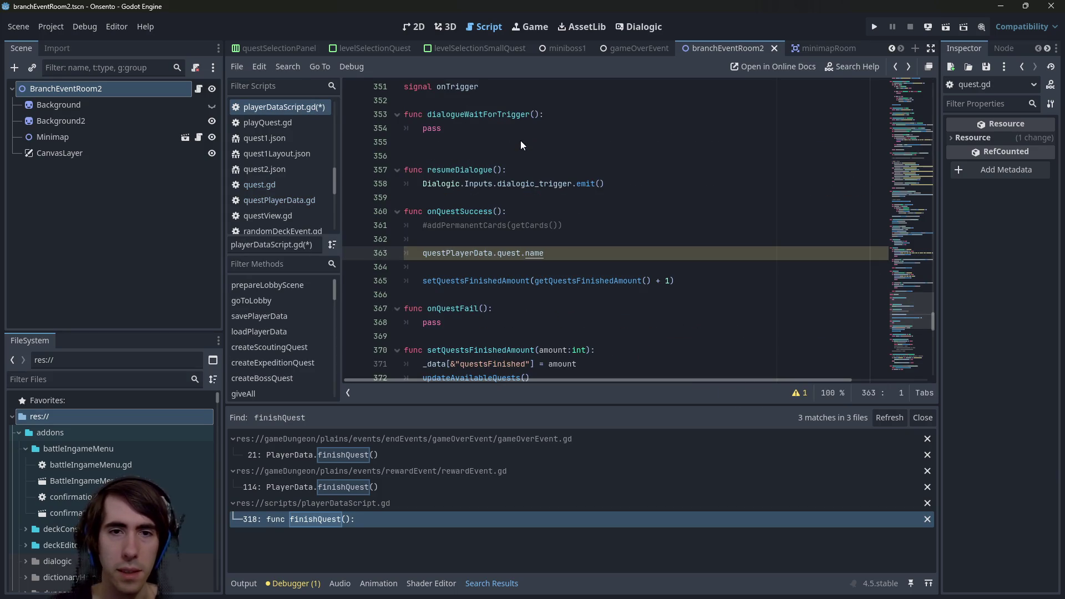
left_click(507, 253, "ctrl")
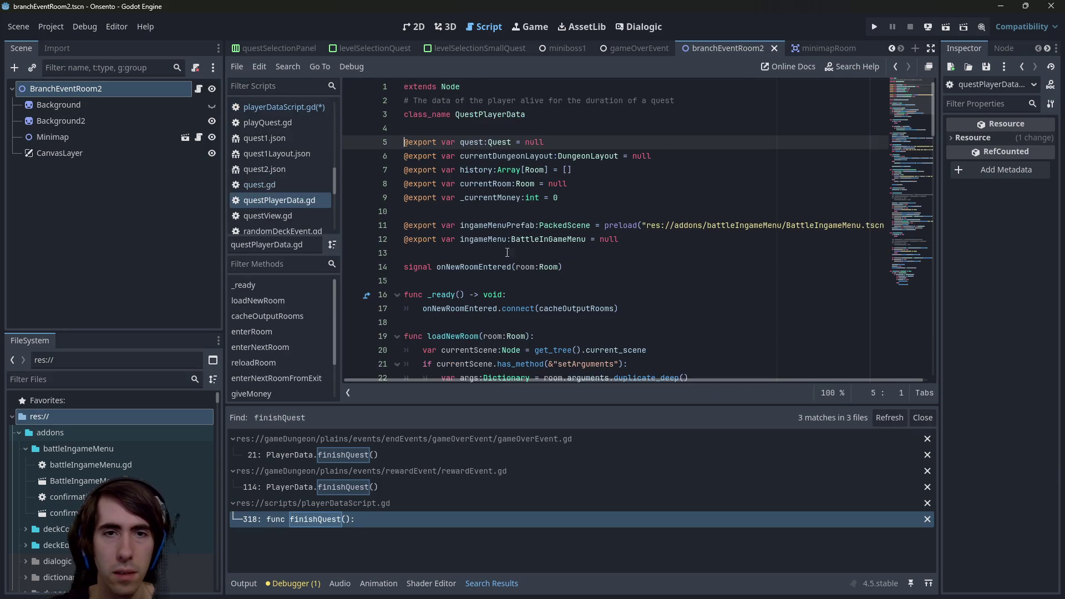
Jump to the Quest class definition and inspect its id and questName fields
left_click(488, 142, "ctrl")
scroll(476, 251, "up", 5)
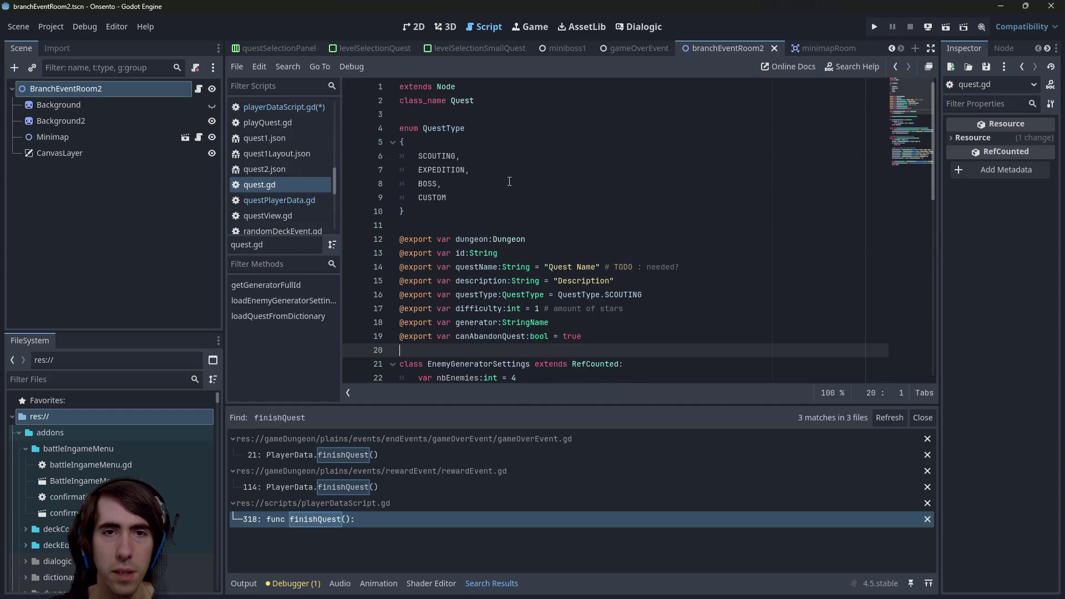
double_click(476, 266)
double_click(460, 253)
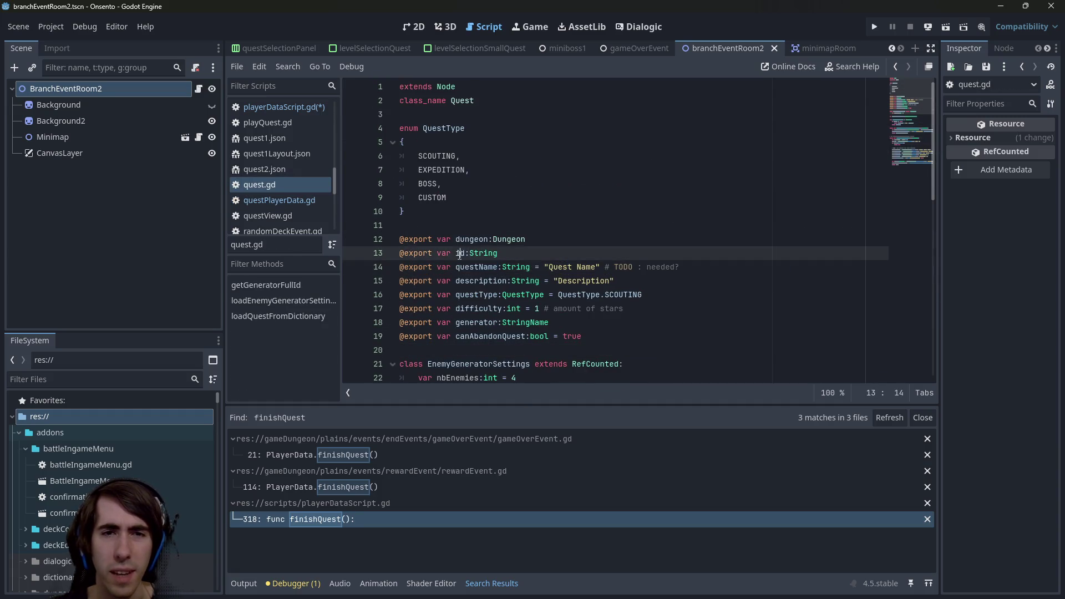
left_click(296, 188)
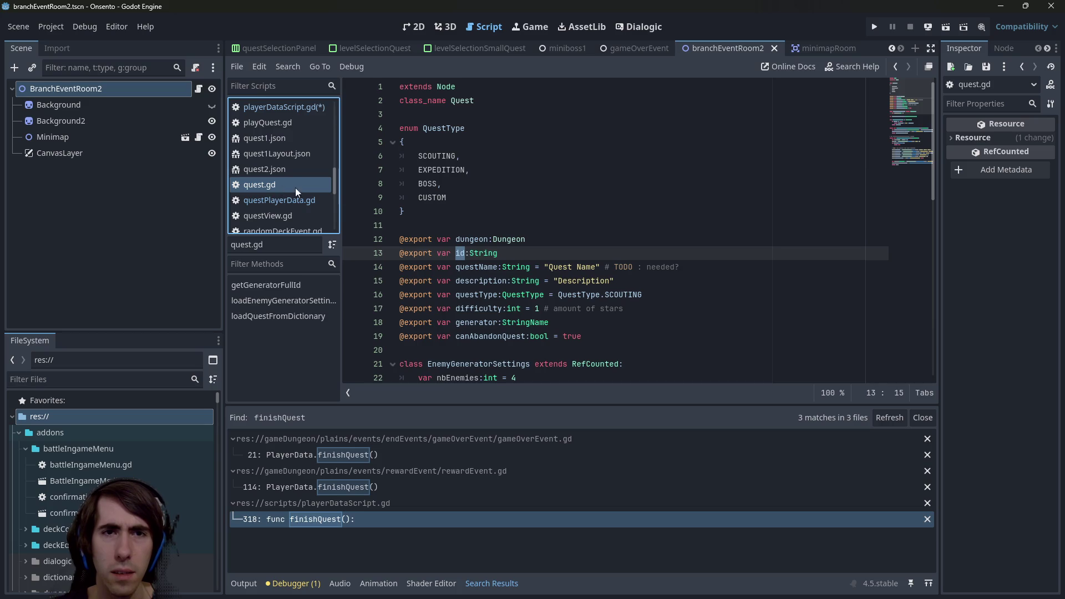
double_click(480, 268)
double_click(463, 253)
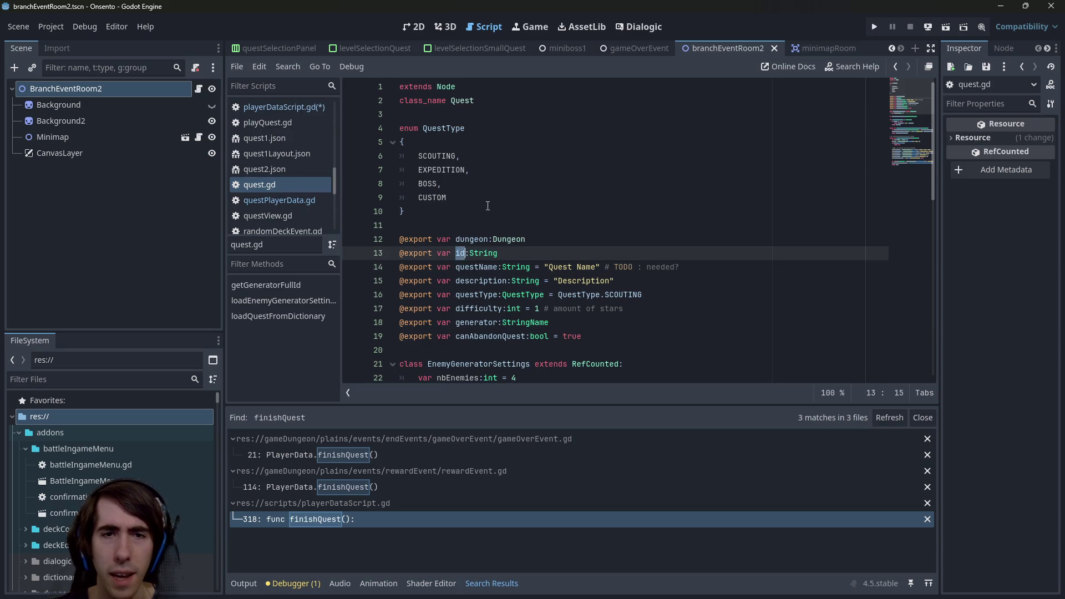
Search for id, change its declaration to id:StringName, and save quest.gd
key("ctrl+f")
key("Return")
key("Return")
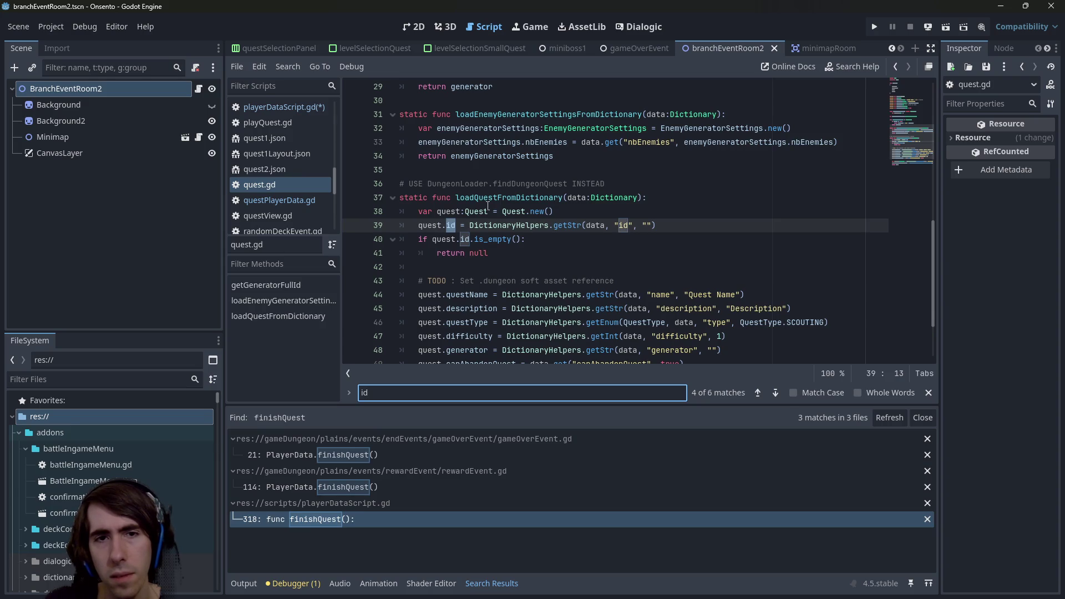
key("Return")
key("Return")
key("Return")
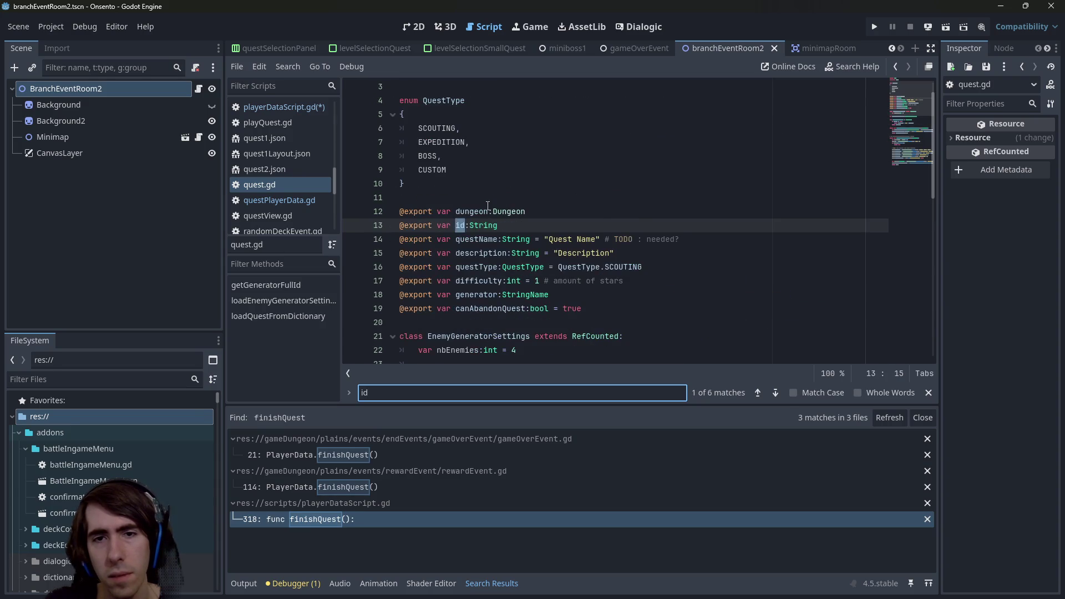
left_click(460, 225)
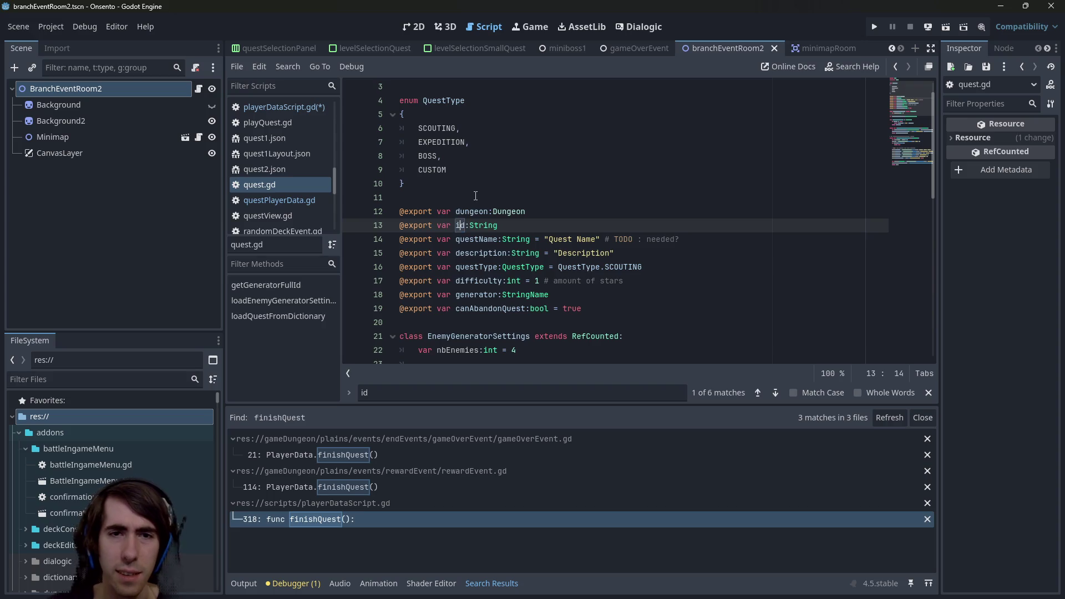
key("End")
type("Name")
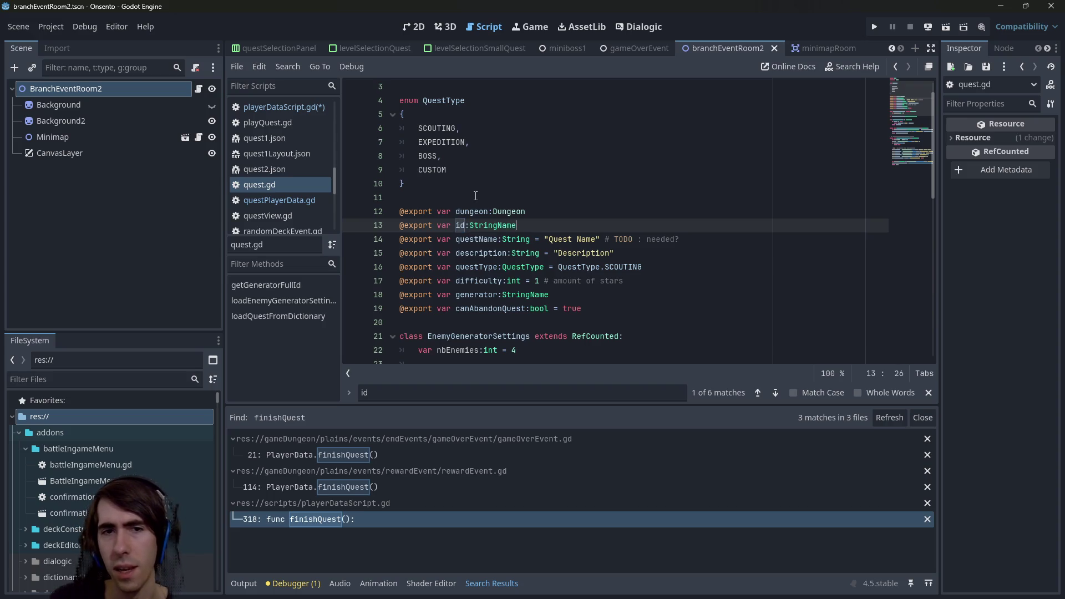
key("ctrl+s")
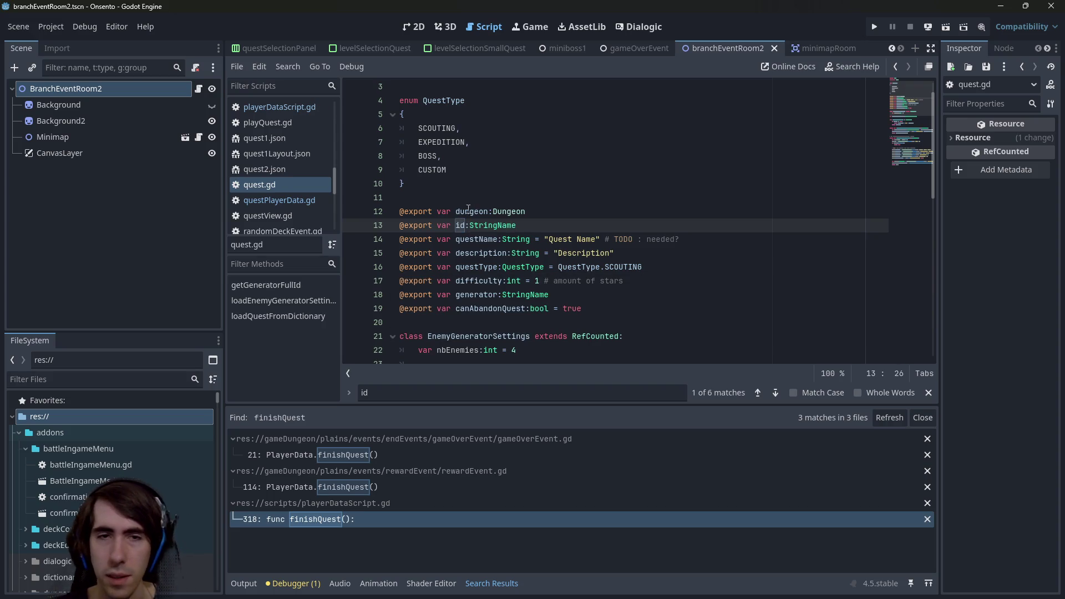
left_click(276, 200)
left_click(293, 109)
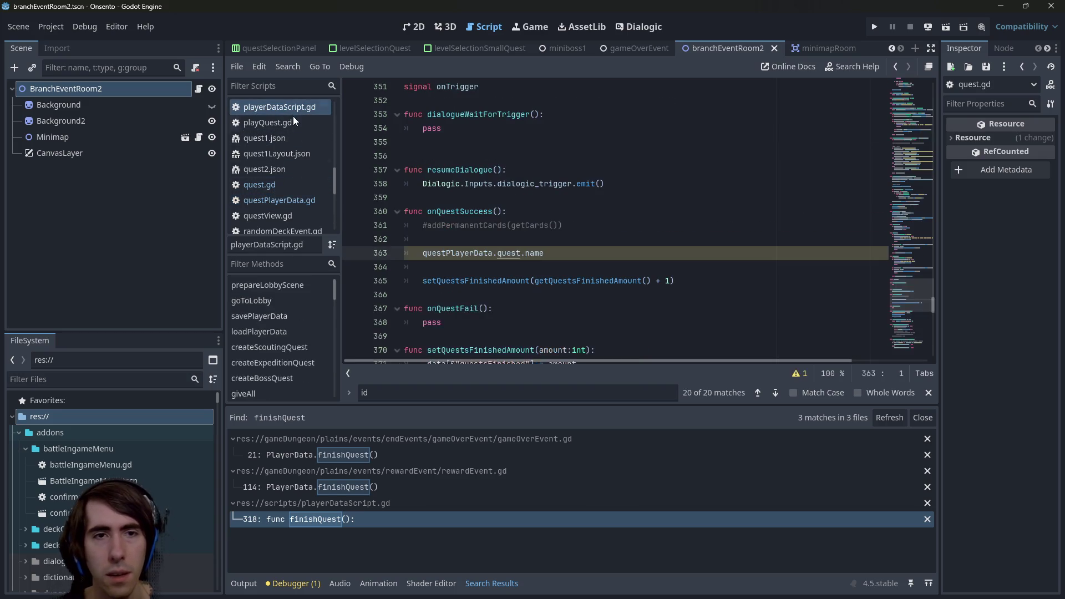
Change line 363 to questPlayerData.quest.id and save the script
key("BackSpace")
key("BackSpace")
key("BackSpace")
type("id")
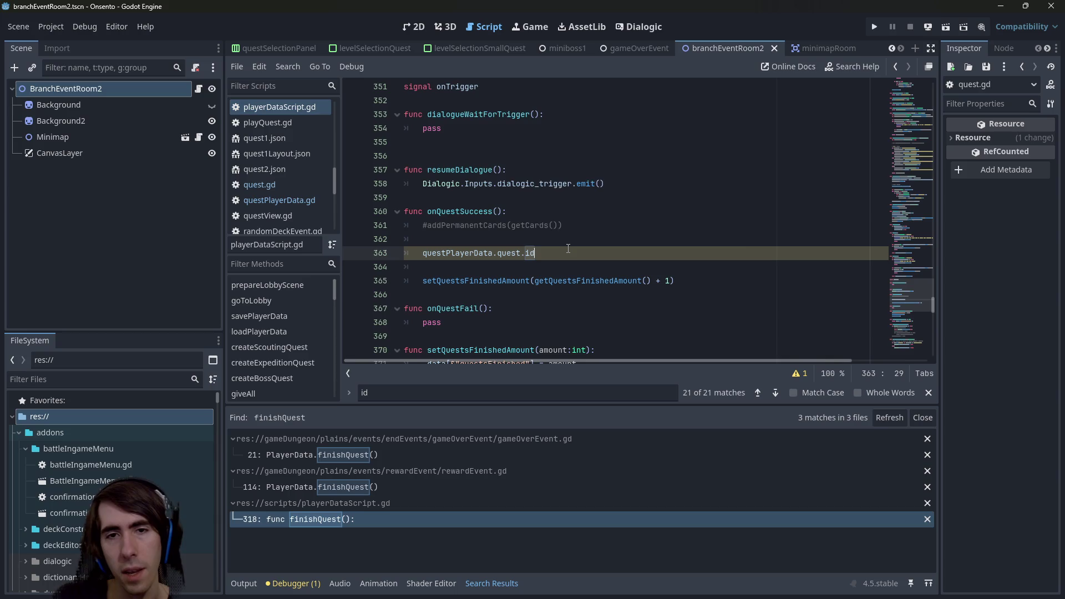
key("ctrl+s")
key("Home")
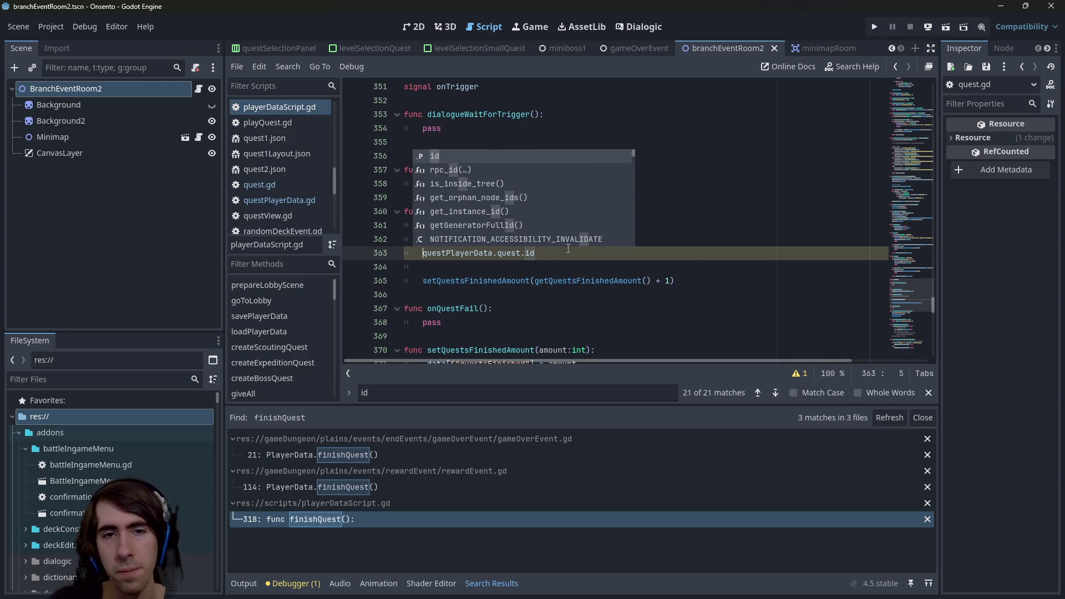
key("Escape")
key("Escape")
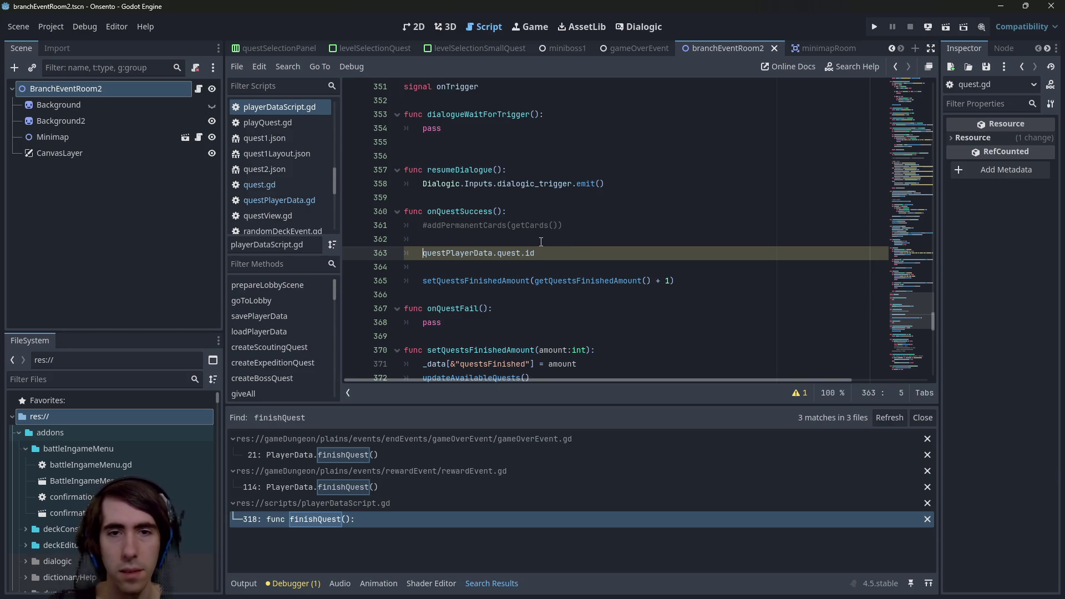
Insert a line above it reading _data["completedQuests"]
key("Return")
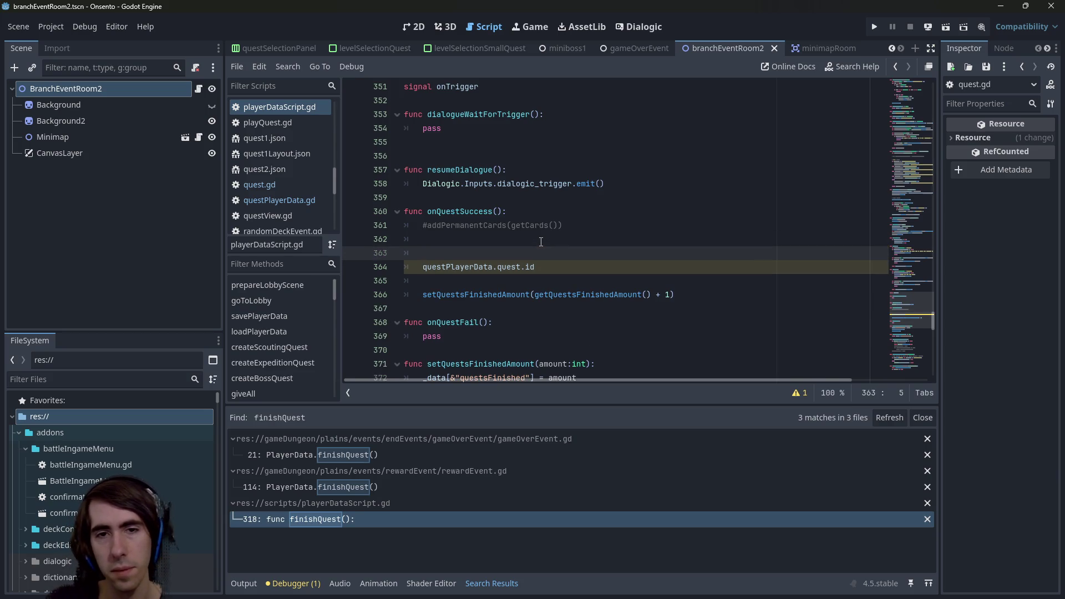
type("data")
key("Escape")
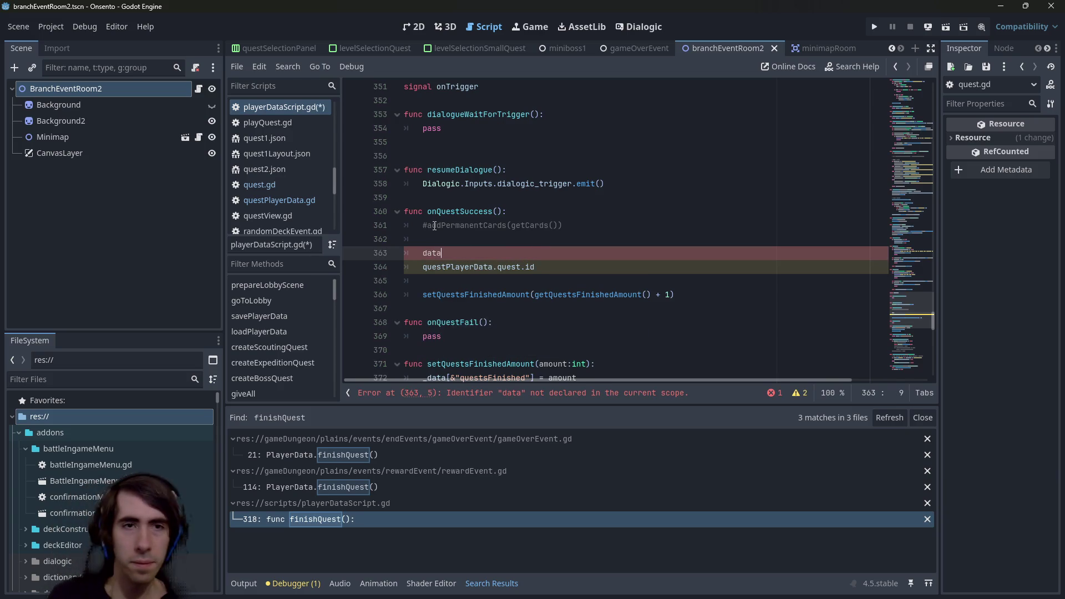
key("ctrl+BackSpace")
type("_data")
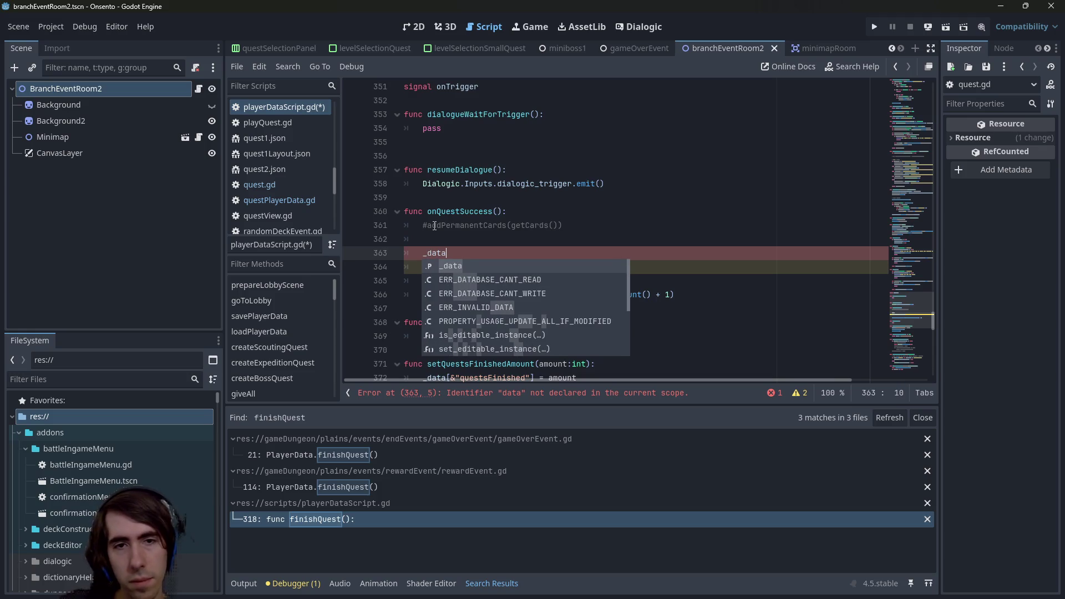
type("[")
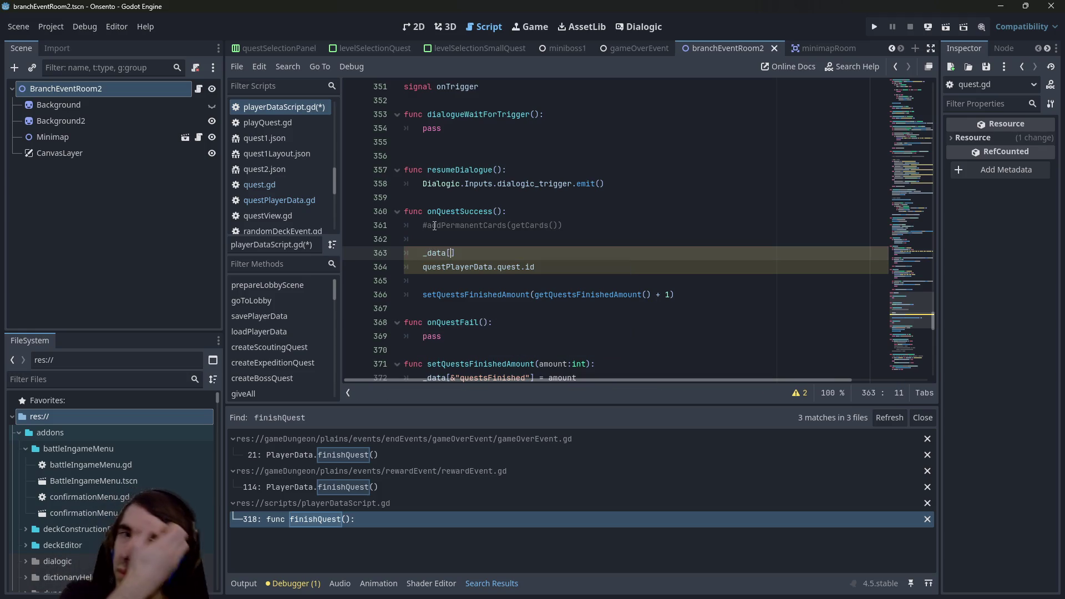
type("\"")
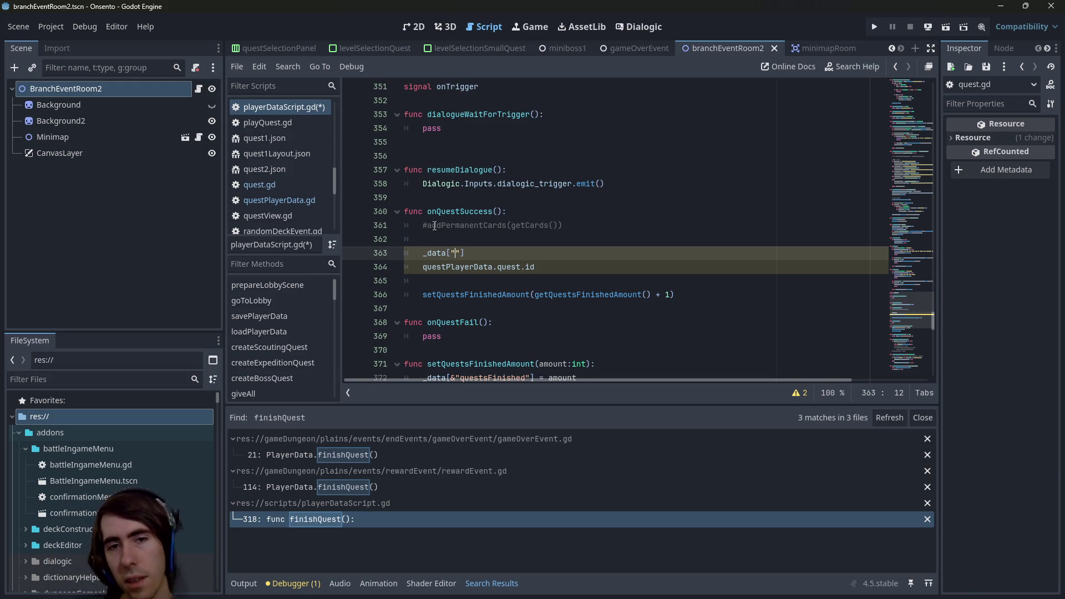
type("quests")
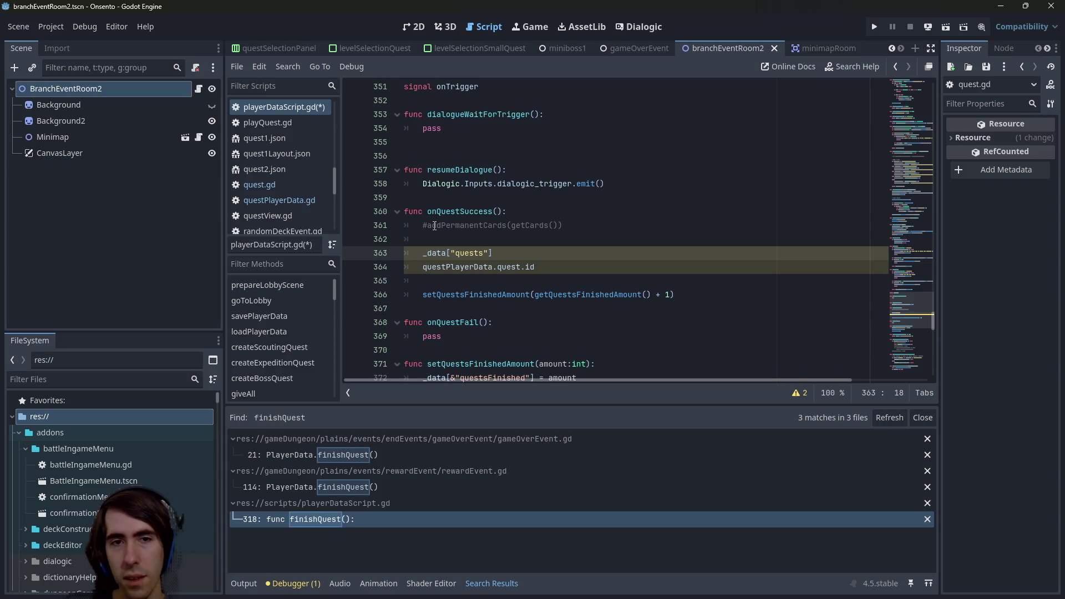
key("ctrl+BackSpace")
type("completedQ")
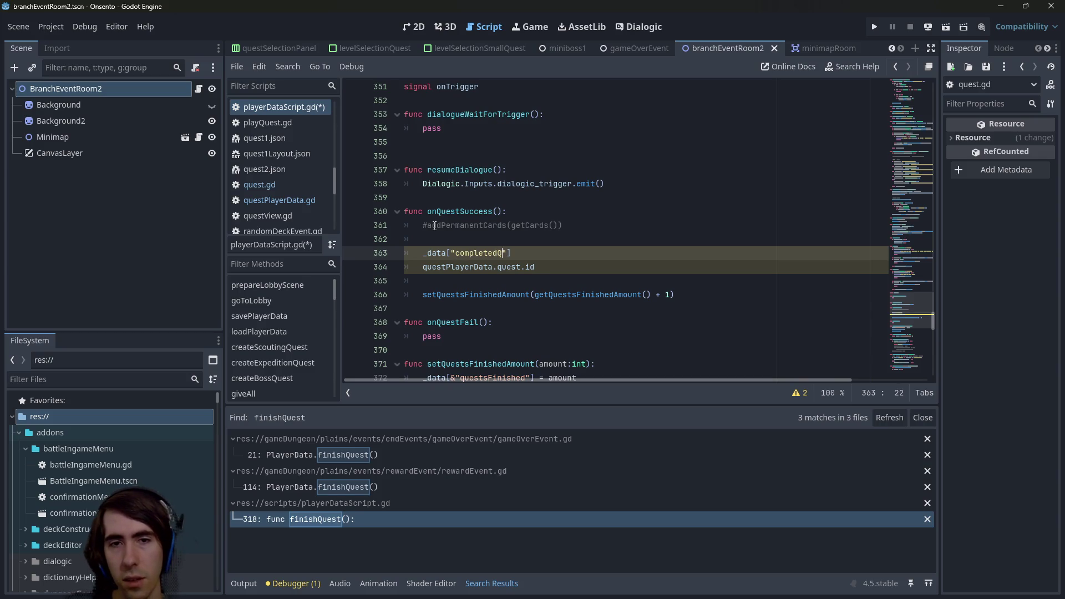
type("uests")
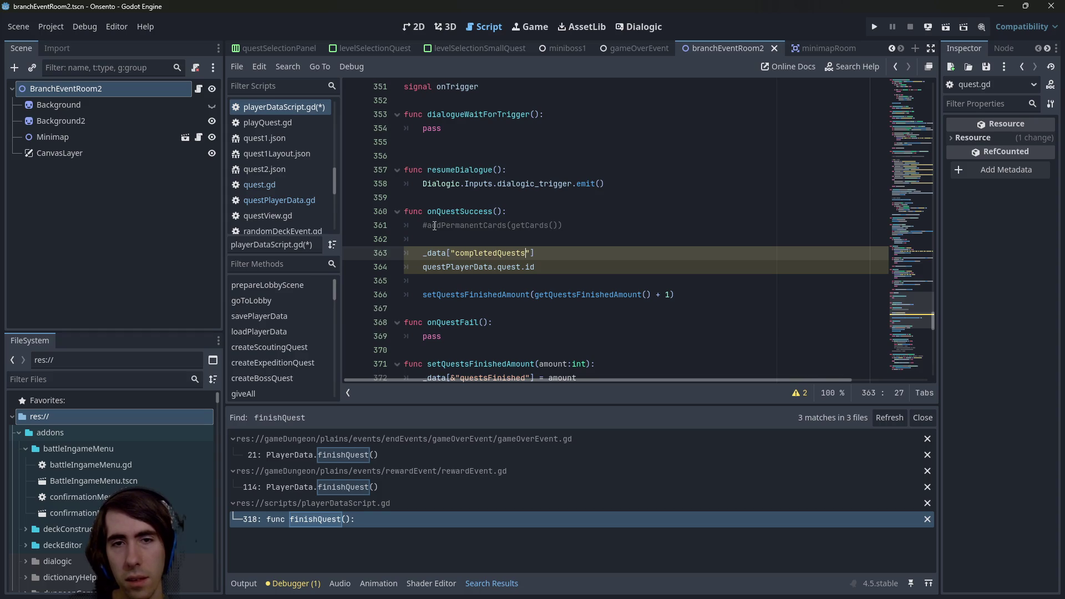
Convert it to _data.get("completedQuests", []) and add a blank line above onQuestSuccess
key("BackSpace")
type(".get(")
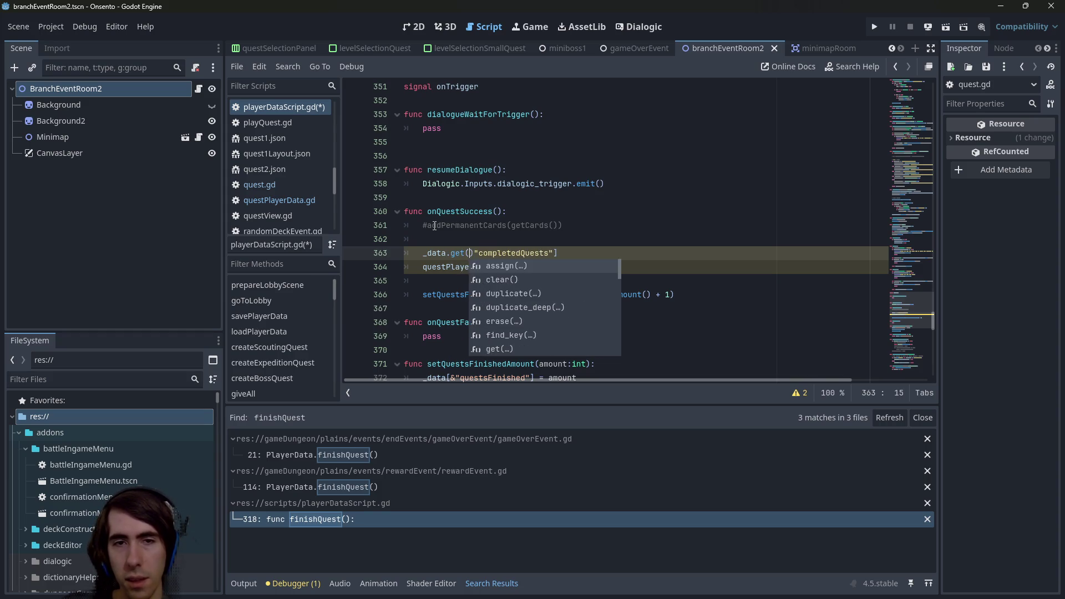
key("End")
key("Left")
key("Left")
key("Right")
key("Delete")
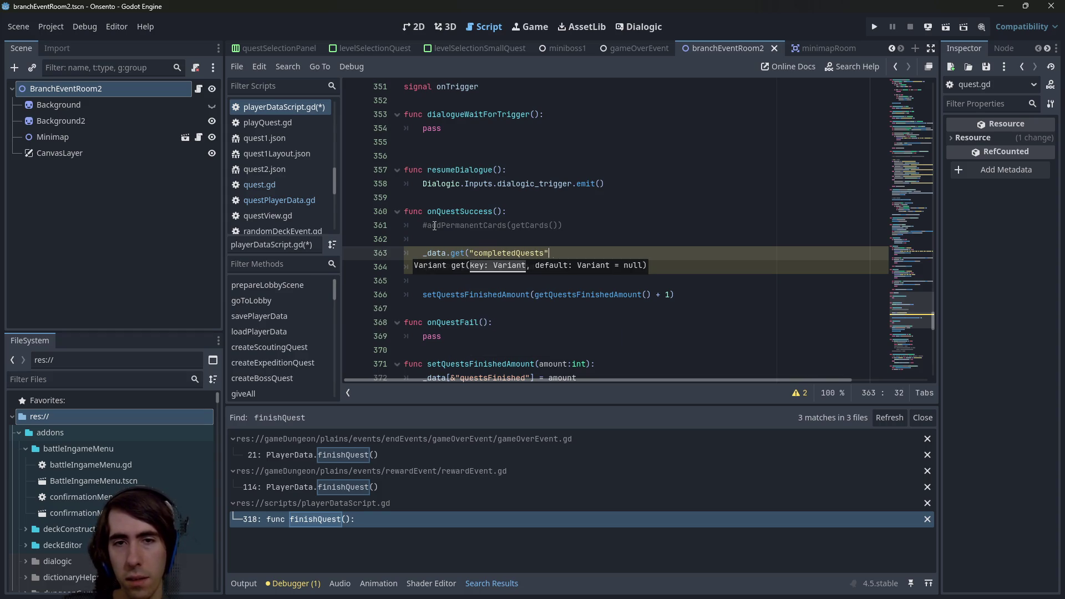
type(", [])")
left_click(434, 226)
key("Up")
key("Up")
key("Return")
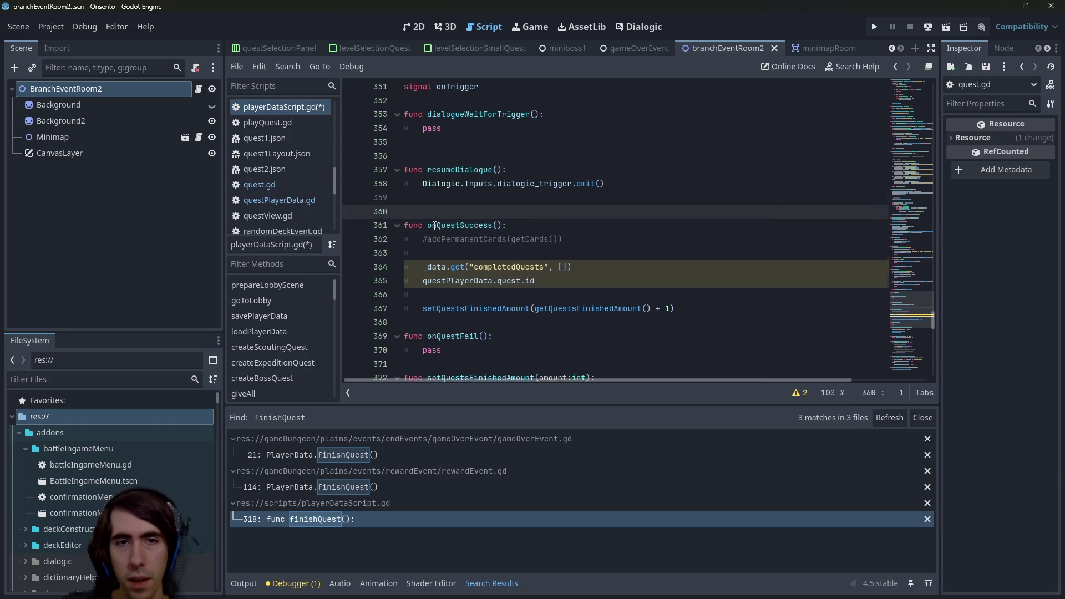
Declare func getCompletedQuests() -> Array[StringName]: above onQuestSuccess
key("Return")
key("Up")
type("func get C")
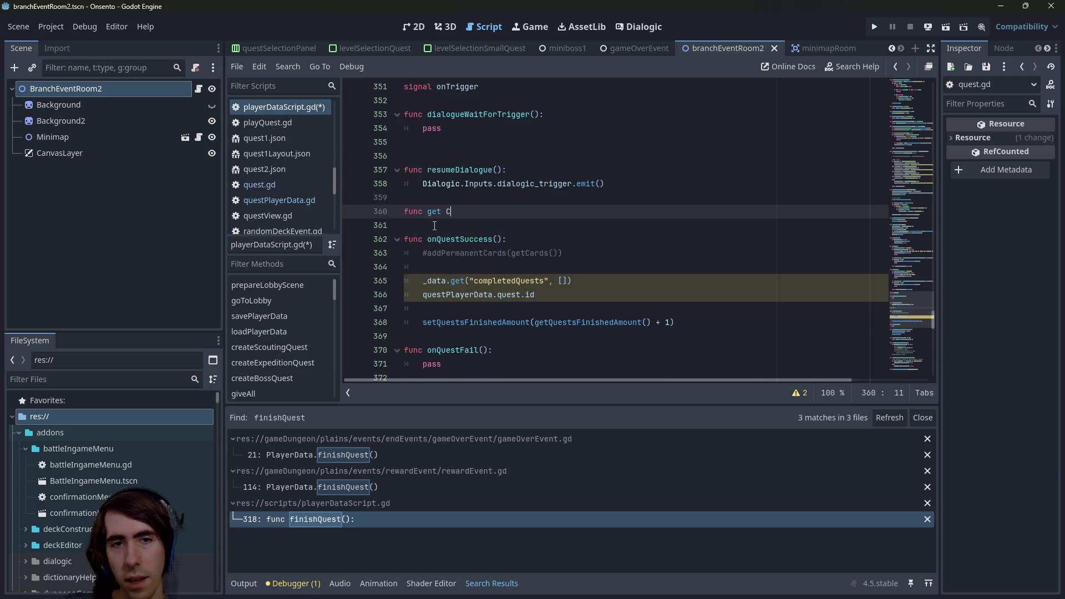
key("BackSpace")
key("BackSpace")
type("CompletedQuest")
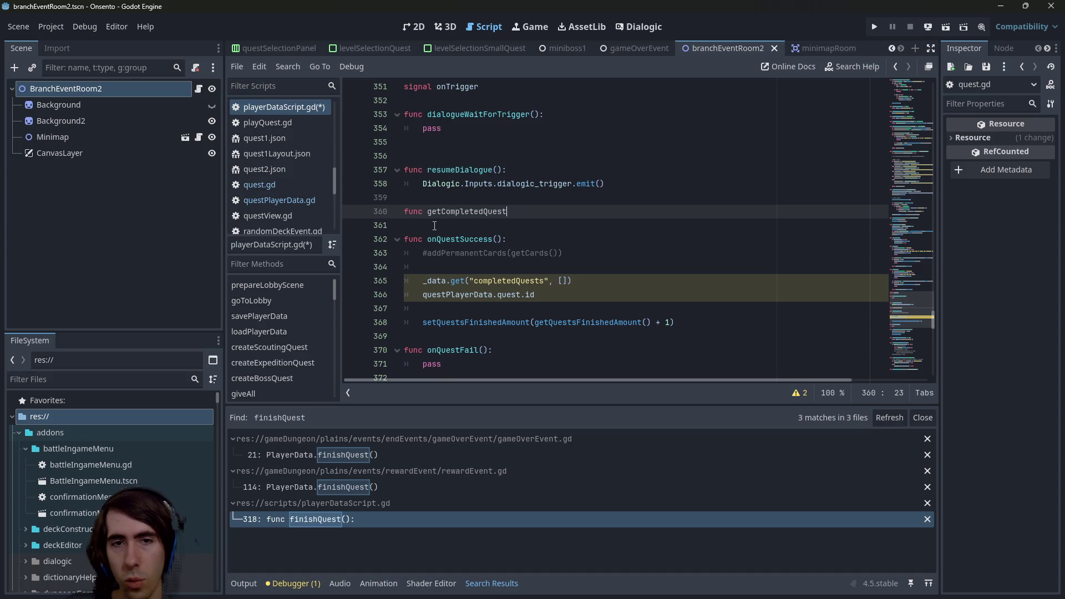
type("s() -> Array")
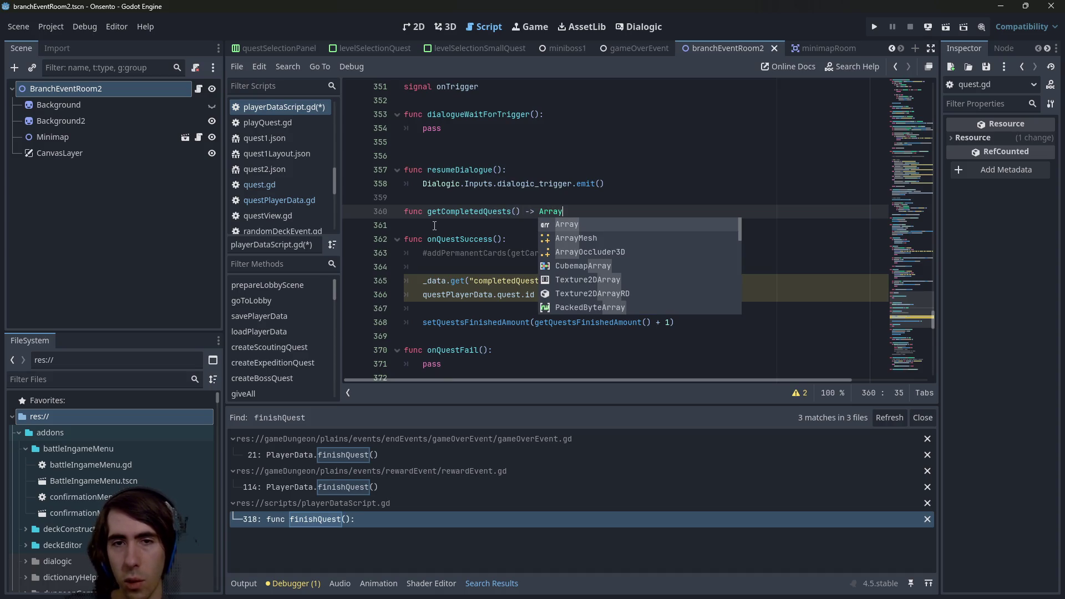
type("[StrignNa")
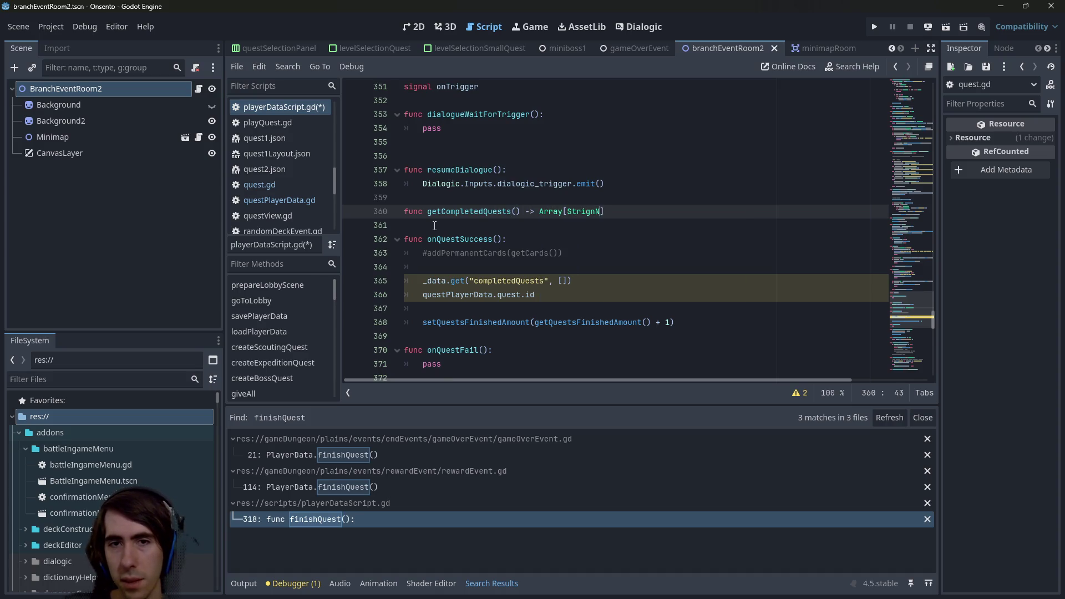
key("BackSpace")
key("BackSpace")
key("BackSpace")
type("ngName]:")
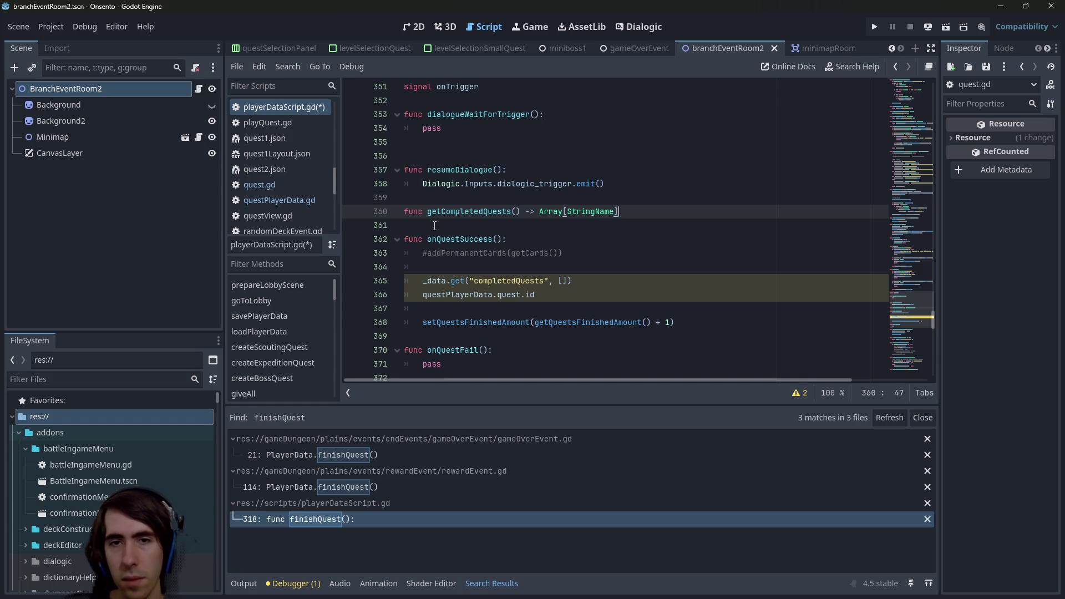
key("Return")
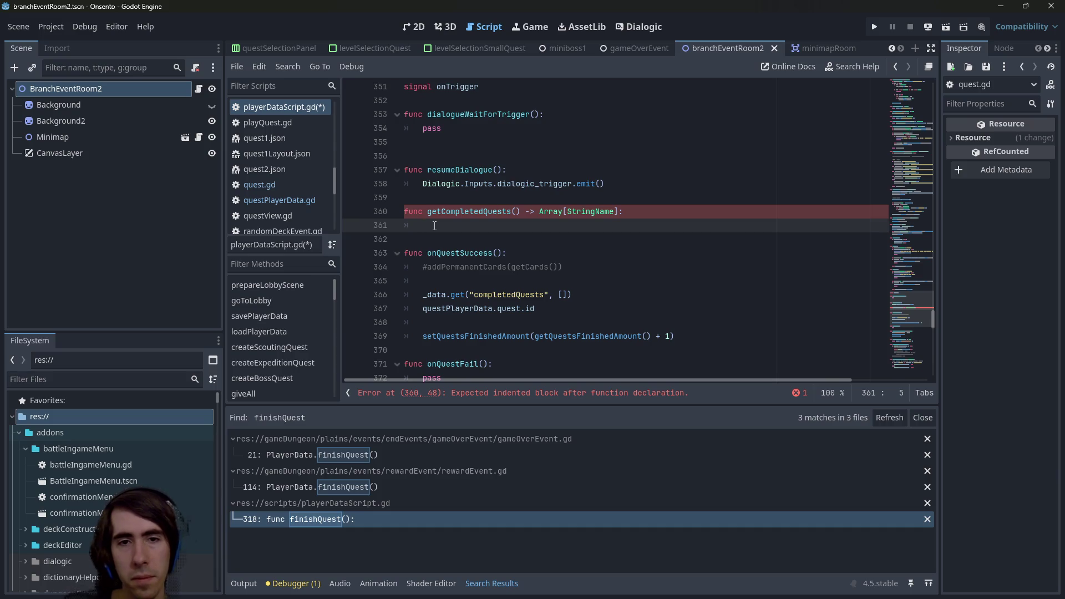
Move the _data.get("completedQuests", []) lookup into the function as its return value, and save
left_click_drag(612, 289, 359, 291)
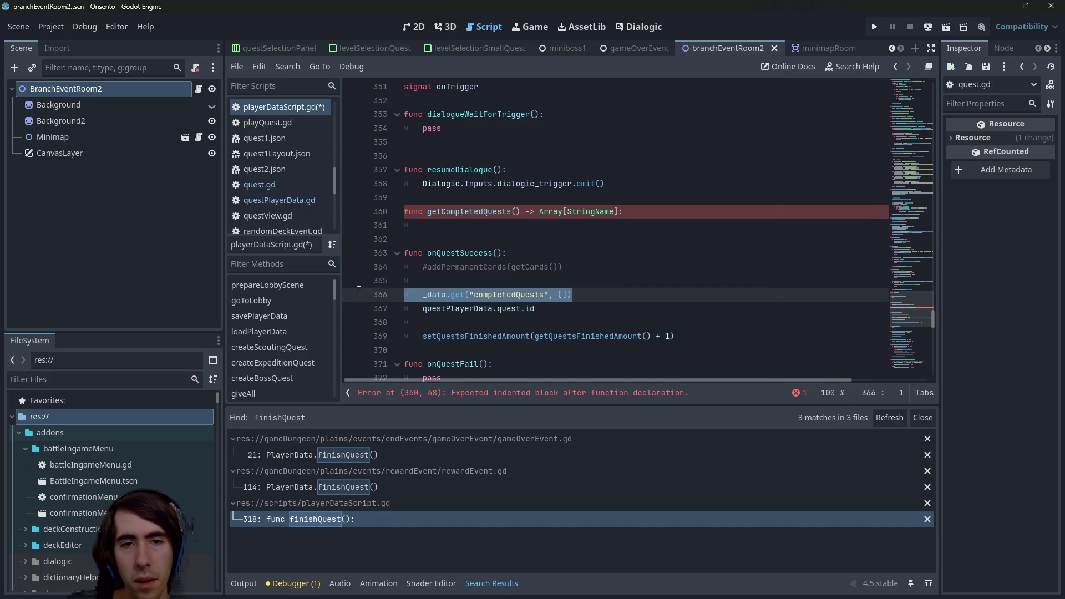
key("ctrl+x")
left_click(468, 219)
type("return")
key("ctrl+v")
key("ctrl+s")
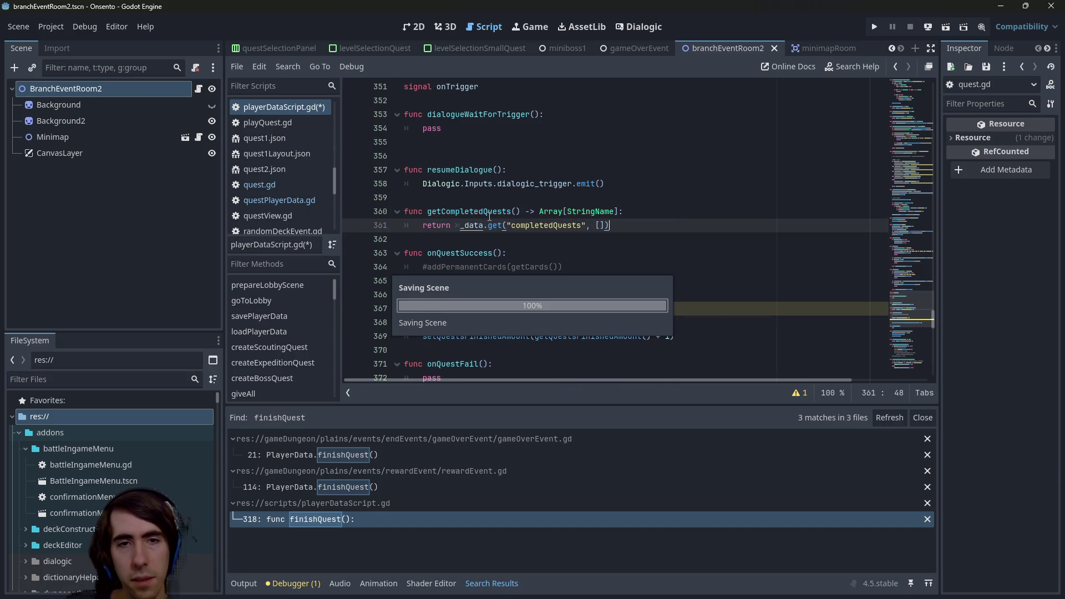
Replace the old lookup with var completedQuests: Array[StringName] = getCompletedQuests() and save
left_click(489, 217)
left_click_drag(572, 294, 424, 290)
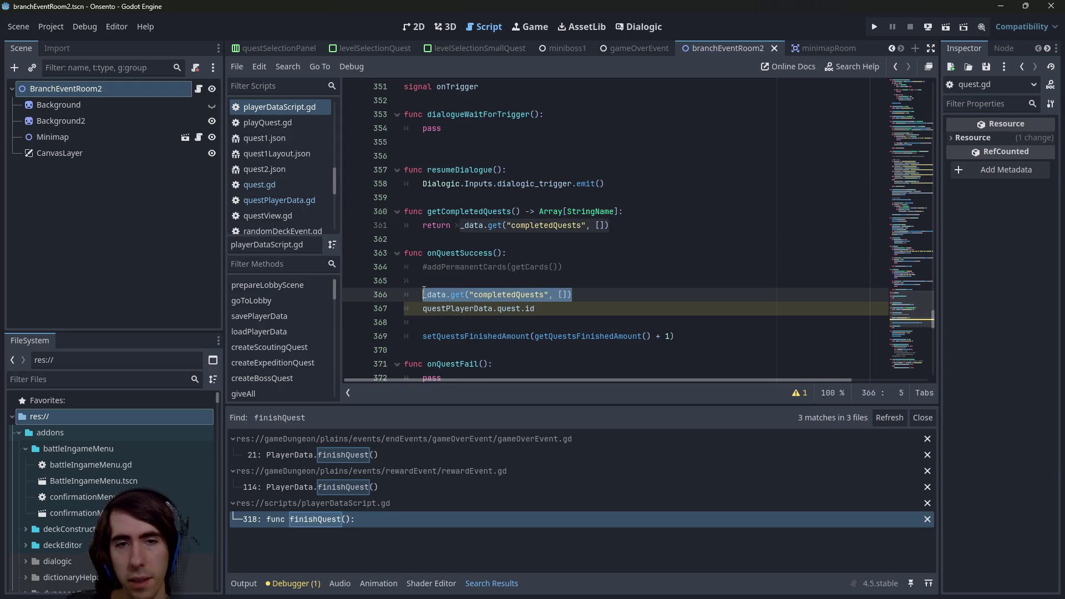
type("getCompletedQuests()")
key("Return")
left_click(423, 291)
type("var ")
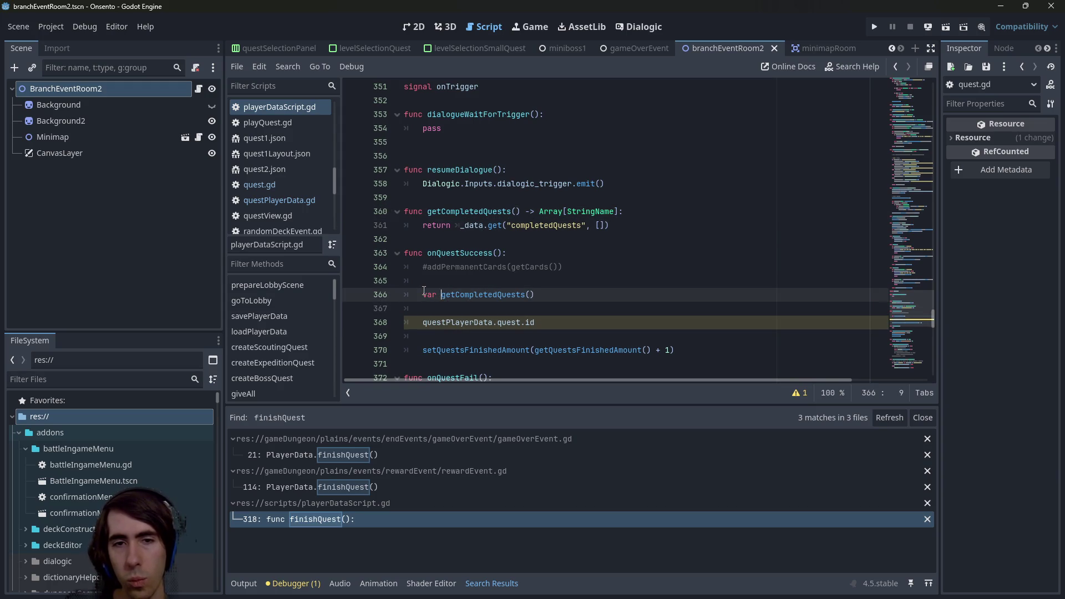
type("completed")
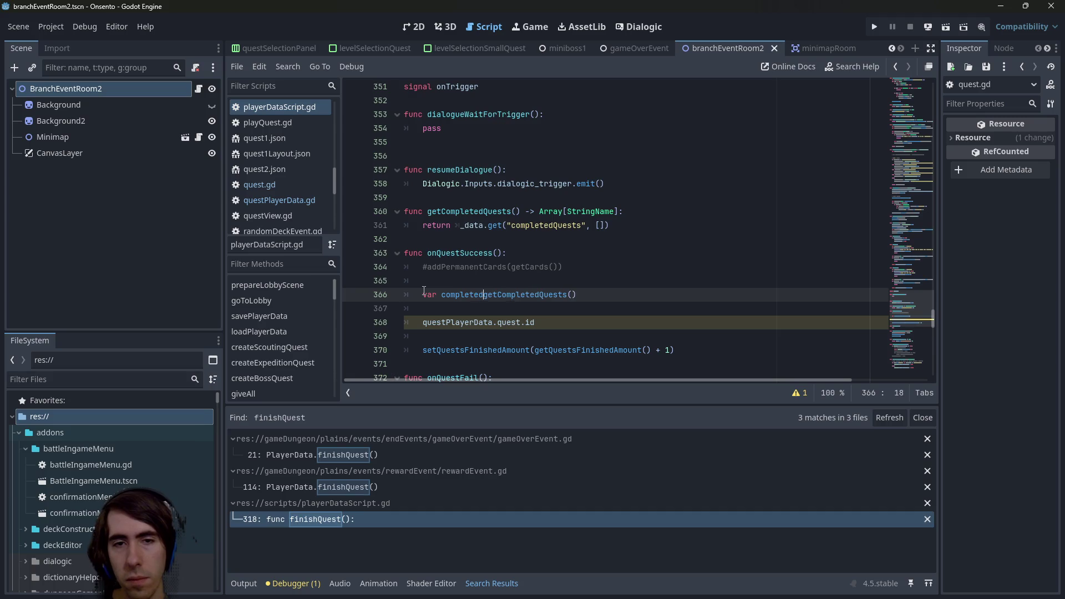
type("Quests =")
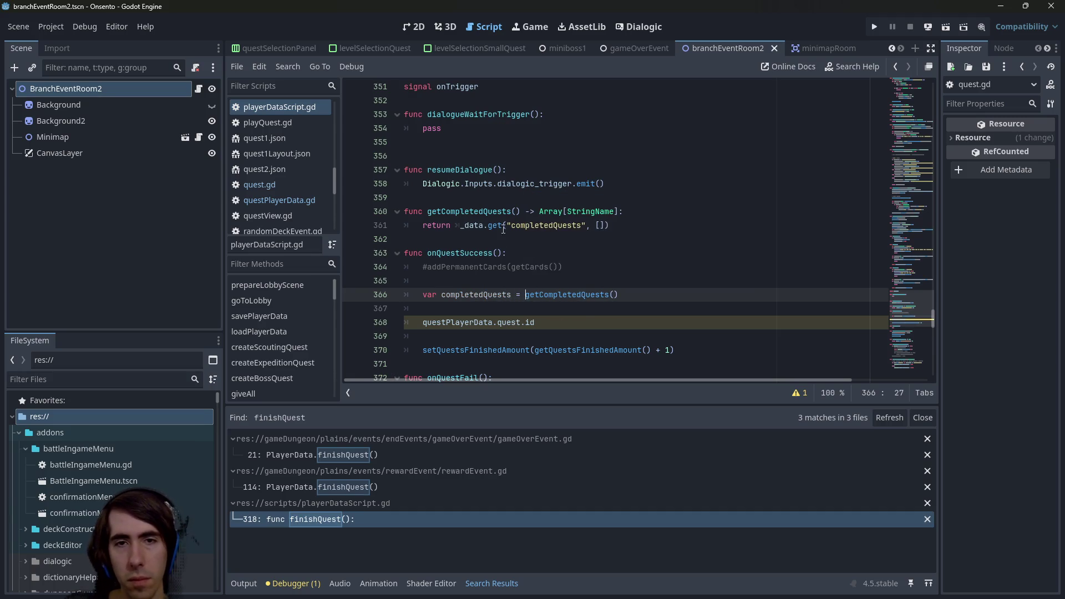
left_click_drag(539, 211, 624, 213)
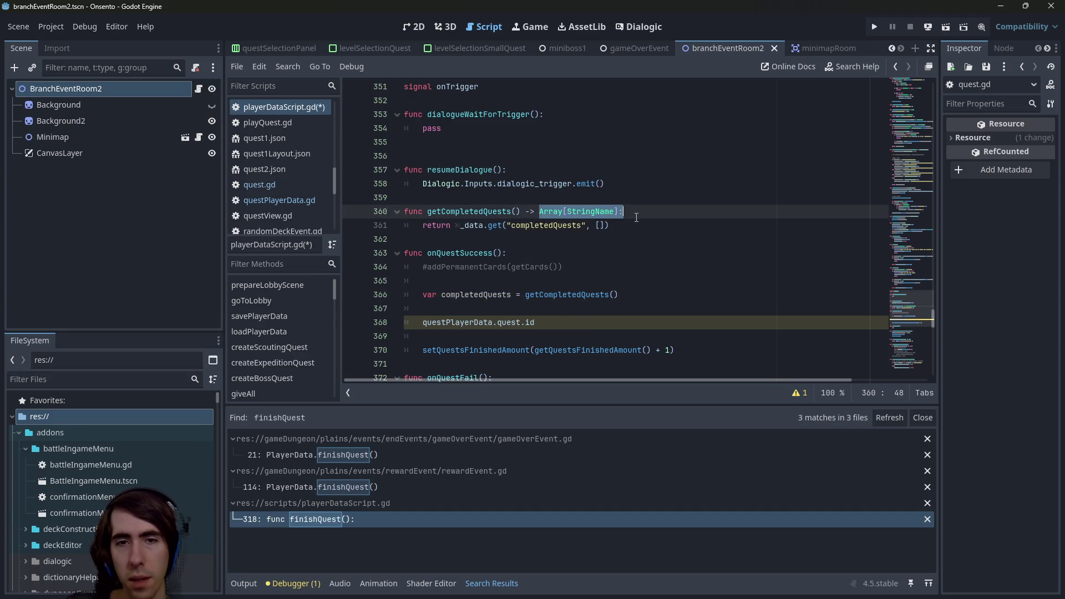
key("ctrl+c")
left_click(511, 295)
type(":")
key("ctrl+v")
key("ctrl+s")
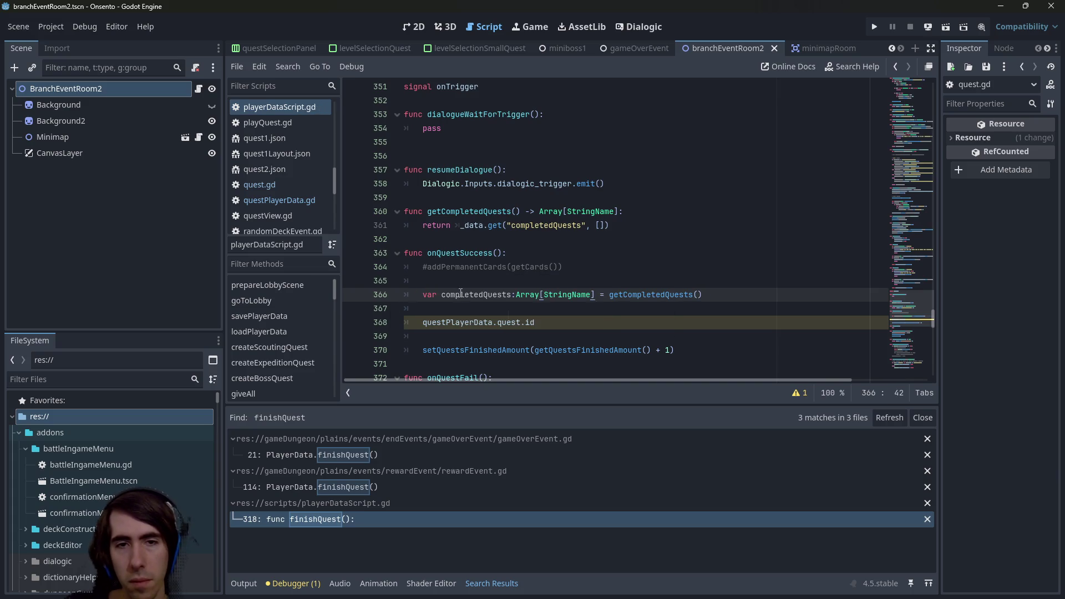
Start a completedQuests.push_back() call on the line below
double_click(461, 295)
key("ctrl+c")
left_click(468, 309)
key("ctrl+v")
type(".")
type("ush")
key("Return")
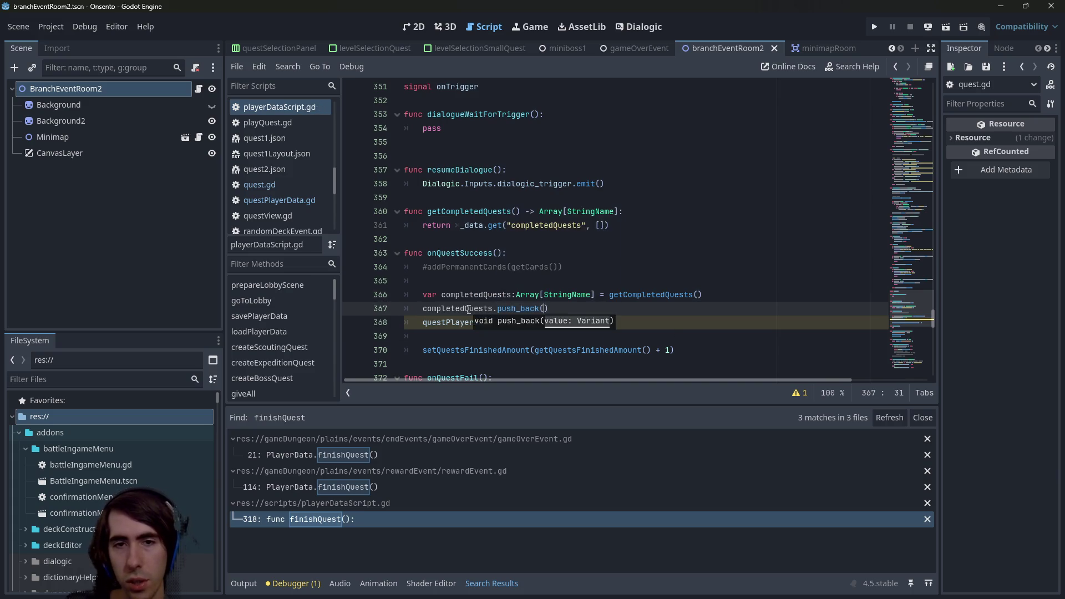
key("Down")
Move questPlayerData.quest.id into the push_back call, save, and select the getCompletedQuests function
key("End")
key("shift+Home")
key("ctrl+x")
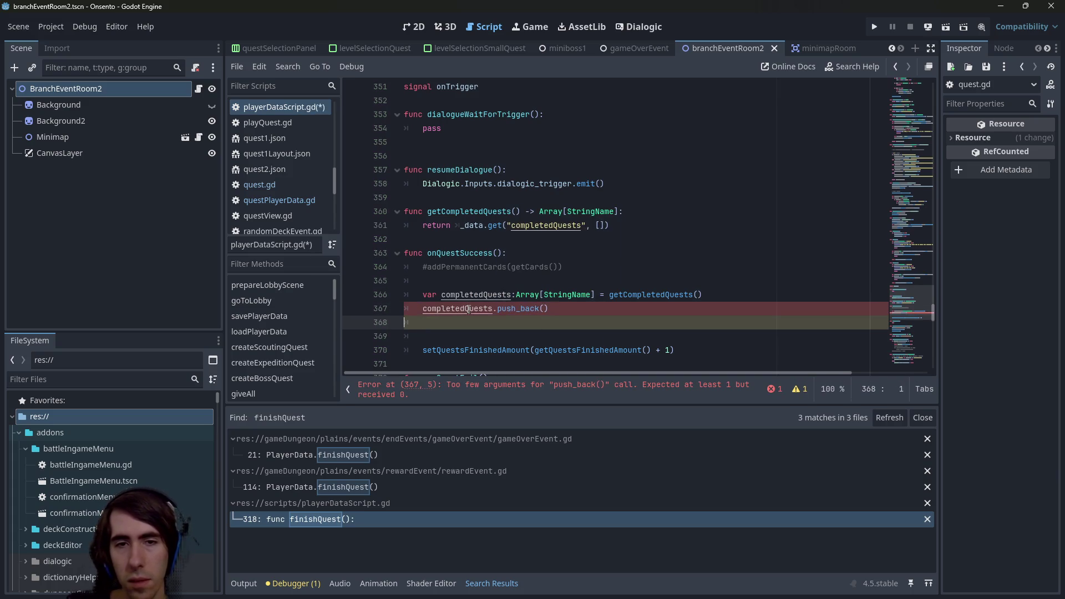
key("Up")
key("End")
key("Left")
key("ctrl+v")
key("End")
key("Return")
key("ctrl+s")
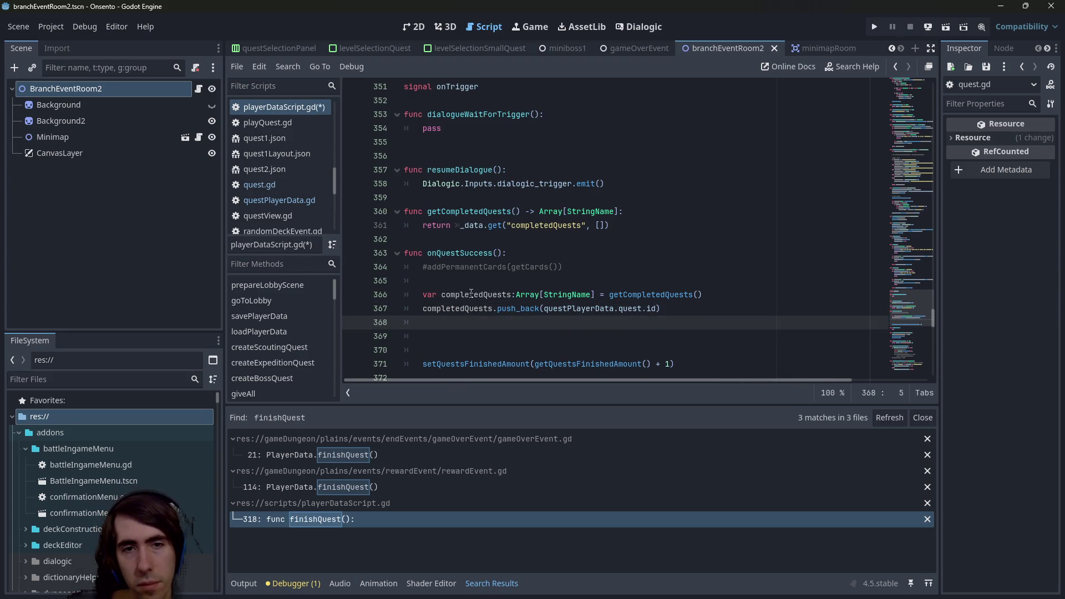
left_click(471, 293)
left_click_drag(610, 225, 288, 215)
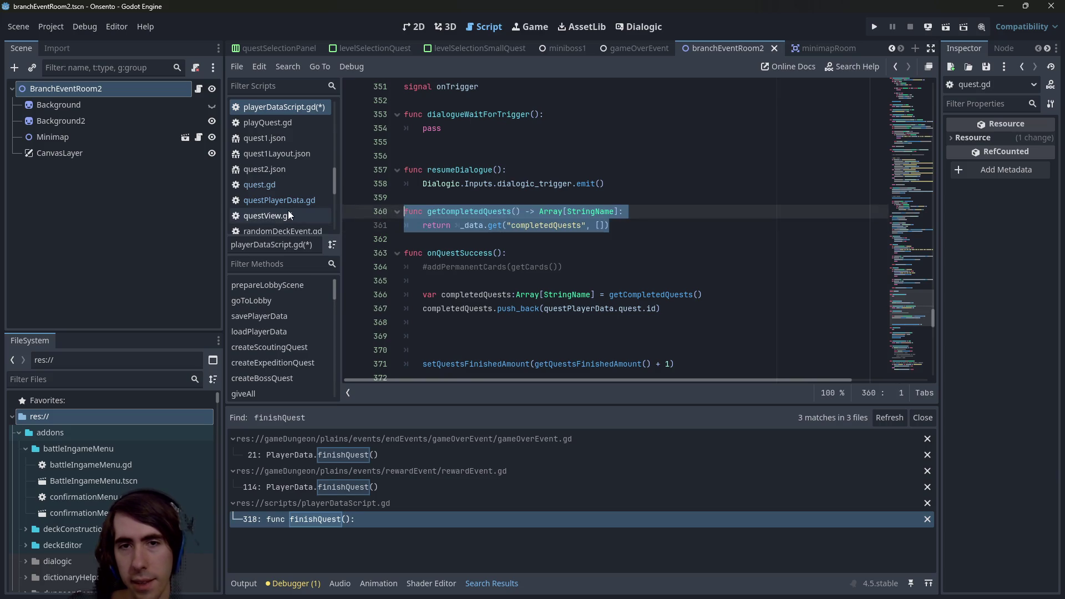
Duplicate getCompletedQuests as a setter taking completedQuests: Array[StringName], with no return type
key("Right")
key("Return")
key("Return")
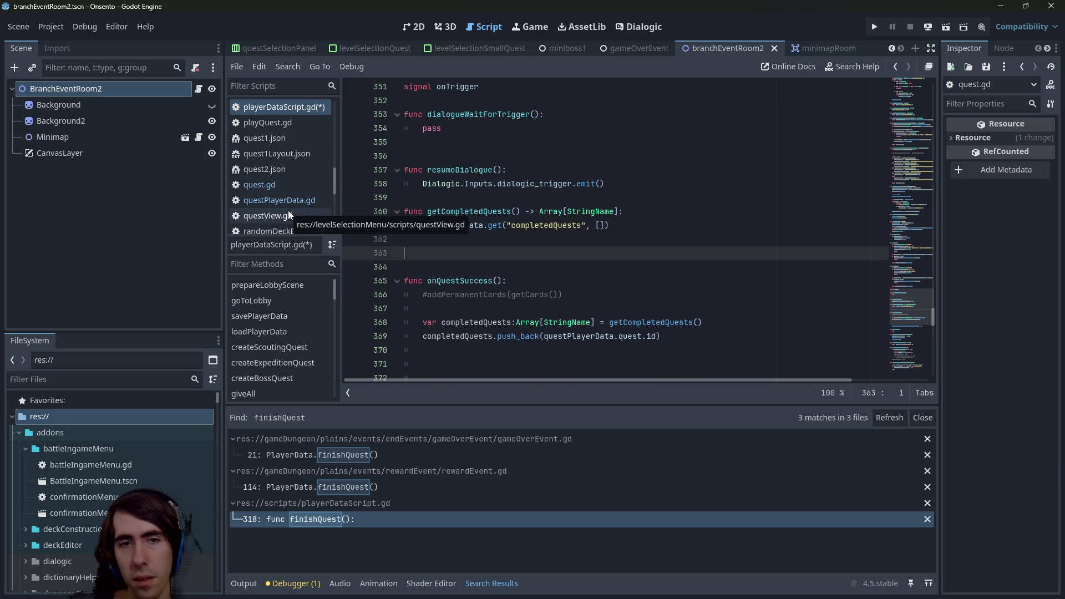
key("ctrl+v")
left_click(443, 253)
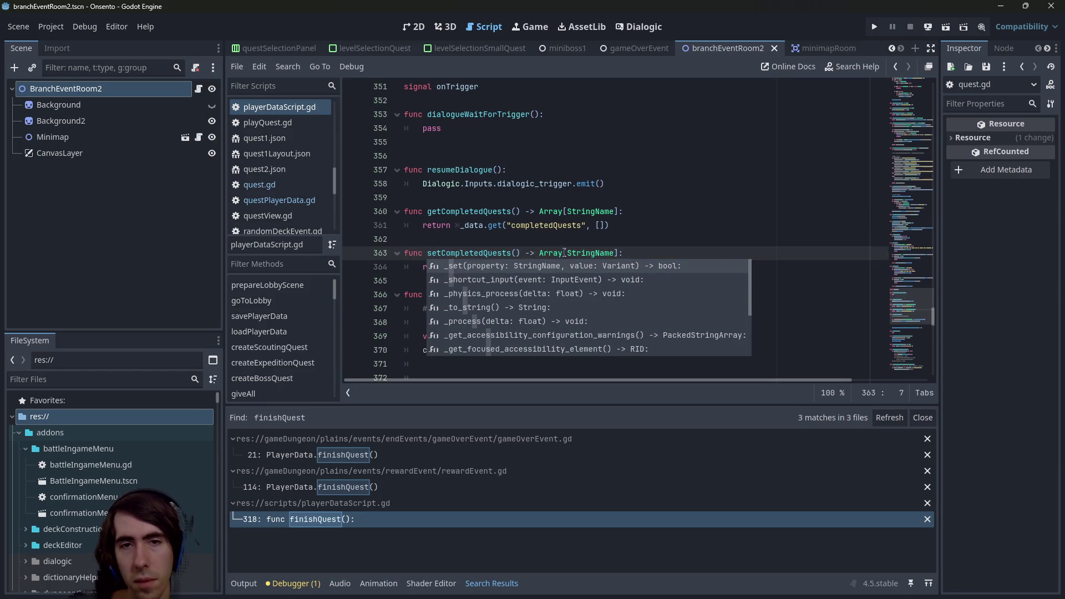
left_click_drag(539, 253, 614, 253)
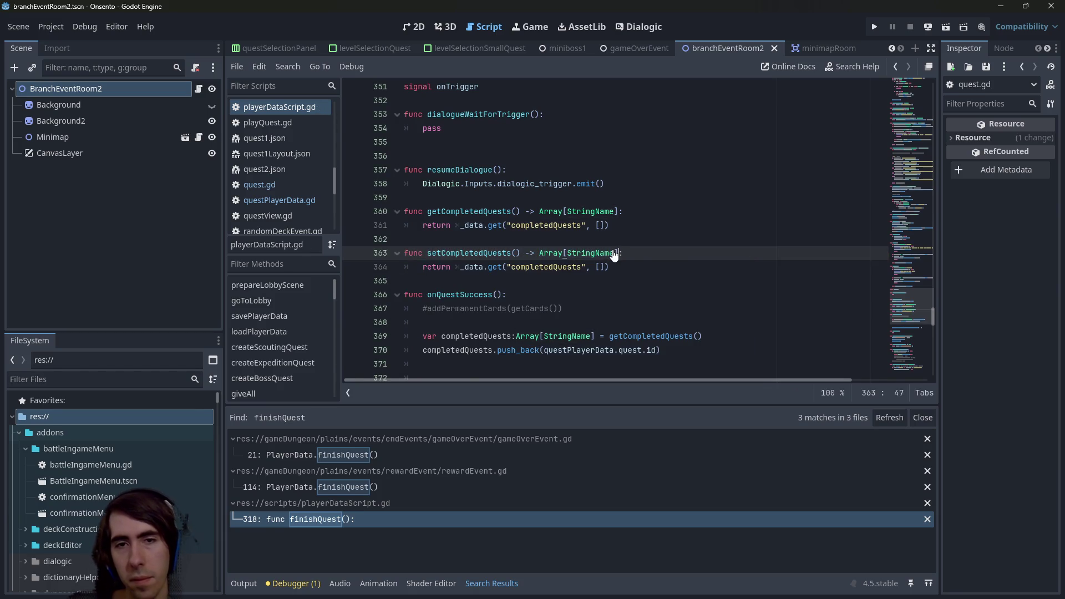
key("ctrl+shift+Left")
key("ctrl+shift+Left")
key("ctrl+shift+Left")
key("ctrl+shift+Right")
key("ctrl+shift+Right")
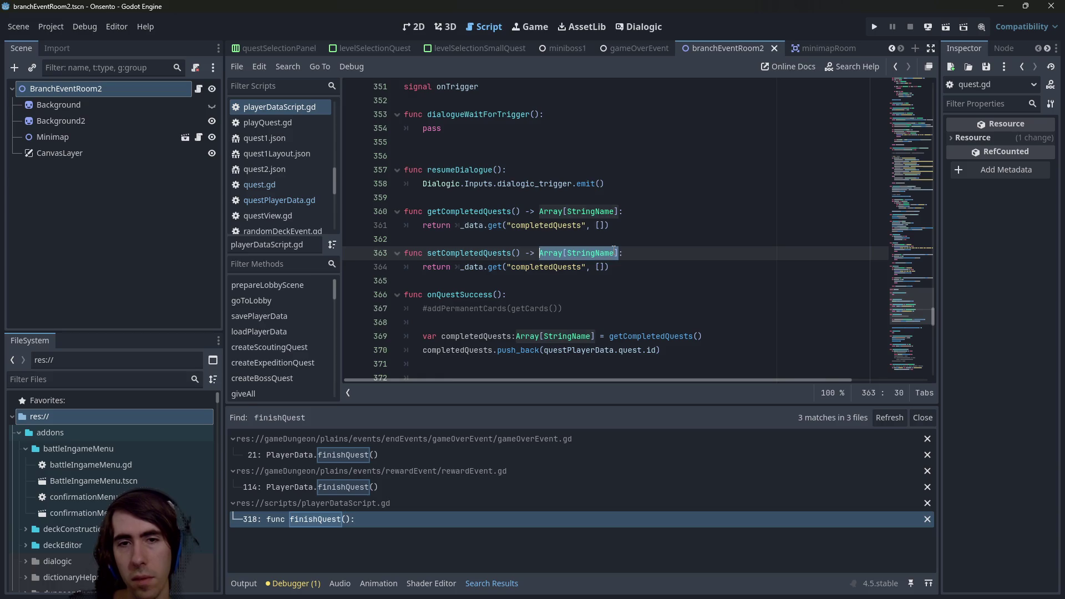
key("Delete")
key("BackSpace")
key("BackSpace")
key("BackSpace")
key("Left")
key("ctrl+v")
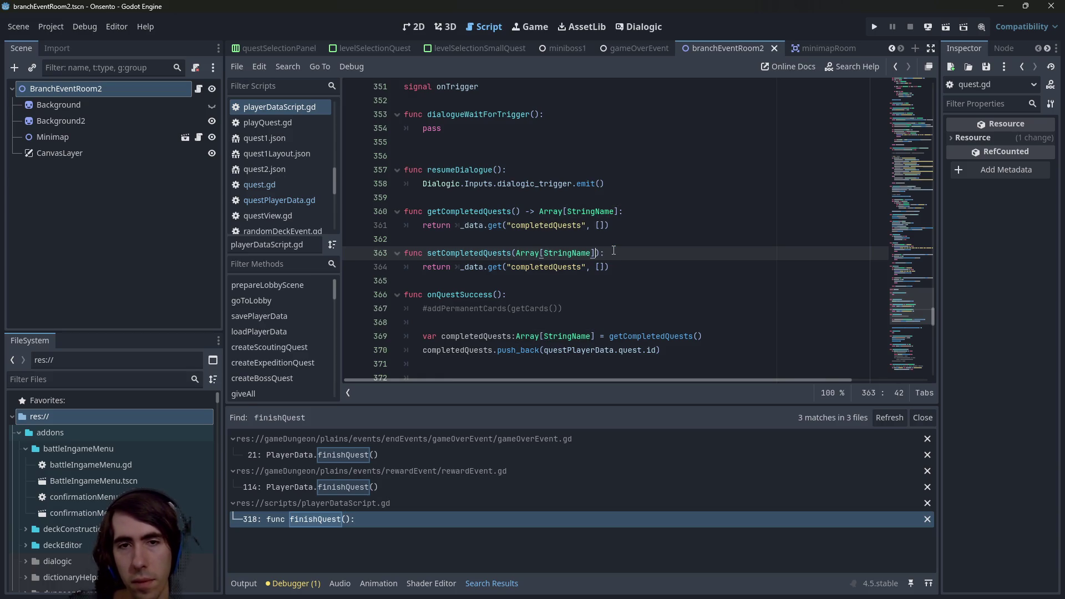
key("ctrl+Left")
key("ctrl+Left")
key("ctrl+Left")
key("ctrl+Left")
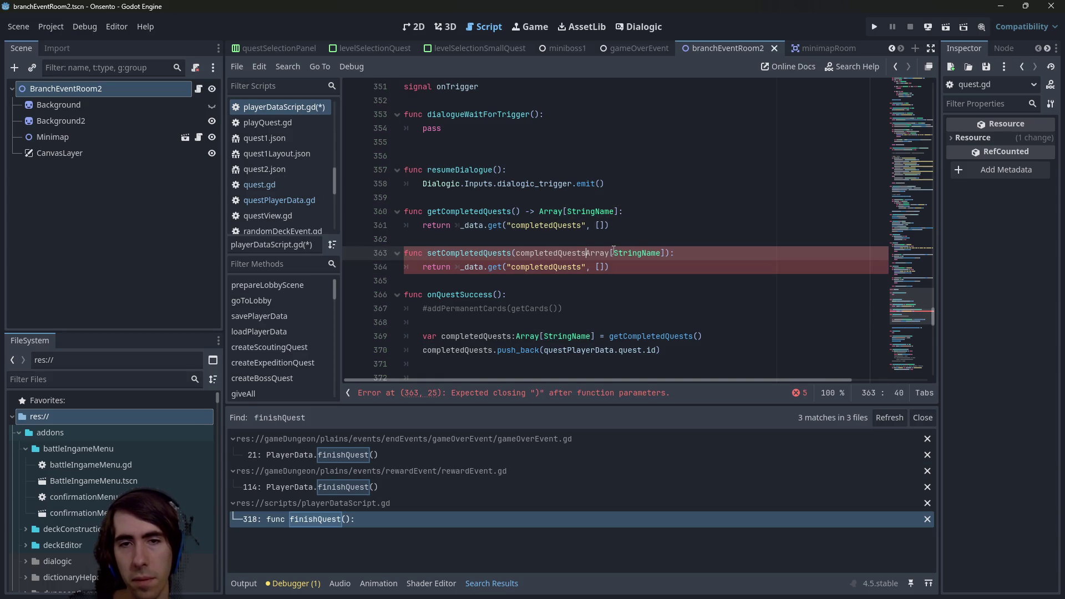
type("completedQuests:")
double_click(575, 253)
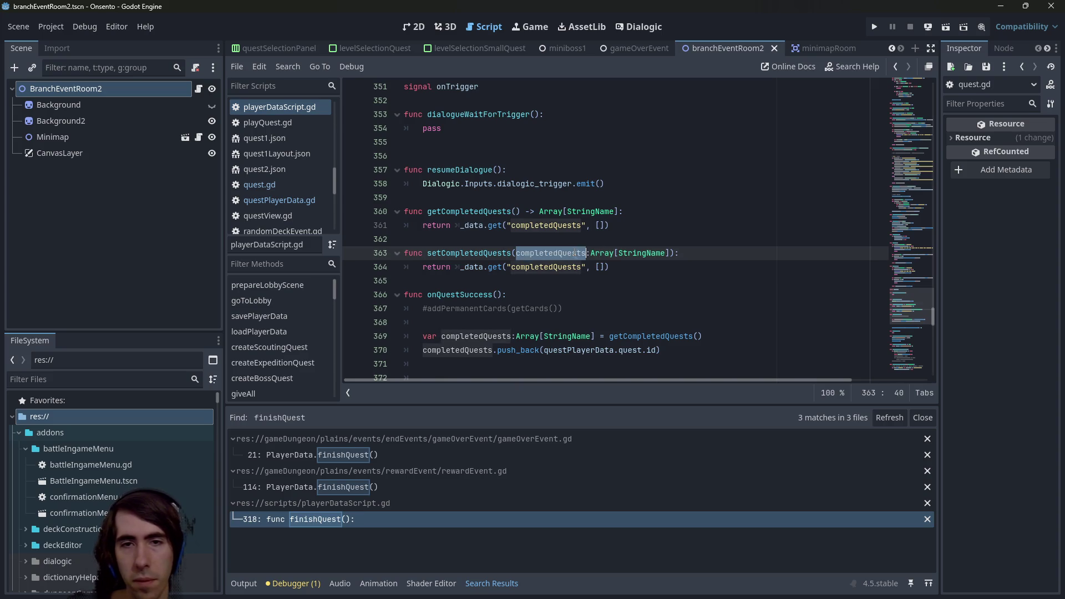
Rewrite line 364 to assign _data["completedQuests"] = completedQuests, then save the script
left_click(502, 267)
key("BackSpace")
key("BackSpace")
key("BackSpace")
key("Delete")
type("[")
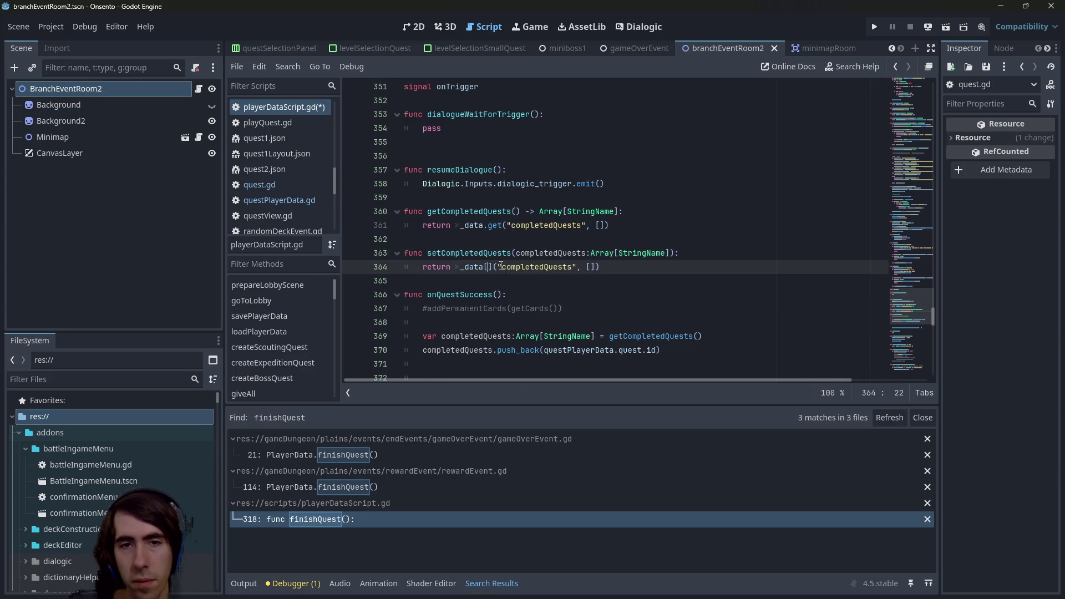
key("End")
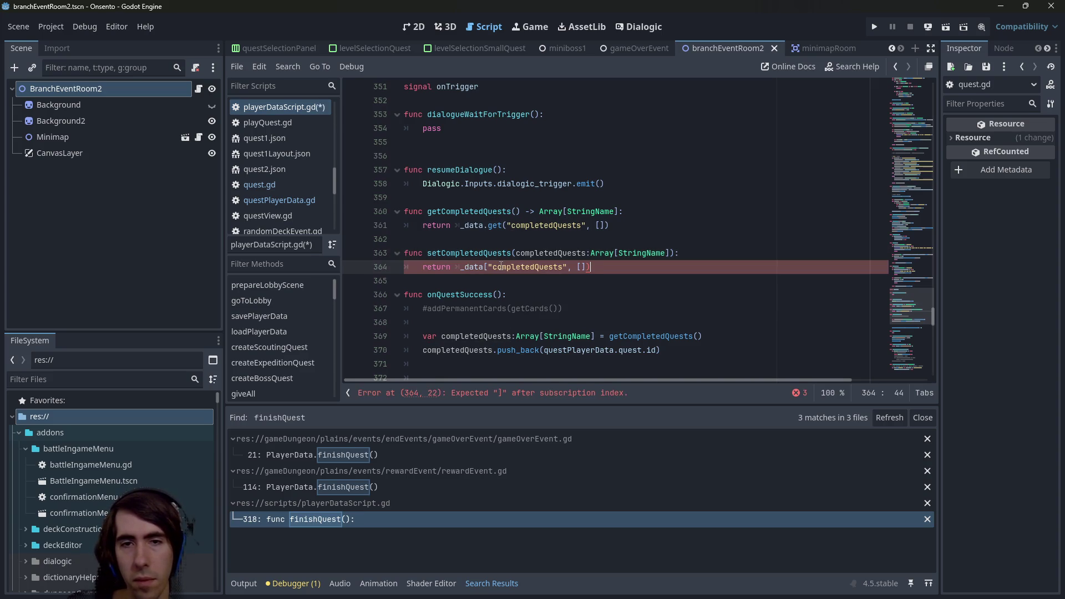
key("BackSpace")
key("BackSpace")
key("BackSpace")
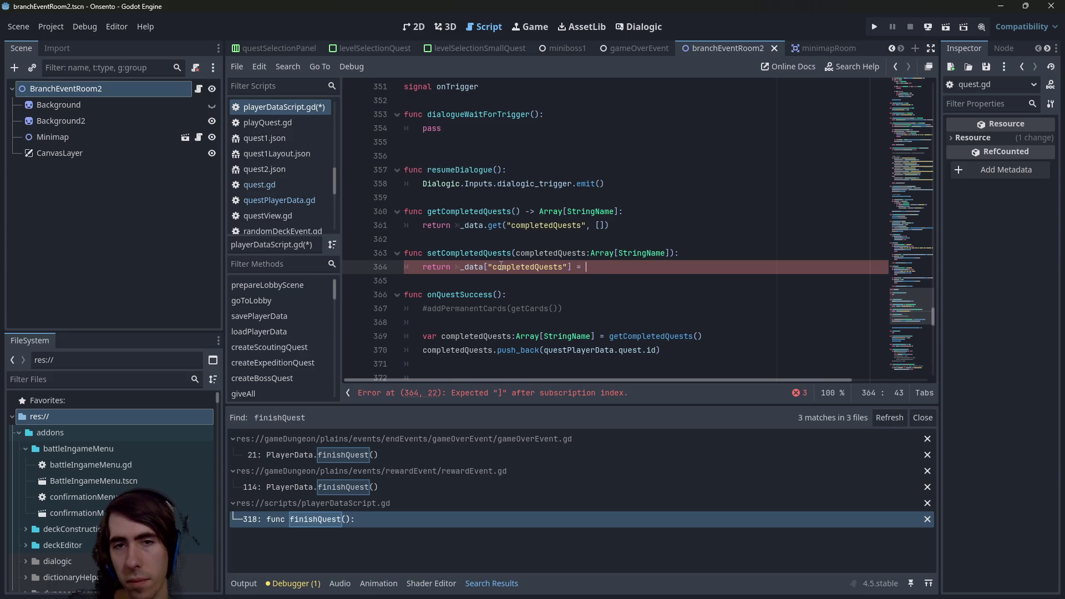
type("] = completedQuests")
key("ctrl+s")
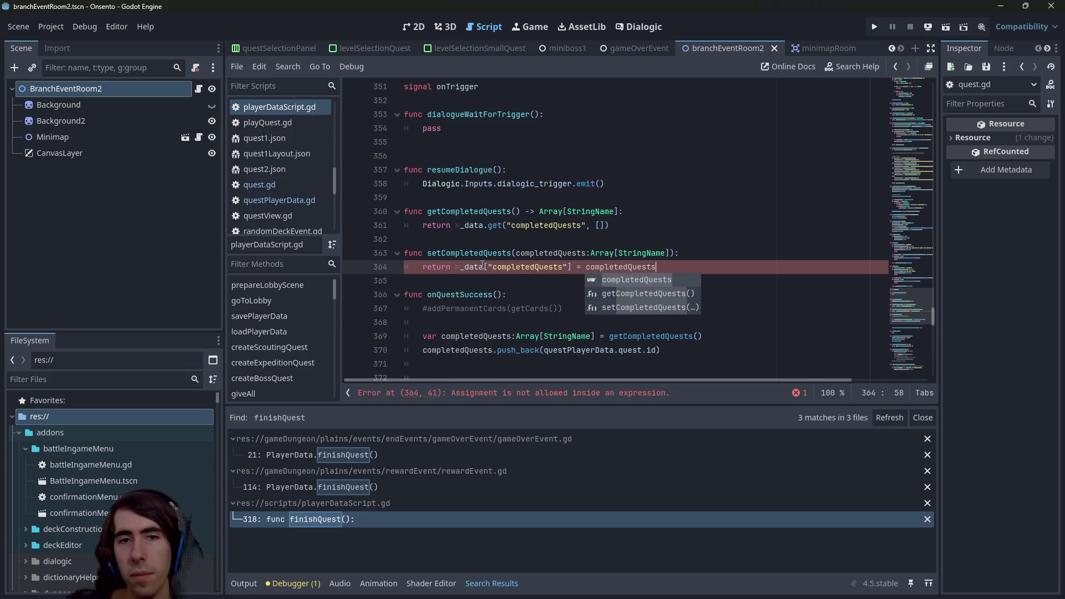
Delete the leftover 'return' before _data on the setter line and tidy the spacing
scroll(555, 283, "down", 1)
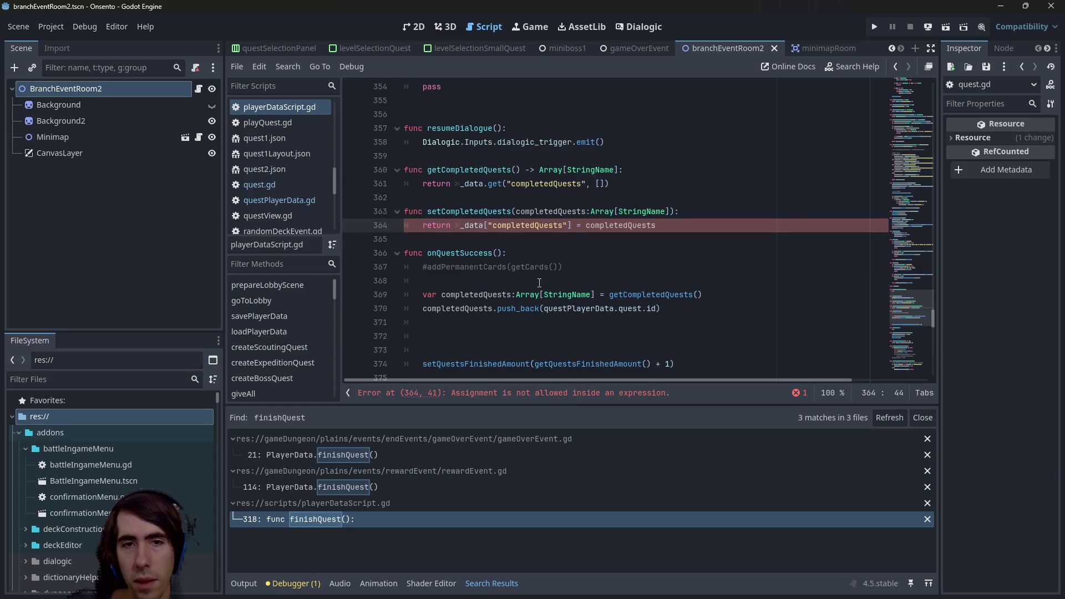
double_click(436, 227)
key("BackSpace")
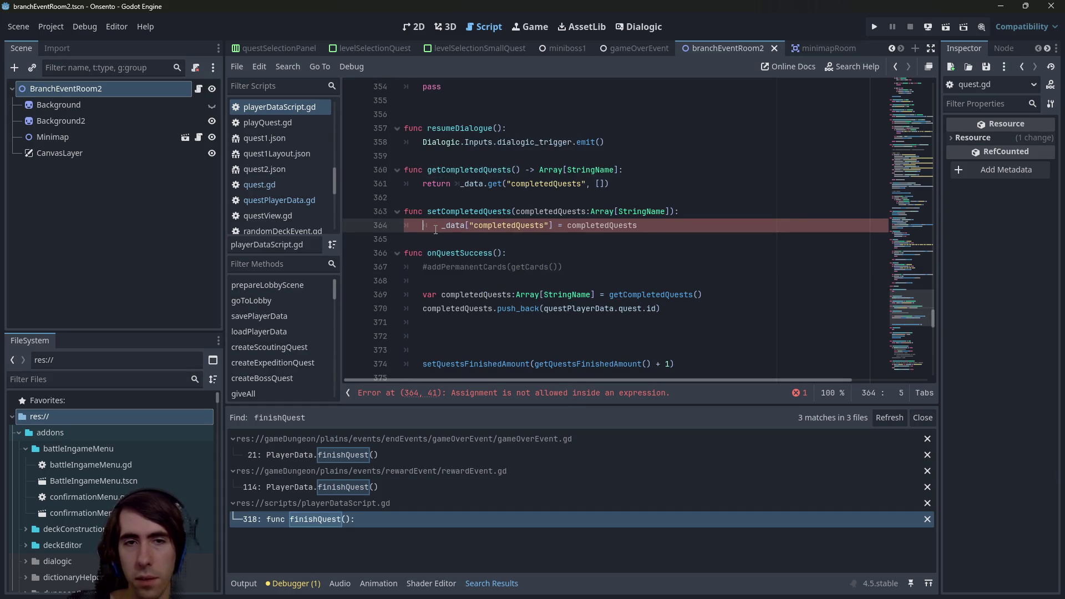
key("Delete")
left_click(457, 213)
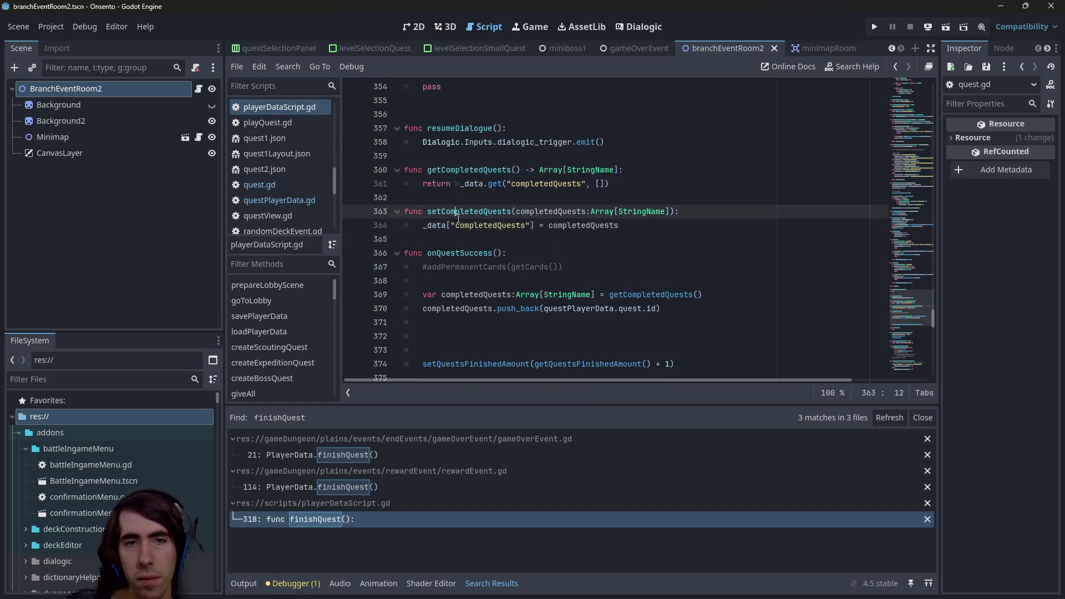
left_click(461, 183)
key("BackSpace")
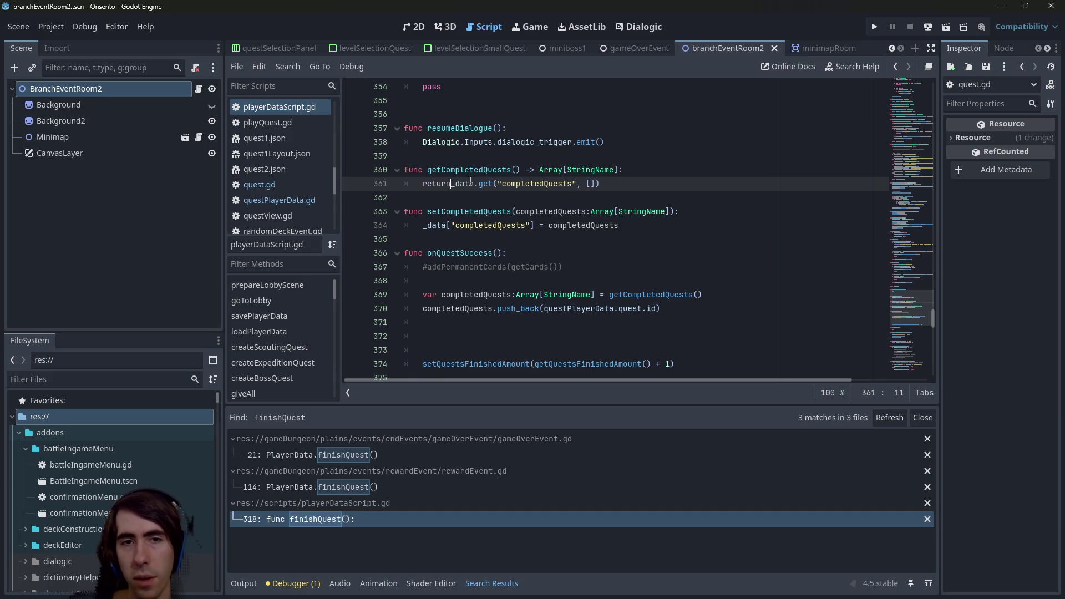
Add a setCompletedQuests(completedQuests) call on empty line 371 after push_back, and save
key("ctrl+s")
double_click(490, 225)
double_click(467, 213)
key("ctrl+c")
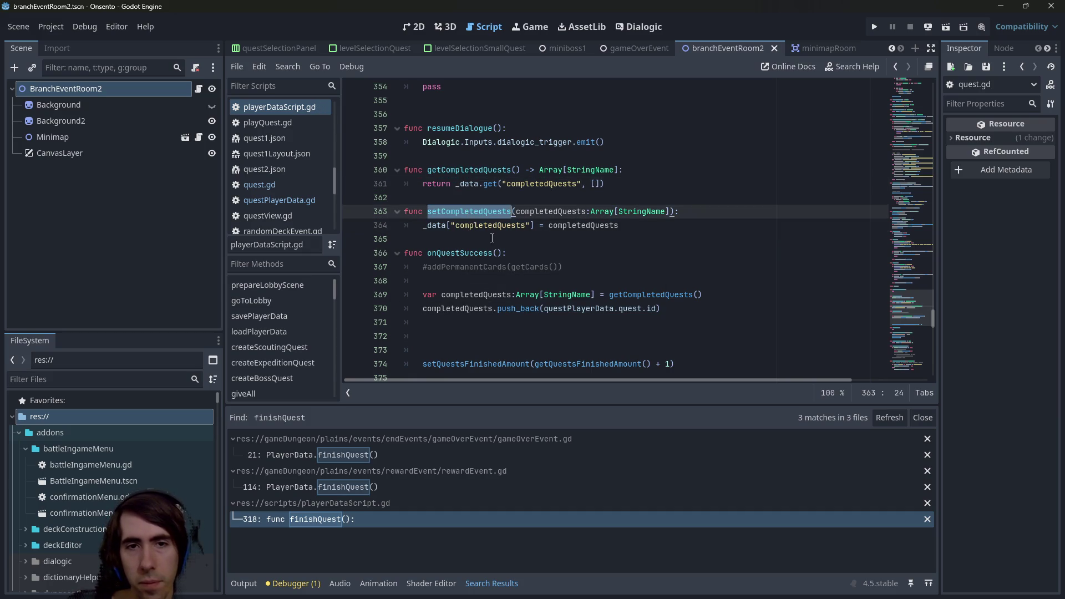
left_click(571, 255)
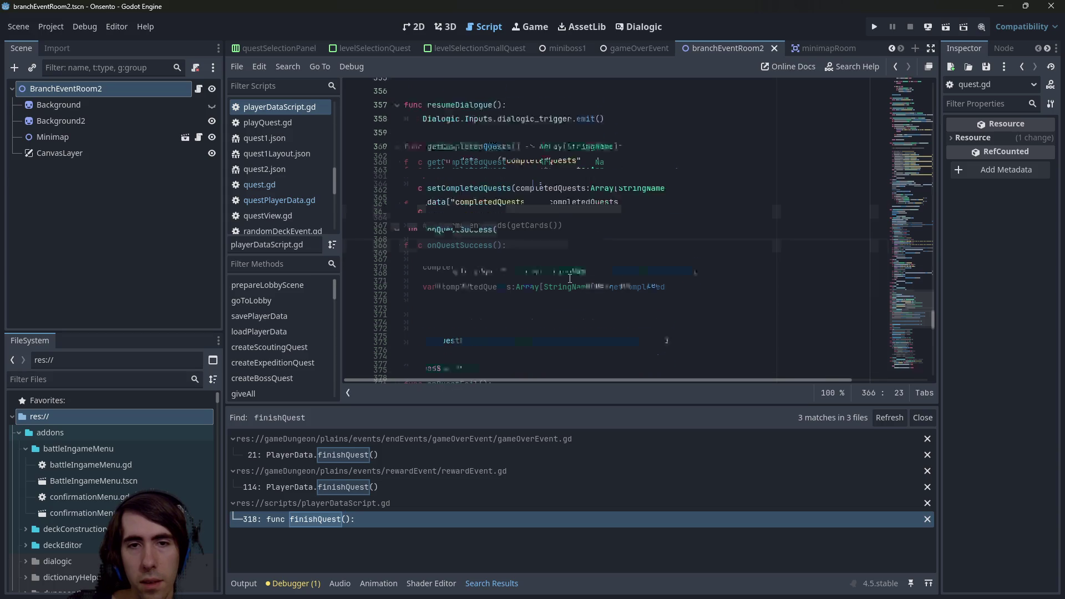
scroll(570, 278, "down", 1)
left_click(571, 282)
key("ctrl+v")
type("(")
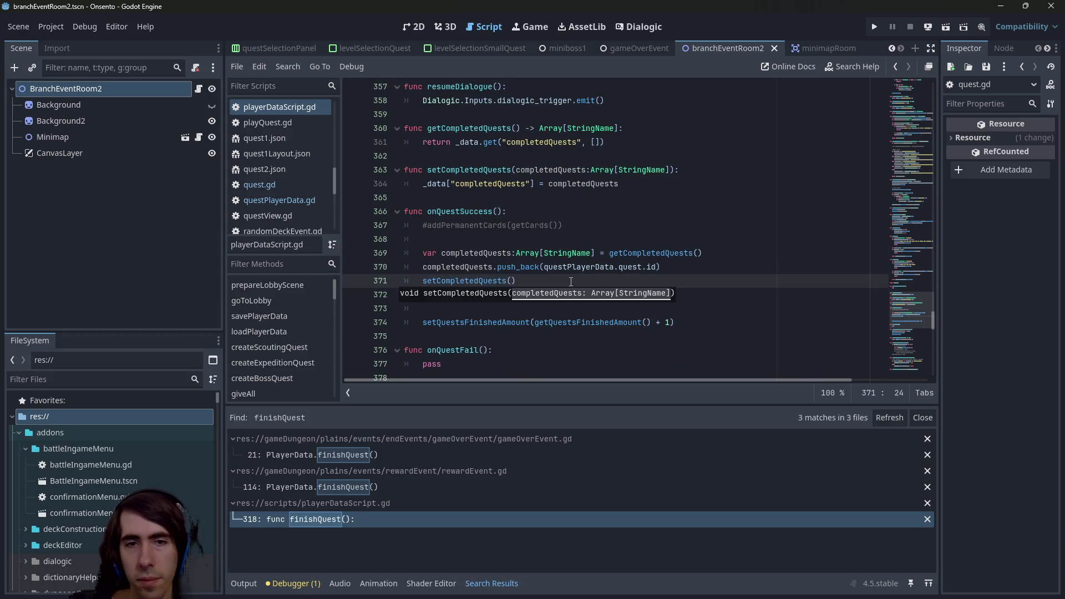
key("BackSpace")
left_click(513, 281)
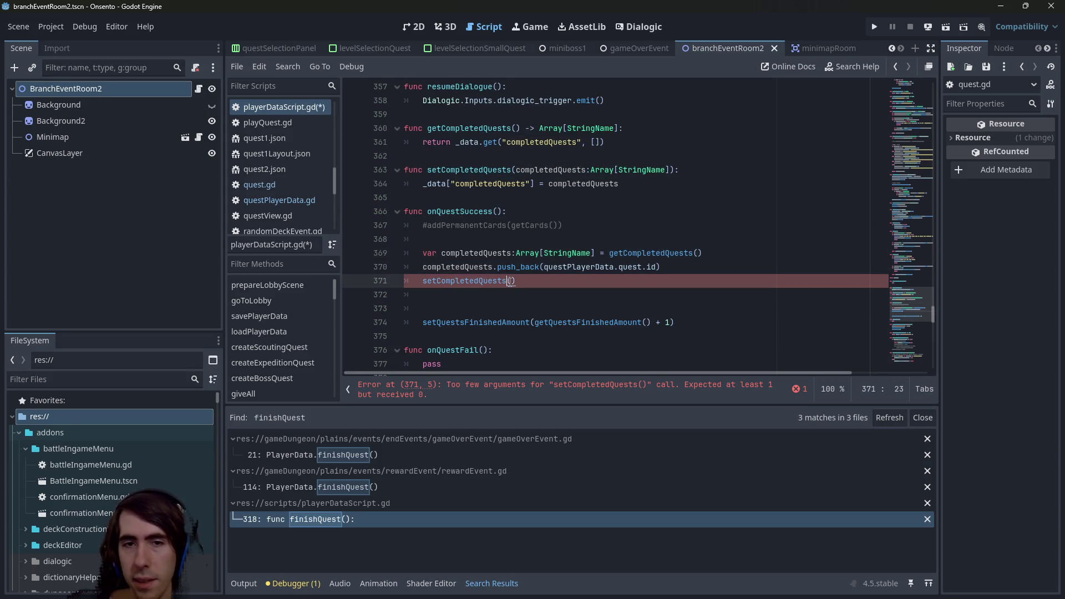
type("completedQuests)")
key("ctrl+s")
Check the dictionary's get-method suggestions on line 361, then save the script
left_click(499, 143)
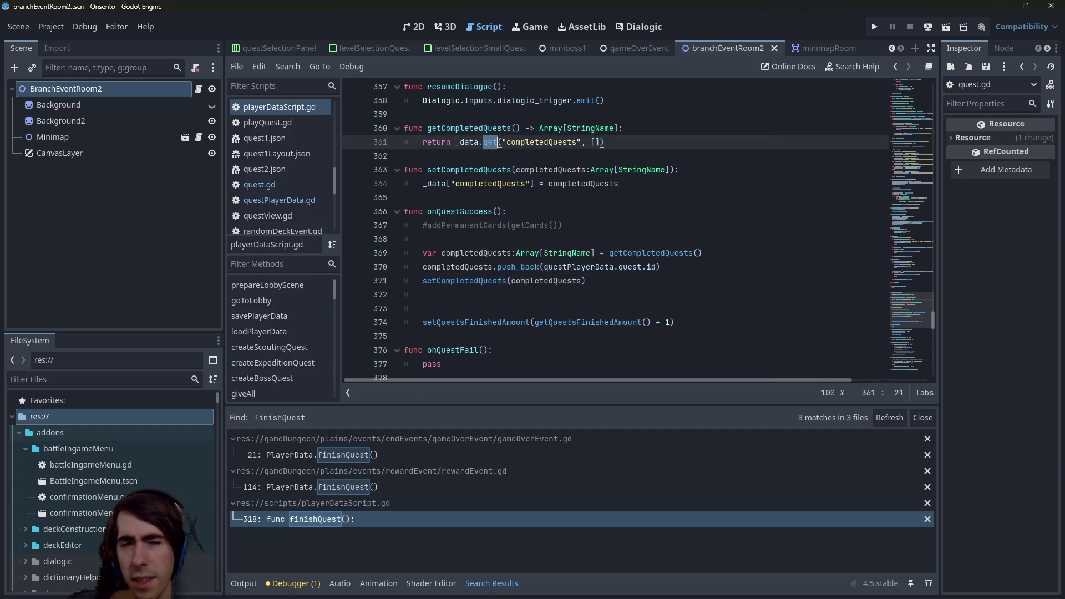
key("BackSpace")
type("t")
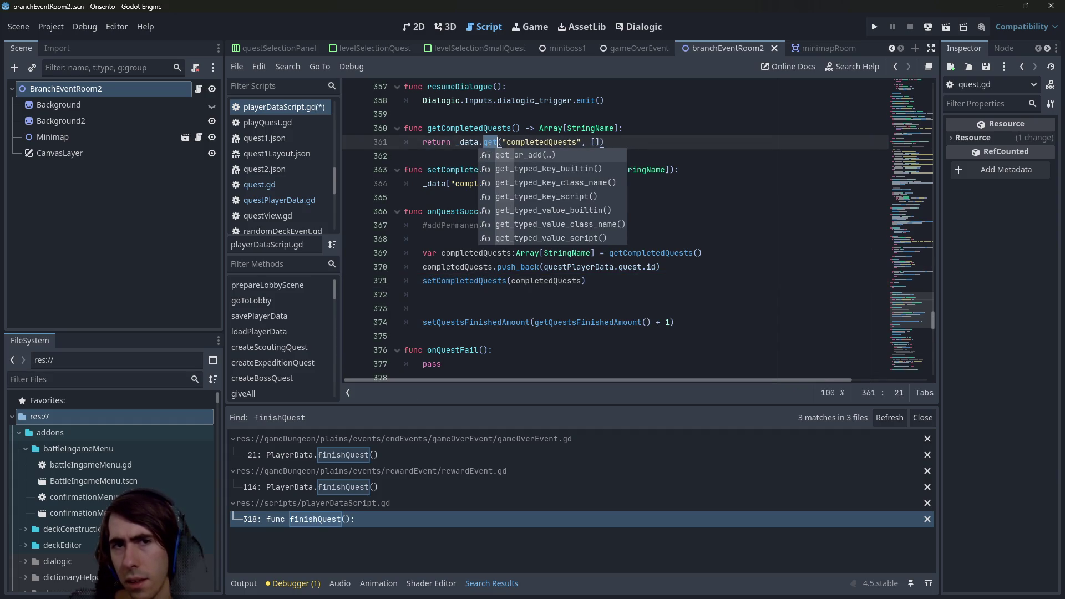
key("ctrl+s")
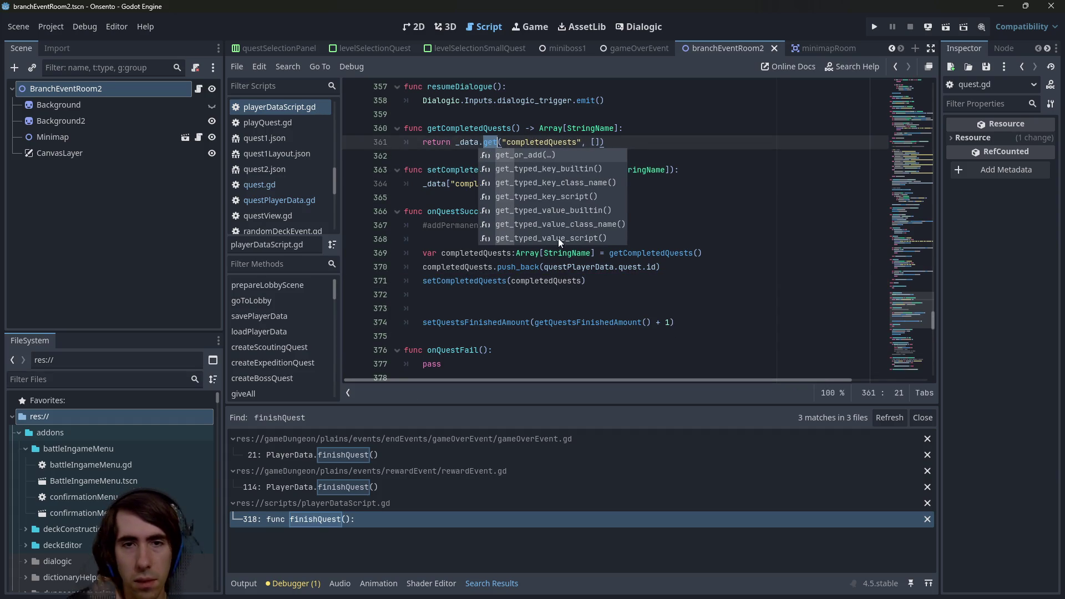
left_click(629, 286)
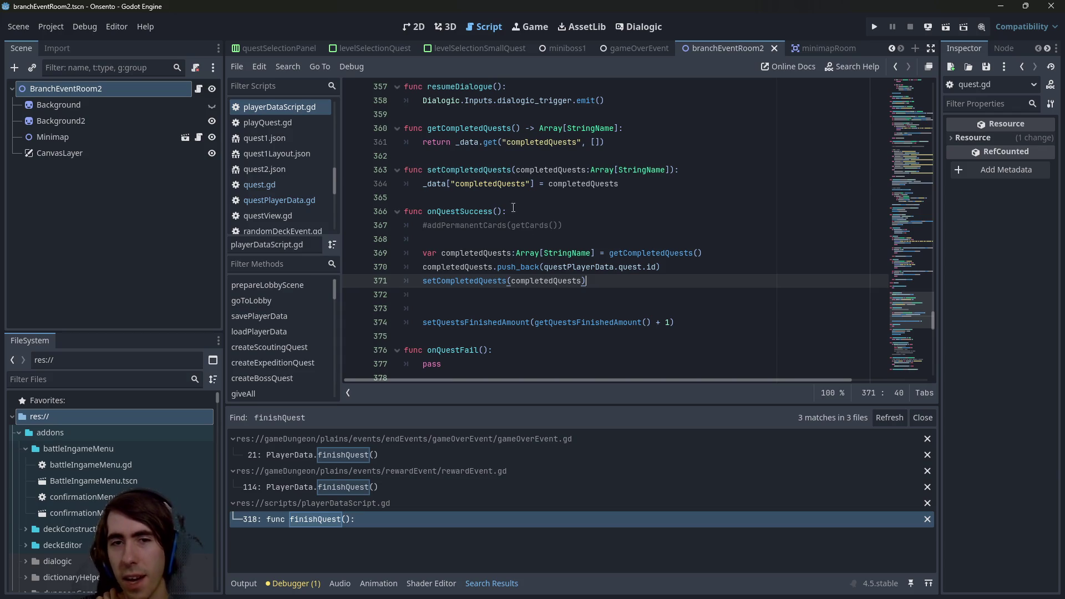
Remove the extra blank line below the setCompletedQuests call
double_click(472, 281)
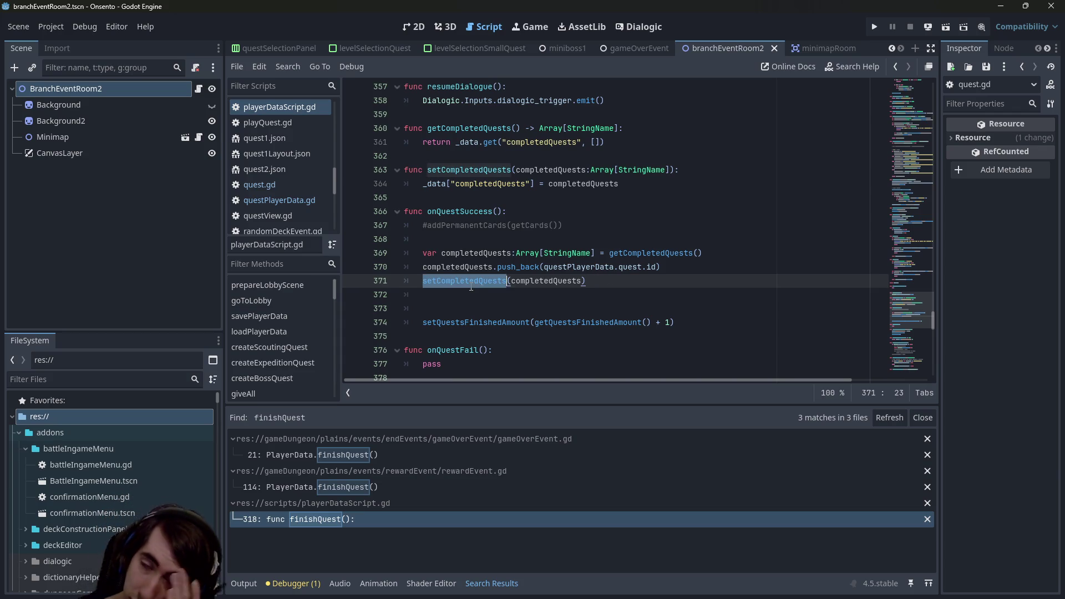
left_click_drag(610, 284, 362, 280)
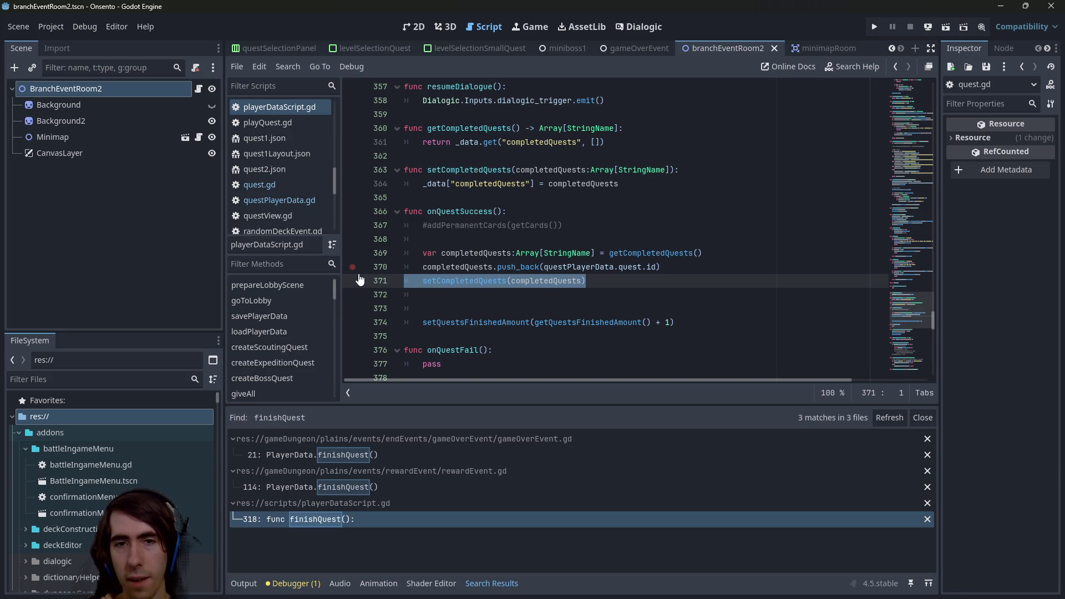
left_click(473, 298)
key("BackSpace")
key("BackSpace")
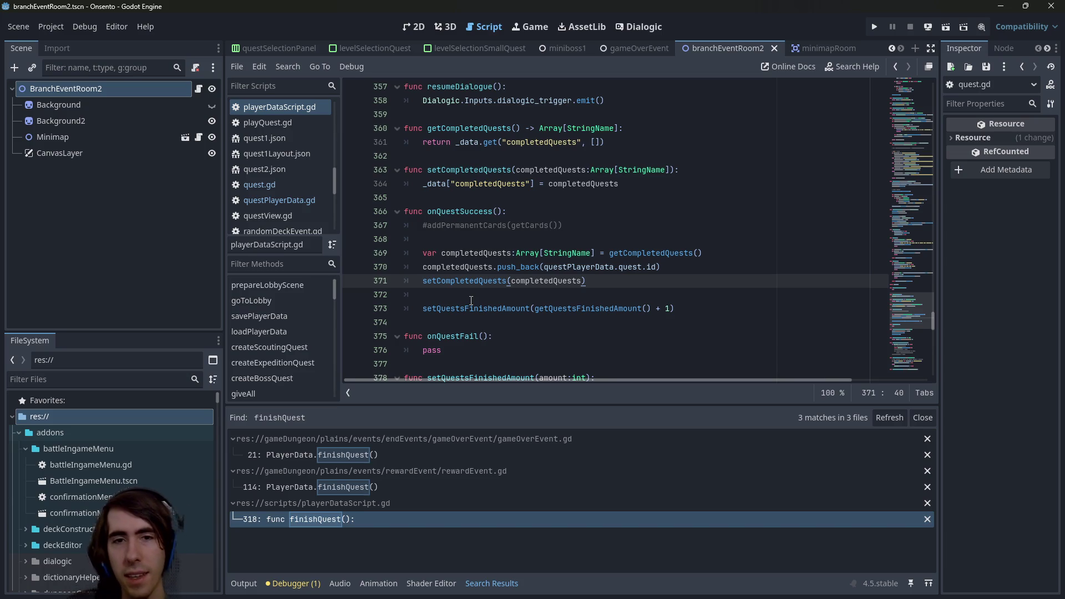
left_click(494, 307)
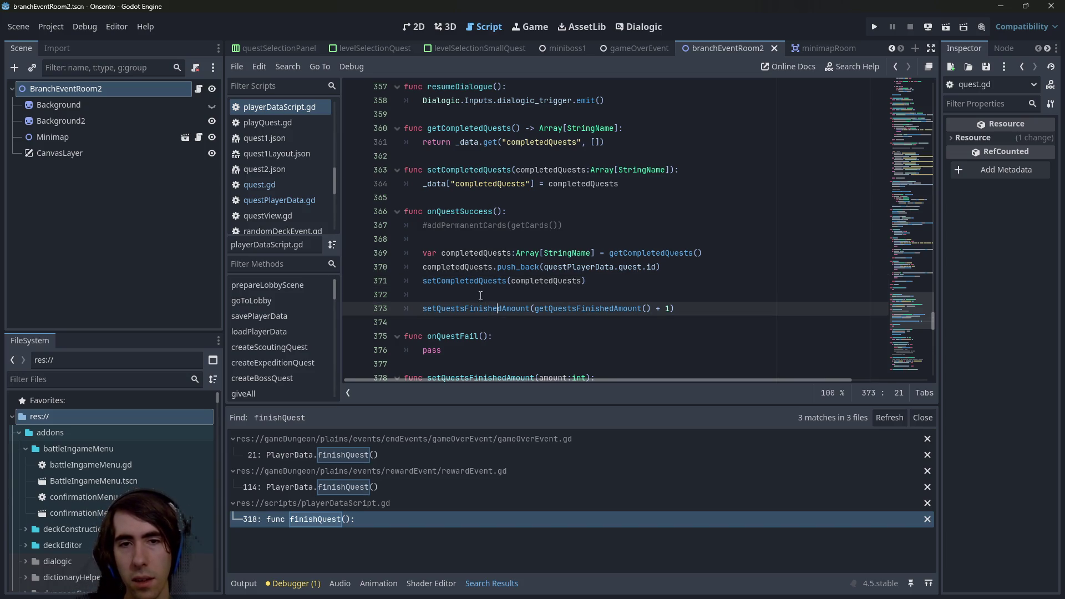
Select the updateAvailableQuests and savePlayerData lines in onQuestSuccess, undoing a stray edit
scroll(480, 295, "down", 4)
left_click_drag(531, 253, 418, 250)
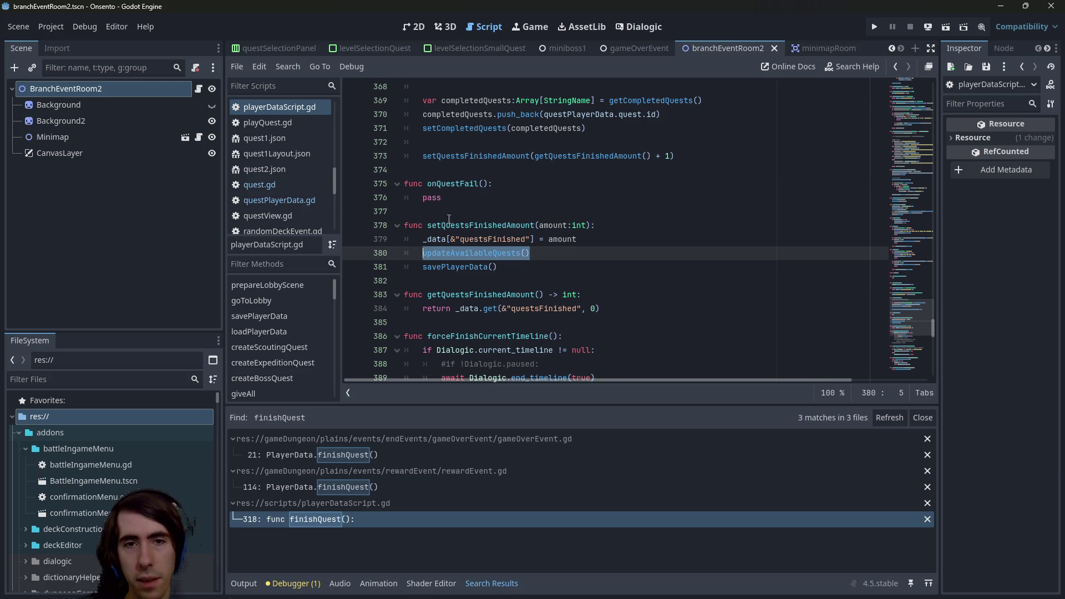
left_click_drag(523, 274, 355, 254)
key("ctrl+c")
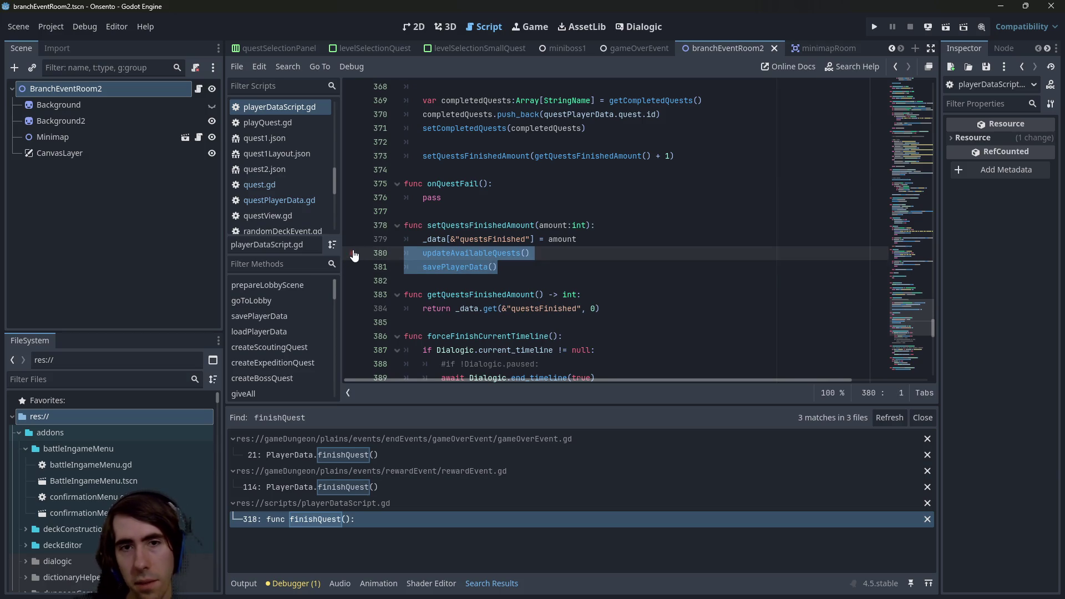
scroll(355, 255, "up", 4)
key("Up")
key("Up")
scroll(355, 255, "up", 2)
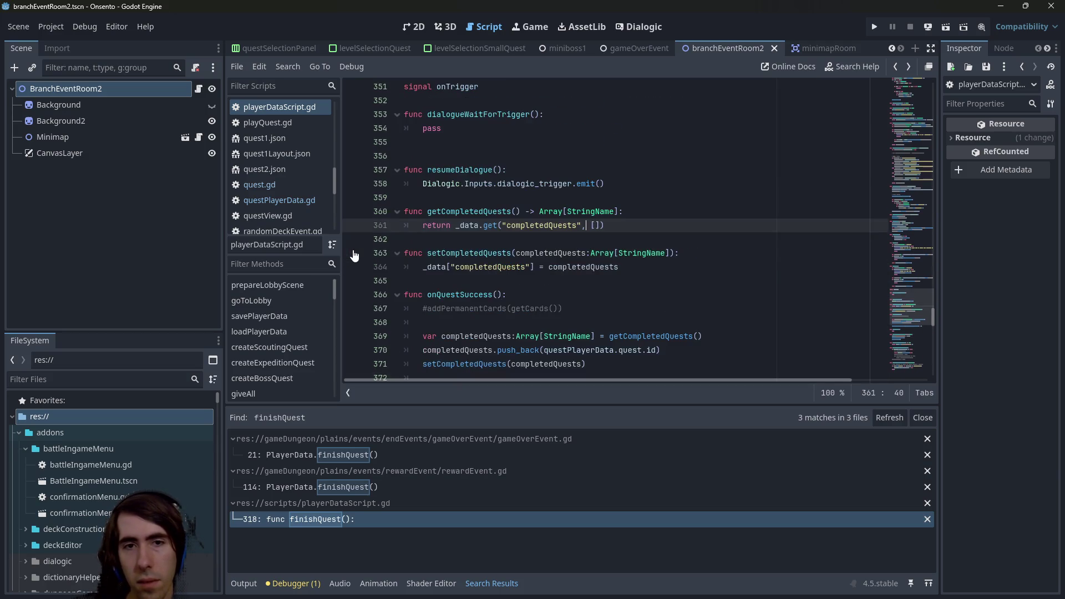
key("ctrl+z")
scroll(355, 256, "up", 1)
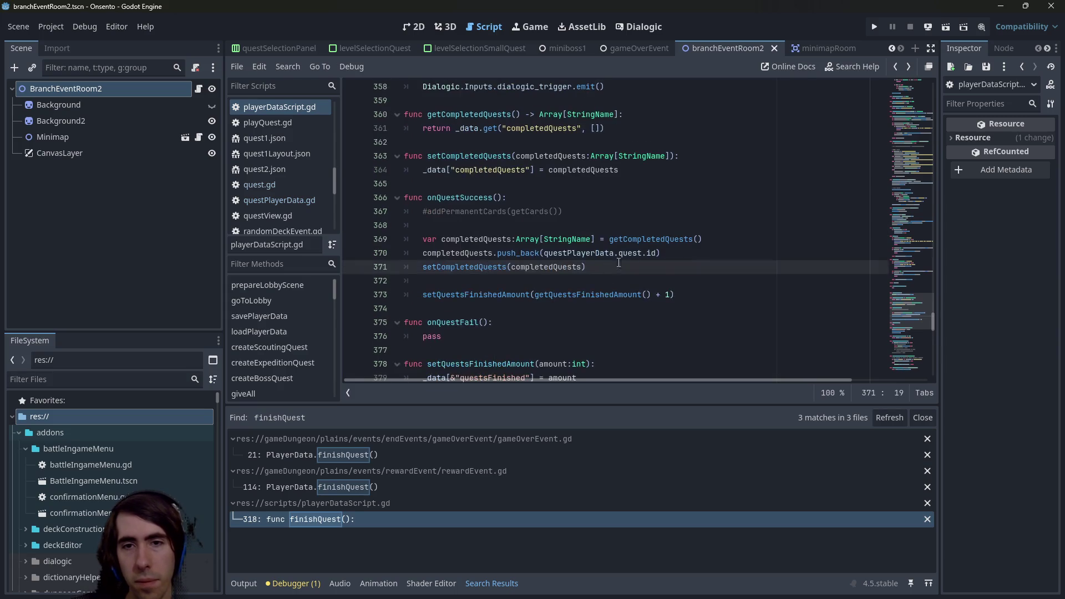
Comment out the setQuestsFinishedAmount line and paste the two calls below setCompletedQuests(completedQuests)
left_click(699, 300)
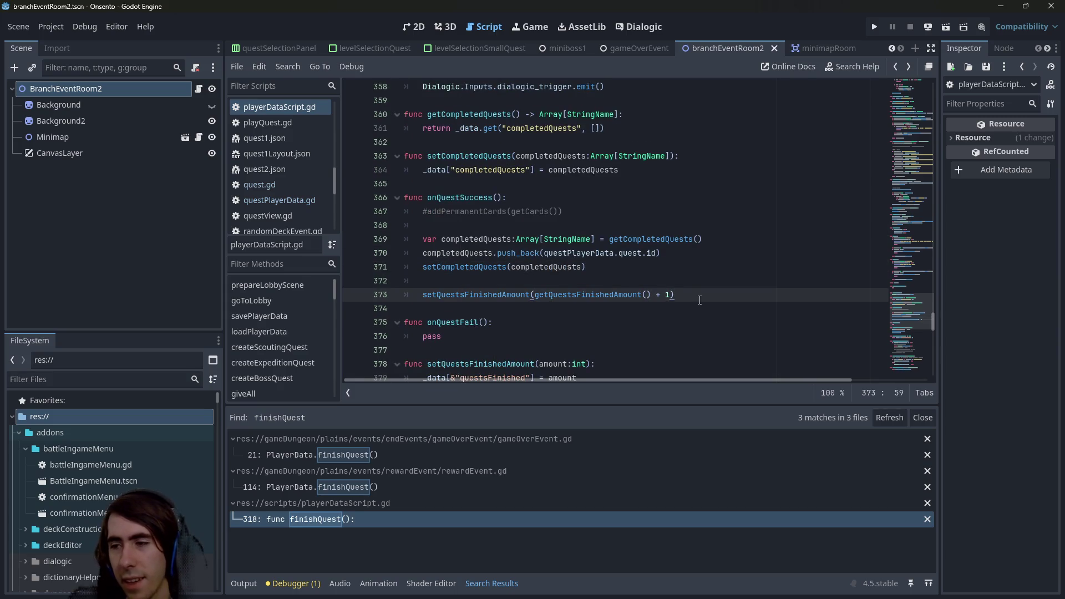
key("ctrl+k")
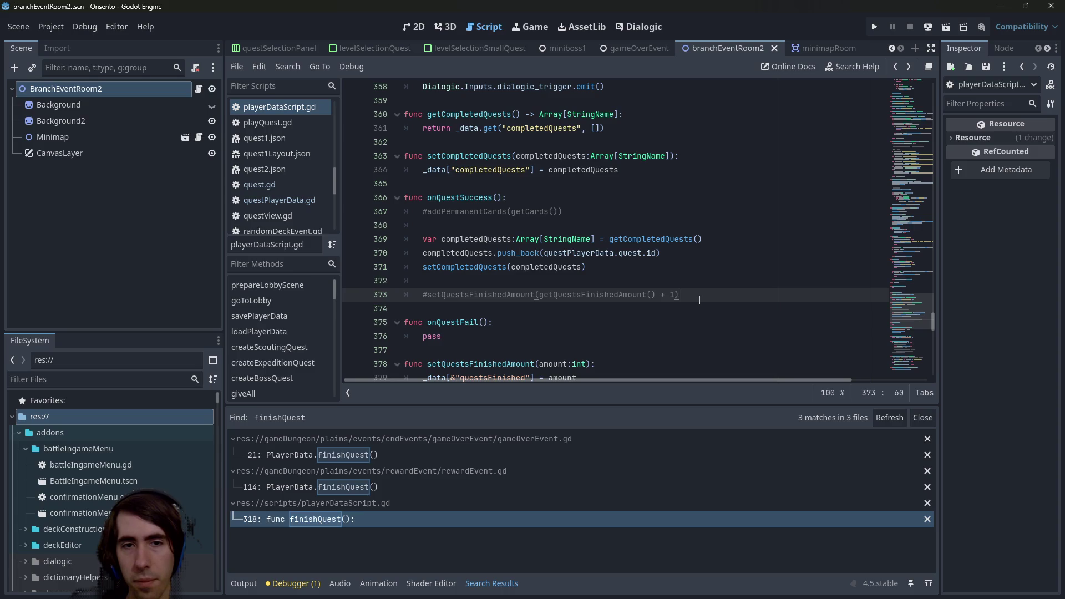
key("Up")
key("Return")
key("Return")
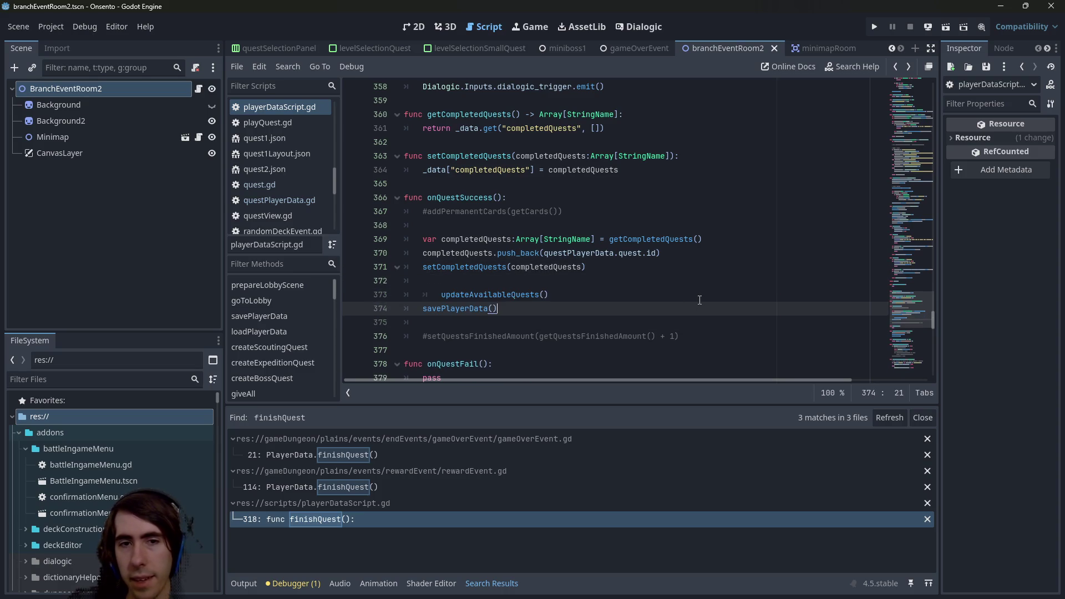
key("Up")
key("ctrl+v")
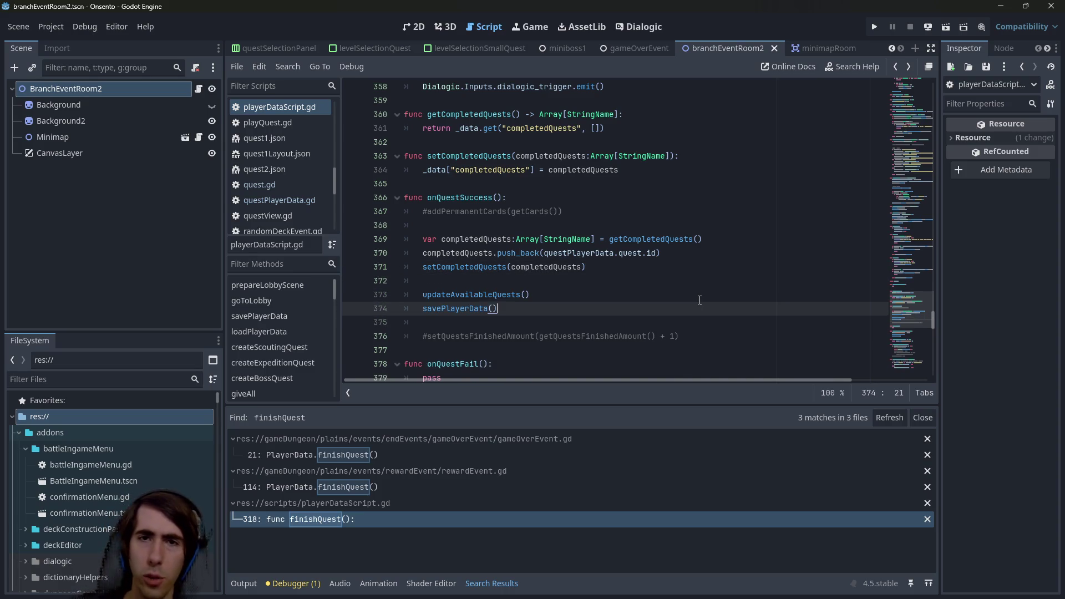
Cut the updateAvailableQuests() and savePlayerData() lines out of onQuestSuccess
scroll(538, 217, "up", 1)
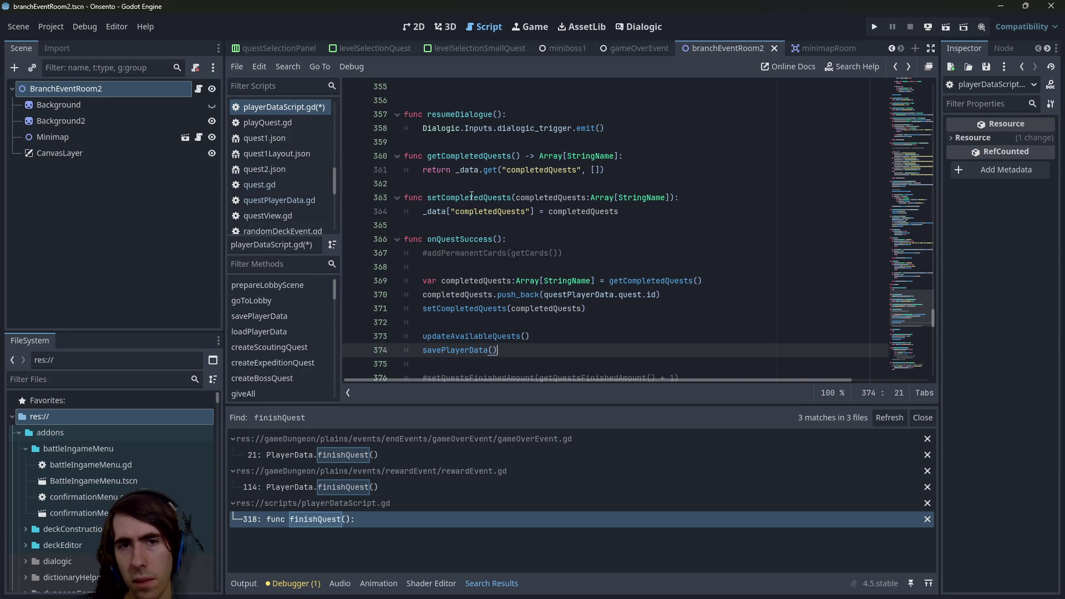
double_click(472, 294)
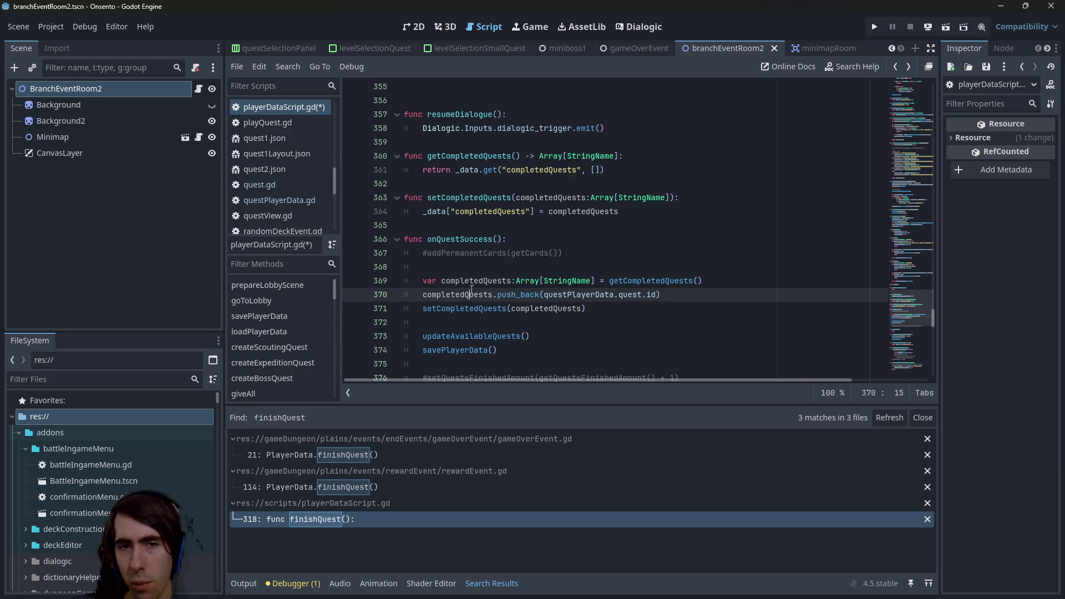
mouse_move(517, 208)
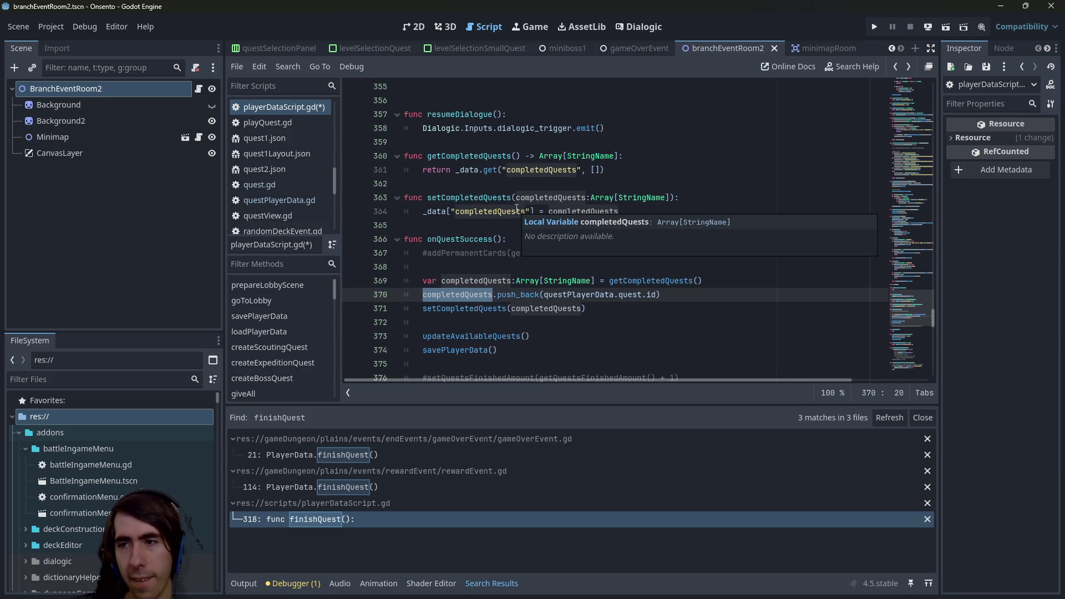
left_click(567, 320)
key("Down")
key("Down")
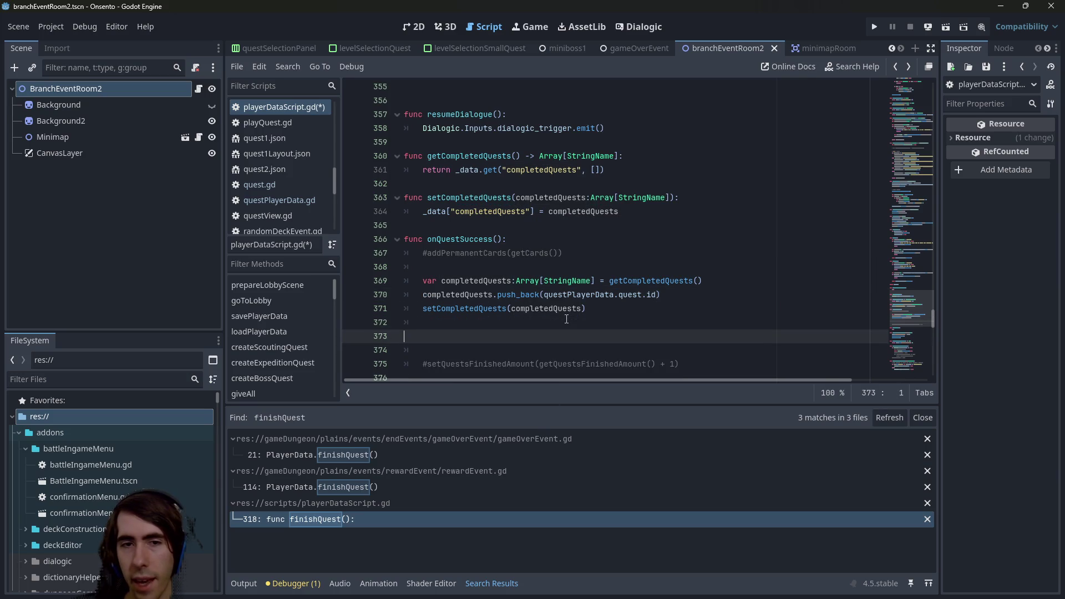
key("shift+Up")
key("shift+Home")
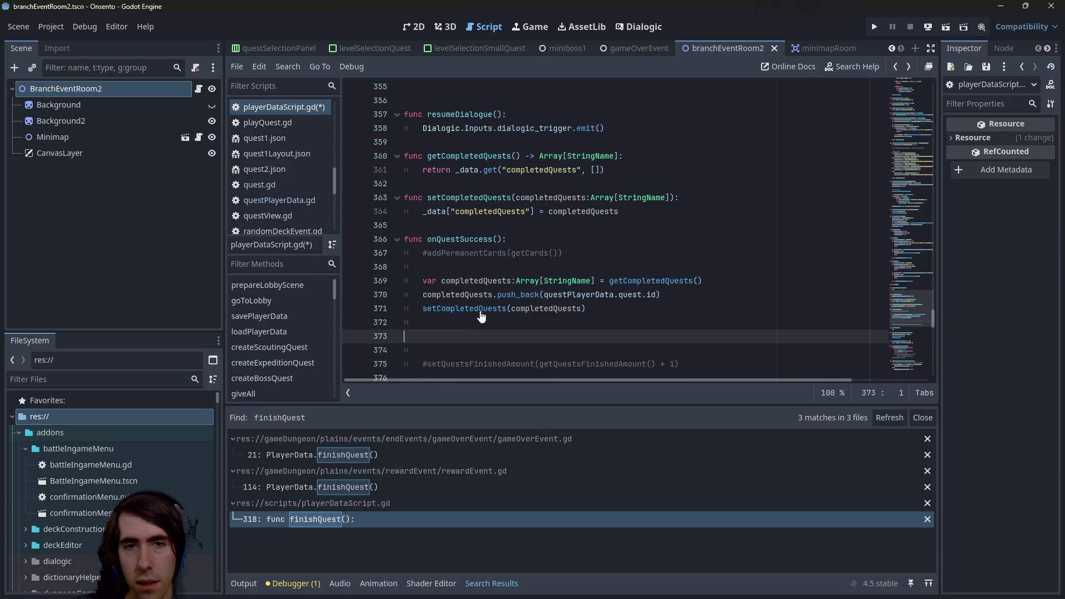
key("ctrl+x")
Paste both calls under the _data["completedQuests"] line in setCompletedQuests and save
left_click(666, 215)
key("Return")
key("ctrl+v")
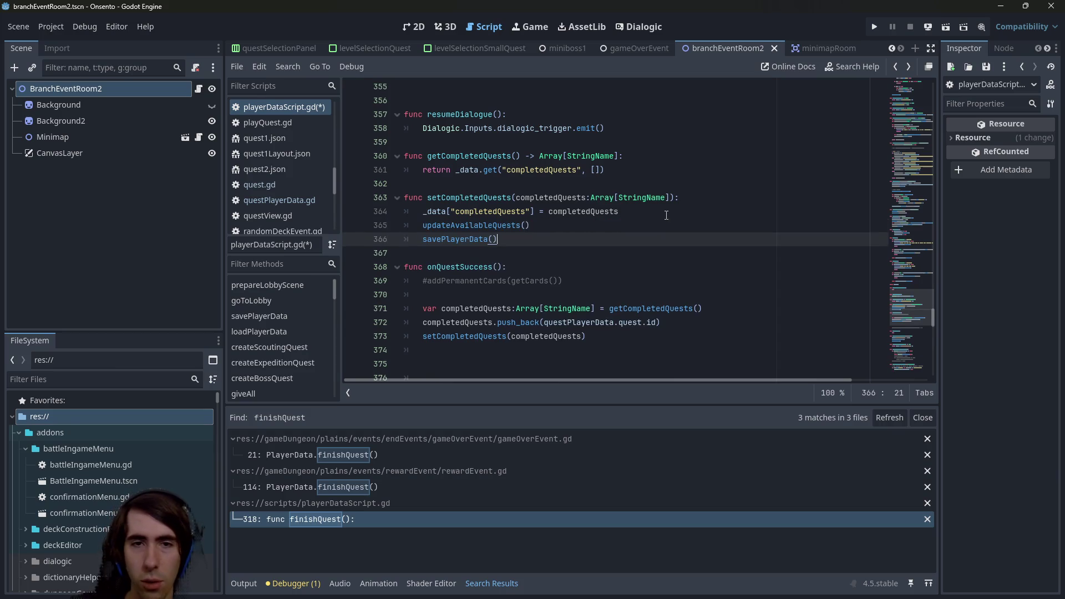
key("ctrl+s")
Review the updateAvailableQuests call and the setCompletedQuests declaration in the edited script
left_click(483, 225)
double_click(484, 225)
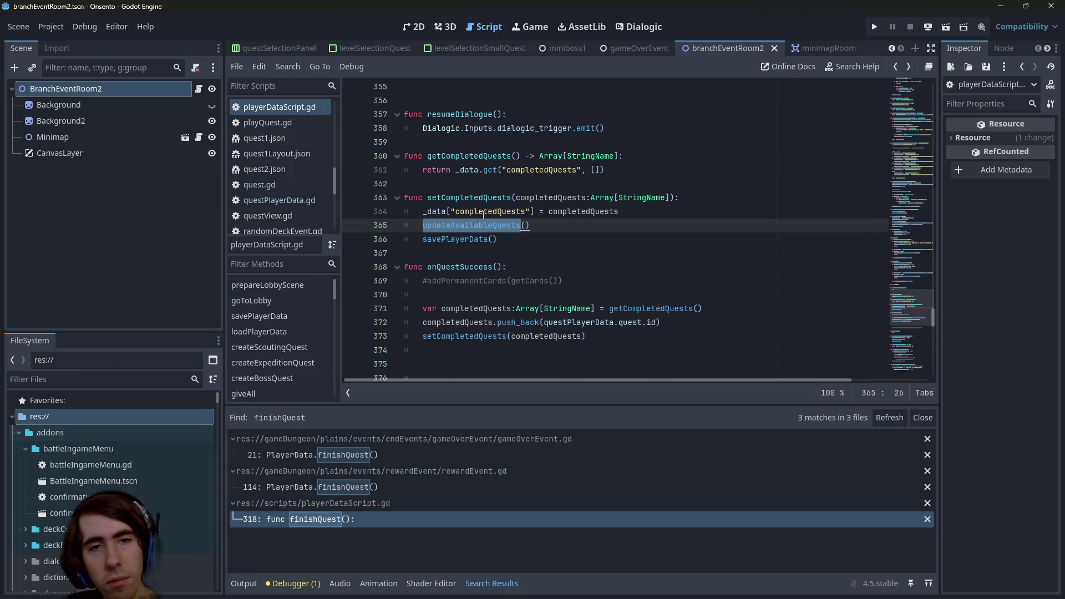
scroll(543, 186, "up", 1)
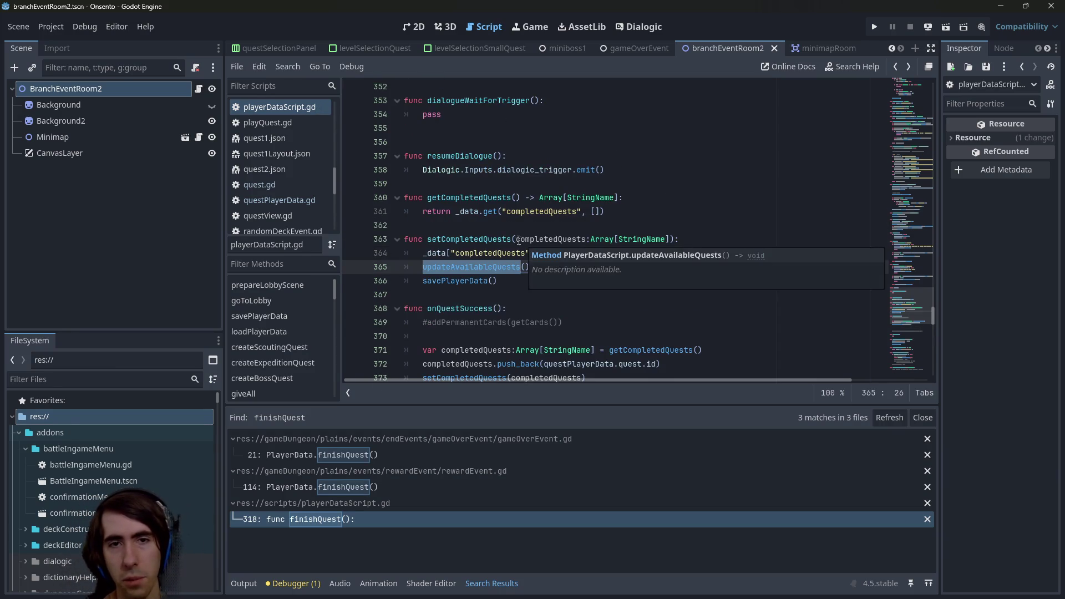
left_click(486, 239)
key("ctrl+shift+Left")
left_click(681, 197)
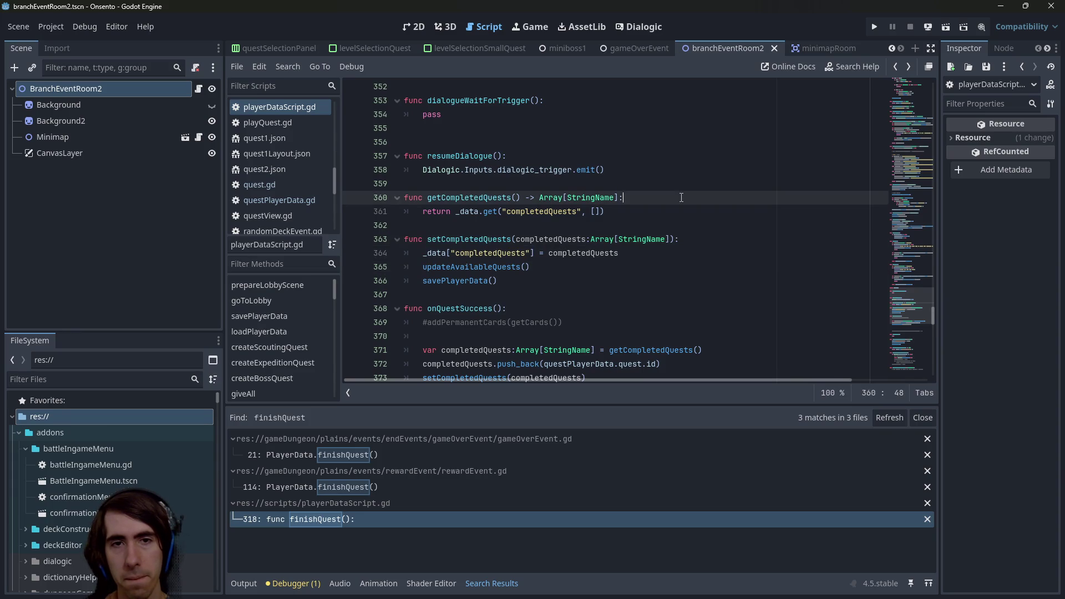
scroll(525, 284, "down", 1)
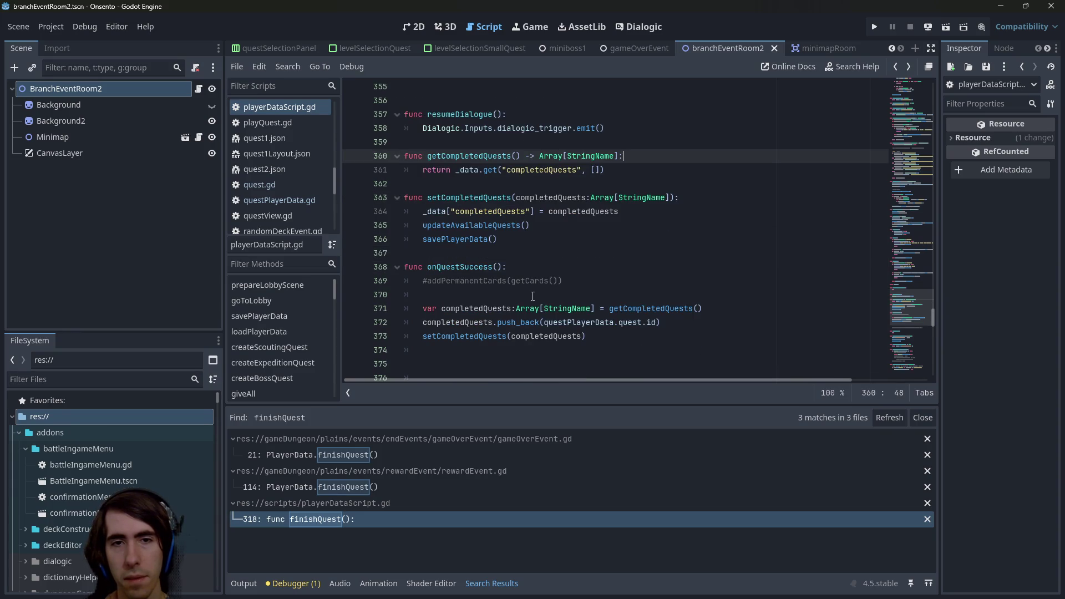
scroll(482, 243, "down", 1)
scroll(488, 244, "up", 2)
scroll(499, 246, "down", 1)
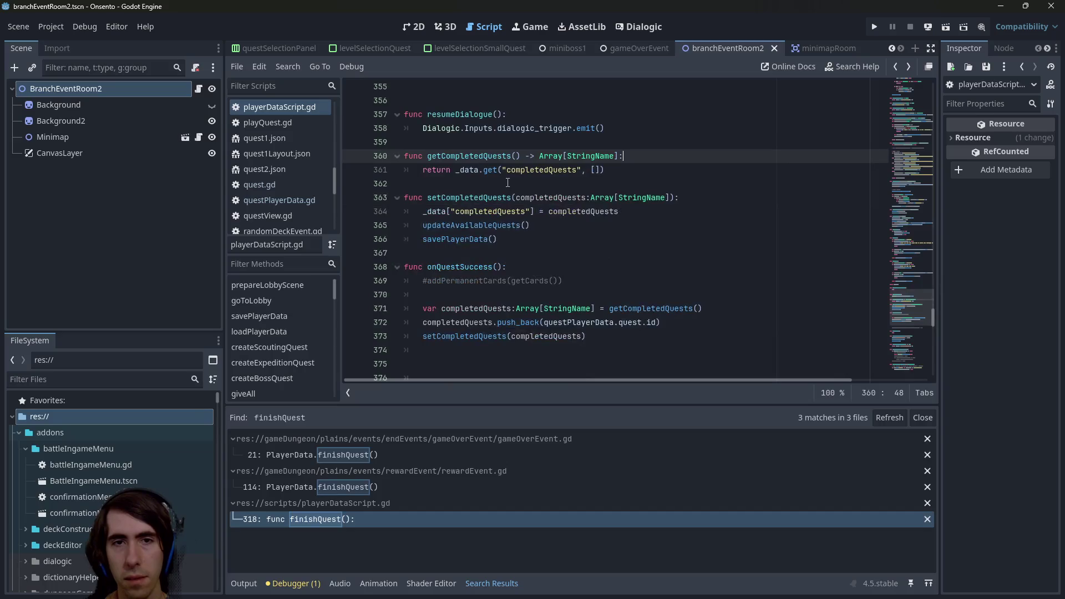
left_click(521, 248)
Add a new function addCompletedQuest(questId:StringName) and start its indented body
key("Return")
key("Return")
key("Up")
type("func addComple")
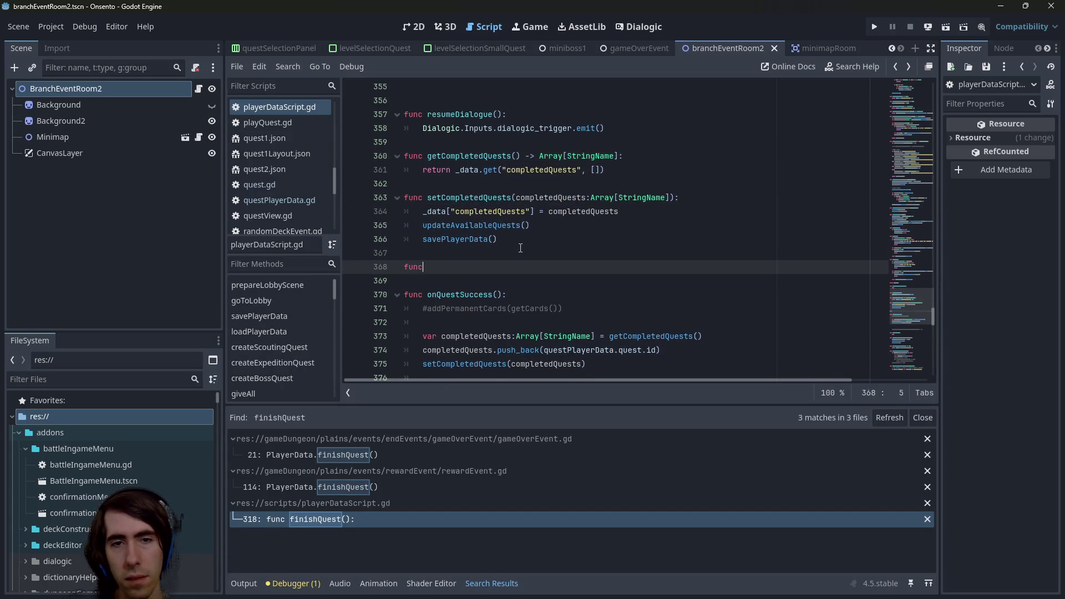
type("tedQuest()")
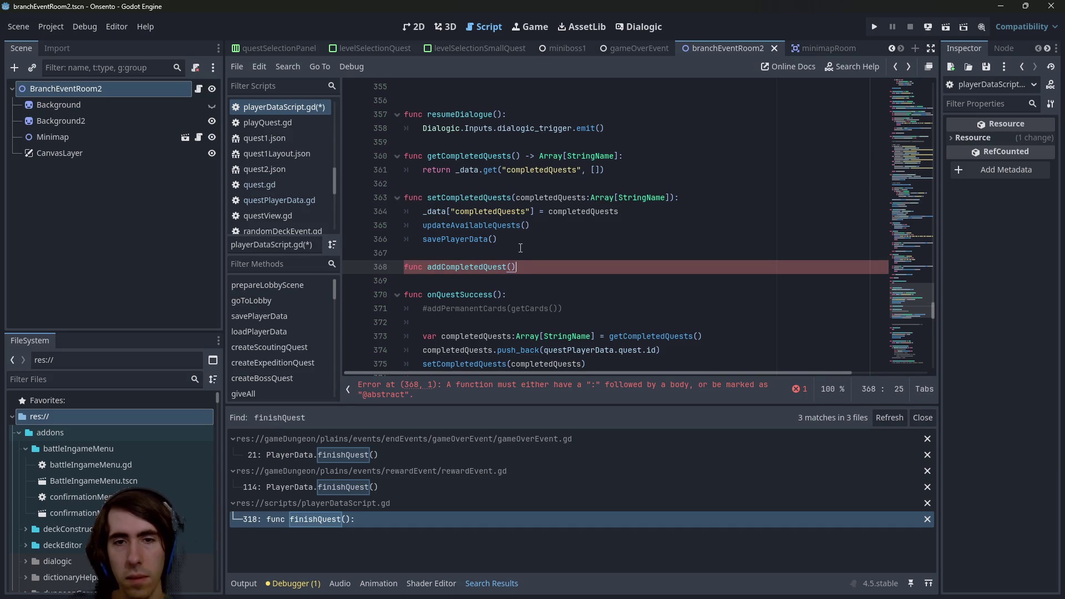
left_click(547, 331)
left_click(511, 267)
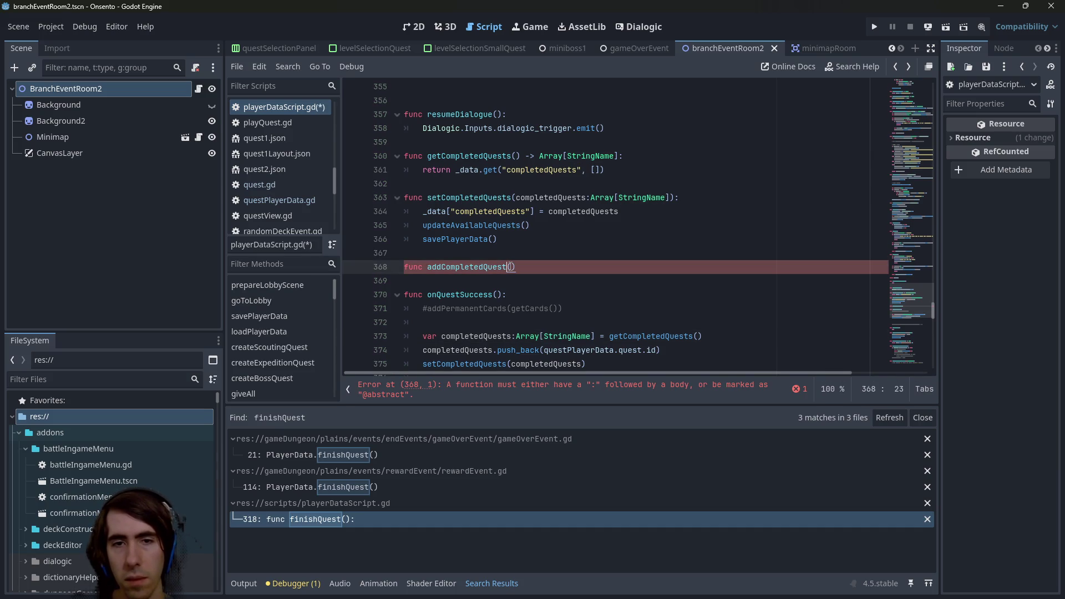
type("questId:StringName")
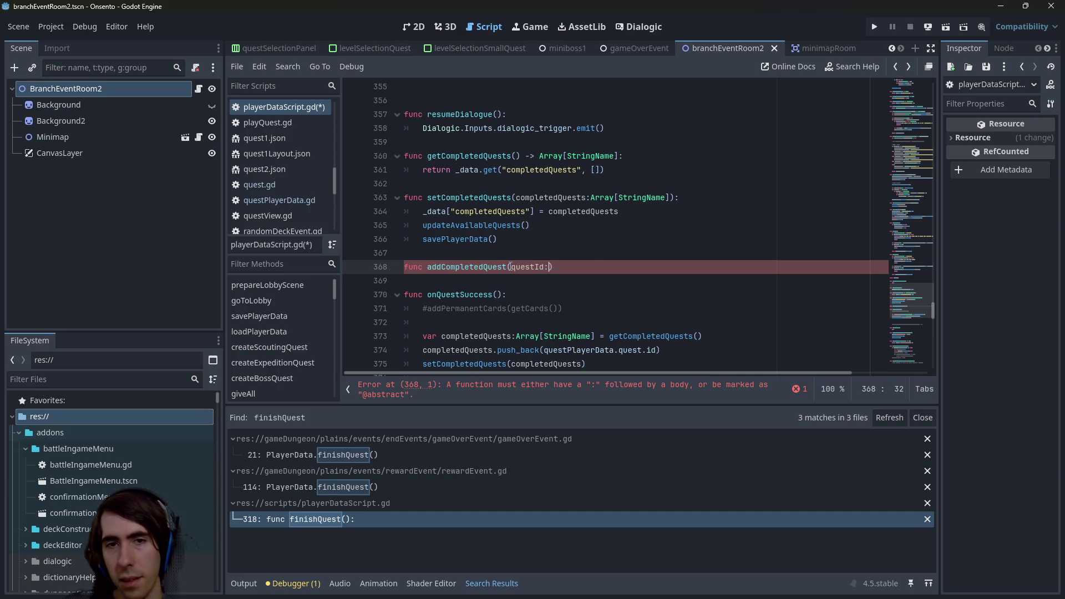
key("ctrl+s")
key("End")
key("Return")
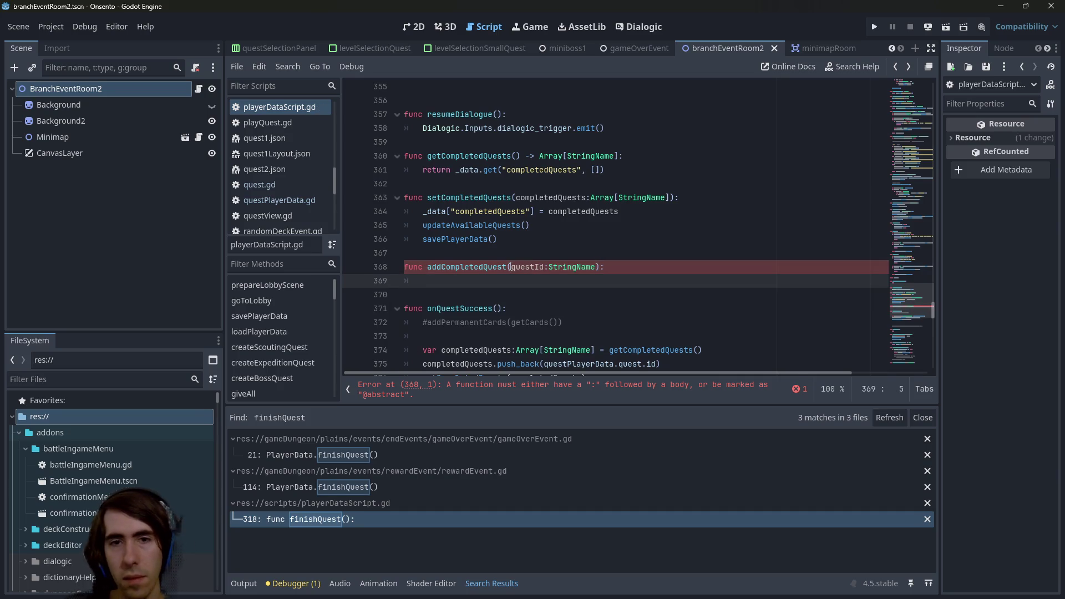
scroll(522, 257, "down", 1)
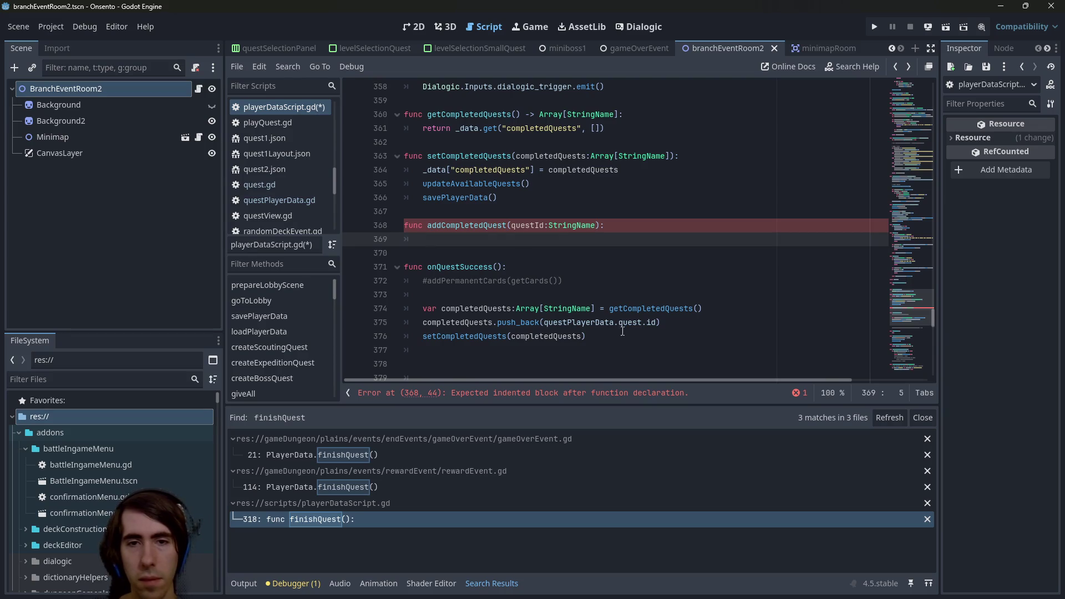
Copy the three completedQuests lines from onQuestSuccess into addCompletedQuest's body and save
left_click_drag(622, 331, 407, 308)
key("ctrl+c")
left_click(416, 239)
key("ctrl+v")
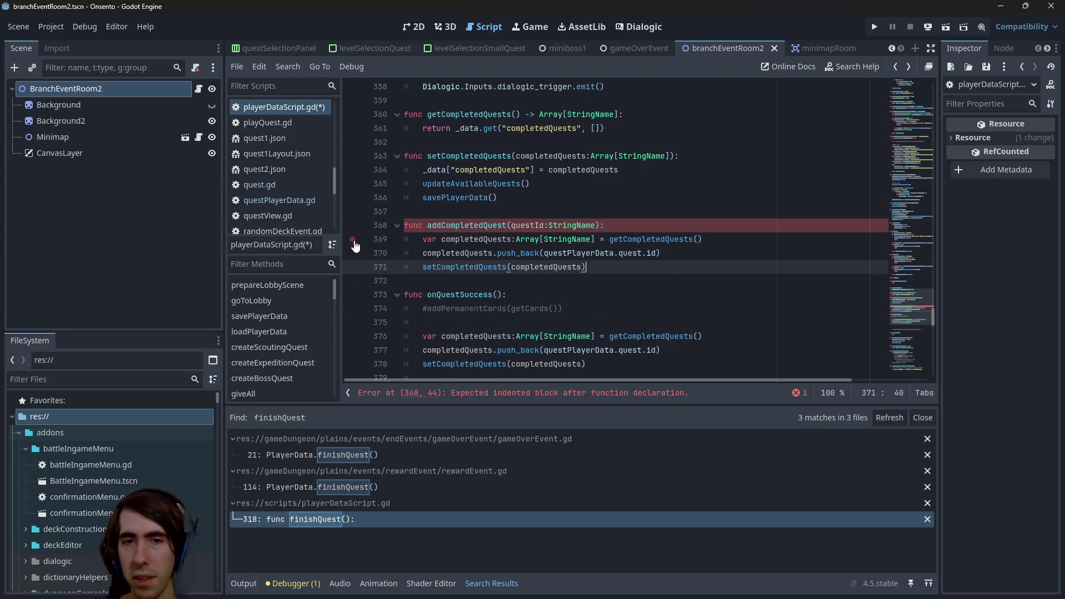
key("ctrl+s")
Add a completedQuests.find(questId) == -1 check line in addCompletedQuest's body
key("Up")
key("Up")
key("End")
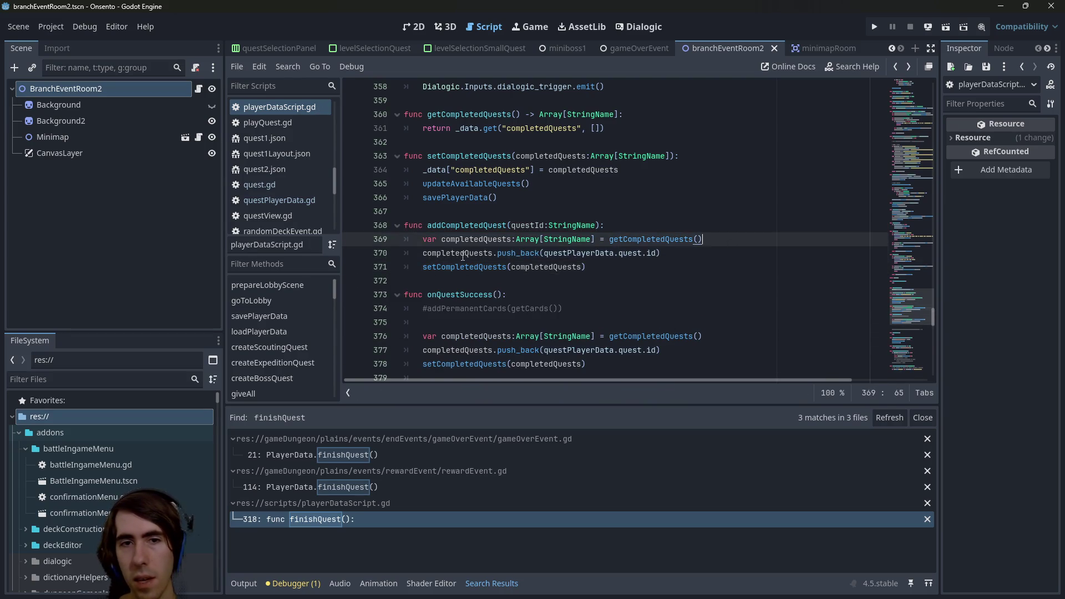
key("Return")
type("completedQuestsfind")
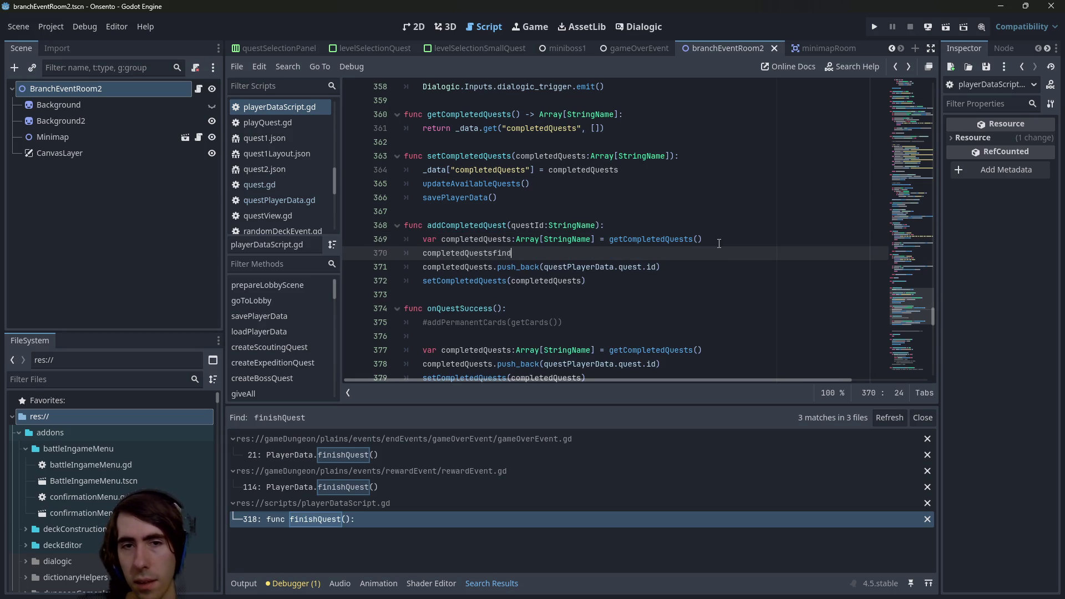
key("BackSpace")
key("BackSpace")
key("BackSpace")
type(".fin")
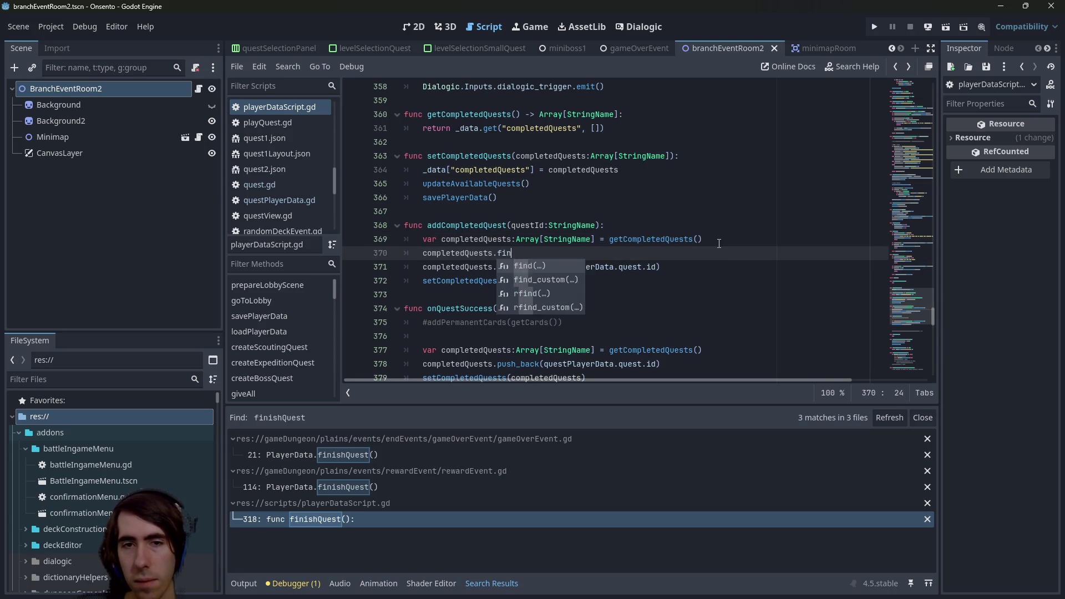
key("Return")
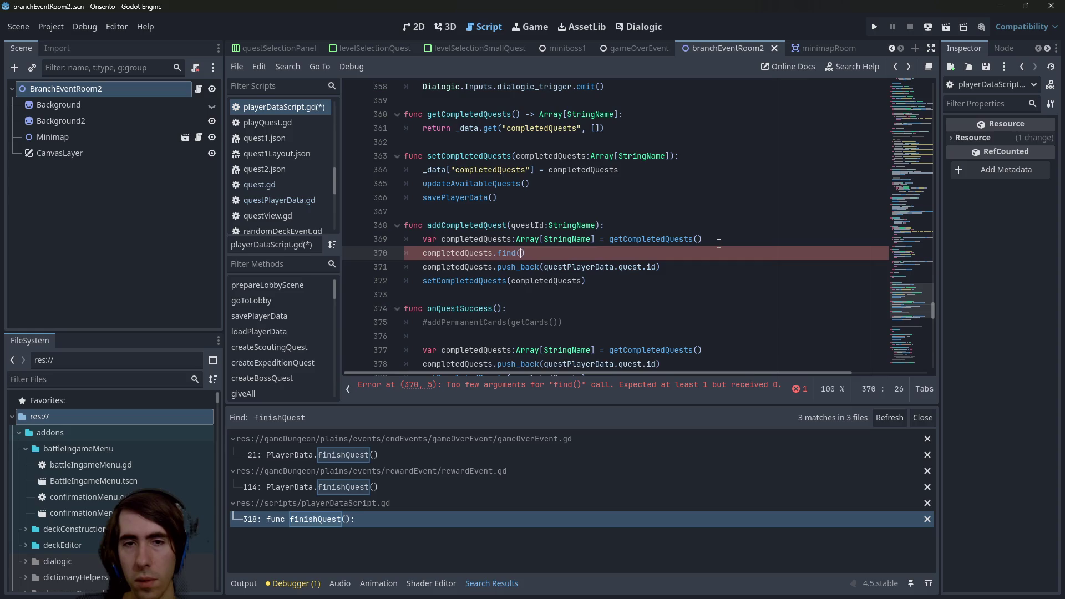
type("questId) == -1:")
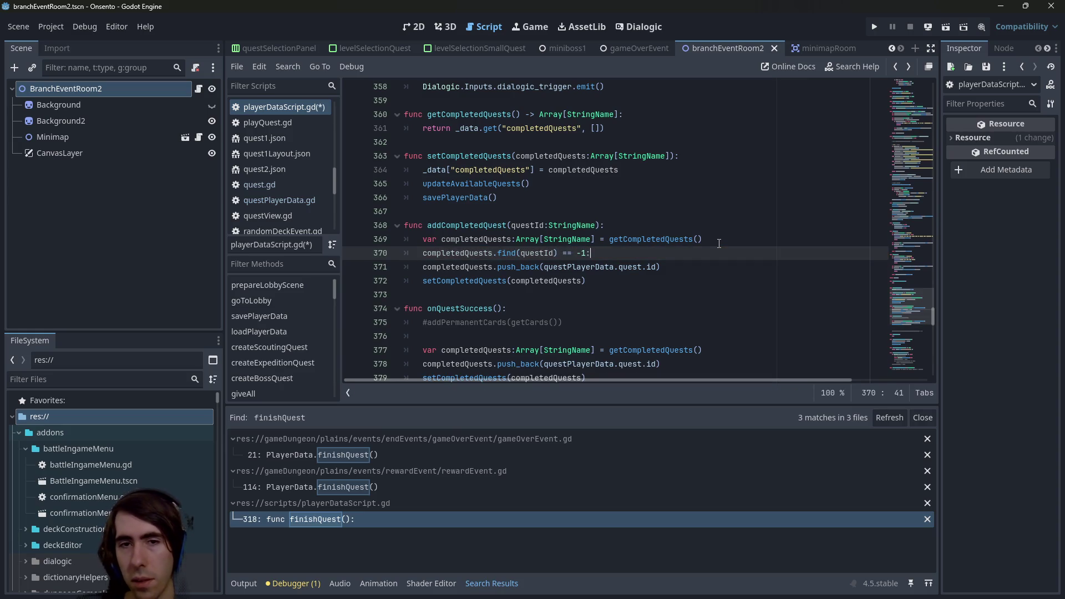
Make the find check an if and indent push_back and setCompletedQuests under it, then save
key("Home")
type("if")
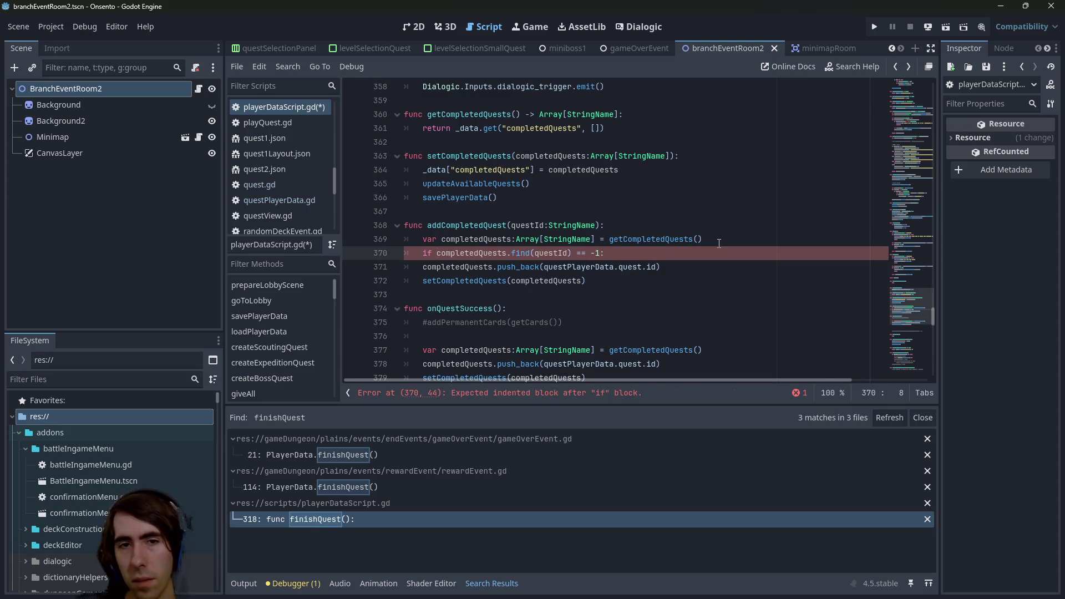
key("Down")
key("Home")
key("shift+Down")
key("Tab")
key("ctrl+s")
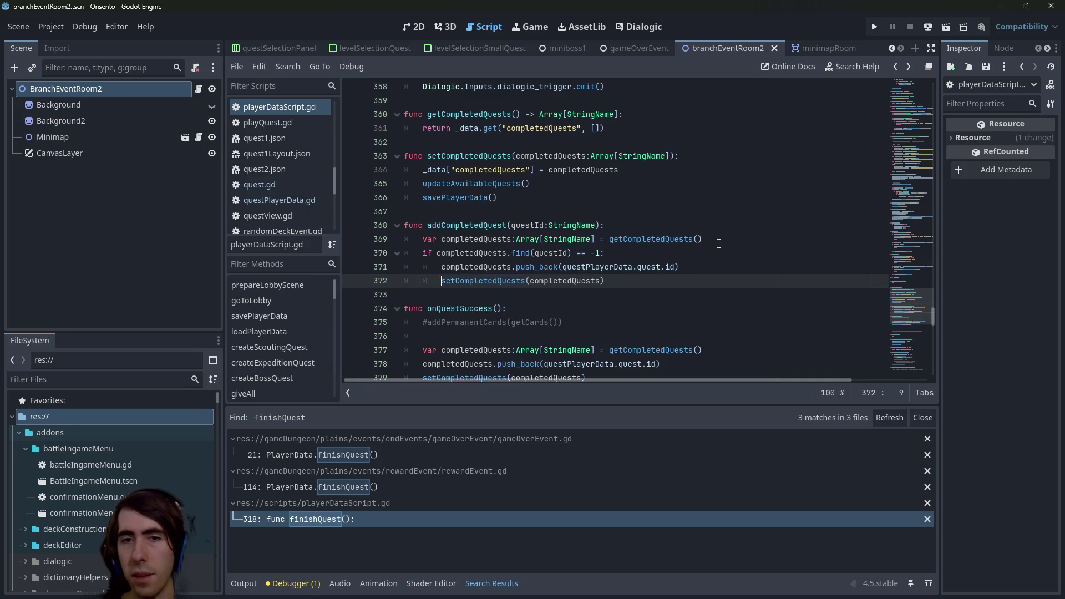
Start an addCompletedQuest( call on a new line in onQuestSuccess
double_click(467, 228)
scroll(471, 234, "down", 1)
left_click(491, 297)
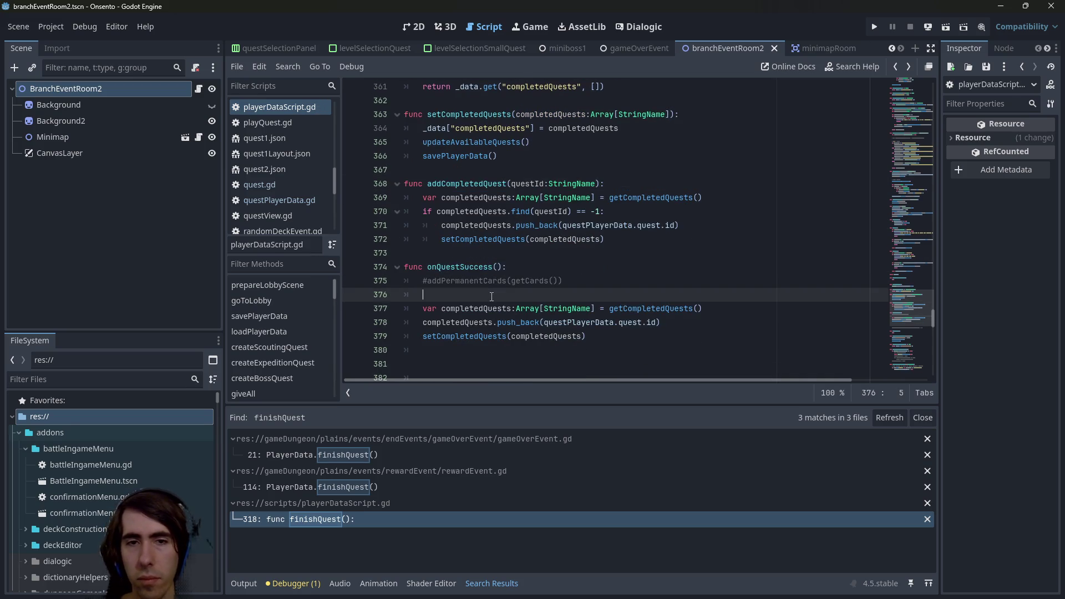
key("Return")
key("ctrl+v")
type("(")
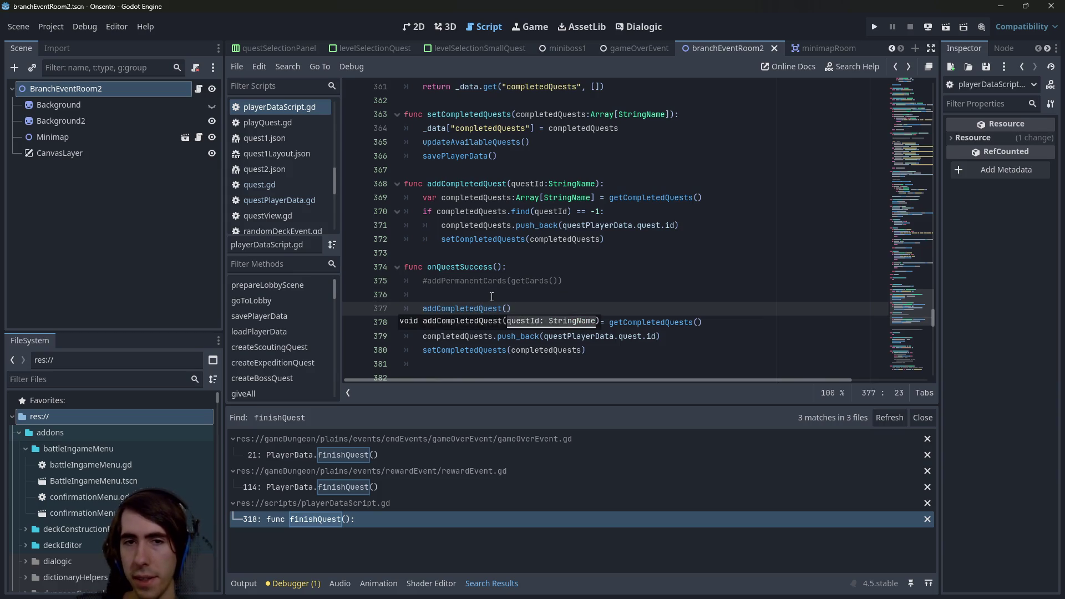
Pass questPlayerData.quest.id to the call and use questId inside addCompletedQuest, then save
left_click_drag(544, 336, 656, 337)
key("ctrl+c")
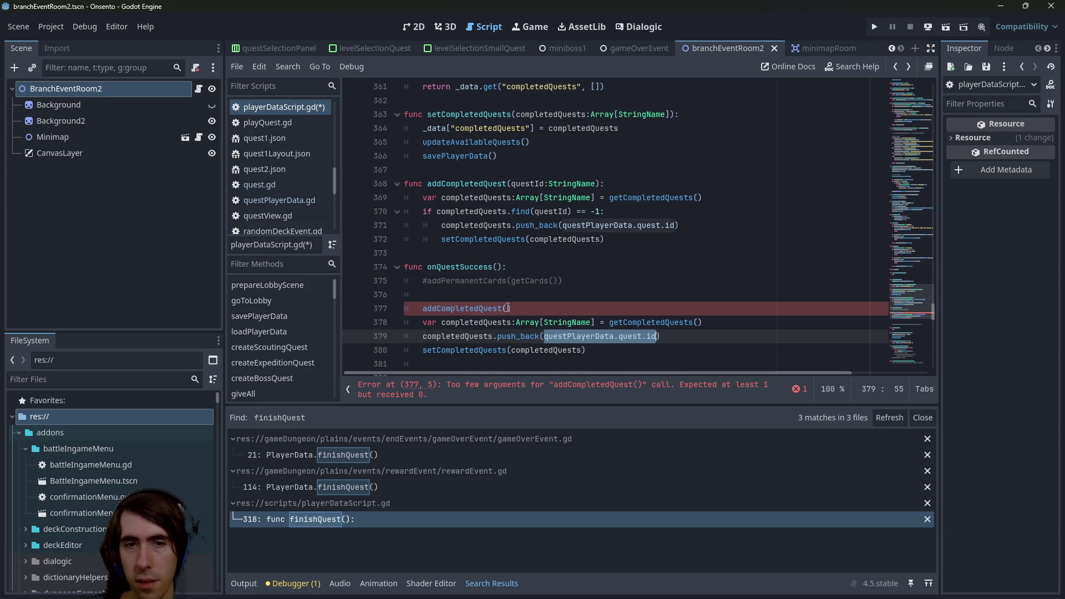
left_click(509, 309)
key("ctrl+v")
left_click(544, 183)
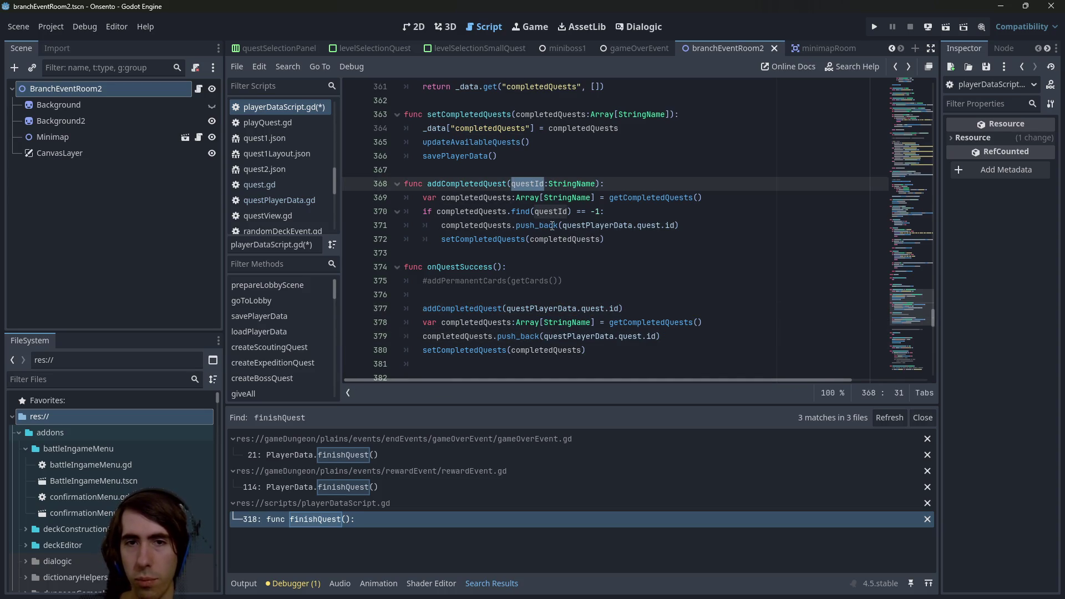
left_click_drag(562, 225, 676, 225)
type("questId")
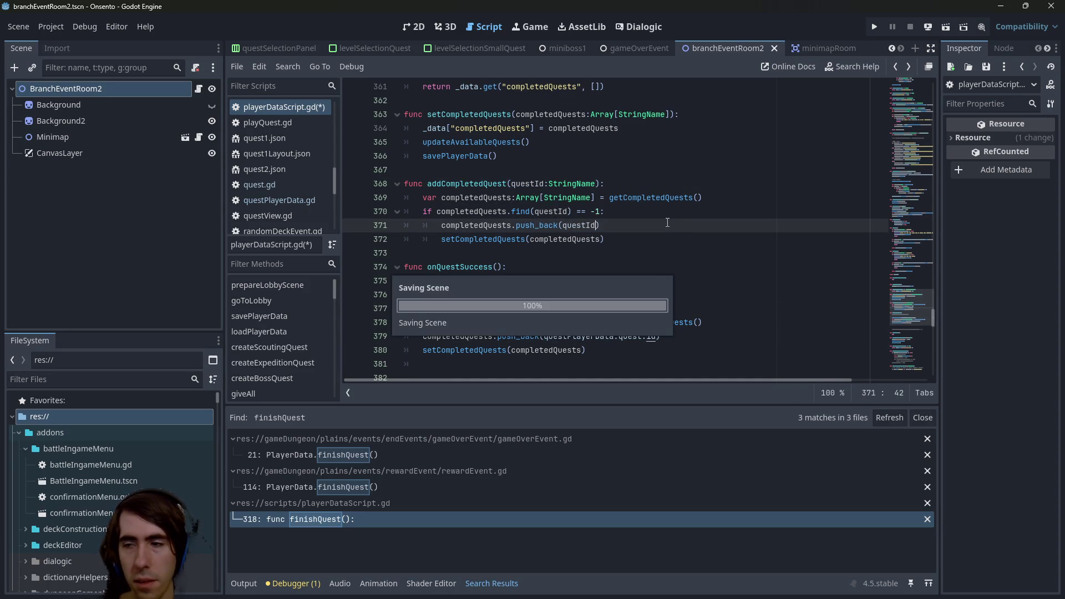
key("ctrl+s")
Delete the three leftover completed-quest lines and extra blank lines, then save
left_click_drag(623, 361, 373, 323)
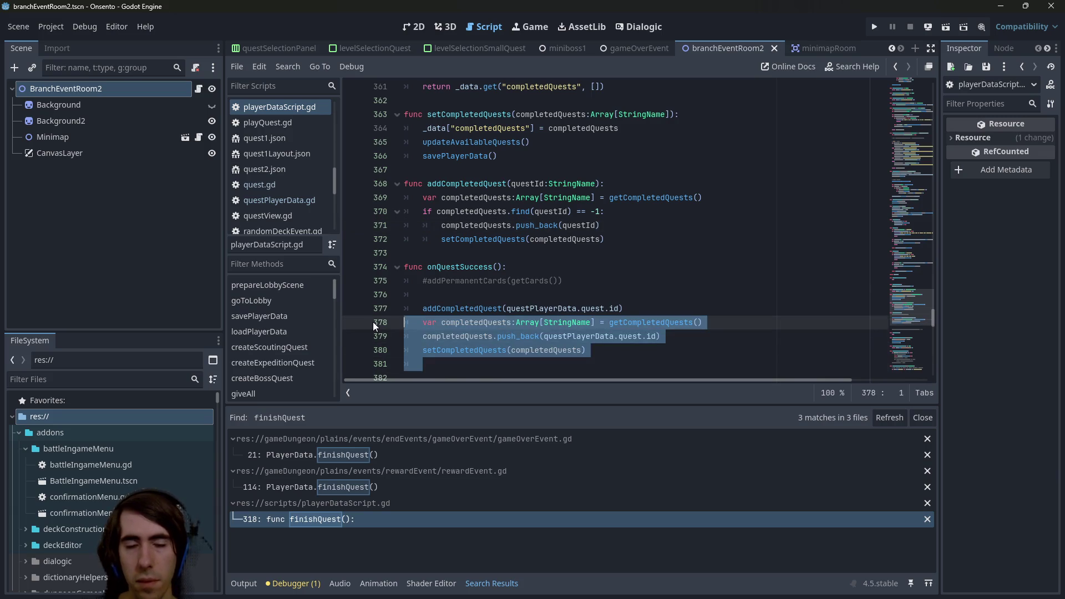
key("BackSpace")
scroll(422, 319, "down", 2)
scroll(500, 314, "up", 1)
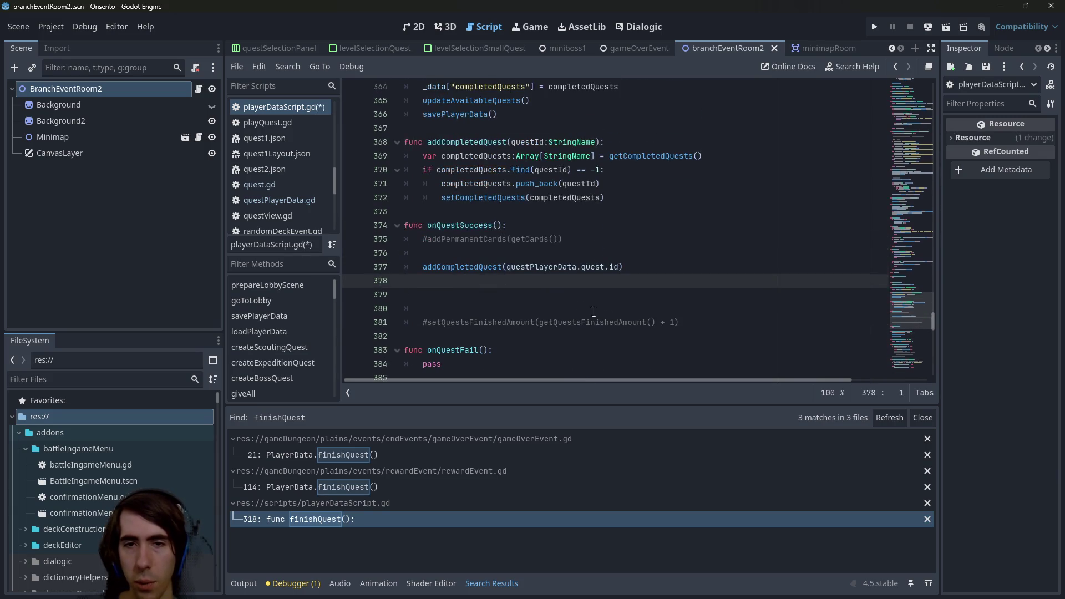
left_click(598, 310)
key("BackSpace")
key("BackSpace")
key("Up")
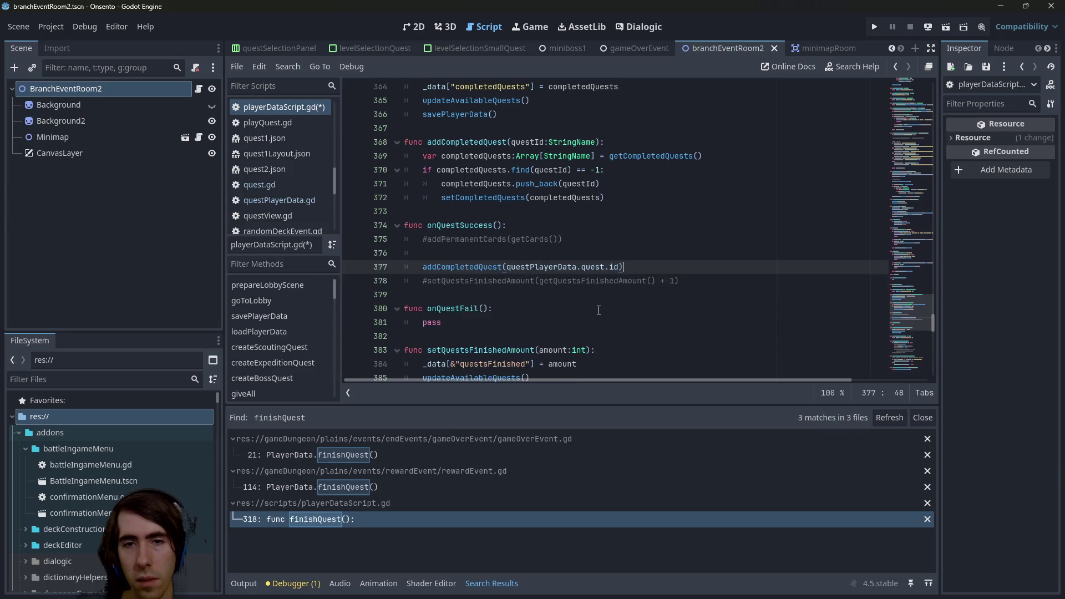
key("Down")
key("Up")
key("Up")
key("ctrl+s")
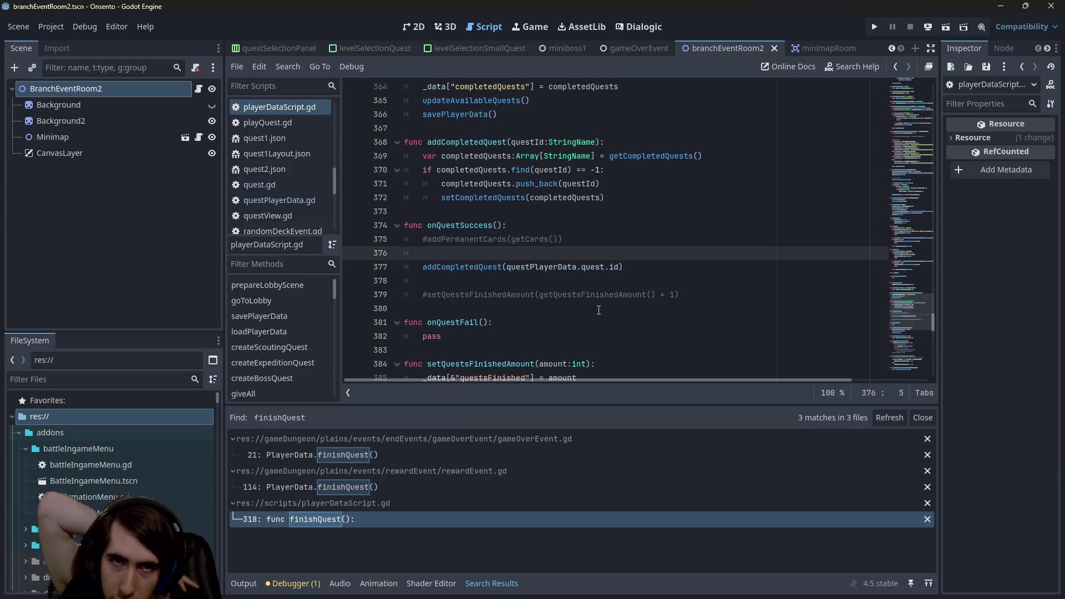
Jump to the updateAvailableQuests function definition
scroll(545, 224, "up", 2)
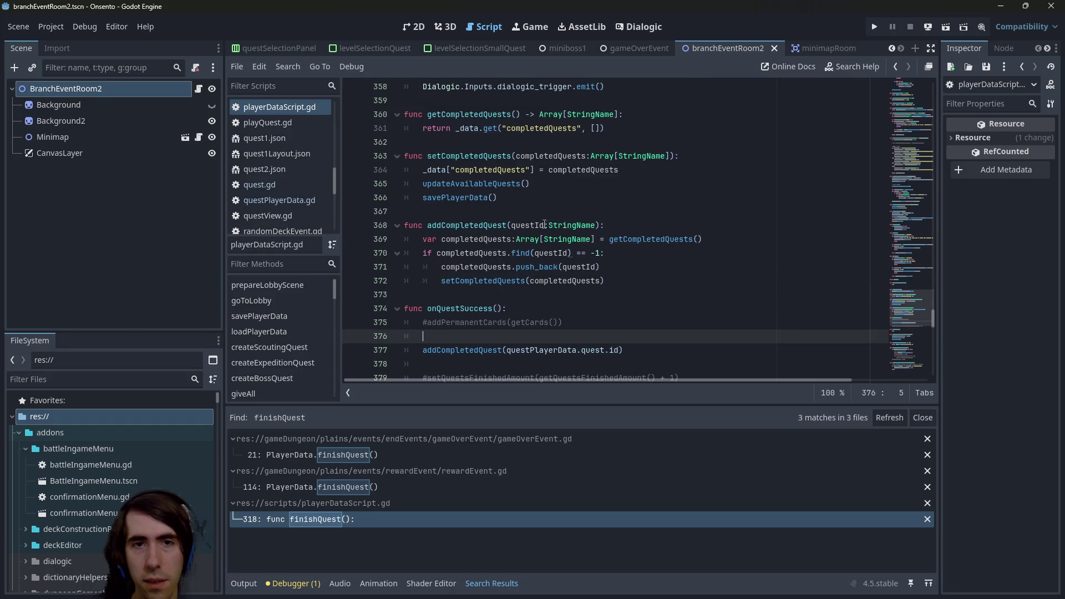
double_click(481, 109)
scroll(500, 221, "down", 4)
scroll(510, 252, "up", 3)
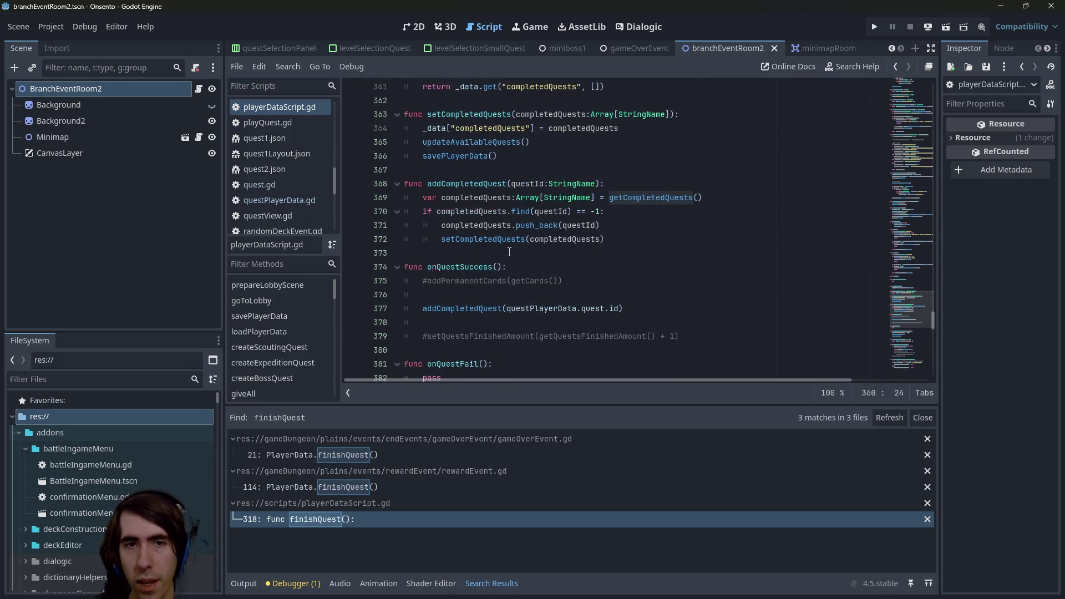
scroll(510, 252, "up", 1)
left_click(472, 183, "ctrl")
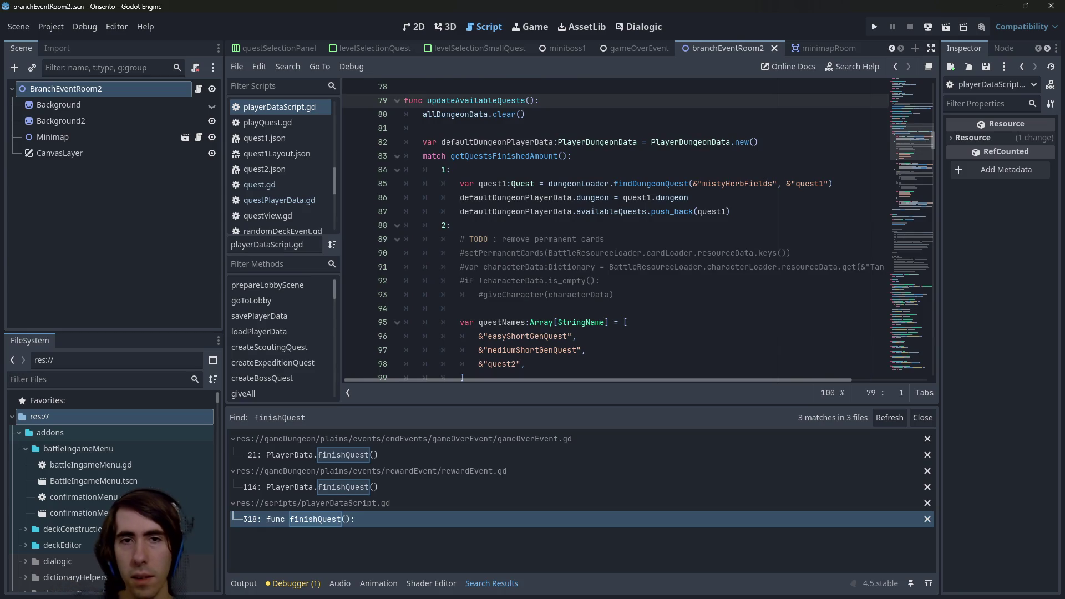
Declare var completedQuests:Array[StringName] = getCompletedQuests() below the PlayerDungeonData line and save
double_click(519, 157)
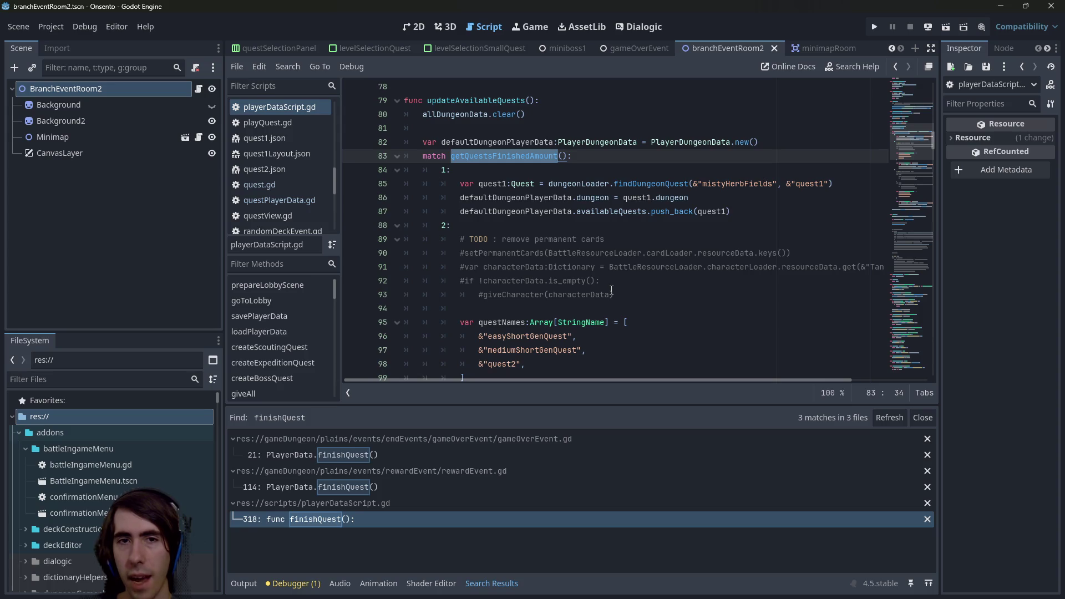
scroll(611, 291, "up", 1)
left_click(801, 188)
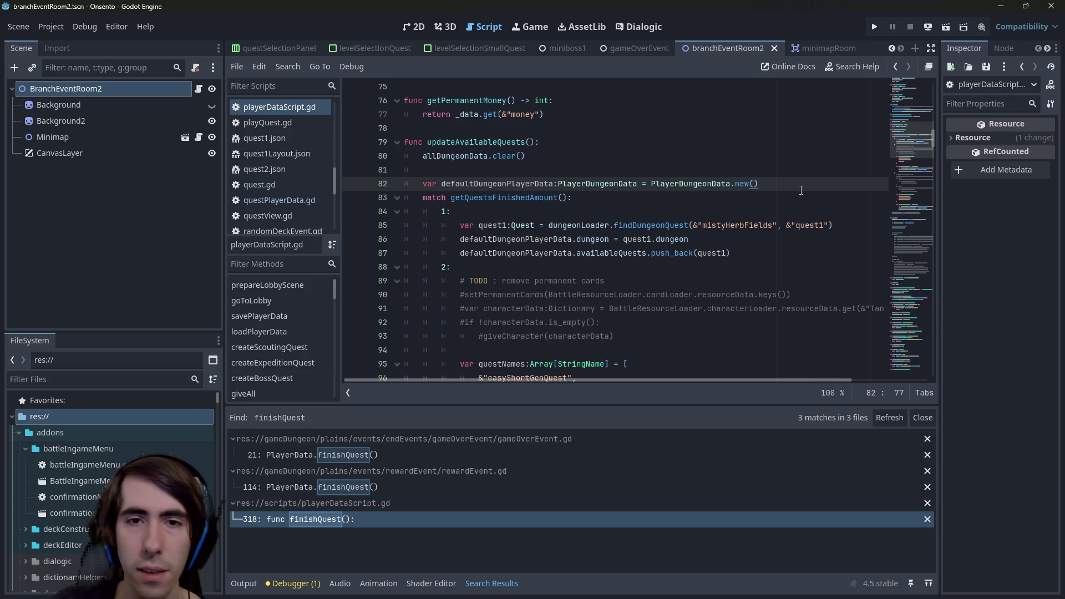
key("Return")
key("Return")
key("Up")
type("getCompletedQuests")
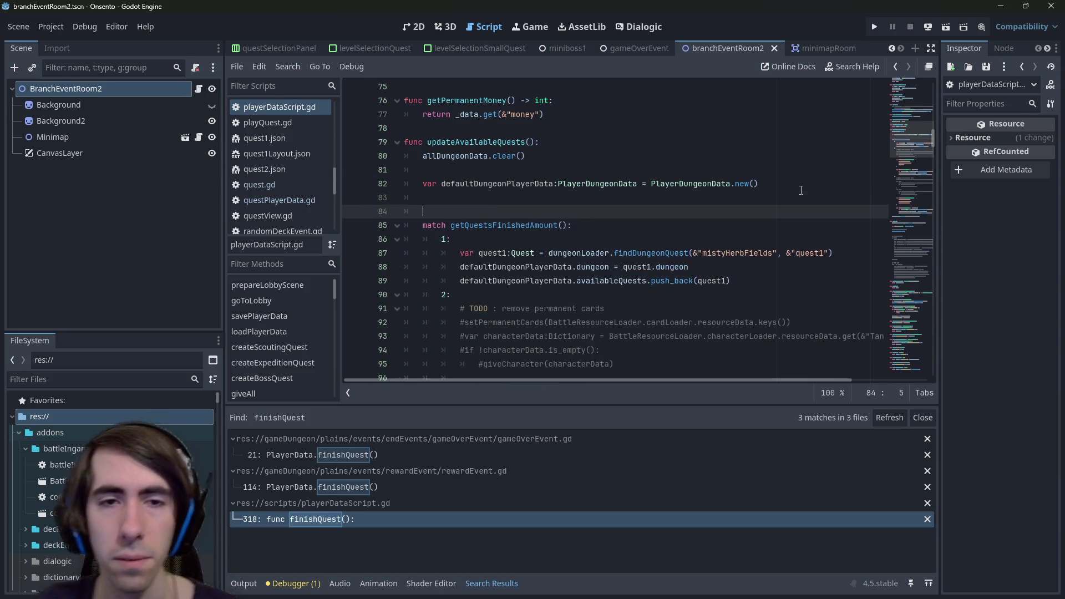
type("(")
key("Home")
type("var co")
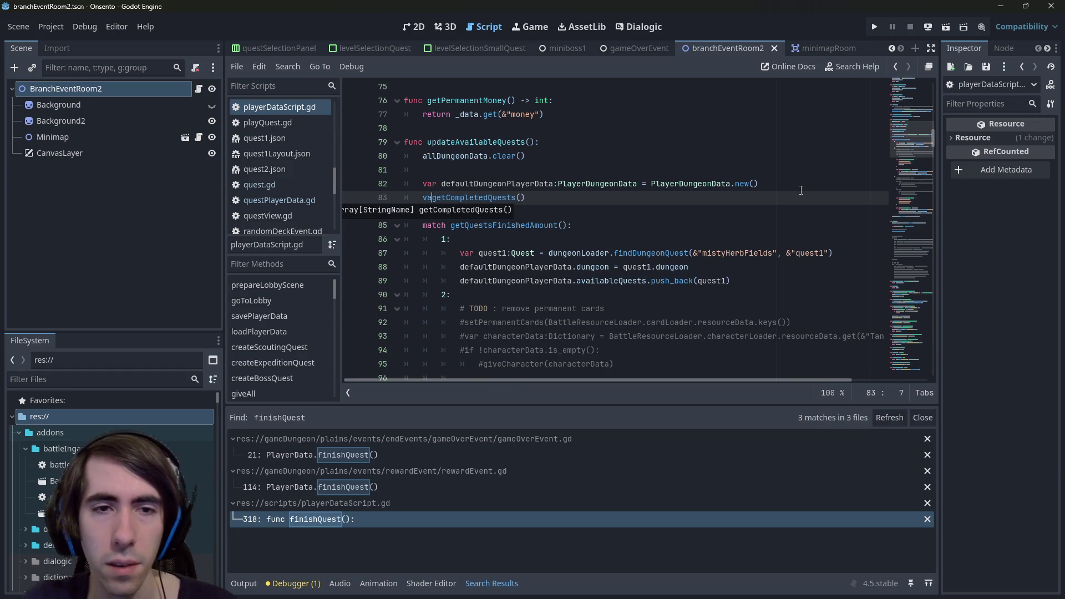
type("mpletedQuests =")
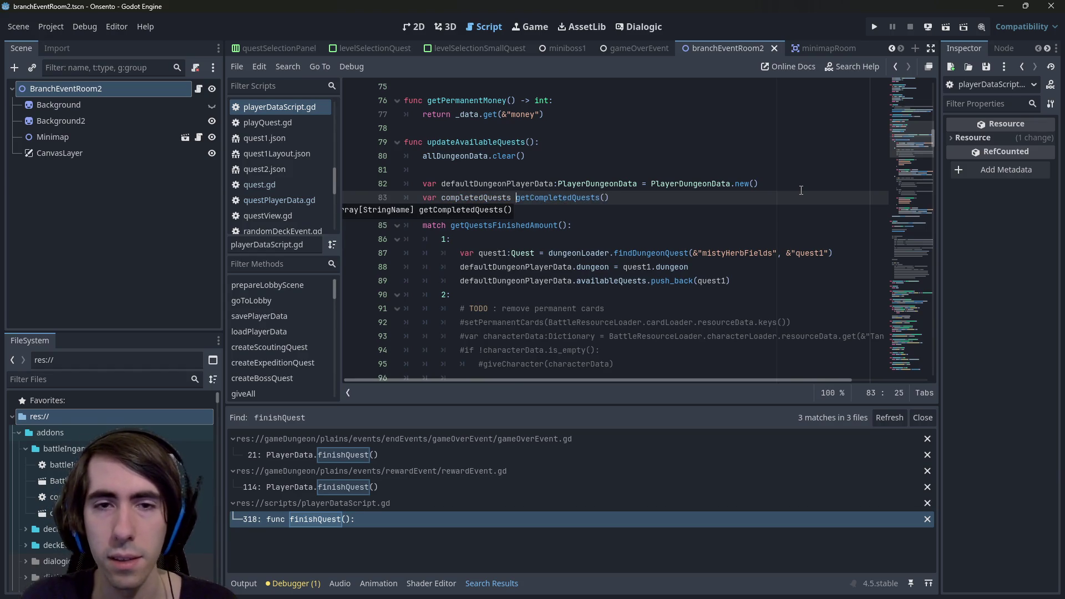
key("Left")
key("Left")
key("Left")
type(":")
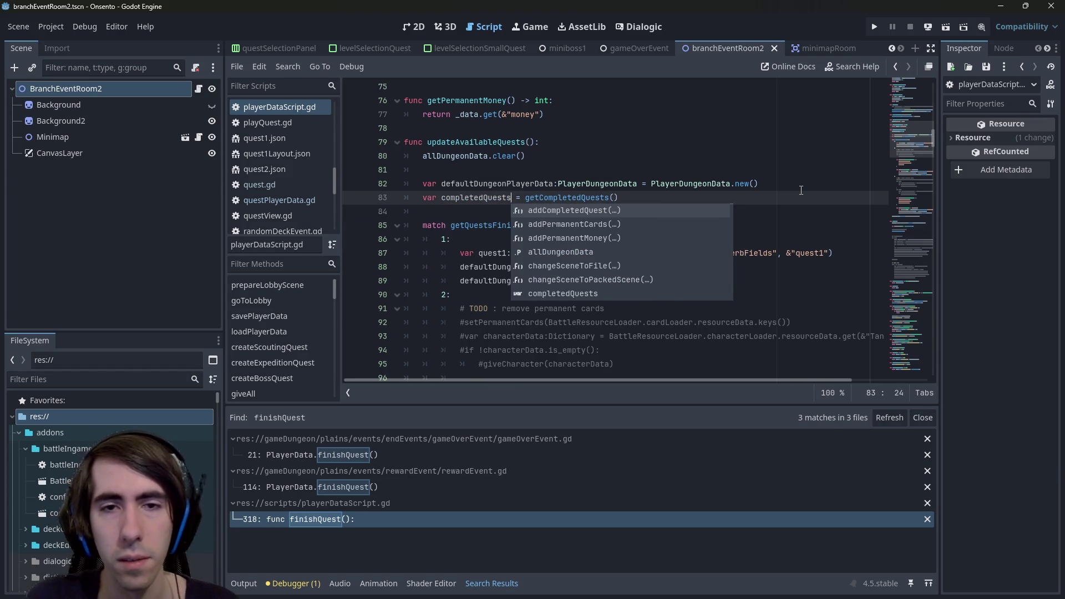
type("Array[StringName")
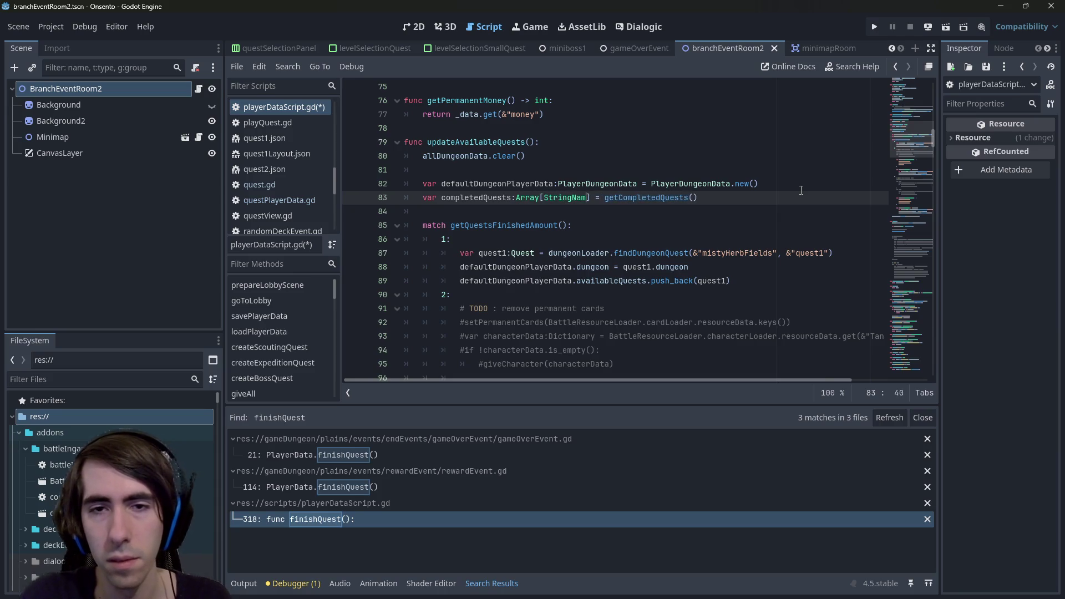
key("ctrl+s")
Add an if completedQuests.is_empty(): check after the declaration, replacing an initial size() comparison
double_click(499, 183)
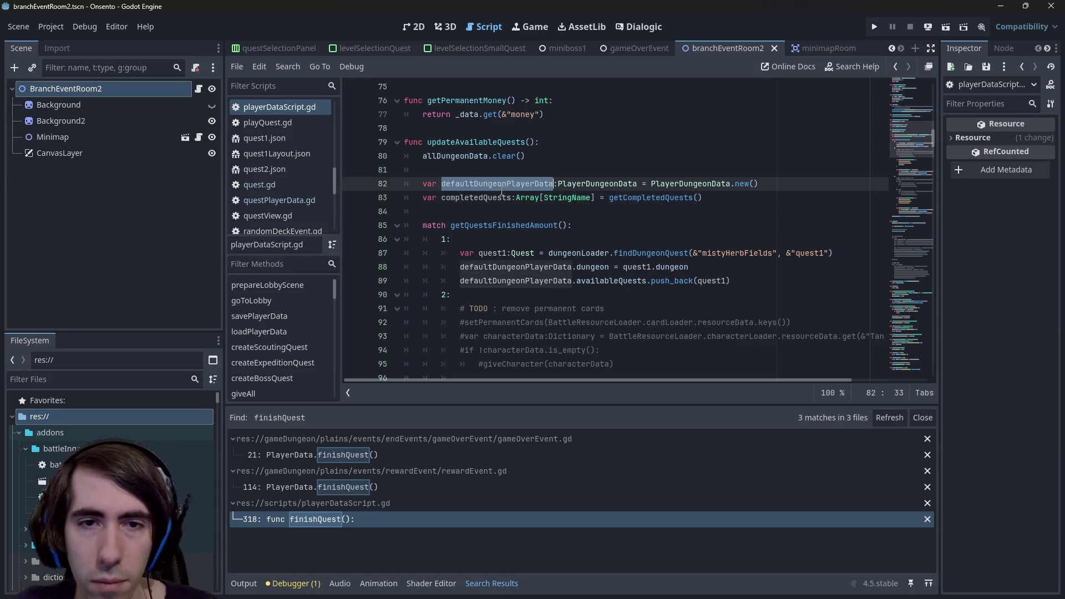
double_click(493, 198)
key("ctrl+c")
left_click(724, 216)
key("Return")
key("Return")
key("Up")
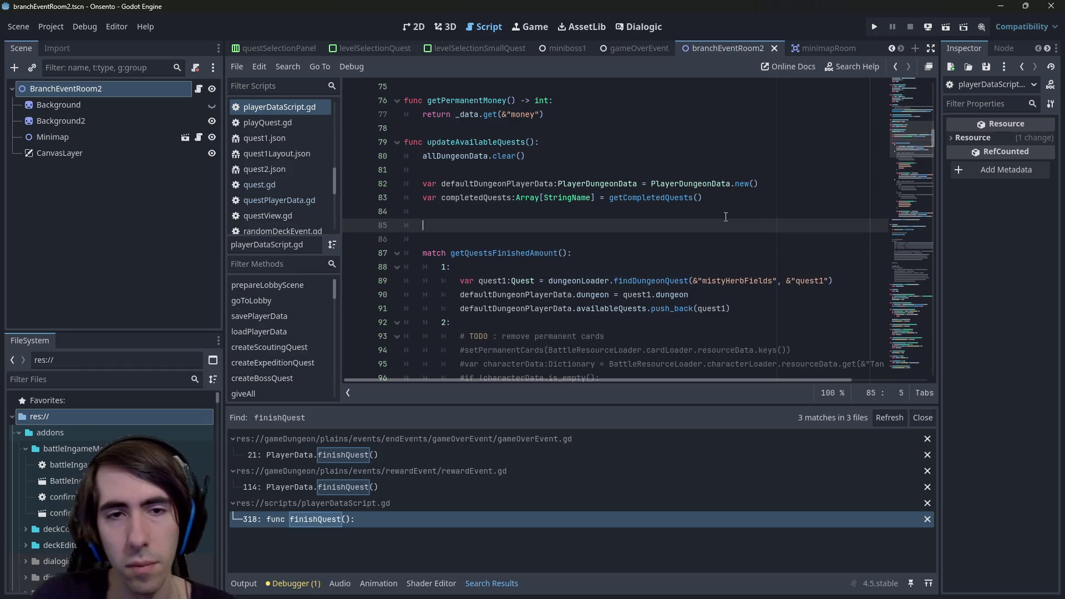
type("if")
key("ctrl+v")
type(".siz")
key("Return")
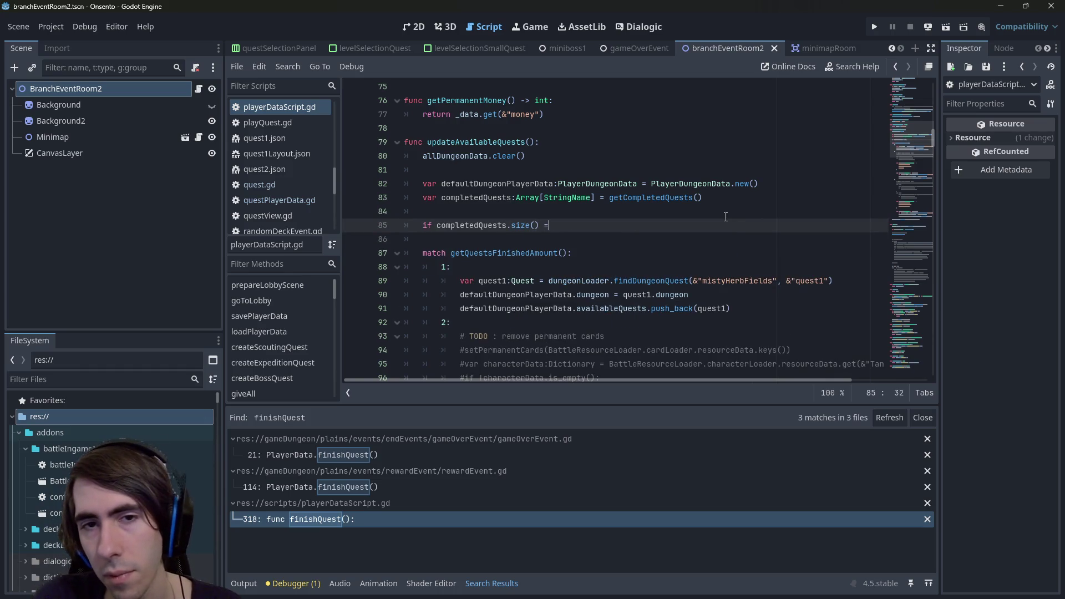
type("==")
key("BackSpace")
key("BackSpace")
key("BackSpace")
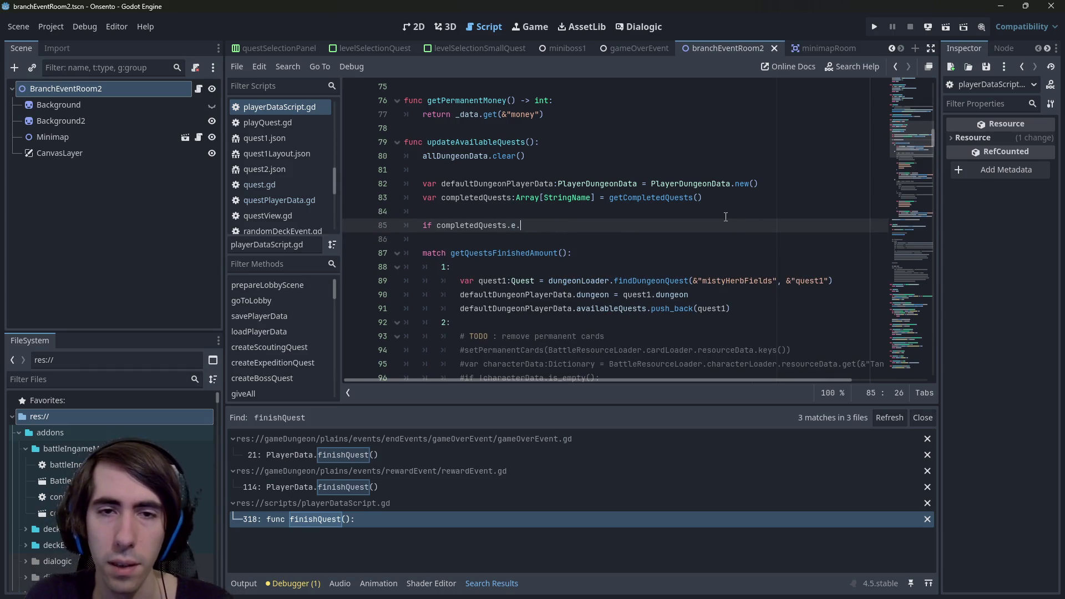
type("p")
key("Return")
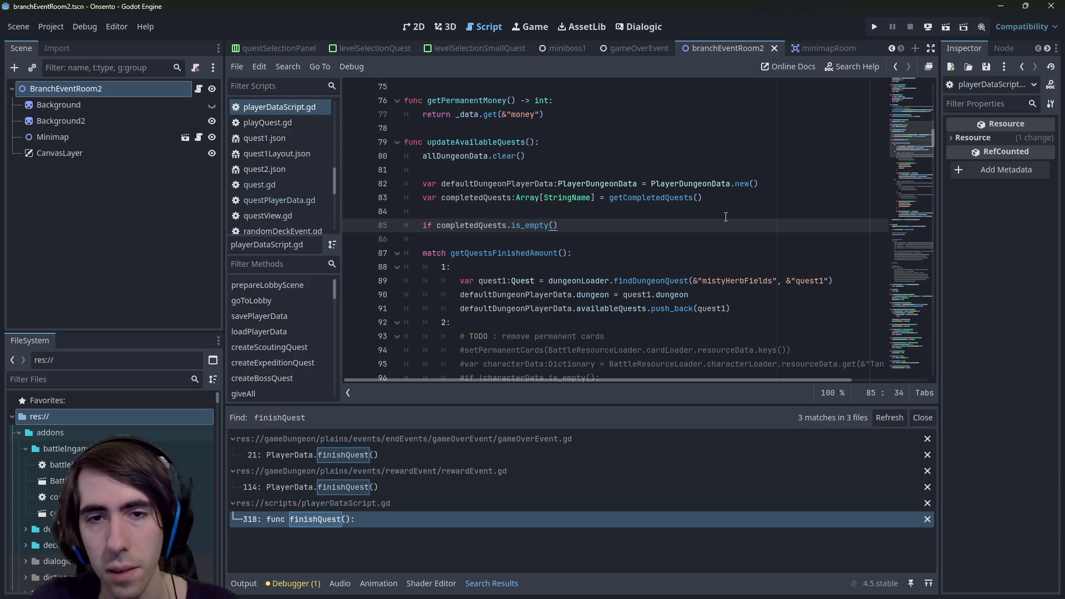
Try pasting the case-1 quest1 lines under the if, undo it, and leave an indented line
mouse_move(812, 319)
left_mouse_down()
mouse_move(460, 295)
mouse_move(461, 280)
left_mouse_up()
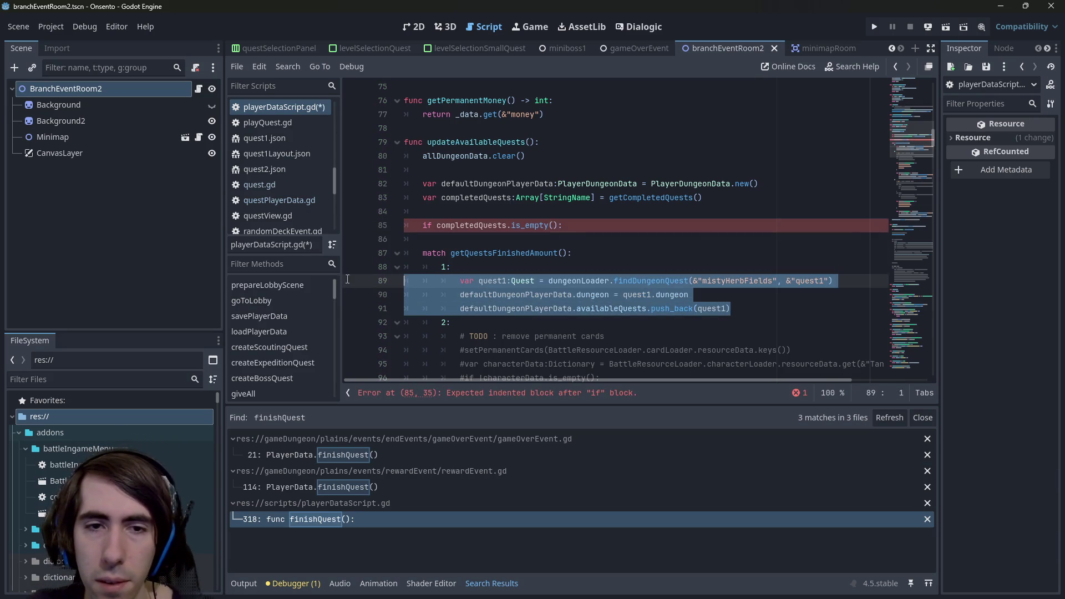
left_click(577, 226)
key("Return")
key("ctrl+v")
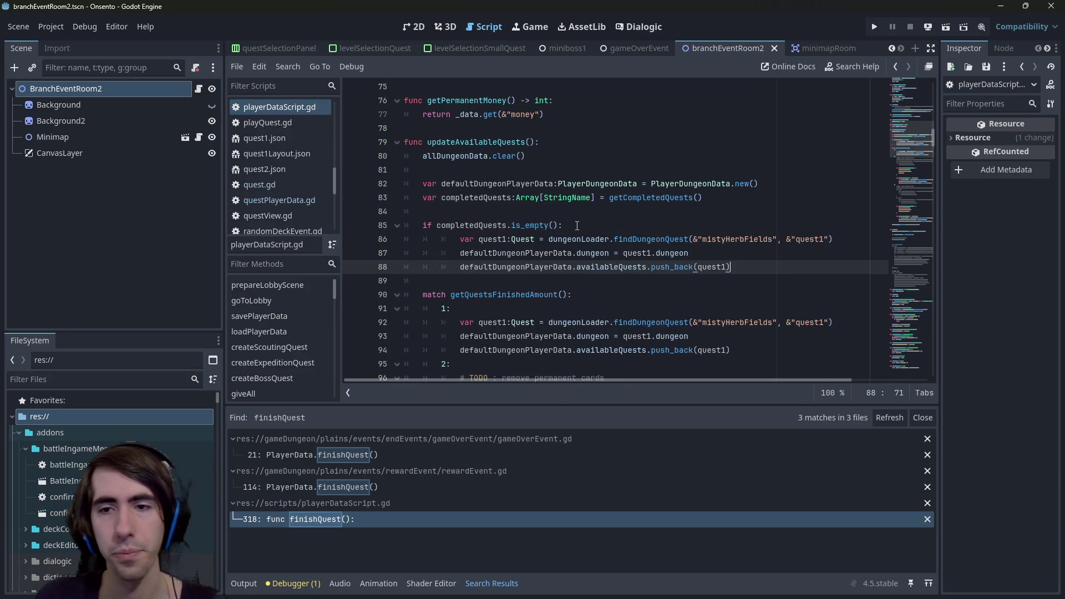
key("ctrl+z")
key("ctrl+z")
scroll(743, 274, "down", 4)
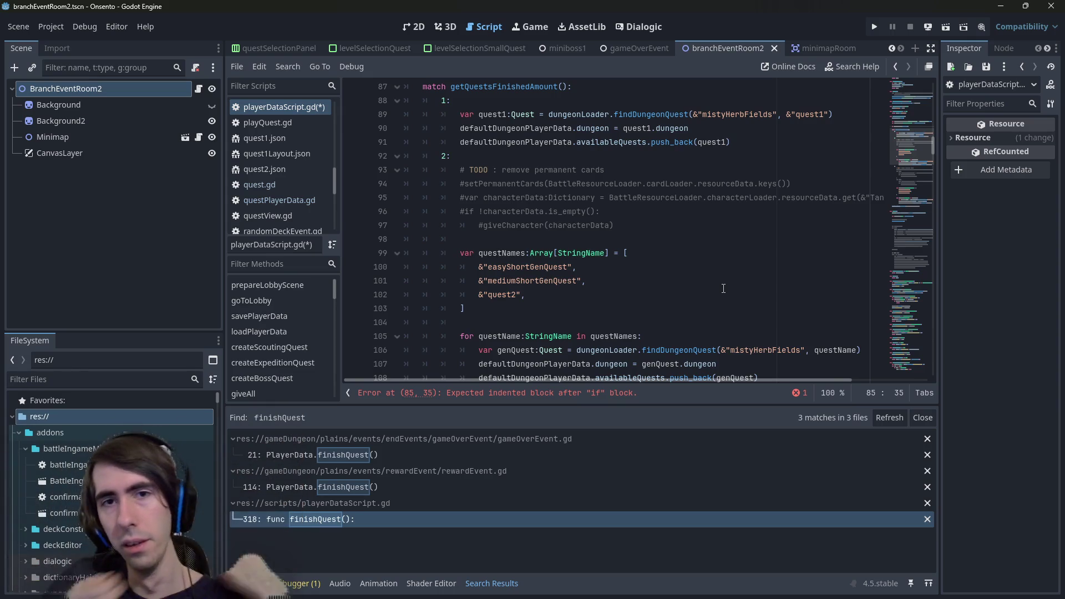
scroll(671, 291, "up", 1)
scroll(671, 291, "up", 2)
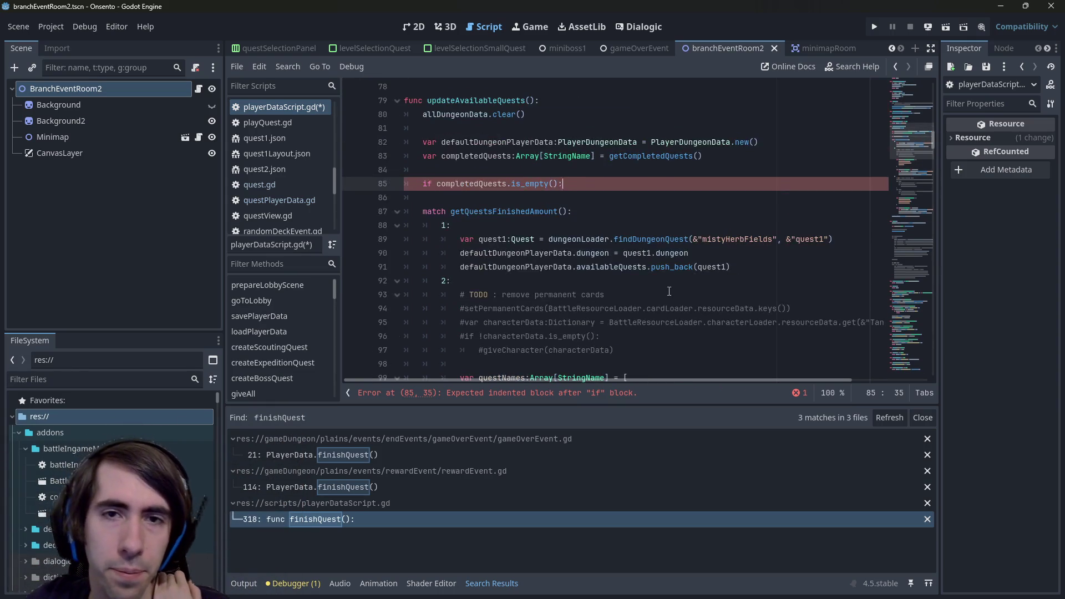
key("Return")
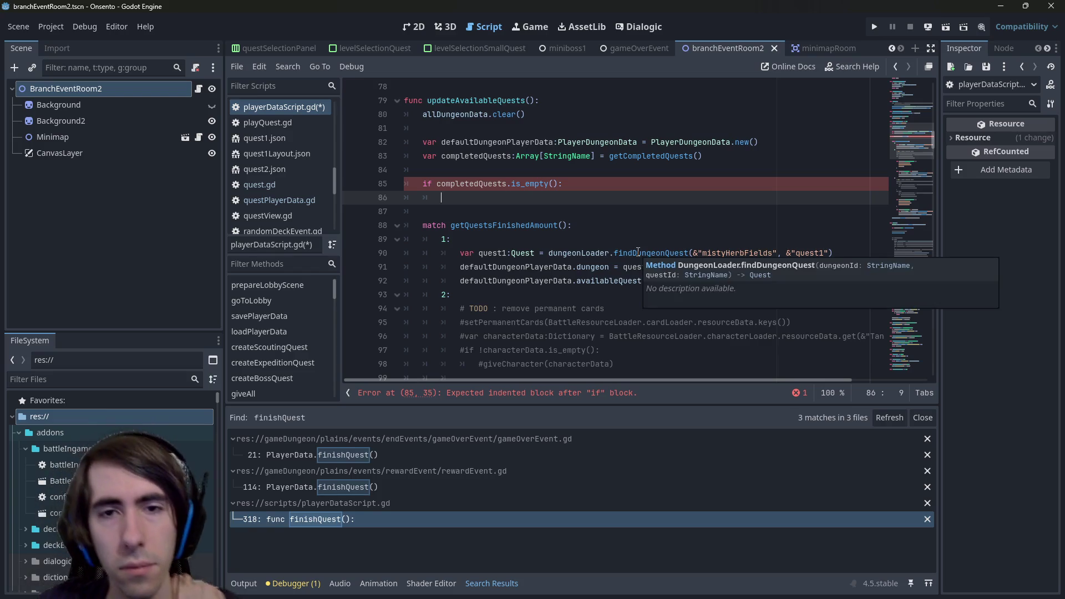
Filter project files for 'intro', inspect intro.json, then return to the player data script
left_click(159, 381)
type("intro")
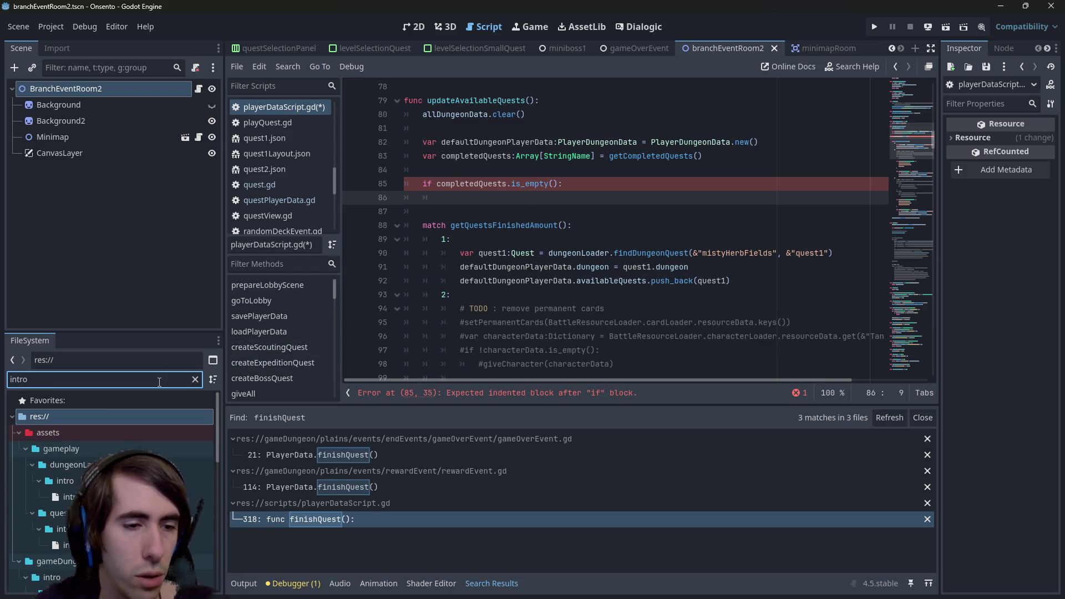
scroll(111, 483, "down", 3)
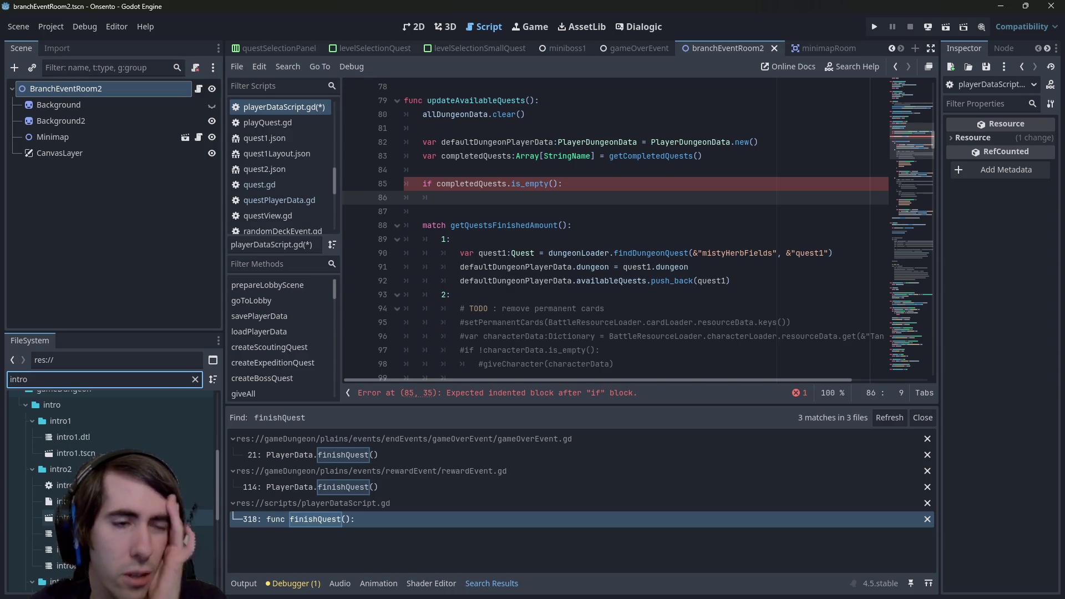
scroll(111, 460, "down", 5)
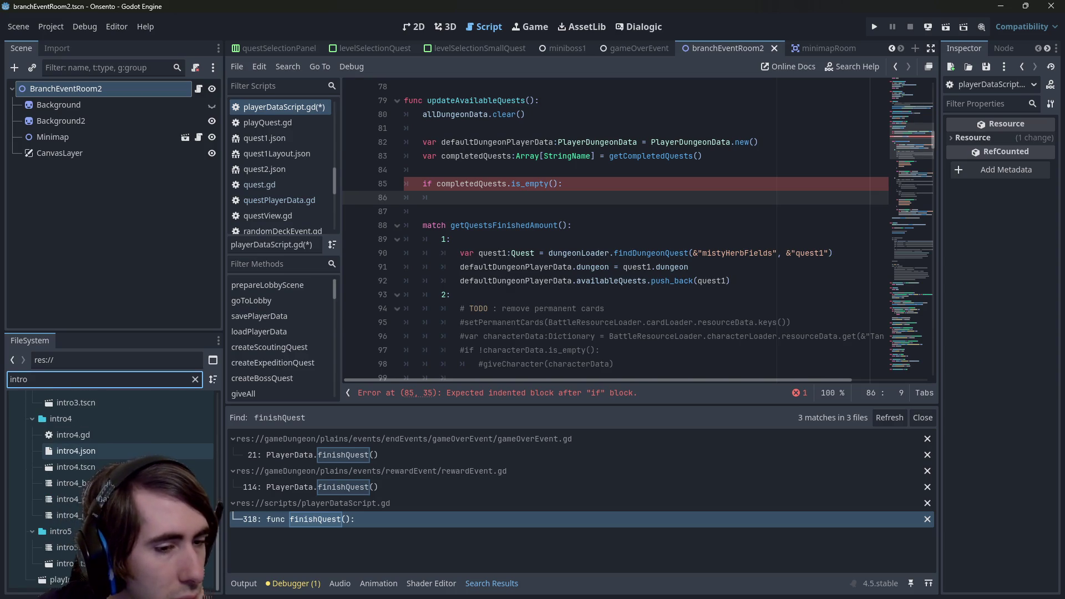
scroll(111, 461, "up", 7)
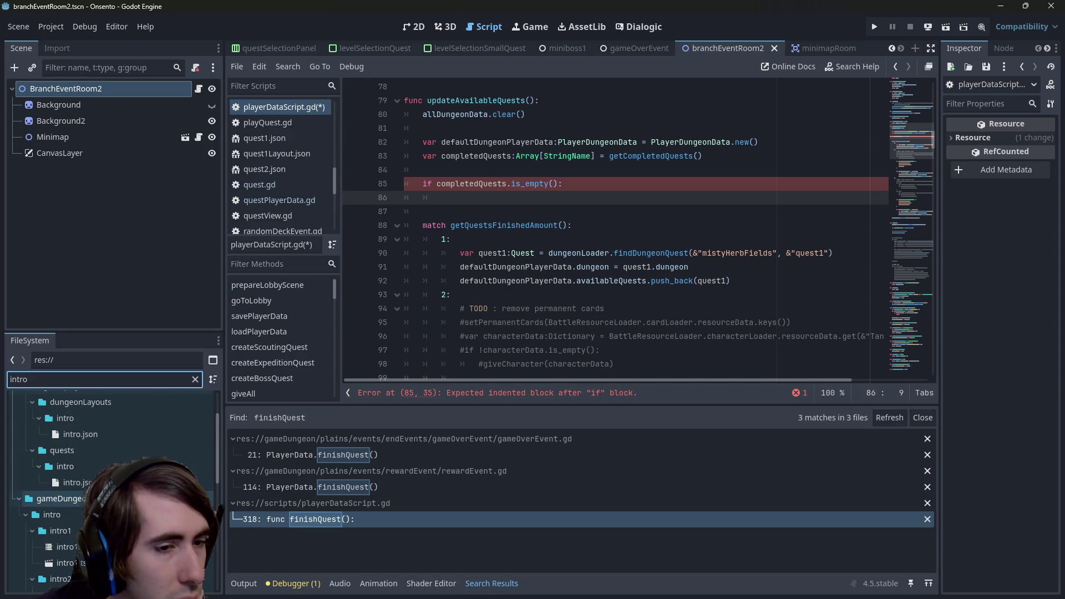
scroll(111, 461, "up", 1)
left_click(72, 507)
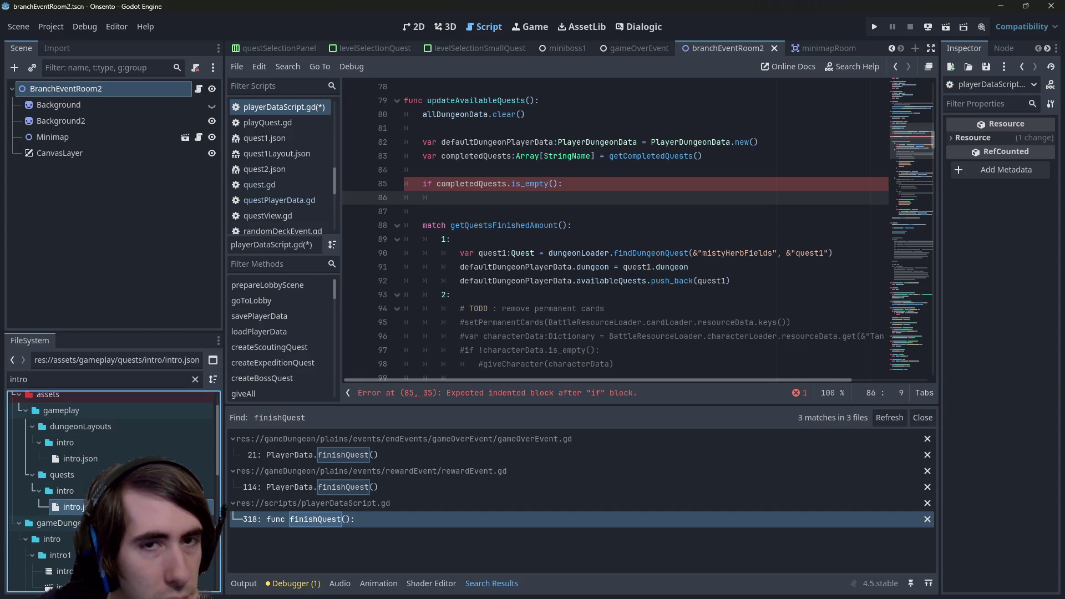
double_click(72, 506)
left_click(478, 155)
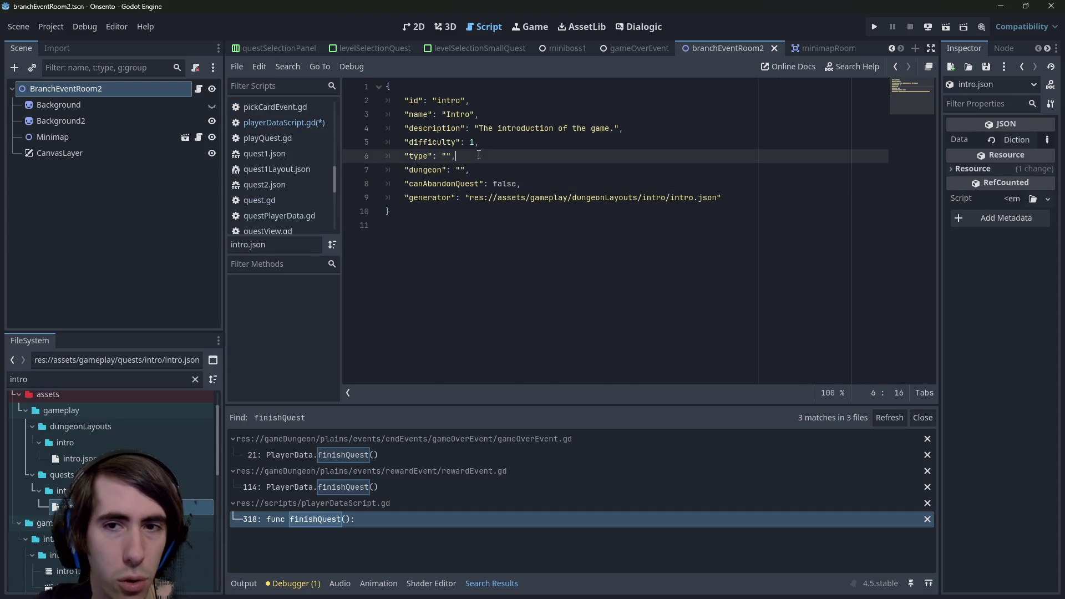
key("alt+Left")
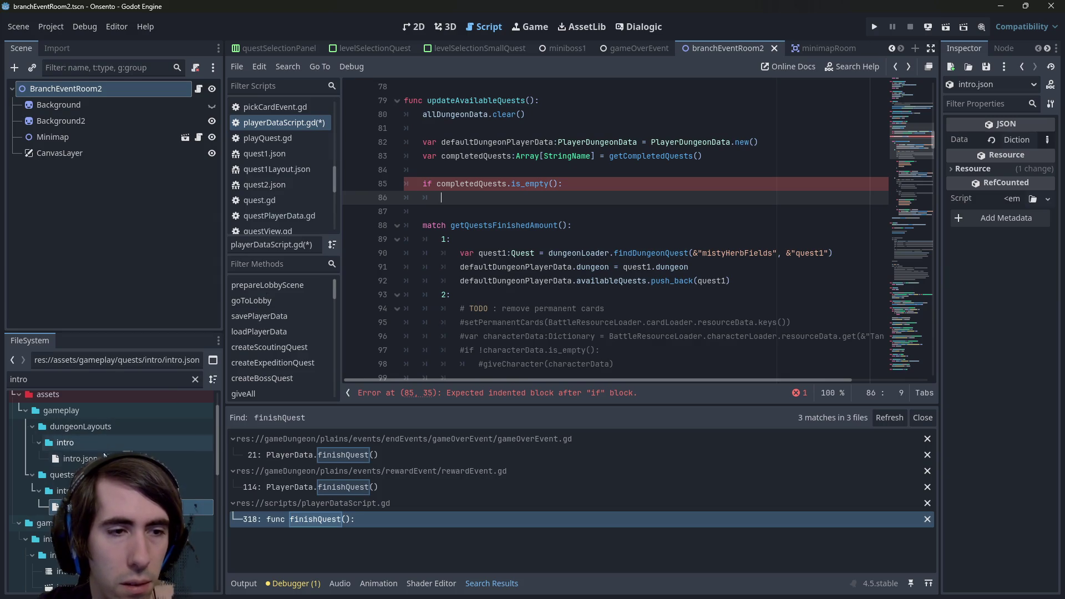
Copy the case-1 quest1 lookup lines into the empty is_empty() branch
mouse_move(808, 278)
left_mouse_down()
mouse_move(388, 267)
mouse_move(345, 253)
left_mouse_up()
key("ctrl+c")
left_click(511, 201)
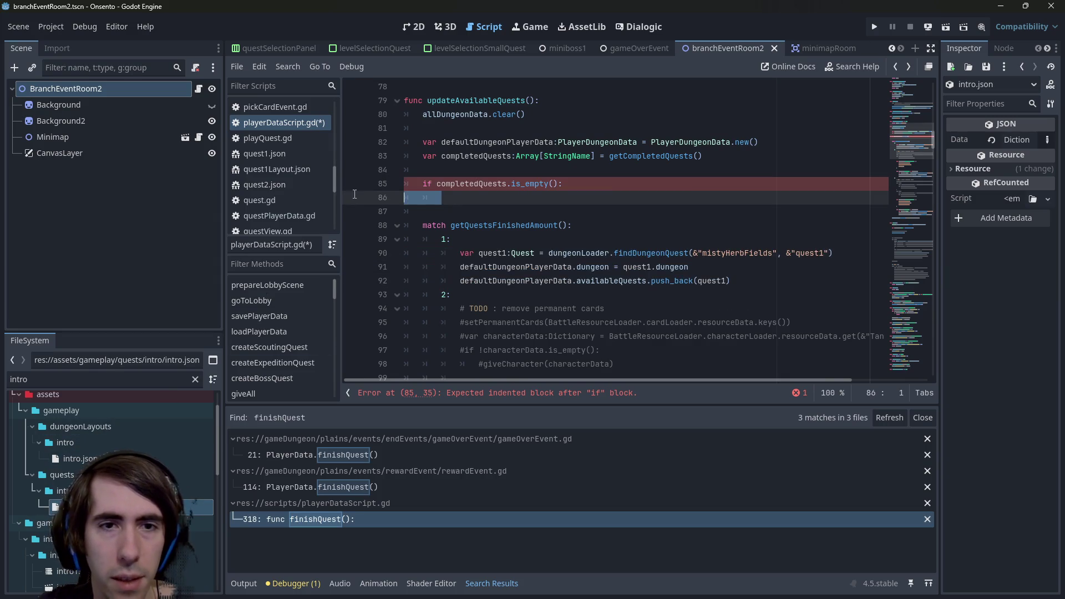
key("ctrl+v")
Search resources for playerdata, then check the Run main-scene setting in Project Settings
key("shift+alt+o")
type("playerdata")
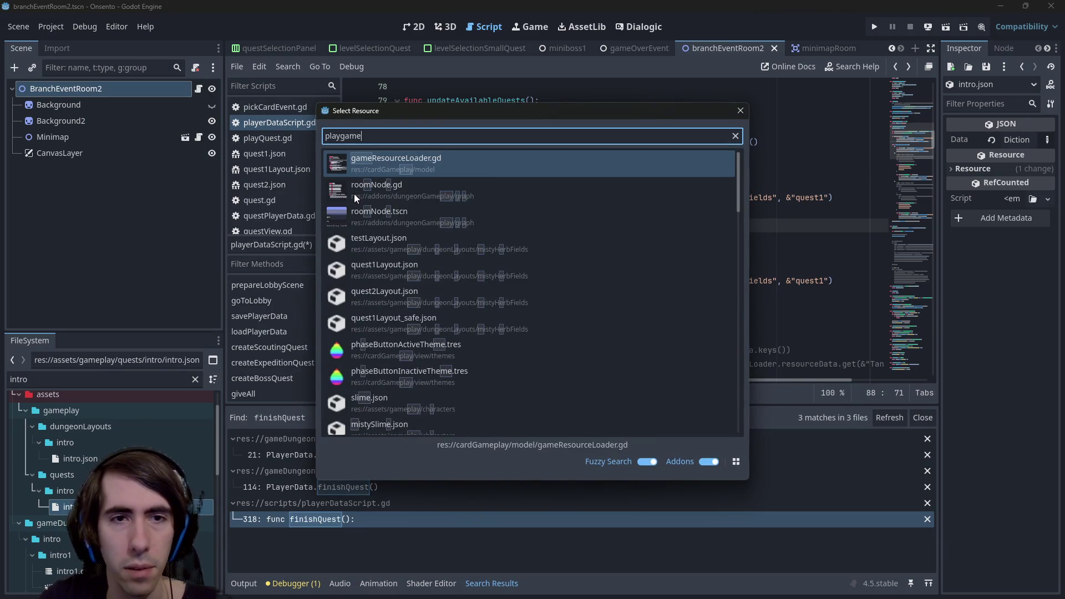
key("Return")
left_click(51, 27)
left_click(60, 40)
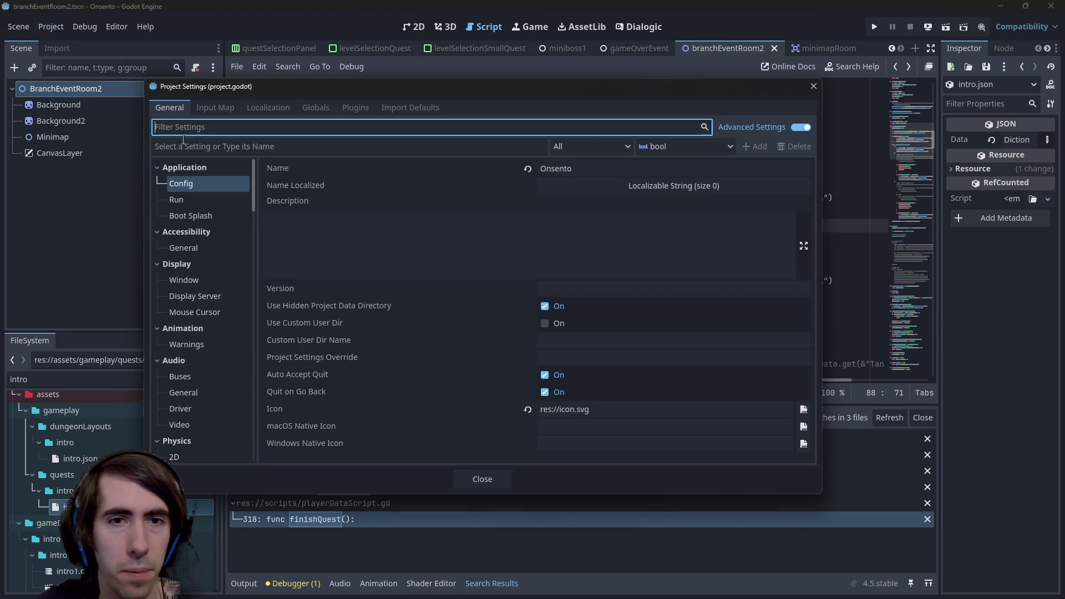
left_click(183, 200)
key("Escape")
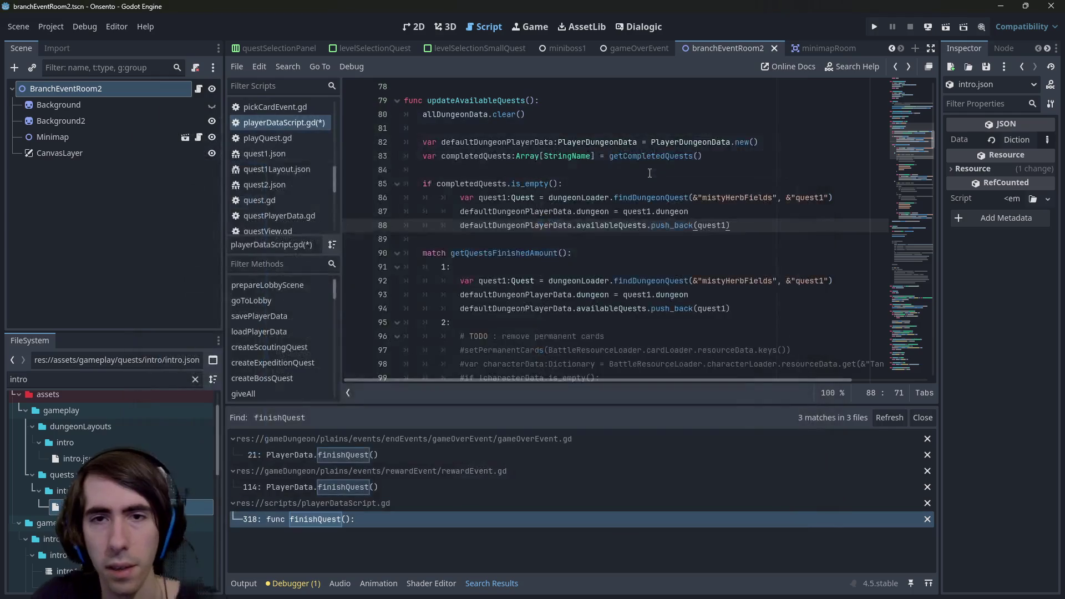
Quick-open the startGame scene
key("shift+alt+o")
type("startgame")
key("Return")
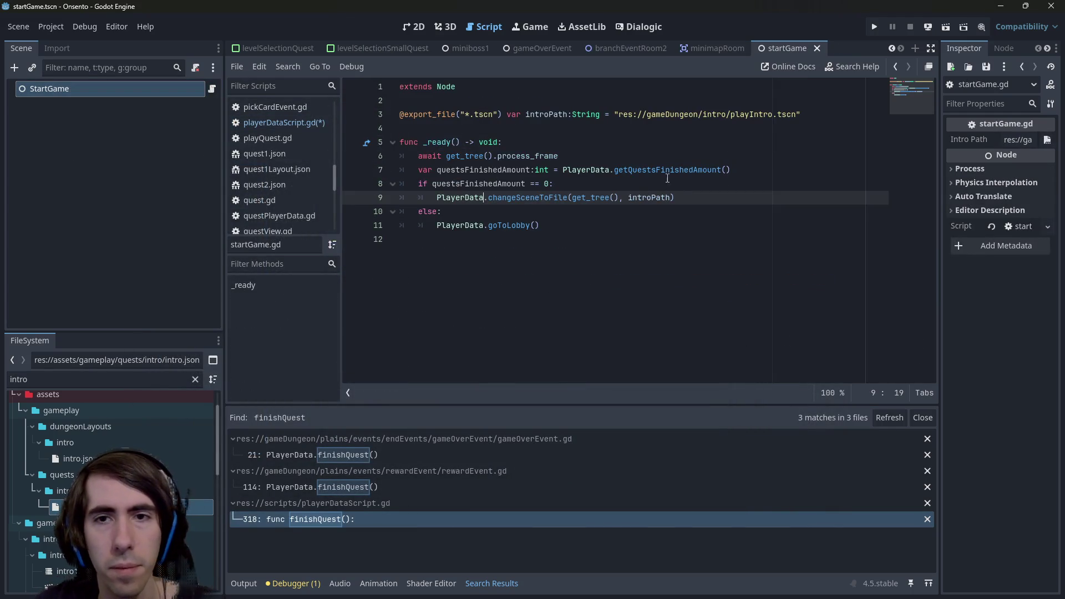
Trace introPath to its declaration on line 3, then quick-open the playIntro scene
left_click(553, 197)
double_click(649, 198)
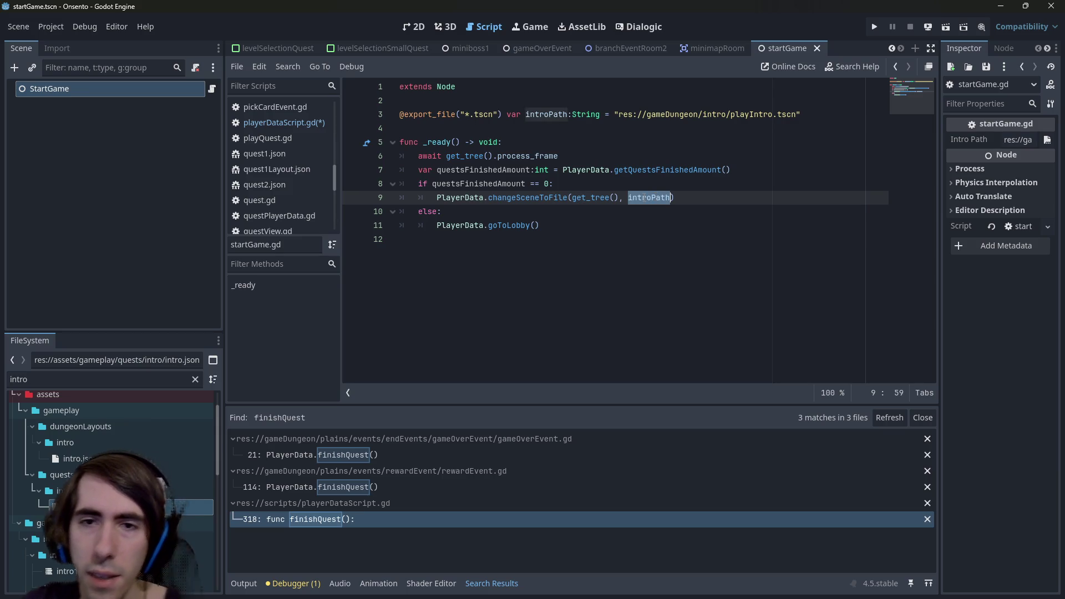
left_click(724, 114)
double_click(752, 113)
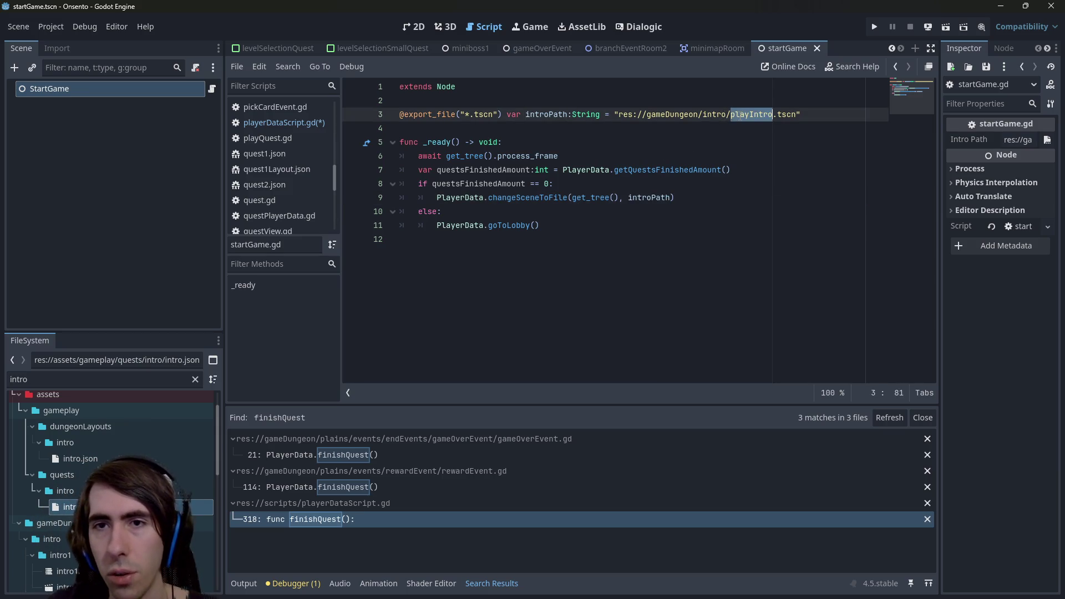
left_click(683, 170)
key("alt+shift+o")
type("playintro")
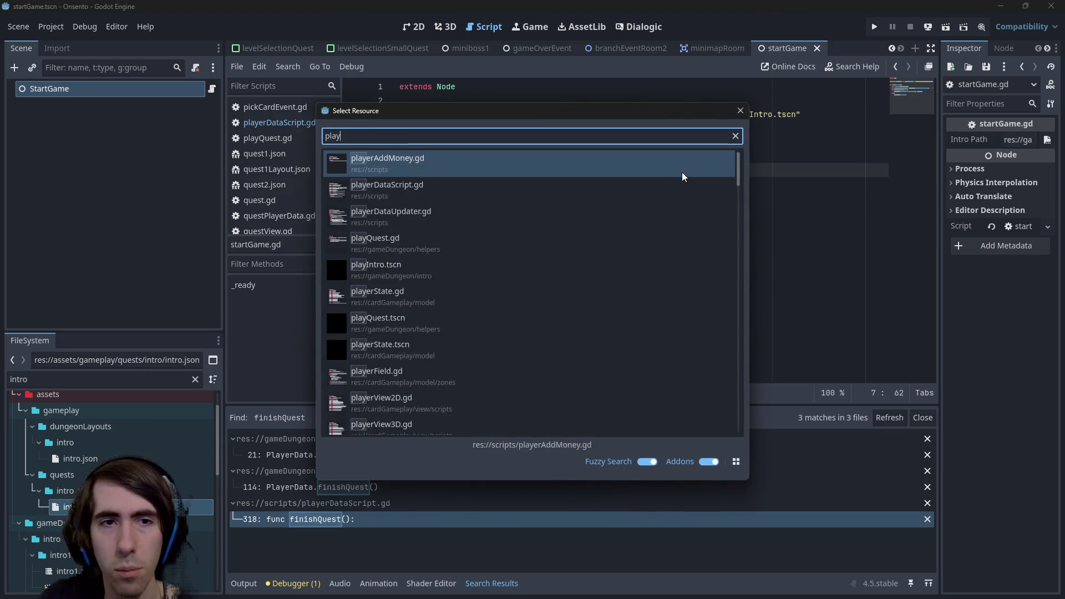
key("Return")
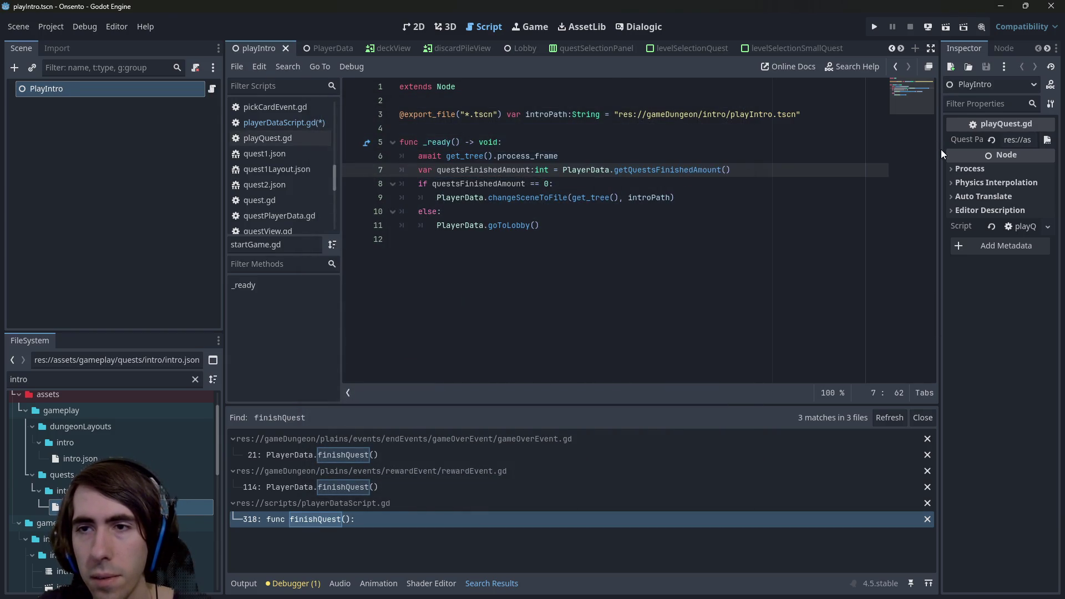
Read playIntro's full Quest Path in the inspector, then return to playerDataScript.gd
left_click_drag(940, 161, 620, 166)
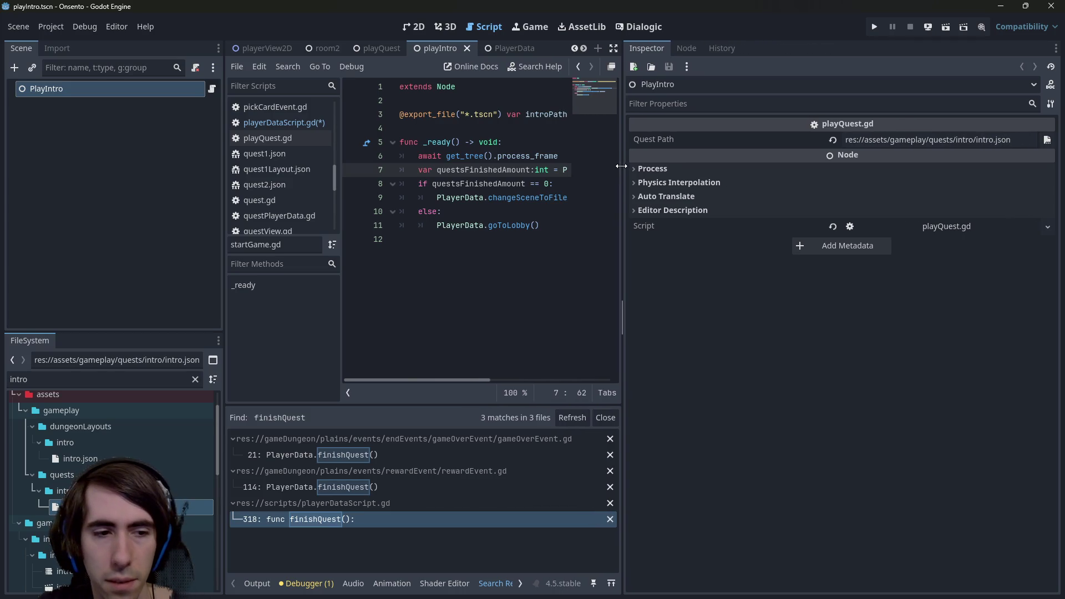
left_click(927, 139)
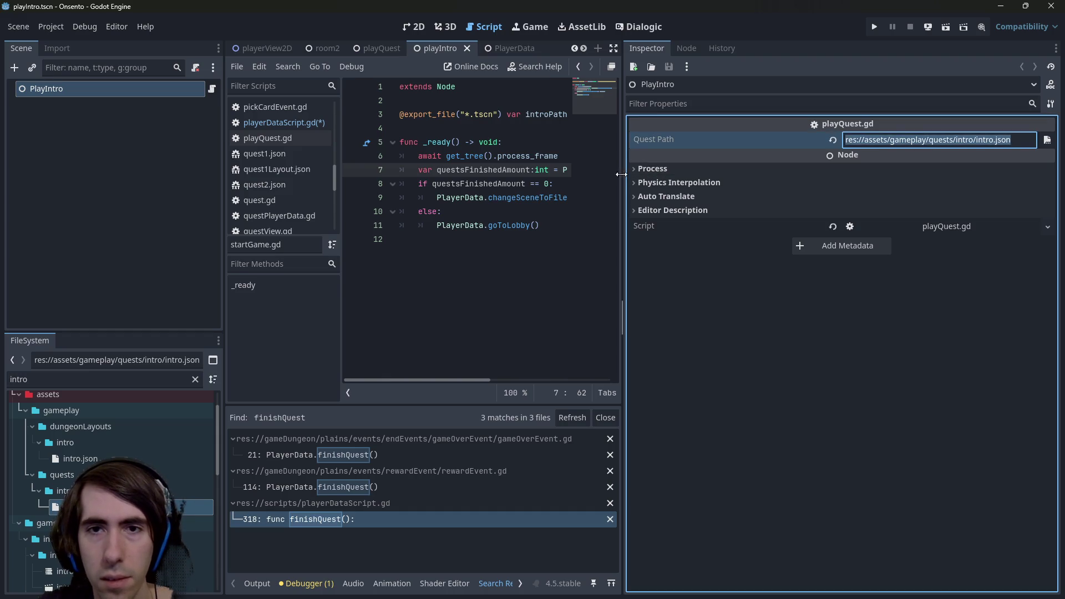
left_click_drag(625, 174, 909, 174)
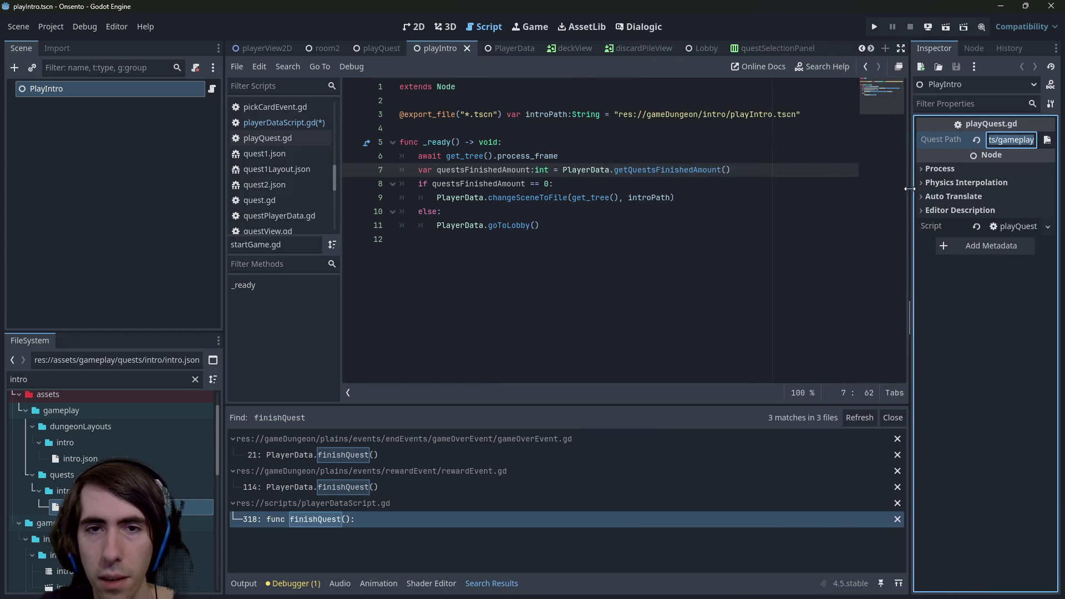
left_click(771, 183)
key("alt+Left")
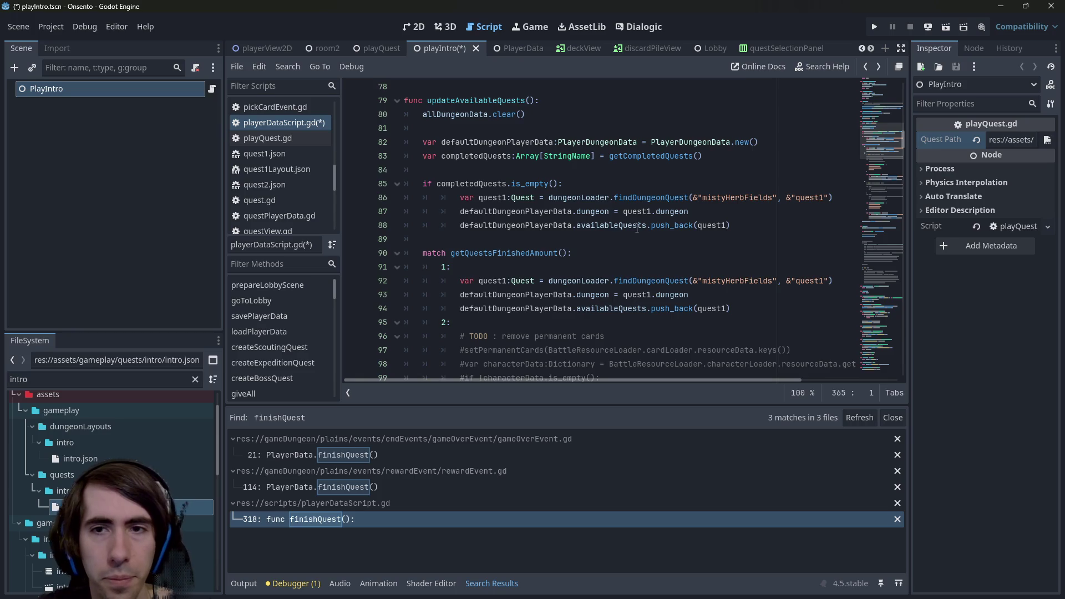
Rename the quest1 id and variable to intro on lines 86–88 and save
left_click(685, 255)
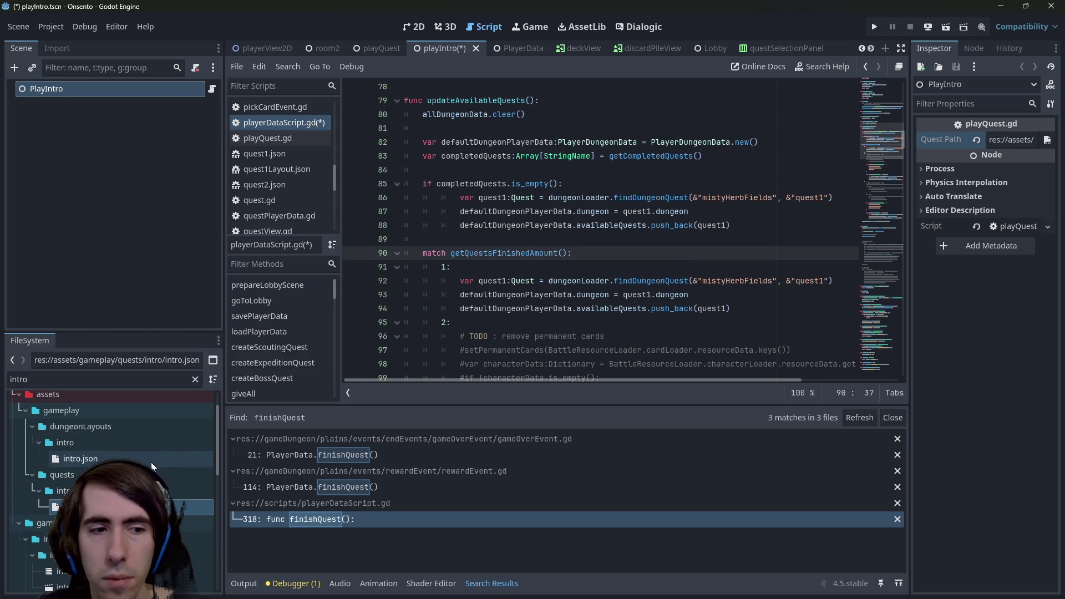
left_click(133, 507)
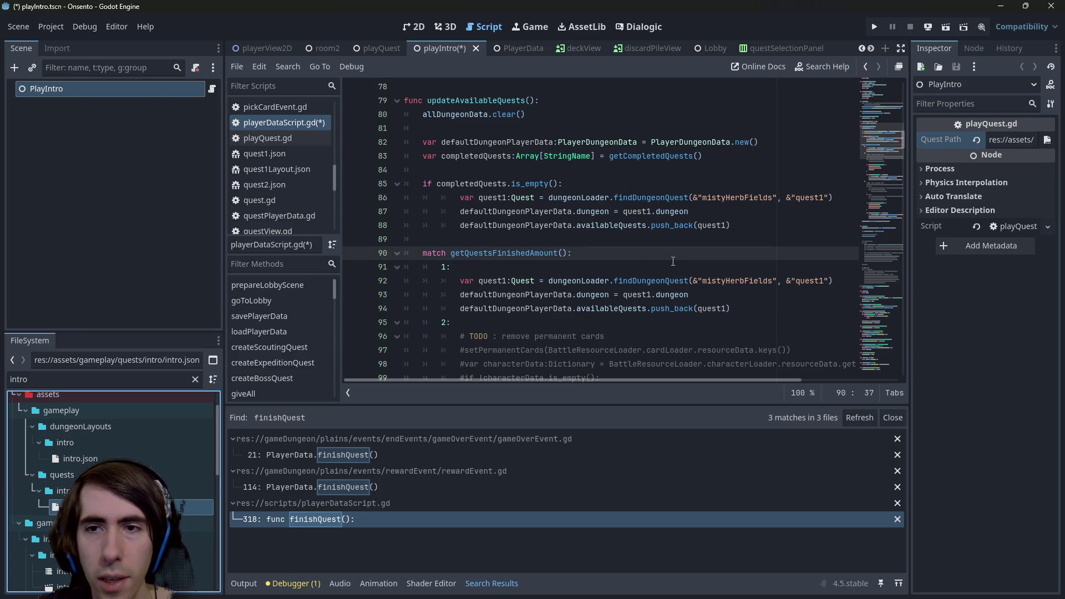
double_click(799, 198)
type("intro")
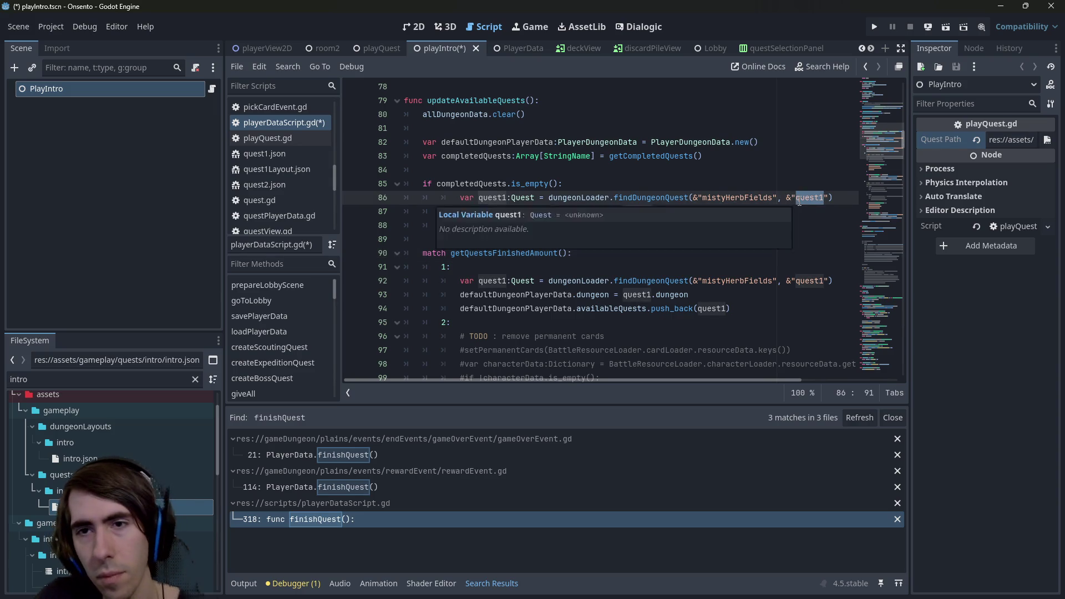
key("ctrl+s")
double_click(495, 198)
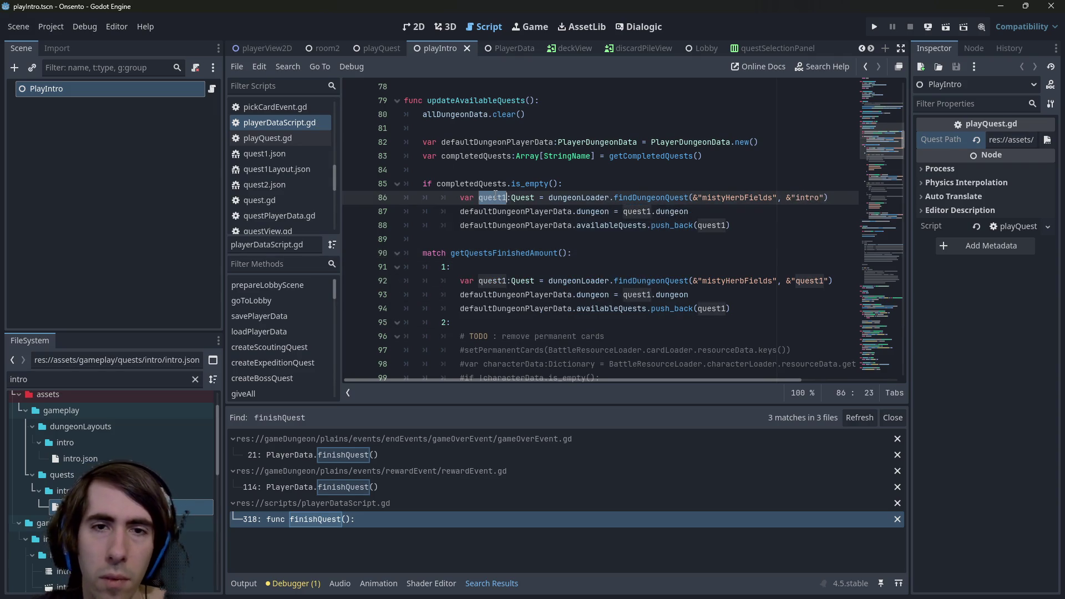
key("ctrl+d")
key("ctrl+d")
type("intro")
left_click(596, 183)
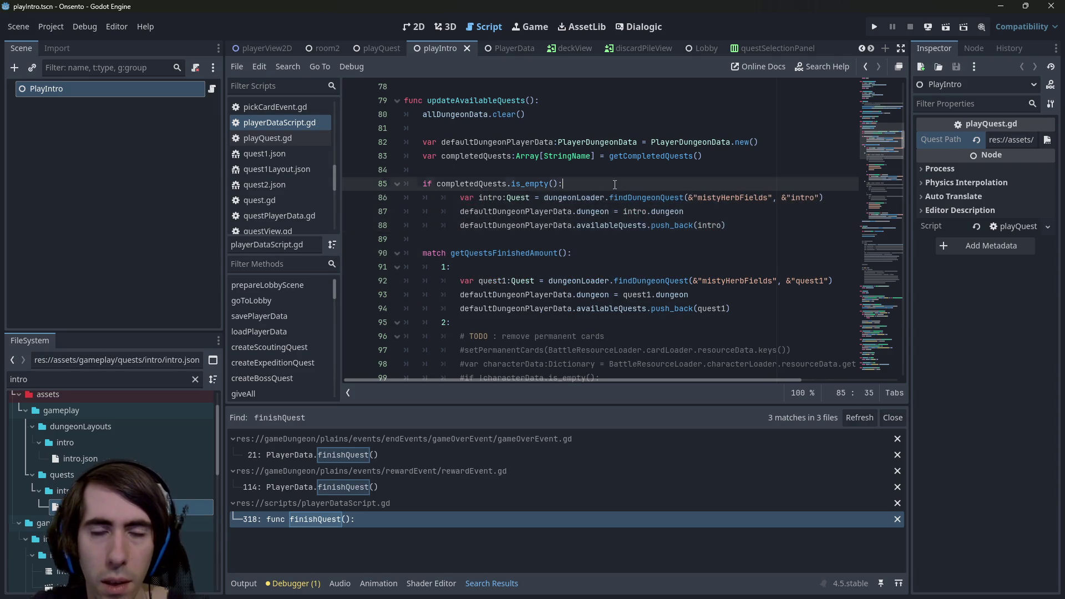
Paste the questNames array after the if block at function level, renamed availableQuestNames, and save
scroll(614, 185, "down", 4)
scroll(537, 300, "down", 8)
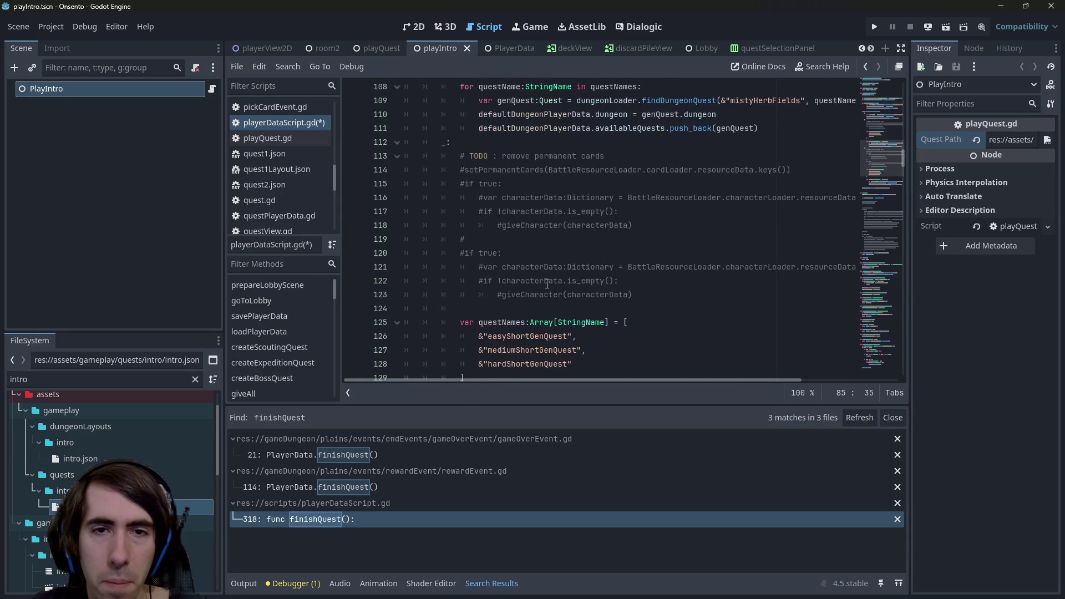
left_click(495, 248)
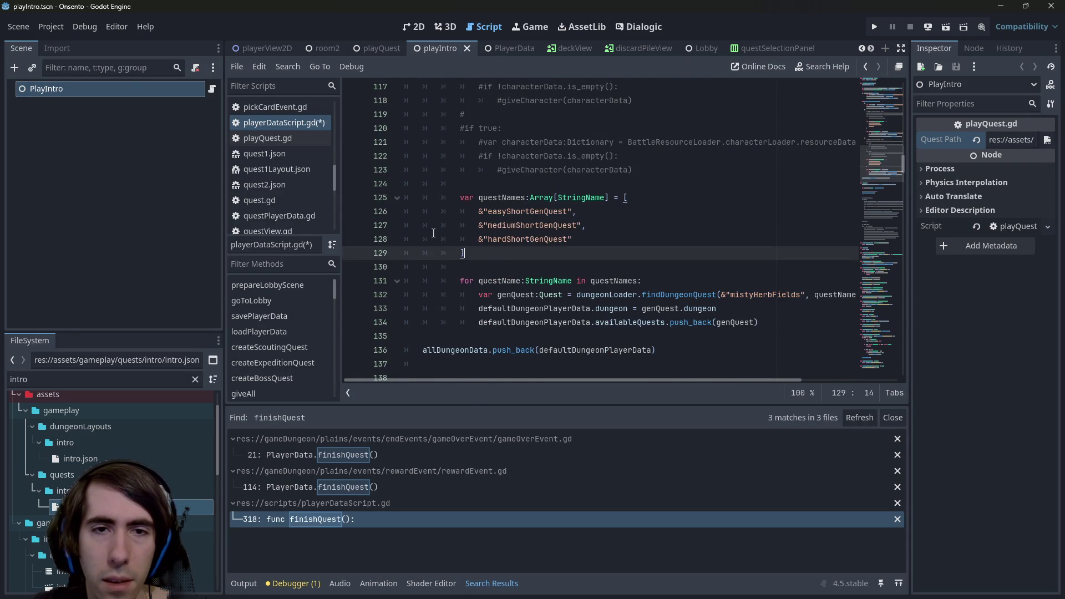
left_click_drag(434, 233, 402, 198)
key("ctrl+c")
scroll(529, 203, "up", 13)
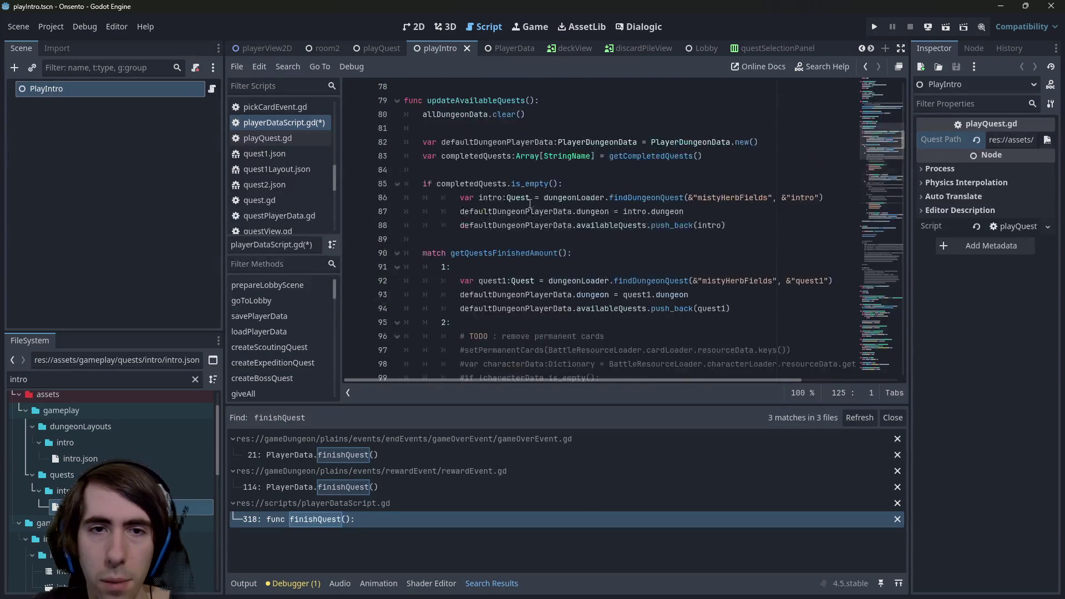
left_click(490, 239)
key("Return")
key("ctrl+v")
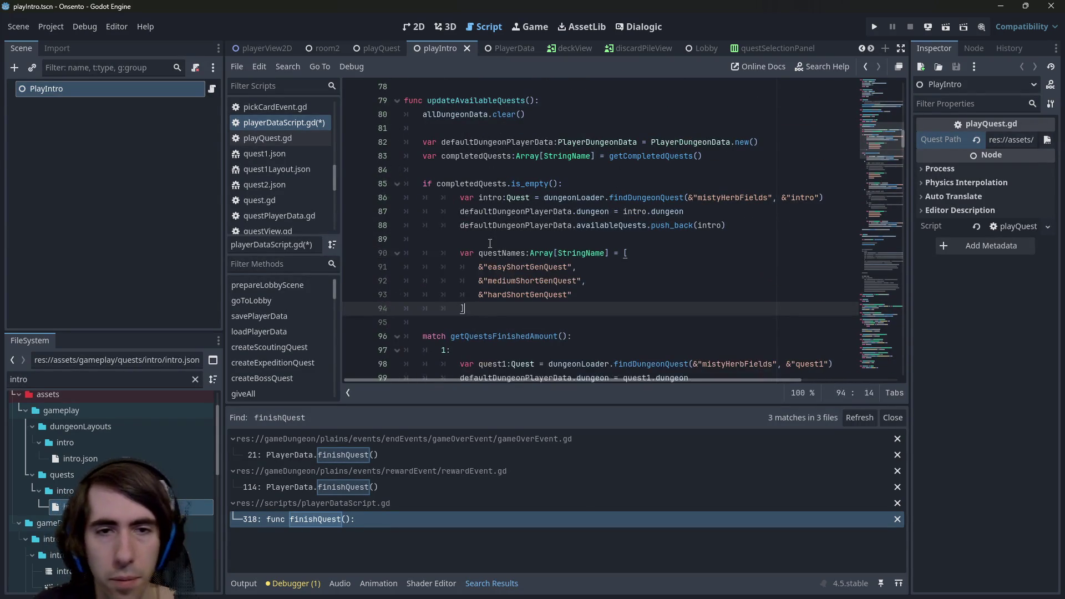
left_click_drag(421, 322, 334, 239)
key("shift+Tab")
key("shift+Tab")
double_click(457, 253)
type("availab")
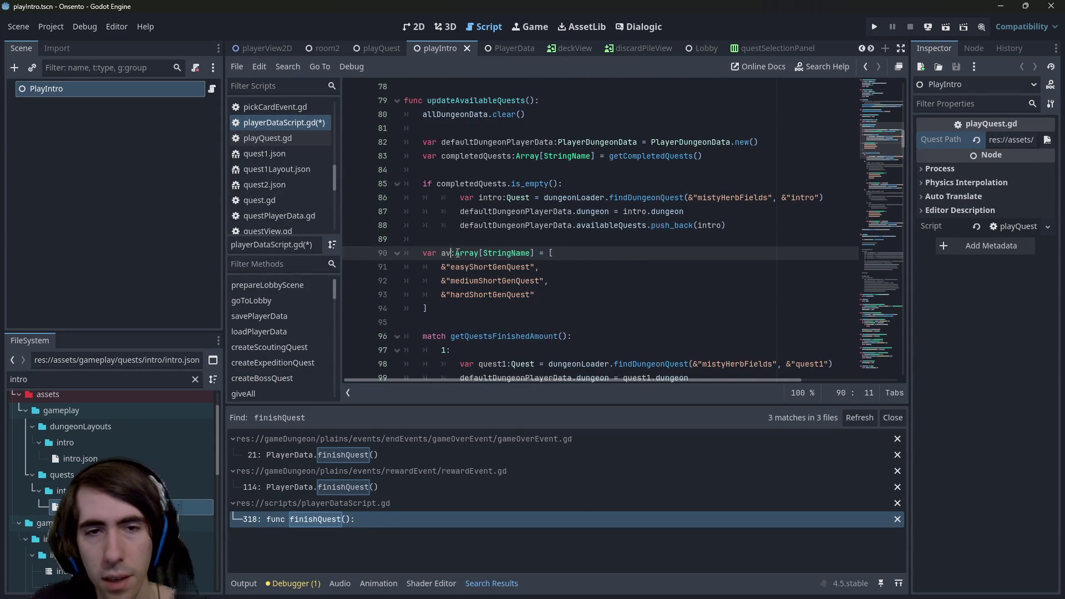
type("leQuestNames")
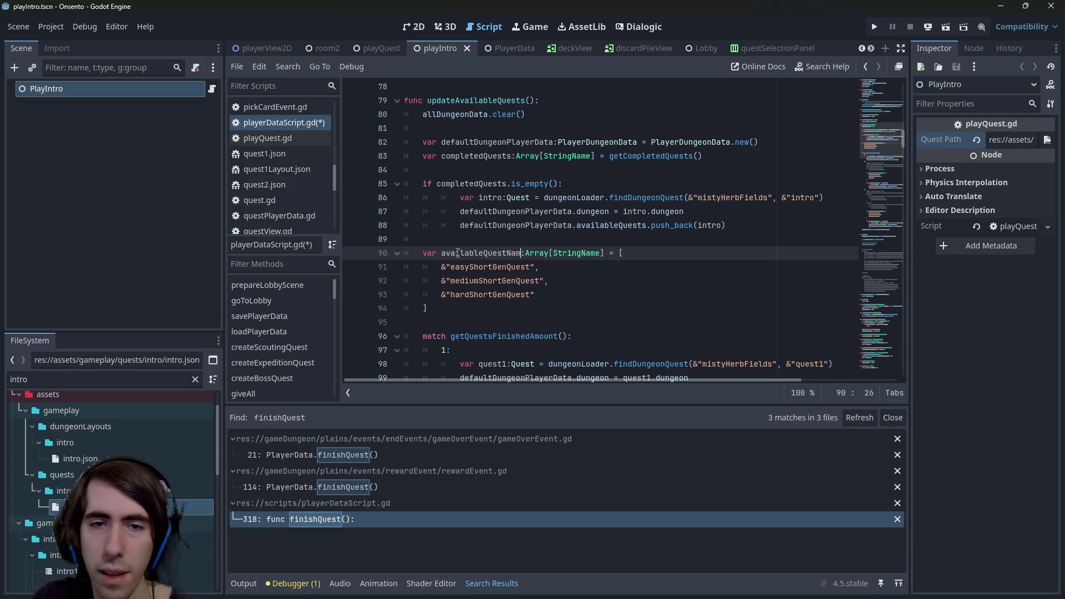
key("ctrl+s")
Copy the questNames for-loop and place the caret after it
scroll(463, 253, "down", 2)
scroll(497, 238, "down", 14)
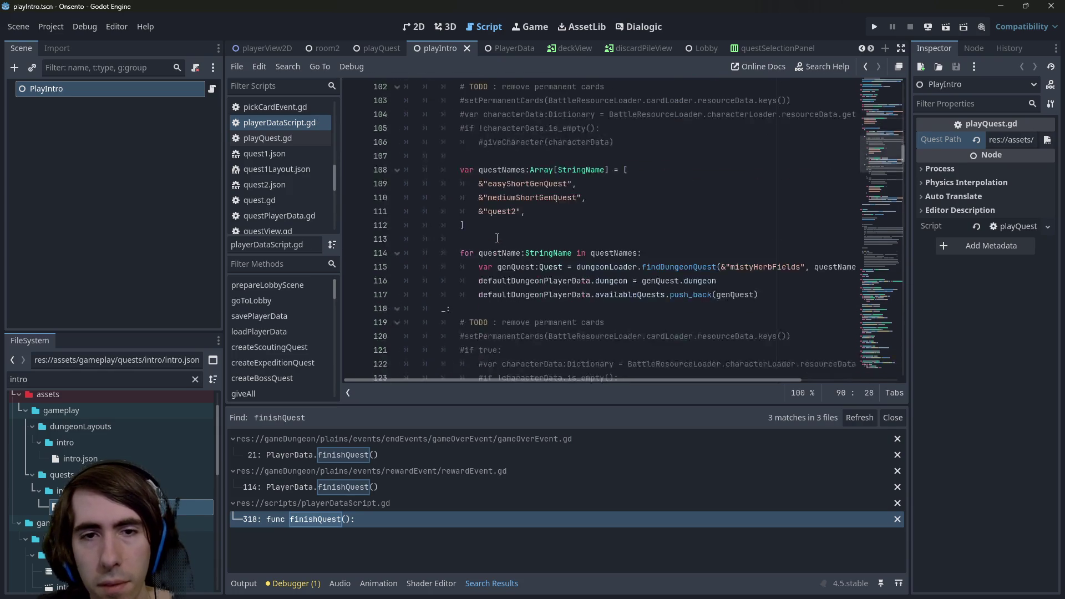
left_click_drag(784, 275, 373, 239)
key("ctrl+c")
left_click(490, 298)
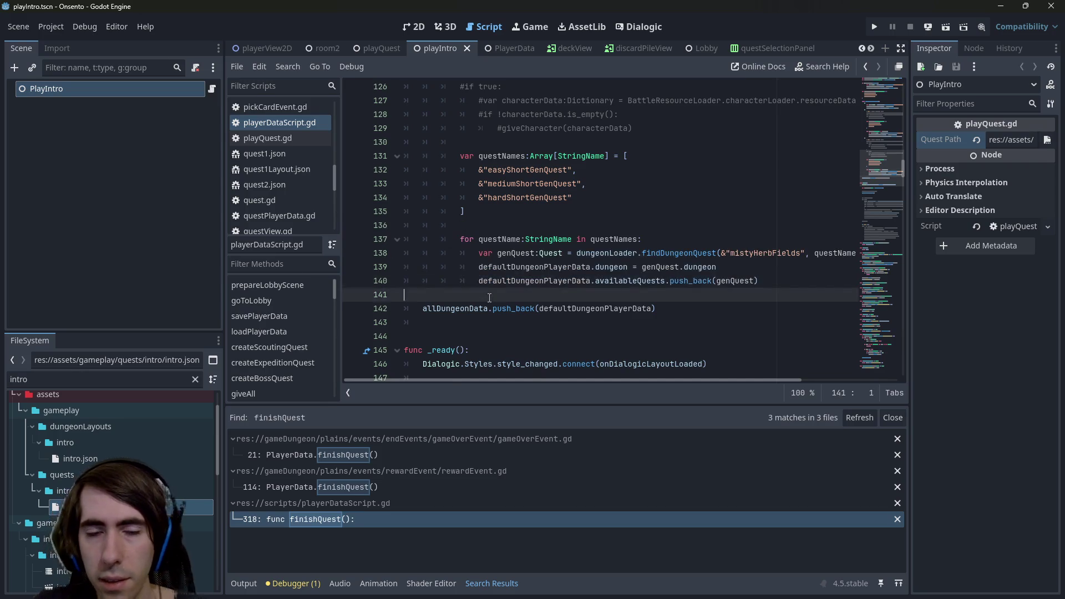
Paste a copy of the quest for-loop shifted out two indent levels, deleting the duplicated inner loop
key("Return")
key("Return")
key("Up")
key("ctrl+v")
scroll(600, 299, "down", 1)
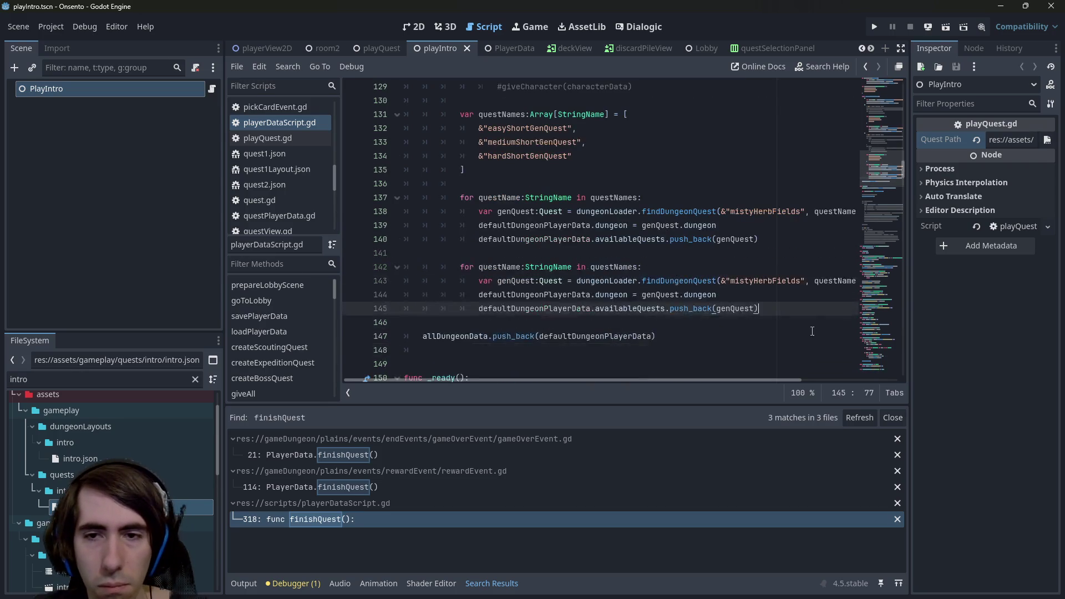
left_click_drag(759, 308, 388, 266)
key("shift+Tab")
key("shift+Tab")
left_click(426, 317)
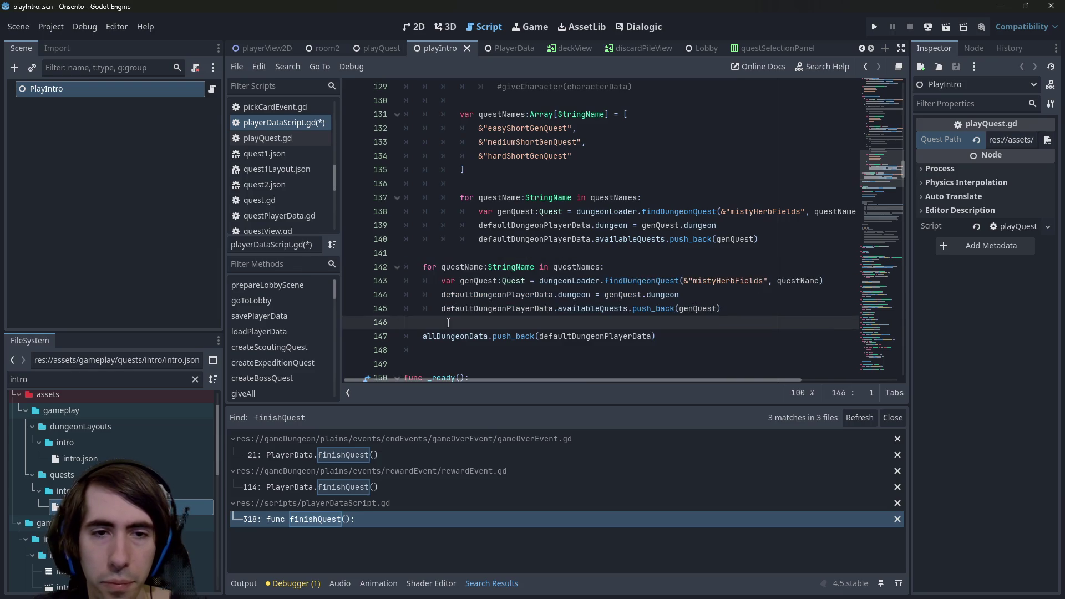
left_click(580, 248)
key("ctrl+s")
scroll(580, 248, "up", 1)
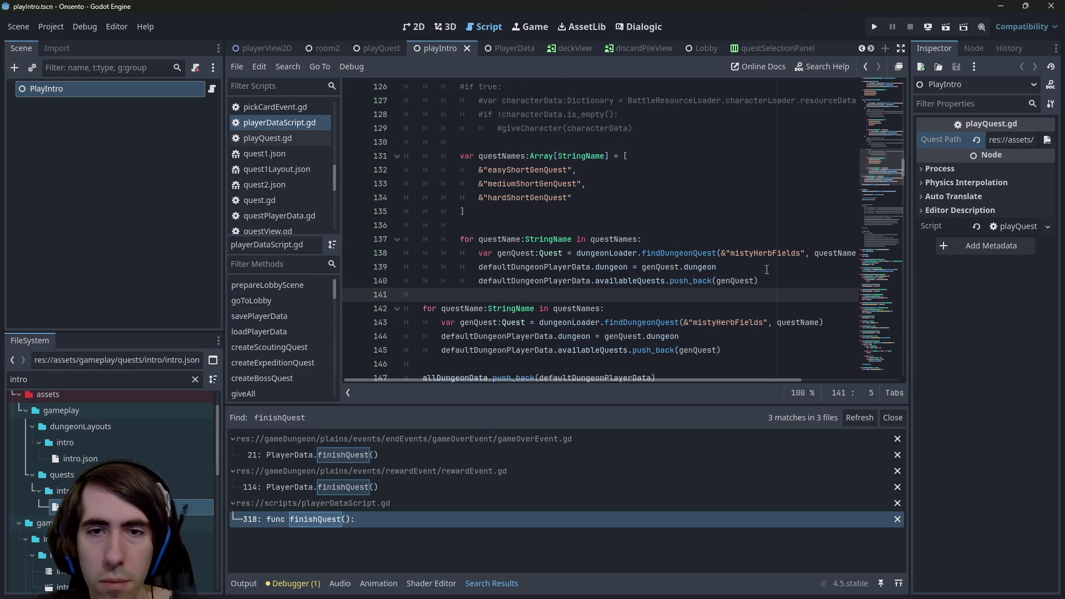
left_click_drag(759, 281, 345, 237)
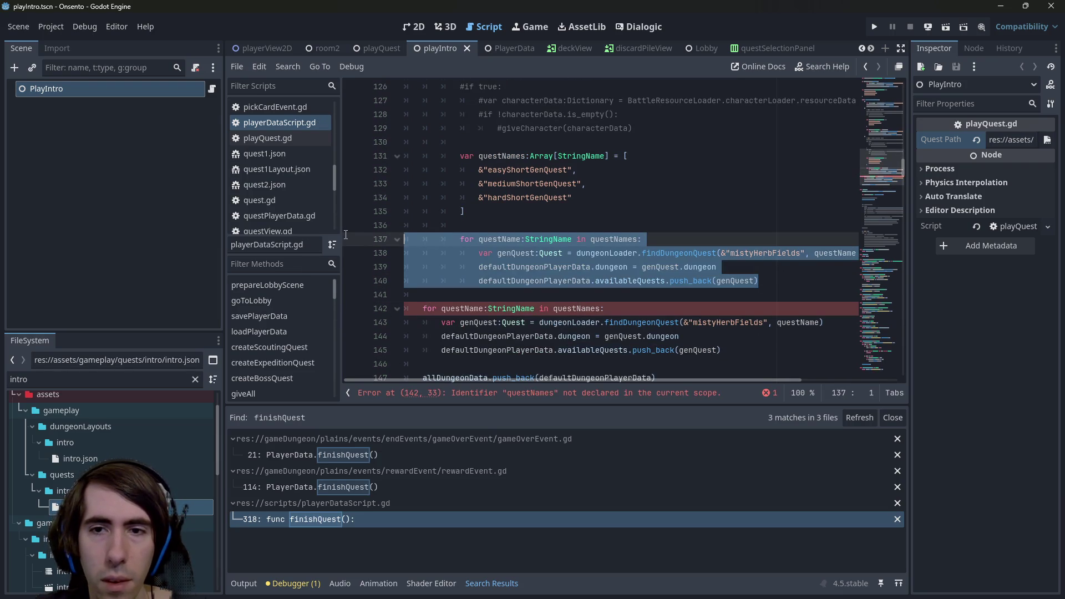
key("BackSpace")
key("BackSpace")
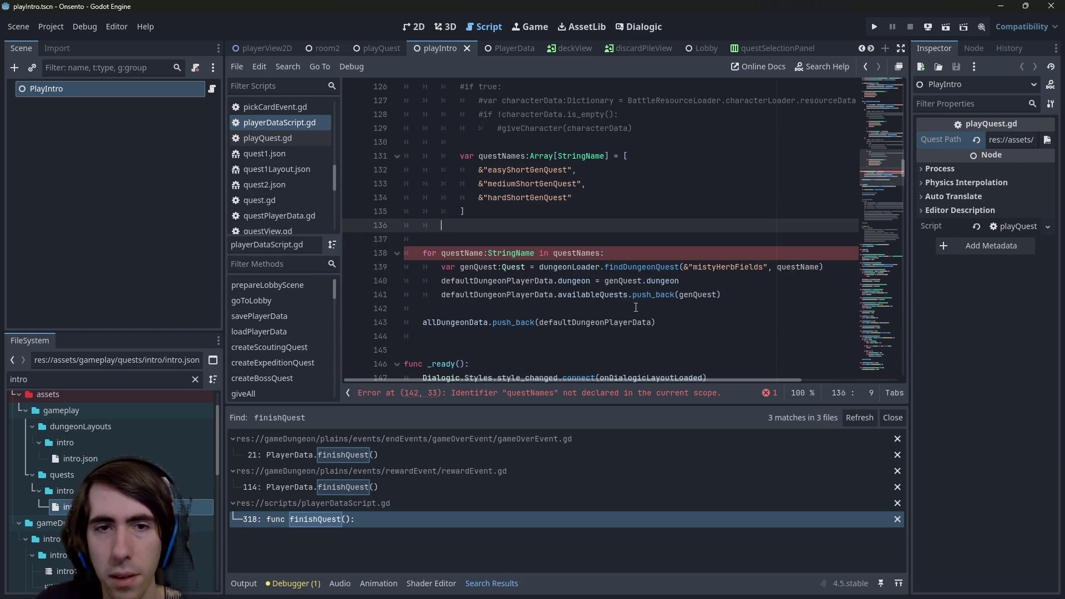
Replace the fallback's 'var questNames:Array[StringName]' declaration with availableQuestNames and save
scroll(531, 288, "up", 2)
scroll(531, 287, "up", 13)
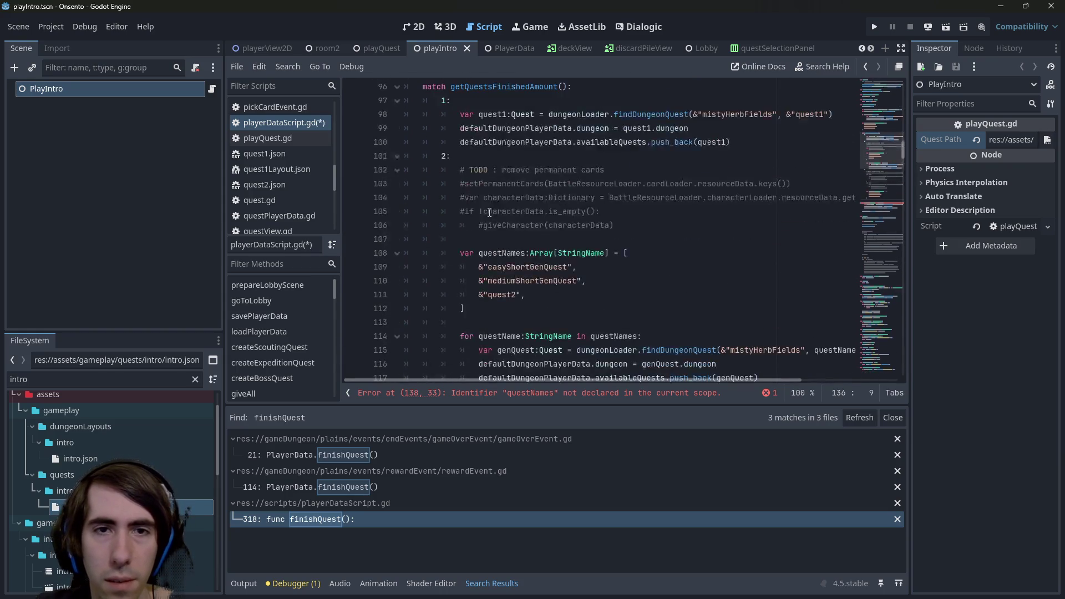
double_click(482, 212)
key("ctrl+c")
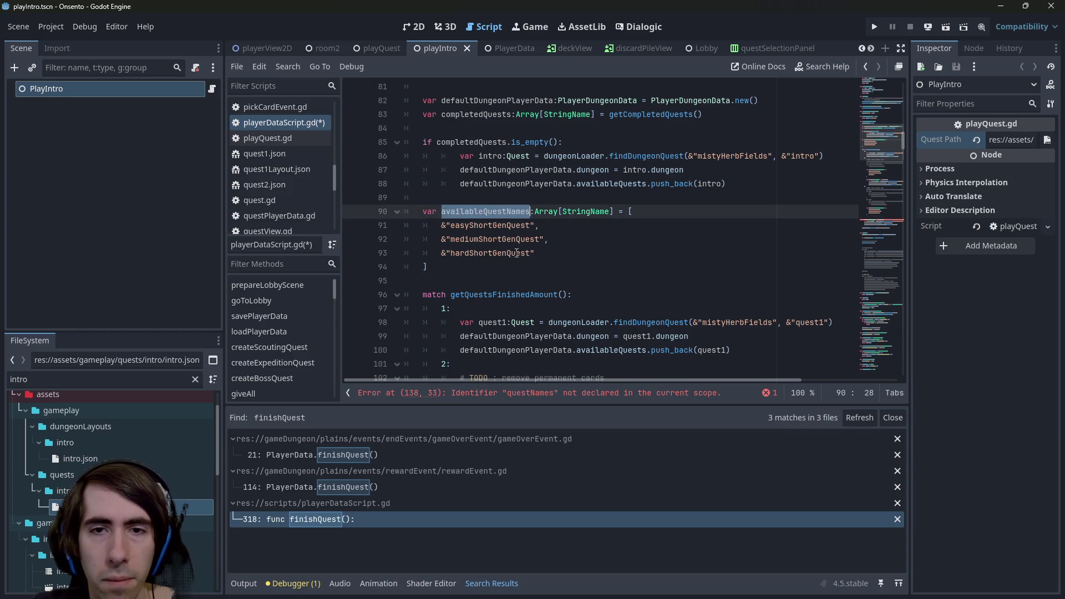
scroll(512, 253, "down", 15)
scroll(547, 251, "up", 1)
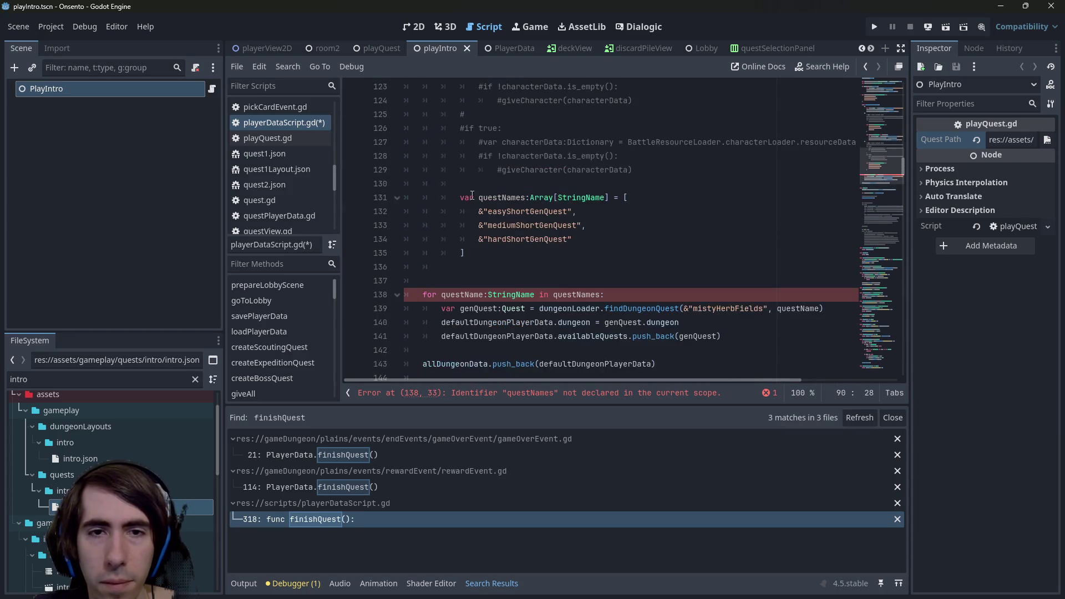
left_click(609, 198)
key("Return")
key("ctrl+z")
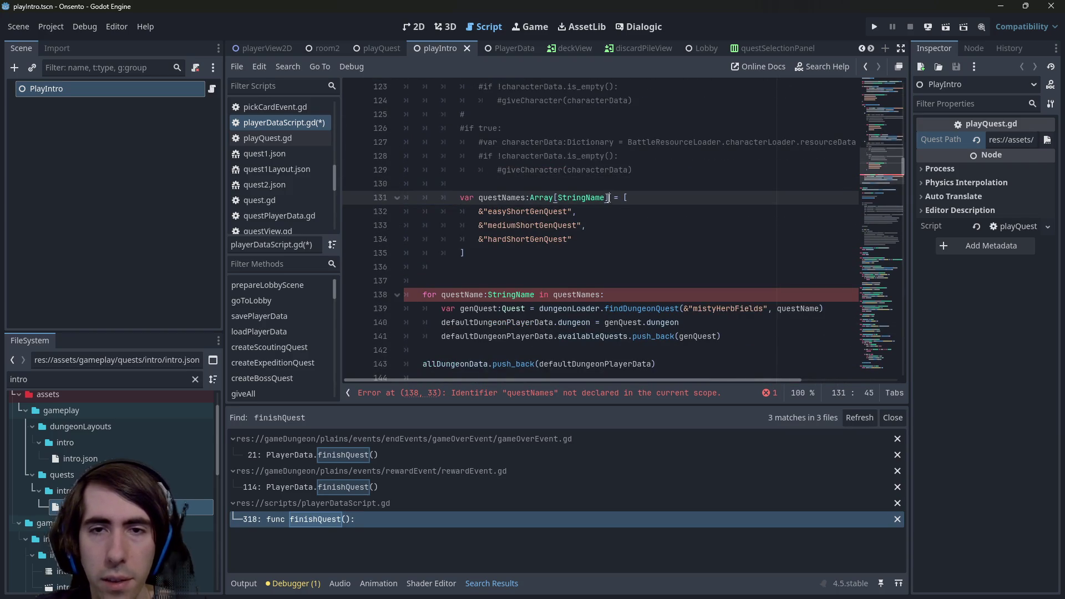
left_click_drag(612, 198, 458, 198)
key("ctrl+v")
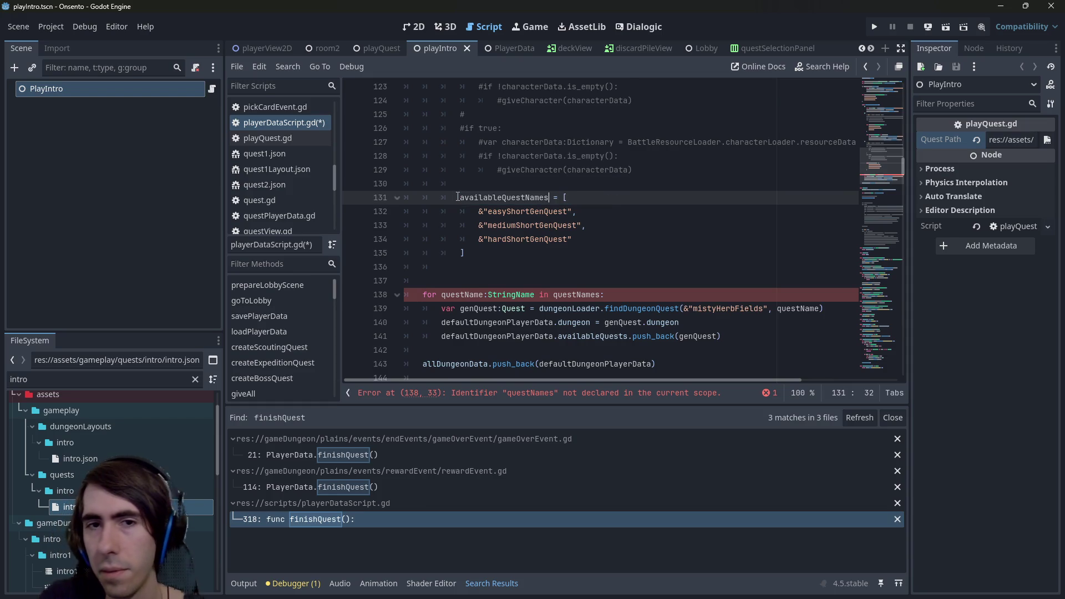
key("ctrl+s")
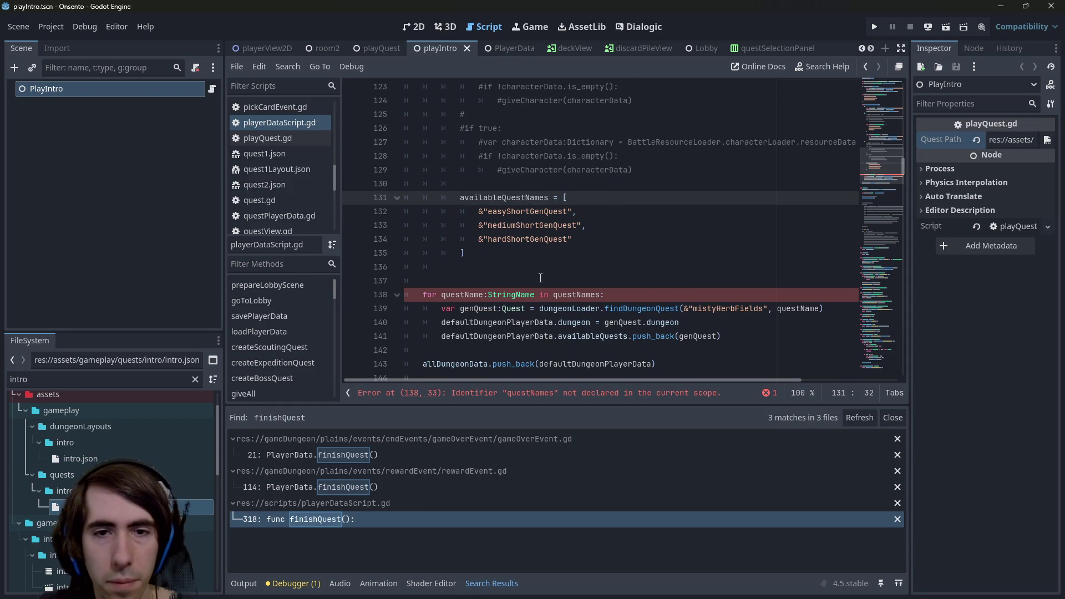
Change questNames to availableQuestNames in the loop header and save
left_click(540, 280)
double_click(579, 295)
key("ctrl+v")
left_click(524, 273)
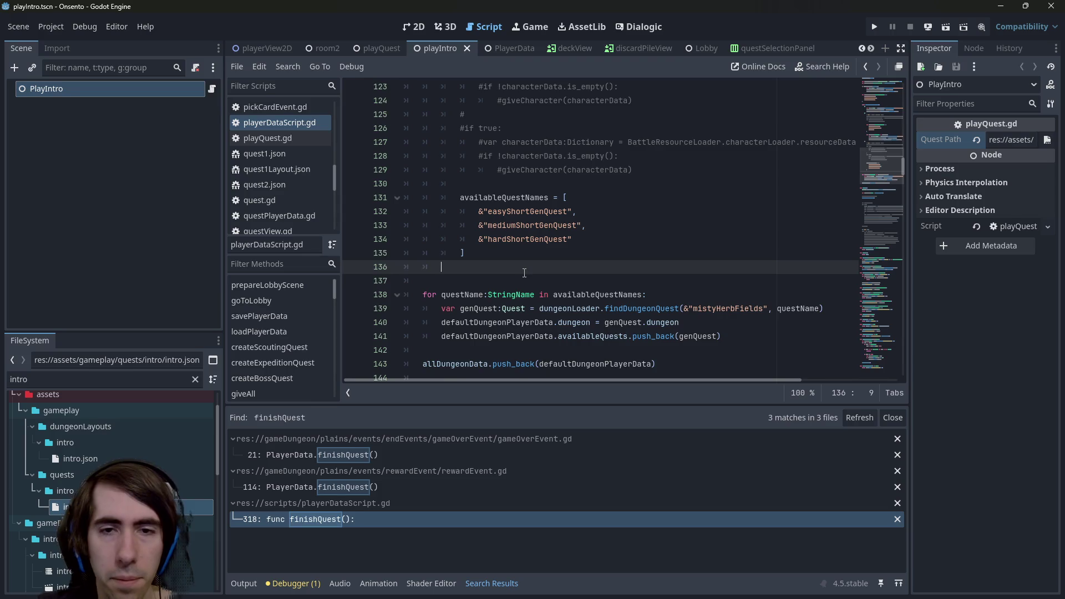
key("ctrl+s")
scroll(524, 273, "up", 3)
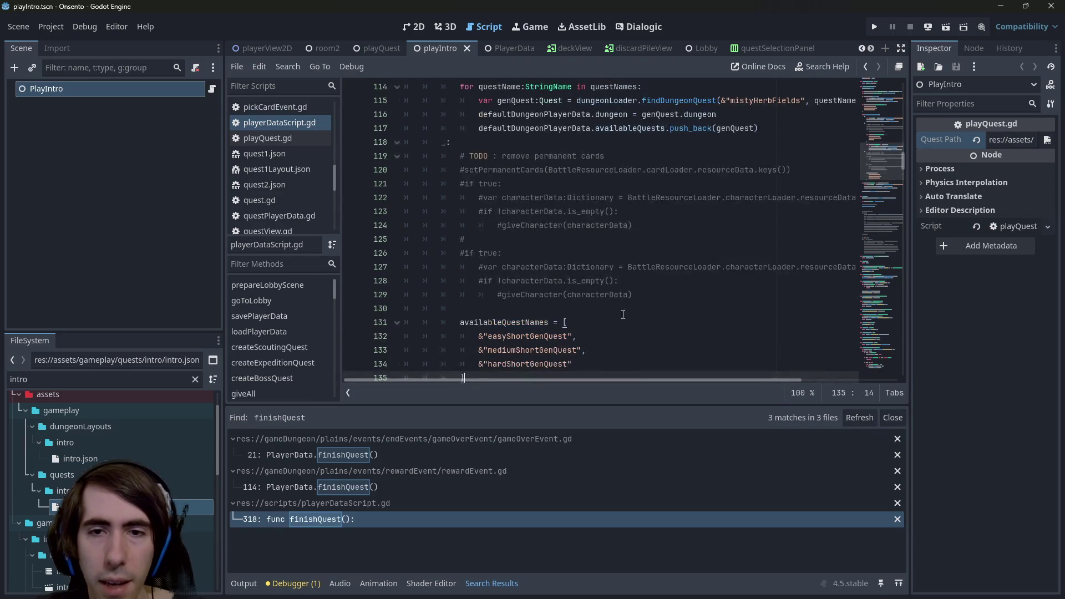
mouse_move(460, 309)
left_mouse_down()
mouse_move(488, 211)
mouse_move(461, 239)
mouse_move(350, 227)
left_mouse_up()
scroll(488, 211, "up", 2)
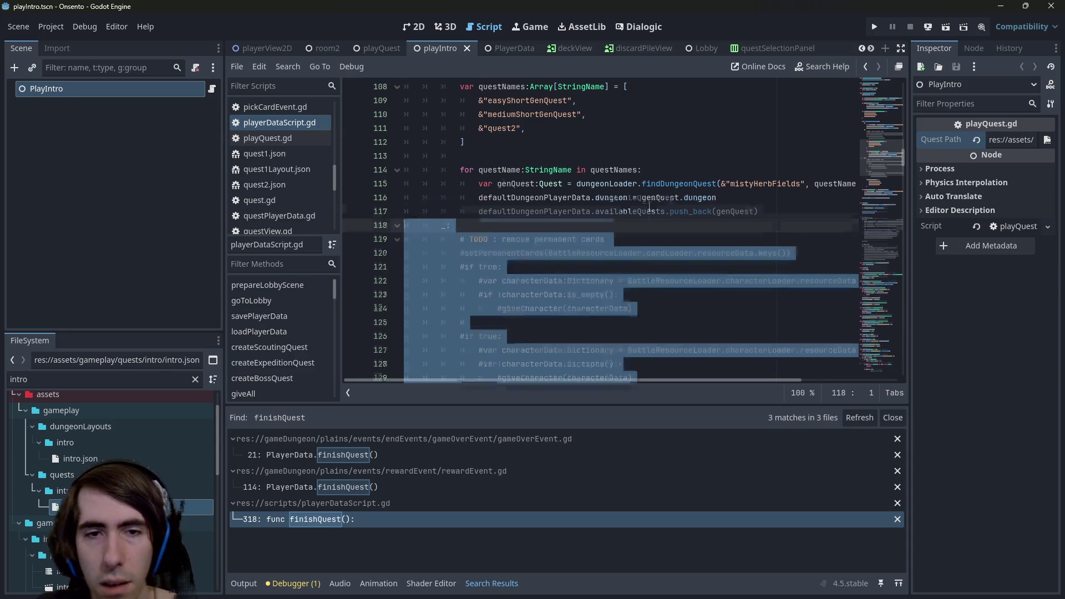
Delete the fallback's obsolete comments and make case 2's questNames declaration availableQuestNames
scroll(355, 233, "down", 2)
left_click_drag(407, 315, 382, 157)
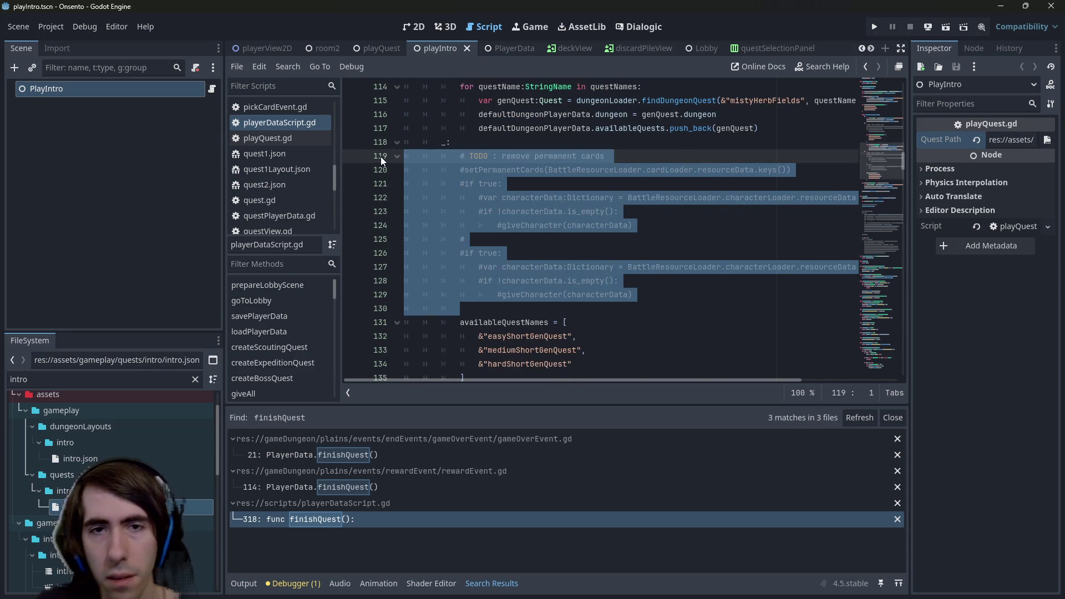
key("BackSpace")
key("BackSpace")
scroll(387, 159, "up", 3)
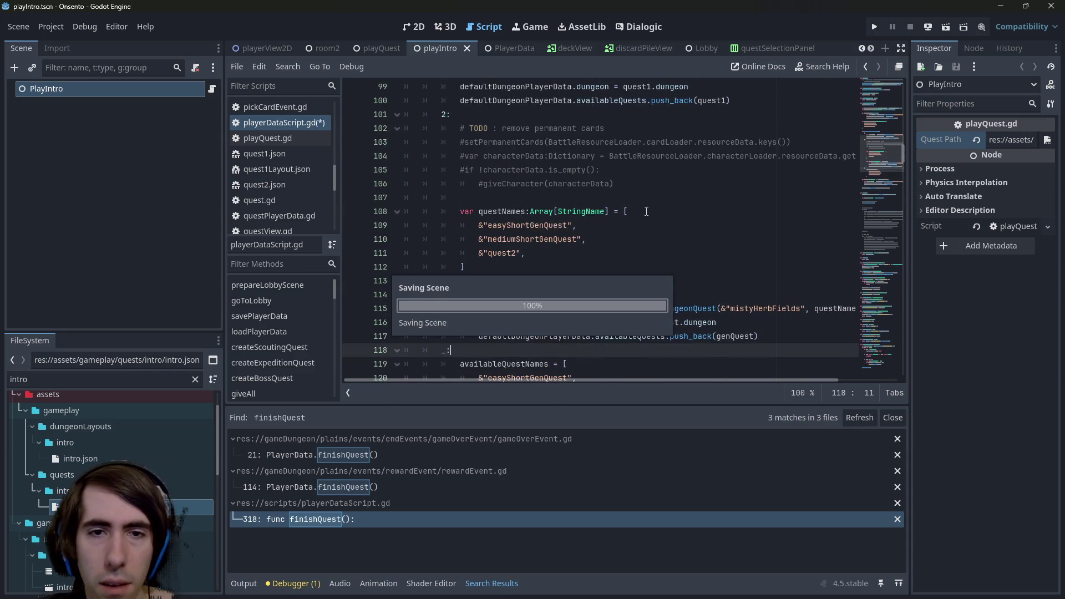
scroll(561, 283, "down", 1)
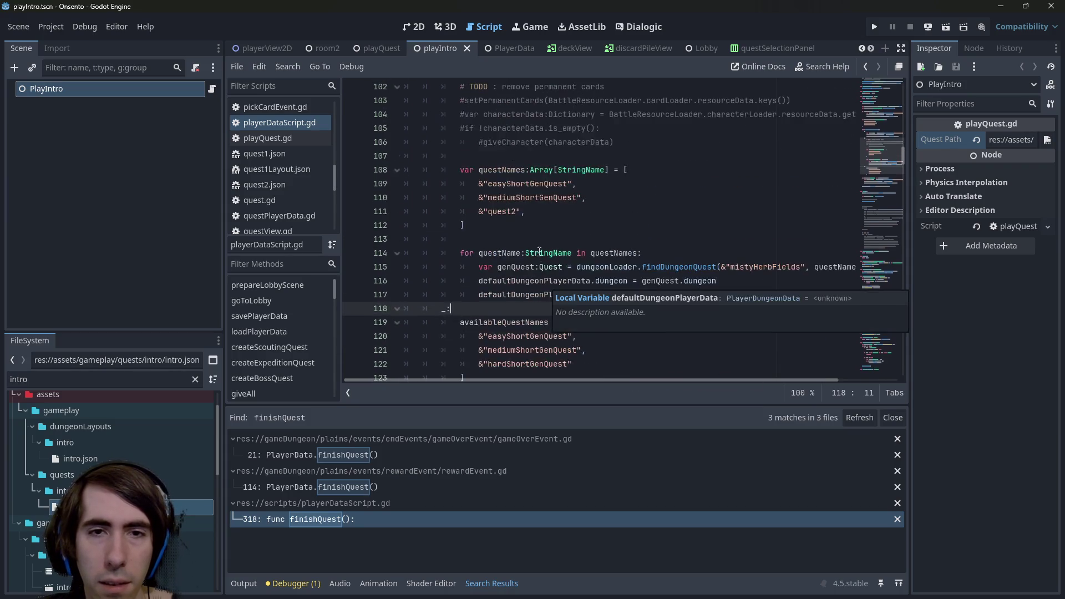
left_click_drag(458, 169, 610, 170)
key("ctrl+v")
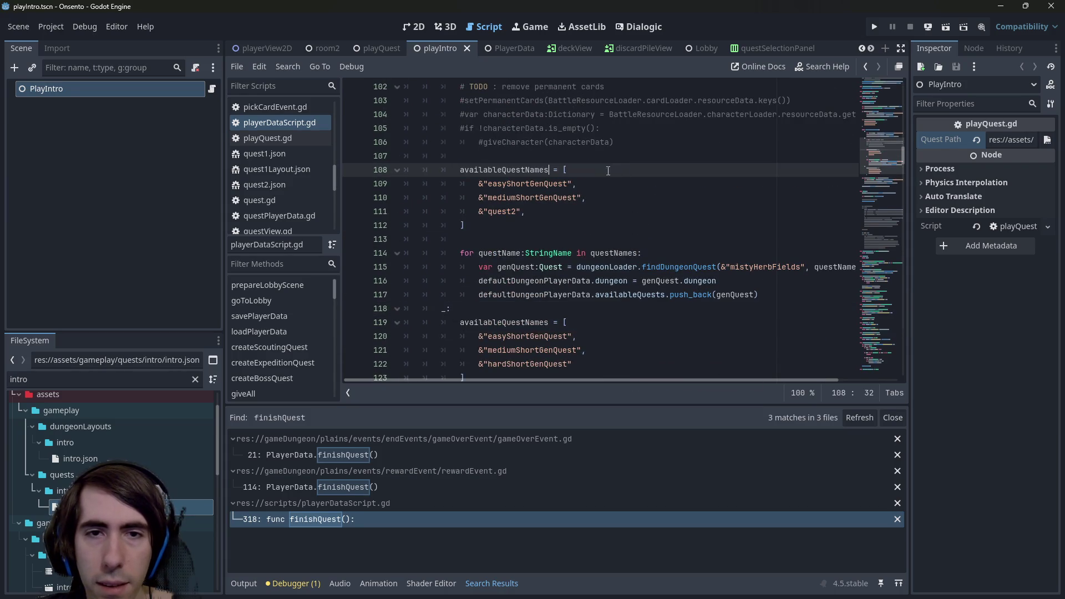
Remove case 2's quest loop, commented-out lines and empty lines, then save
mouse_move(766, 298)
left_mouse_down()
mouse_move(432, 254)
mouse_move(412, 239)
left_mouse_up()
key("BackSpace")
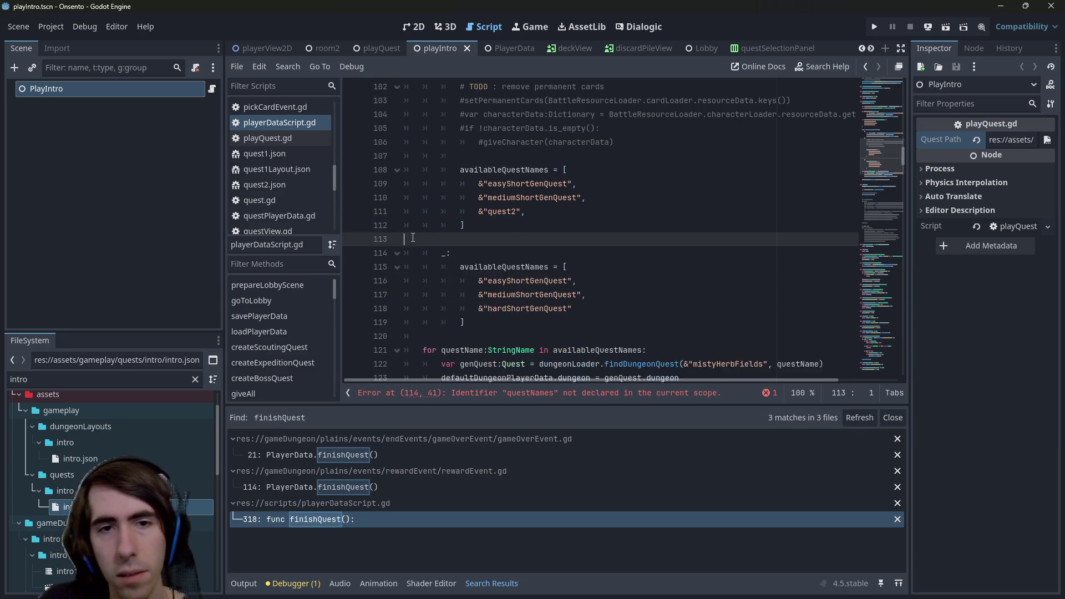
key("BackSpace")
scroll(413, 237, "up", 3)
mouse_move(616, 267)
left_mouse_down()
mouse_move(389, 233)
mouse_move(359, 213)
left_mouse_up()
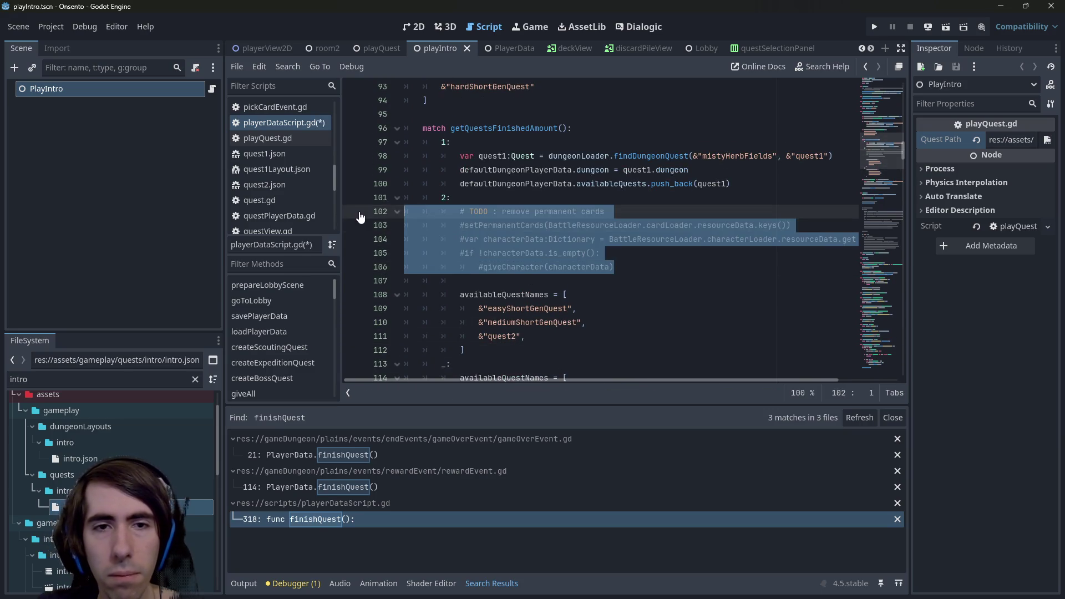
key("BackSpace")
key("BackSpace")
key("Delete")
key("ctrl+s")
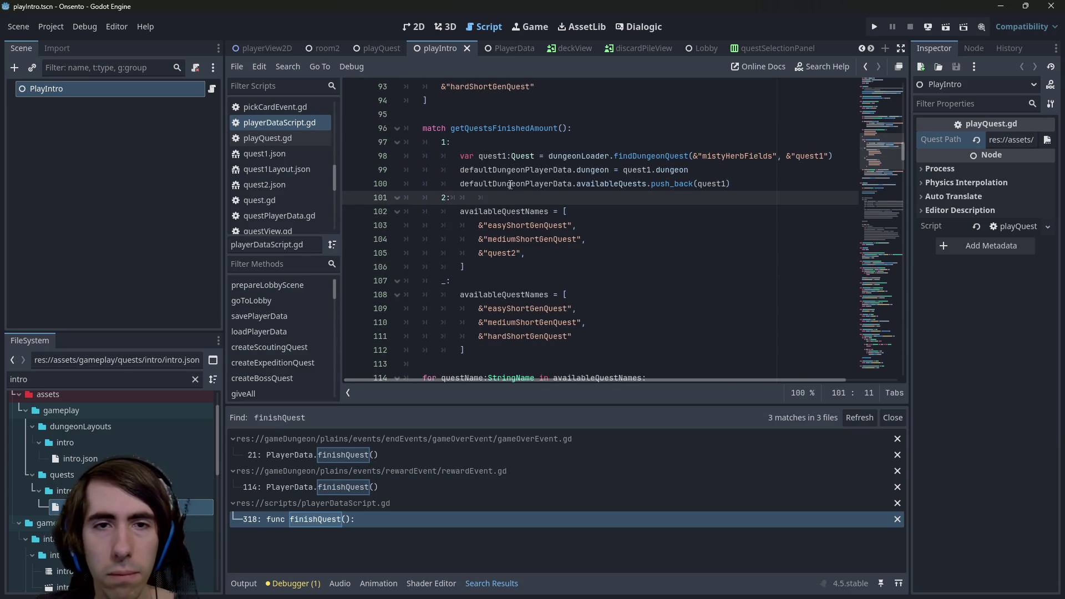
Add availableQuestNames = &"quest1" under case 1 and save
scroll(667, 152, "up", 1)
left_click(740, 184)
key("Return")
type("availableQuestNames =")
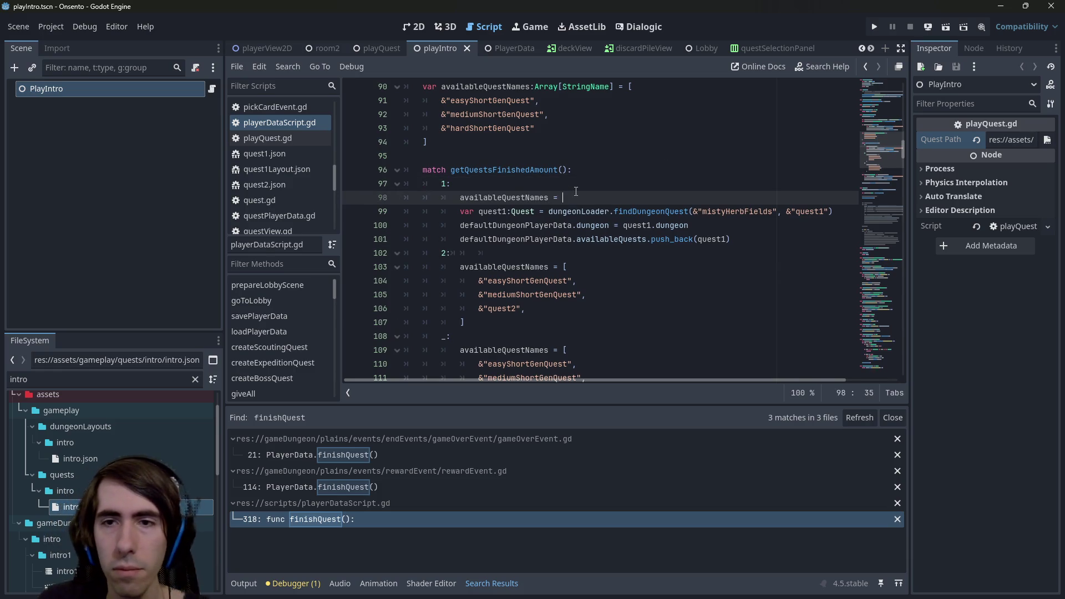
double_click(811, 211)
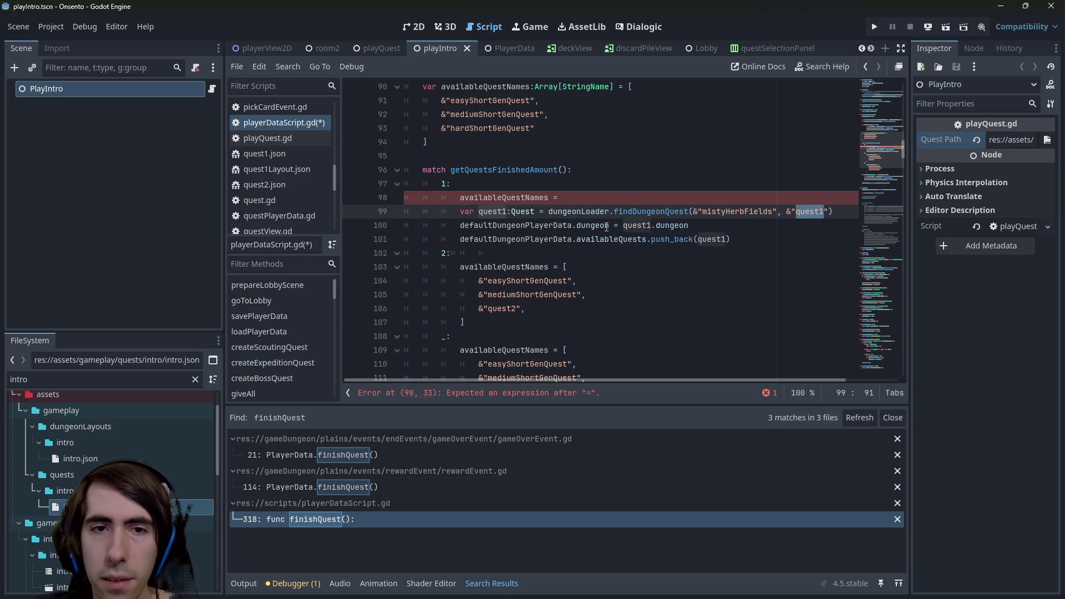
double_click(515, 267)
scroll(516, 268, "down", 4)
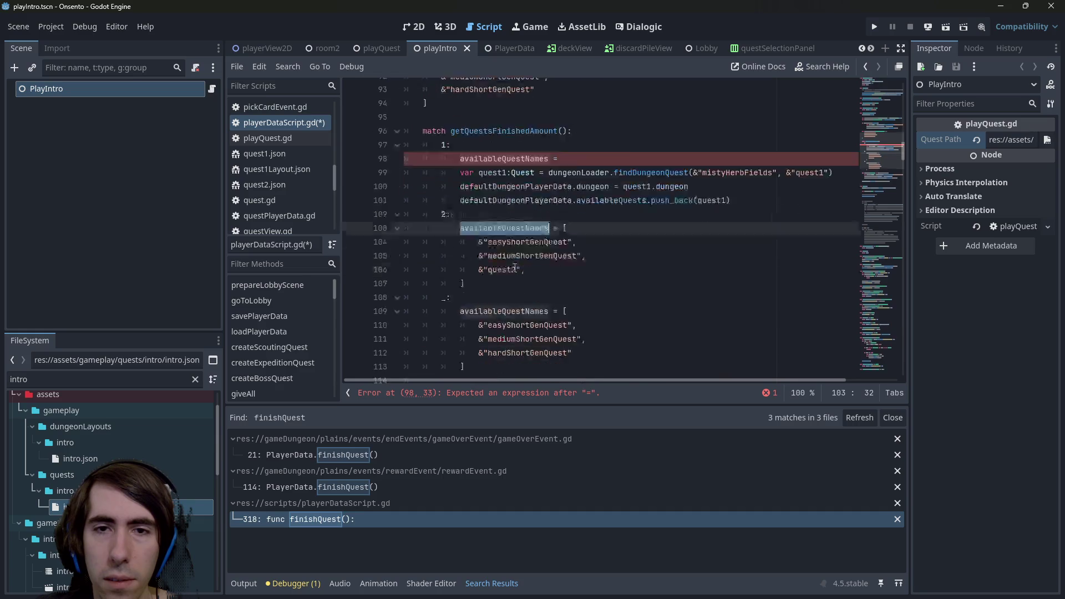
scroll(722, 276, "up", 4)
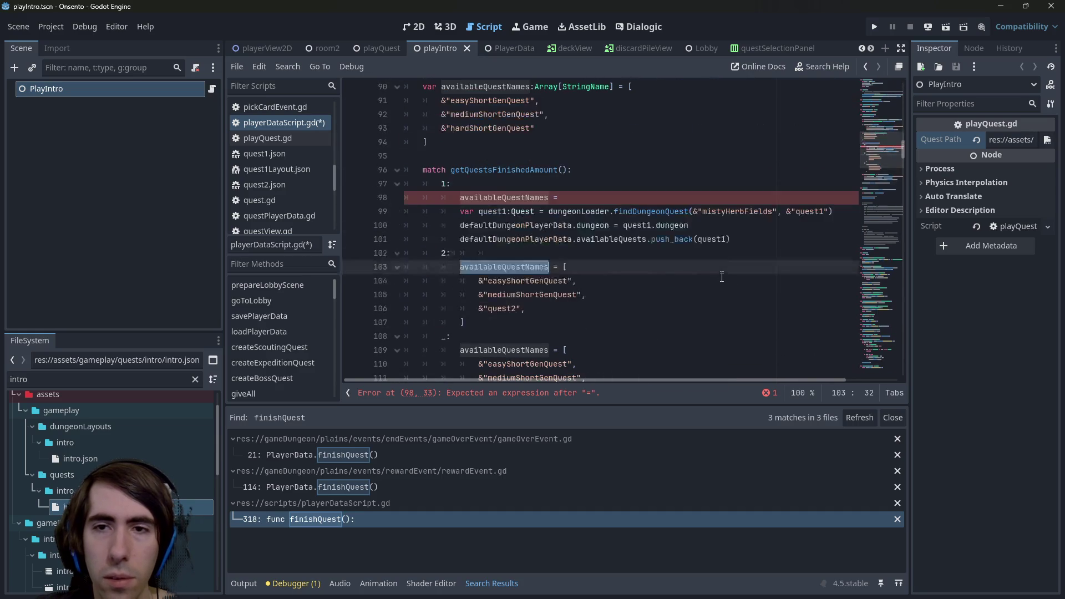
double_click(810, 211)
left_click(749, 204)
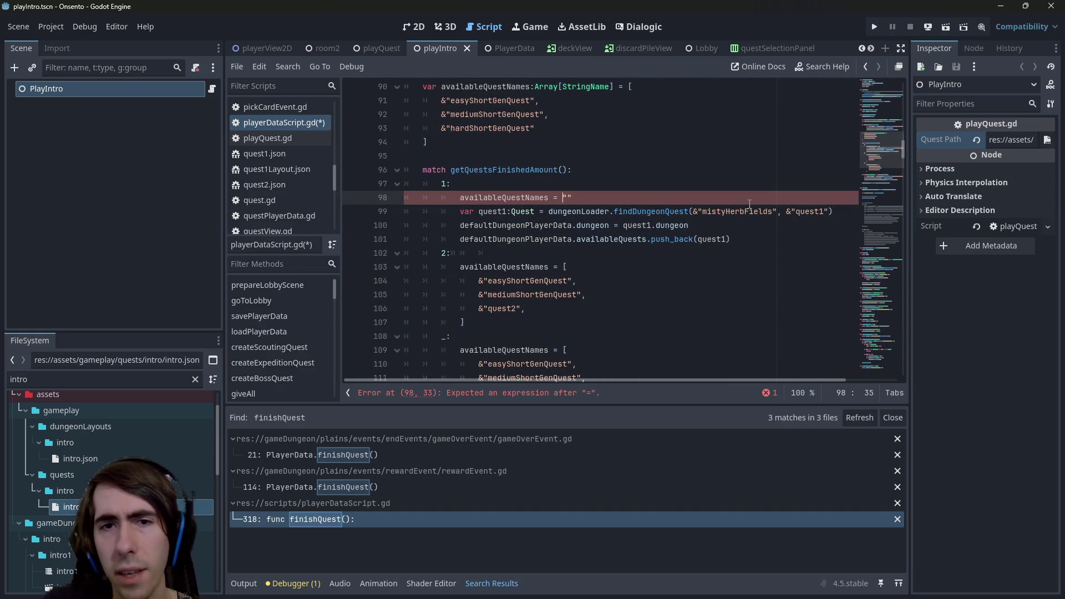
type("quest1")
key("Return")
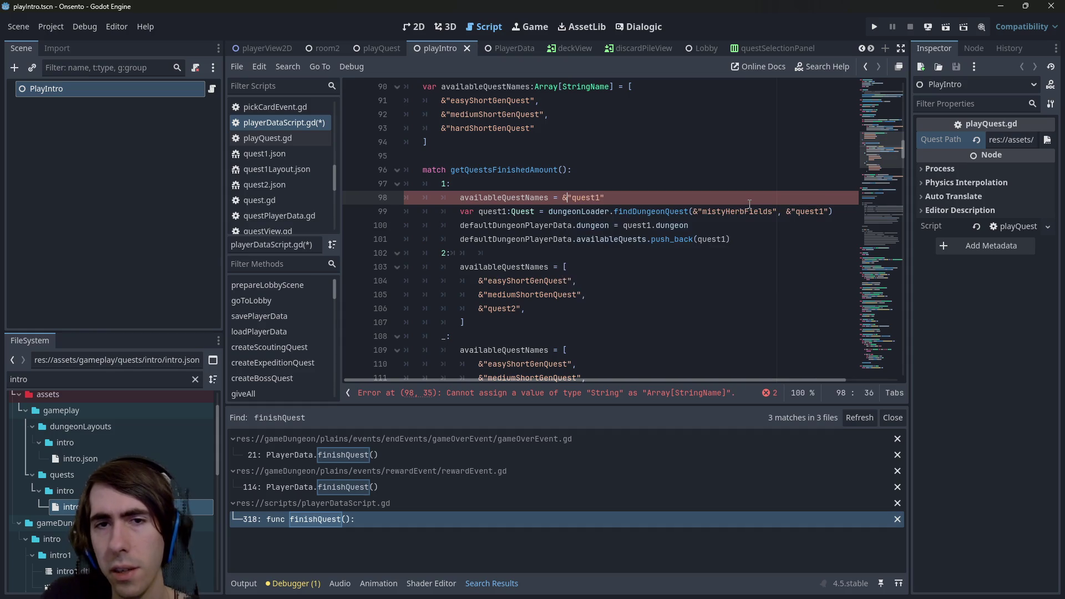
key("ctrl+s")
Review the script and select the mistyHerbFields dungeon name
scroll(638, 233, "up", 2)
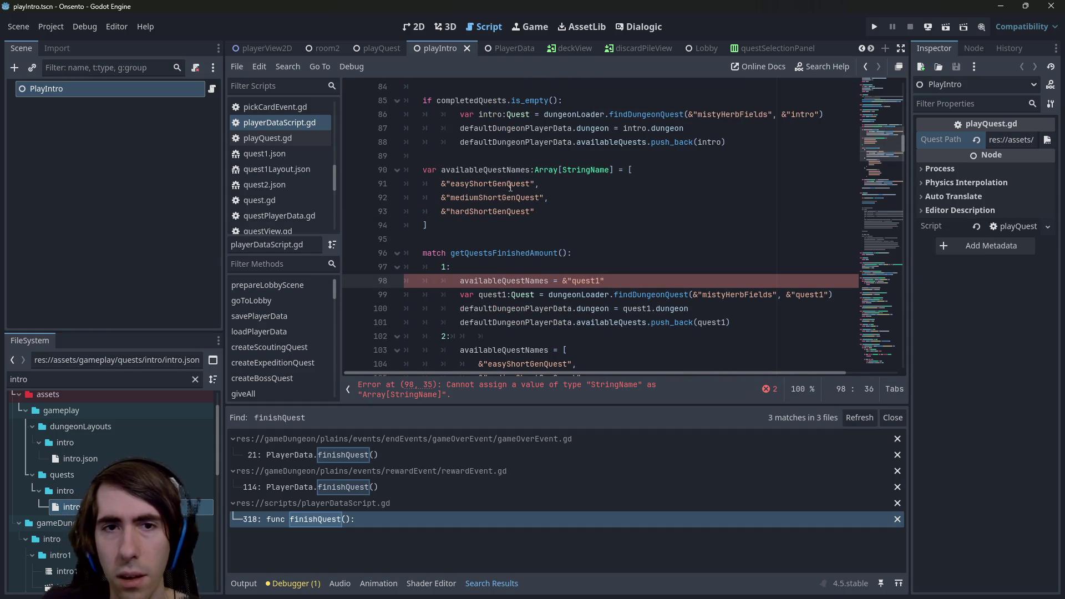
scroll(521, 194, "down", 10)
scroll(522, 195, "up", 4)
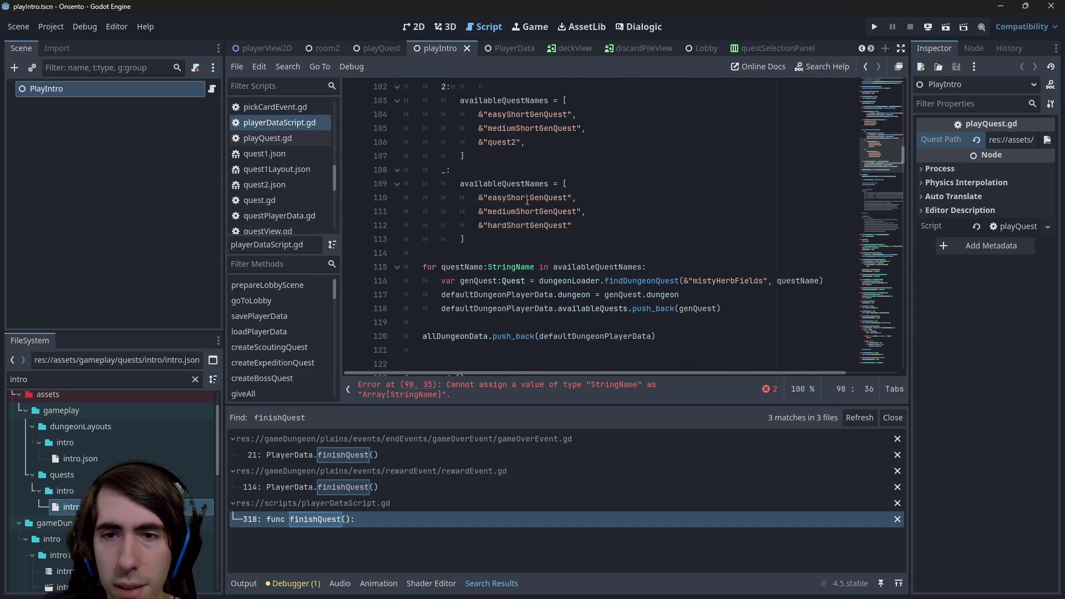
double_click(718, 280)
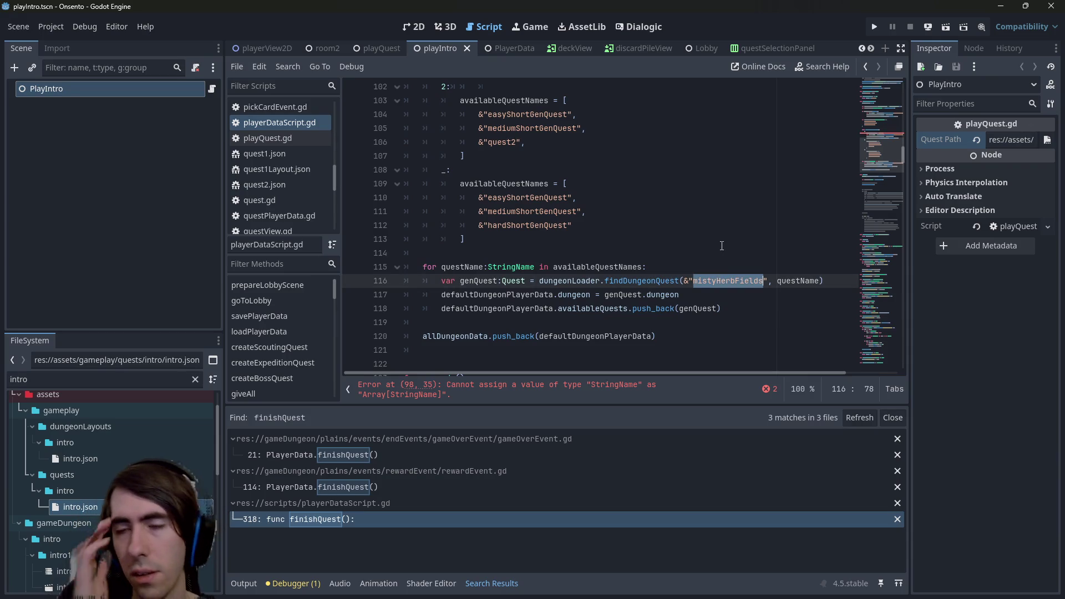
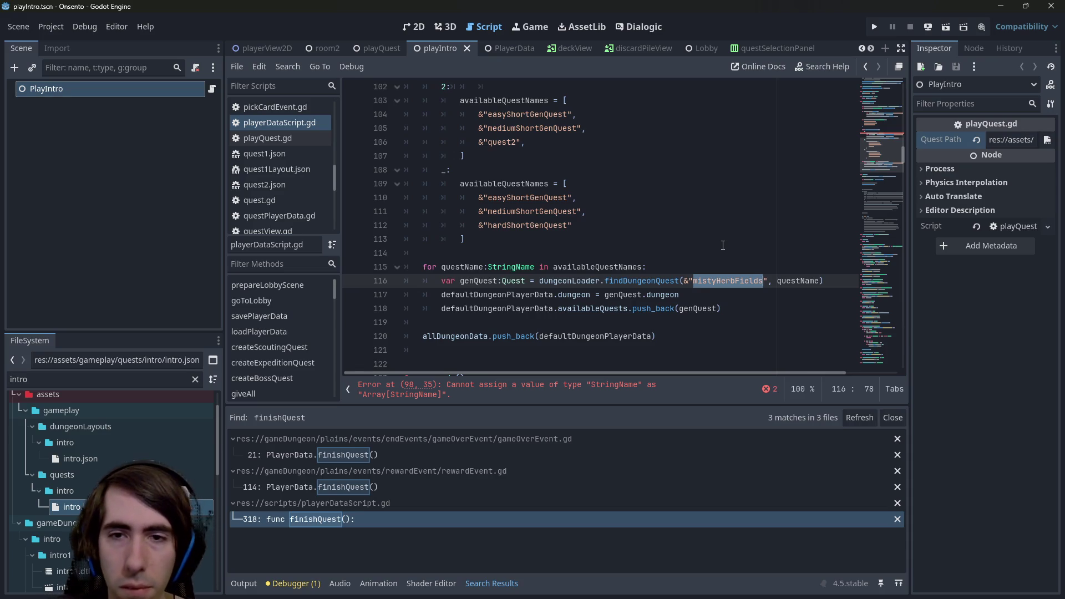
Inspect the empty dungeon field of the intro.json quest file
scroll(667, 268, "up", 4)
scroll(667, 268, "down", 3)
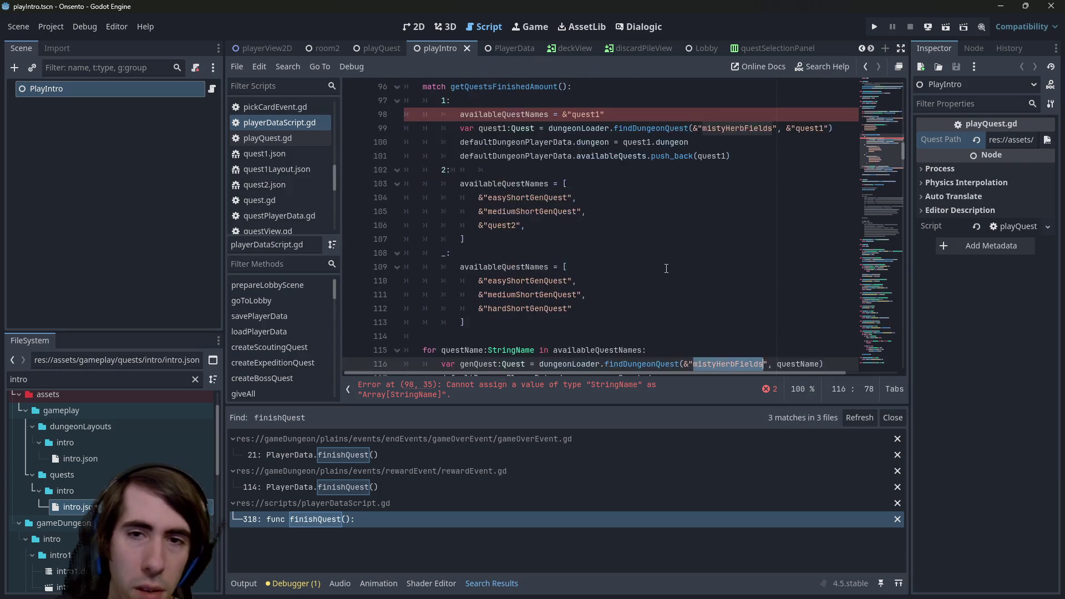
scroll(664, 271, "up", 3)
scroll(663, 272, "up", 1)
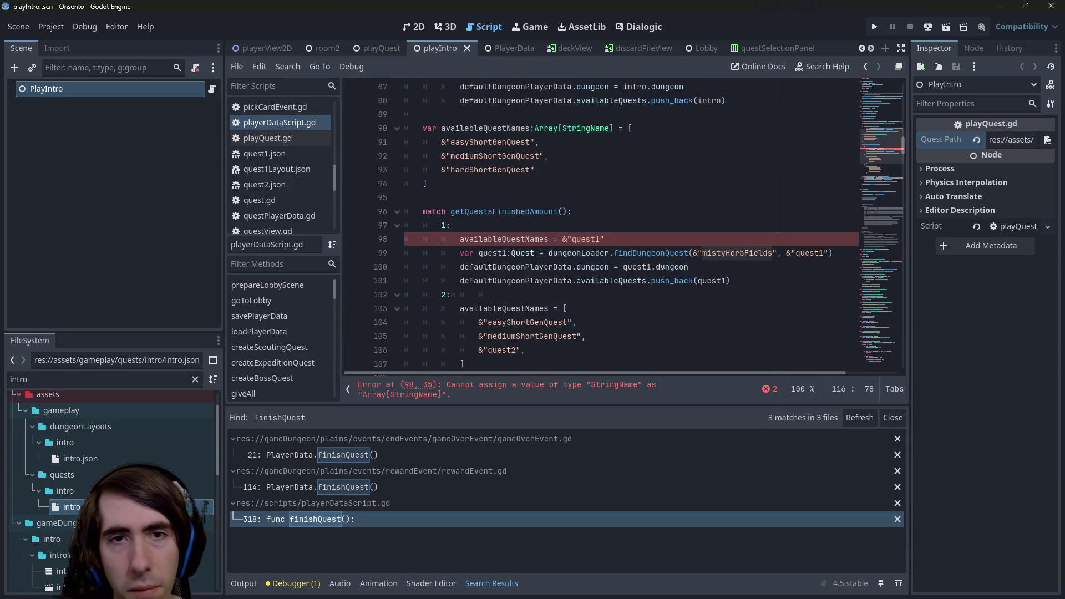
scroll(682, 278, "down", 5)
scroll(708, 286, "up", 2)
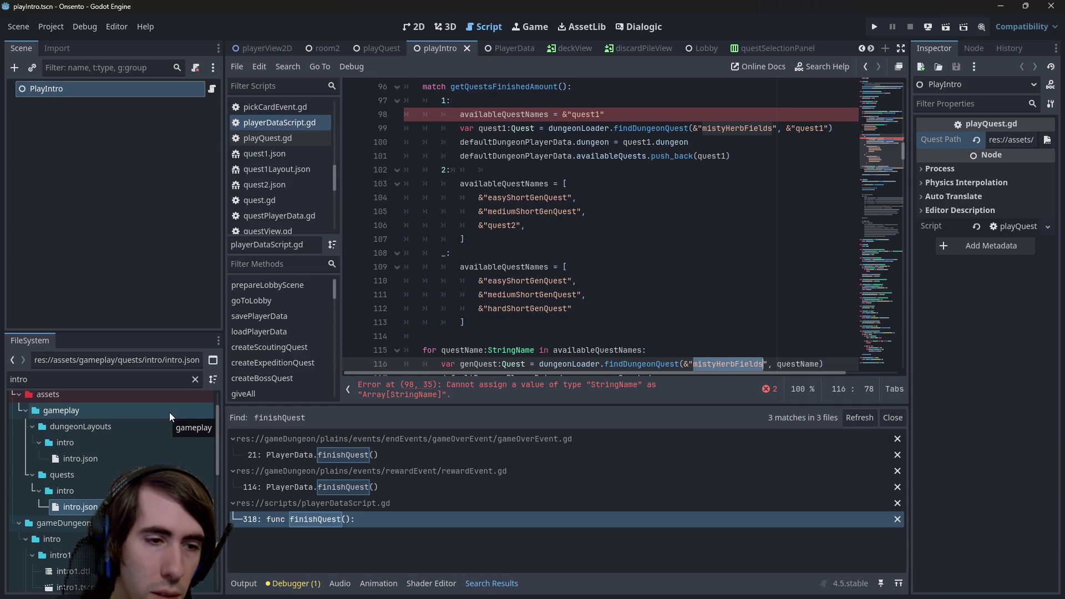
double_click(183, 507)
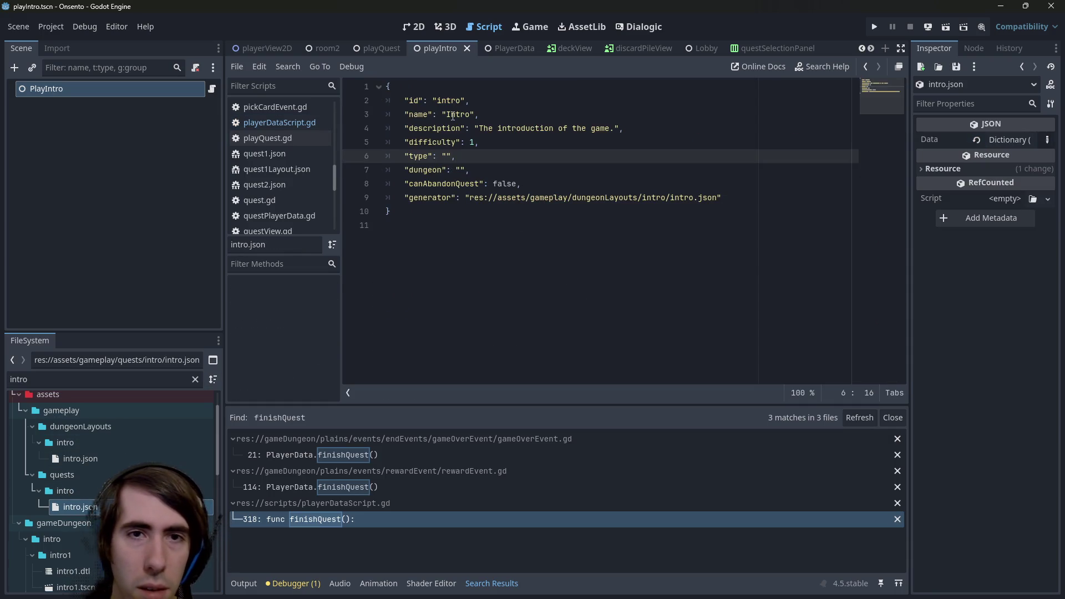
left_click(460, 169)
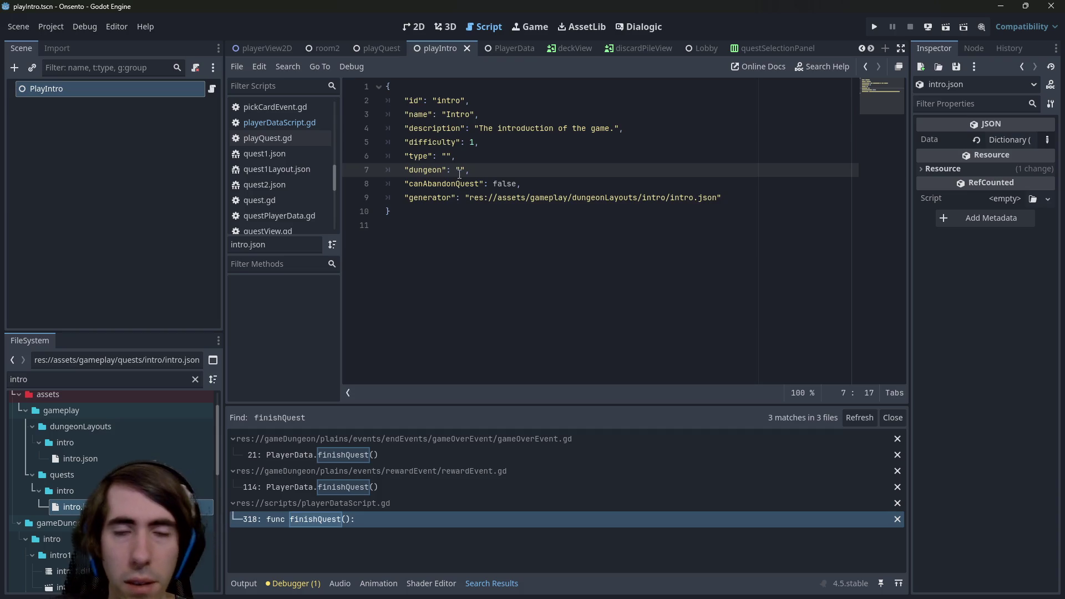
Compare with the findDungeonQuest call on line 116 of playerDataScript.gd, then open PlayIntro's playQuest.gd
key("alt+Left")
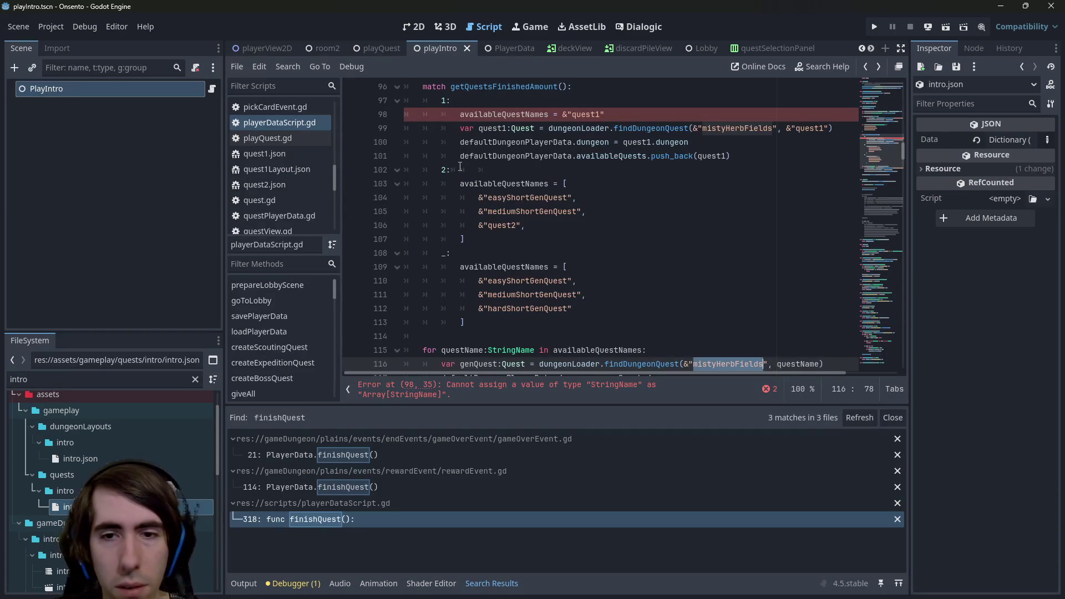
left_click(600, 306)
scroll(600, 307, "up", 4)
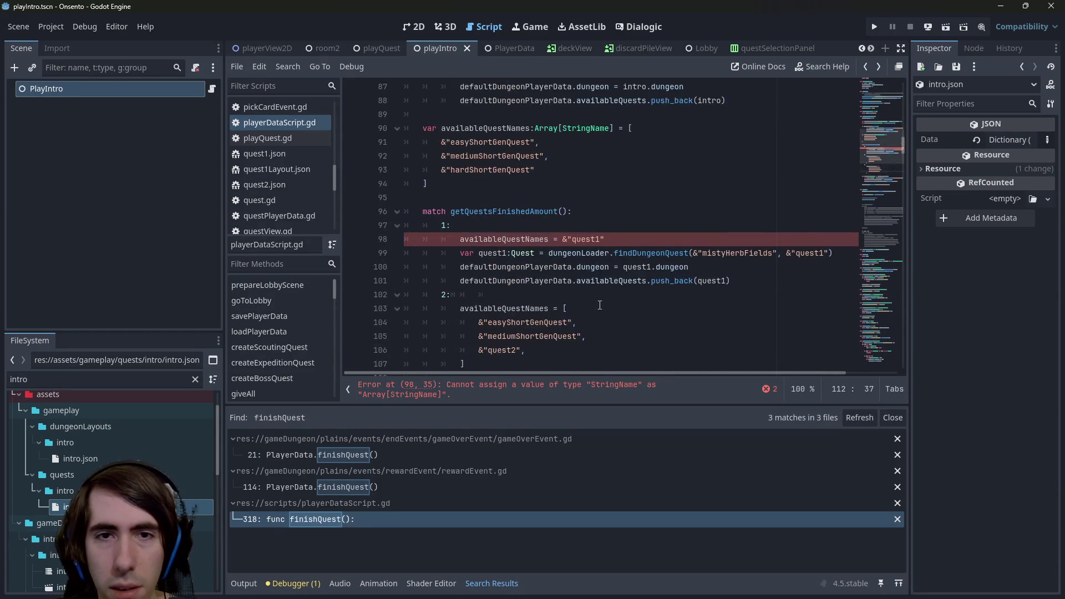
scroll(600, 306, "down", 5)
double_click(641, 322)
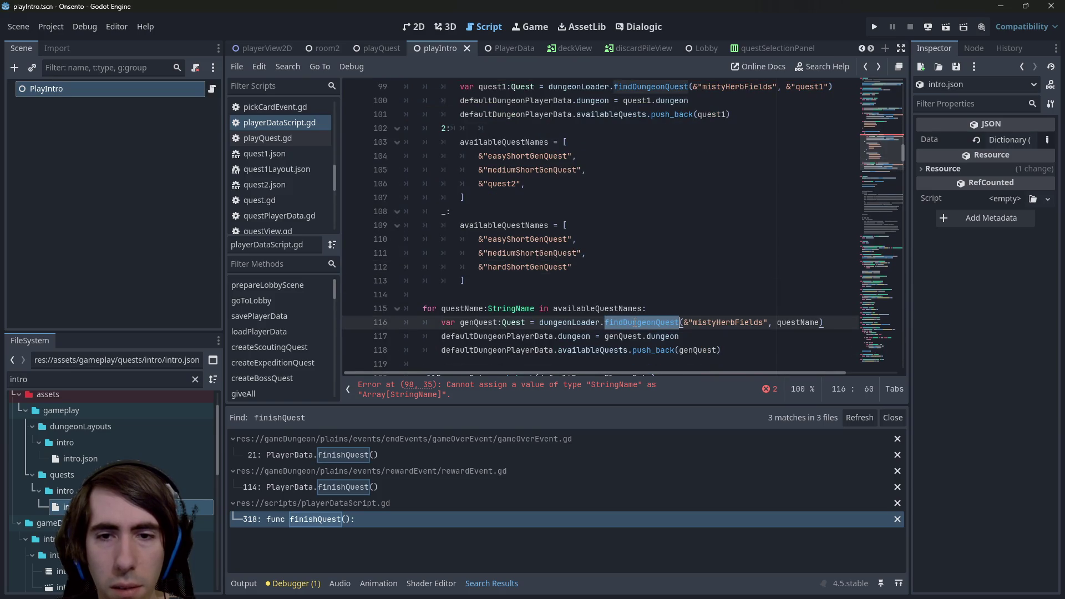
scroll(641, 322, "down", 2)
scroll(641, 322, "up", 2)
left_click(260, 138)
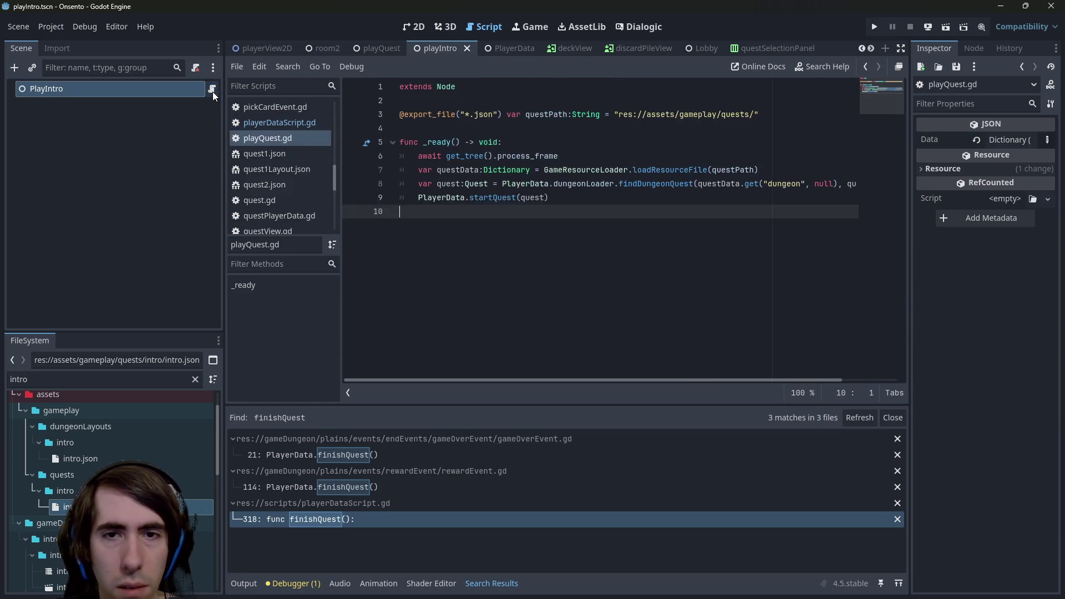
Examine playQuest.gd's line-8 findDungeonQuest call with its dungeon key and null default
double_click(663, 184)
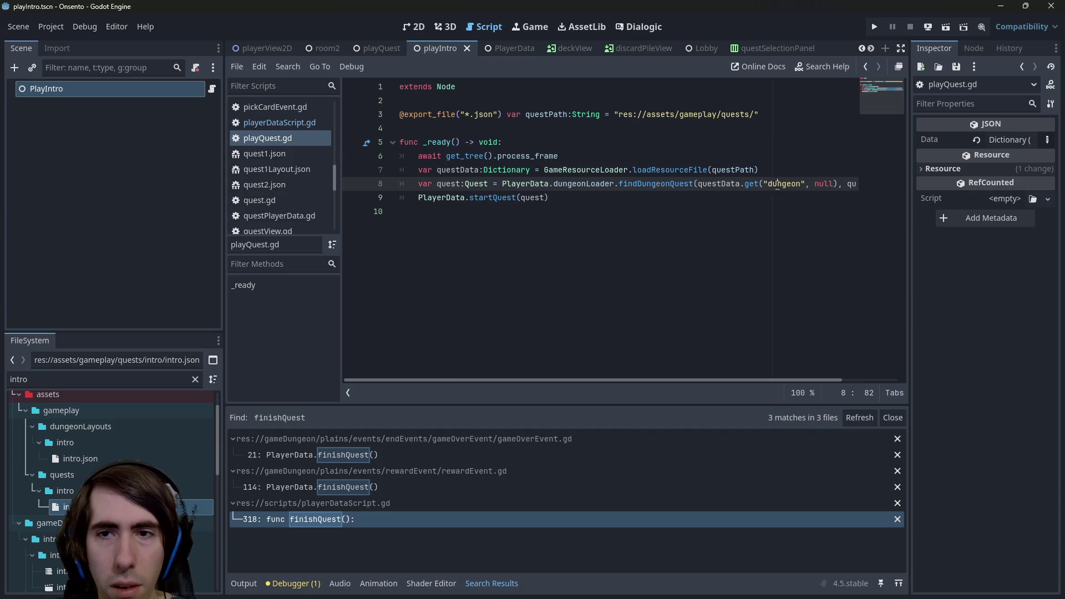
double_click(801, 184)
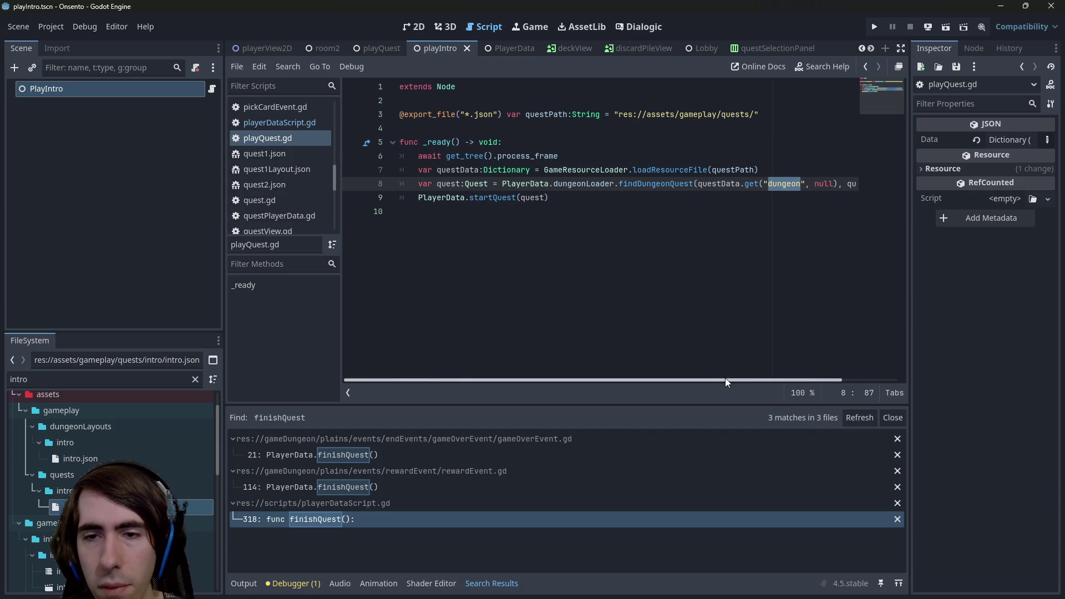
left_click_drag(724, 379, 848, 387)
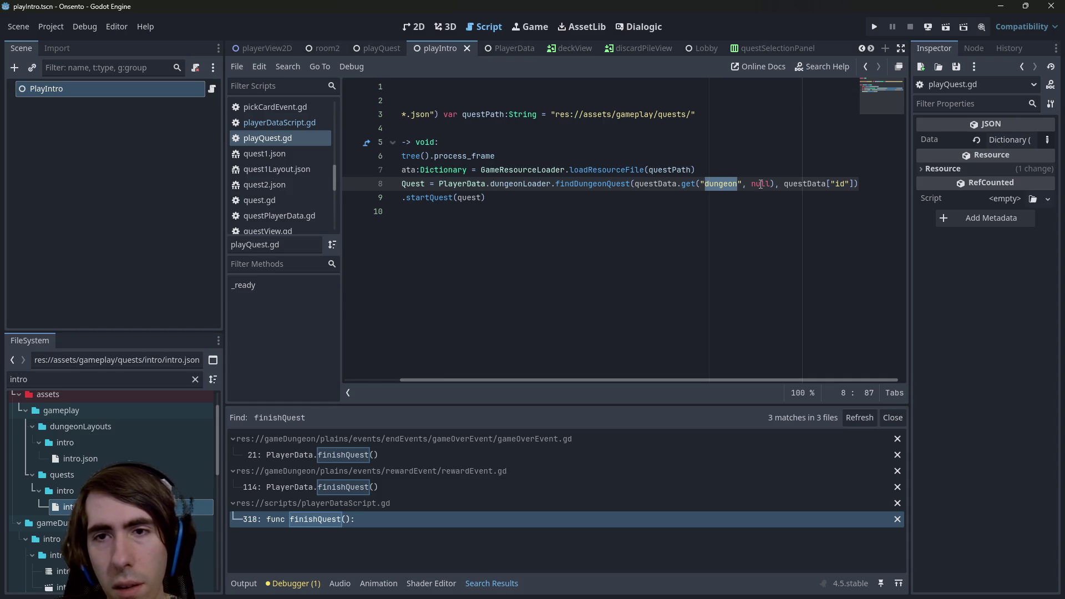
double_click(760, 184)
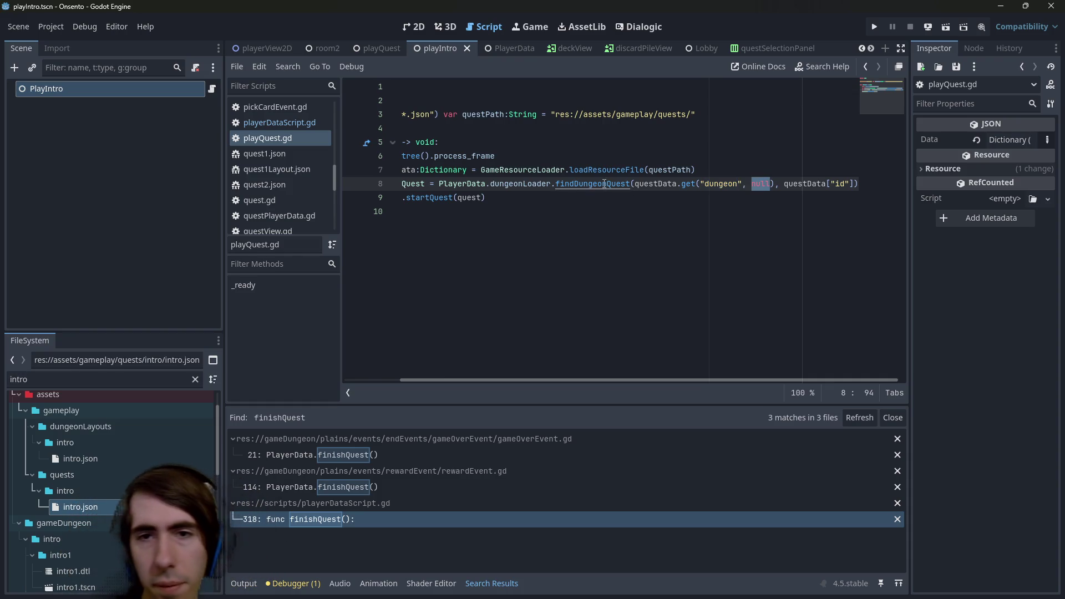
Follow findDungeonQuest to the buildQuestId and findQuest definitions in dungeonLoader.gd, then return
left_click(604, 184, "ctrl")
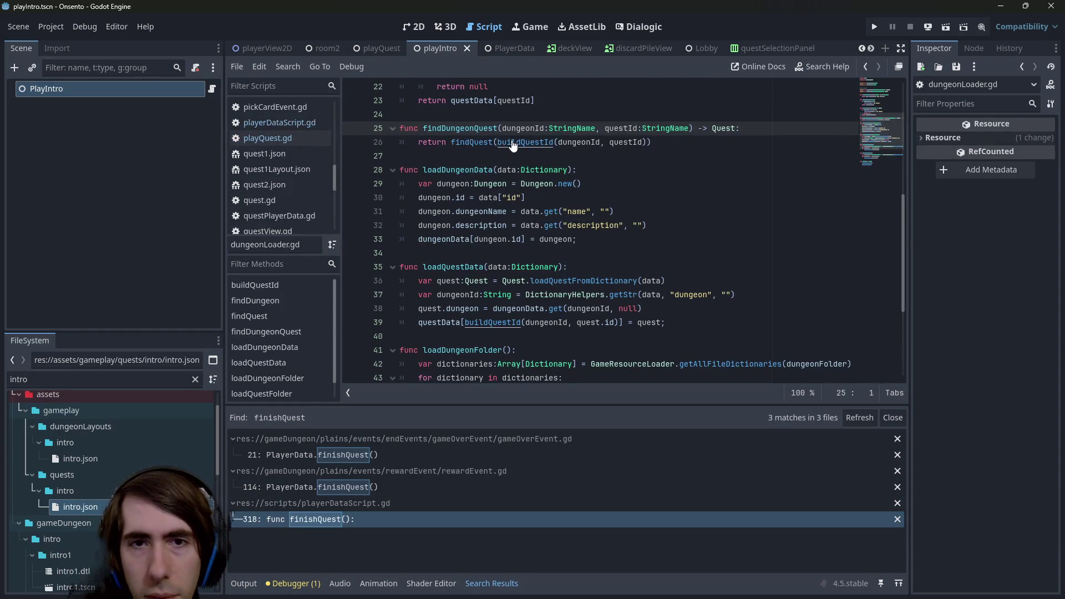
left_click(510, 145, "ctrl")
double_click(514, 240)
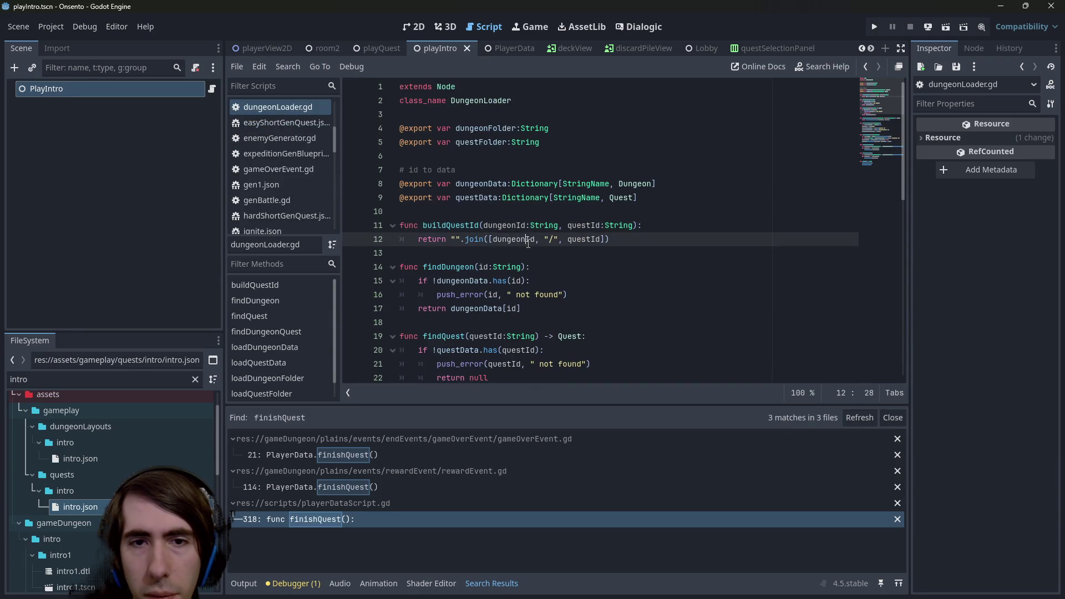
key("alt+Left")
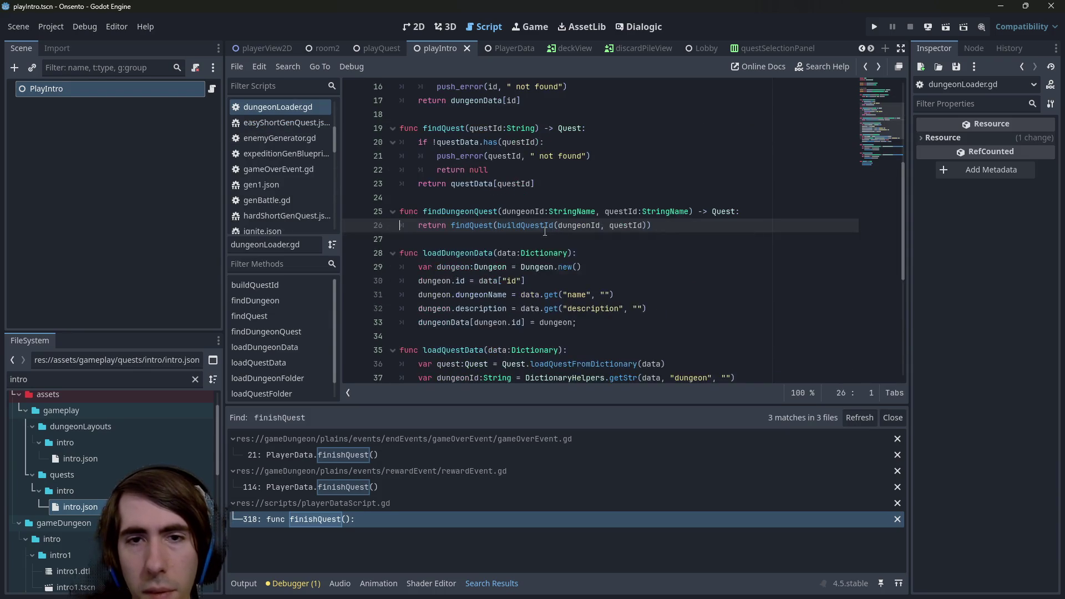
key("alt+Right")
key("alt+Left")
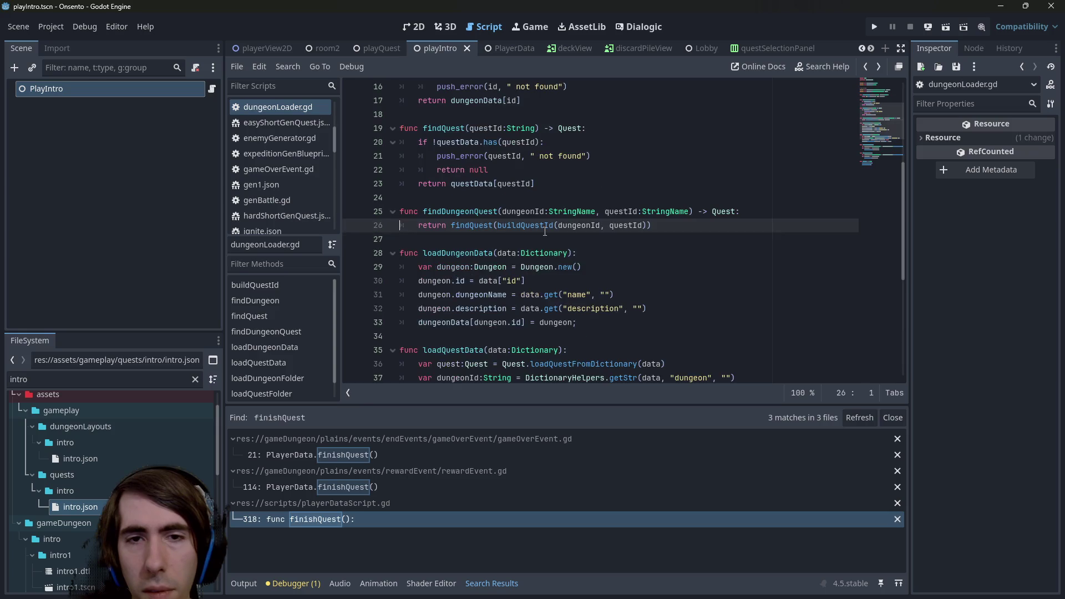
left_click(478, 226, "ctrl")
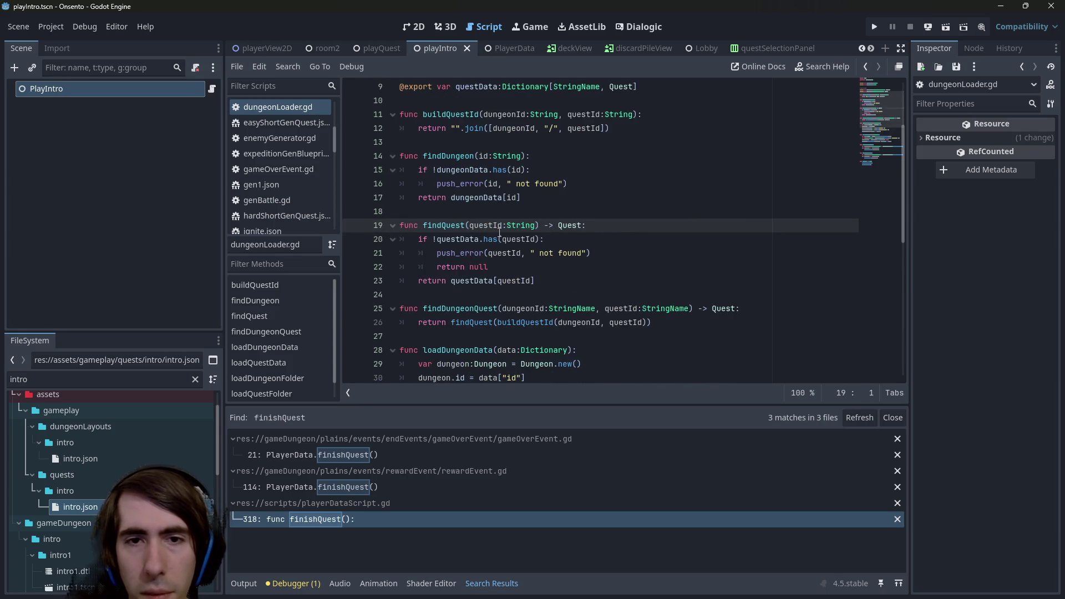
key("alt+Left")
key("alt+Left")
key("alt+Left")
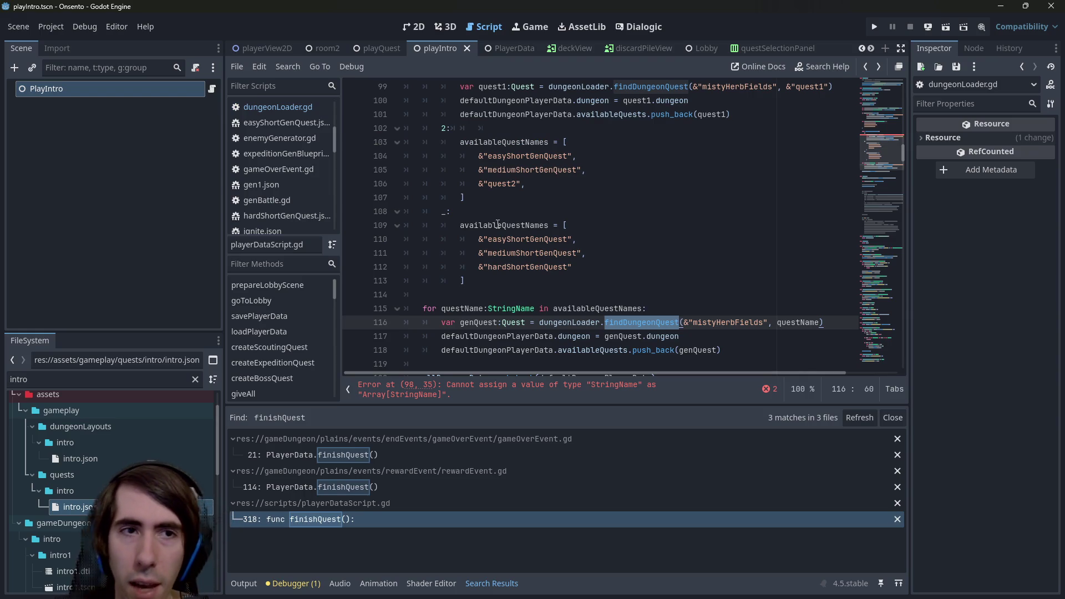
Revisit playQuest.gd's resource-loading line, then quick-open the startGame.tscn scene
left_click(212, 89)
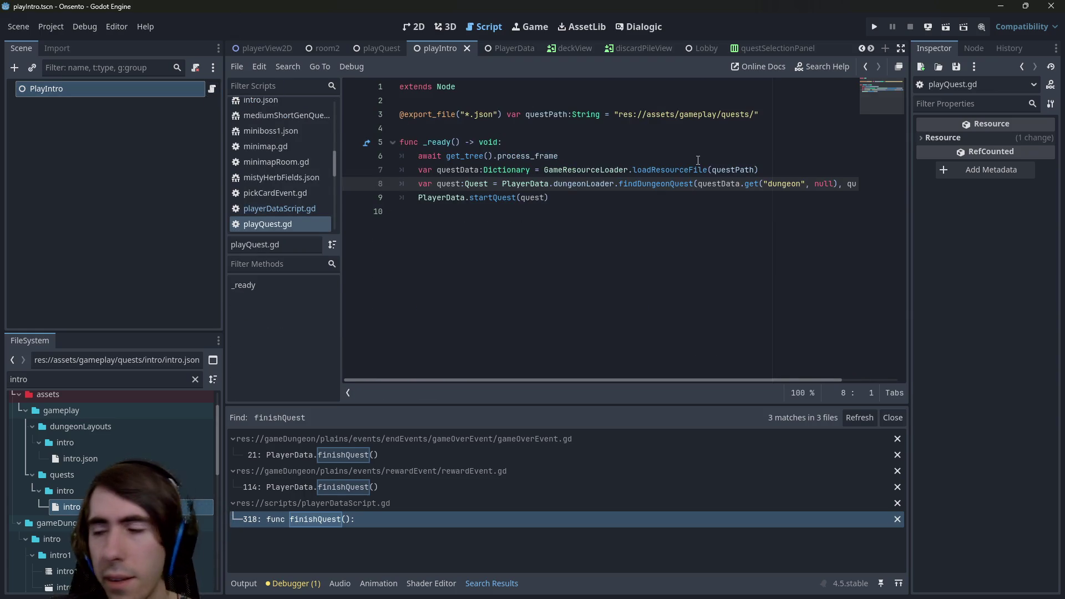
left_click(261, 224)
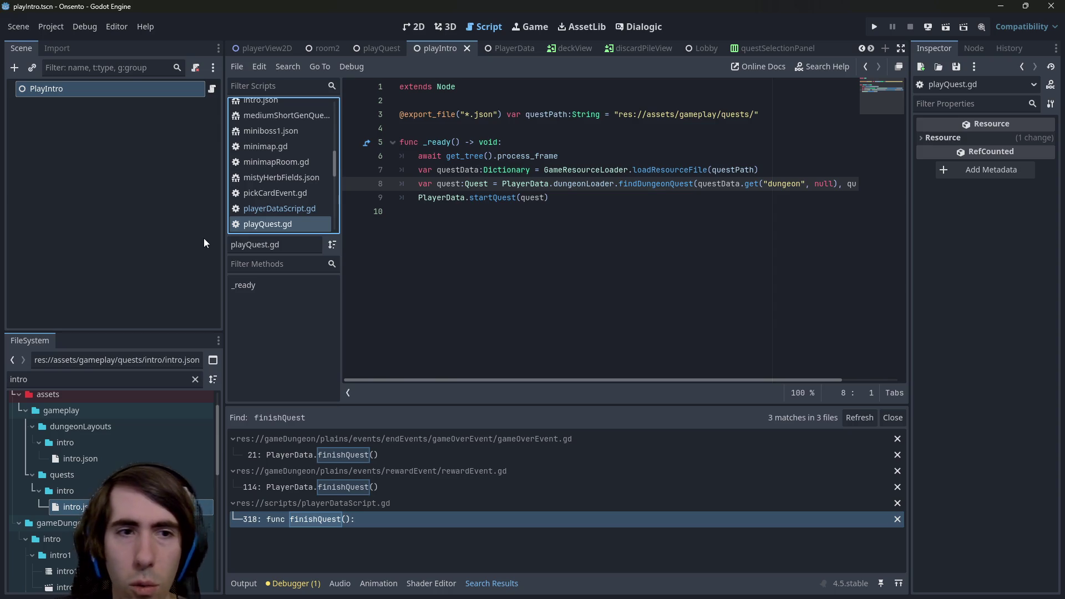
left_click(629, 170)
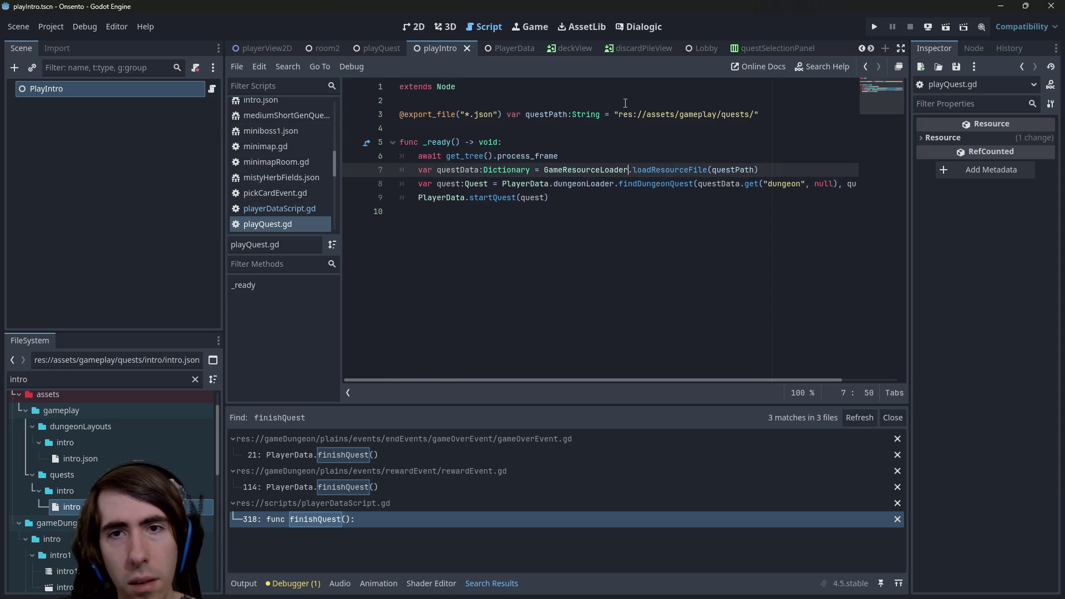
key("shift+alt+o")
type("playgame")
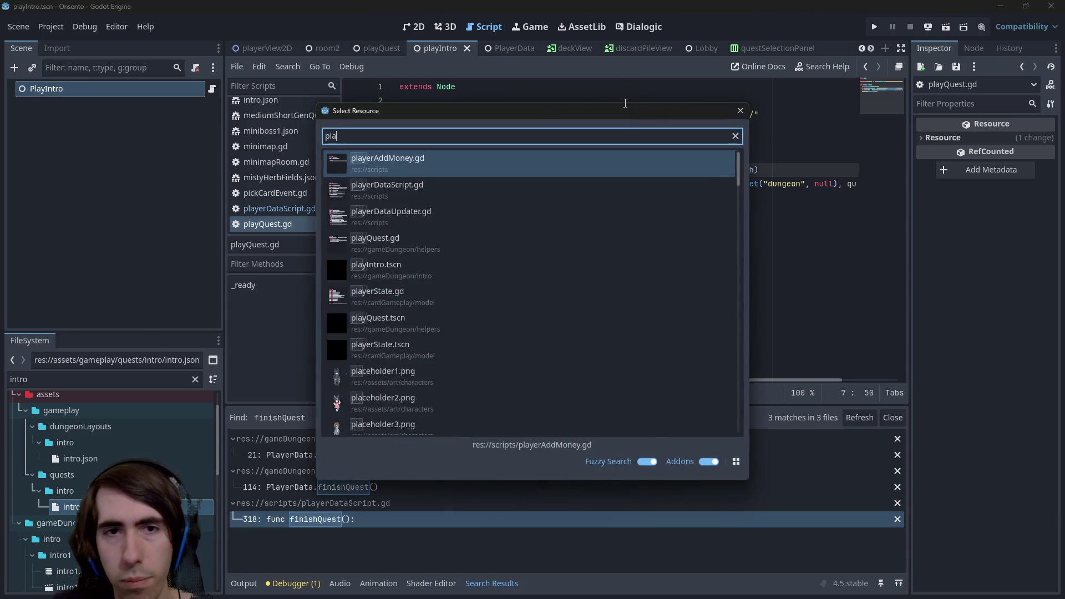
key("BackSpace")
key("BackSpace")
key("BackSpace")
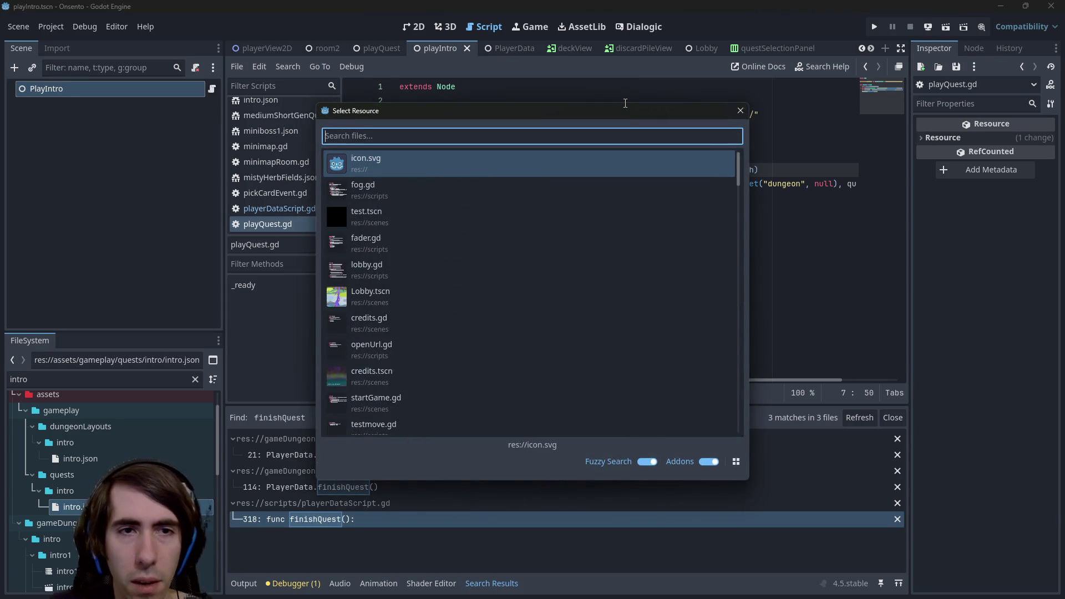
type("startgame")
key("Down")
key("Return")
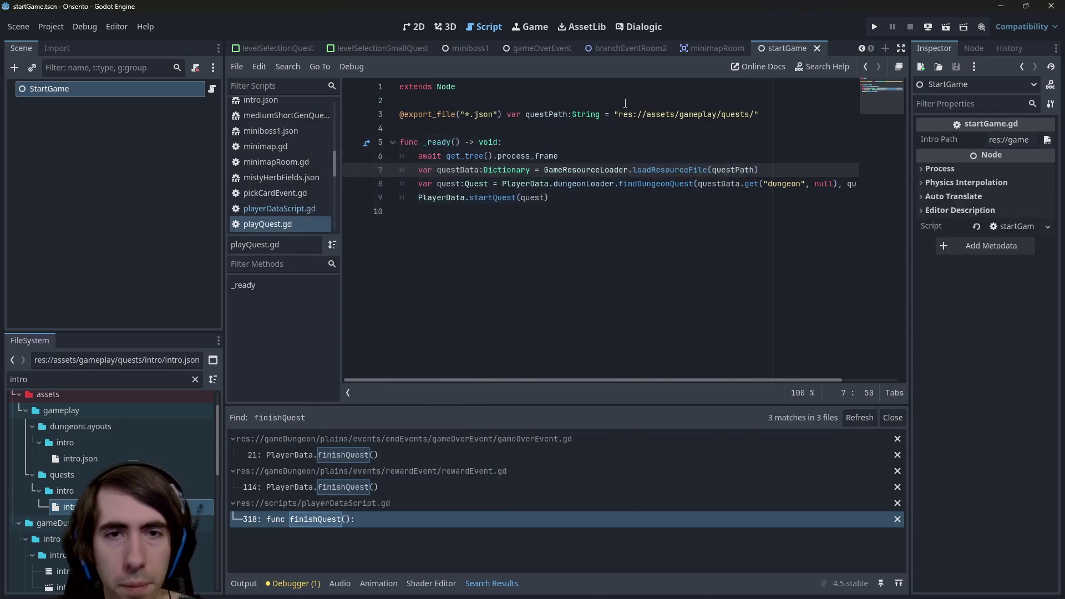
In startGame.gd, add a new line calling PlayerData.getCompletedQuests() above the old var line
left_click(212, 89)
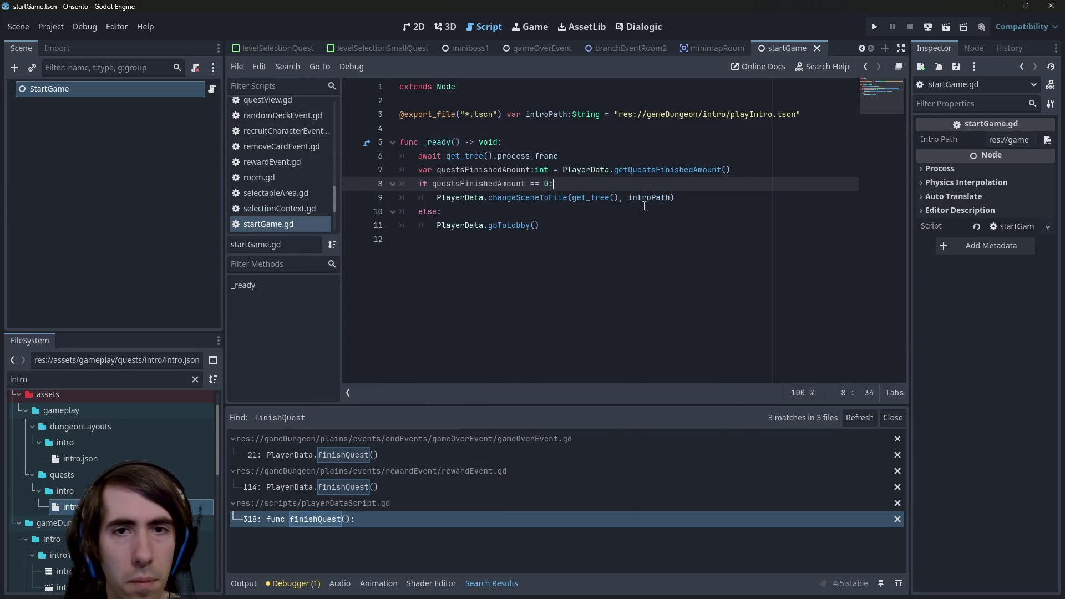
left_click(637, 165)
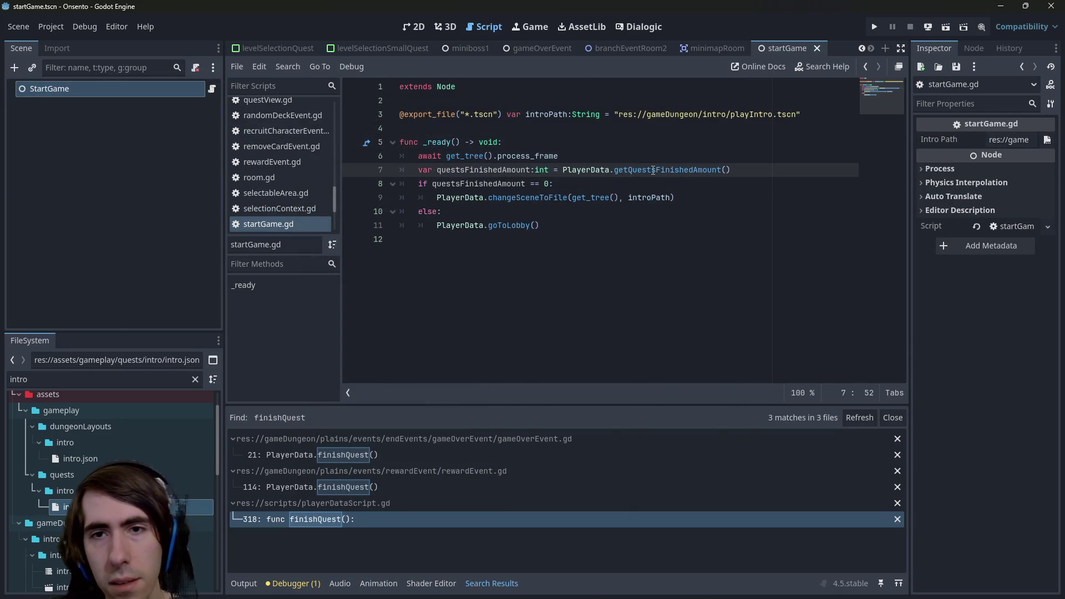
mouse_move(653, 170)
double_click(578, 169)
key("ctrl+c")
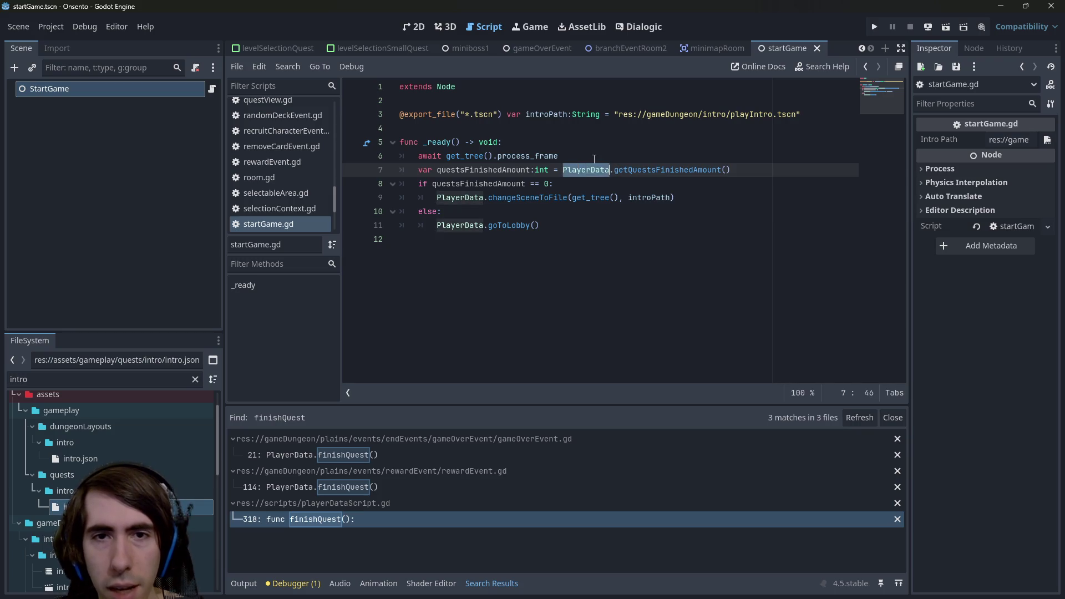
left_click(597, 157)
key("Return")
key("Return")
key("Up")
key("ctrl+v")
type(".get")
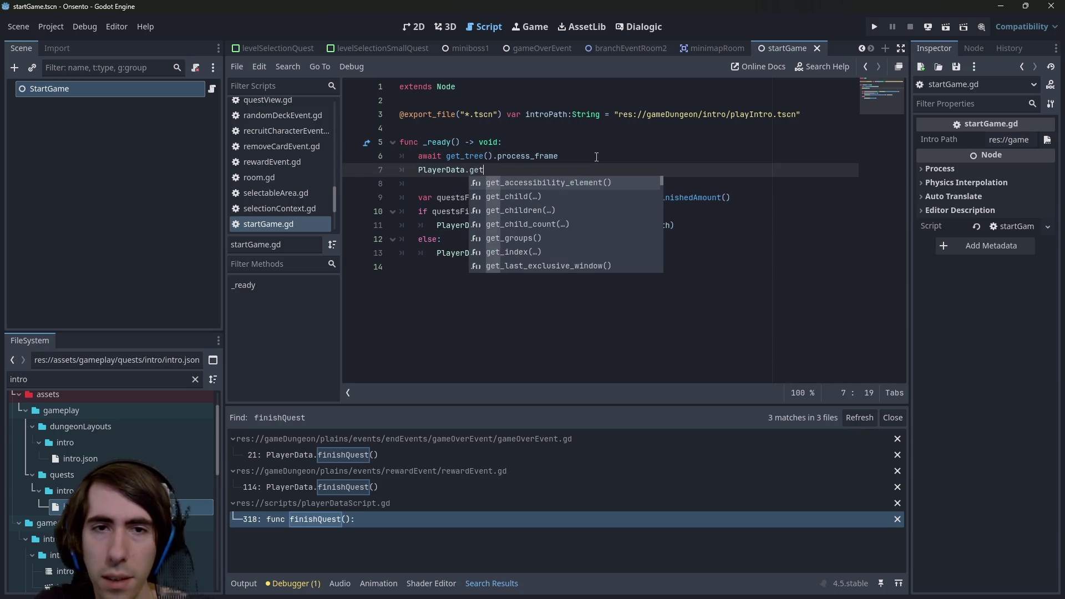
type("Acc")
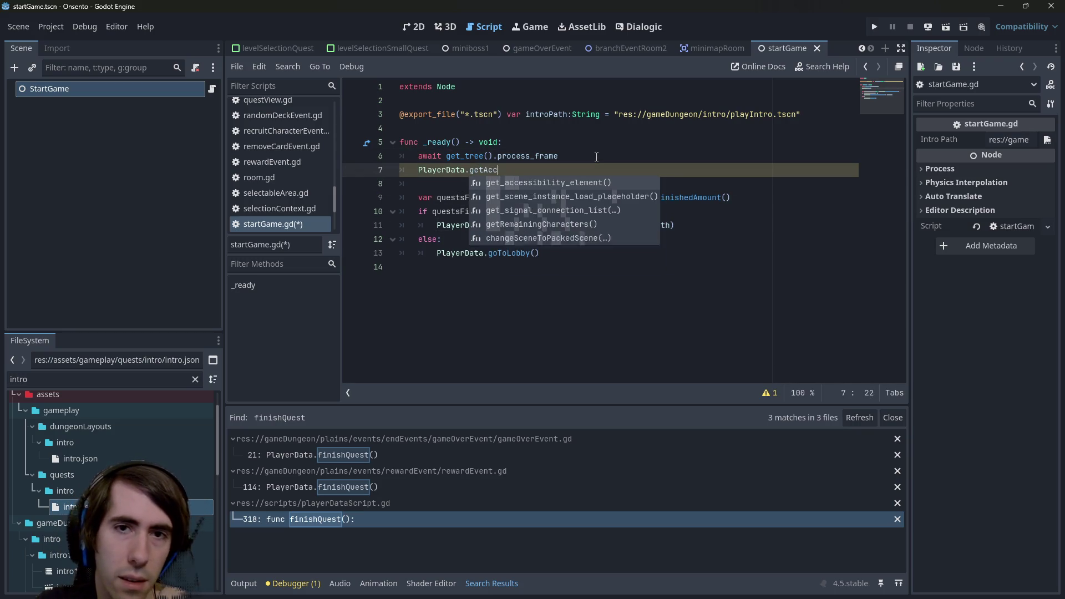
key("BackSpace")
key("BackSpace")
key("BackSpace")
type("quests")
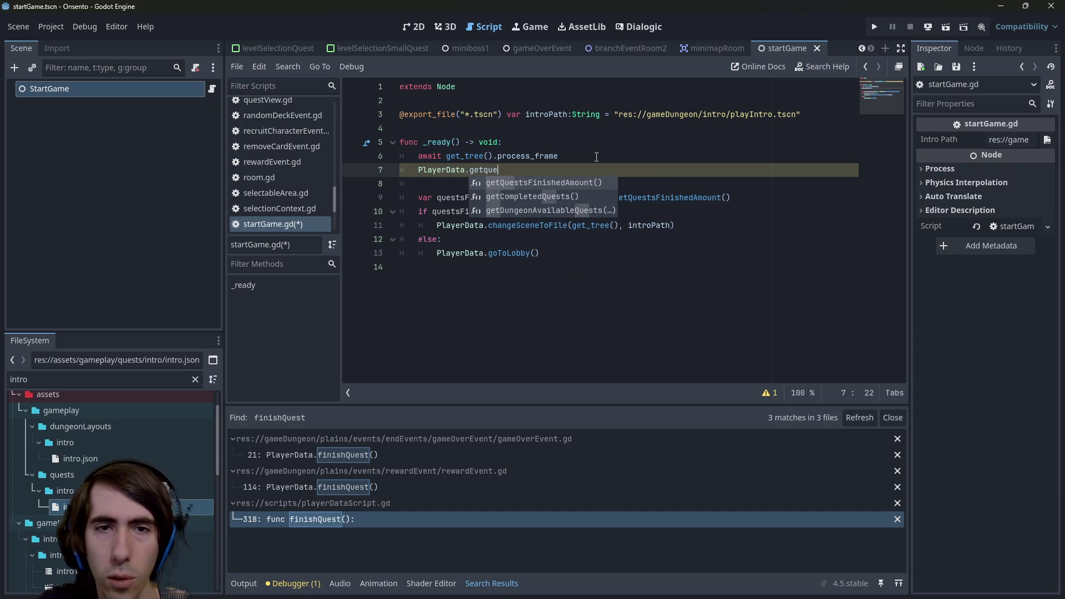
key("Down")
key("Return")
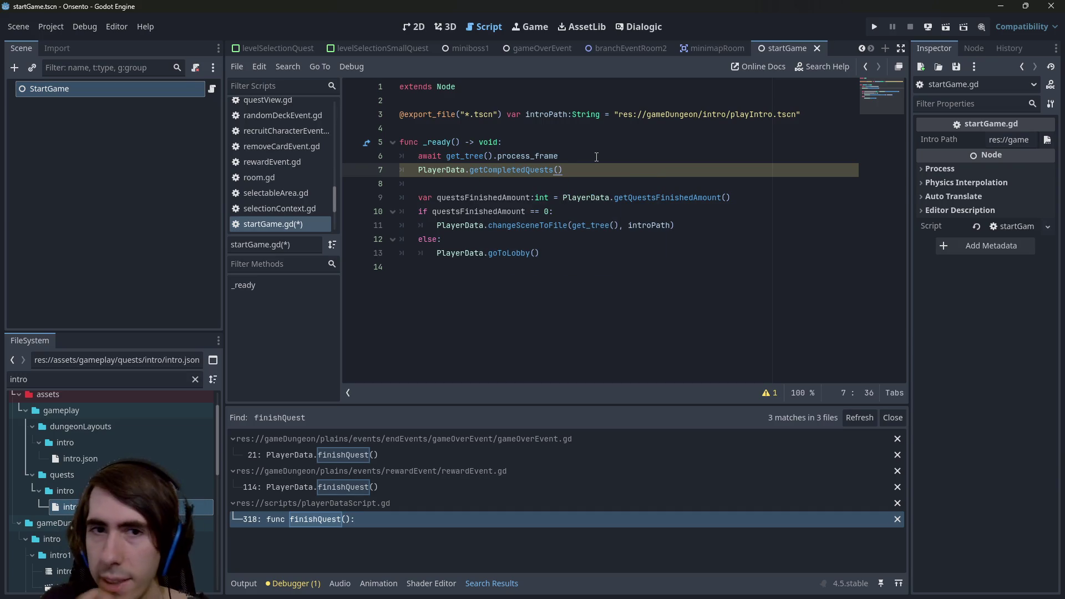
Turn it into 'var completedQuestsAmount:int = PlayerData.getCompletedQuests().size()' and save
key("Home")
type("var complete")
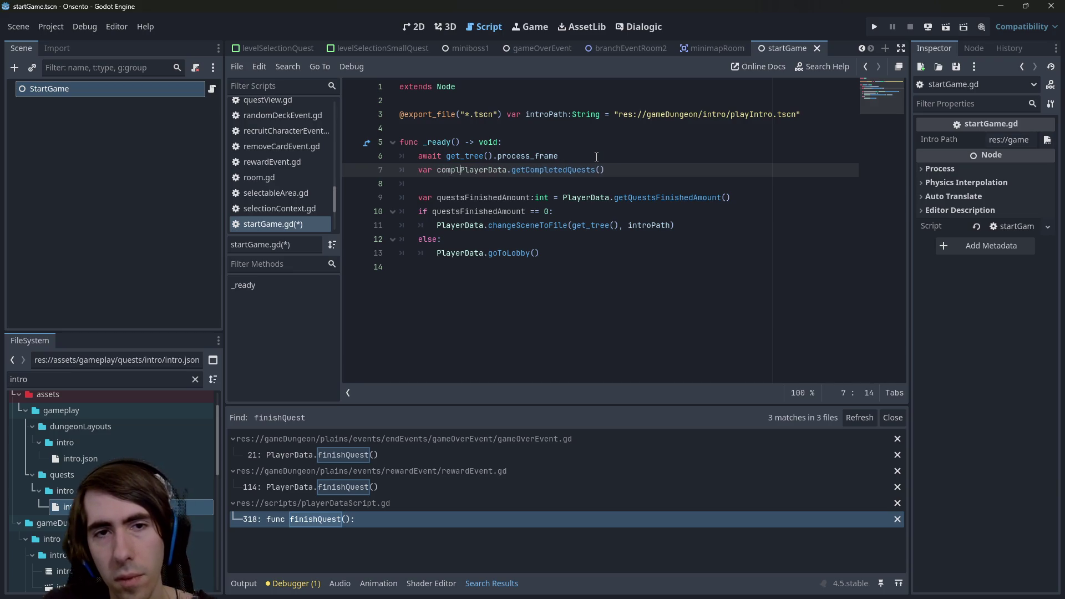
type("dQuestsAmount ")
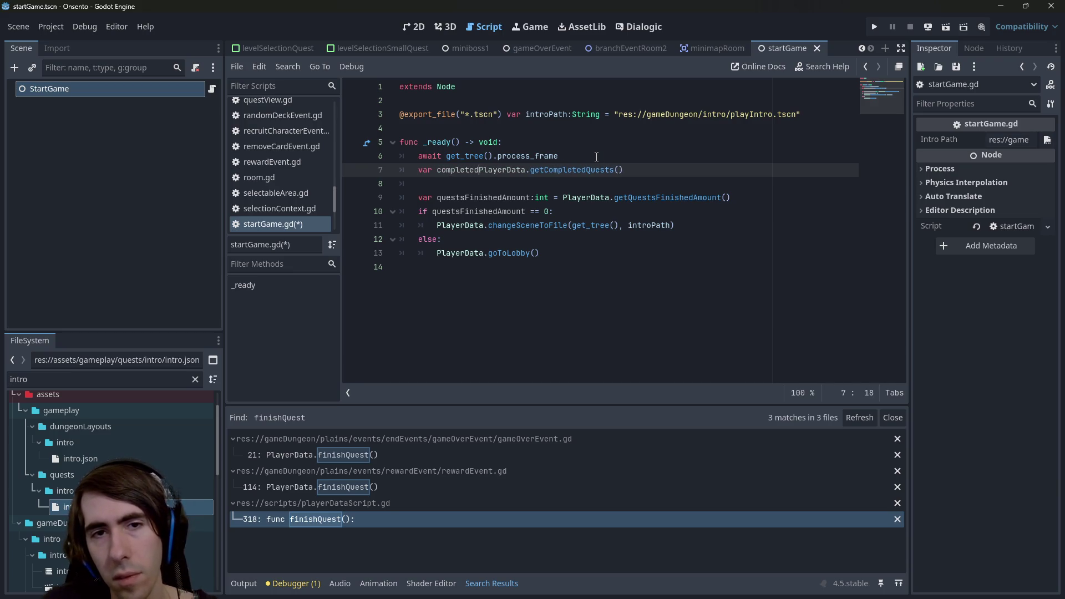
type("=")
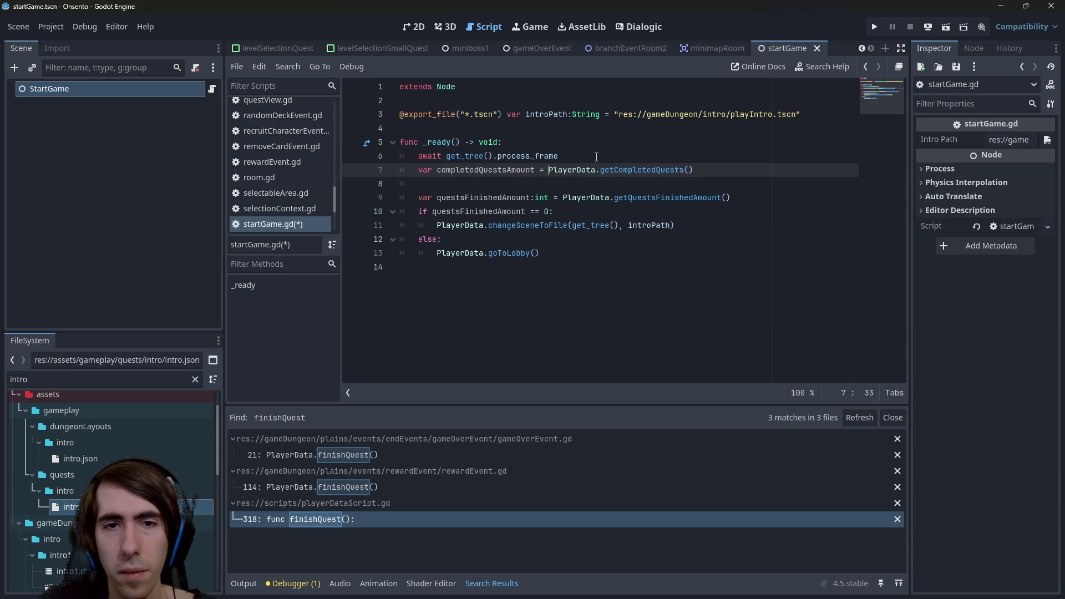
key("Left")
key("Left")
key("Left")
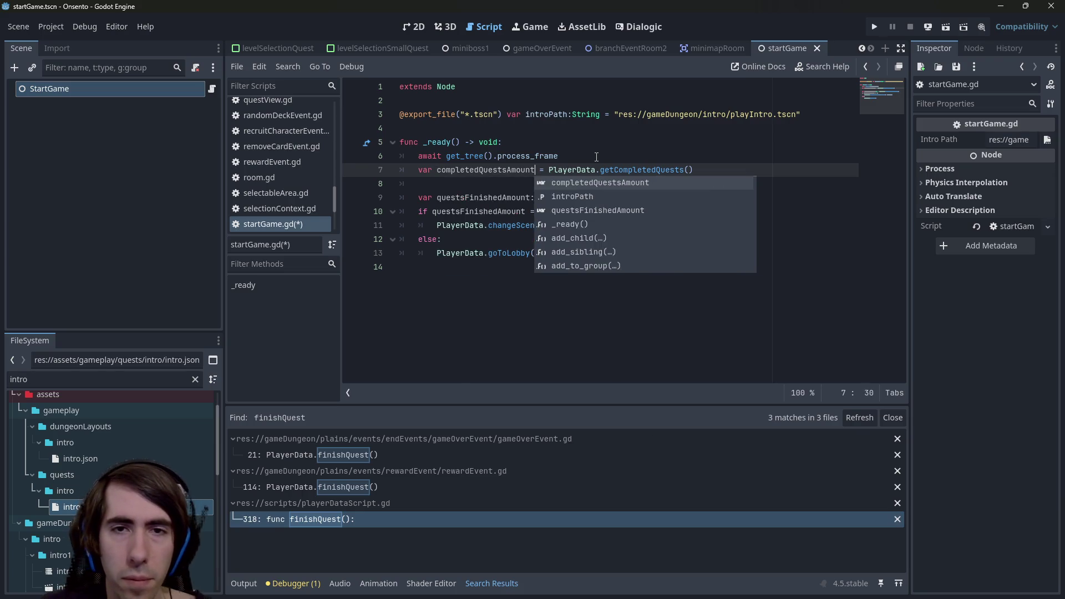
type(":int")
key("End")
type(".size()")
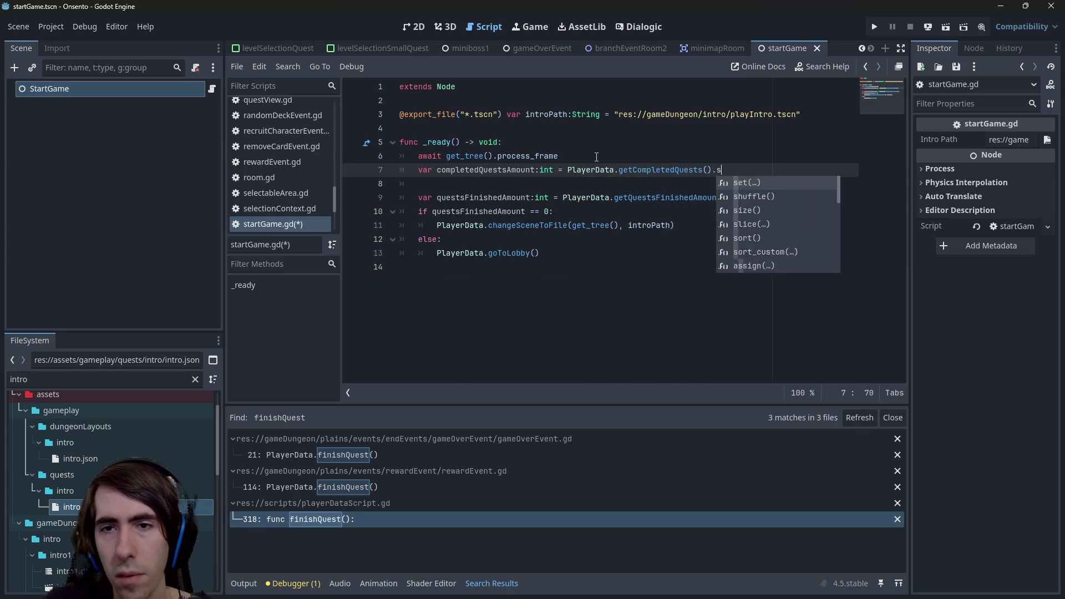
key("ctrl+s")
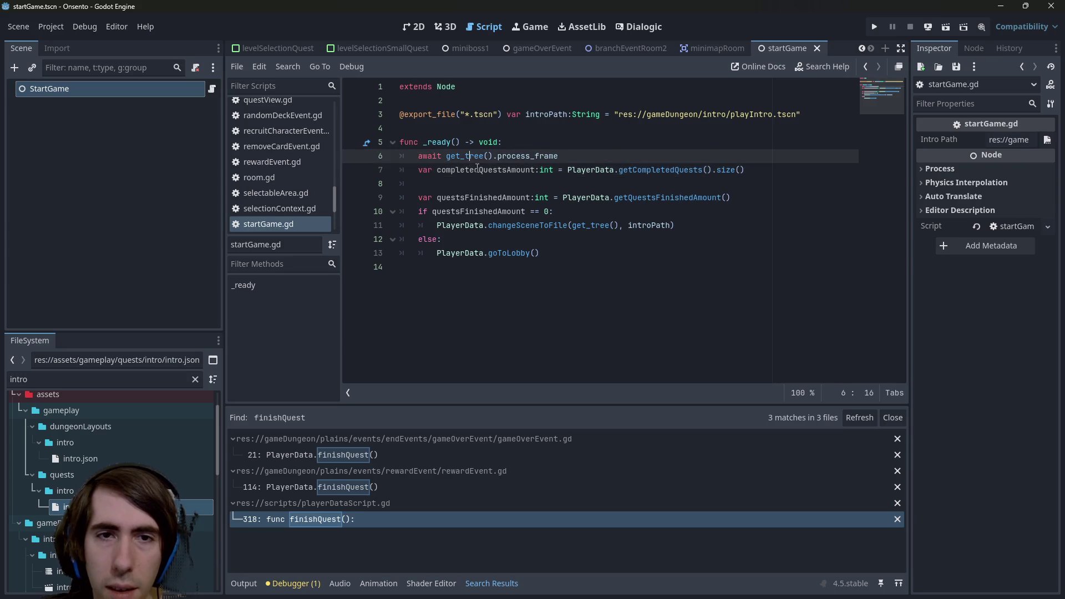
Replace questsFinishedAmount in the if-condition with completedQuestsAmount and save
double_click(497, 169)
key("ctrl+c")
double_click(480, 211)
key("ctrl+v")
key("ctrl+s")
Delete the obsolete questsFinishedAmount line and its blank line
left_click_drag(788, 194, 350, 182)
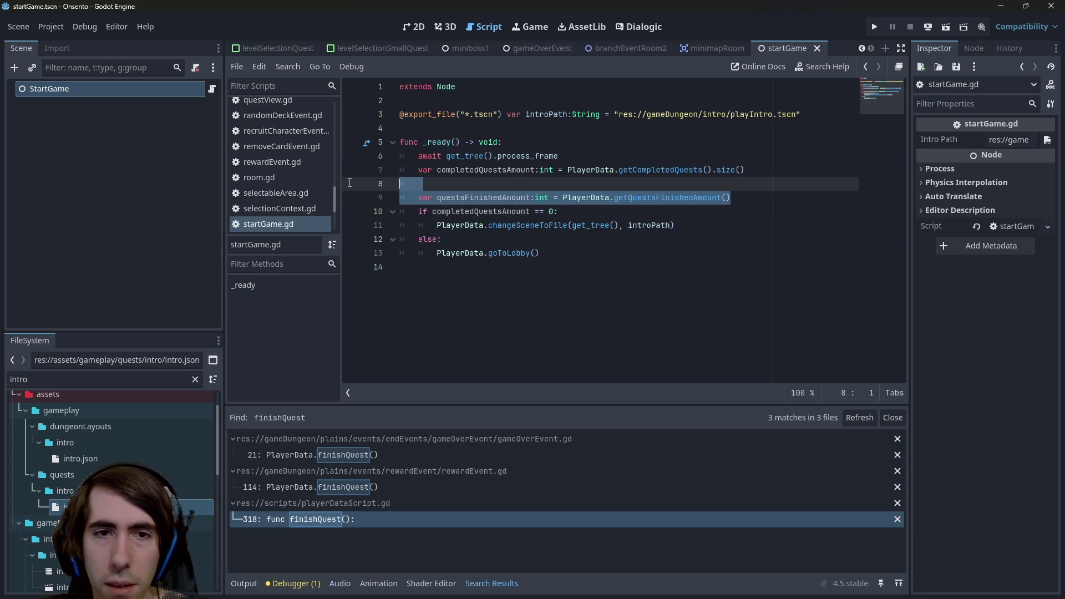
key("BackSpace")
key("BackSpace")
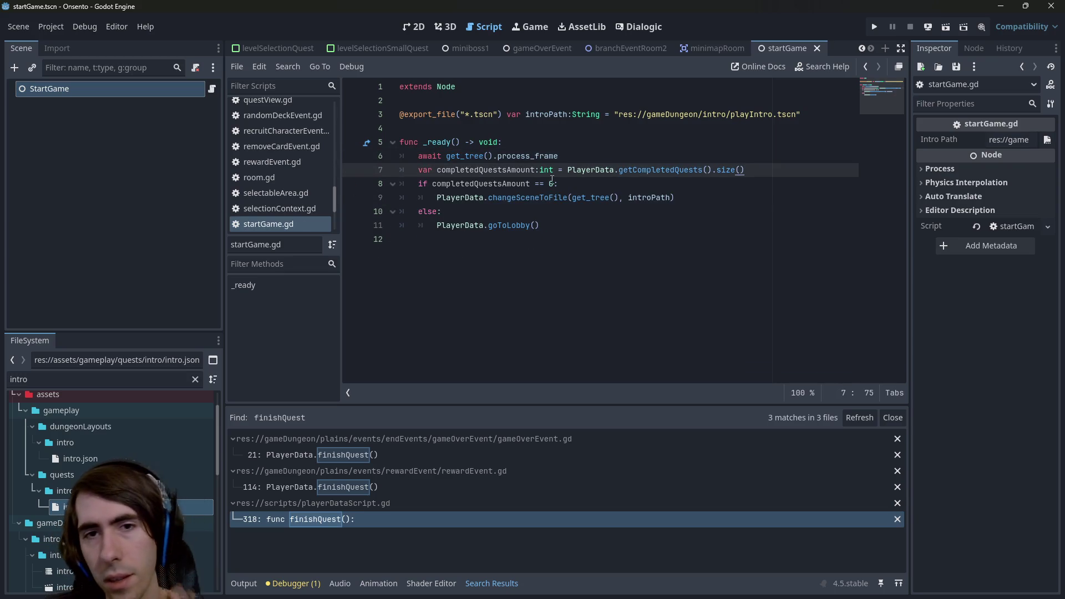
left_click(527, 224)
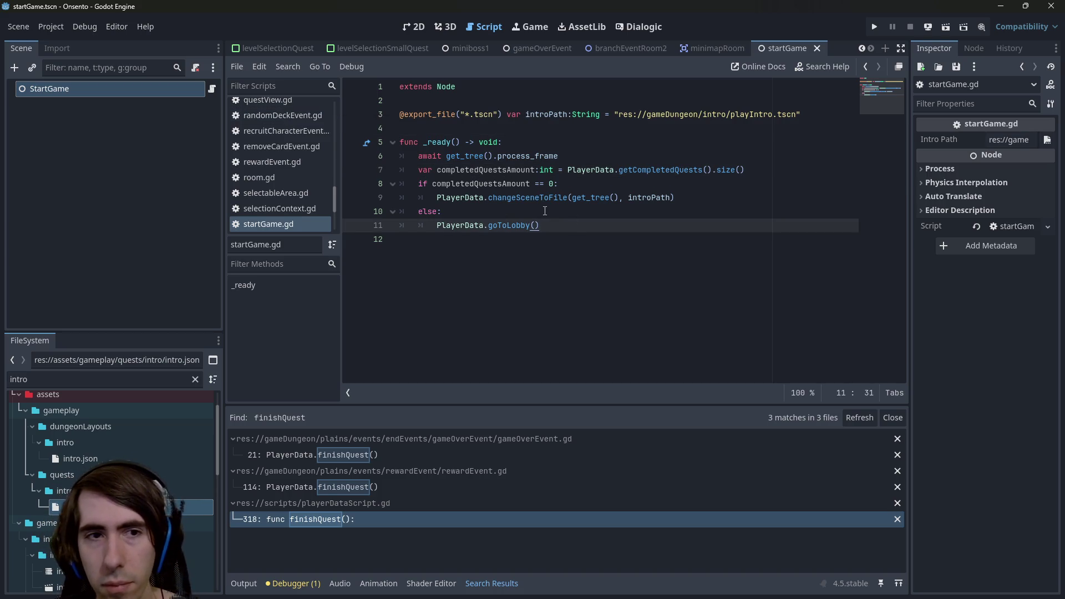
scroll(285, 214, "down", 1)
left_click(577, 238)
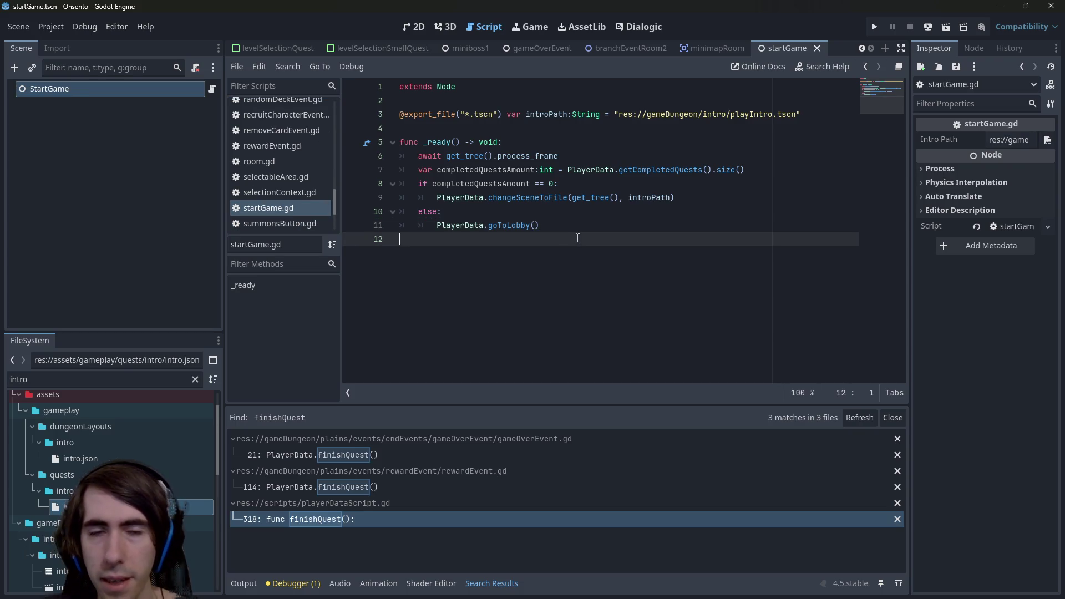
Search quick-open for the intro scene, trying 'playedata' and then 'playintro'
key("shift+alt+o")
type("playedata")
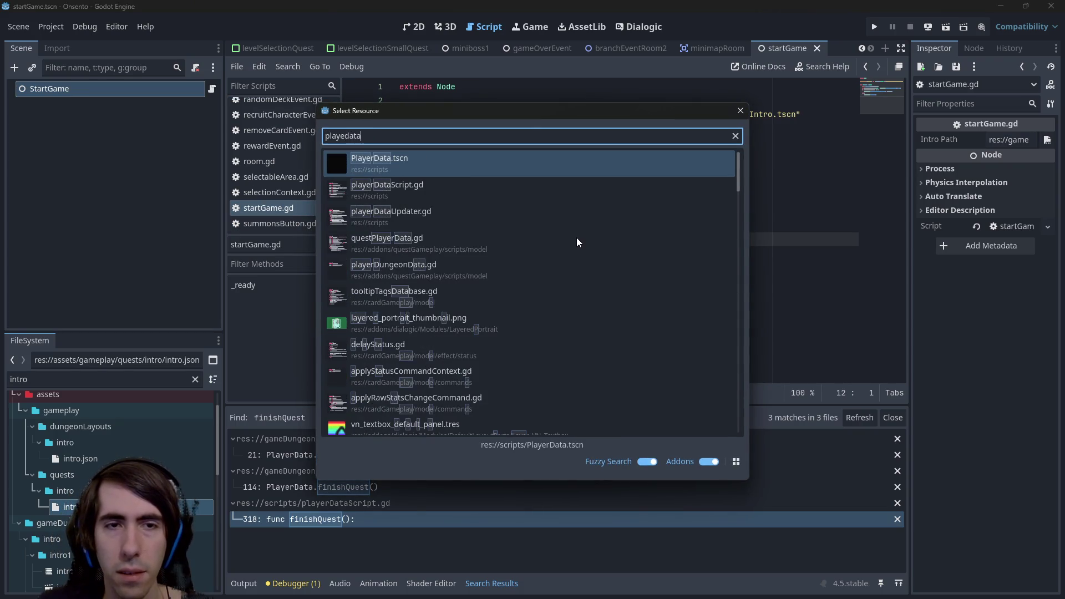
key("Escape")
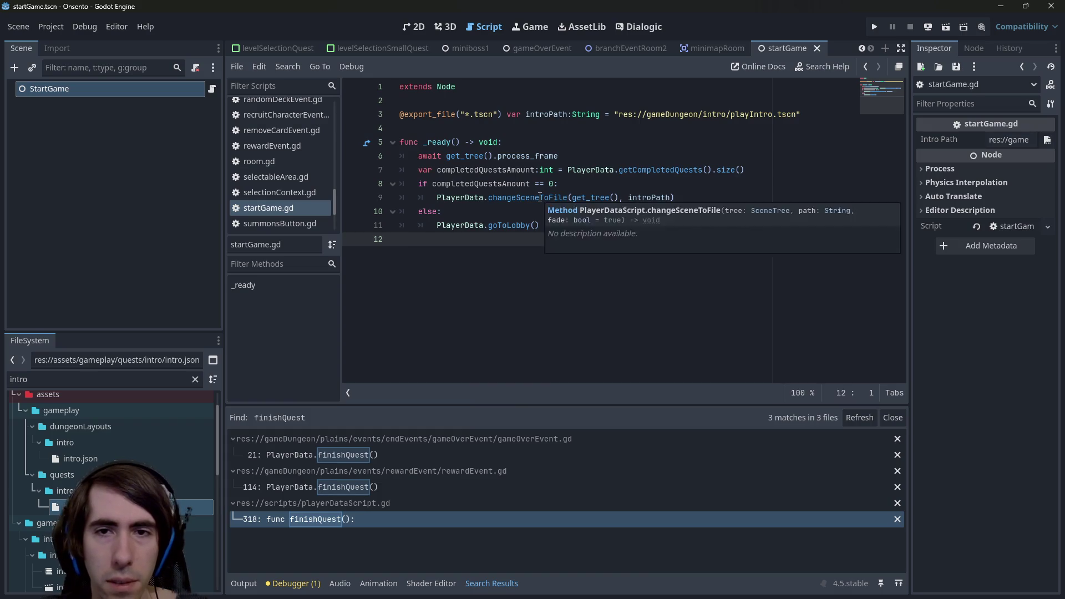
double_click(646, 198)
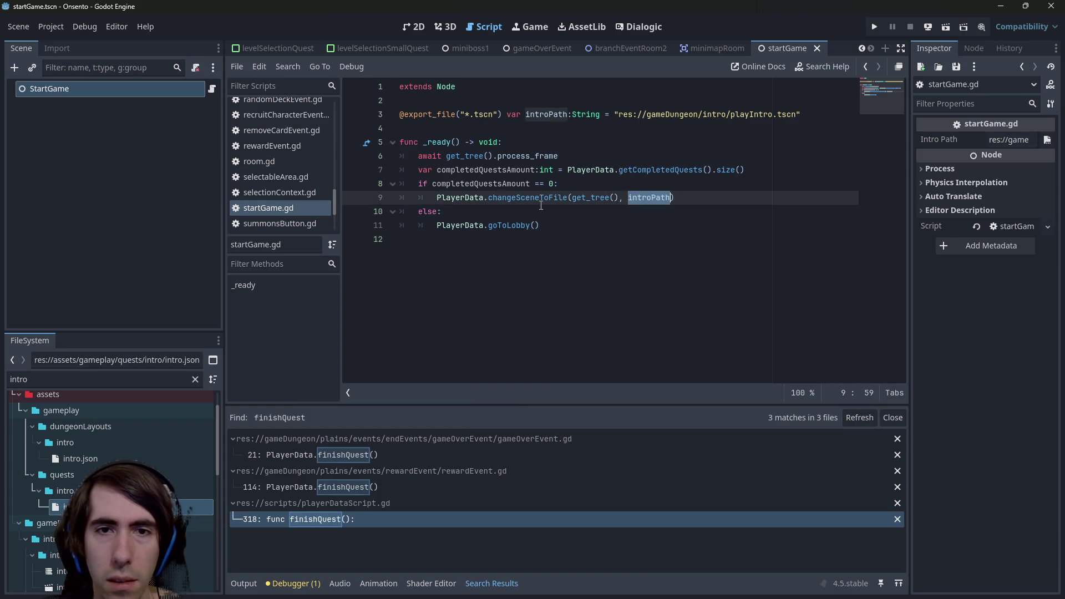
left_click(571, 213)
key("shift+alt+o")
type("playintro")
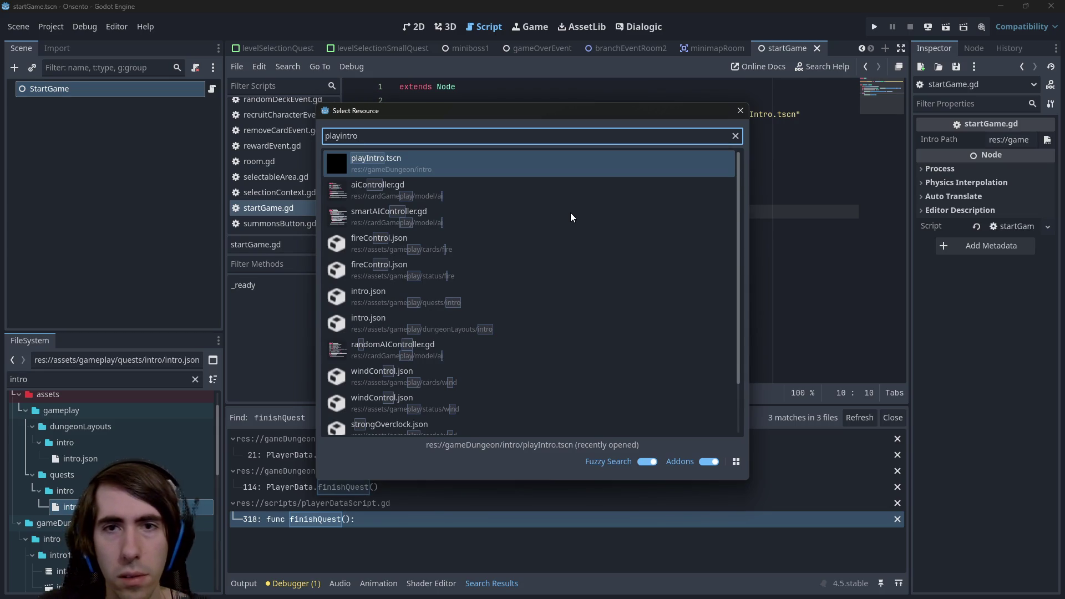
Open playIntro.tscn's playQuest.gd and select its quest-loading lines 7–9
key("Return")
left_click(214, 94)
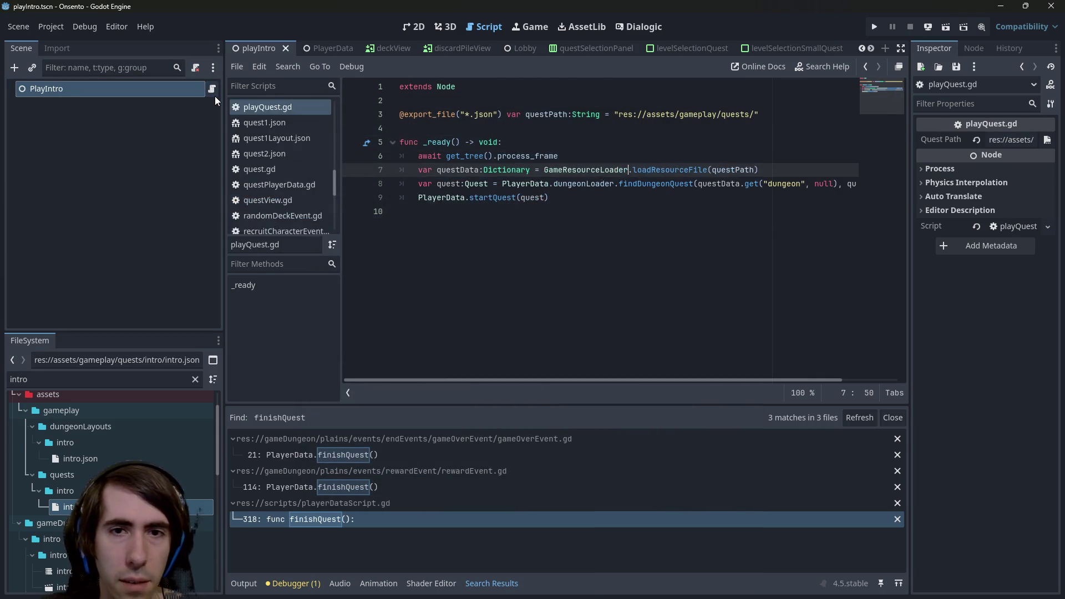
mouse_move(675, 197)
left_mouse_down()
mouse_move(422, 170)
mouse_move(388, 156)
mouse_move(324, 177)
left_mouse_up()
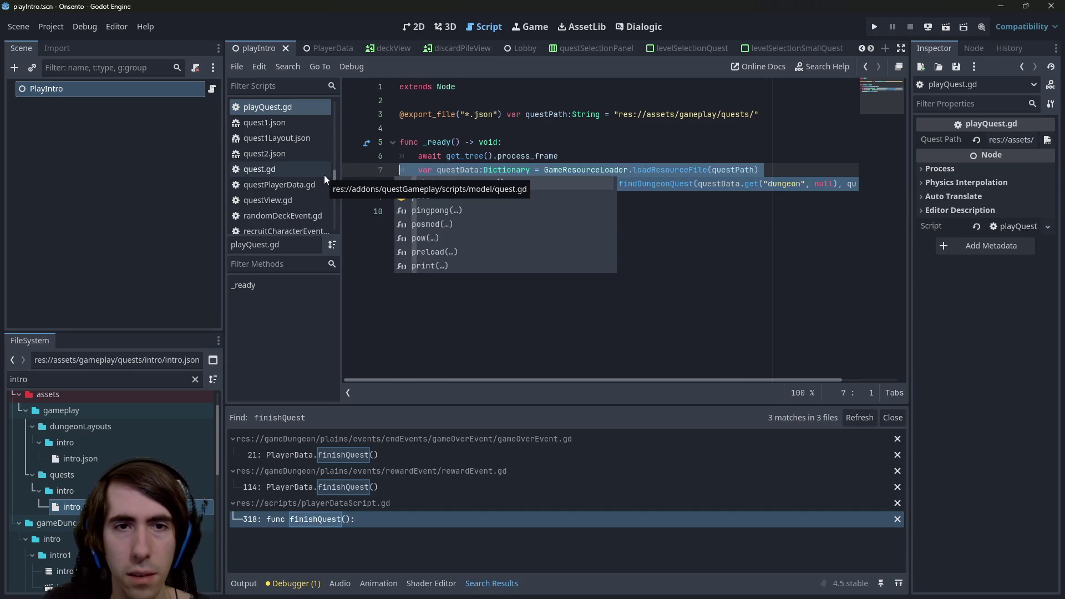
Paste those lines into playerDataScript.gd on a new line after line 114
key("shift+alt+o")
type("la")
key("BackSpace")
key("BackSpace")
type("playerdata")
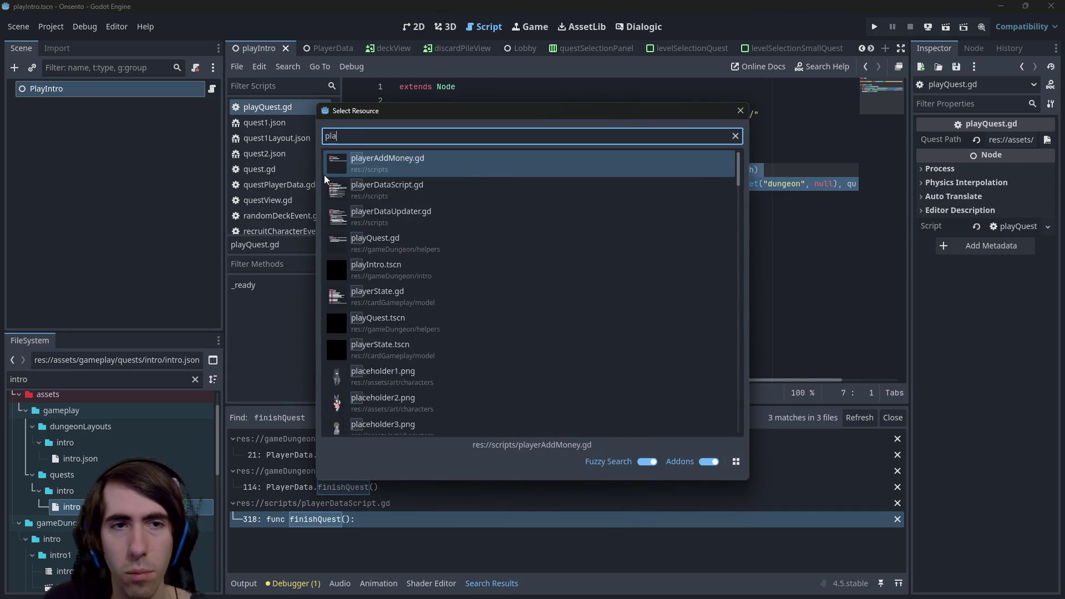
key("Return")
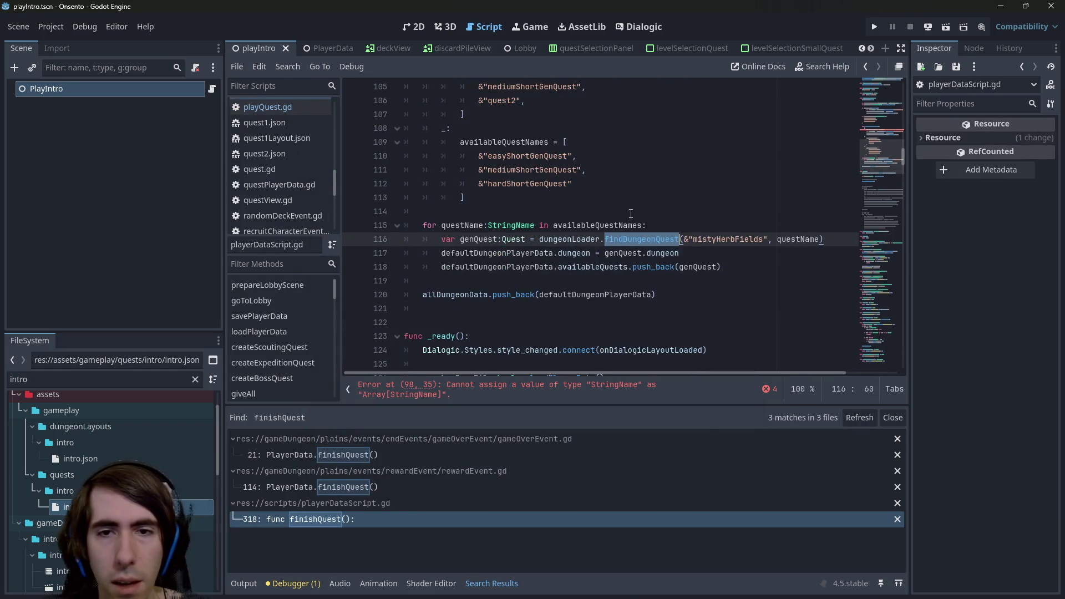
key("Up")
key("Up")
key("Return")
key("ctrl+v")
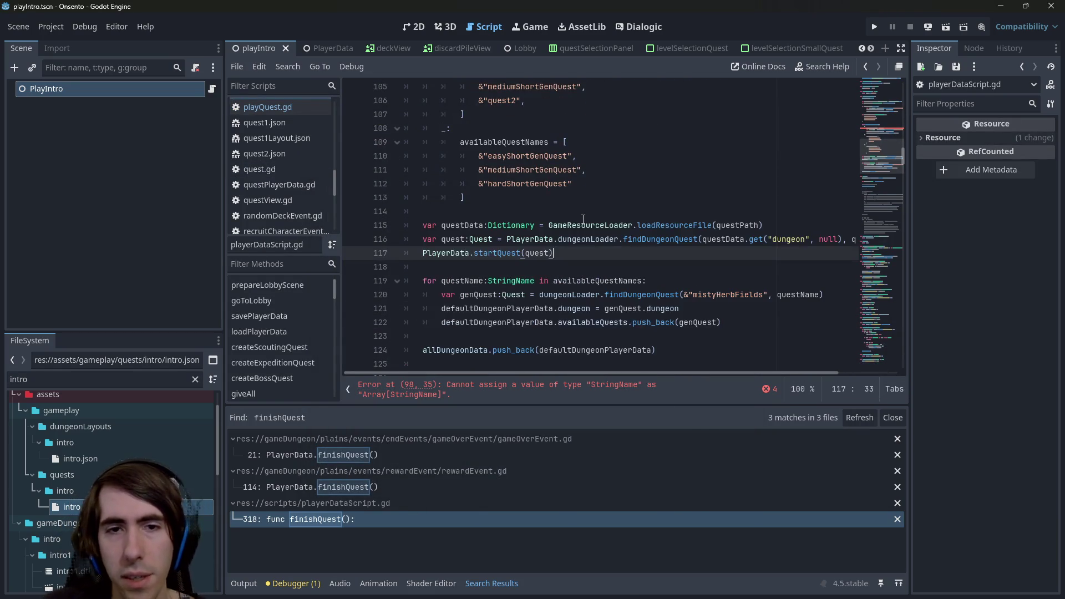
mouse_move(621, 225)
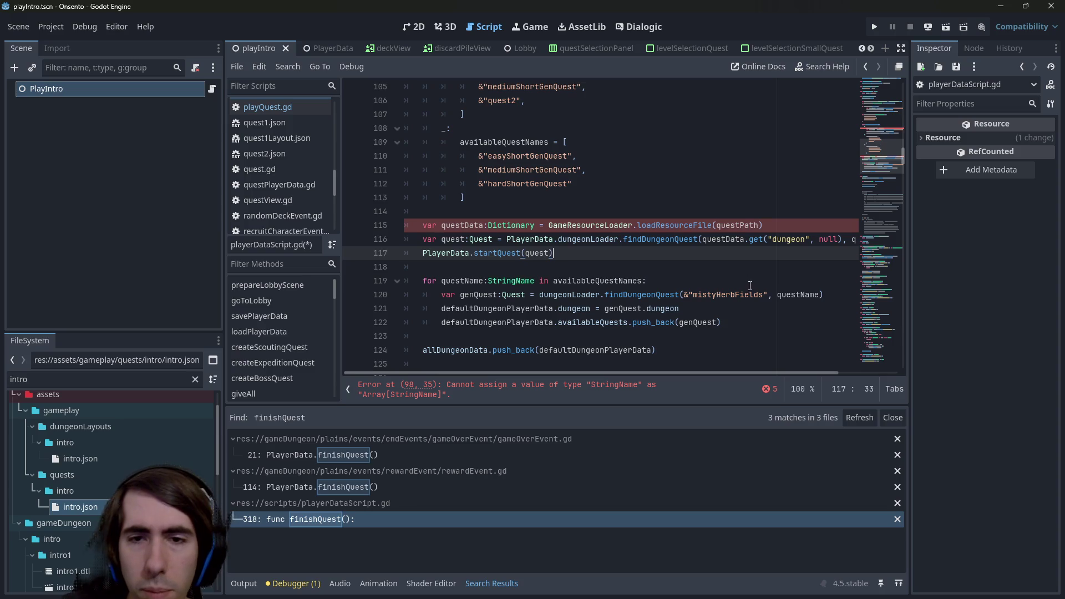
Compare the pasted questData lines with the findDungeonQuest call in the loop
double_click(674, 294)
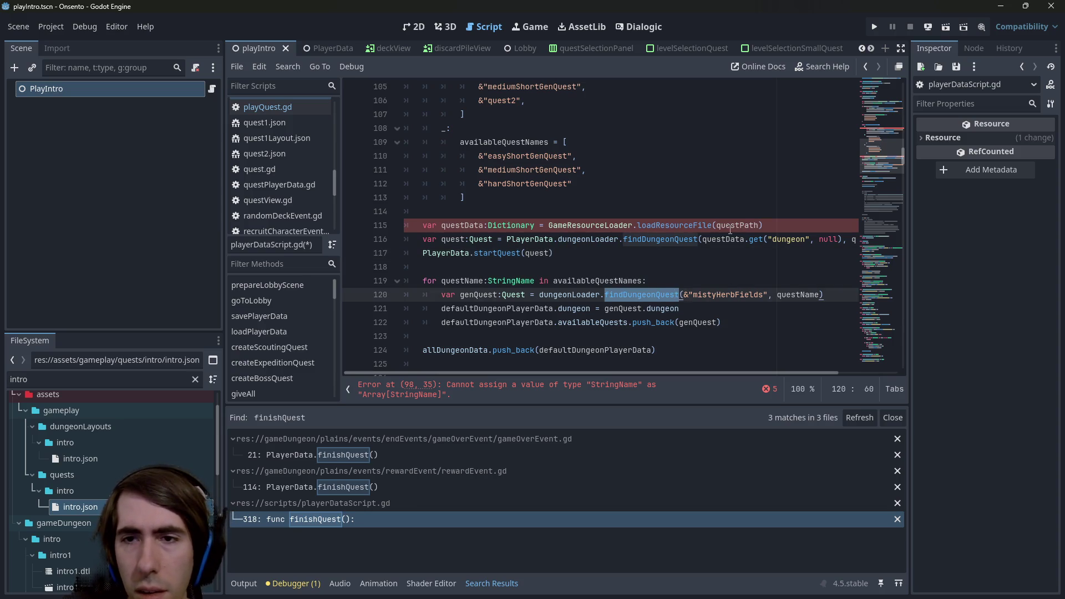
double_click(471, 226)
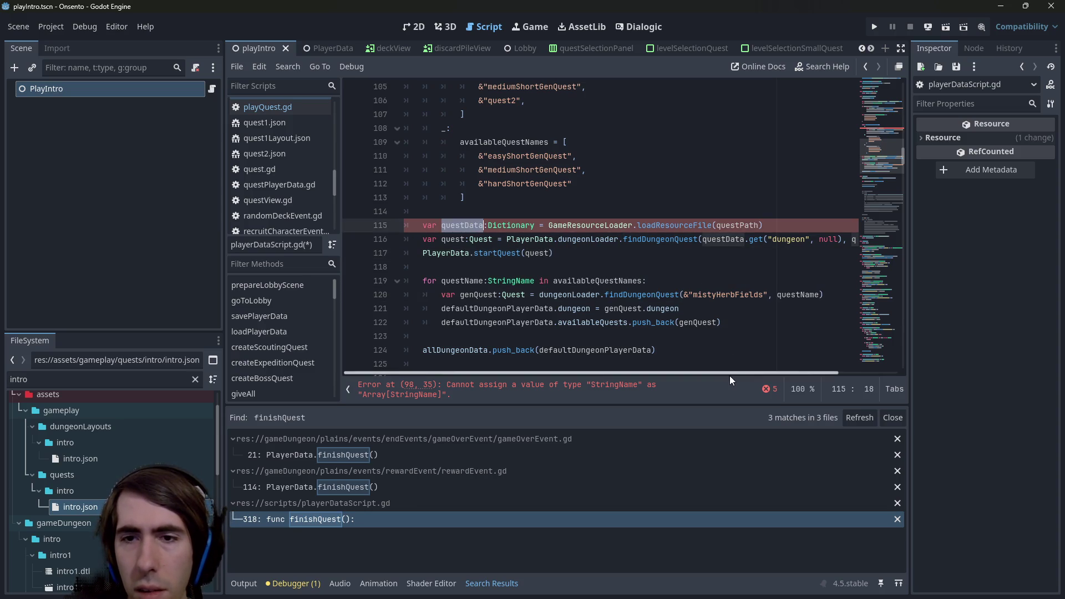
left_click_drag(730, 375, 831, 373)
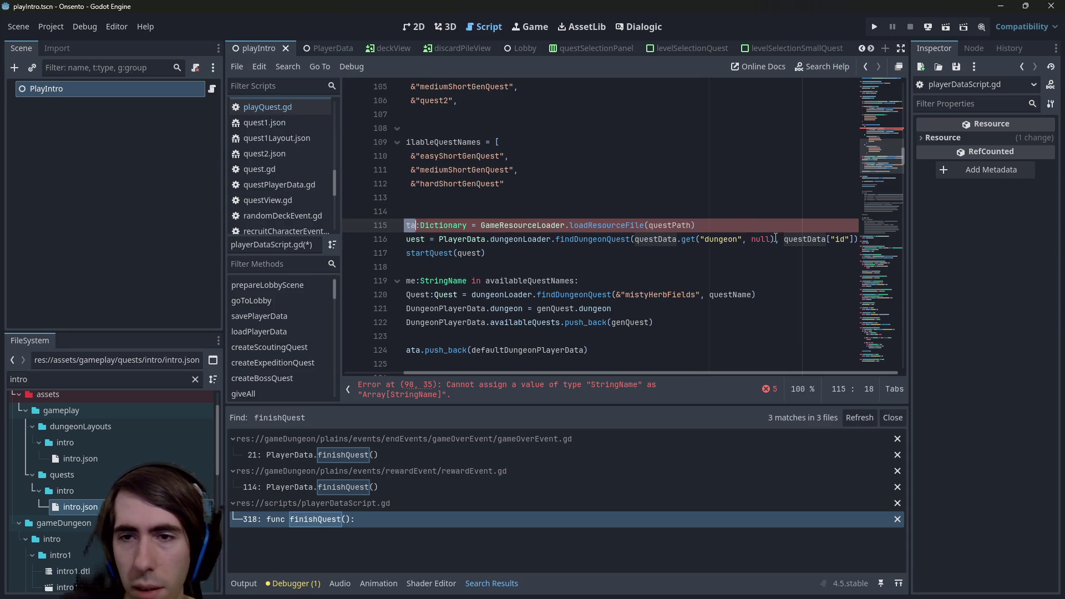
double_click(655, 239)
mouse_move(691, 372)
left_mouse_down()
mouse_move(557, 358)
mouse_move(761, 365)
left_mouse_up()
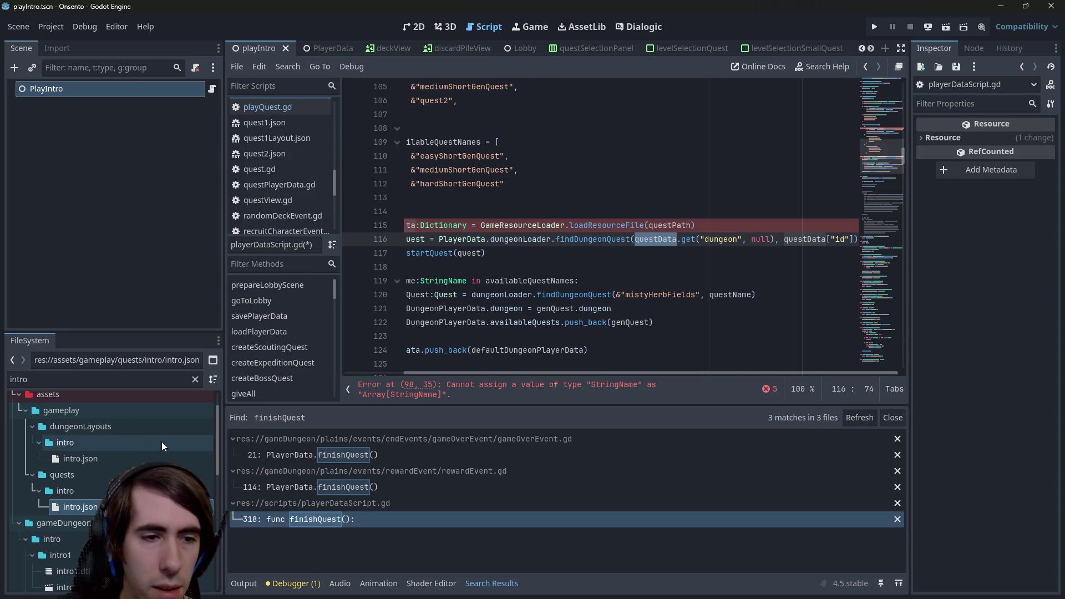
Recheck the dungeon entry in intro.json and return to playerDataScript.gd
left_click(161, 506)
double_click(161, 506)
triple_click(482, 173)
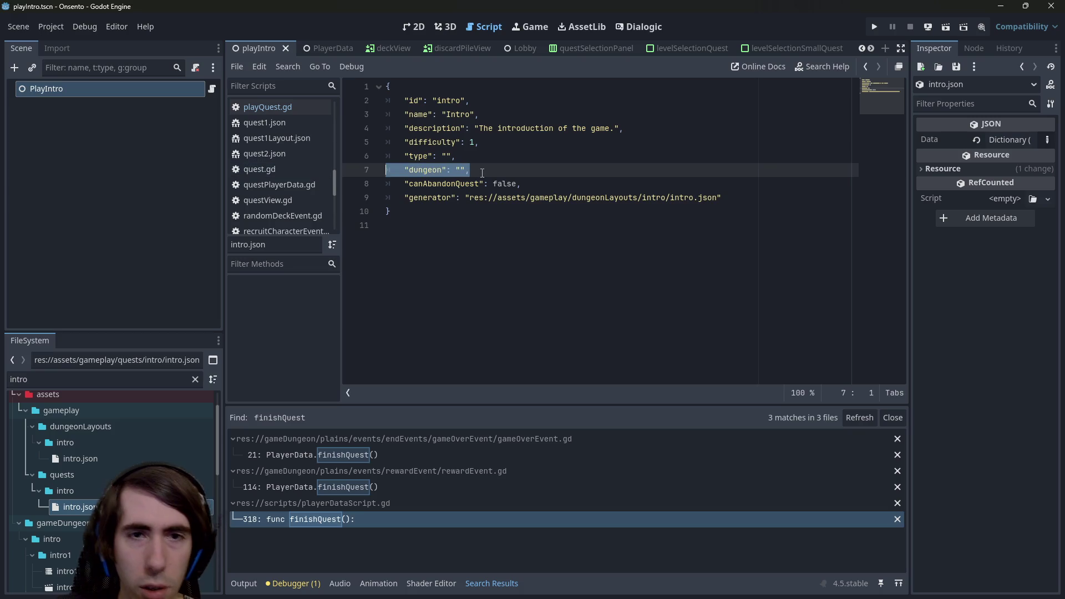
left_click(482, 172)
key("alt+Left")
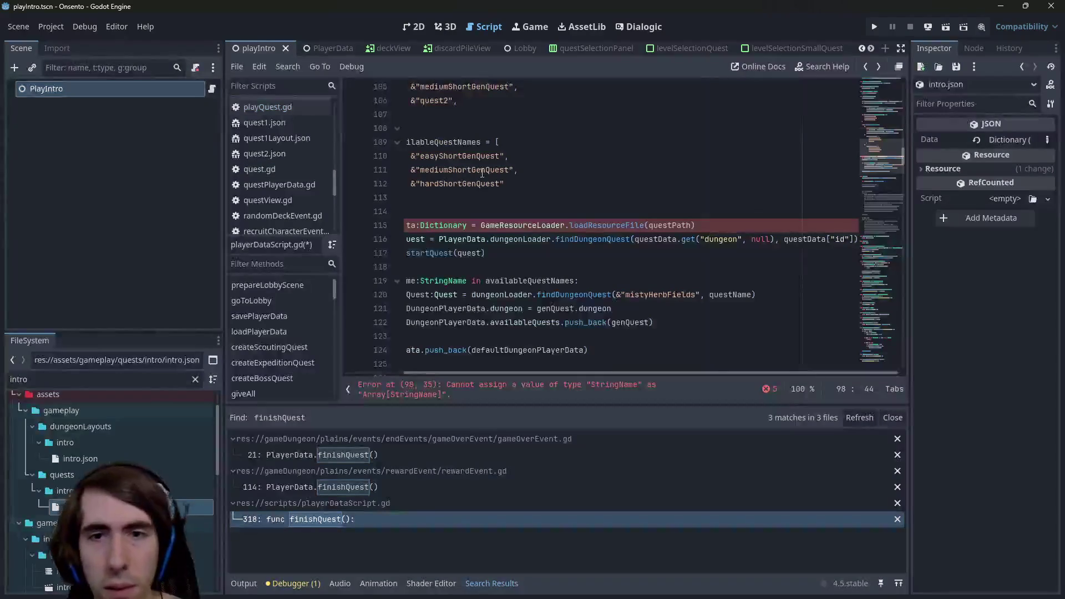
Delete the leftover questData, quest and startQuest lines and save
left_click(711, 229)
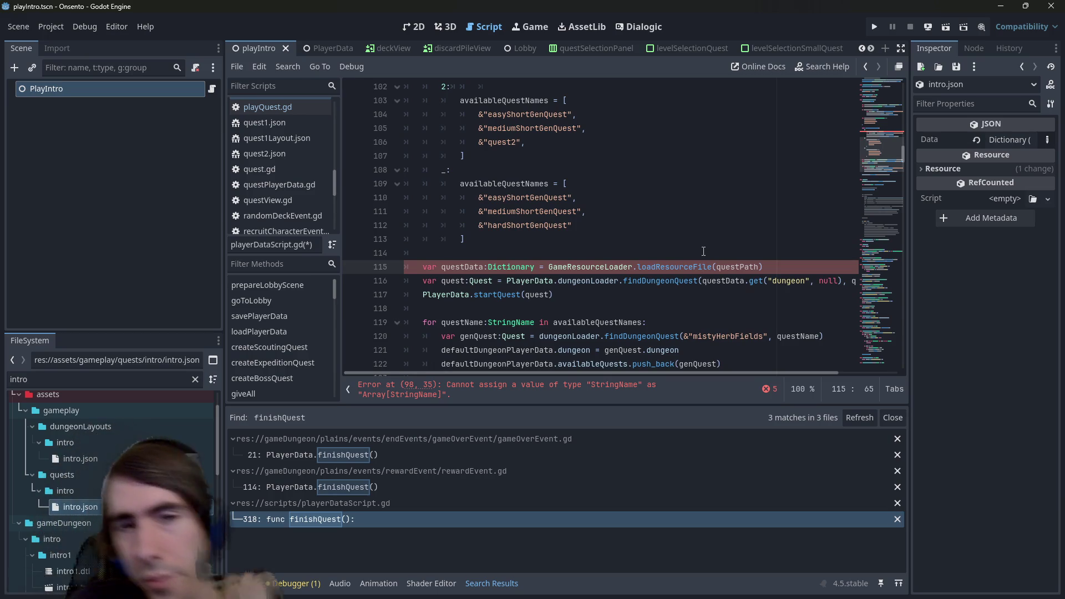
left_click_drag(638, 294, 335, 251)
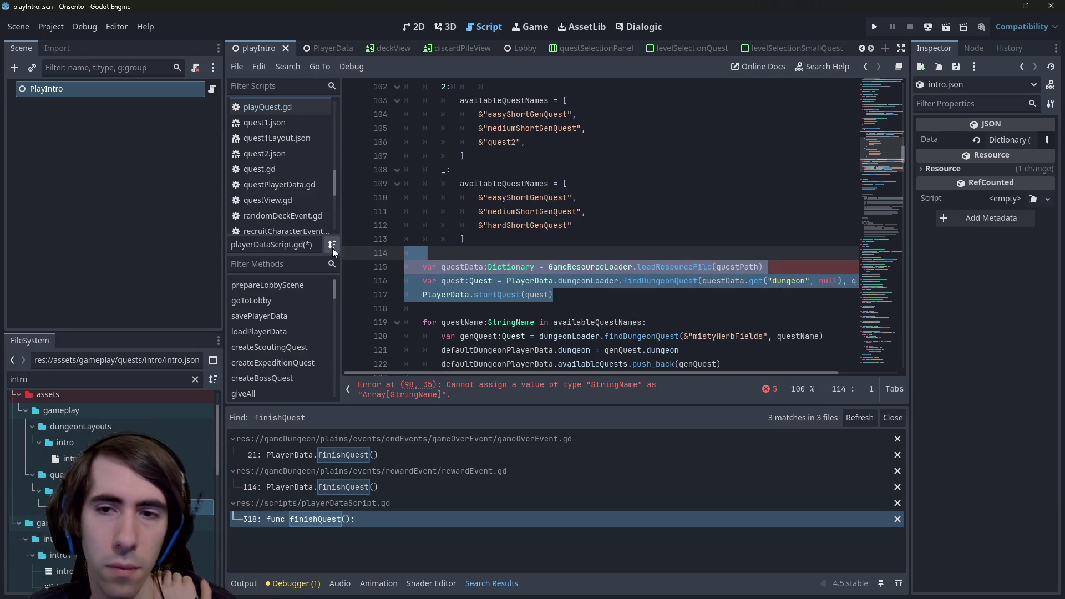
left_click(663, 365)
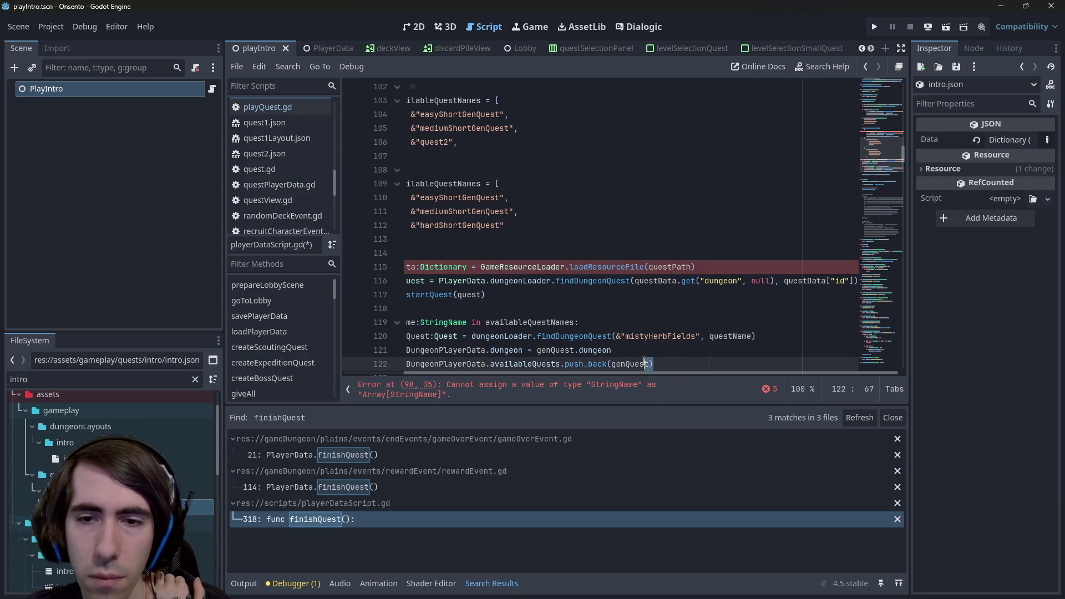
left_click_drag(660, 372, 605, 373)
left_click_drag(349, 309, 345, 269)
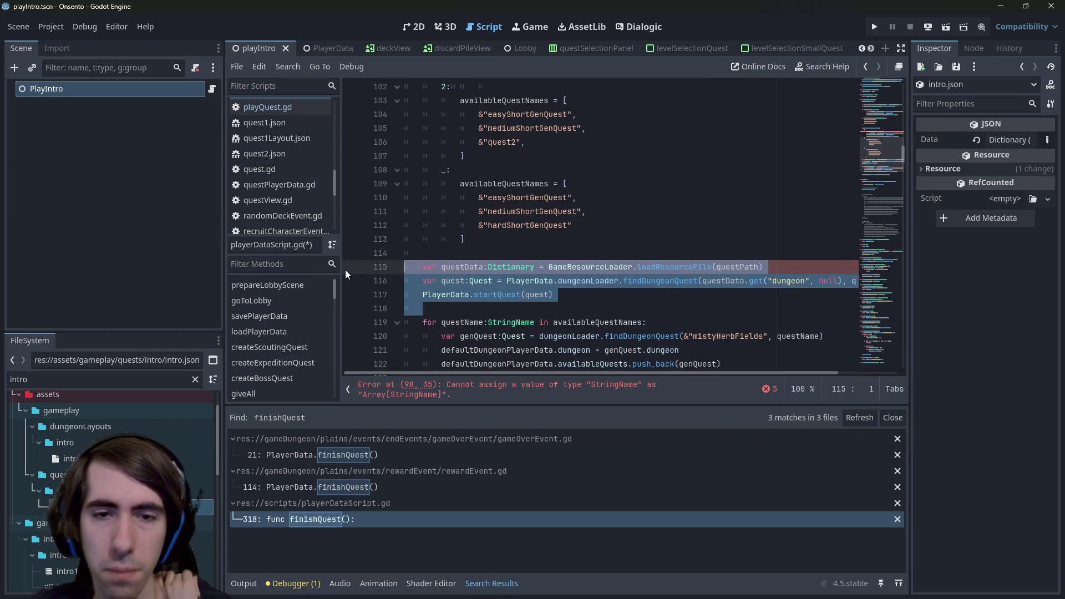
key("BackSpace")
key("BackSpace")
key("ctrl+s")
scroll(503, 223, "up", 6)
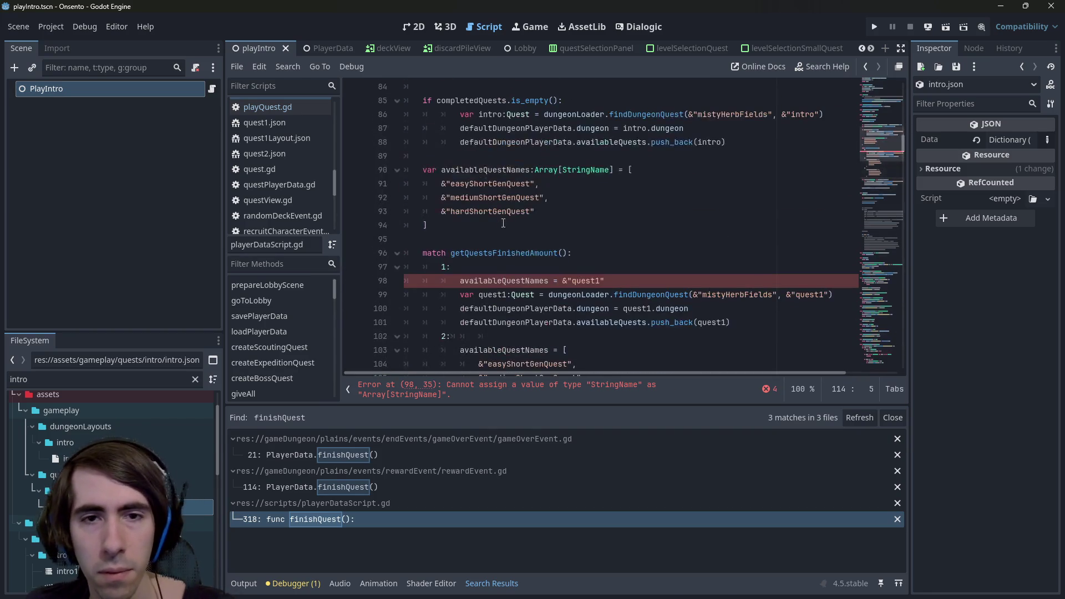
Insert 'var dungeon:String = []' on a new line after blank line 89 and save
scroll(510, 233, "up", 4)
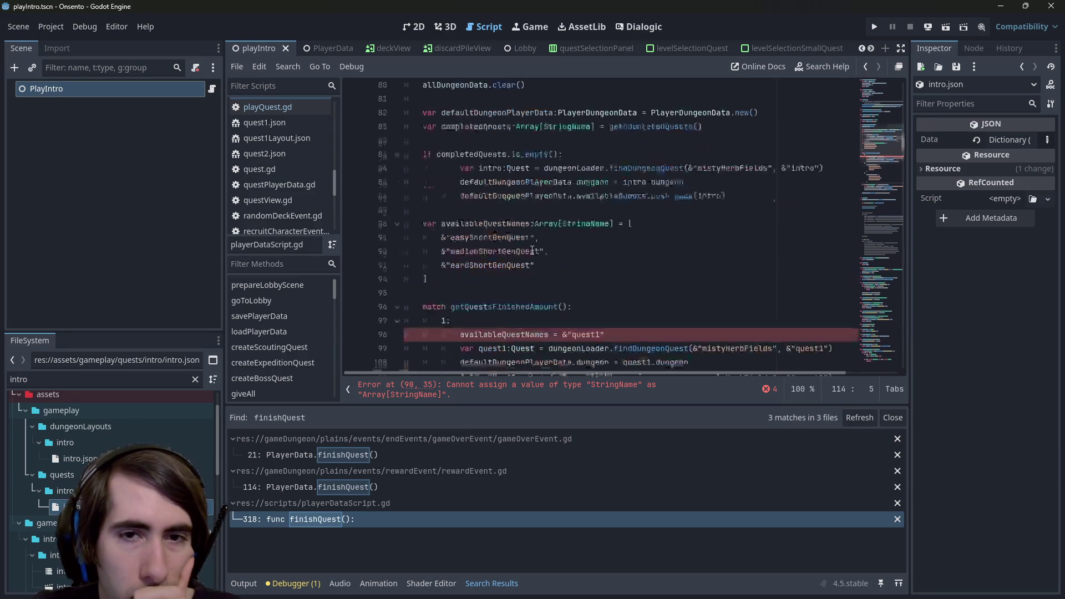
scroll(532, 250, "down", 2)
left_click(519, 197)
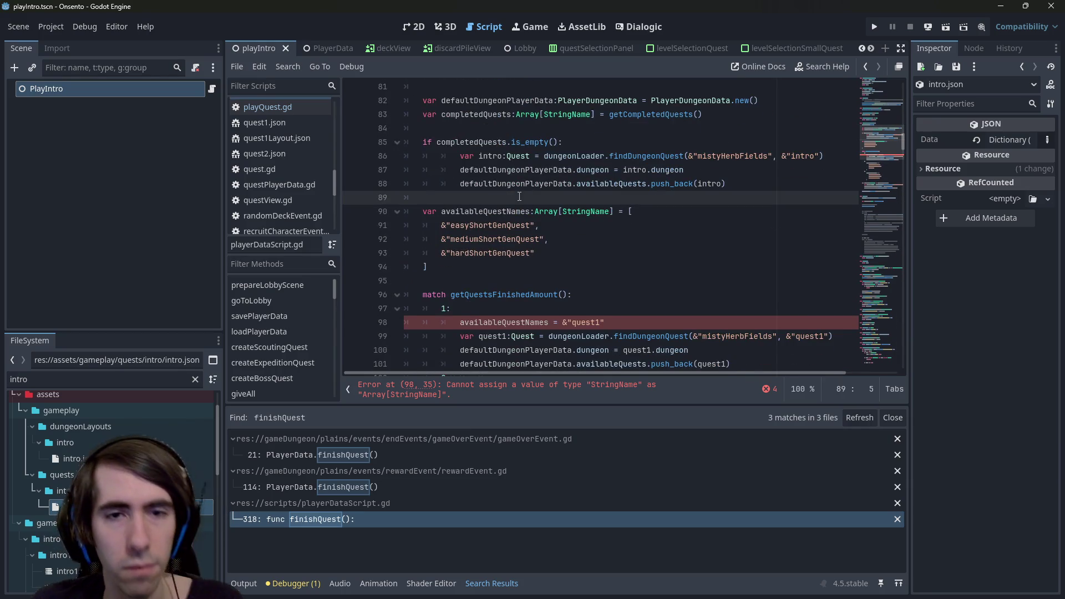
key("Return")
type("var dungeon:String = [")
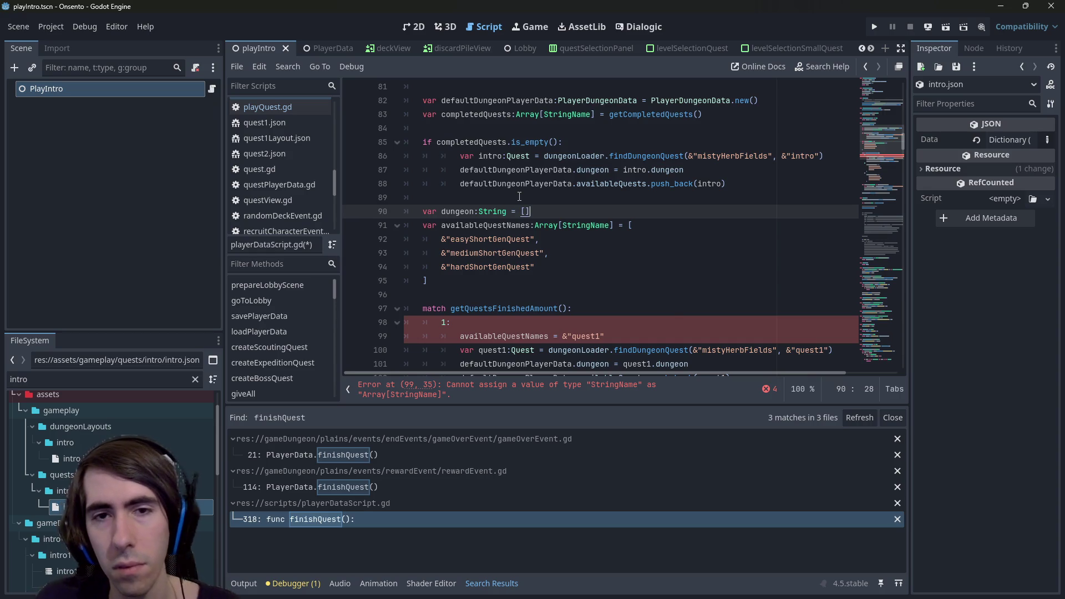
key("ctrl+s")
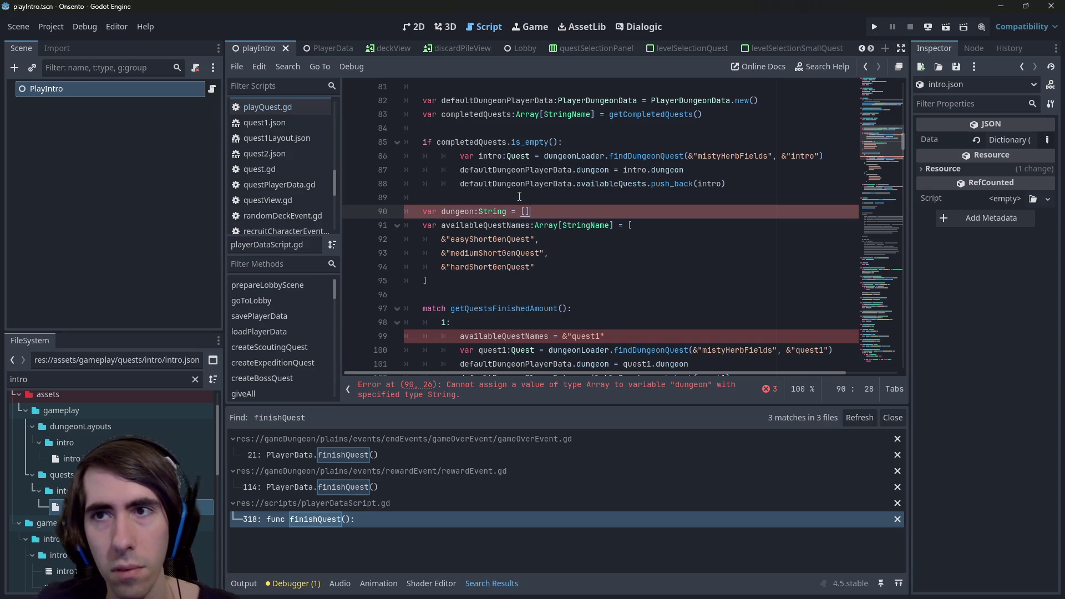
mouse_move(508, 214)
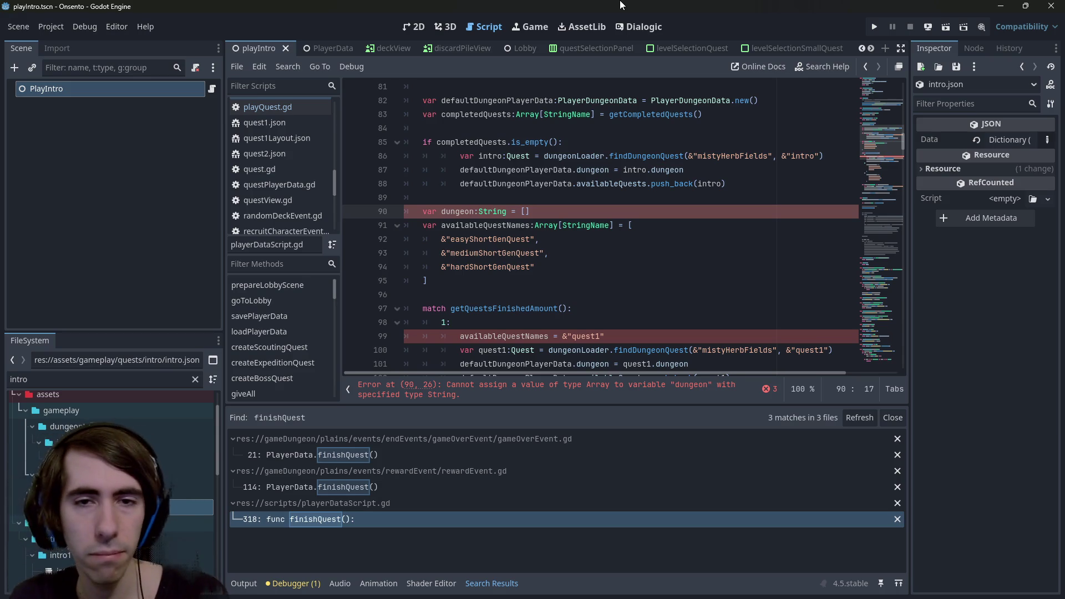
key("End")
key("Down")
key("Up")
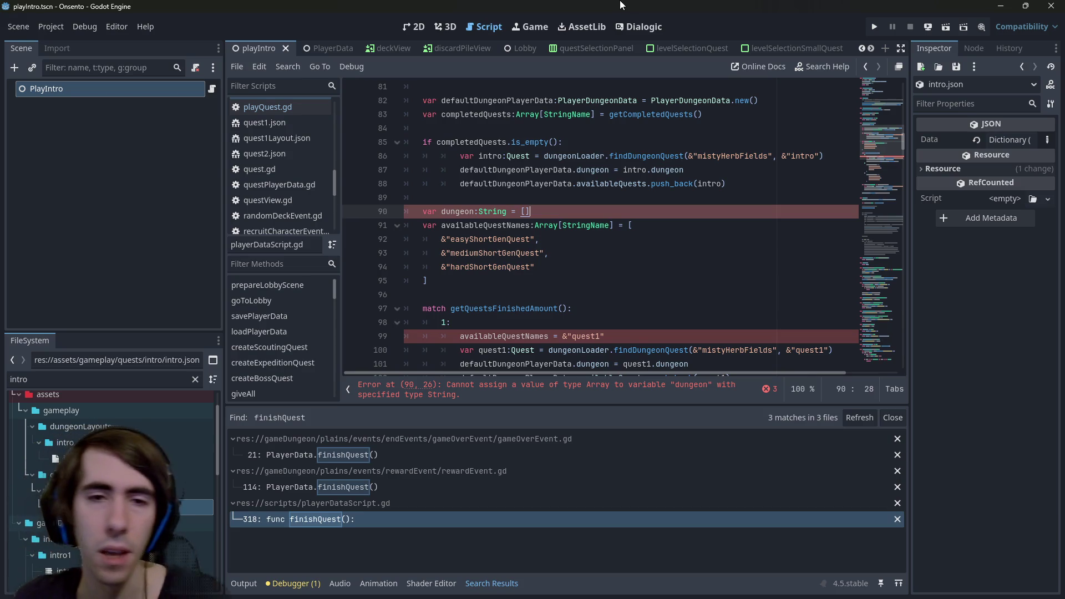
scroll(627, 49, "down", 3)
scroll(634, 284, "down", 9)
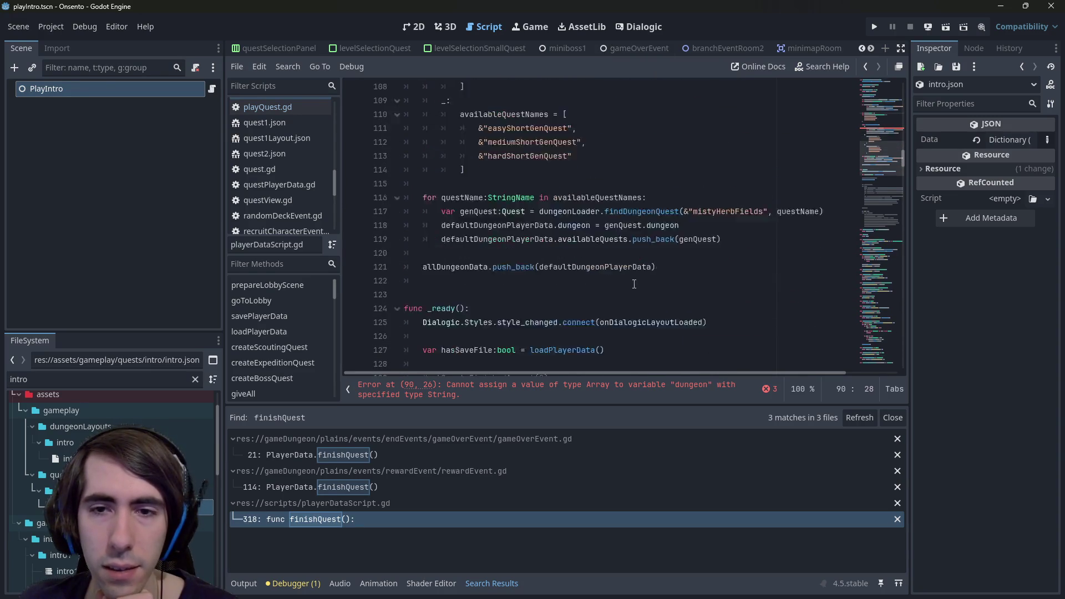
In dungeonLoader.gd, copy findDungeonQuest's line-26 return statement after checking findQuest and buildQuestId
scroll(634, 284, "up", 2)
left_click(620, 294, "ctrl")
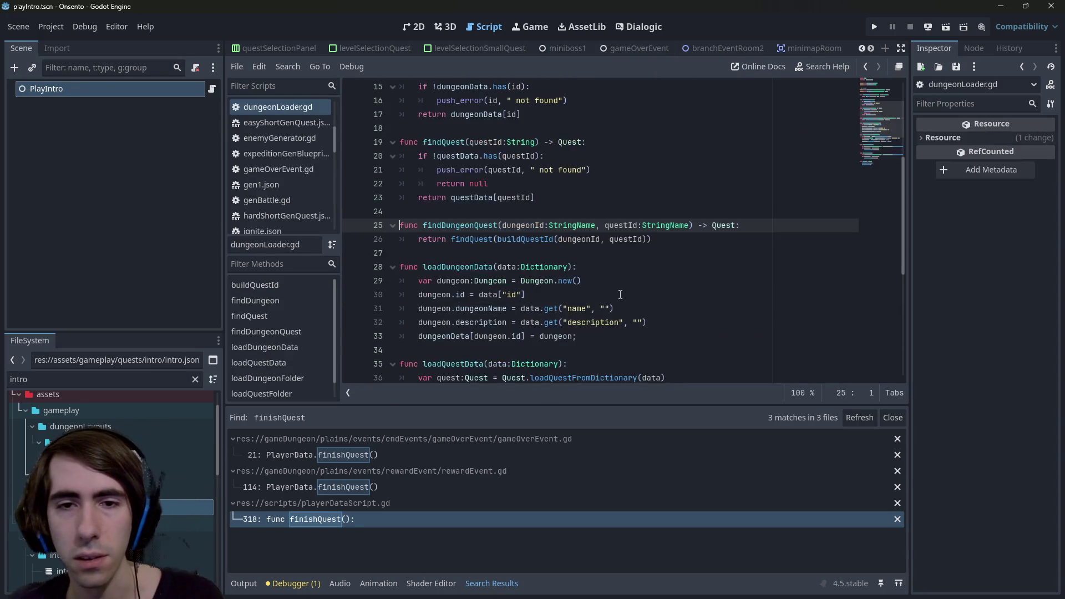
double_click(476, 240)
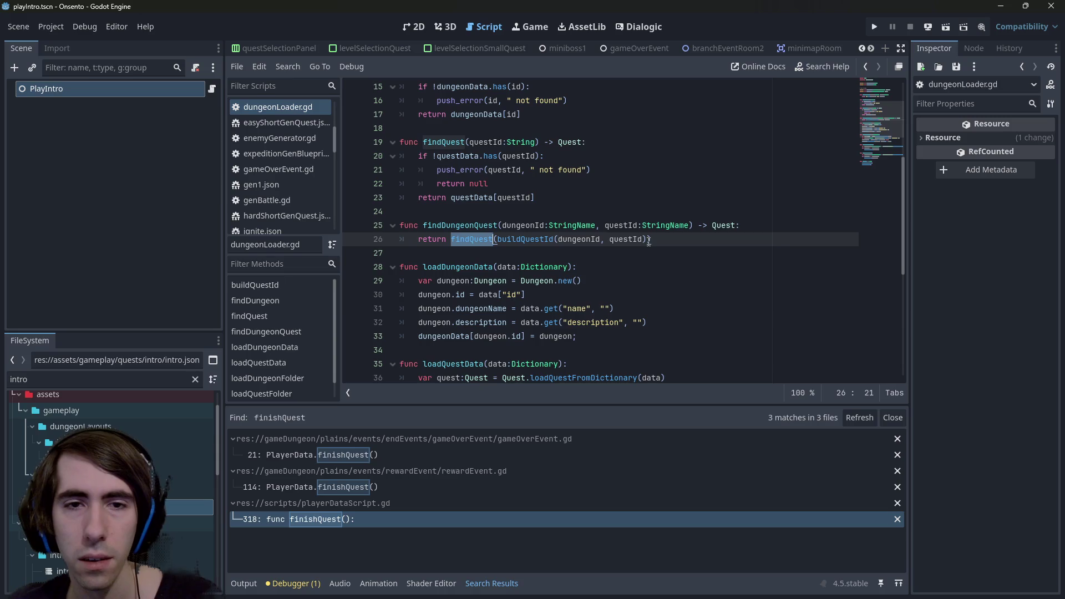
triple_click(614, 237)
key("ctrl+c")
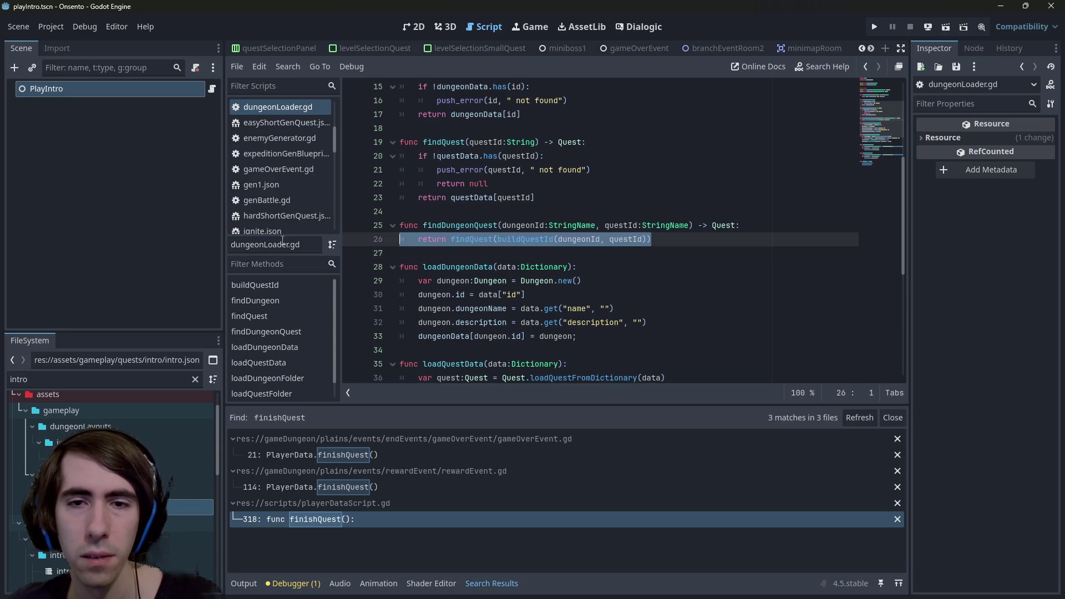
left_click(539, 244, "ctrl")
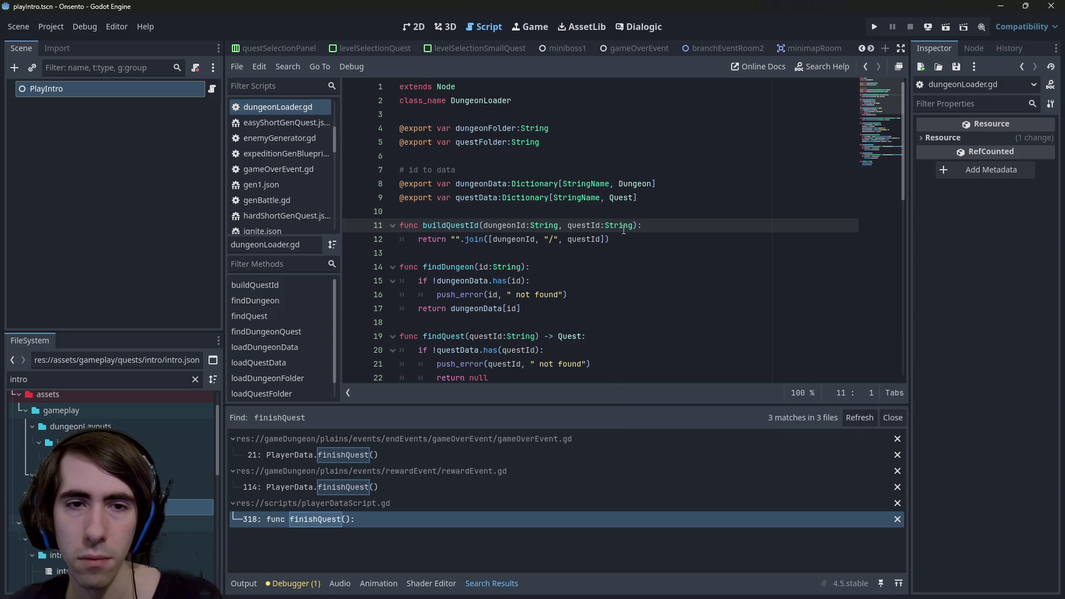
key("alt+Left")
left_click_drag(652, 225, 364, 224)
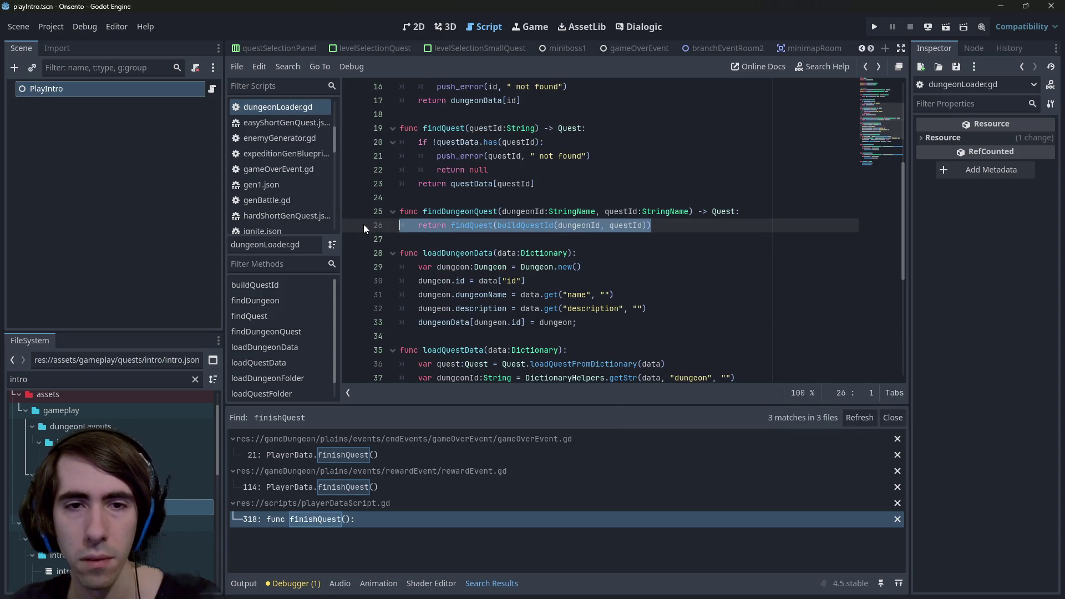
key("alt+Left")
key("alt+Left")
key("alt+Left")
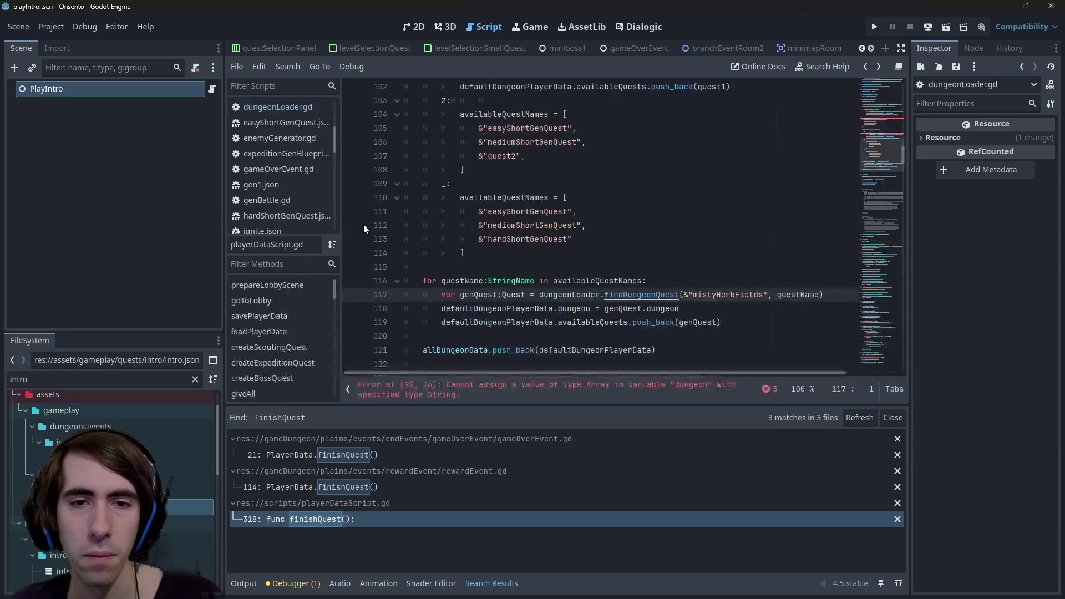
Paste the return findQuest line below the for line, then duplicate the genQuest line above the return line
left_click(661, 279)
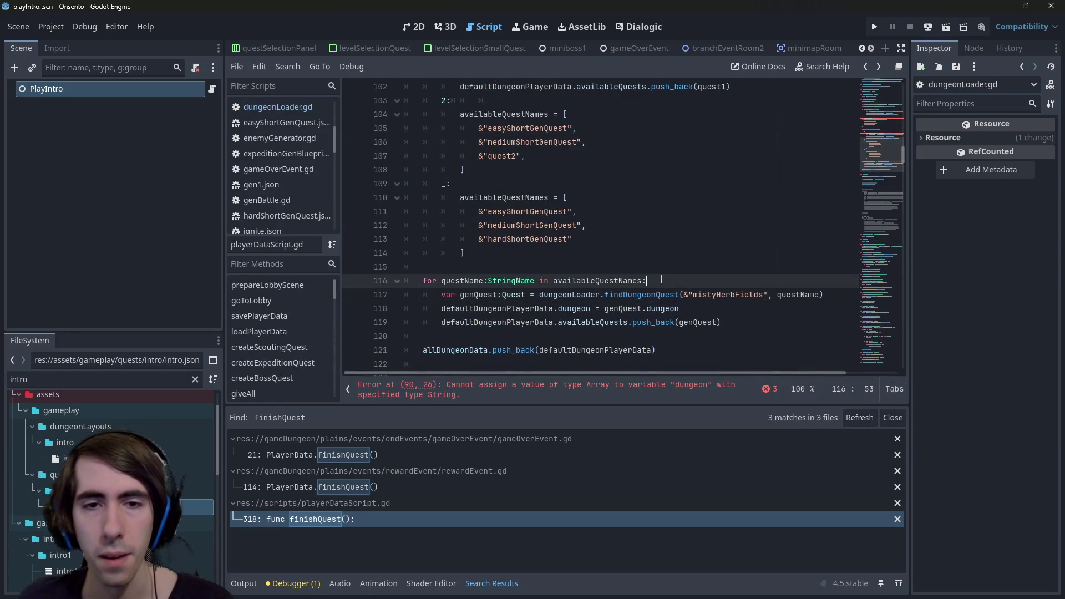
key("Return")
key("ctrl+v")
double_click(476, 295)
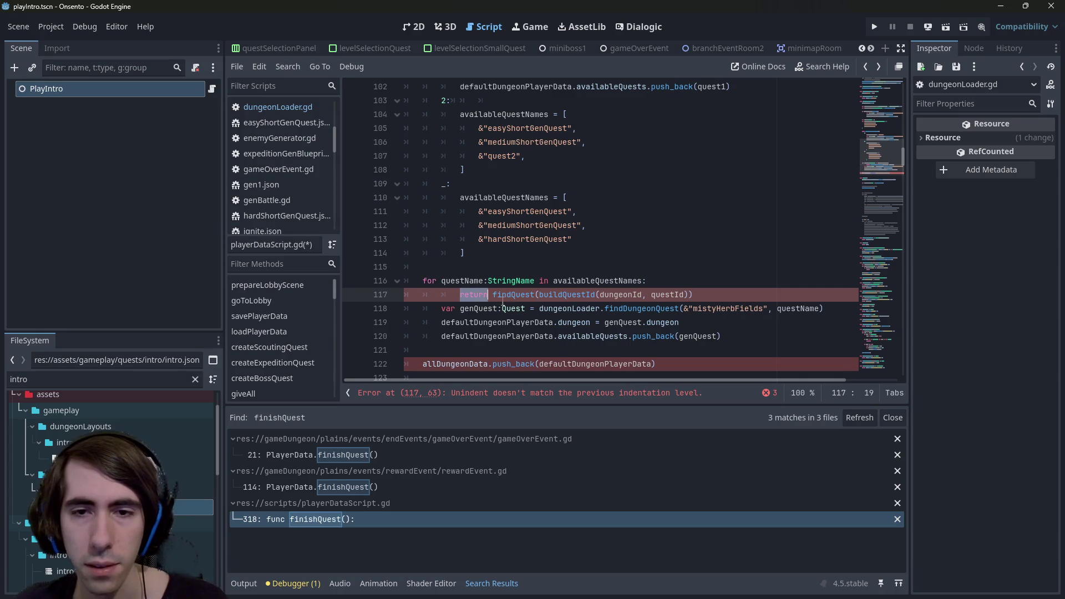
left_click_drag(443, 309, 874, 313)
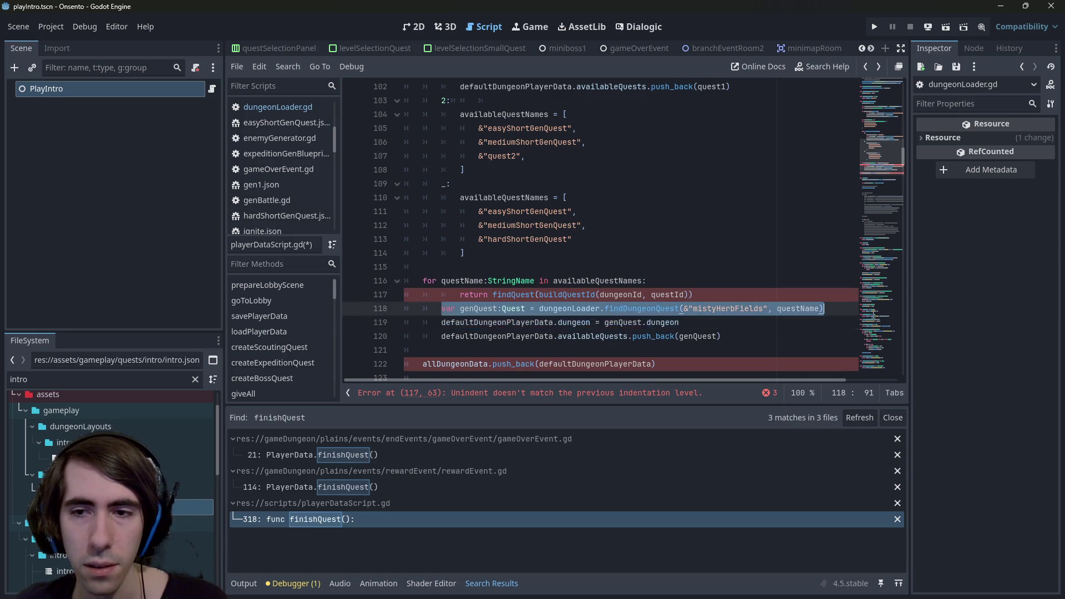
key("ctrl+c")
left_click(736, 283)
key("Return")
key("ctrl+v")
Replace findDungeonQuest with findQuest on line 117 and rename the questName loop variable to quest
double_click(513, 309)
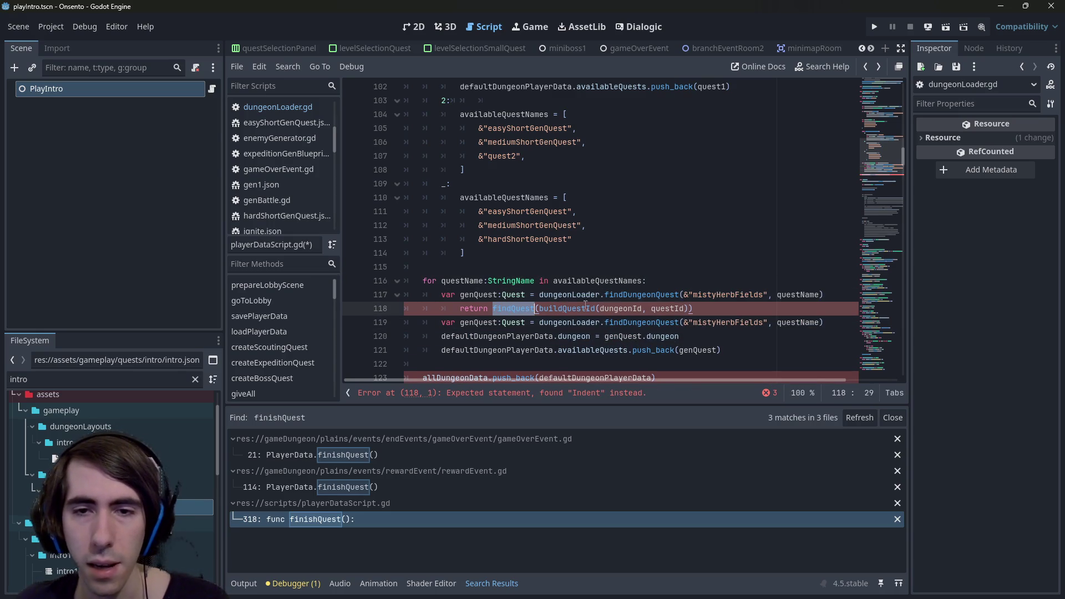
key("ctrl+c")
double_click(641, 294)
key("ctrl+v")
left_click(766, 295)
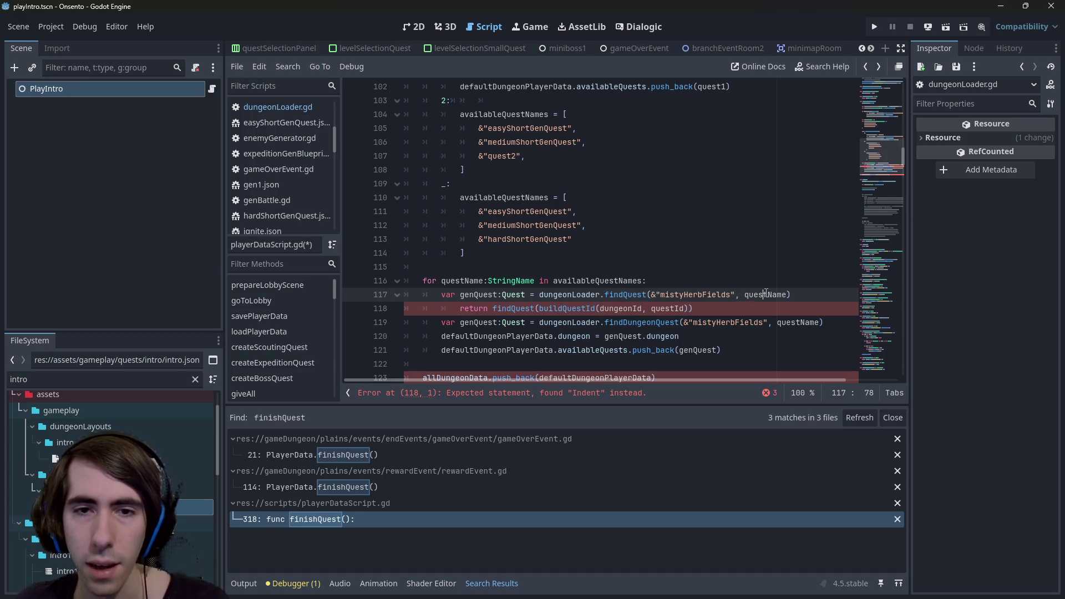
double_click(766, 294)
double_click(460, 281)
scroll(516, 185, "up", 5)
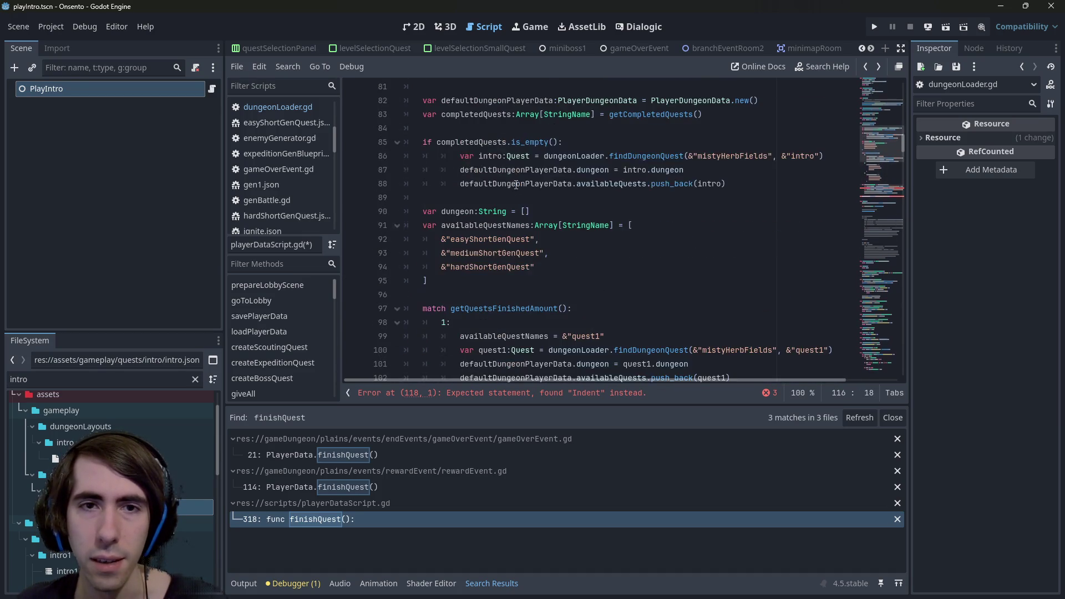
scroll(516, 185, "down", 5)
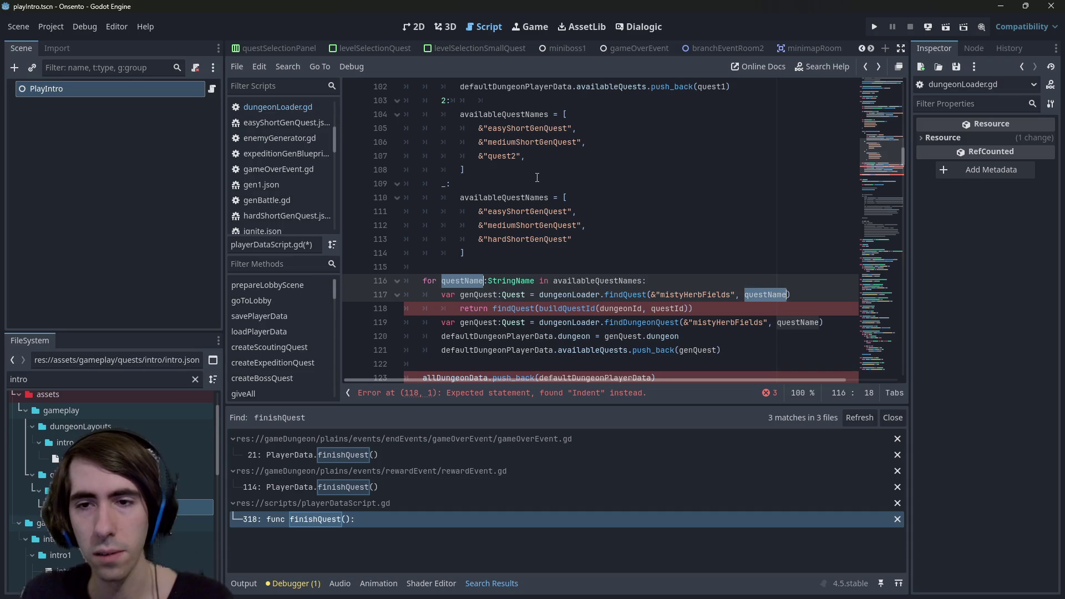
type("quest")
Rename availableQuestNames to availableQuestIds on line 91 and save the script
scroll(522, 185, "up", 5)
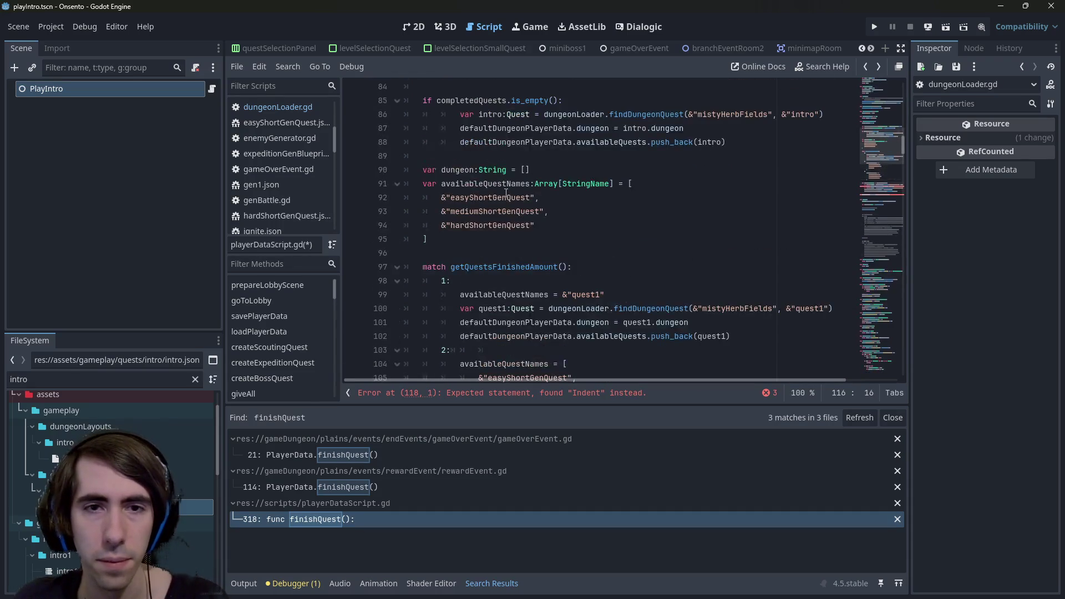
left_click_drag(502, 185, 530, 185)
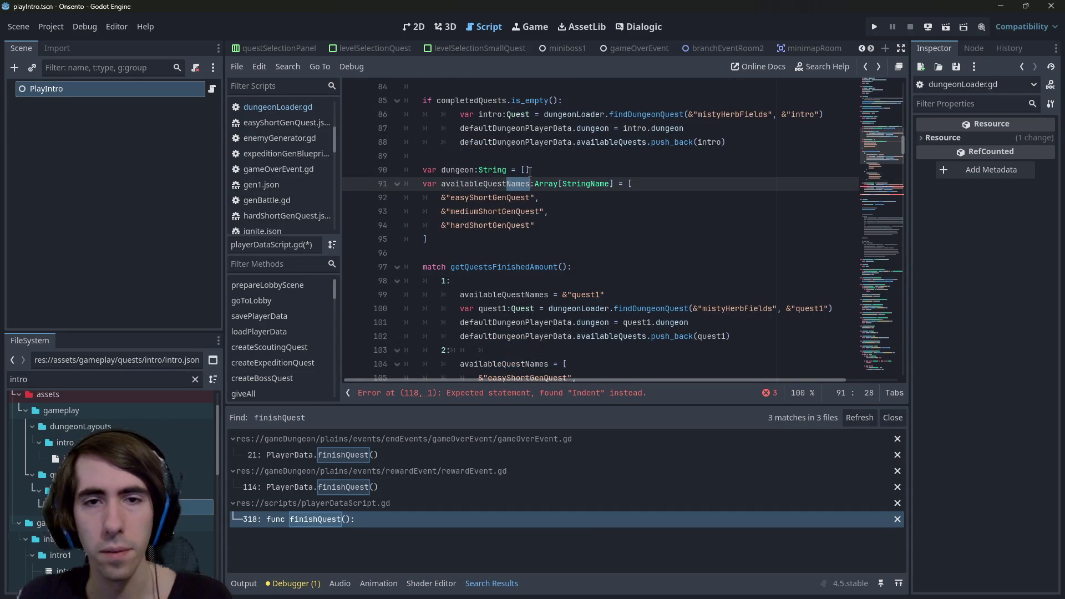
type("Ids")
key("ctrl+s")
Select the buildQuestId(dungeonId, questId) call on line 118
scroll(554, 233, "down", 5)
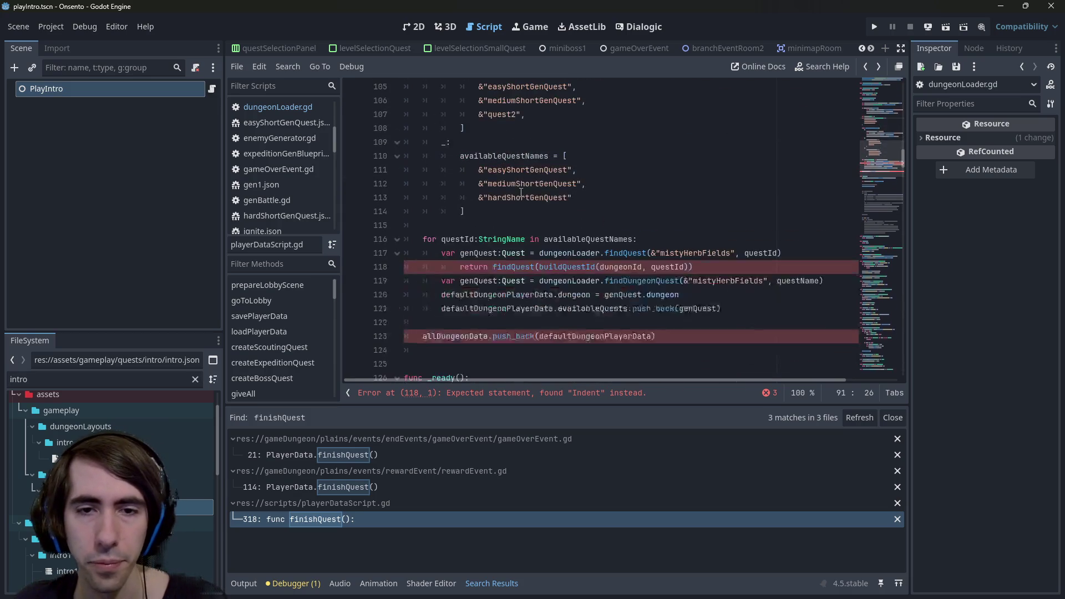
left_click(538, 267)
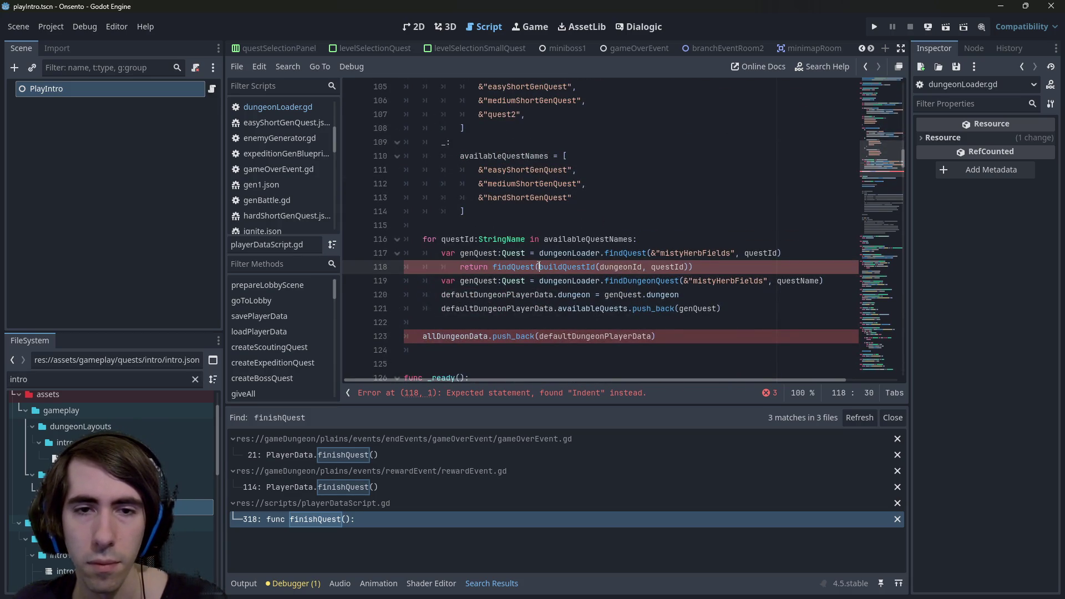
double_click(564, 259)
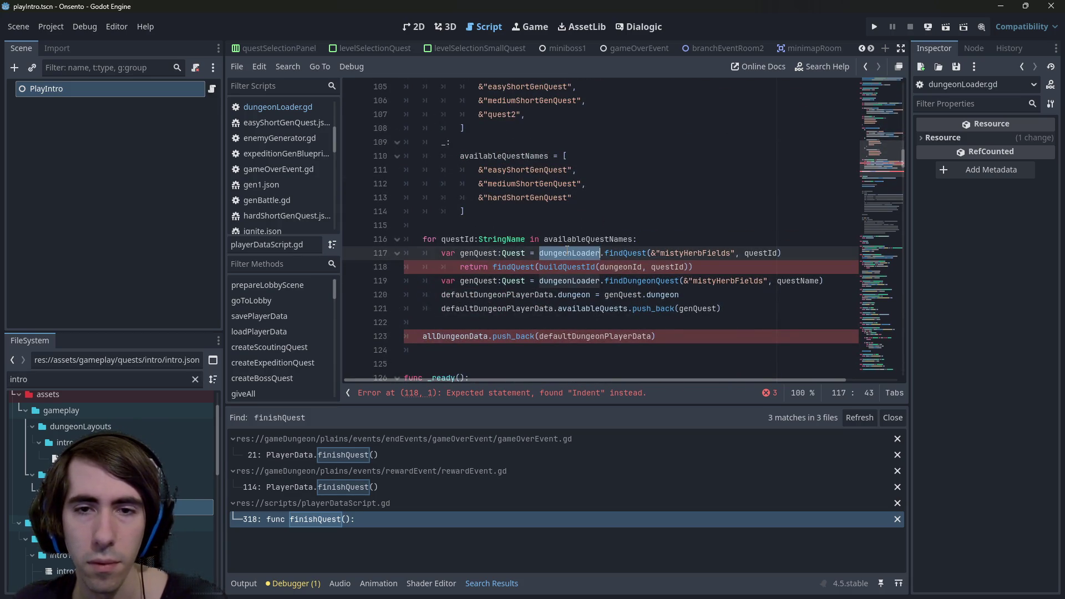
left_click(493, 267)
double_click(575, 254)
left_click(671, 267)
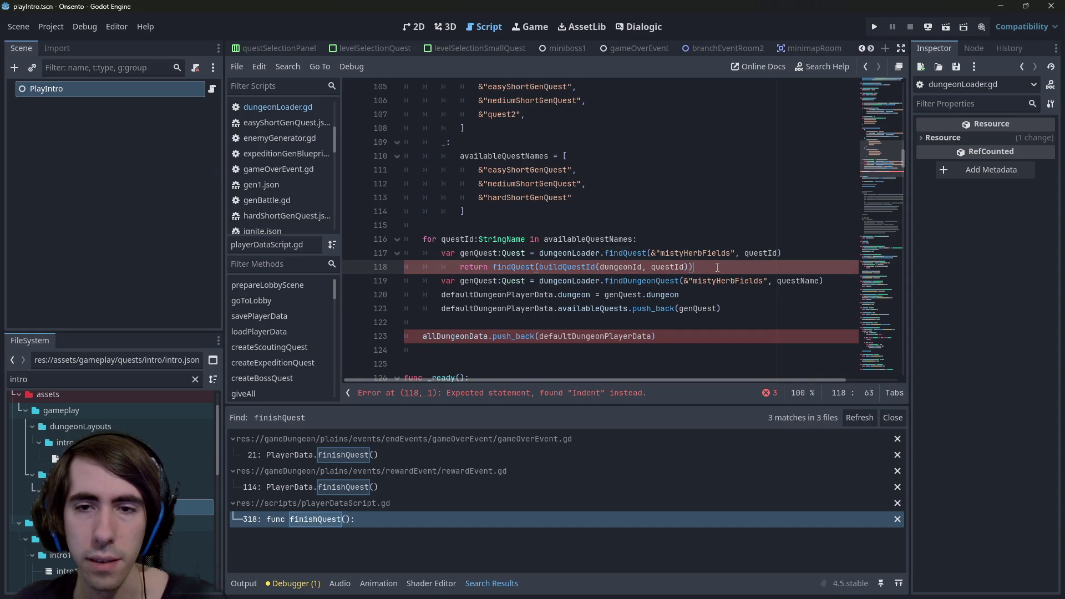
double_click(672, 267)
key("ctrl+shift+Left")
key("ctrl+shift+Left")
key("ctrl+shift+Left")
key("Left")
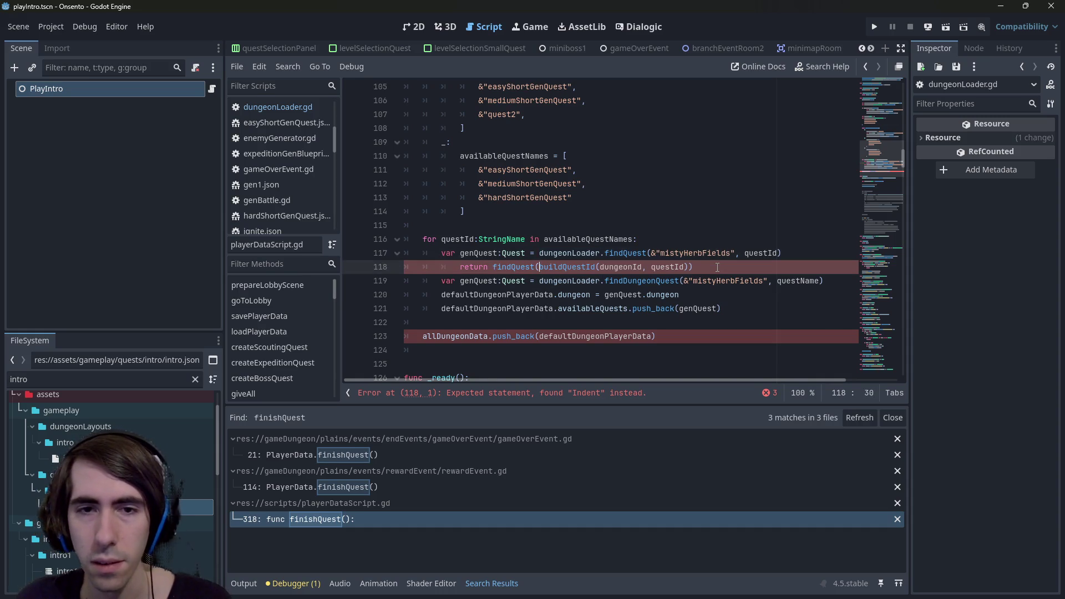
key("ctrl+shift+Right")
key("ctrl+shift+Right")
key("ctrl+shift+Right")
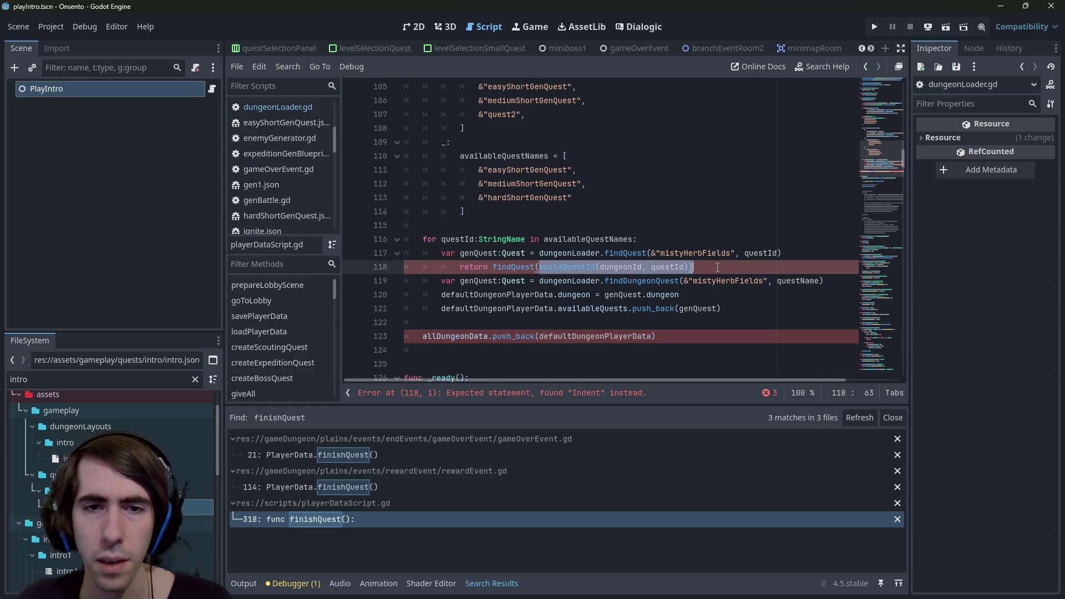
Return to the top of updateAvailableQuests, placing the caret at the end of the if completedQuests line
scroll(717, 267, "down", 4)
scroll(615, 285, "up", 7)
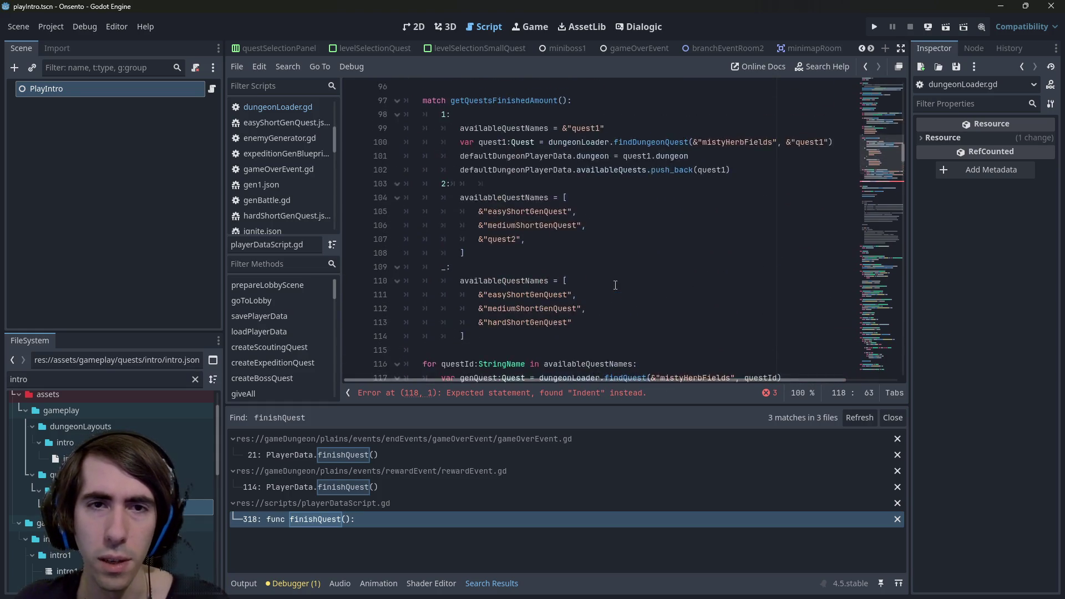
scroll(615, 285, "up", 4)
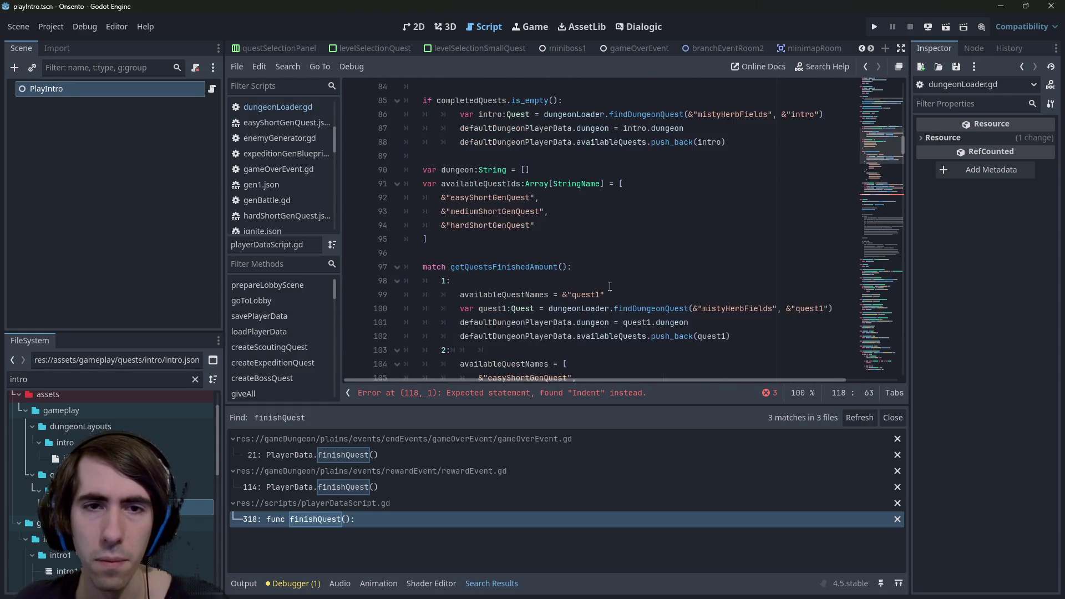
scroll(609, 285, "up", 1)
scroll(609, 285, "down", 4)
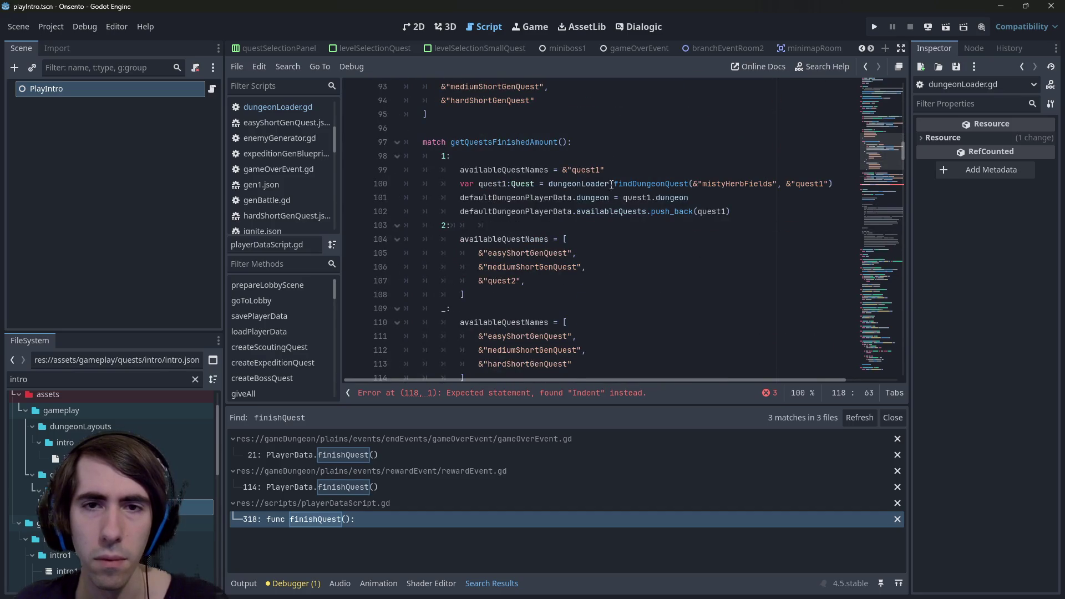
left_click(570, 142)
scroll(574, 166, "up", 2)
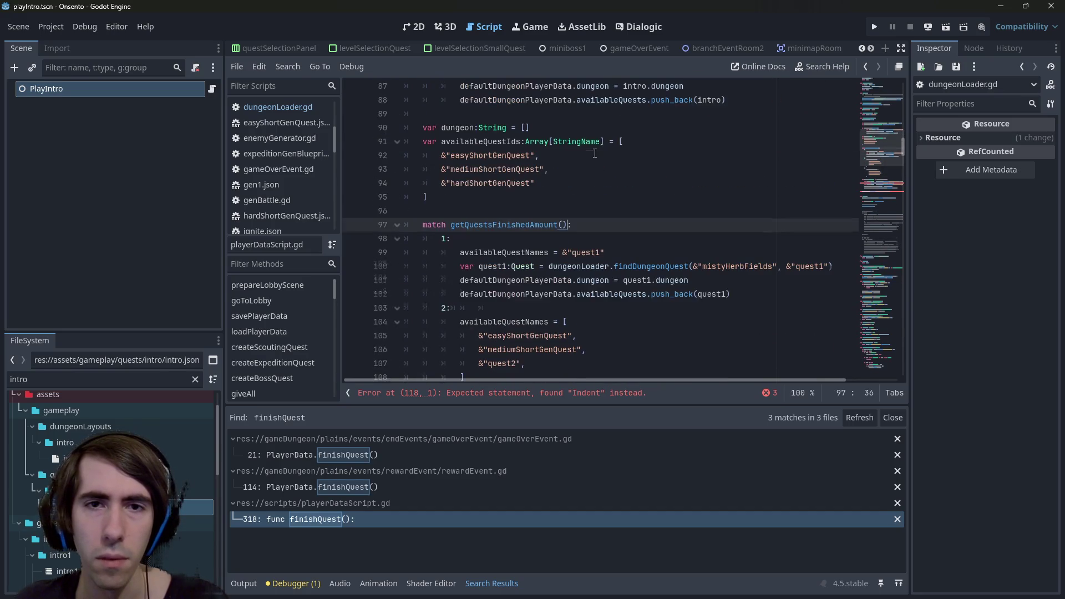
key("Up")
scroll(580, 205, "up", 2)
key("Return")
key("BackSpace")
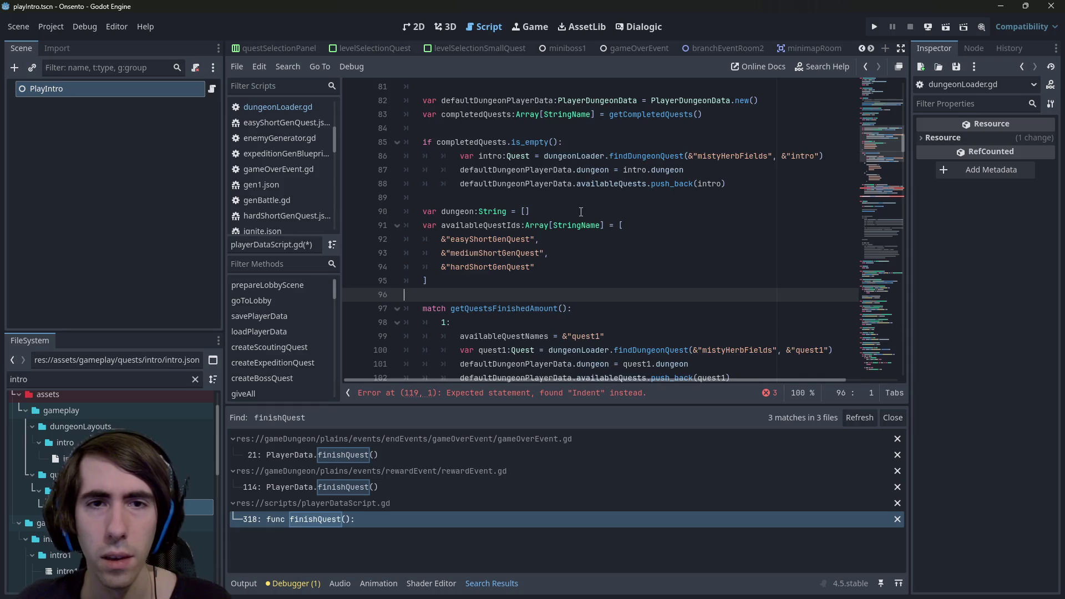
scroll(594, 205, "up", 2)
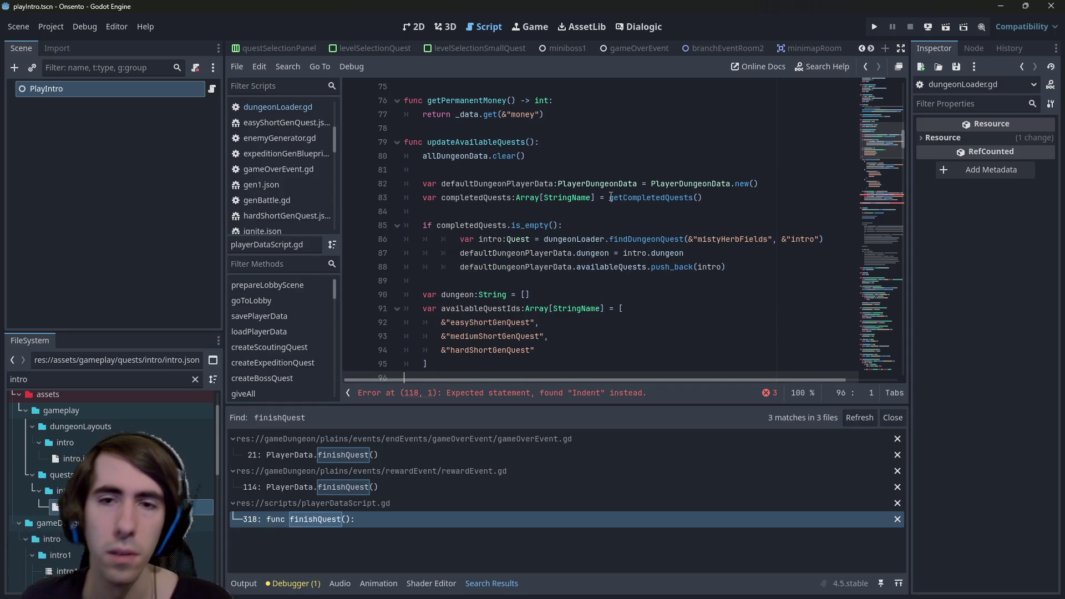
left_click(609, 225)
Paste the buildQuestId call on new line 86, drop the extra ')', and prefix it with dungeonLoader
key("Return")
key("ctrl+v")
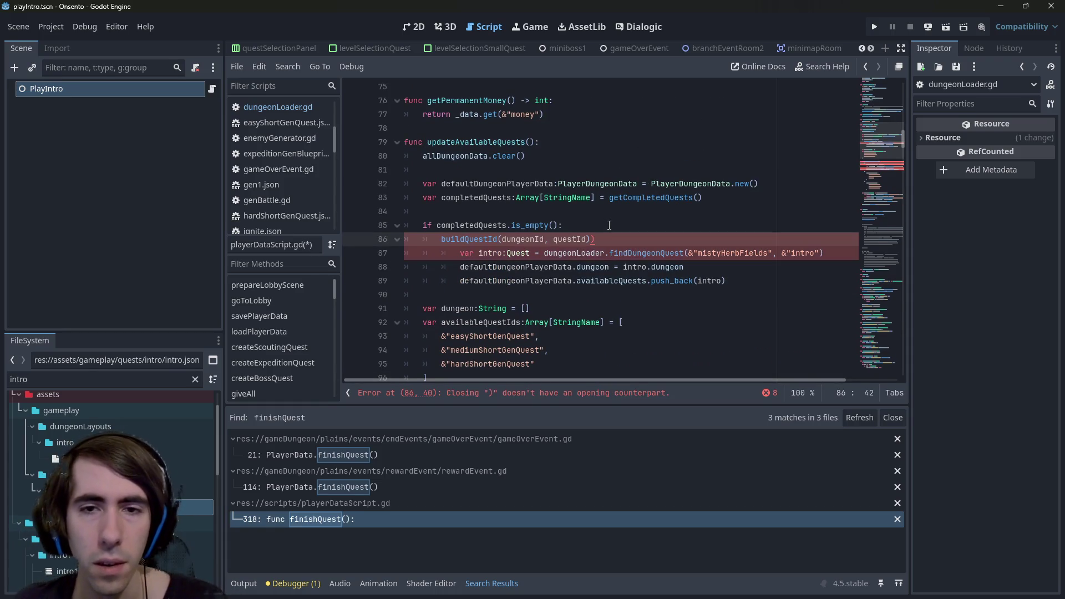
key("BackSpace")
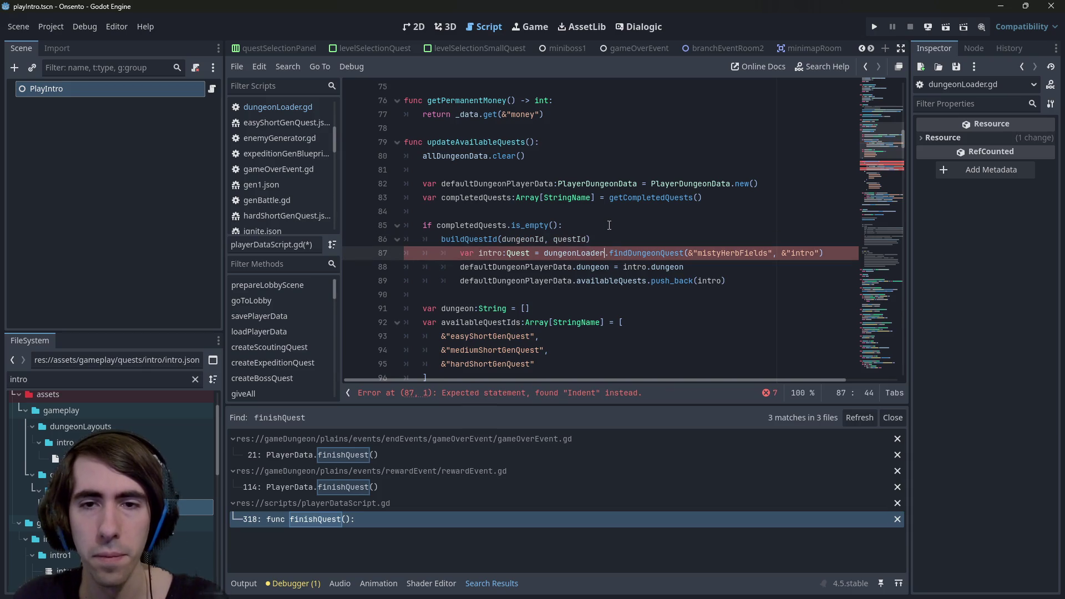
key("Up")
key("Left")
key("Left")
key("Left")
key("Down")
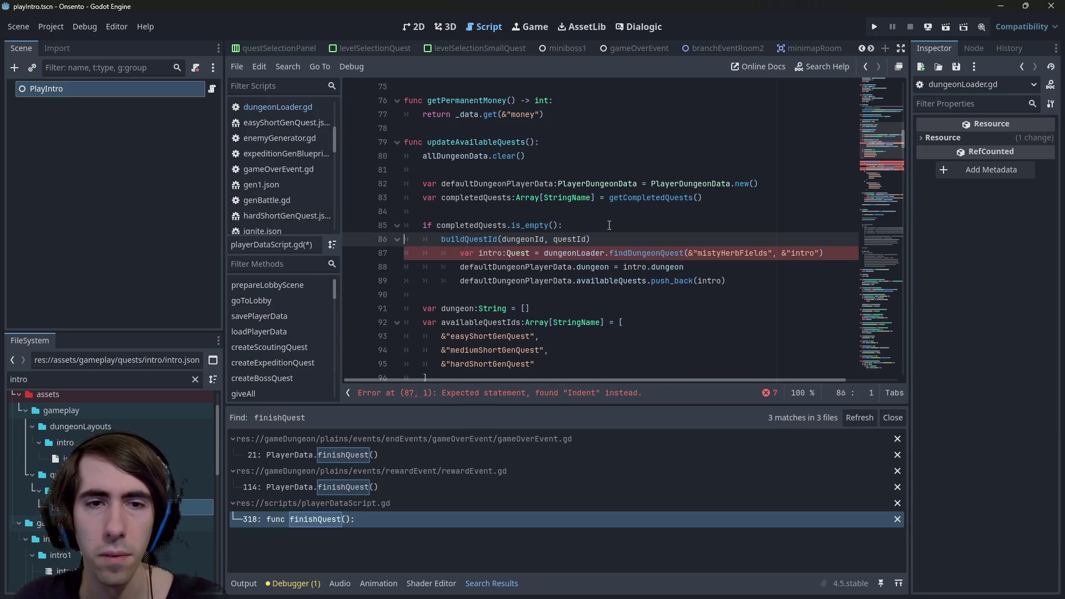
key("Home")
type("dungeonLoader.")
key("ctrl+s")
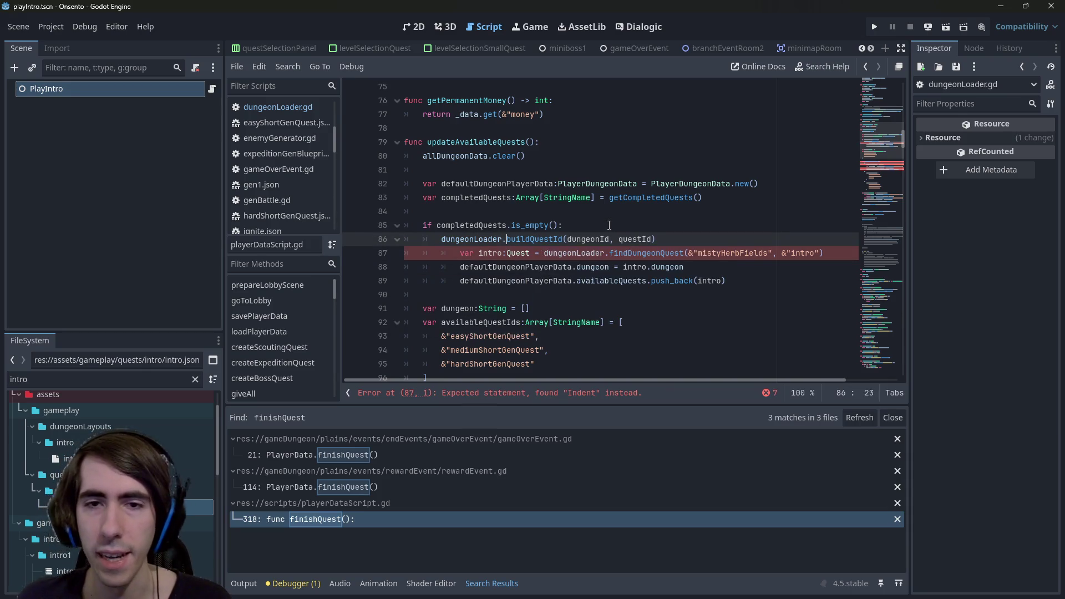
Change the buildQuestId arguments to &"" and &"intro"
double_click(585, 239)
type("\"")
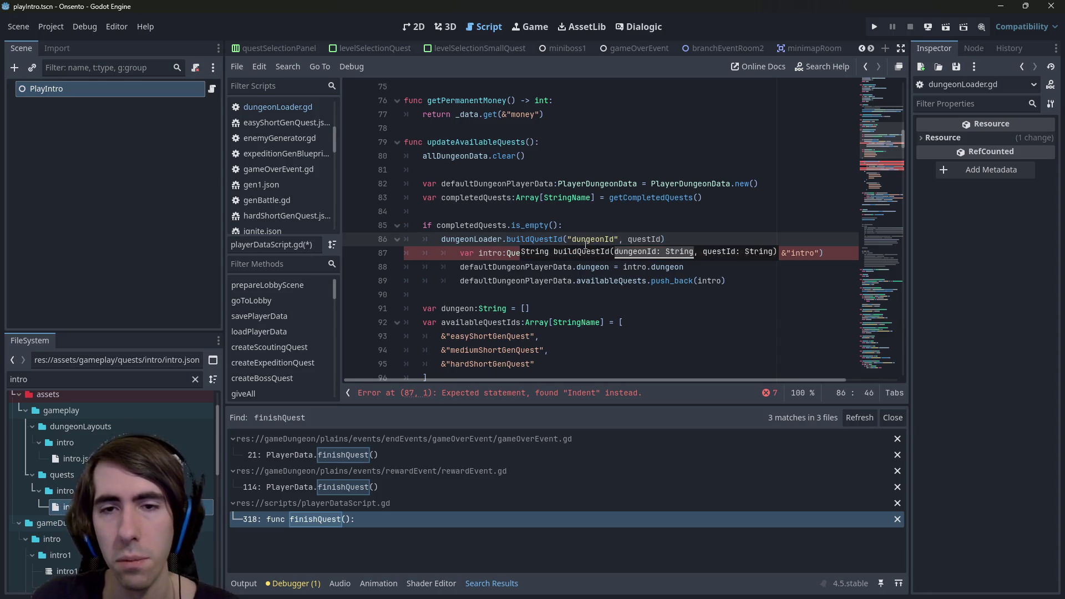
double_click(587, 239)
type("\"")
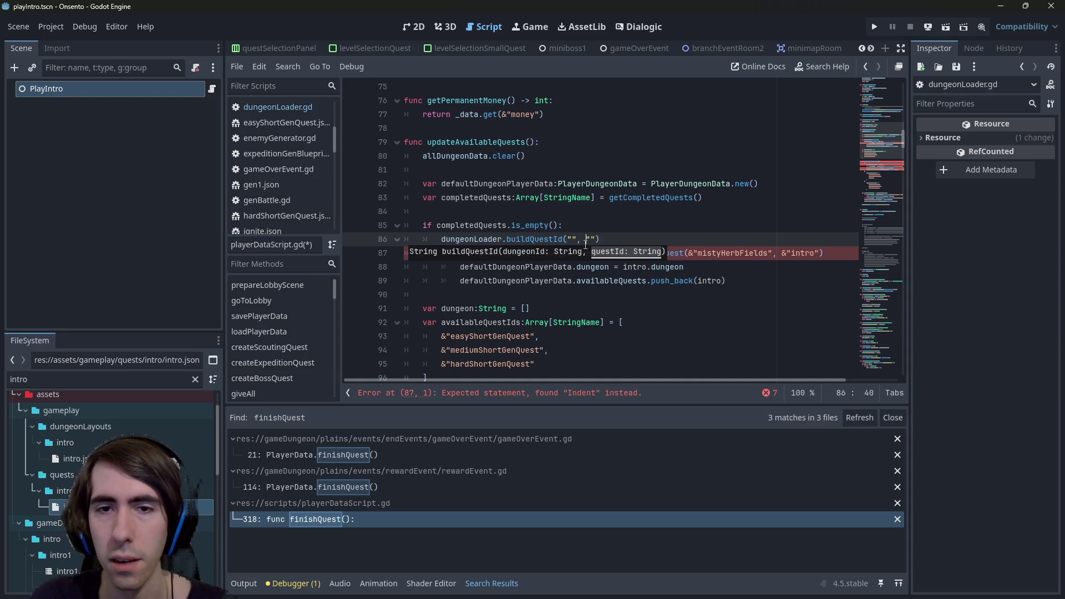
type("intro")
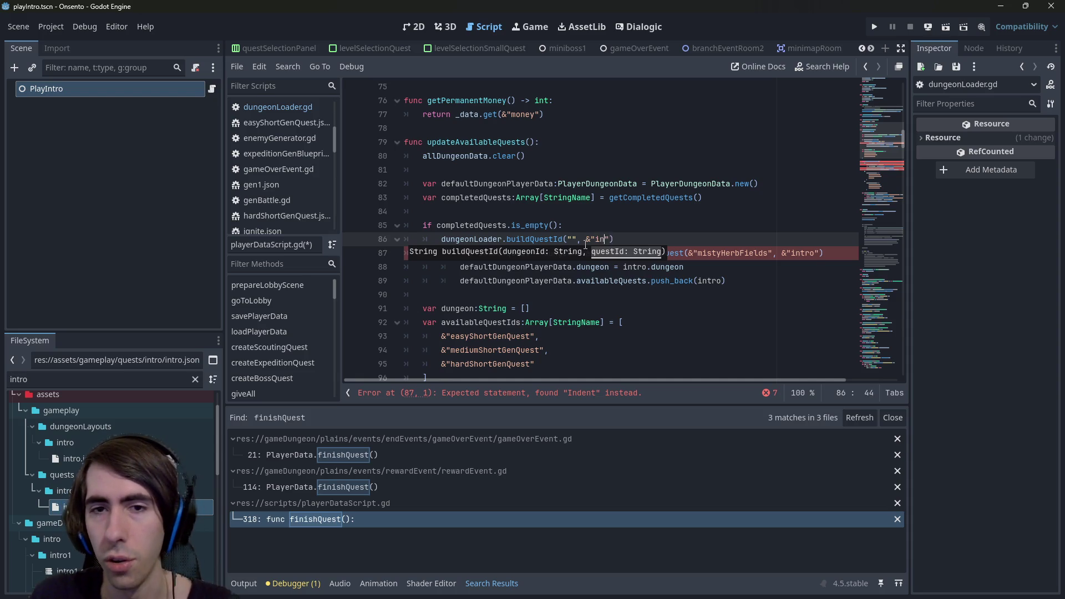
key("ctrl+s")
key("Up")
left_click(569, 239)
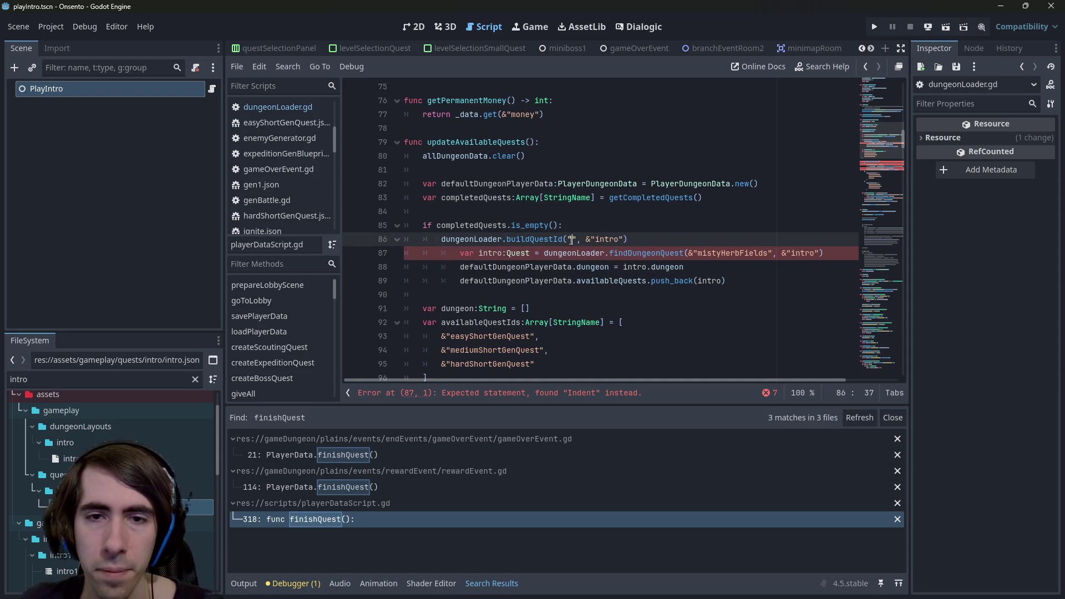
type("&")
key("Escape")
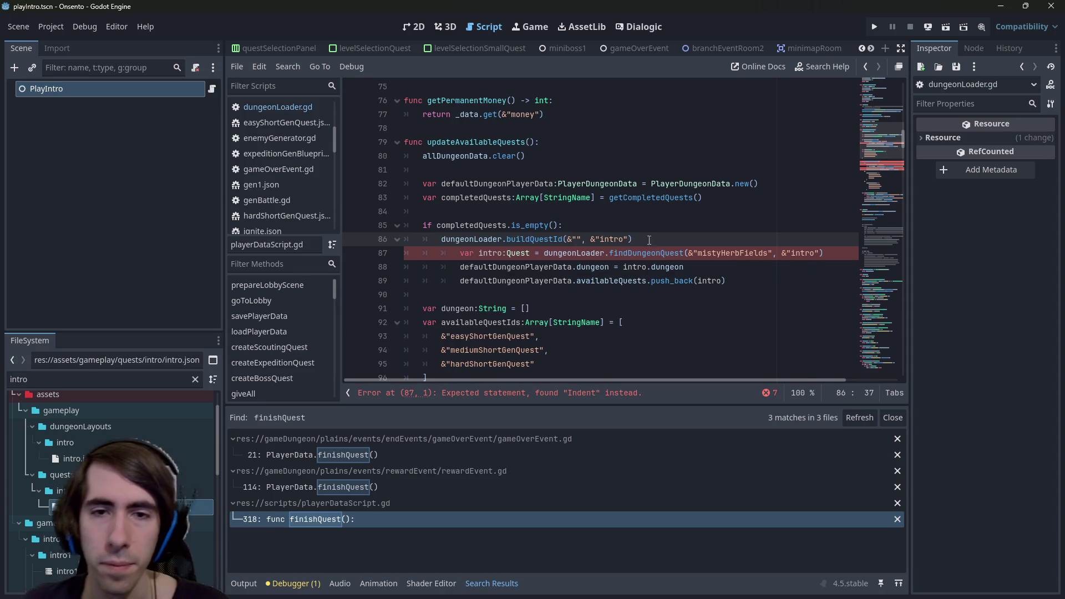
Delete the var dungeon line and cut the availableQuestIds array declaration
left_click_drag(759, 274, 344, 253)
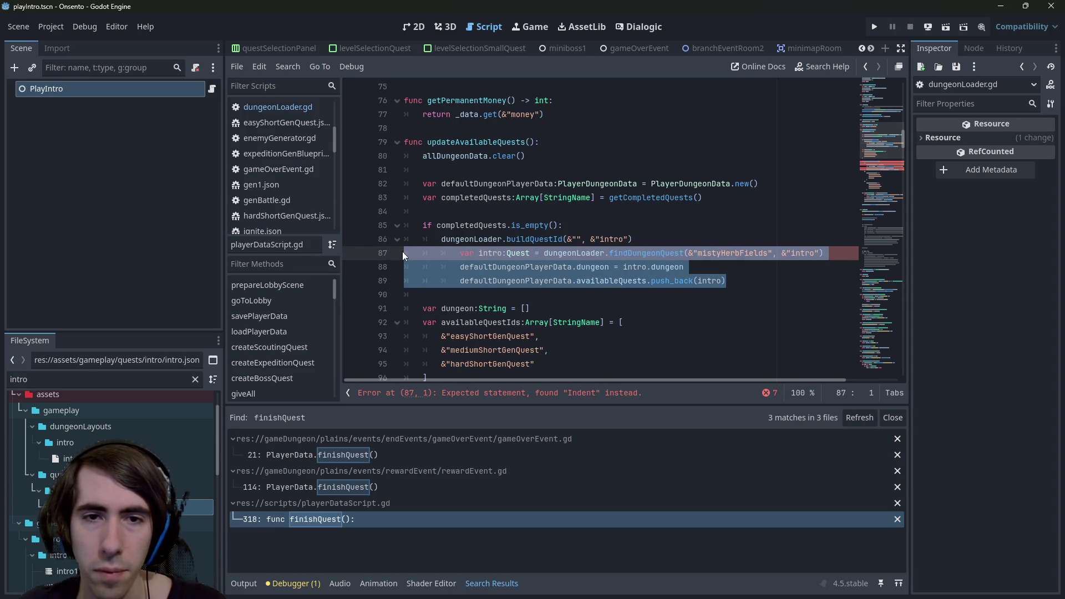
double_click(610, 281)
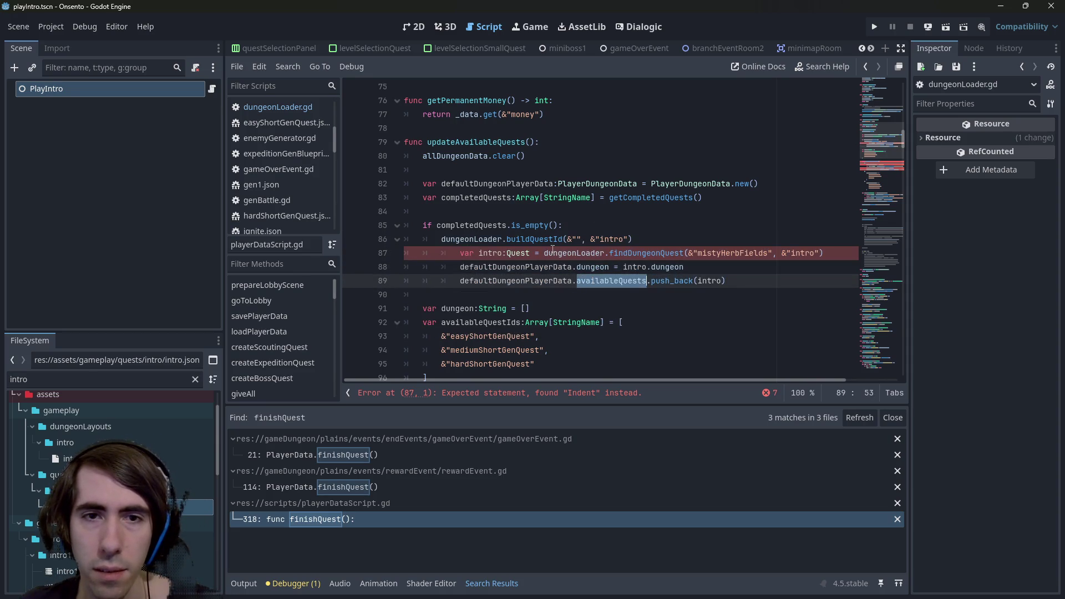
scroll(481, 201, "down", 2)
mouse_move(444, 295)
left_mouse_down()
mouse_move(372, 252)
mouse_move(358, 225)
left_mouse_up()
left_click_drag(530, 225, 291, 222)
key("BackSpace")
key("BackSpace")
left_click_drag(430, 281, 299, 218)
key("ctrl+c")
key("BackSpace")
key("Tab")
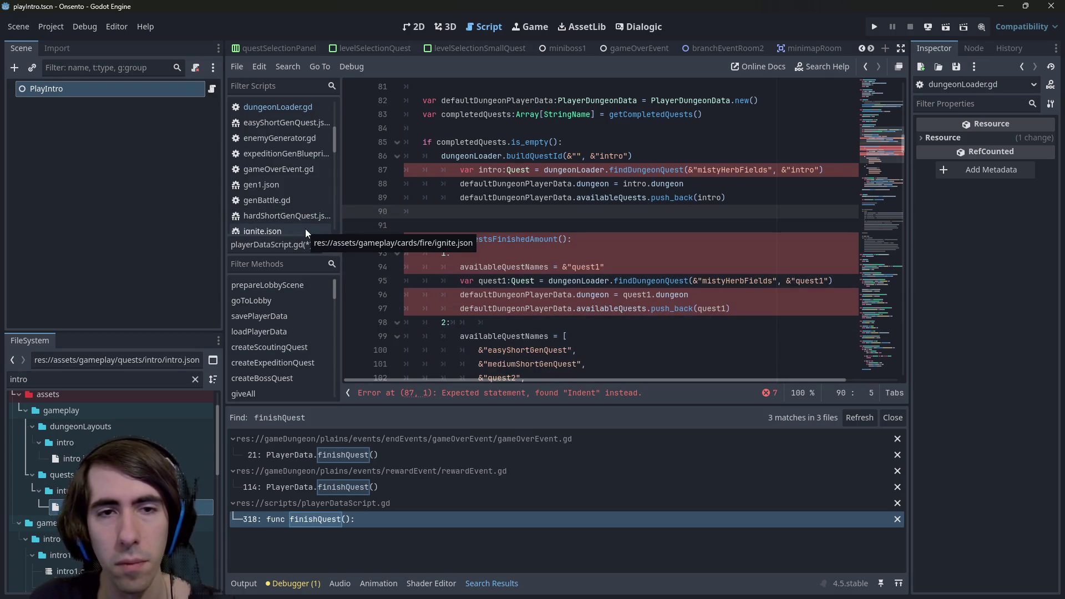
left_click(475, 125)
Paste the availableQuestIds array above the if block and wrap the intro id in availableQuestIds.push_back()
key("Return")
key("Return")
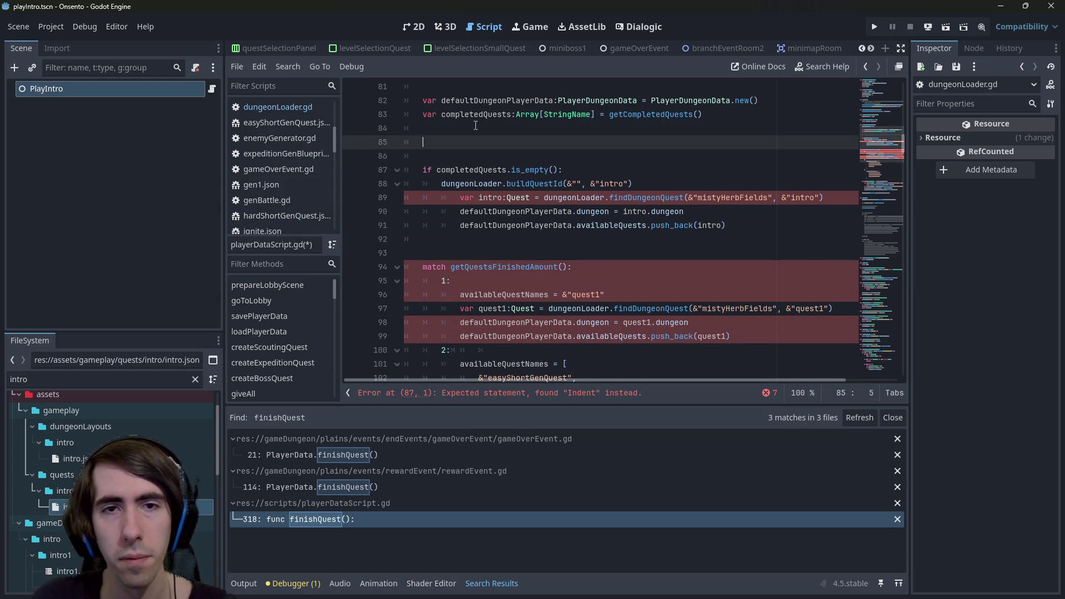
key("ctrl+v")
key("ctrl+s")
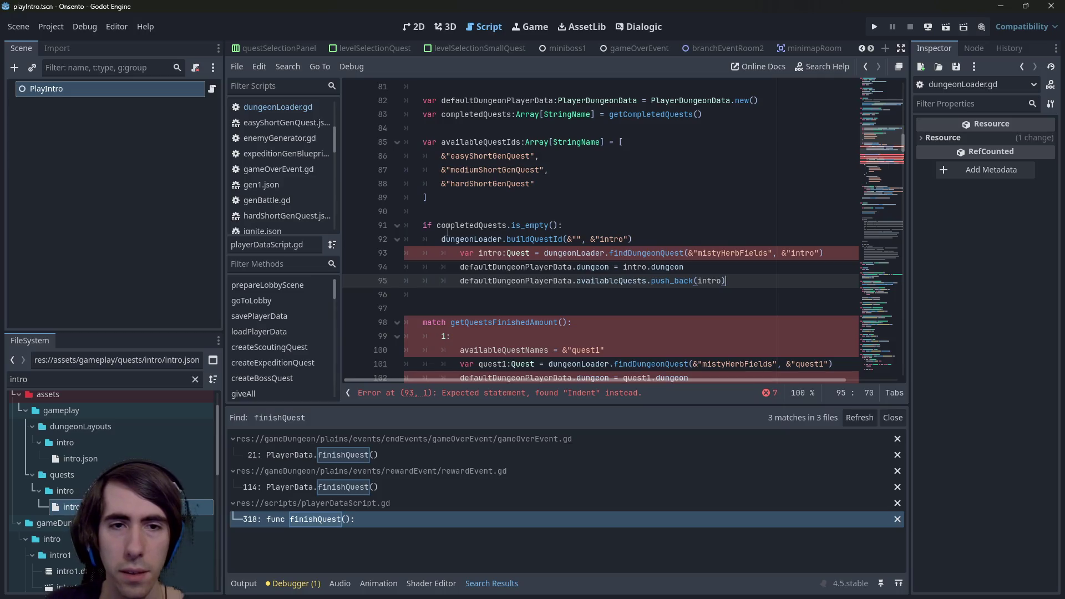
left_click(443, 238)
type("availableQuestIds.push_back(")
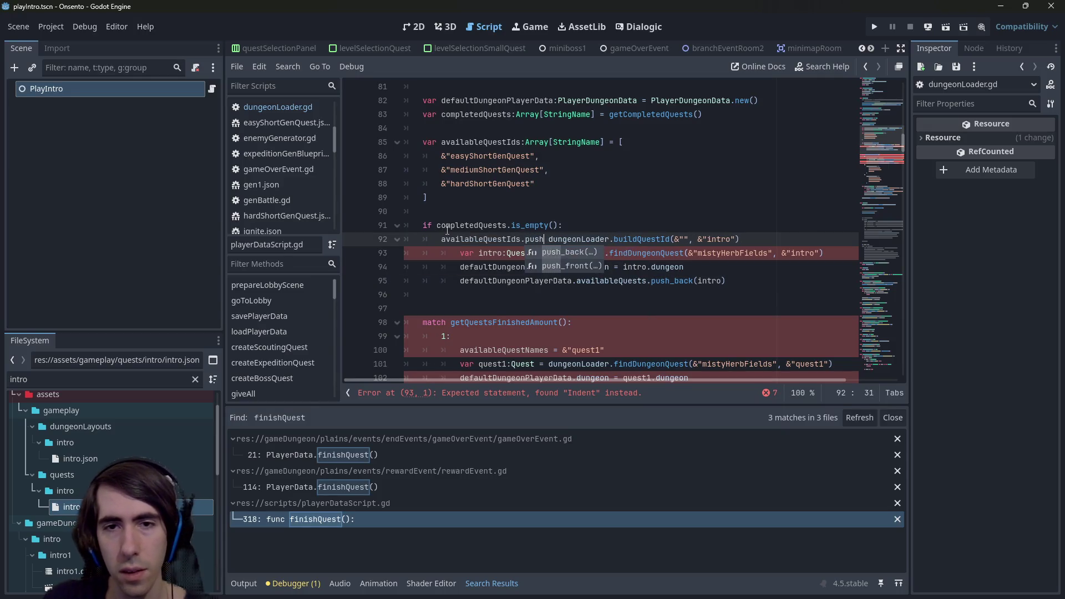
key("Delete")
key("Delete")
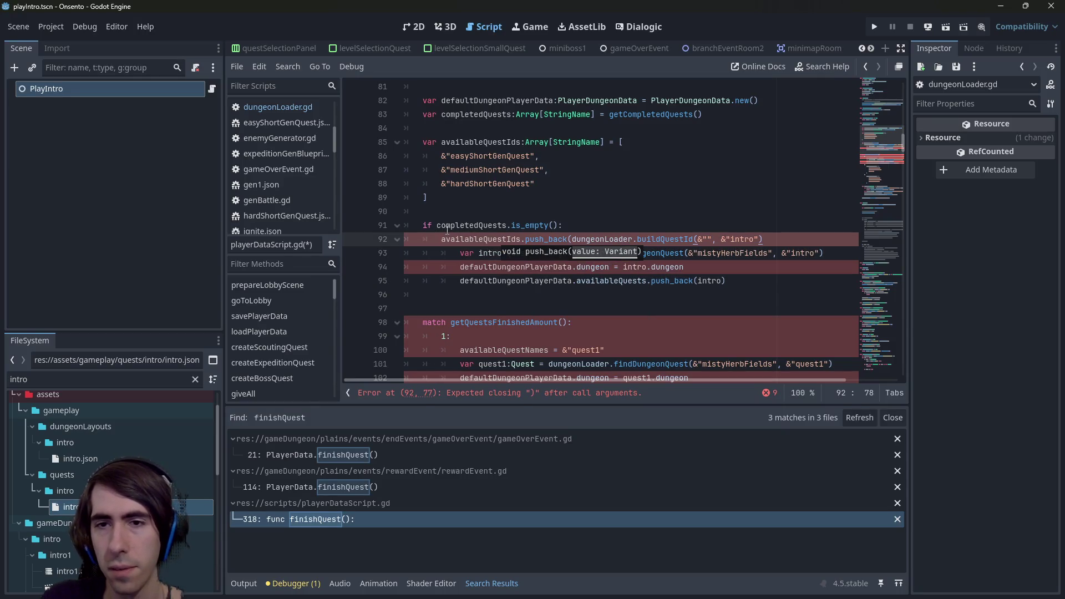
key("End")
type(")")
key("ctrl+s")
Delete the three old intro quest lines and leftover blank lines, then save
left_click_drag(726, 280, 328, 249)
key("BackSpace")
key("Delete")
key("BackSpace")
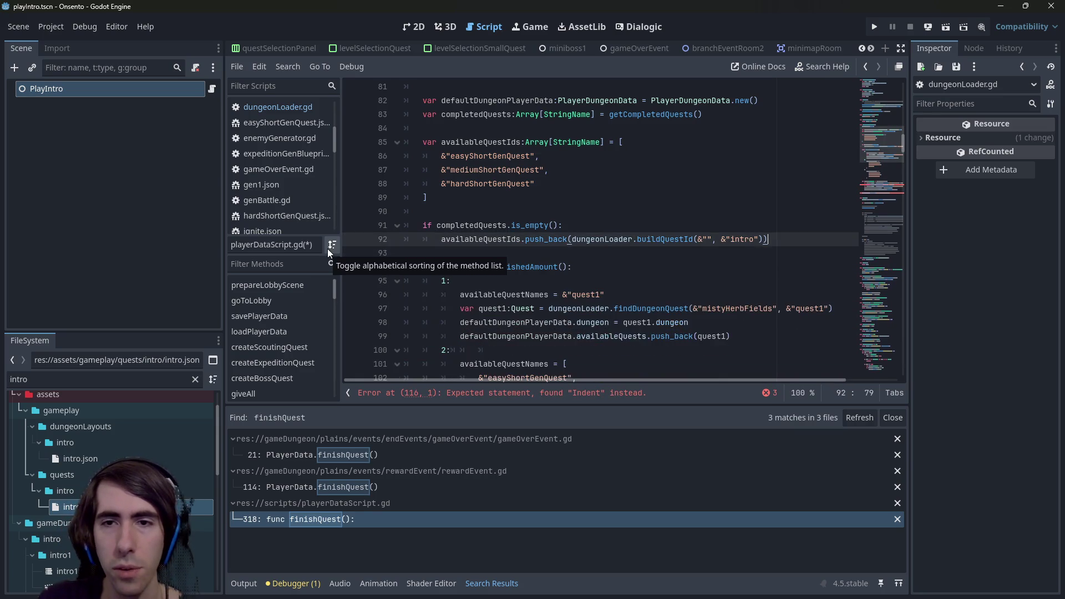
key("ctrl+s")
scroll(555, 233, "down", 3)
mouse_move(408, 239)
left_mouse_down()
mouse_move(466, 286)
mouse_move(447, 232)
left_mouse_up()
left_click(542, 281)
scroll(542, 279, "up", 2)
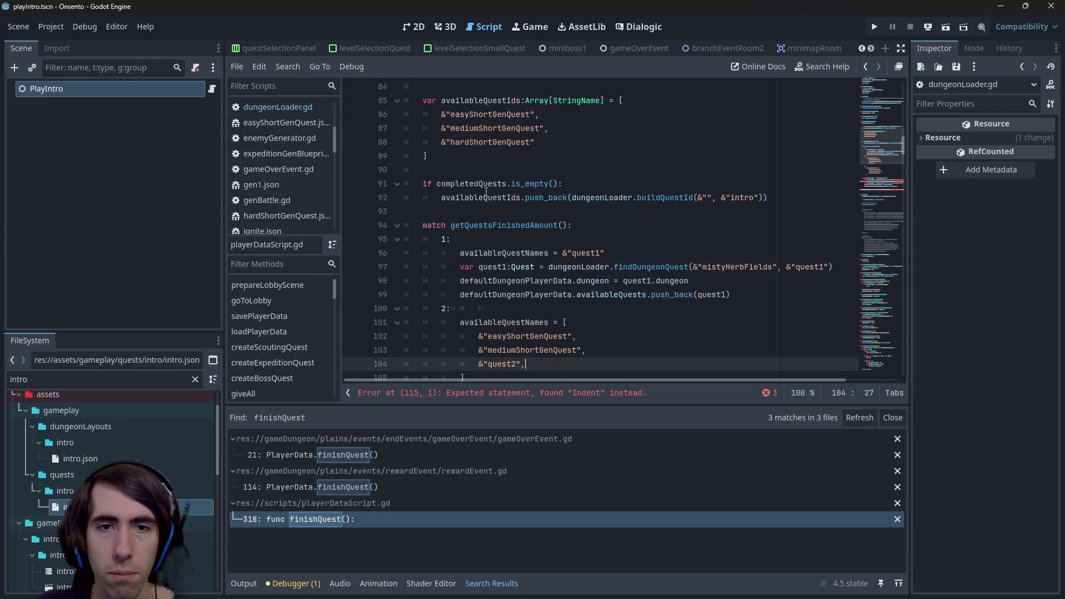
left_click(547, 197)
scroll(500, 233, "up", 2)
Turn line 92 into availableQuestIds = [dungeonLoader.buildQuestId(&"", &"intro")]
left_click(492, 280)
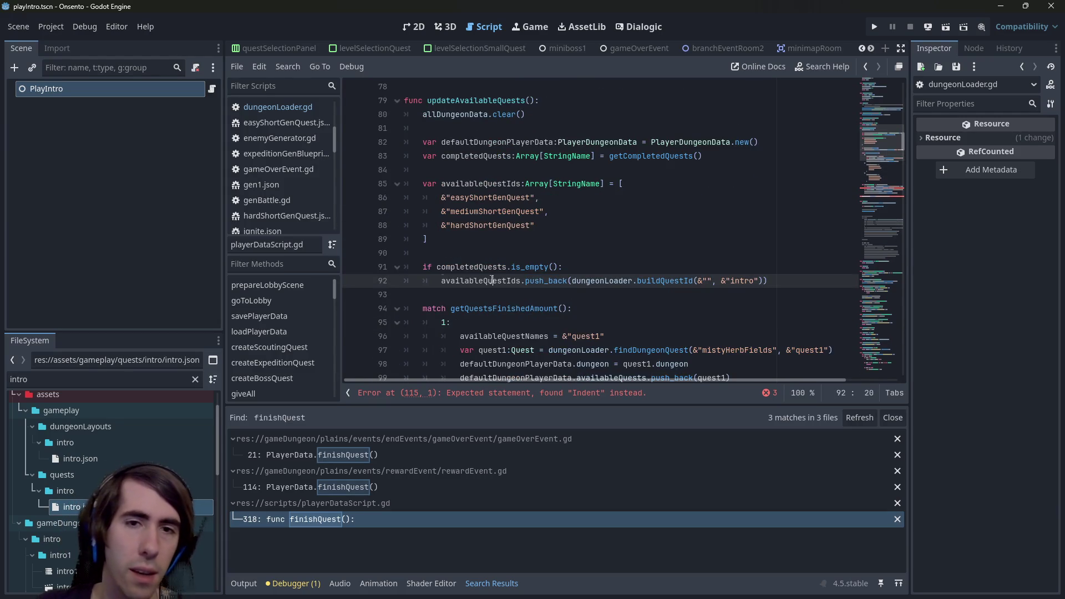
double_click(492, 280)
left_click_drag(521, 280, 567, 280)
type("=")
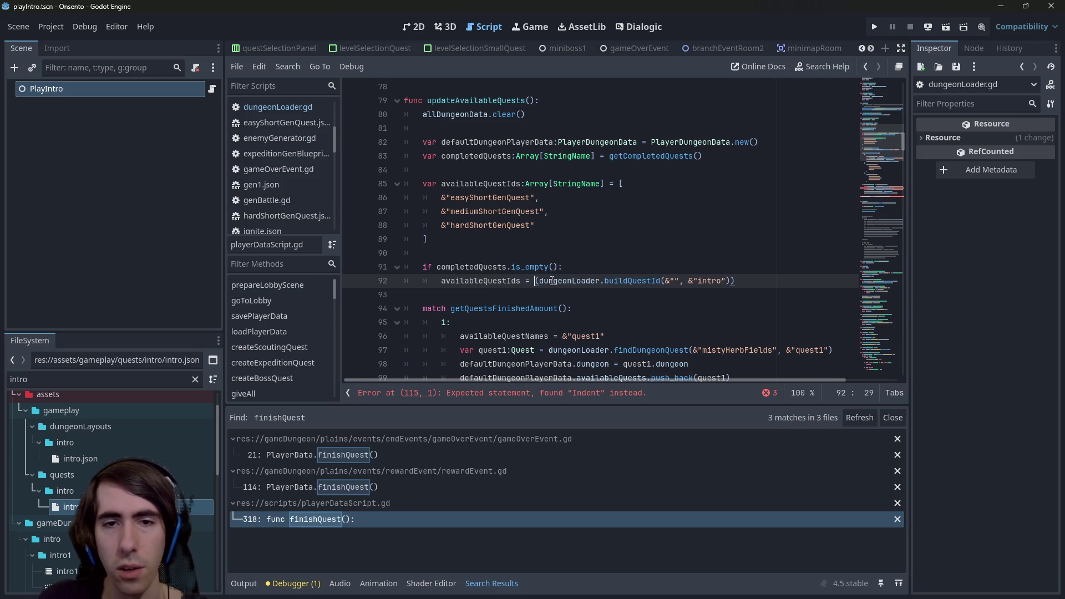
key("Delete")
type("[")
key("End")
key("BackSpace")
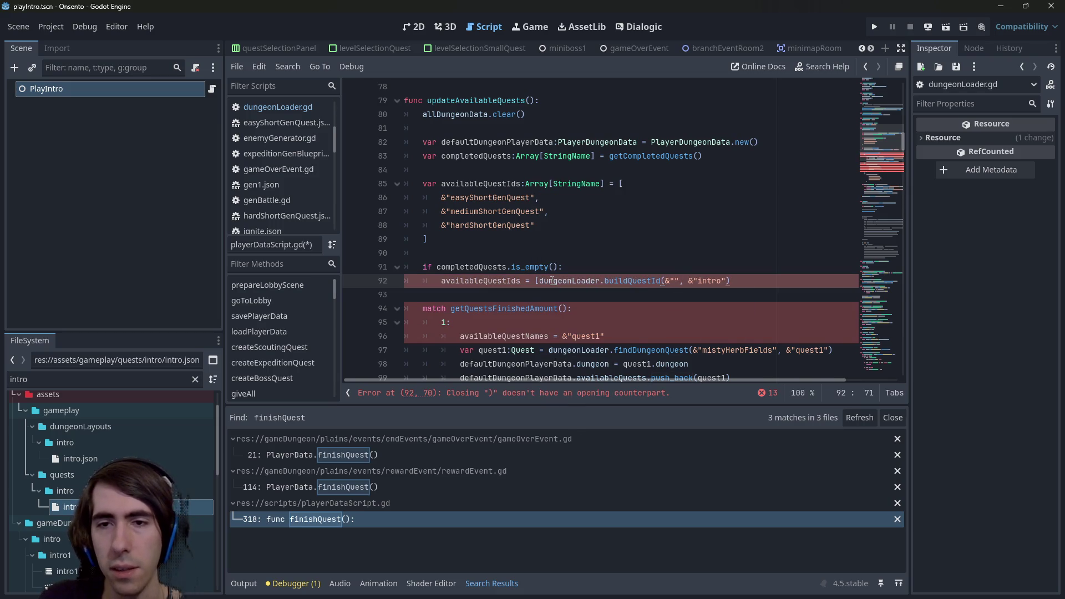
type("]")
scroll(552, 249, "down", 2)
left_click(511, 184, "shift")
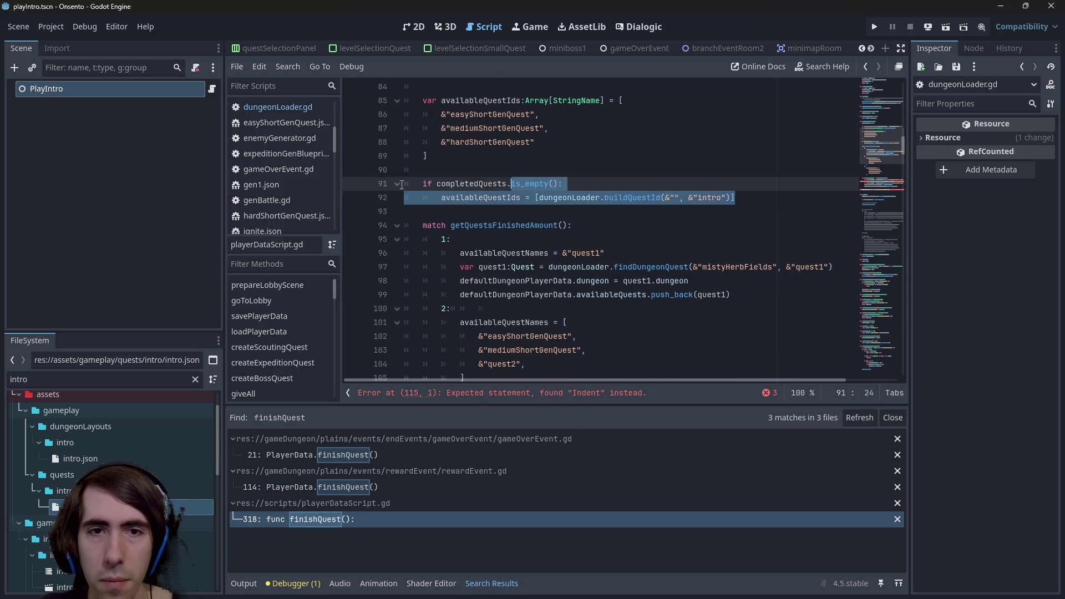
left_click(512, 211)
scroll(511, 211, "down", 1)
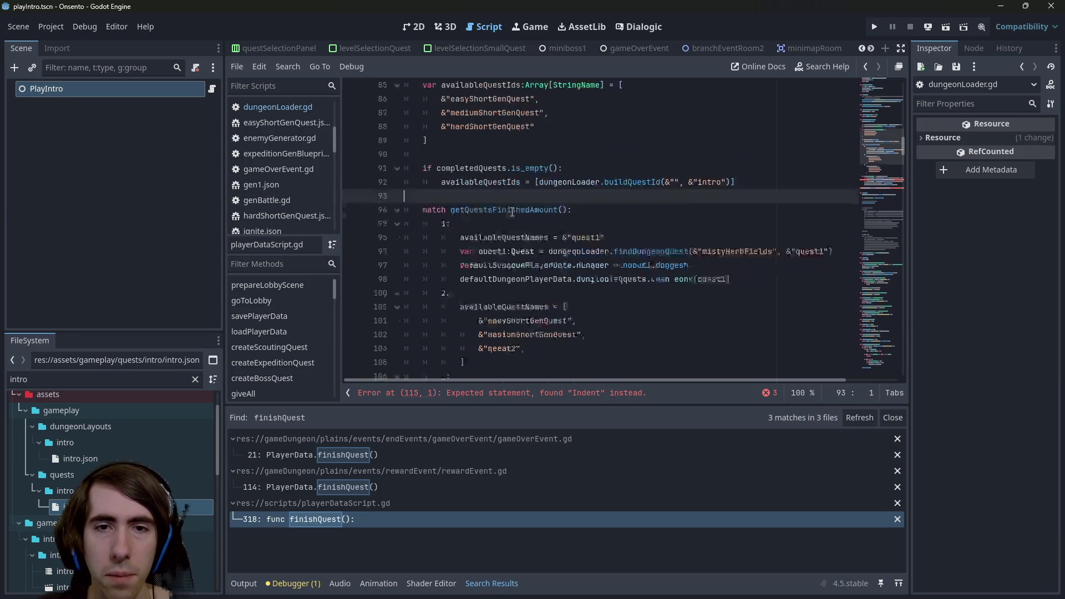
double_click(472, 183)
scroll(496, 218, "up", 2)
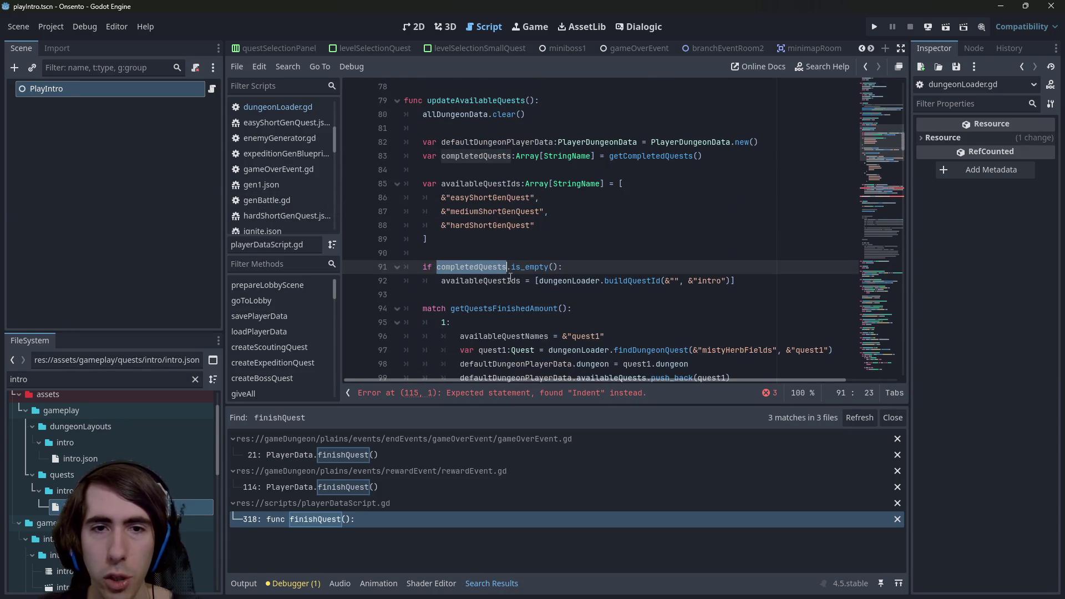
Add the condition 'if completedQuests.size() == 1:' below the intro branch
left_click(500, 296)
key("Return")
key("Return")
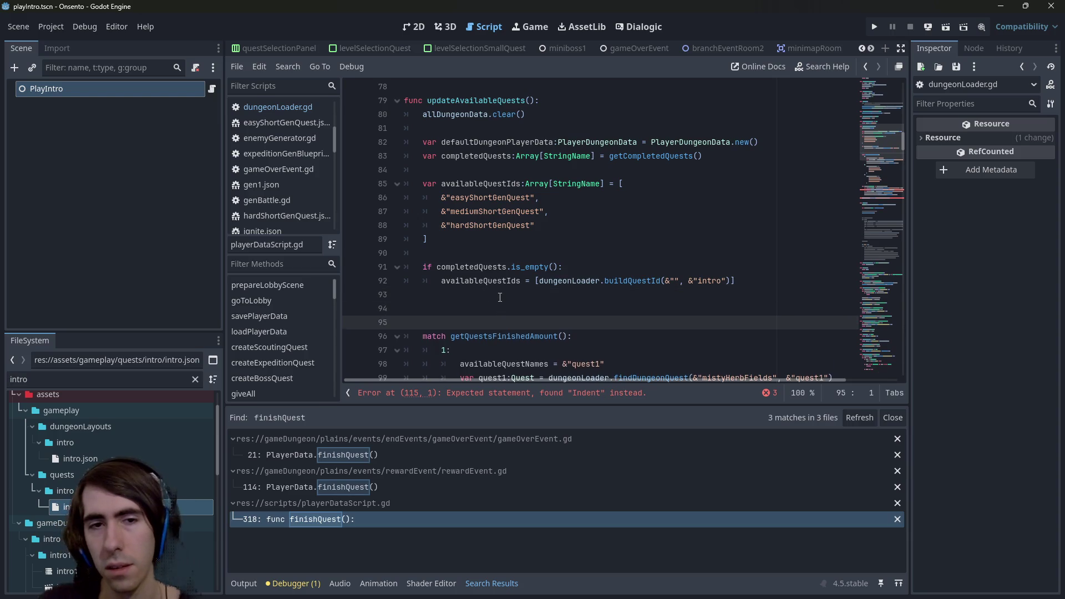
key("Up")
key("Up")
key("Down")
key("Down")
key("Up")
key("End")
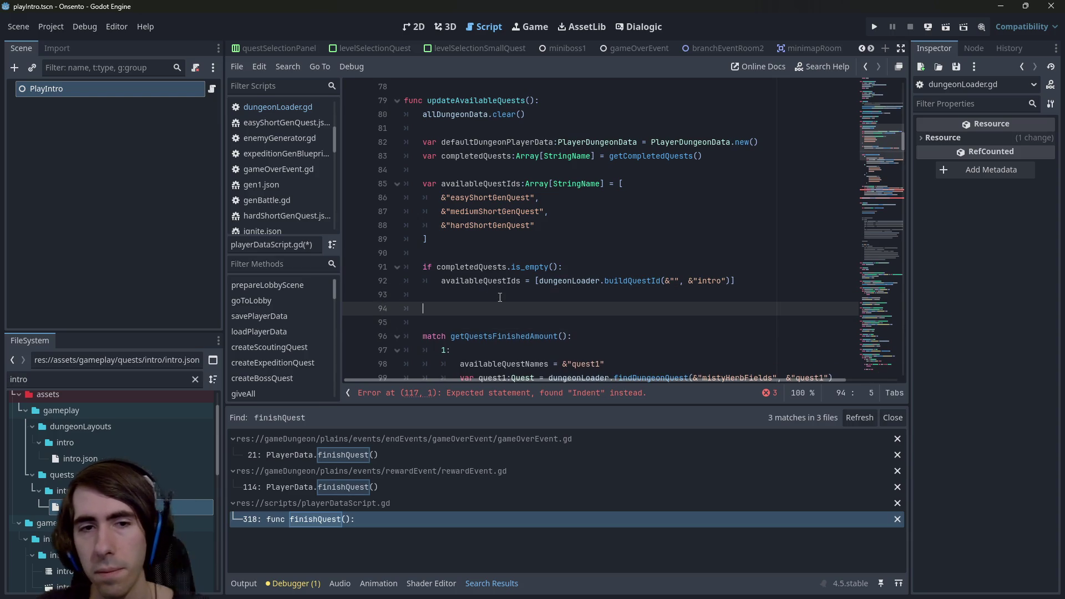
type("if completedQuests.si")
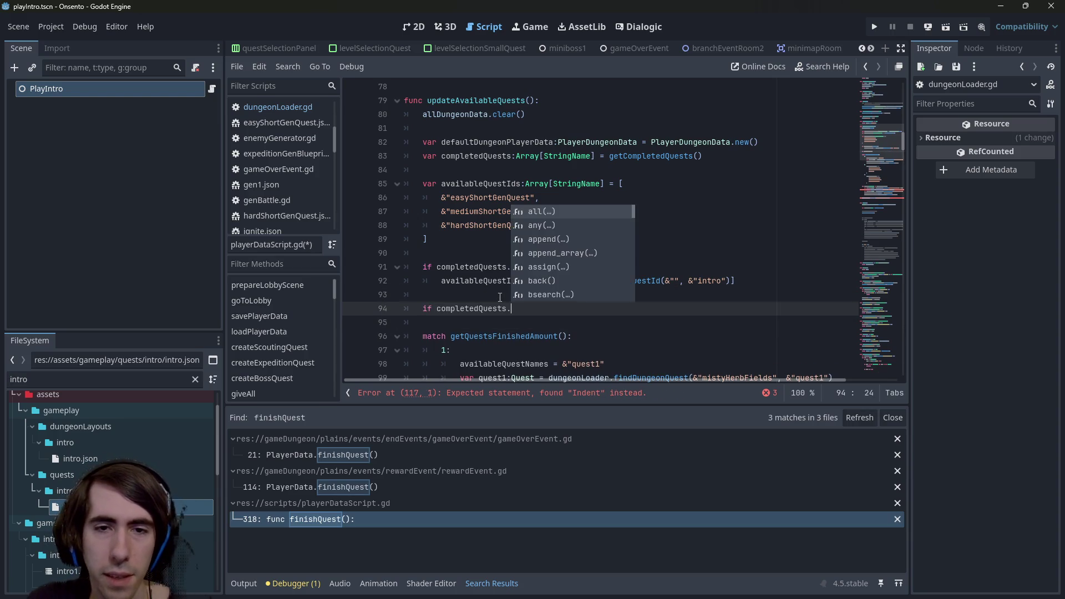
key("Return")
type("== 1 and completedQuests")
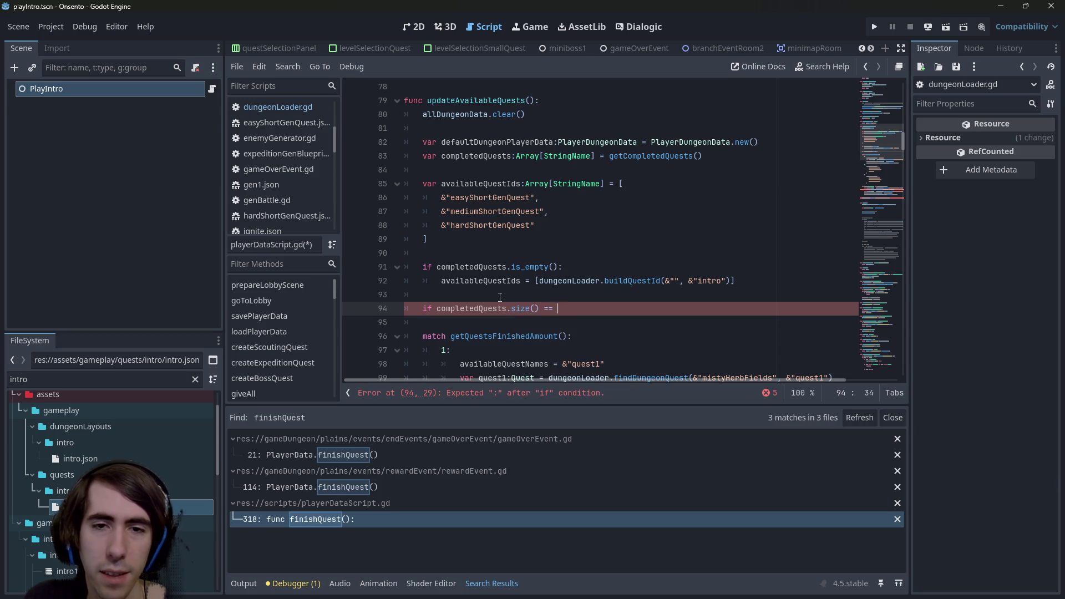
type(".s")
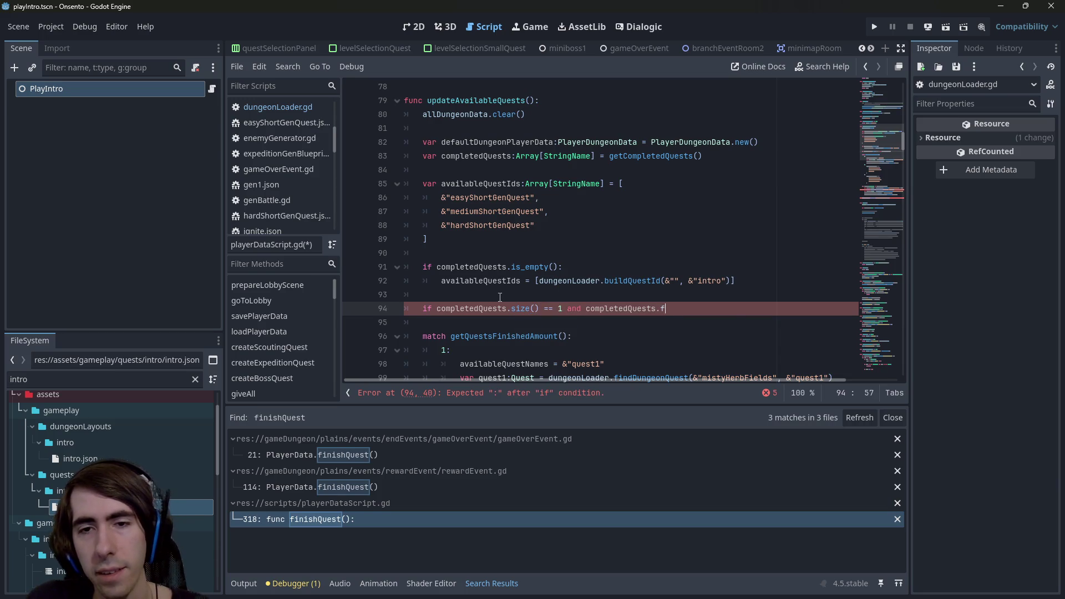
key("ctrl+BackSpace")
key("ctrl+BackSpace")
key("ctrl+BackSpace")
type(":")
key("Return")
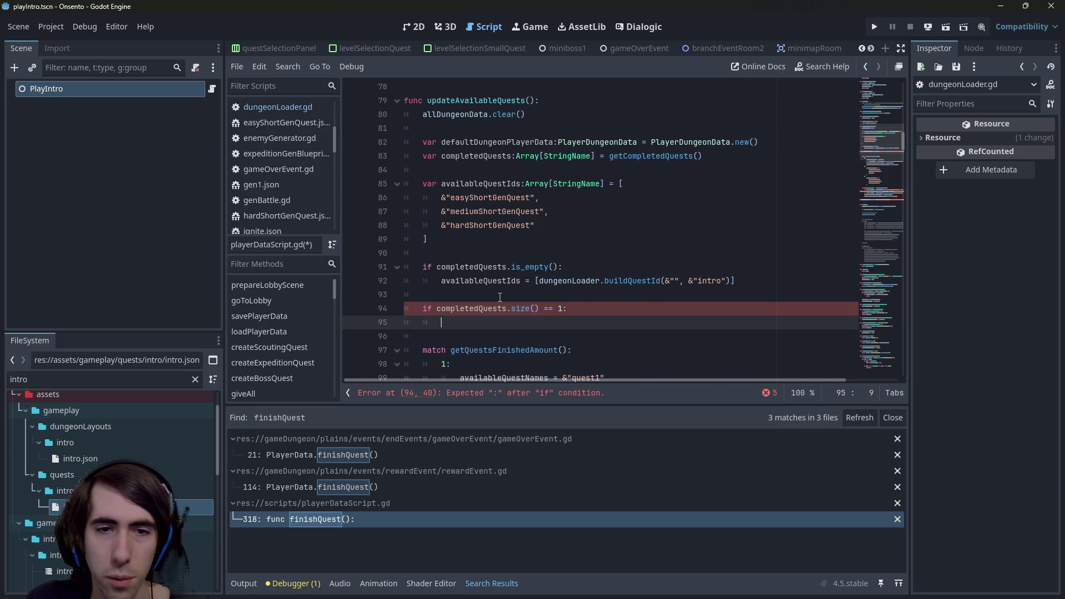
Start the line 'assert(completedQuests.front() ==' under the size check
type("assert(")
type("completedQuests.get")
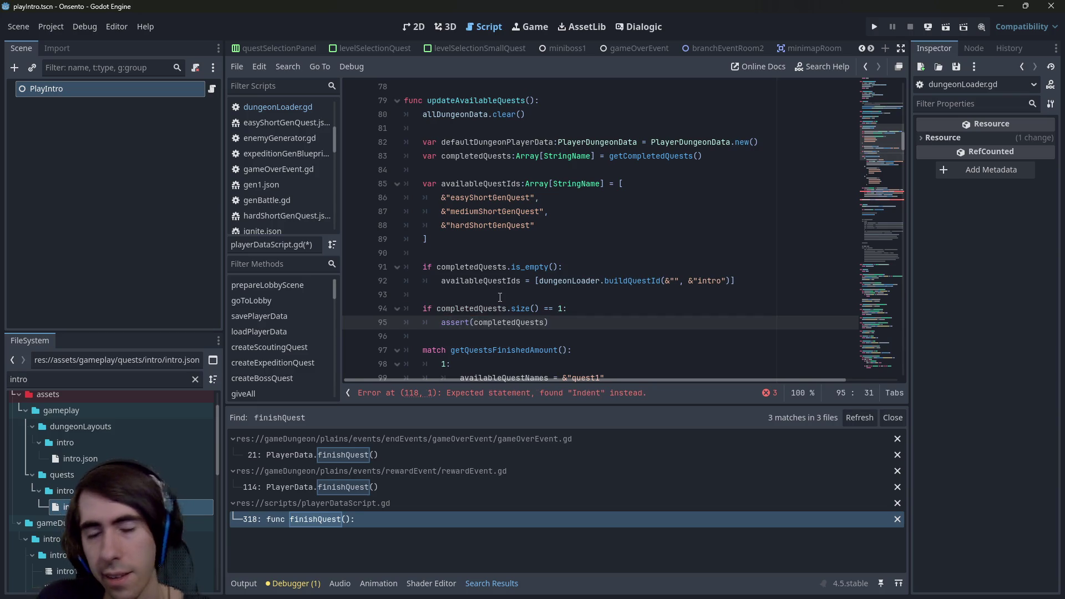
key("Return")
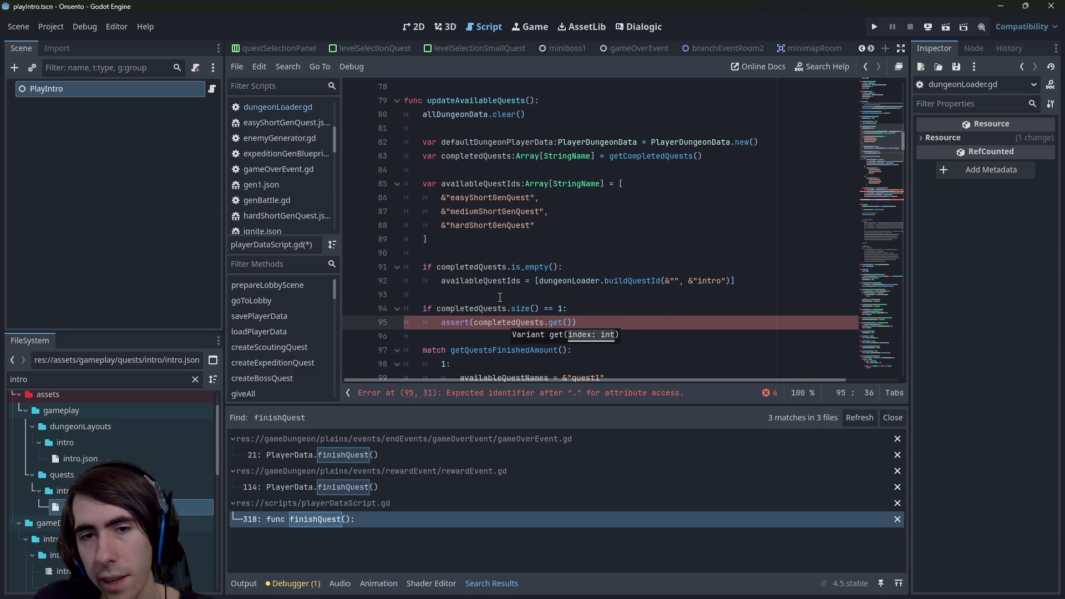
key("BackSpace")
key("BackSpace")
key("BackSpace")
type(".fron")
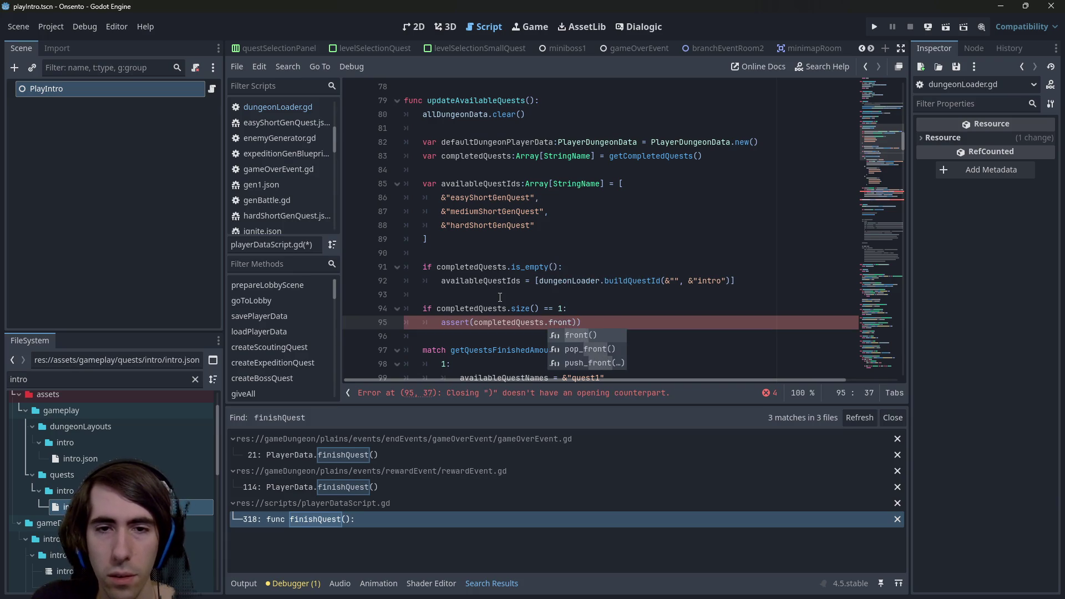
key("Return")
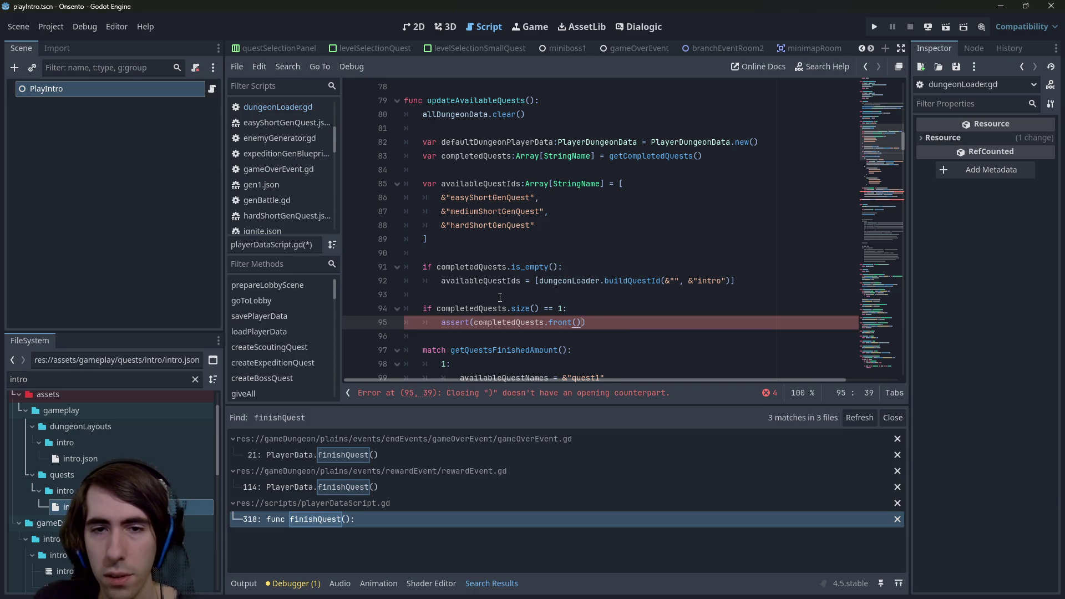
type("=")
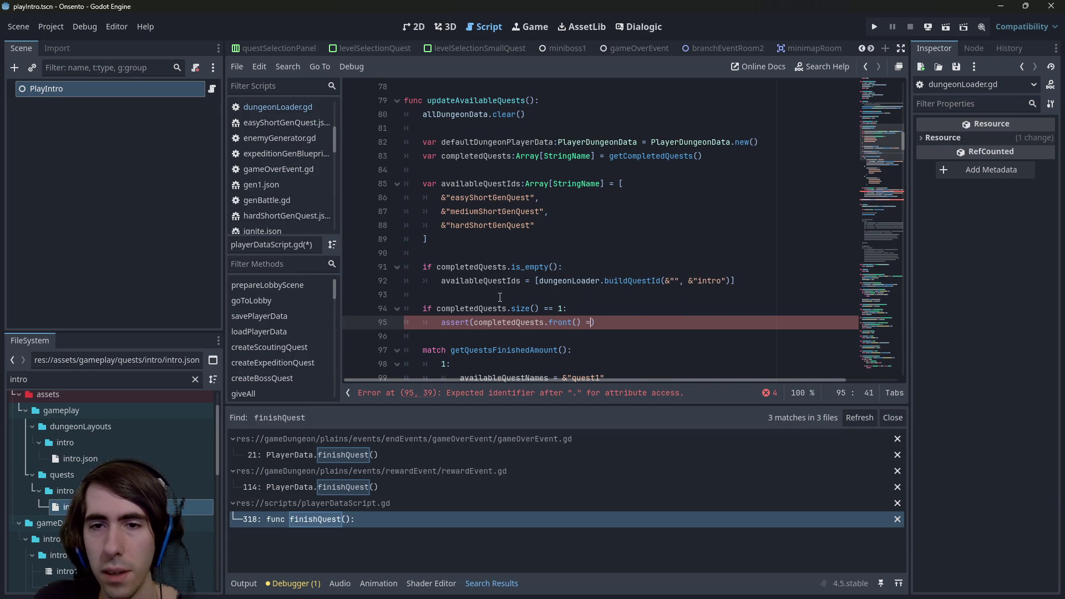
type("=")
Find the definition of getCompletedQuests from its call on line 83
left_click(505, 323)
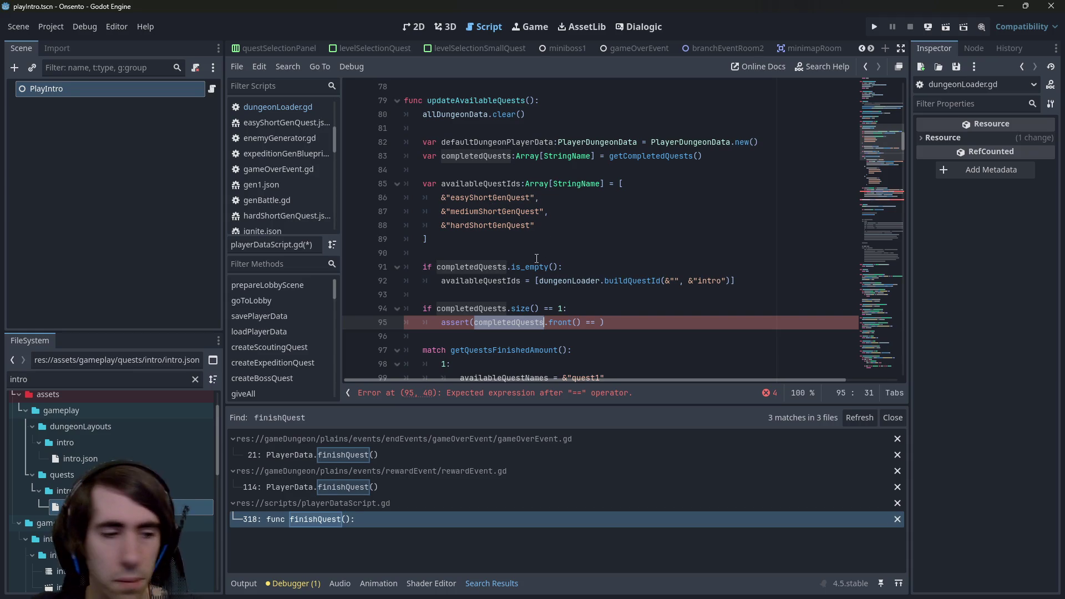
scroll(610, 290, "down", 1)
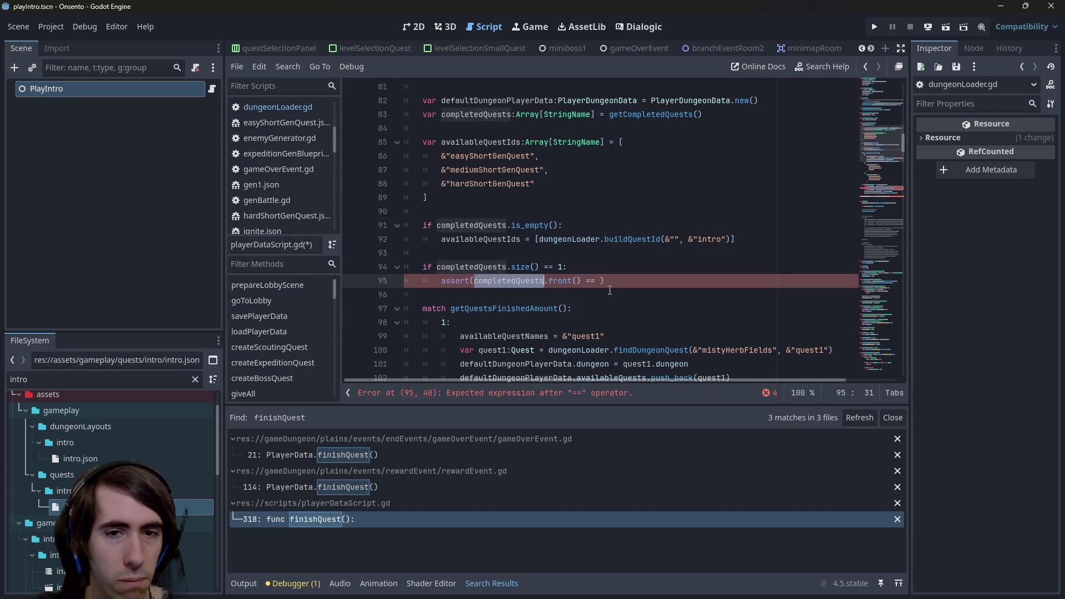
left_click(521, 282, "ctrl")
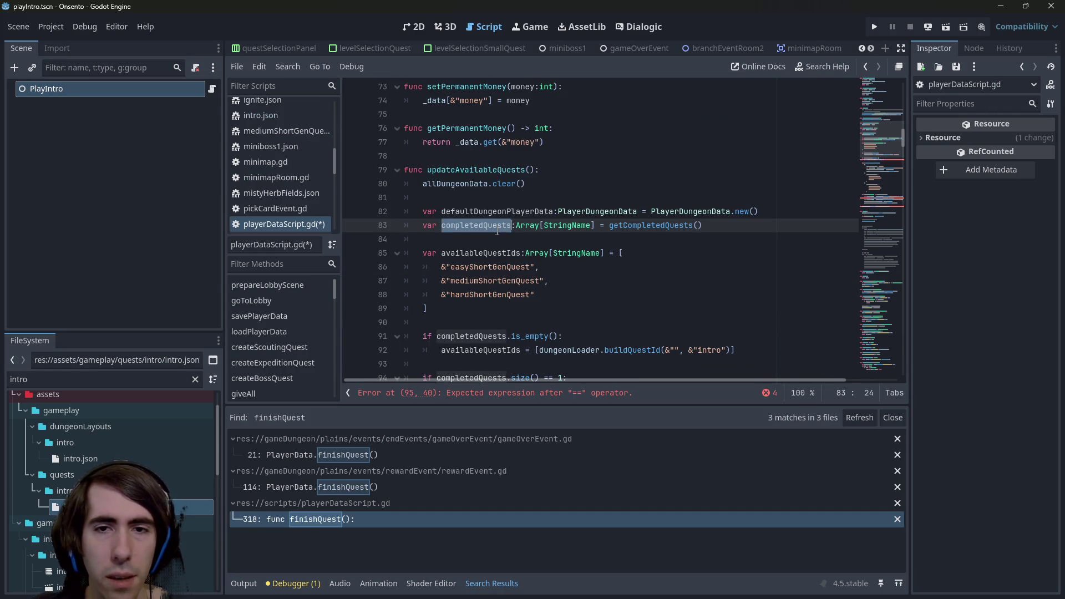
key("ctrl+f")
key("alt+Left")
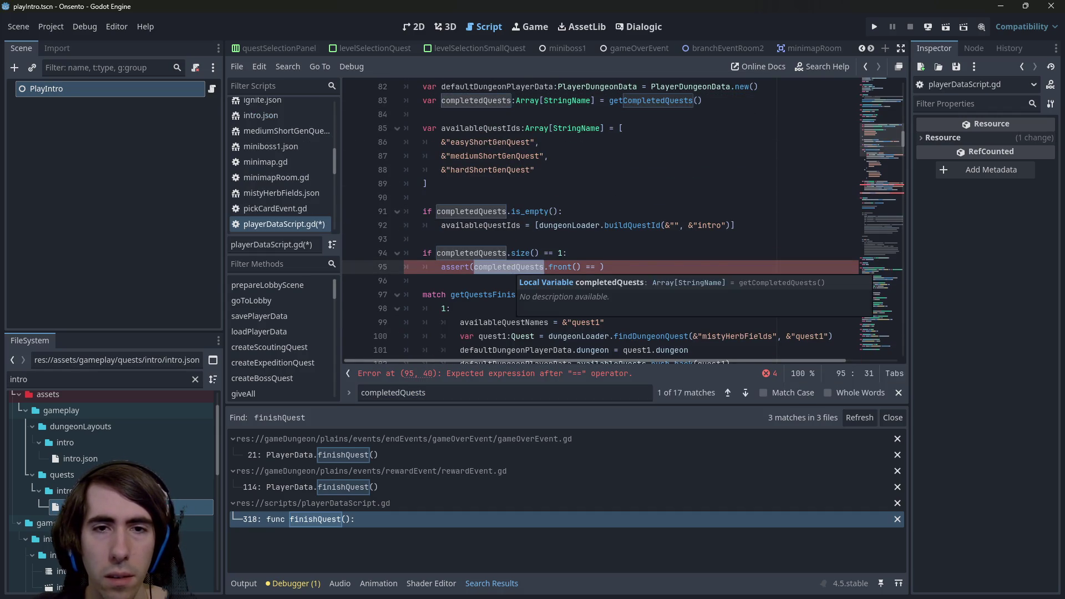
scroll(501, 265, "up", 1)
left_click(650, 143)
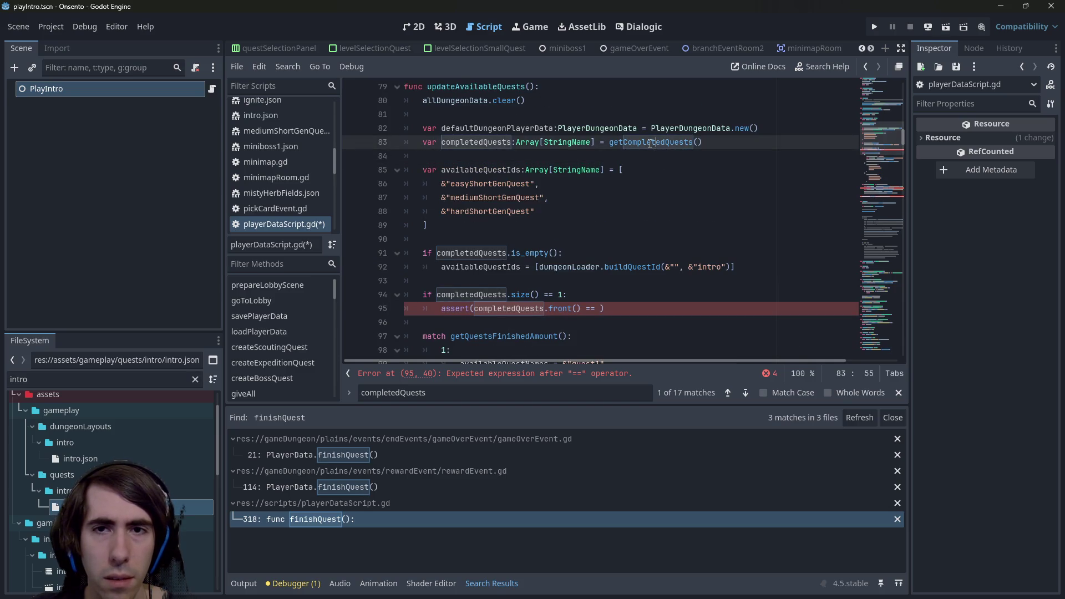
double_click(651, 142)
key("ctrl+f")
key("Return")
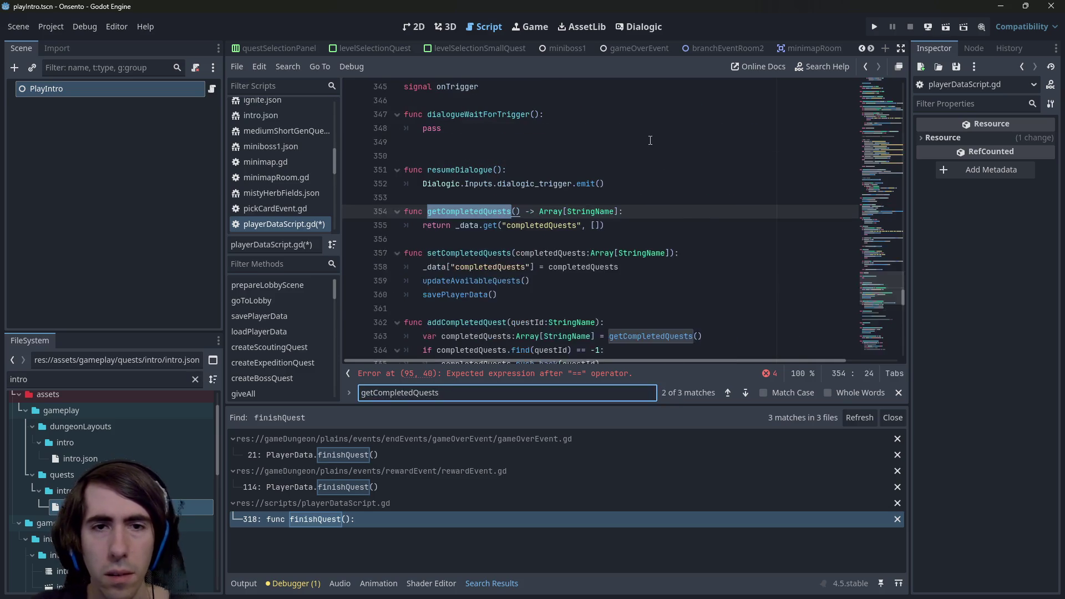
Search the script for setCompletedQuests to see where completed quests get saved
double_click(529, 224)
scroll(530, 226, "down", 1)
double_click(479, 211)
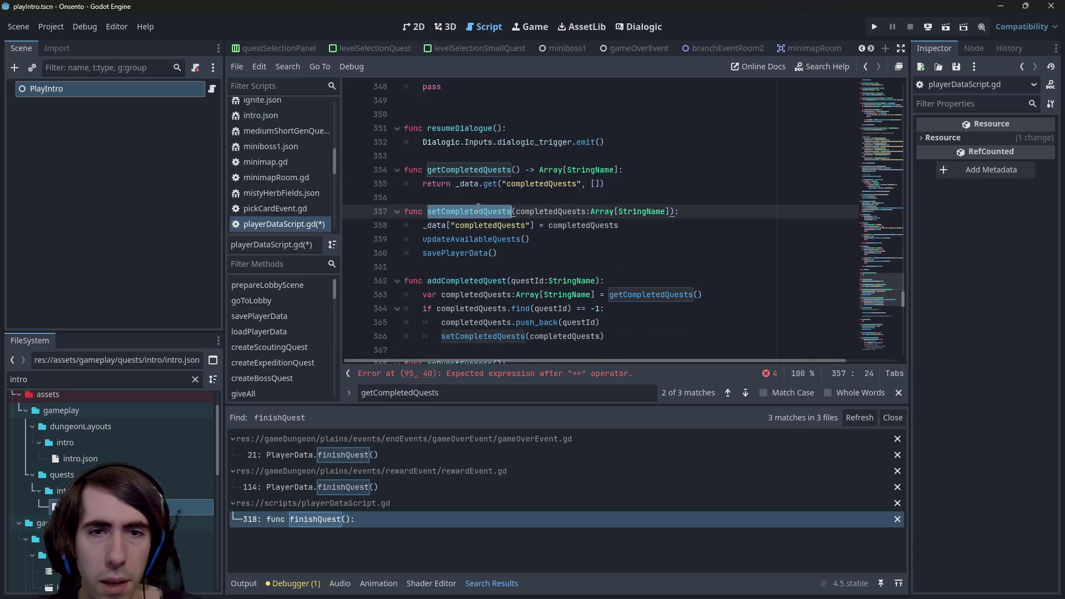
key("ctrl+f")
key("Return")
Follow addCompletedQuest to its onQuestSuccess call, then return to the line 95 error
double_click(481, 155)
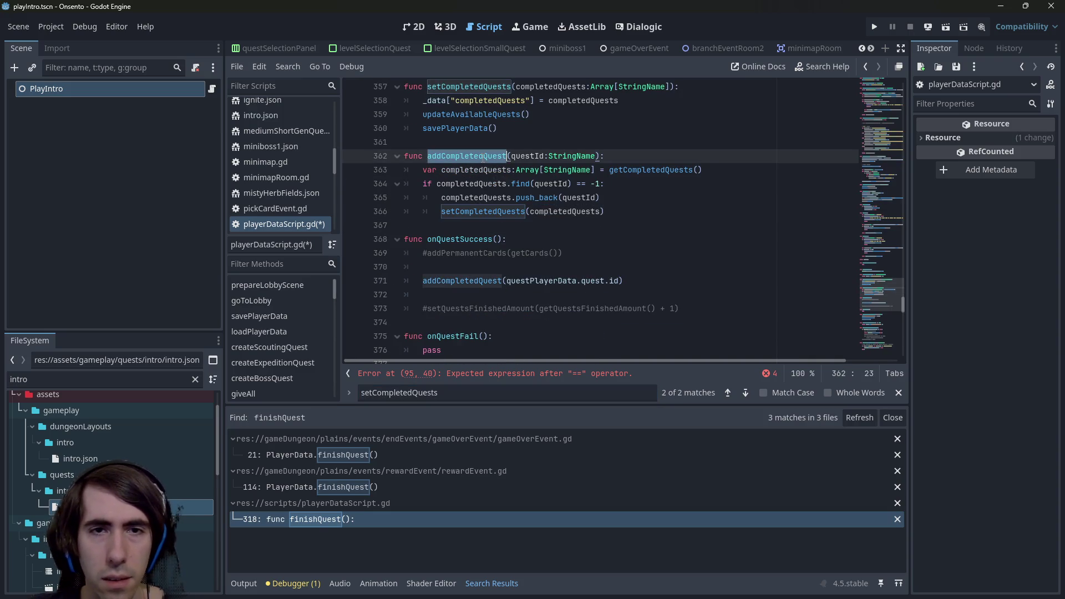
key("ctrl+f")
key("Return")
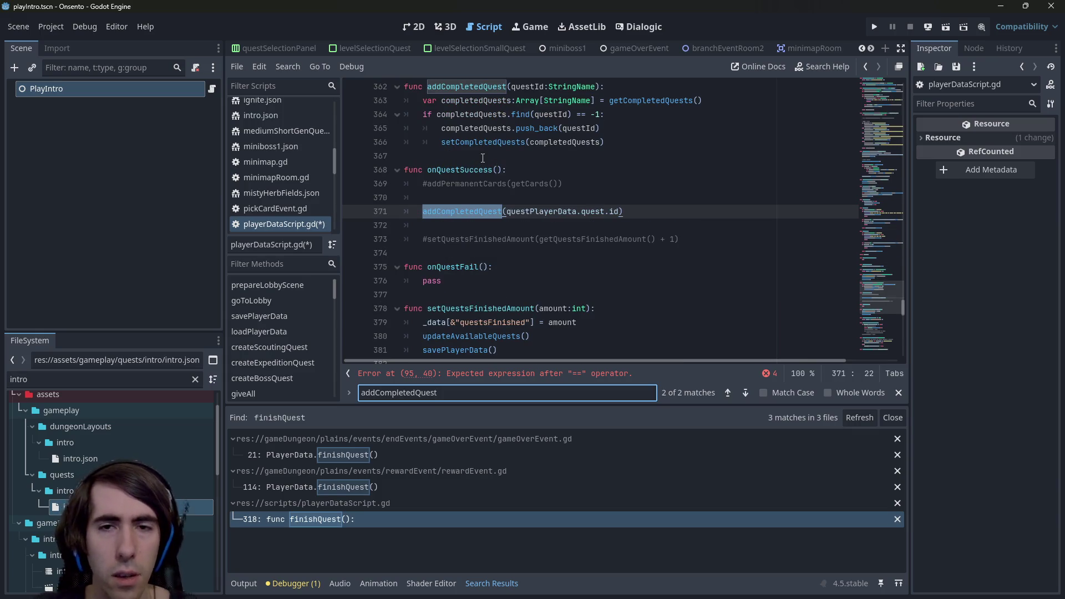
left_click(610, 213)
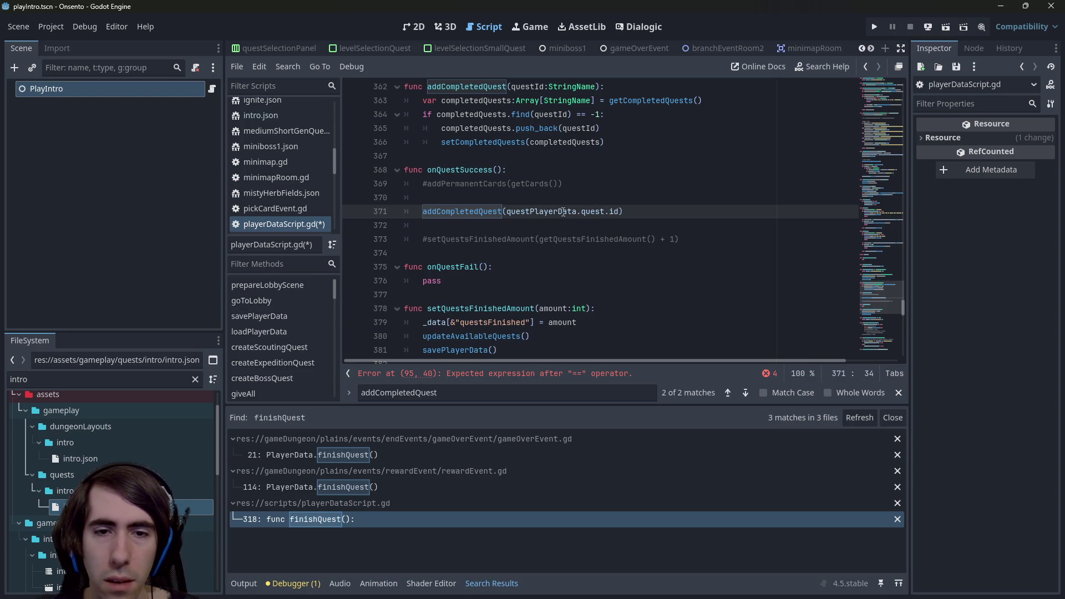
left_click(534, 374)
scroll(560, 197, "up", 2)
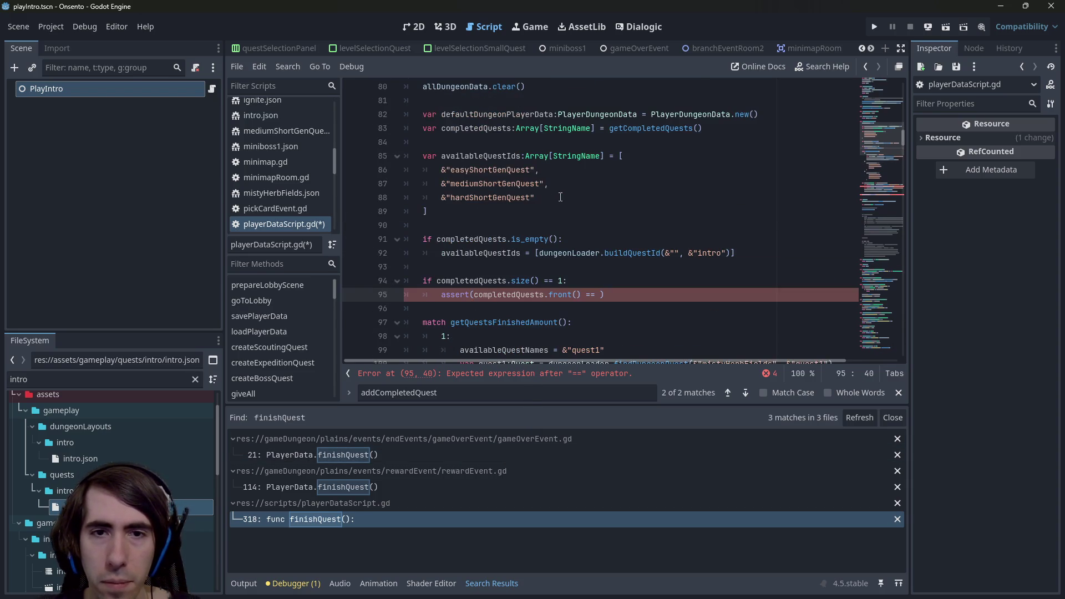
Declare var introId:StringName holding the intro buildQuestId call on line 91 and save
left_click(573, 226)
key("Return")
type("var intro")
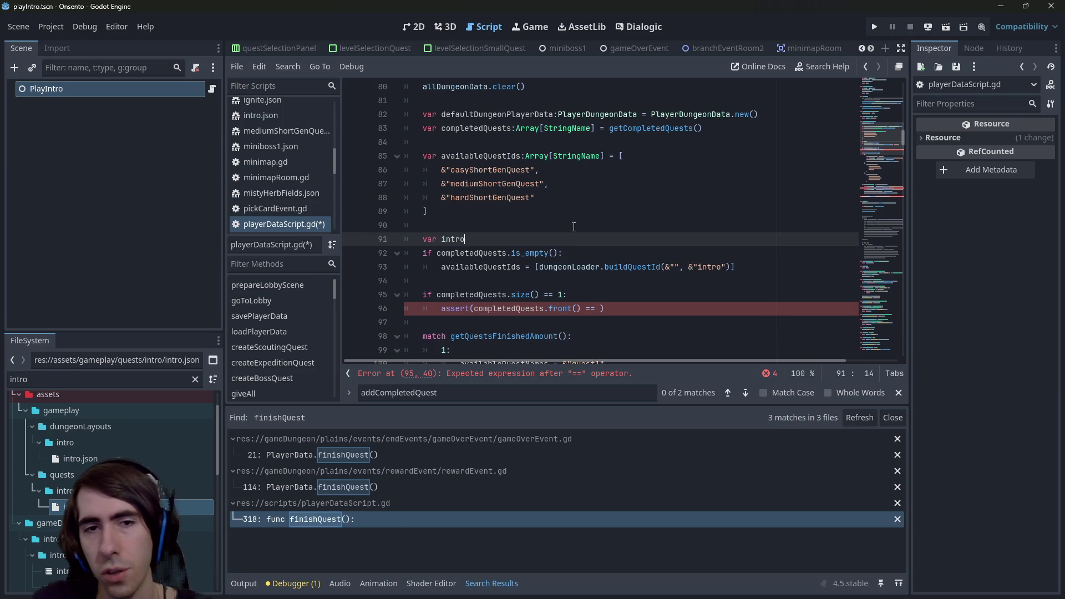
type("Id =")
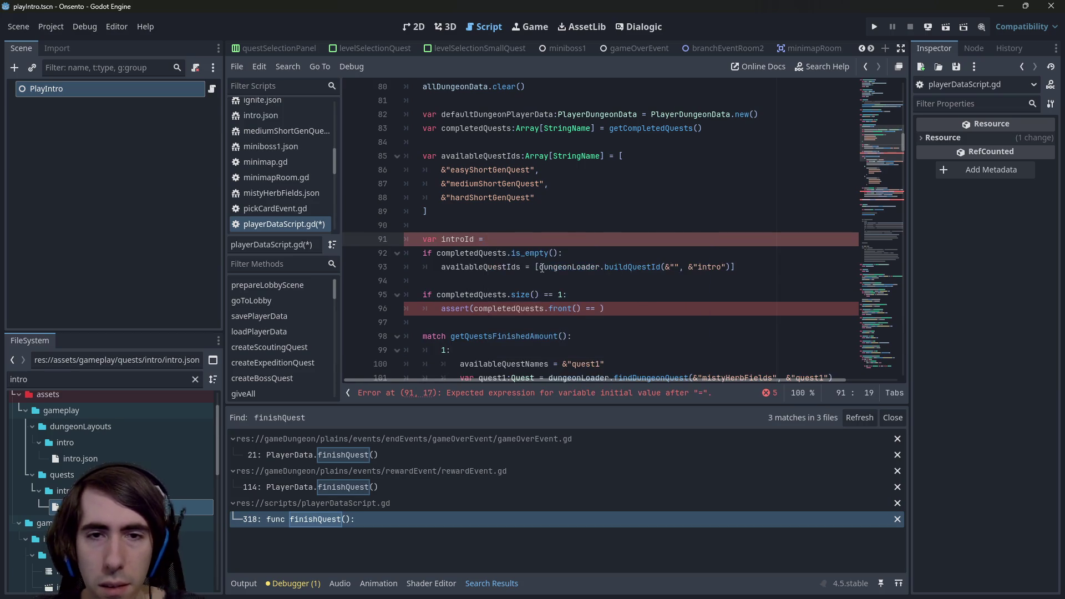
left_click_drag(539, 267, 731, 267)
type("dungeonLoader.buildQuestId(&\"\", &\"intro\")")
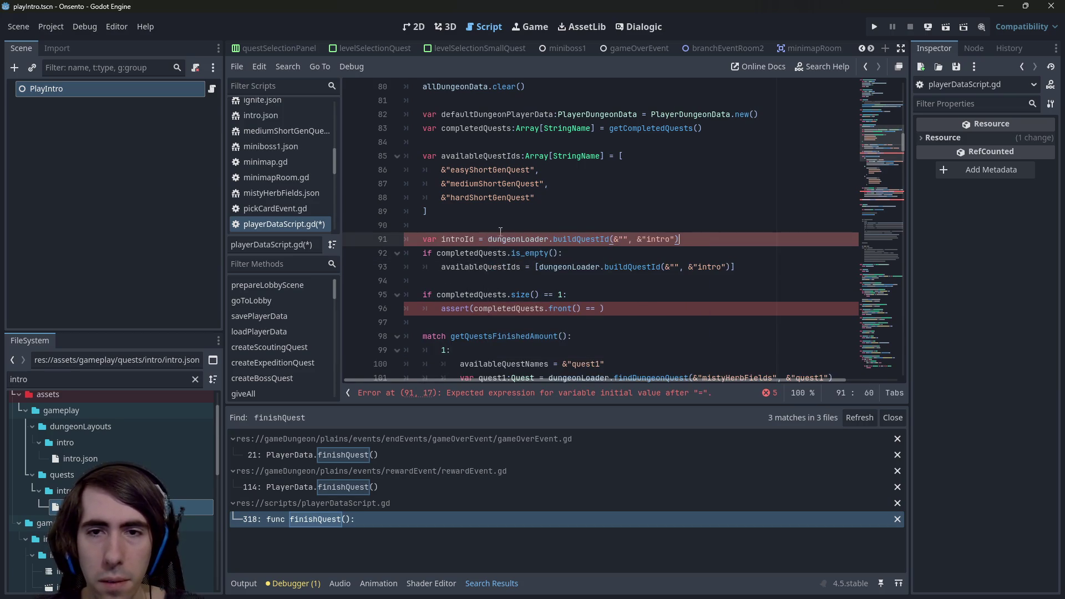
left_click(476, 235)
type(":StringName")
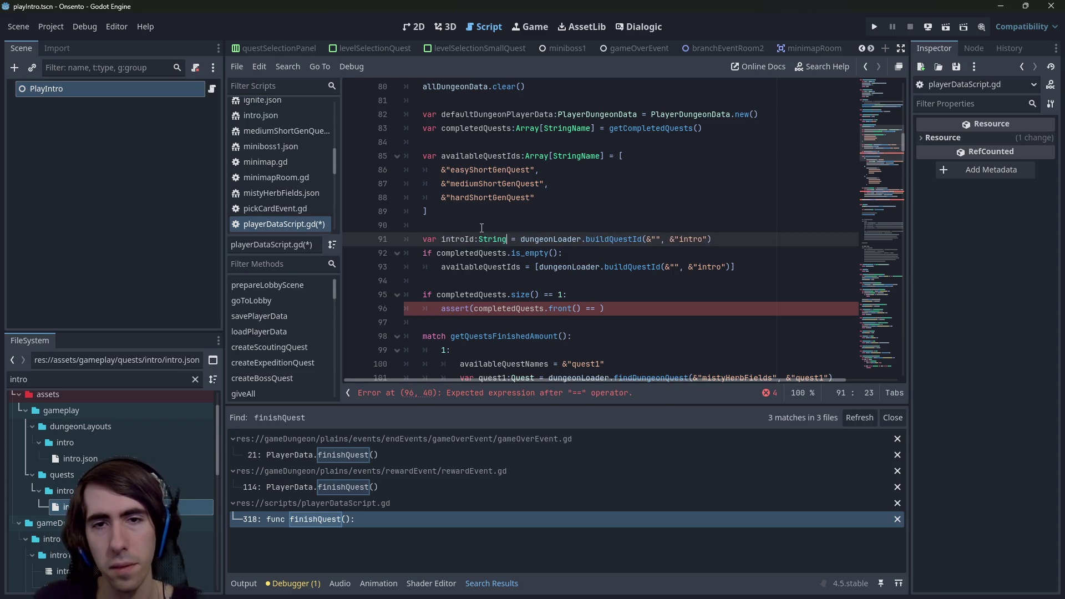
key("ctrl+s")
Use introId in line 93's list and complete the assert as completedQuests.front() == introId
double_click(458, 239)
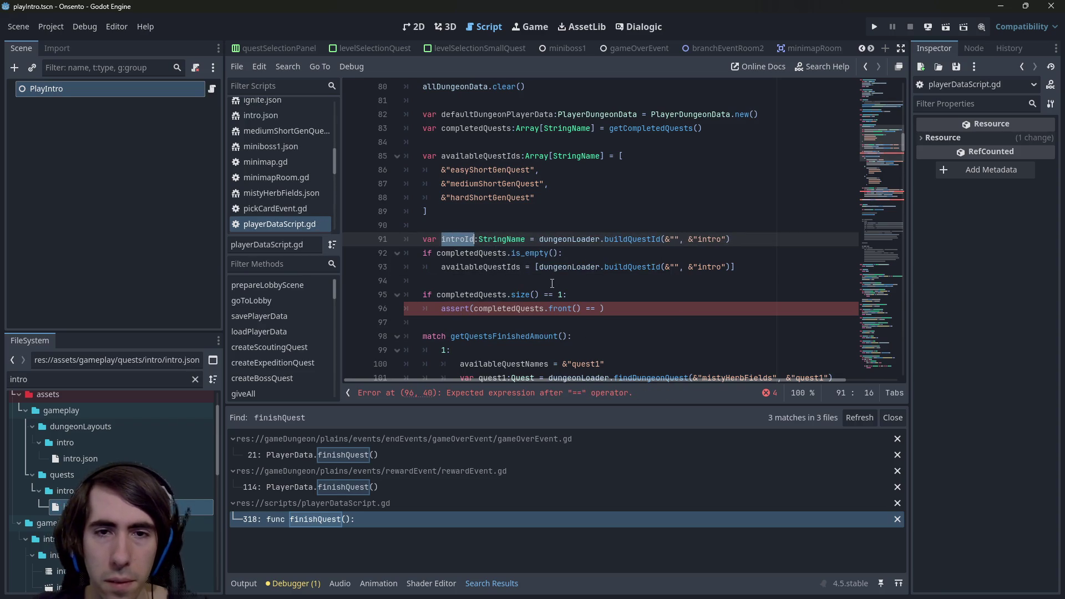
key("ctrl+c")
left_click_drag(541, 267, 731, 267)
key("ctrl+v")
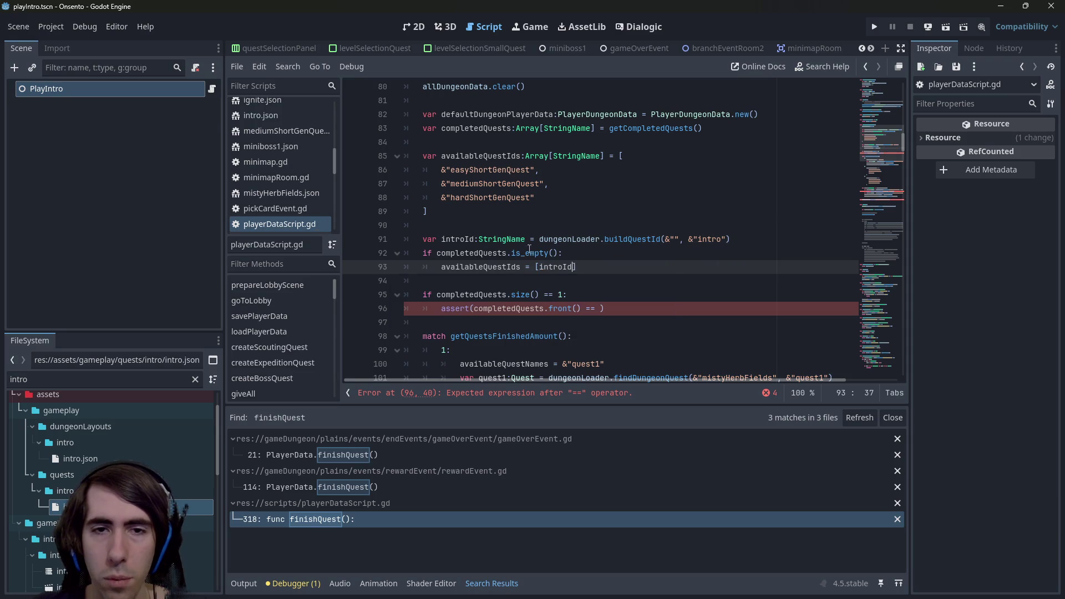
double_click(461, 240)
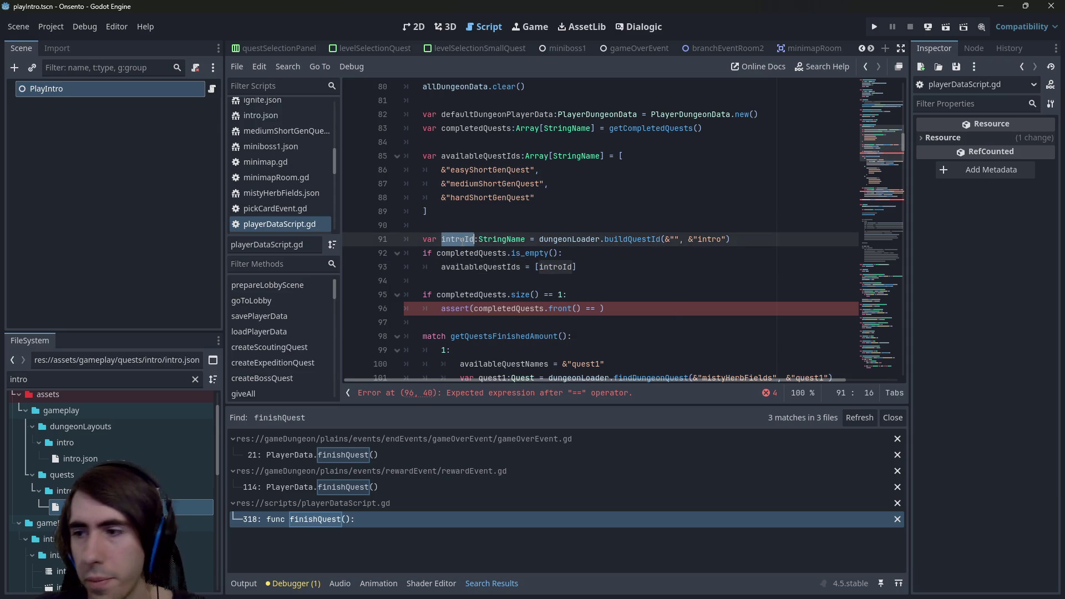
left_click(597, 311)
key("ctrl+v")
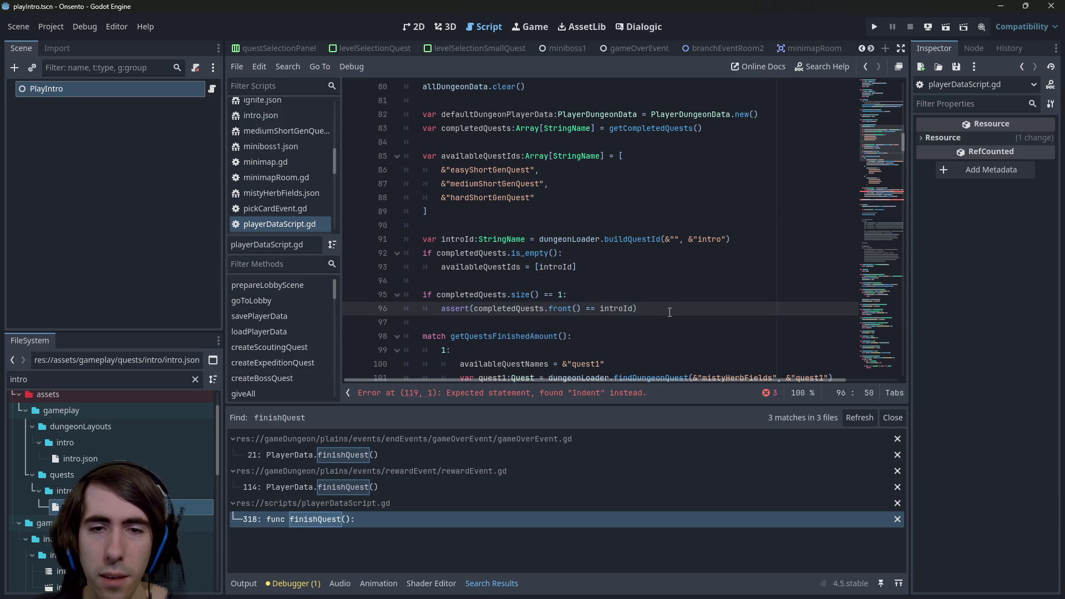
Glance at goToLobby, then return and start a new line under the assert
left_click(320, 302)
key("alt+Left")
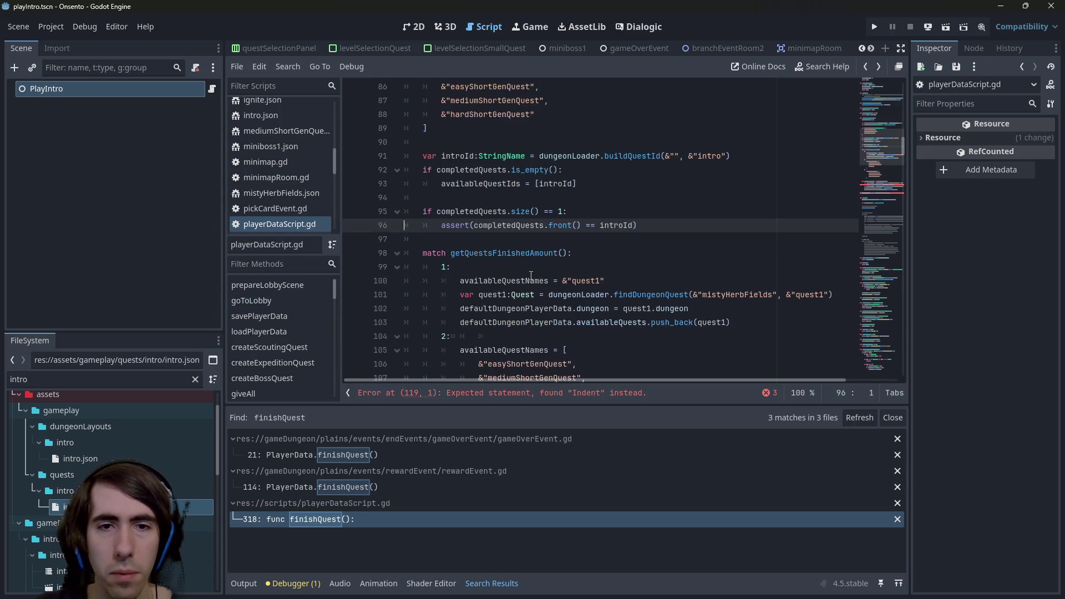
left_click(654, 227)
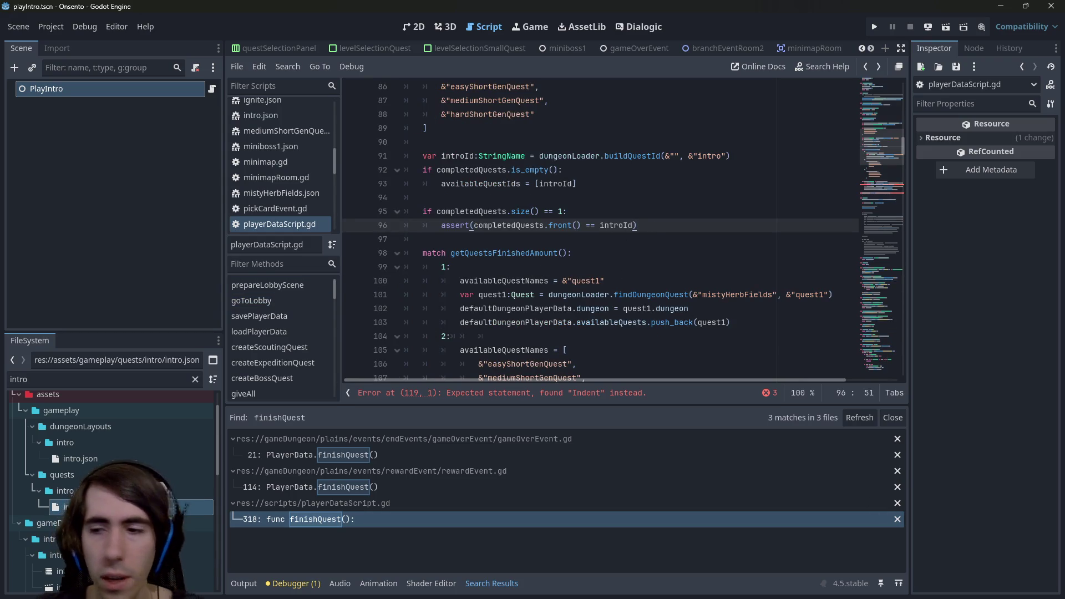
key("alt+Tab")
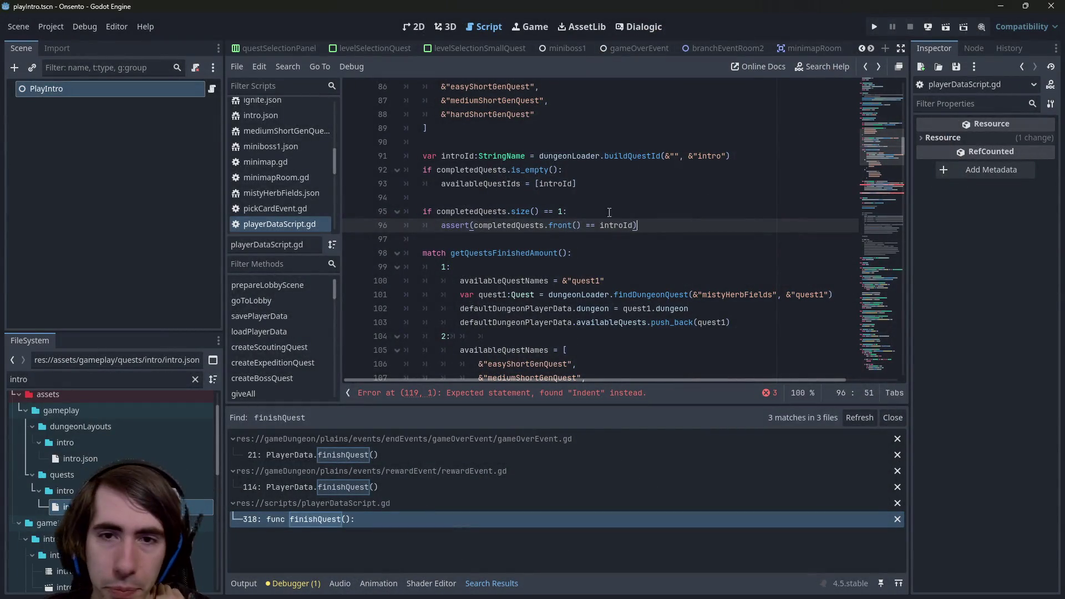
key("Return")
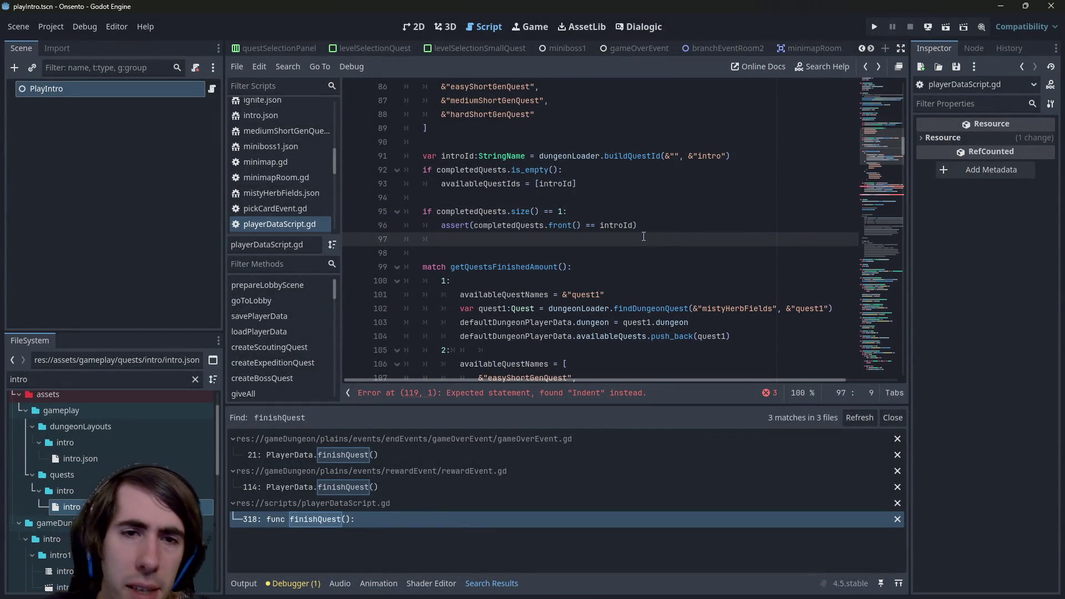
Read the documentation for size in the completedQuests check and review surrounding lines
scroll(641, 237, "down", 2)
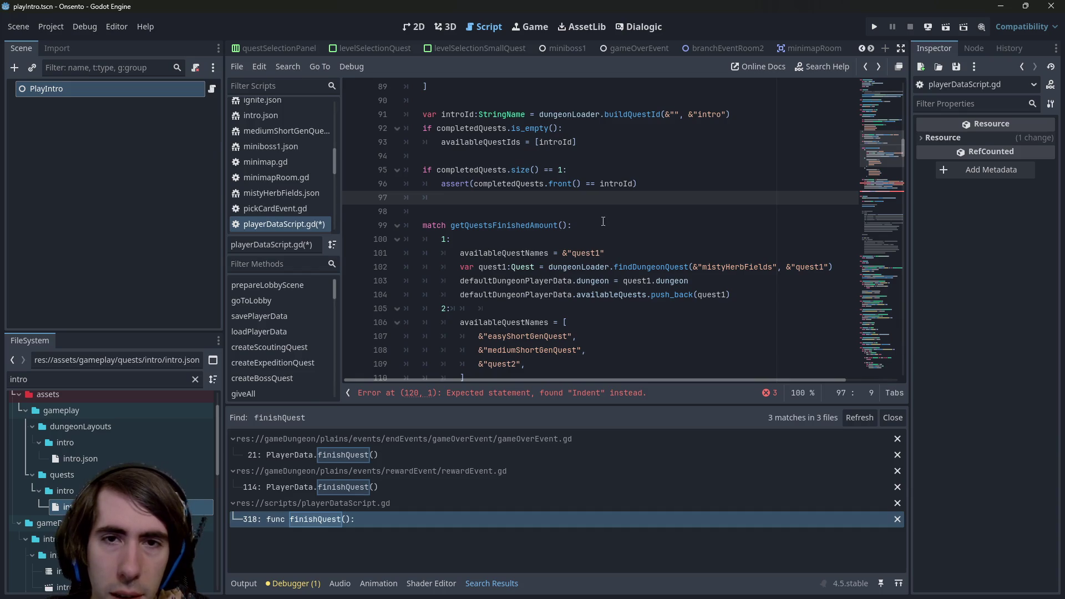
scroll(603, 221, "up", 1)
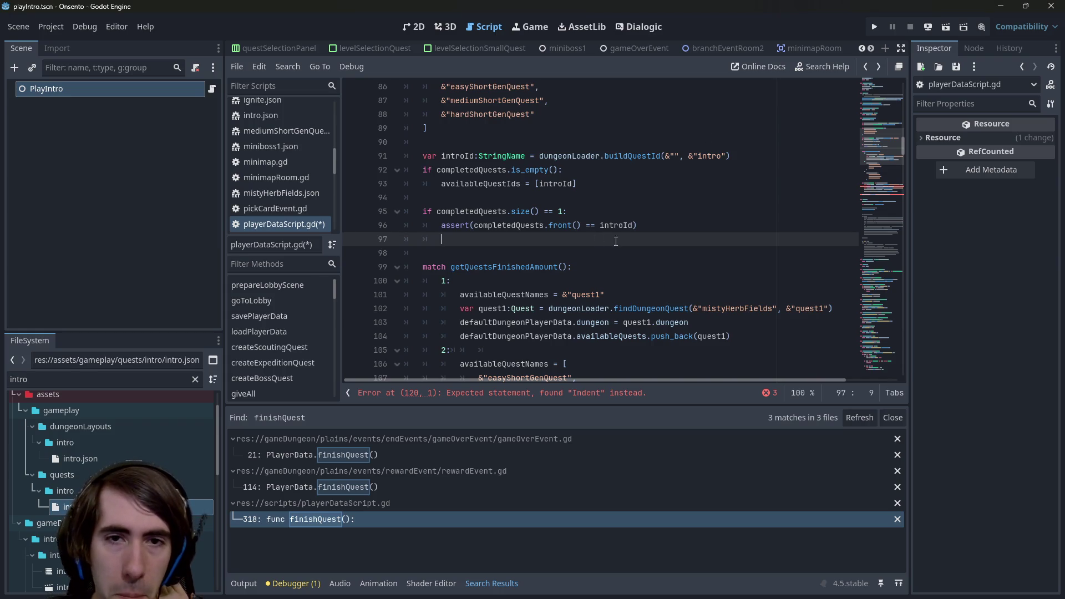
left_click_drag(453, 211, 638, 225)
left_click(675, 239)
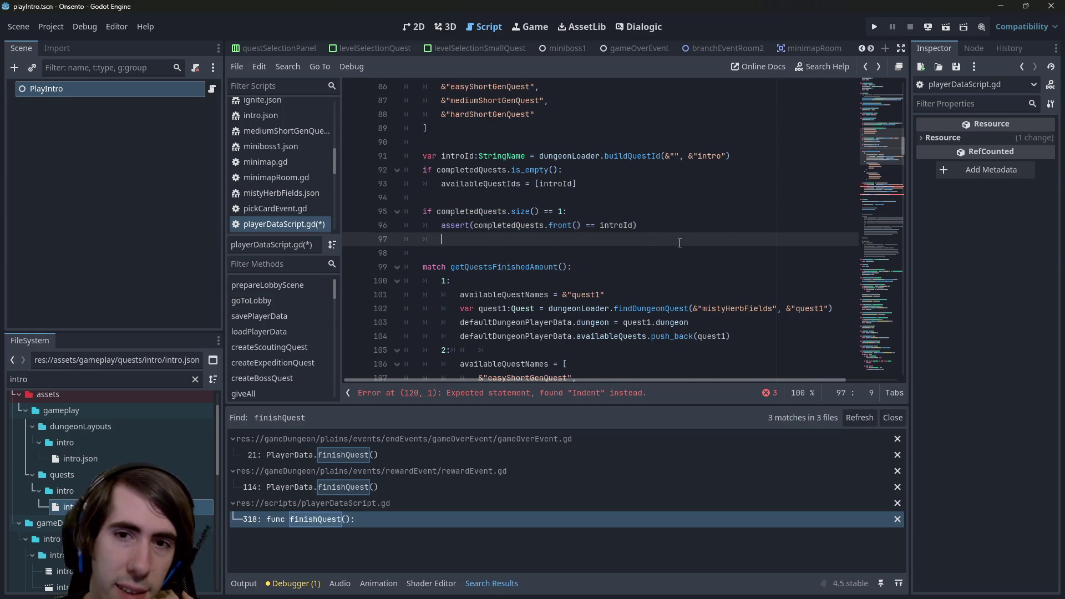
scroll(680, 243, "down", 1)
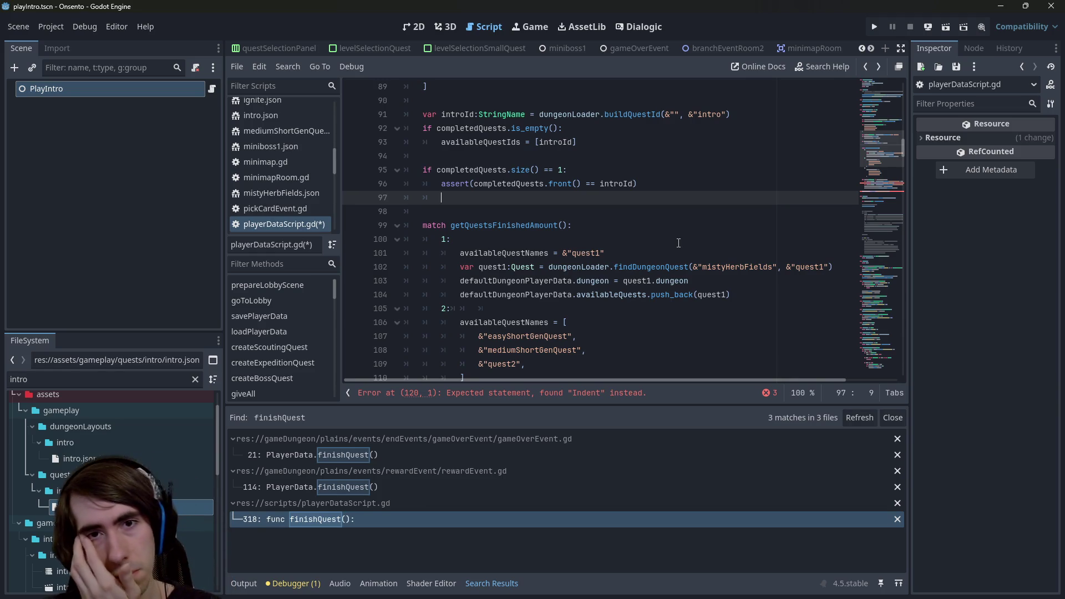
scroll(668, 230, "up", 1)
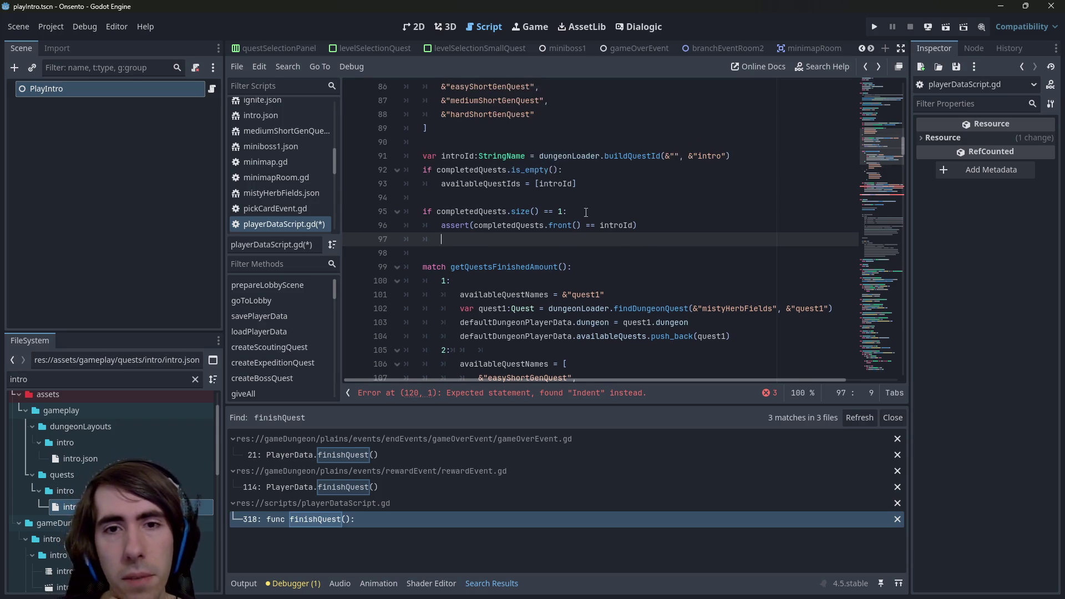
double_click(521, 211)
mouse_move(522, 206)
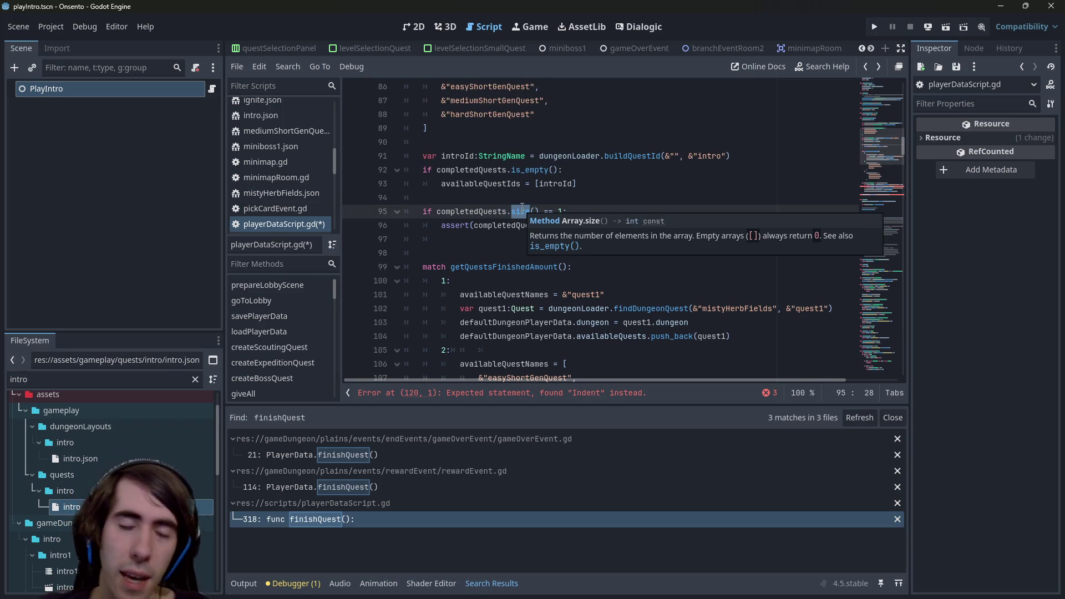
left_click(491, 235)
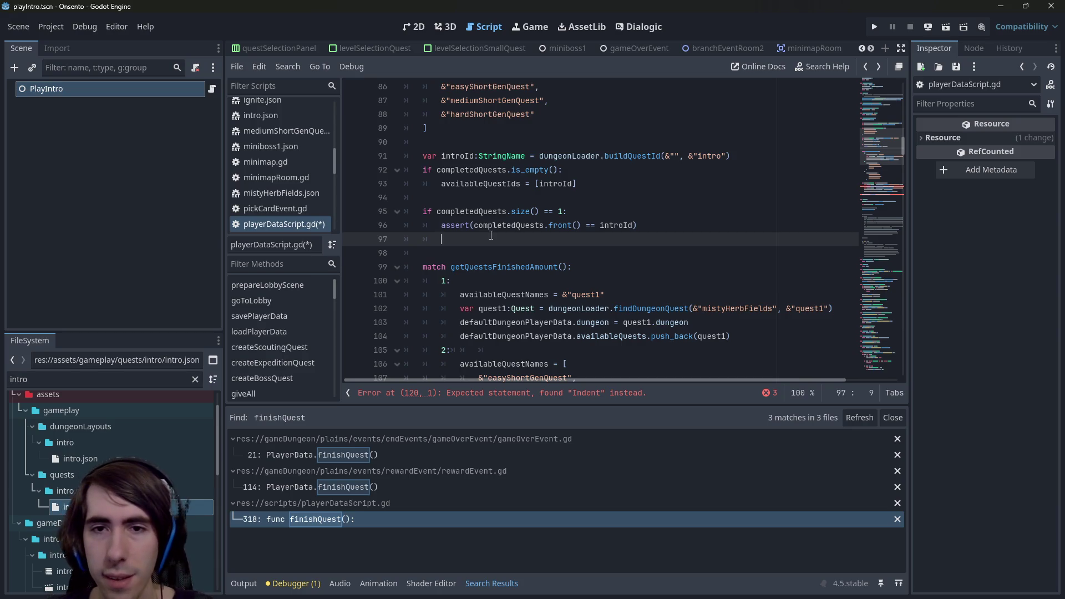
scroll(570, 260, "down", 1)
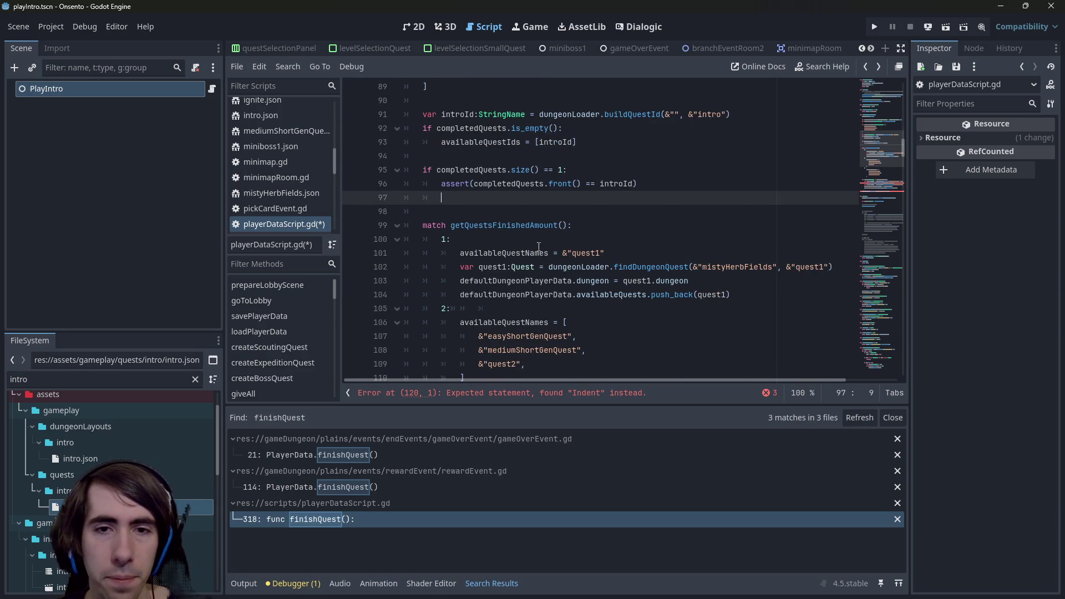
scroll(539, 247, "down", 1)
scroll(547, 279, "up", 1)
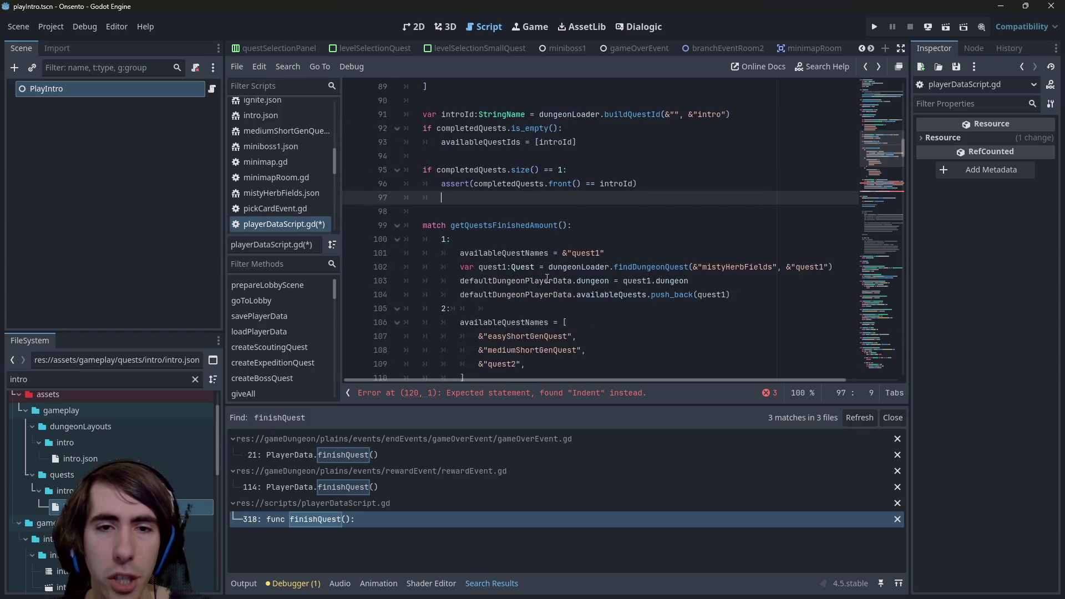
Paste the var quest1:Quest findDungeonQuest line onto blank line 97 under the assert
left_click_drag(648, 255, 329, 257)
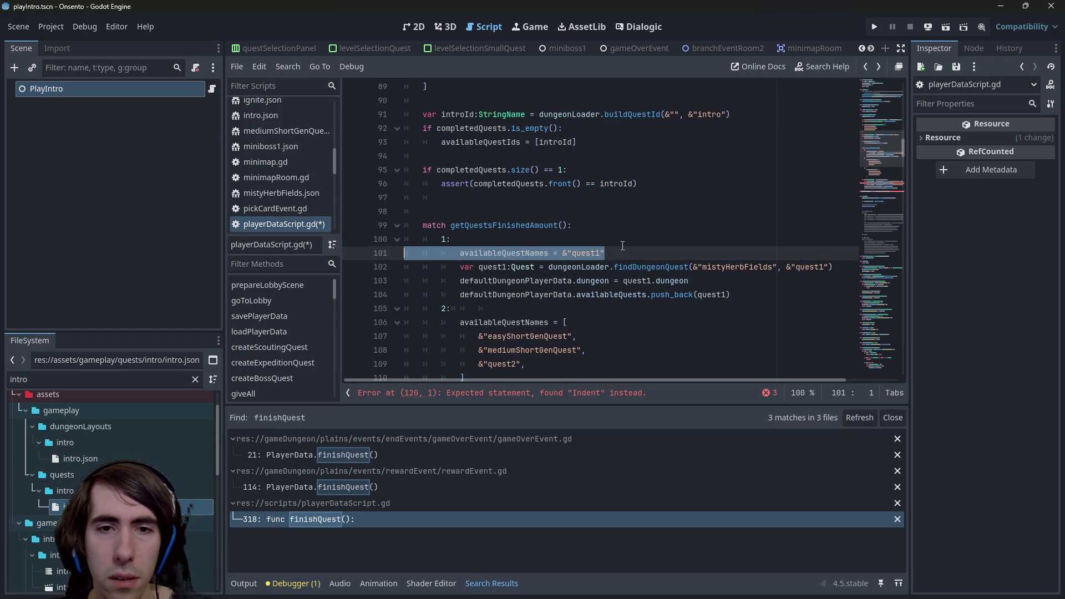
double_click(528, 253)
scroll(555, 244, "up", 3)
scroll(639, 218, "down", 4)
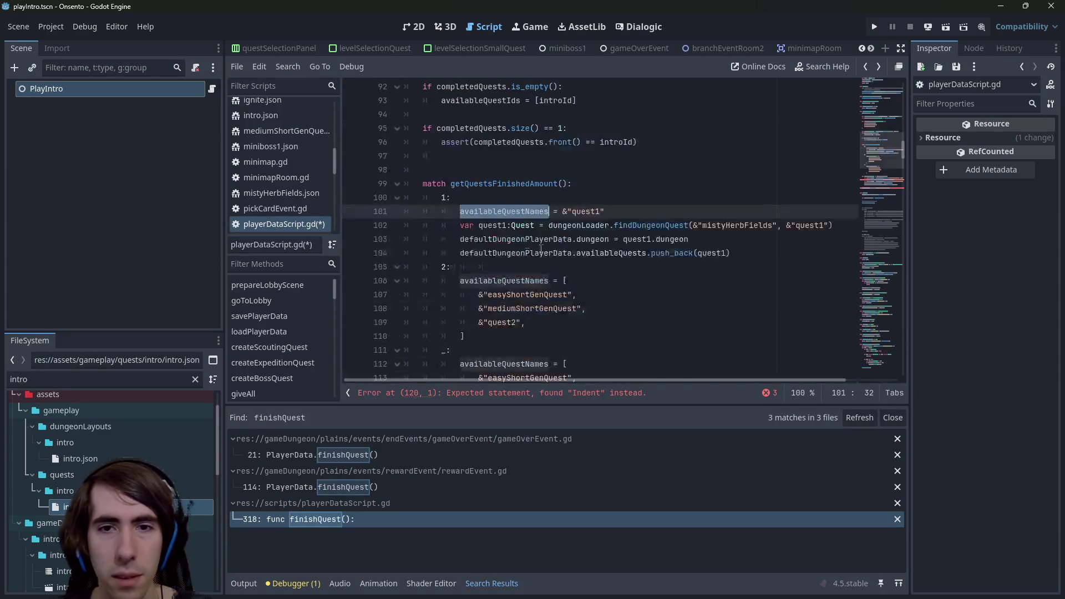
left_click_drag(639, 218, 347, 209)
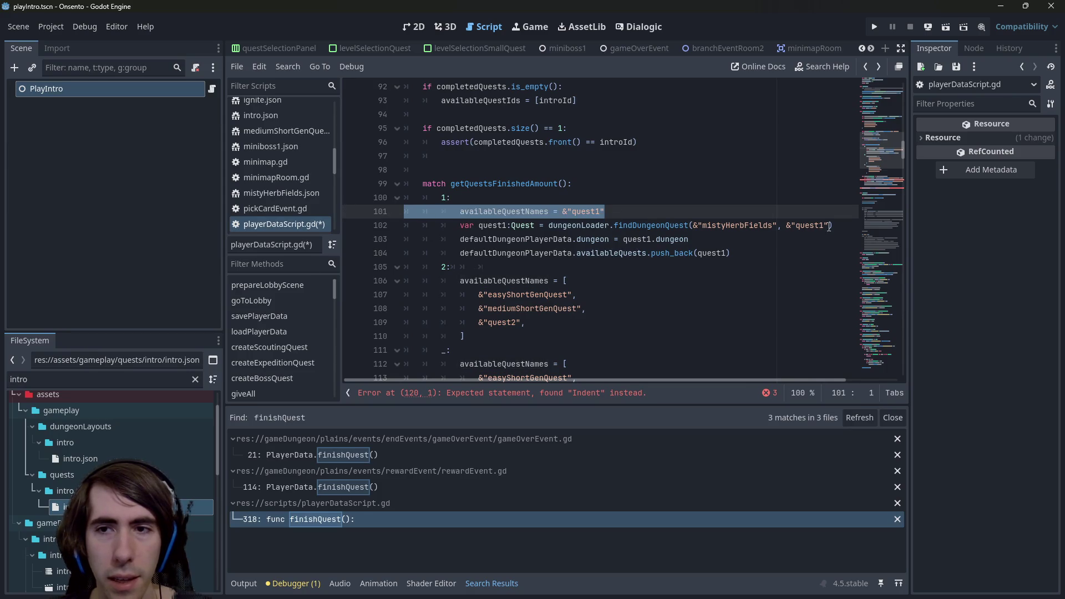
left_click_drag(830, 226, 375, 227)
key("ctrl+c")
left_click(535, 155)
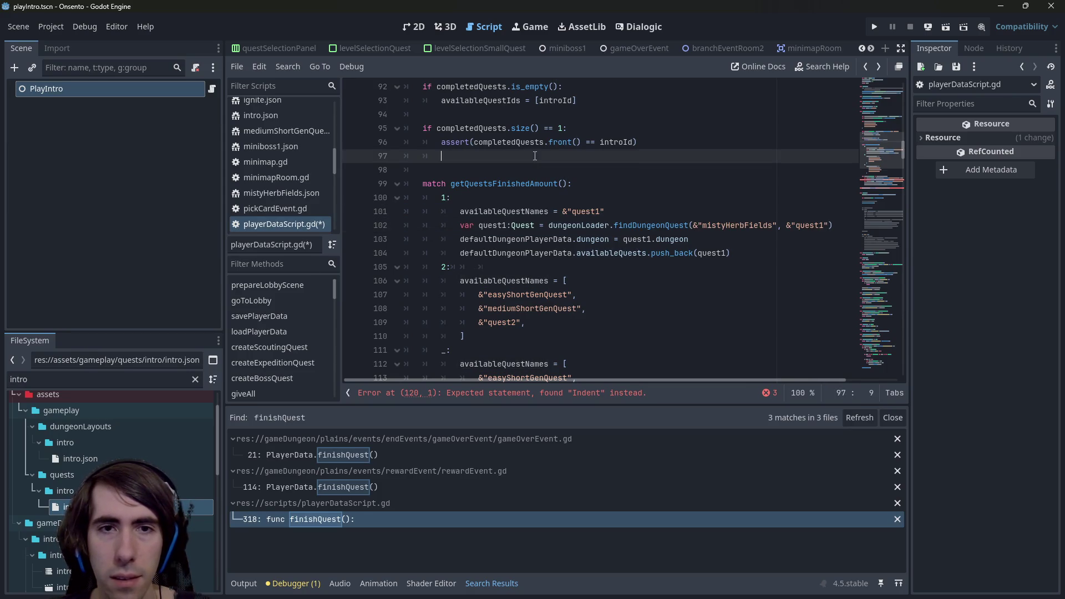
key("ctrl+v")
Select the buildQuestId call on line 91 for reuse
scroll(534, 156, "up", 3)
mouse_move(443, 294)
left_mouse_down()
mouse_move(388, 333)
mouse_move(318, 286)
left_mouse_up()
left_click(614, 195)
left_click_drag(754, 198, 539, 198)
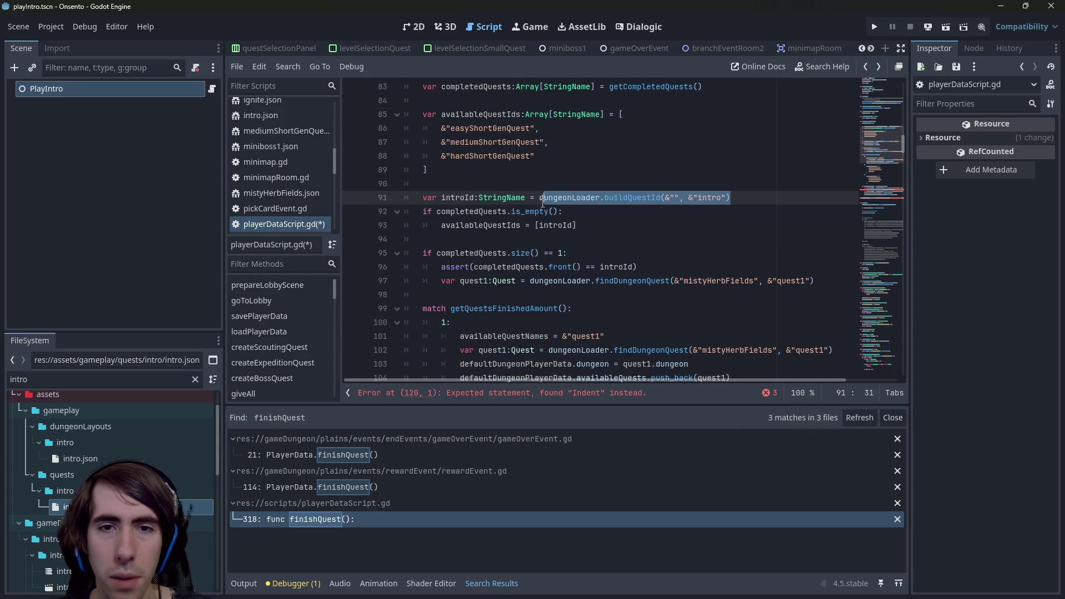
Add an availableQuestIds = [] line below the assert
left_click(717, 207)
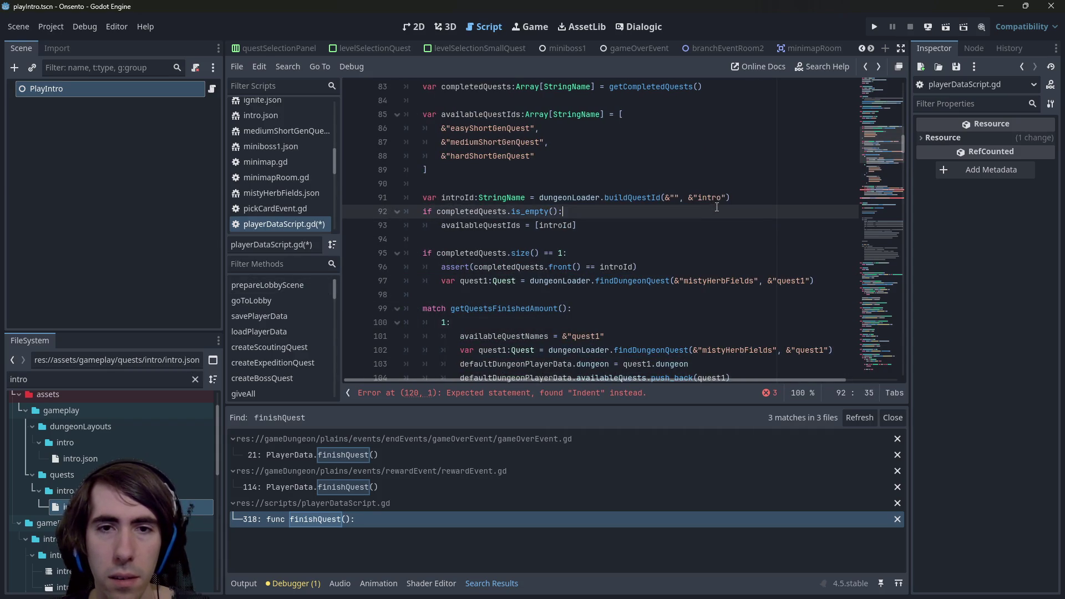
double_click(471, 224)
key("ctrl+c")
left_click(682, 266)
key("Return")
key("ctrl+v")
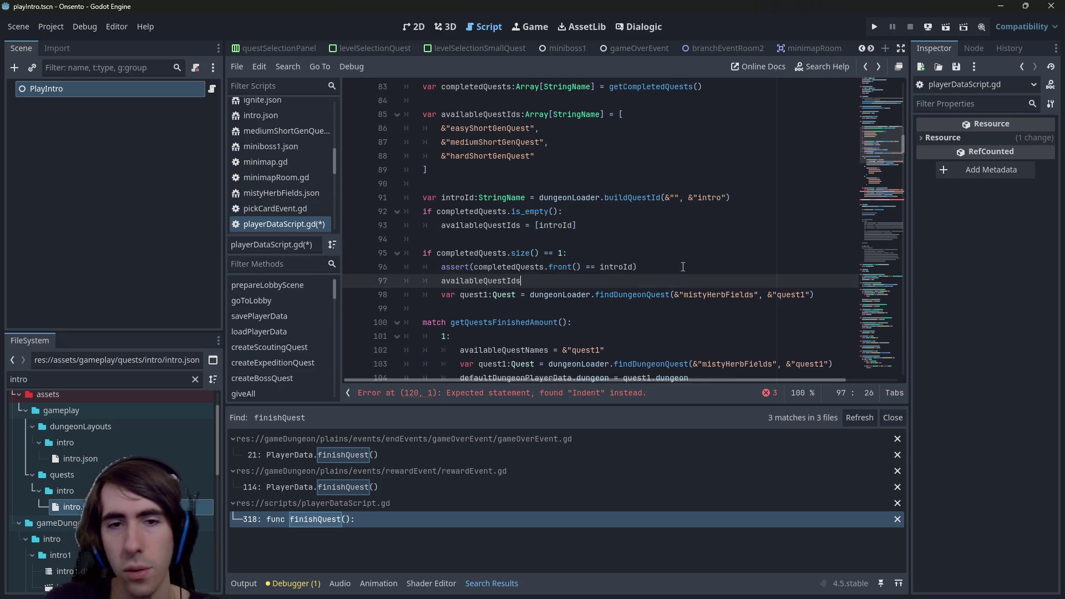
key("BackSpace")
type("= []")
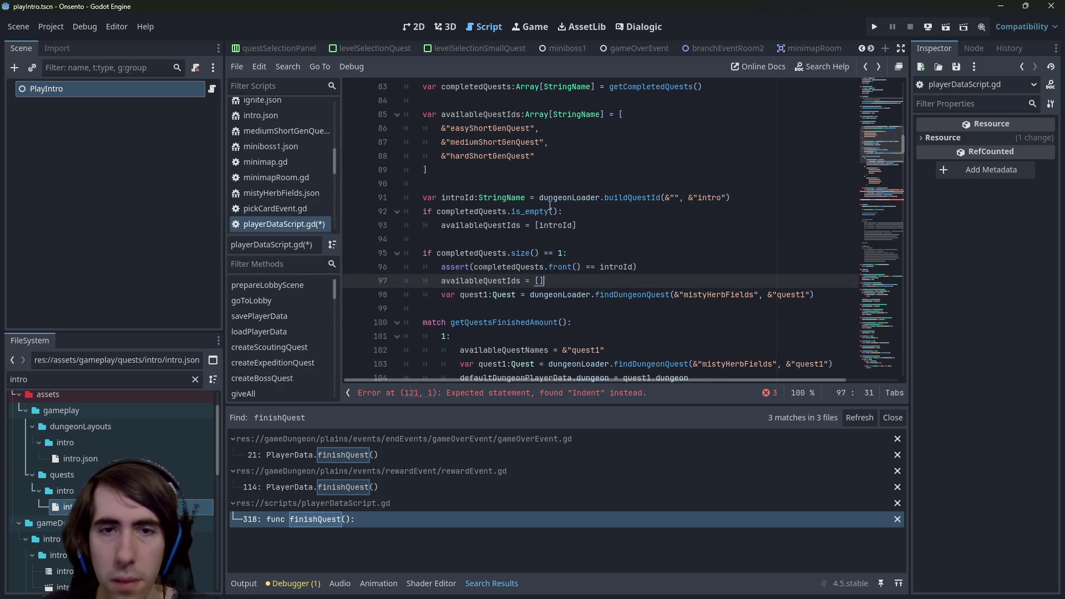
Fill the list with dungeonLoader.buildQuestId(&"mistyHerbFields", &"quest1") and save
double_click(560, 198)
left_click(541, 278)
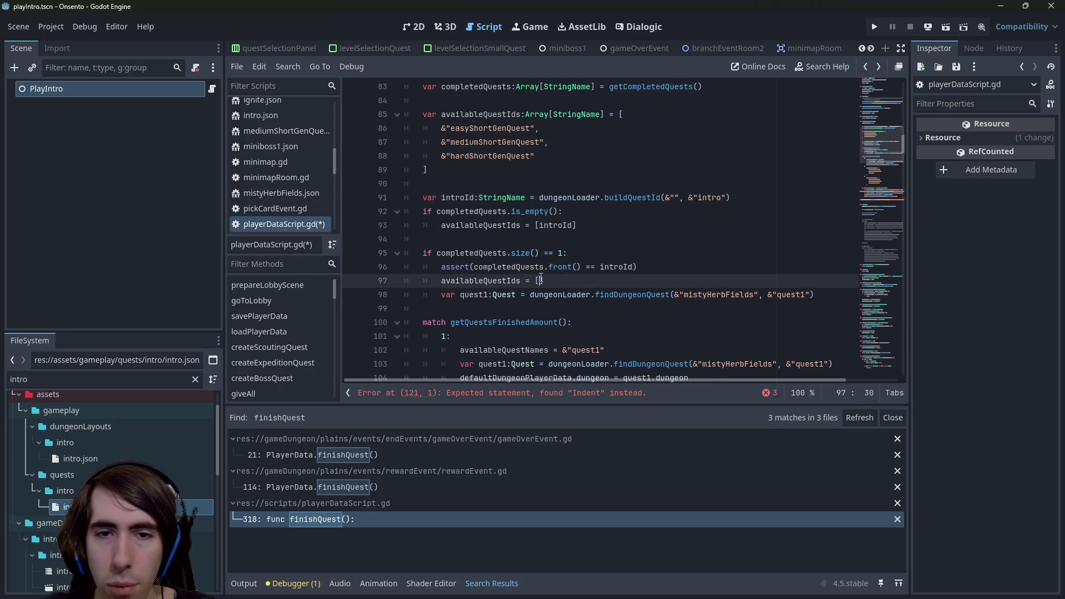
key("ctrl+v")
double_click(715, 294)
key("ctrl+c")
left_click(673, 280)
key("ctrl+v")
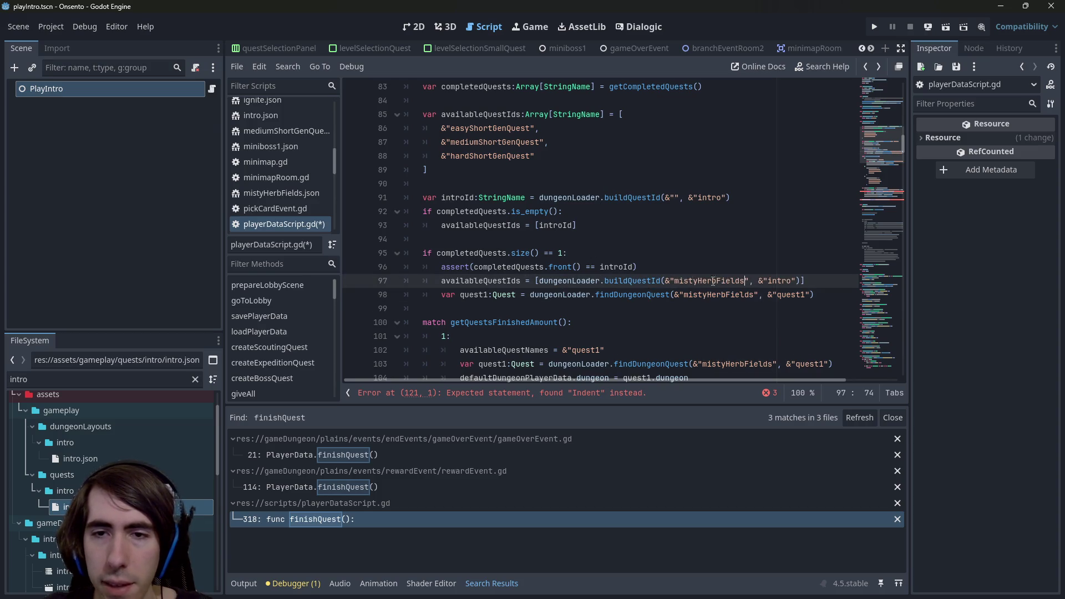
double_click(790, 294)
key("ctrl+c")
double_click(780, 281)
key("ctrl+v")
key("ctrl+s")
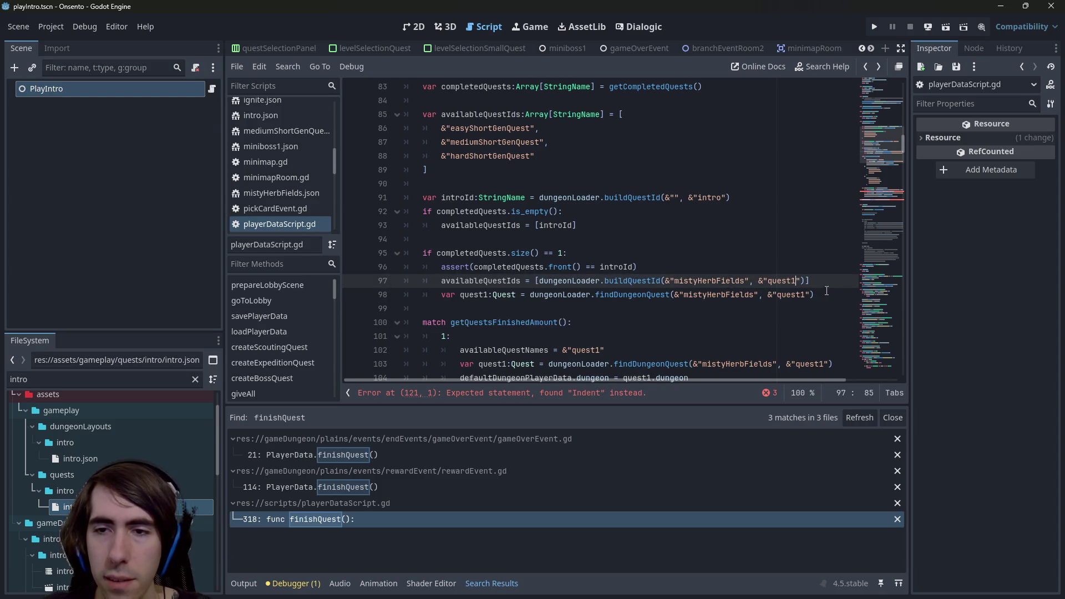
Delete the findDungeonQuest line 98, save, and add blank lines before the match statement
left_click_drag(827, 294, 328, 293)
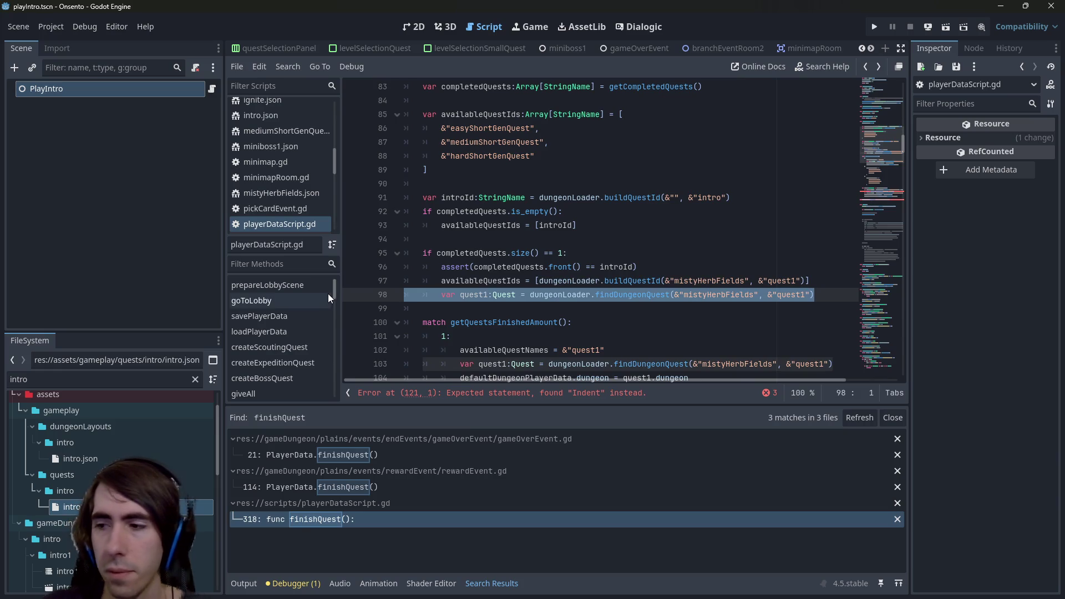
key("BackSpace")
key("BackSpace")
key("ctrl+s")
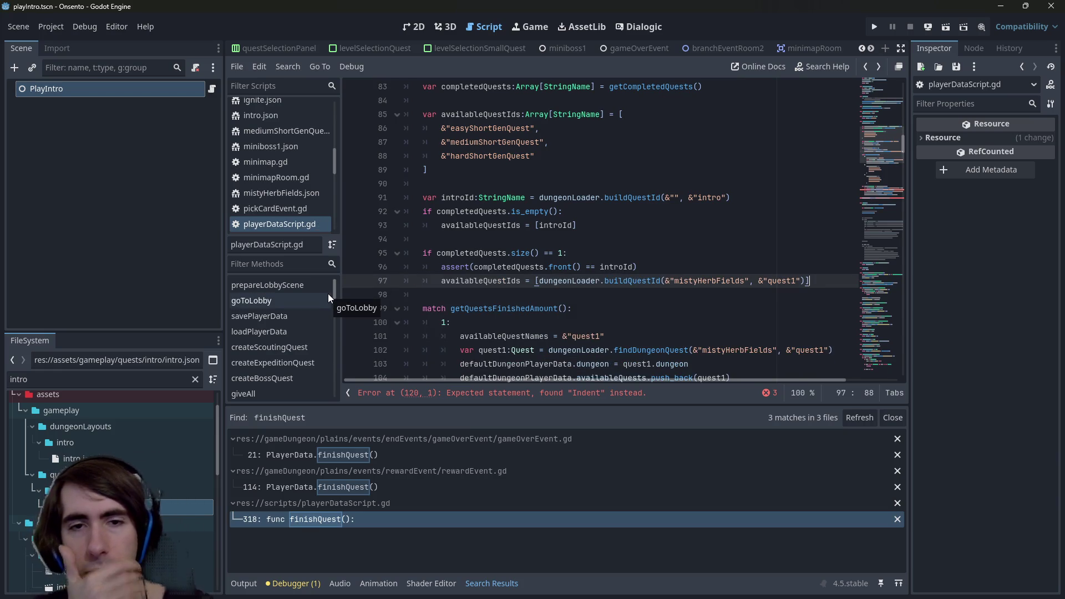
left_click_drag(809, 281, 386, 255)
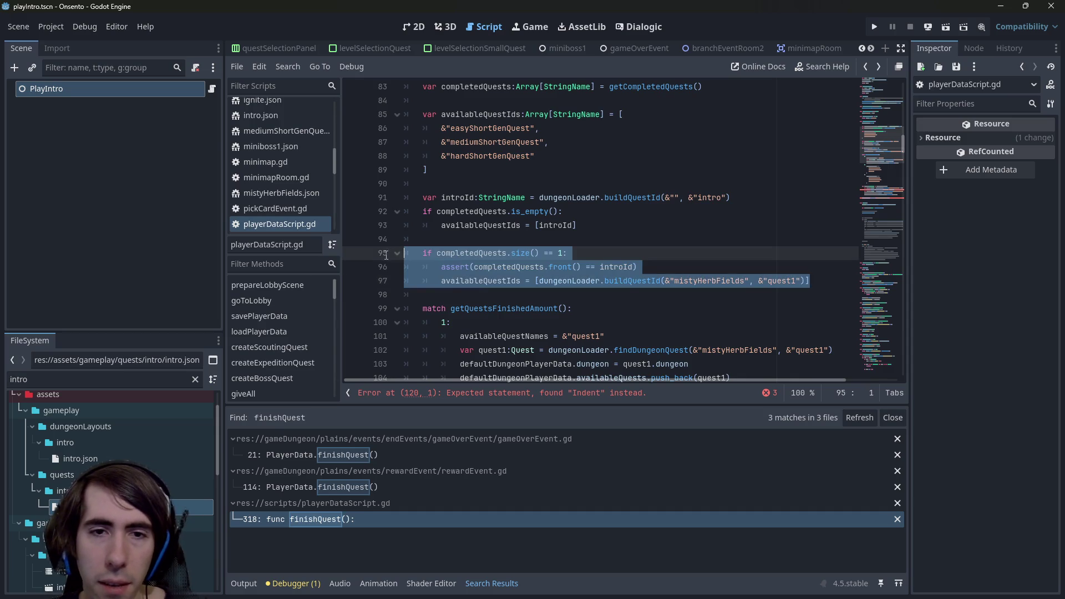
scroll(444, 257, "down", 1)
left_click(527, 258)
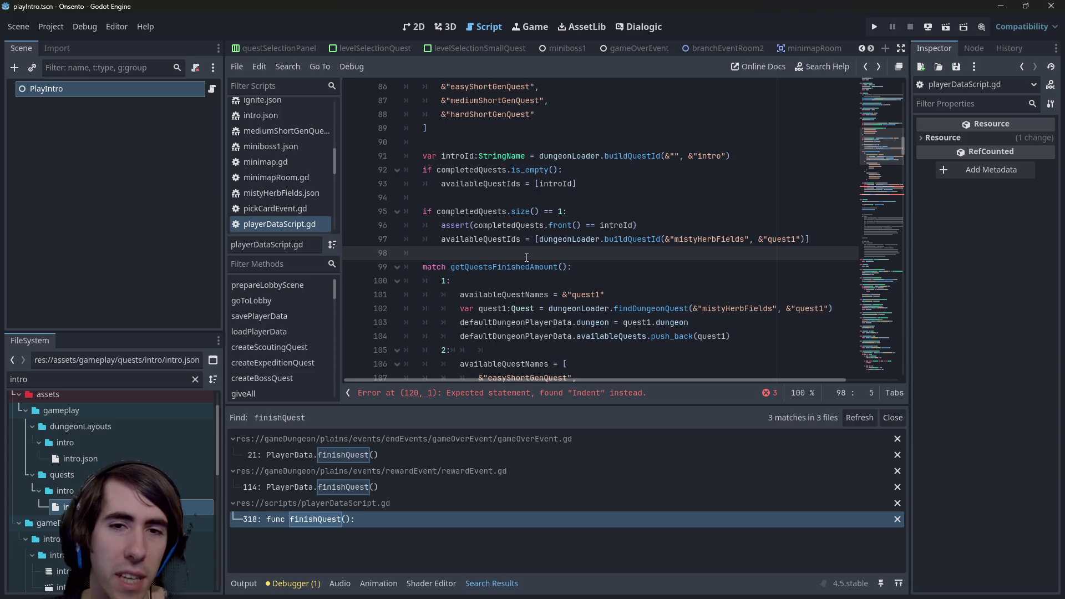
key("Return")
key("Return")
key("Up")
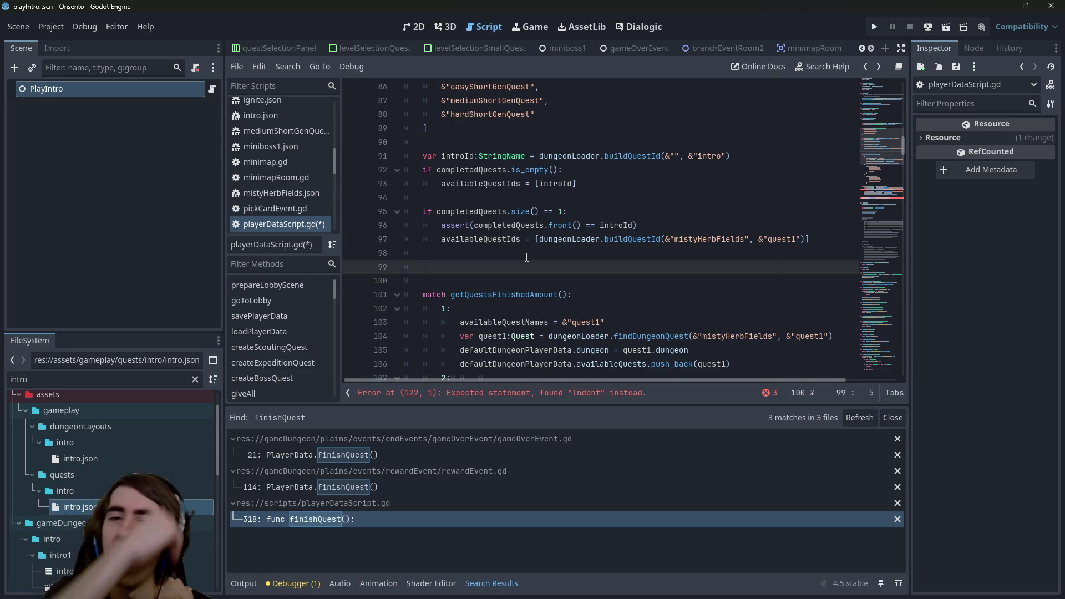
Check the introId details, then open an indented blank line 95 above the if block
scroll(562, 250, "up", 1)
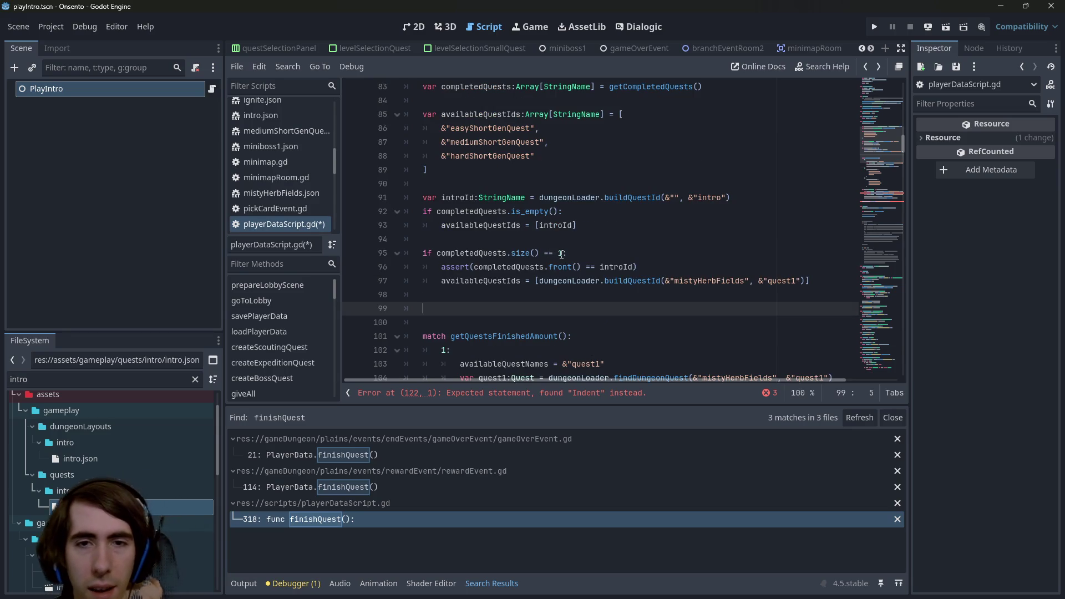
left_click(562, 254)
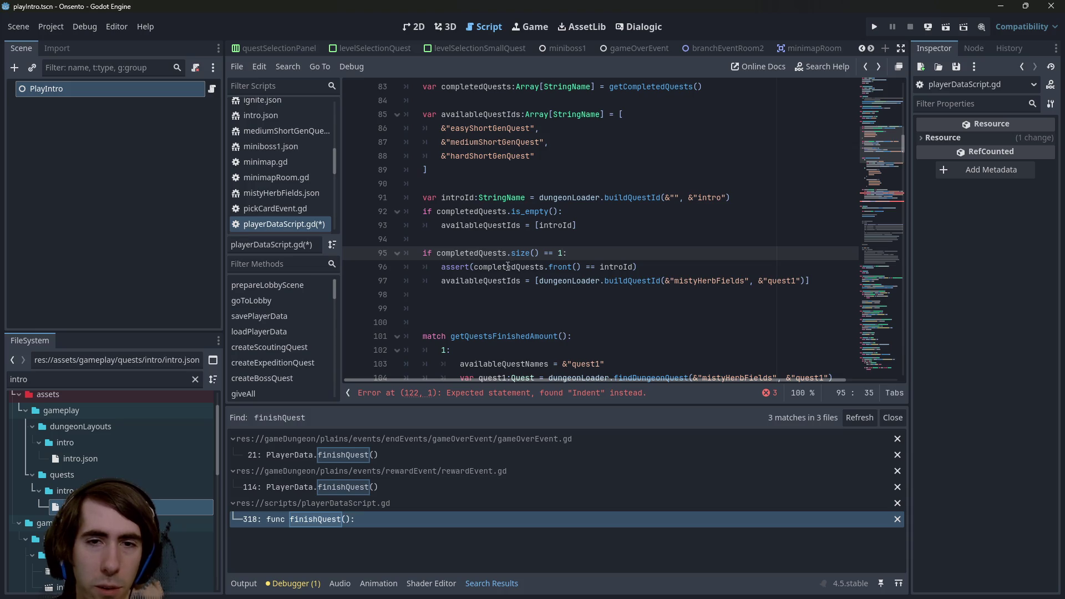
left_click_drag(508, 266, 630, 267)
left_click(628, 267)
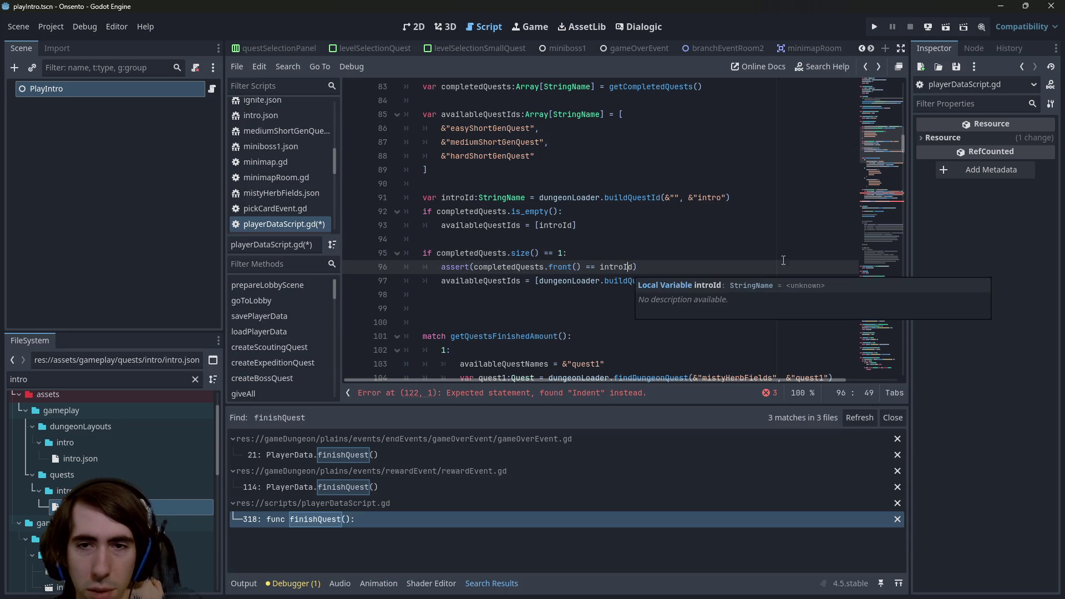
left_click(622, 247)
key("Up")
key("Return")
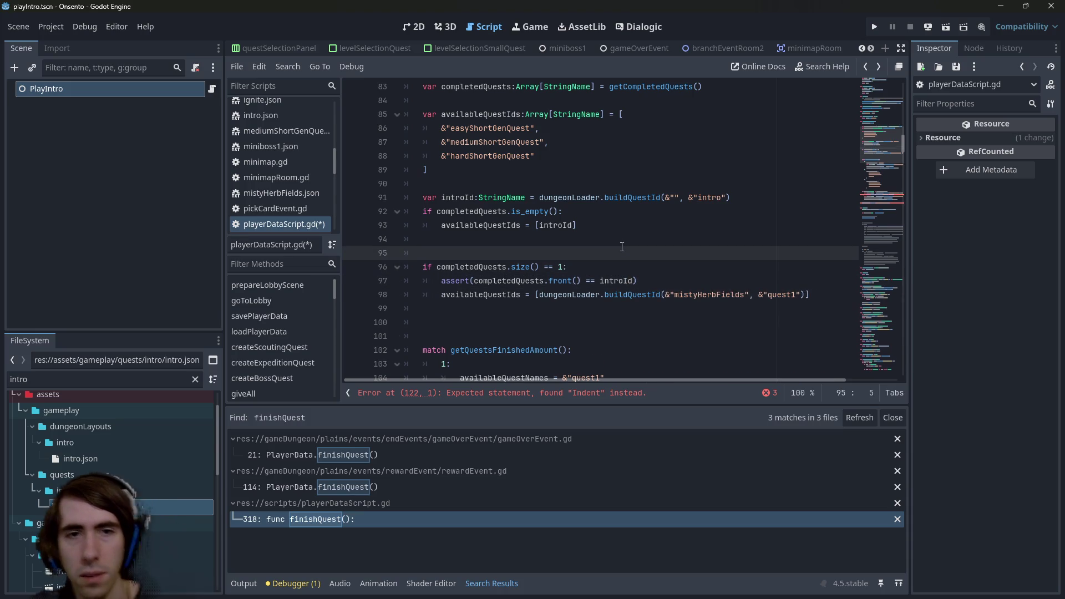
Copy the introId declaration onto line 95, rename it quest1Id, and save
type("var quest1")
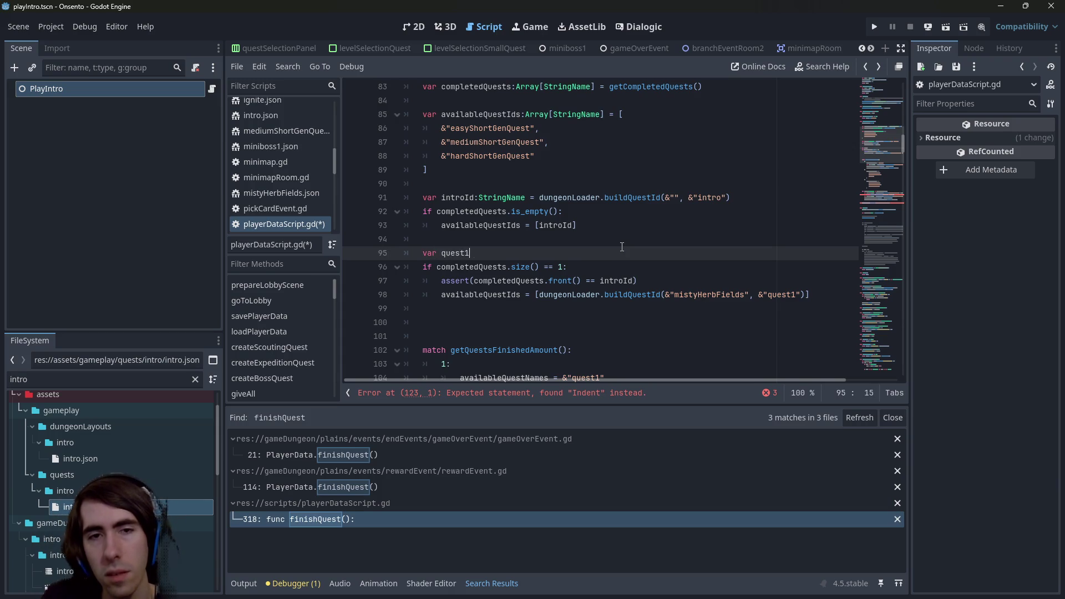
type("Id")
key("Escape")
left_click(738, 203)
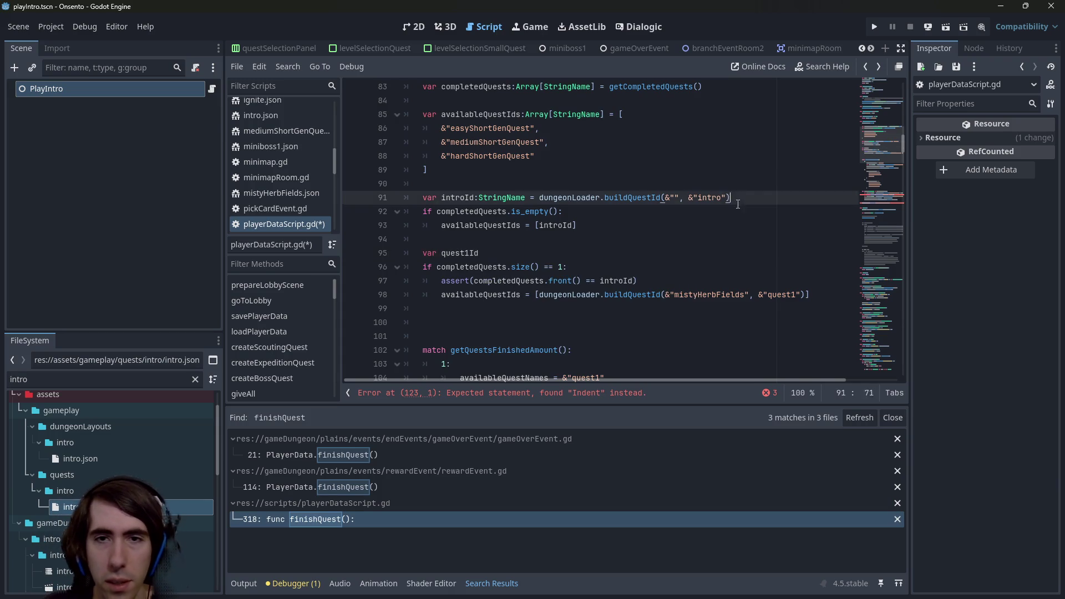
triple_click(738, 203)
key("ctrl+c")
triple_click(526, 252)
key("ctrl+v")
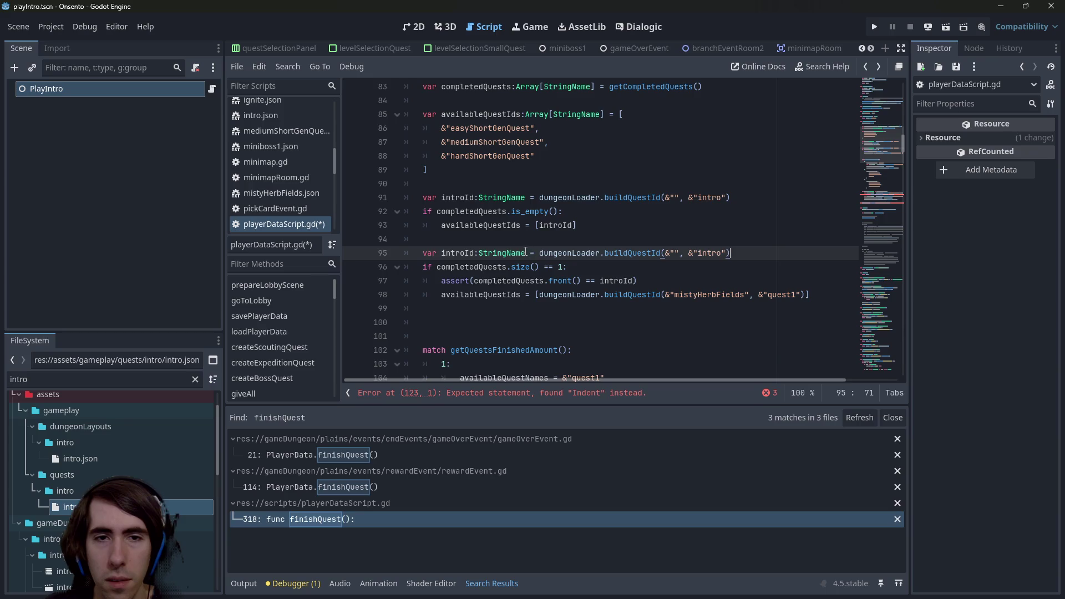
double_click(460, 253)
type("quest1Id")
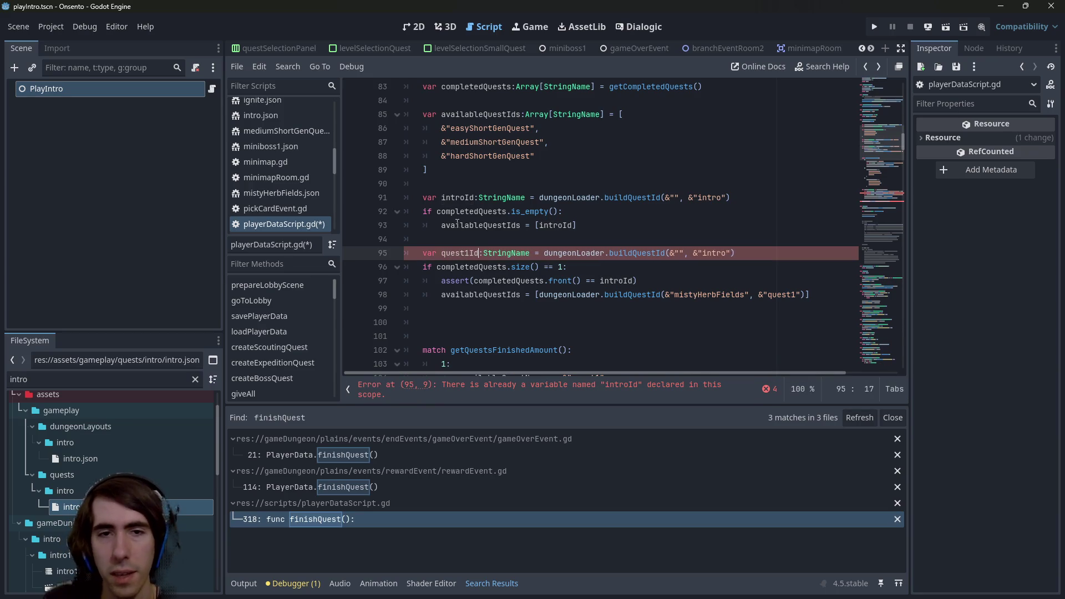
key("ctrl+s")
Replace line 95's buildQuestId arguments with &"mistyHerbFields", &"quest1"
left_click_drag(667, 296, 802, 296)
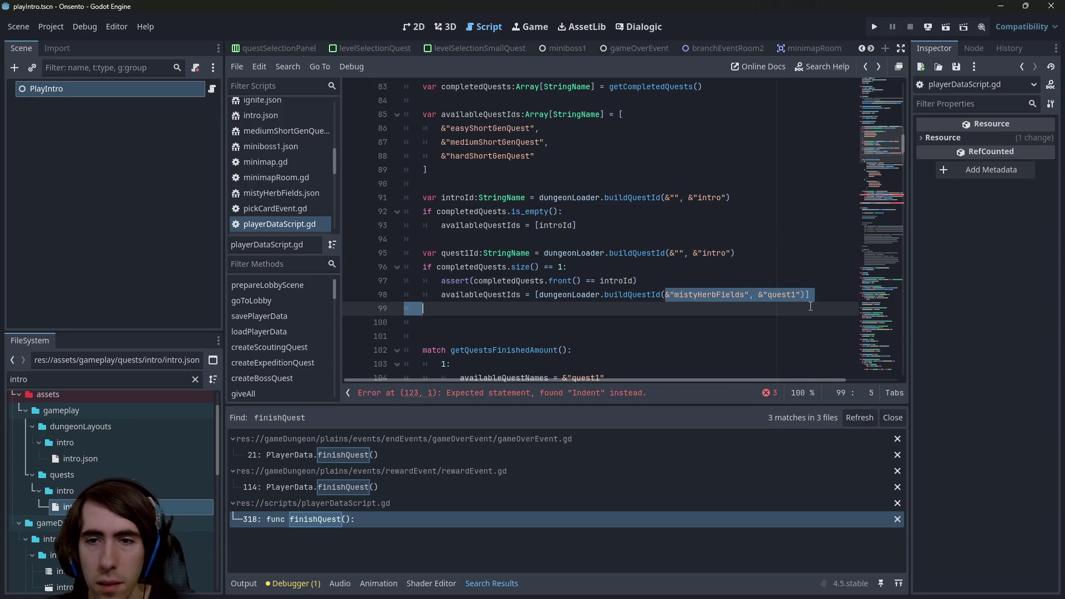
key("ctrl+c")
left_click_drag(669, 254, 731, 254)
key("ctrl+v")
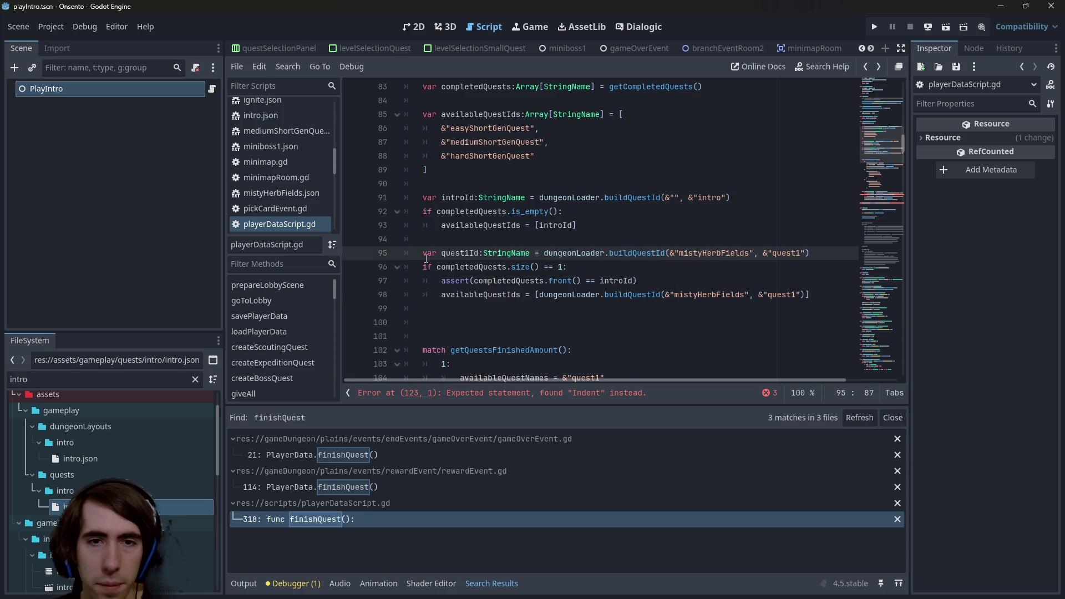
double_click(462, 253)
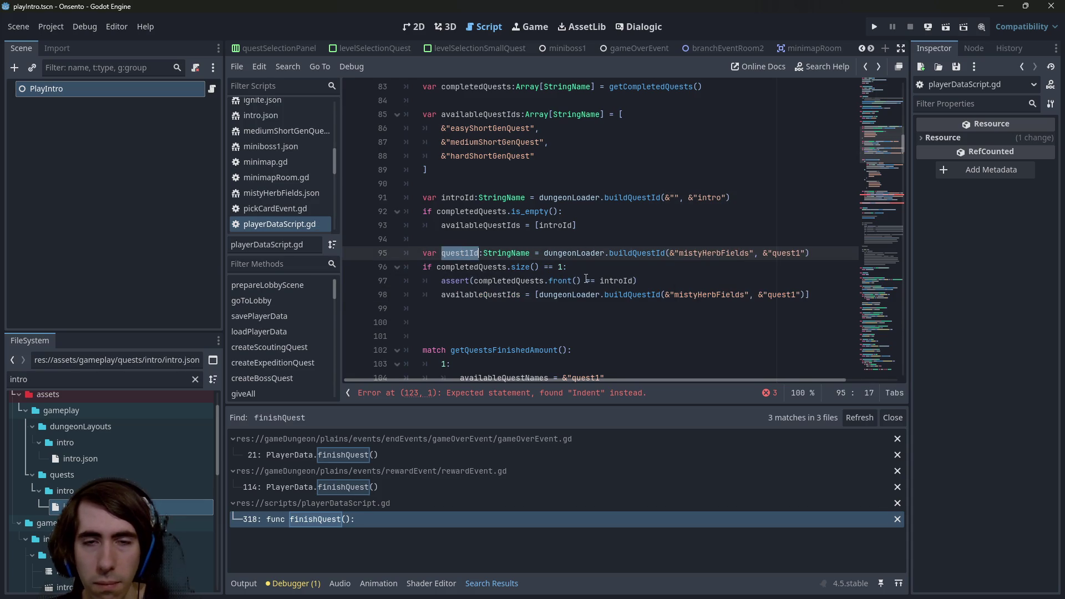
double_click(481, 264)
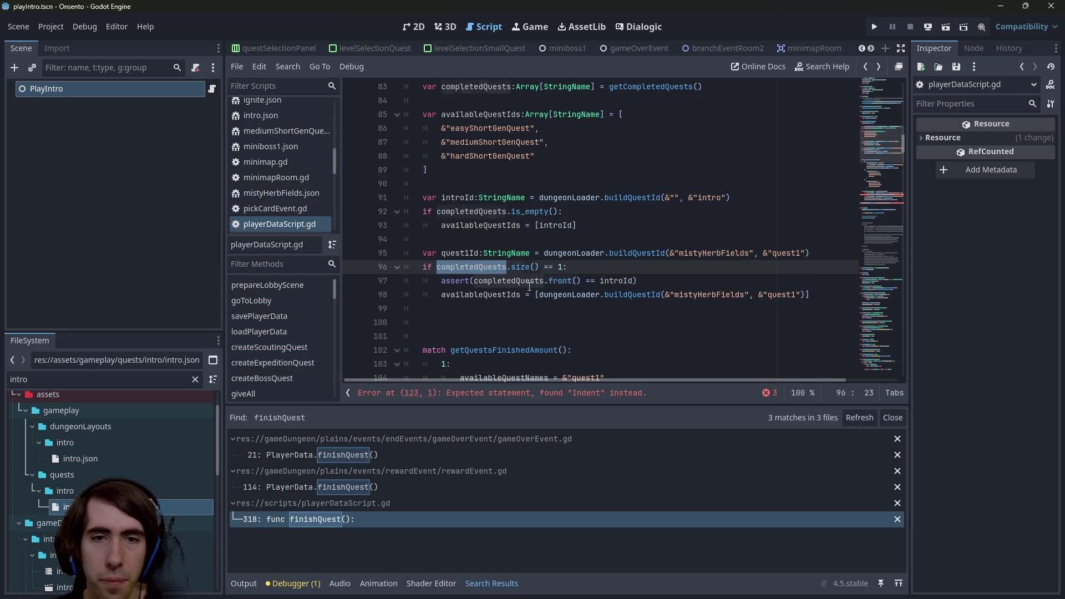
left_click(438, 267)
Prefix line 96's condition with completedQuests.find(introId) != -1 and
type("completedQuests.conta")
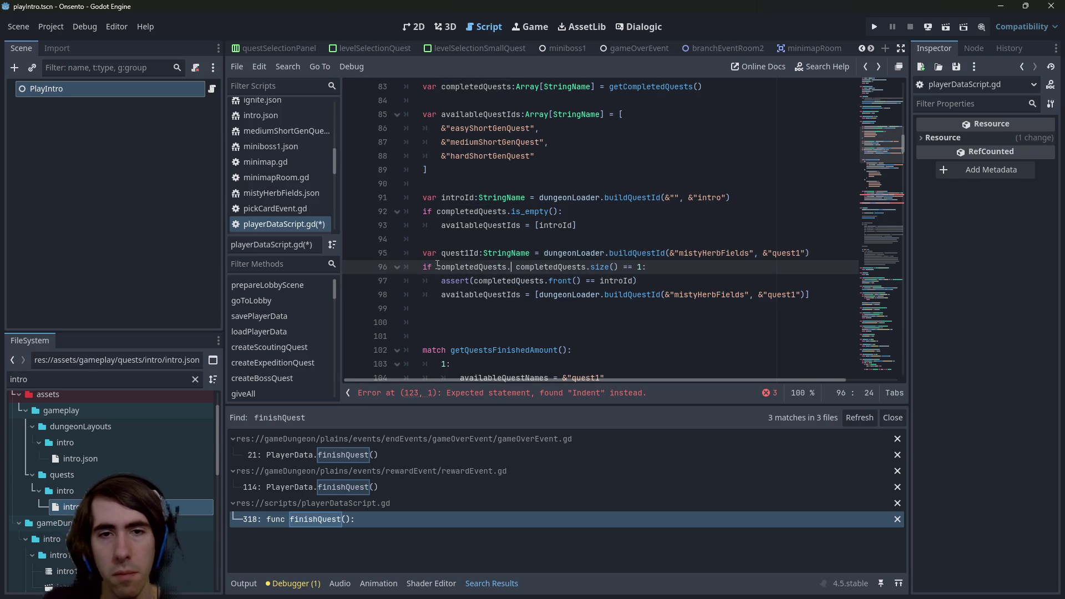
key("BackSpace")
key("BackSpace")
key("BackSpace")
type("find")
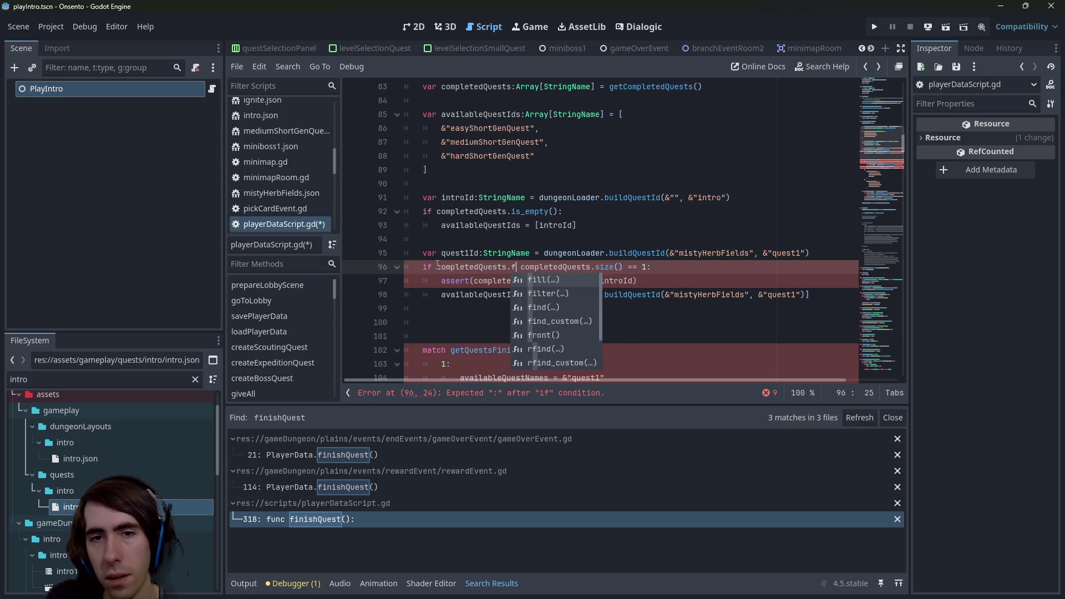
key("Return")
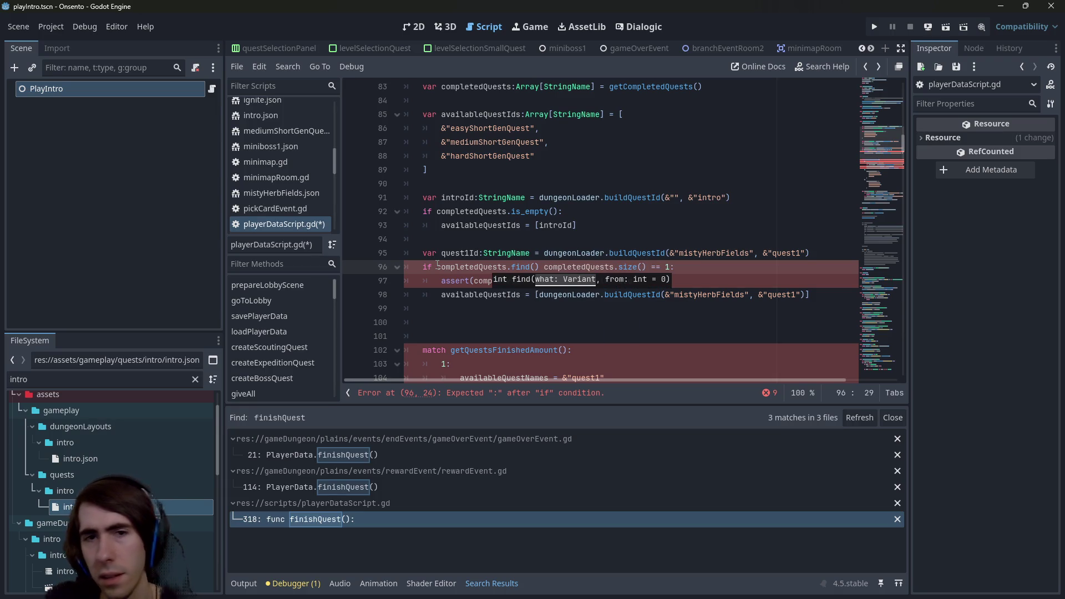
key("Escape")
type("introId) ")
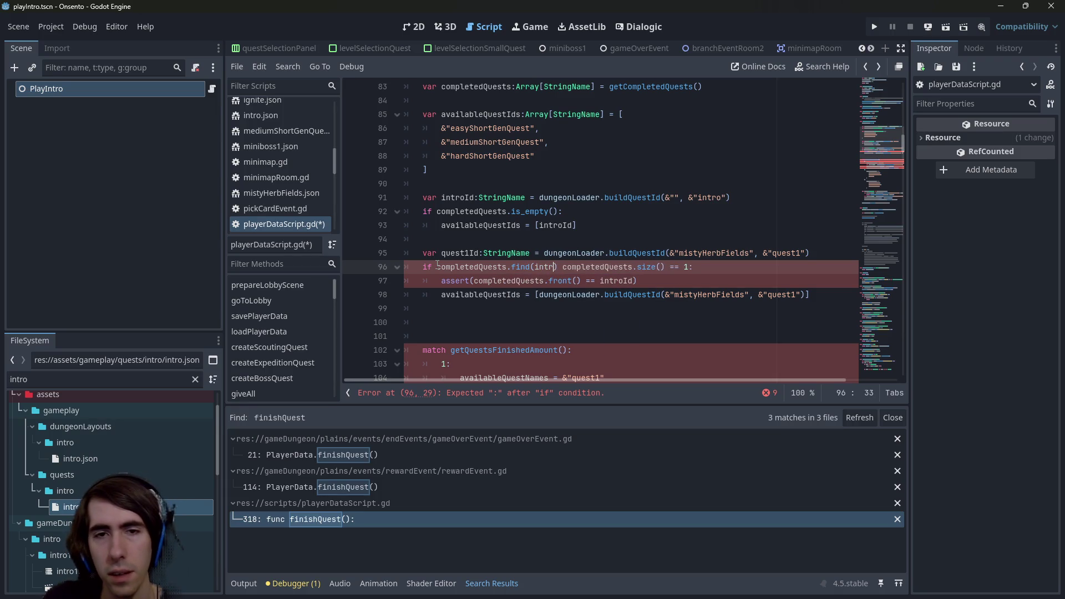
type("!= -1")
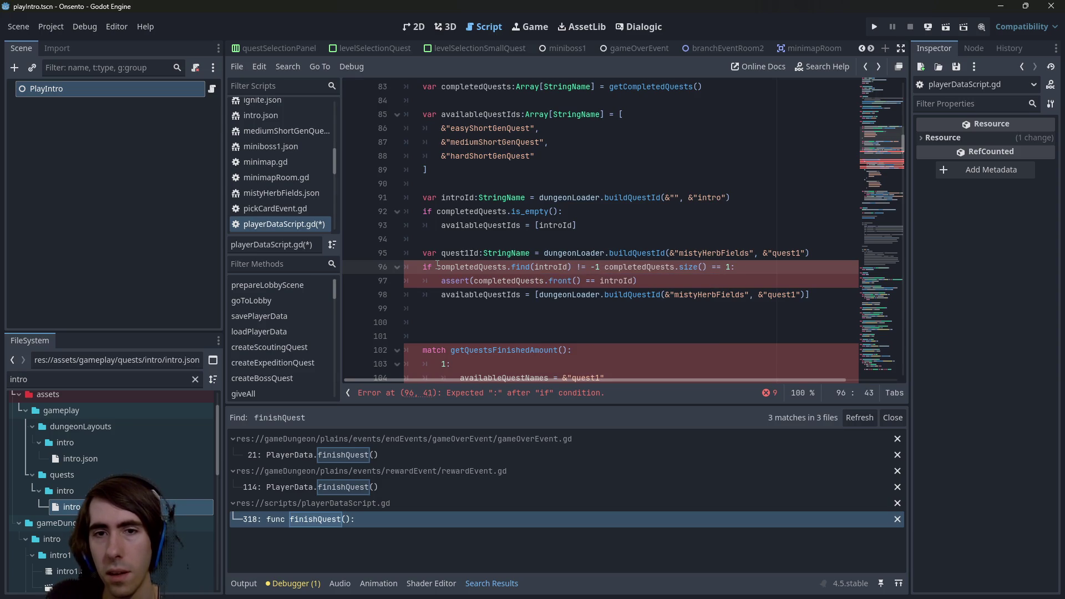
type(" and")
key("Right")
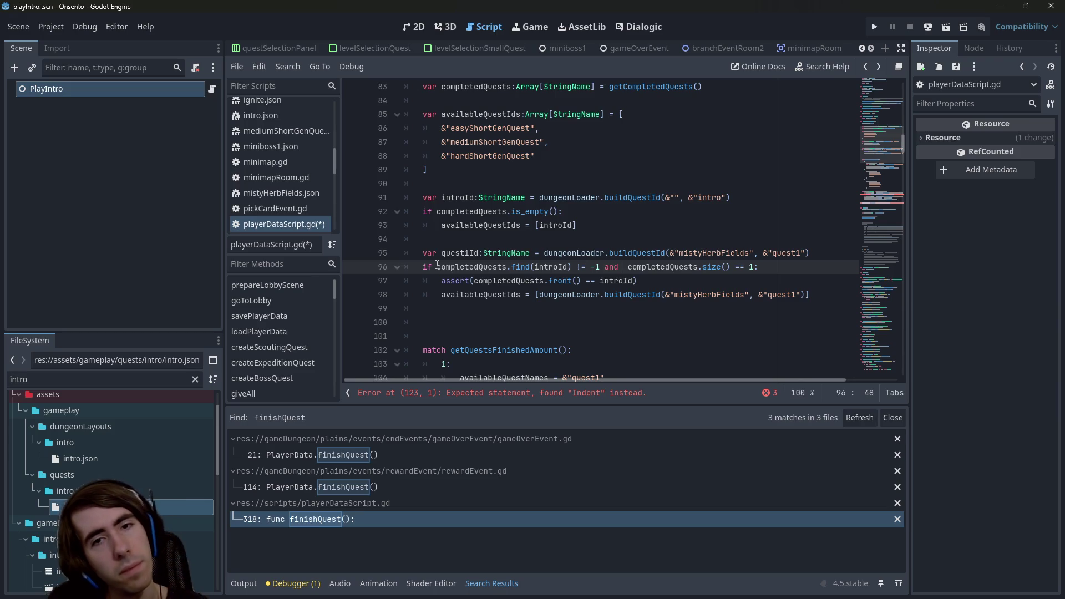
key("Up")
key("Up")
scroll(463, 258, "down", 3)
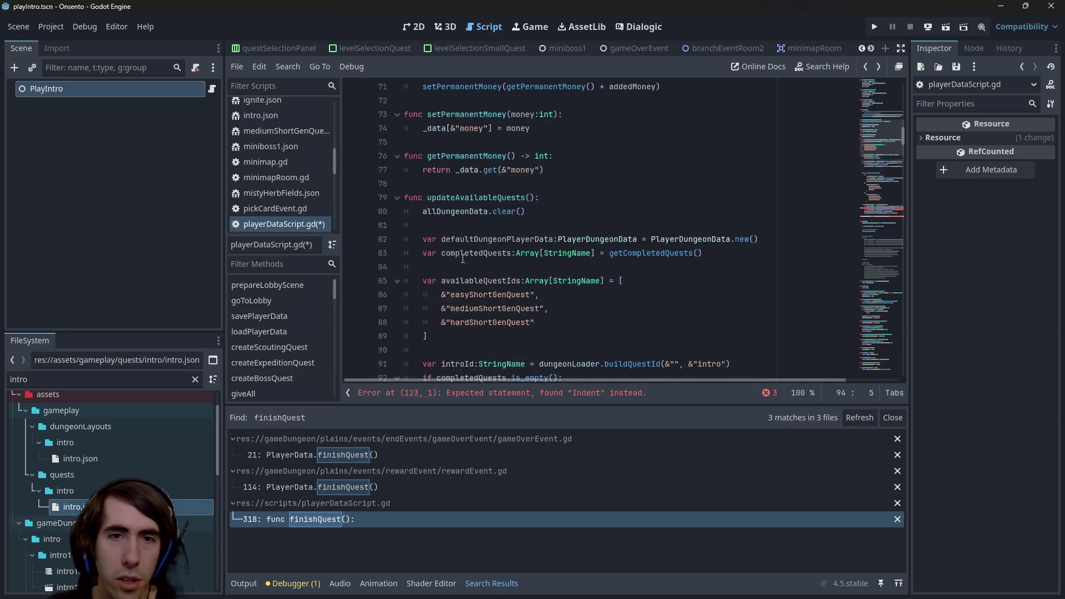
Delete the stray return findQuest line flagged by the error on line 123
scroll(463, 259, "down", 7)
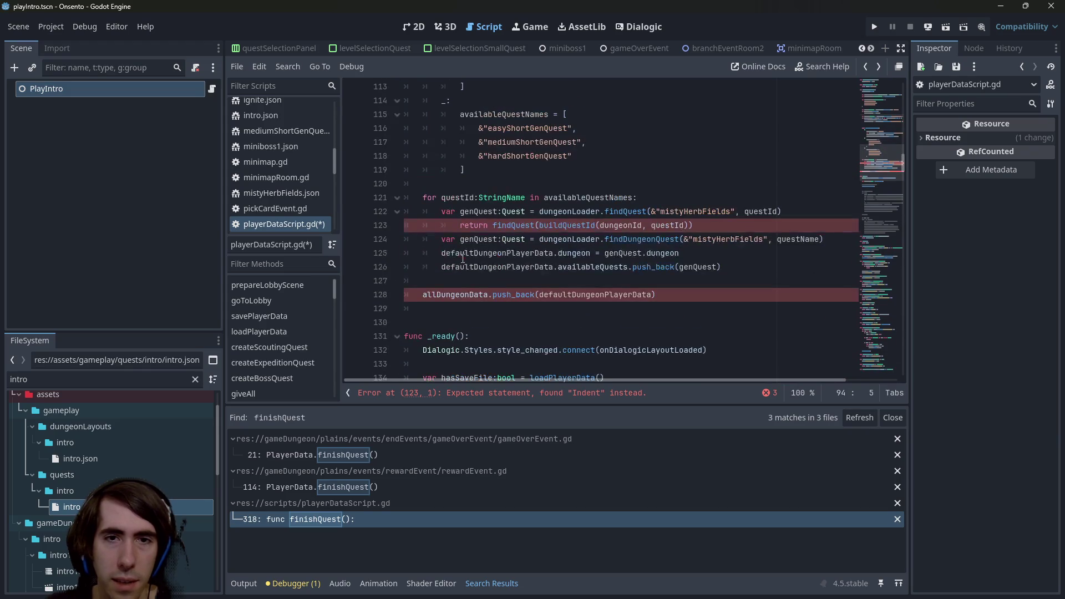
double_click(455, 294)
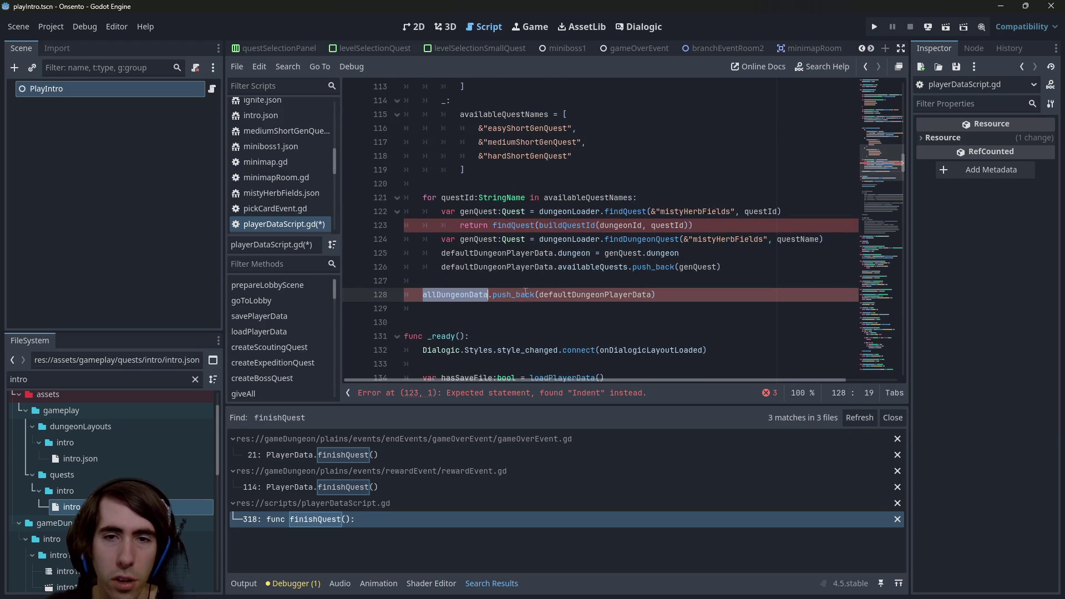
double_click(589, 295)
scroll(590, 292, "up", 1)
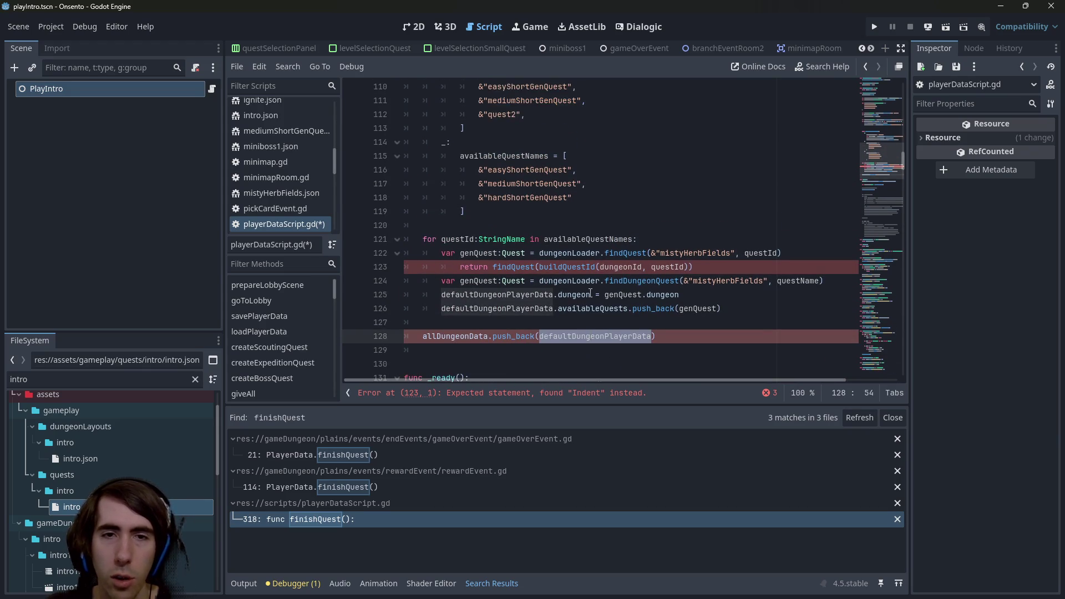
left_click(589, 395)
key("shift+End")
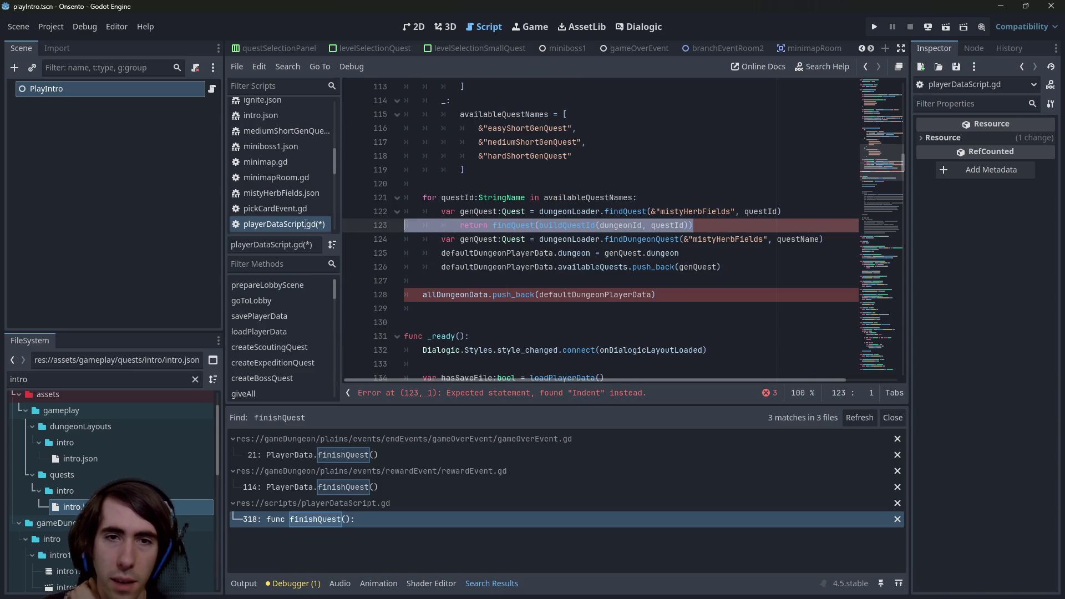
key("BackSpace")
key("BackSpace")
Change line 122 to dungeonLoader.findQuest(questId), delete the old findDungeonQuest line, and save
scroll(721, 229, "up", 1)
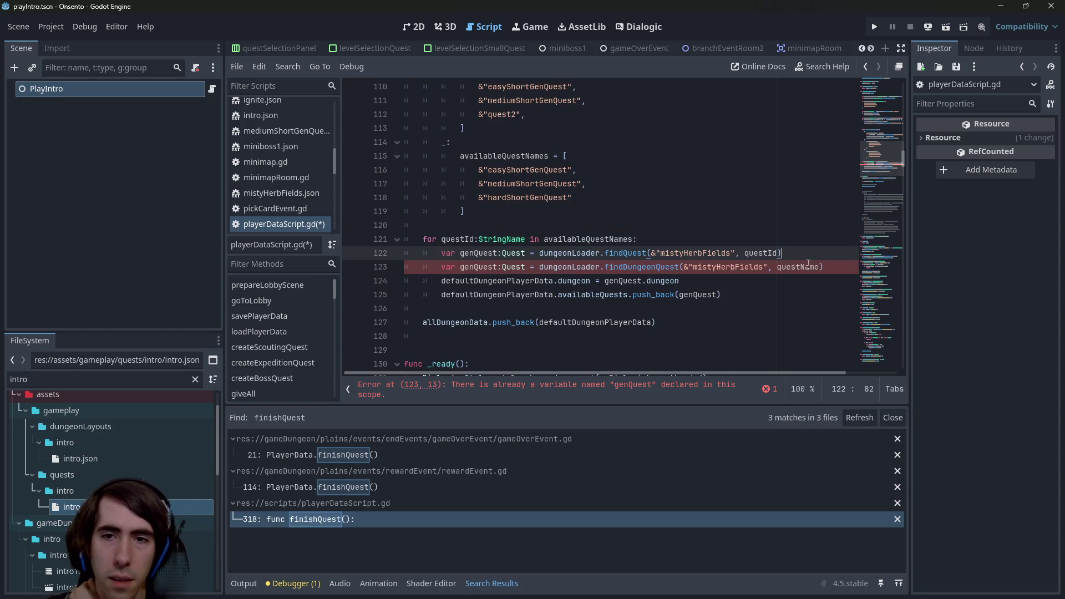
double_click(752, 253)
key("Left")
key("ctrl+BackSpace")
key("ctrl+BackSpace")
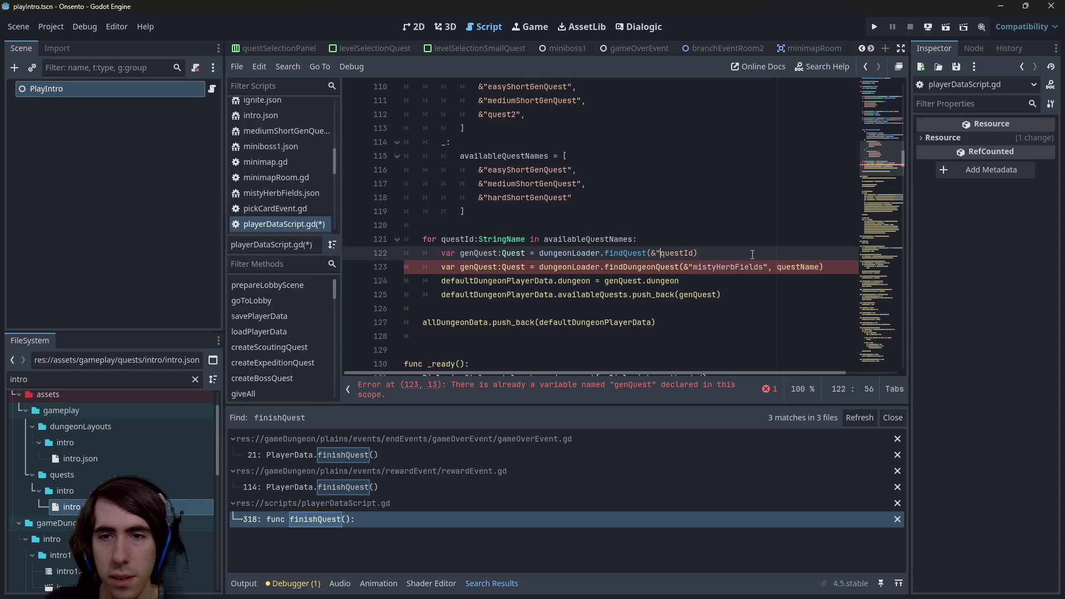
key("BackSpace")
key("BackSpace")
key("ctrl+s")
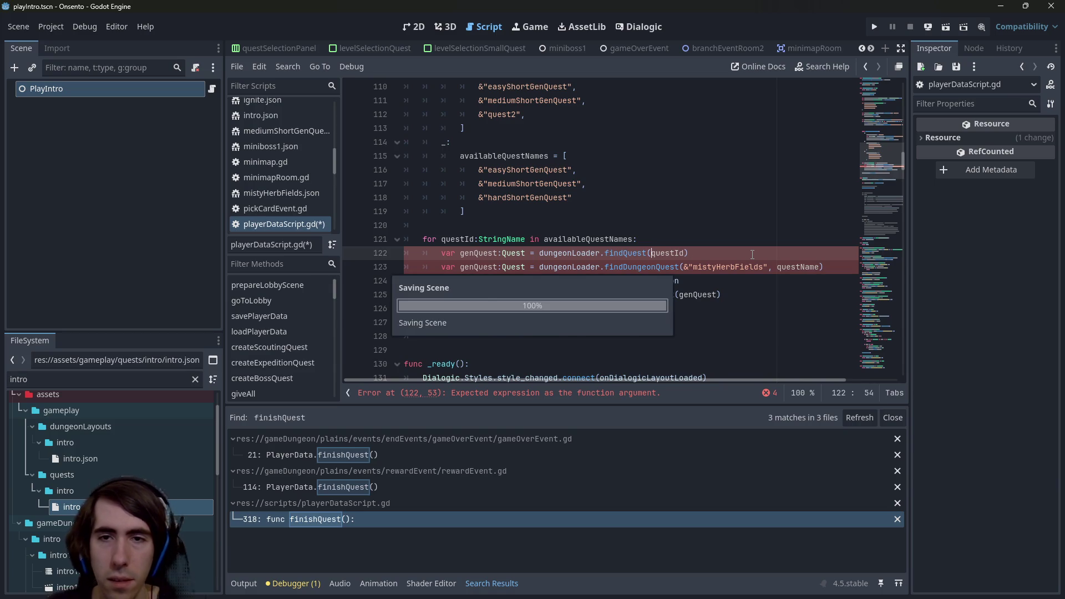
left_click_drag(826, 267, 315, 262)
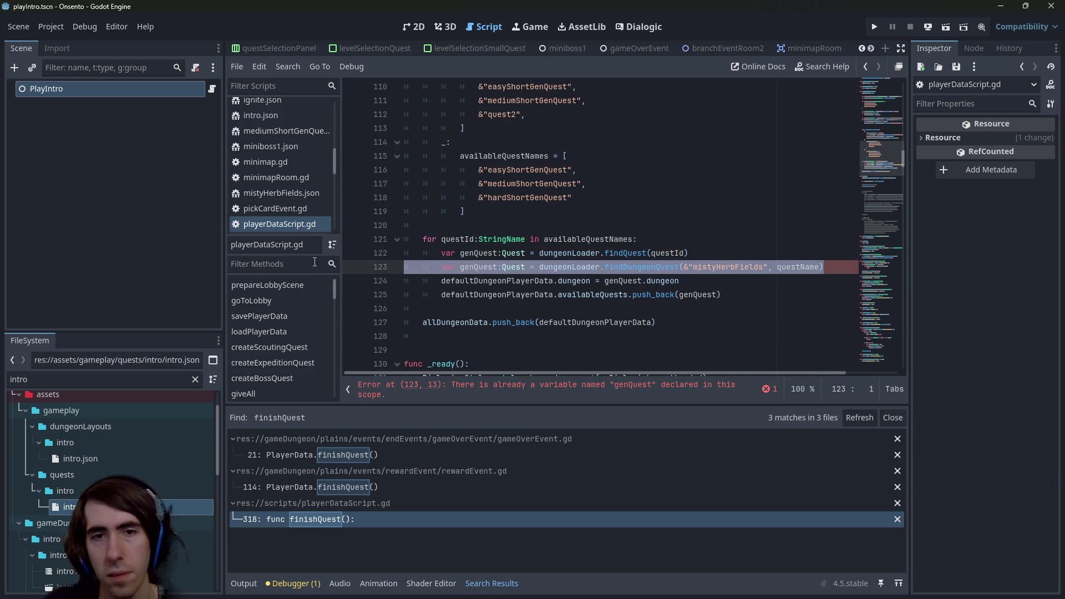
key("BackSpace")
key("BackSpace")
key("ctrl+s")
scroll(502, 233, "up", 2)
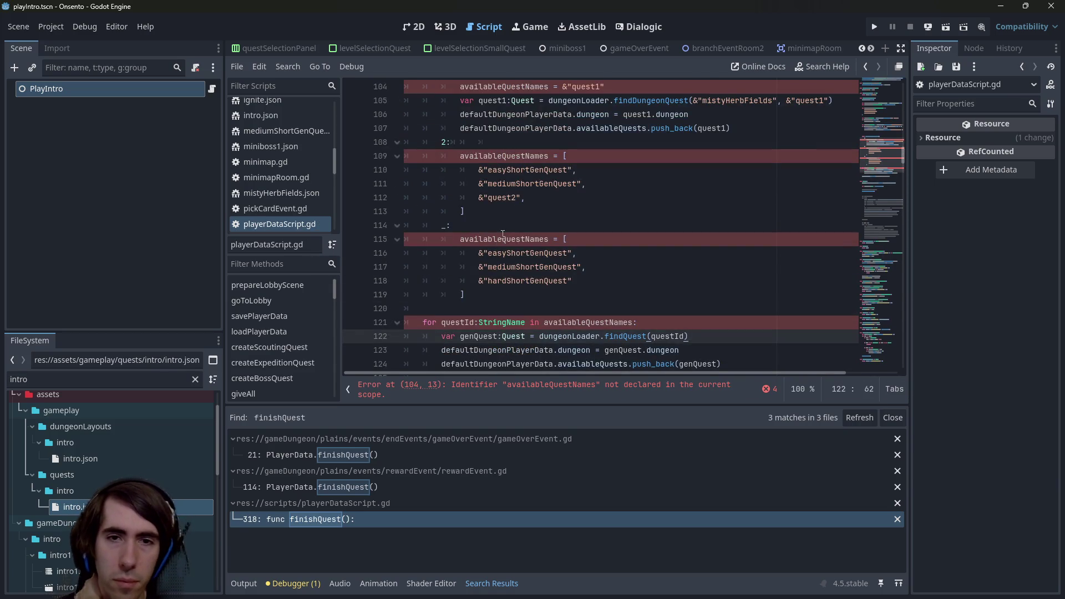
Jump to the line 104 error and pick up the availableQuestIds name from line 85
double_click(500, 240)
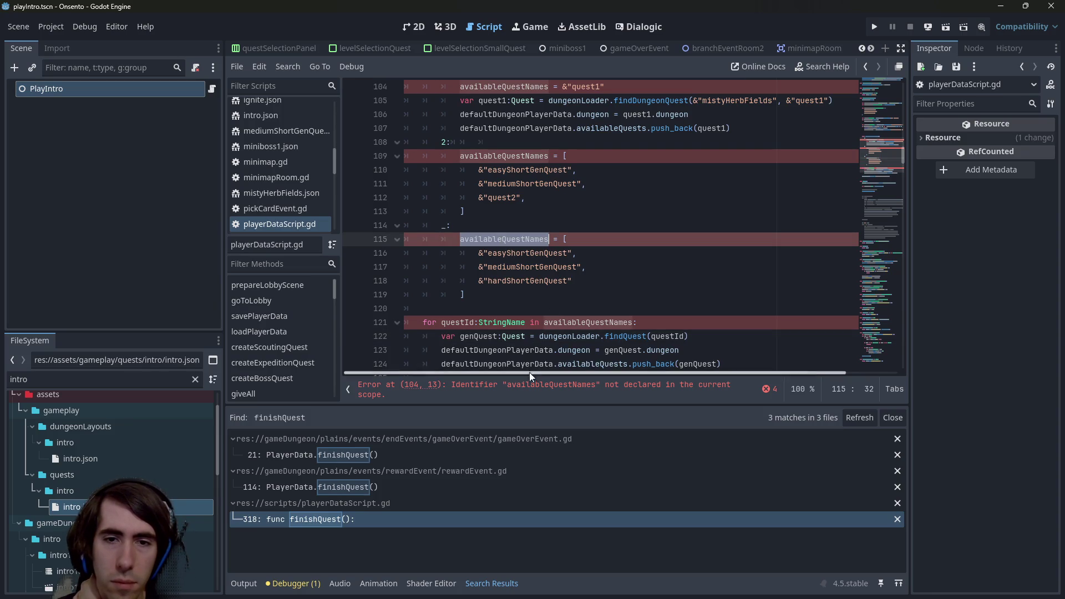
left_click(530, 389)
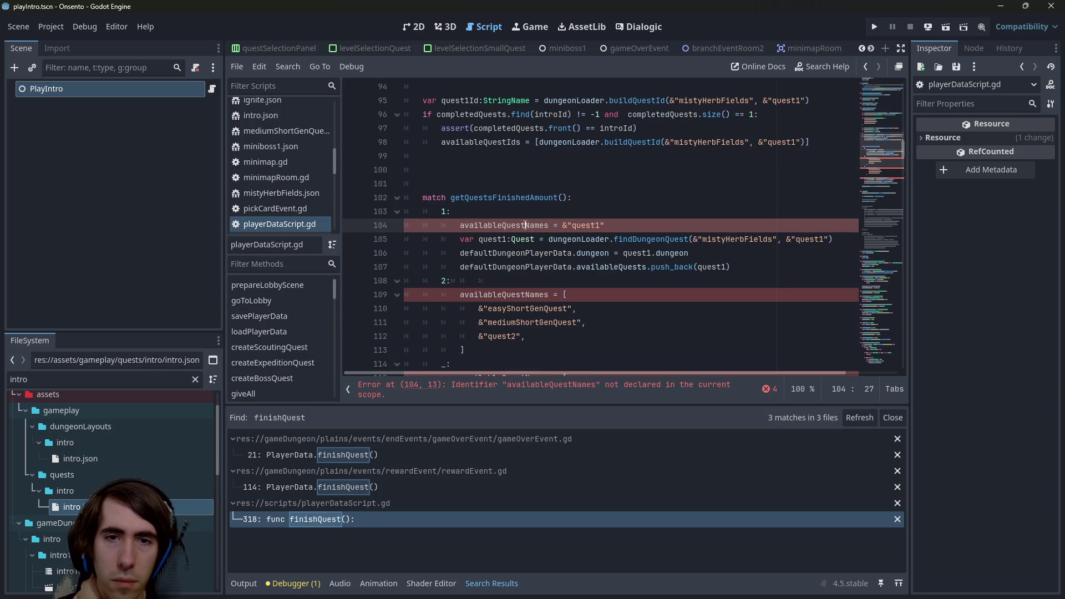
double_click(502, 225)
scroll(529, 248, "down", 2)
scroll(529, 248, "up", 1)
scroll(528, 248, "up", 5)
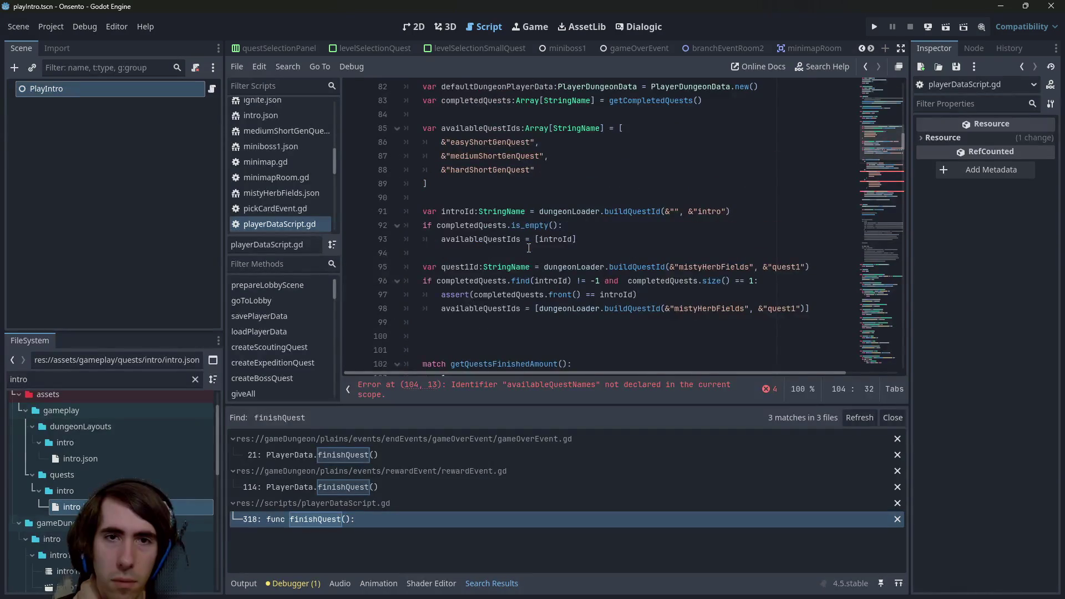
scroll(528, 248, "up", 1)
double_click(485, 169)
key("ctrl+c")
scroll(522, 233, "down", 5)
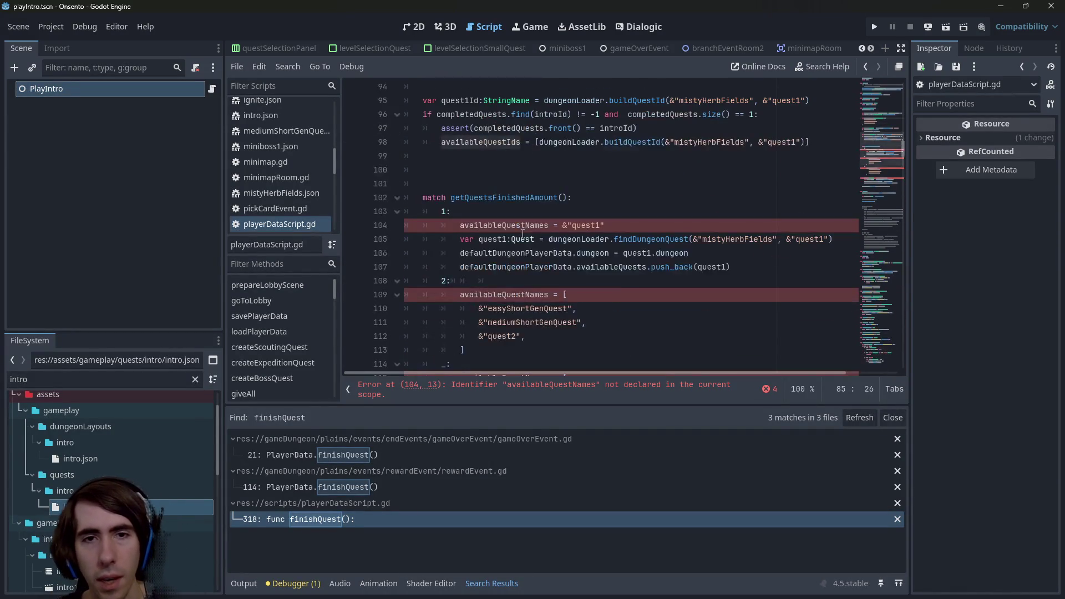
Replace every occurrence of availableQuestNames with availableQuestIds in the match block and quest loop
double_click(519, 226)
key("ctrl+d")
key("ctrl+d")
key("ctrl+d")
key("ctrl+v")
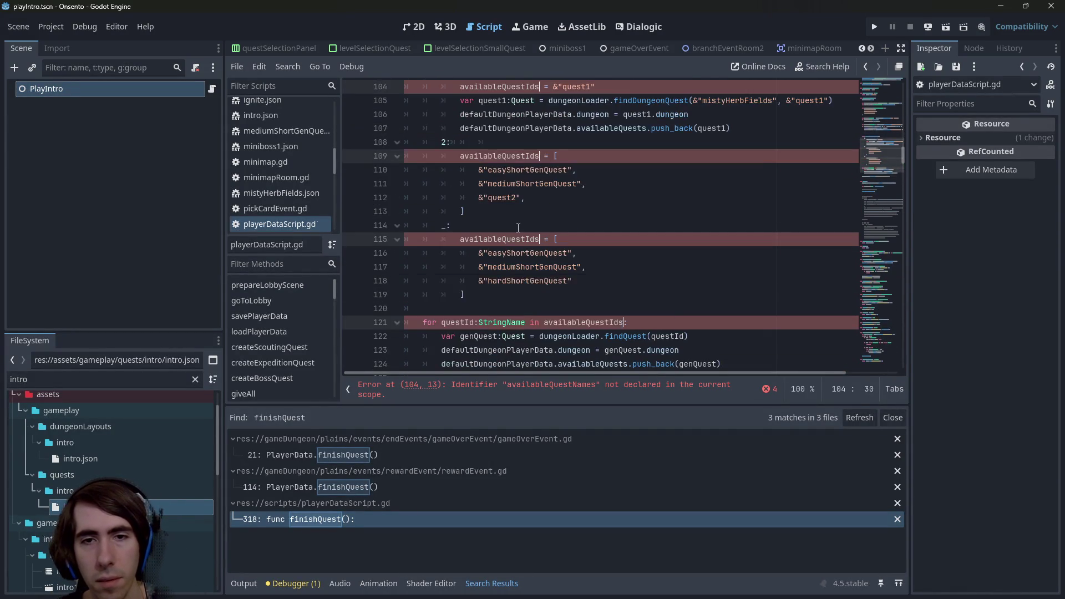
scroll(516, 244, "down", 5)
scroll(511, 270, "up", 8)
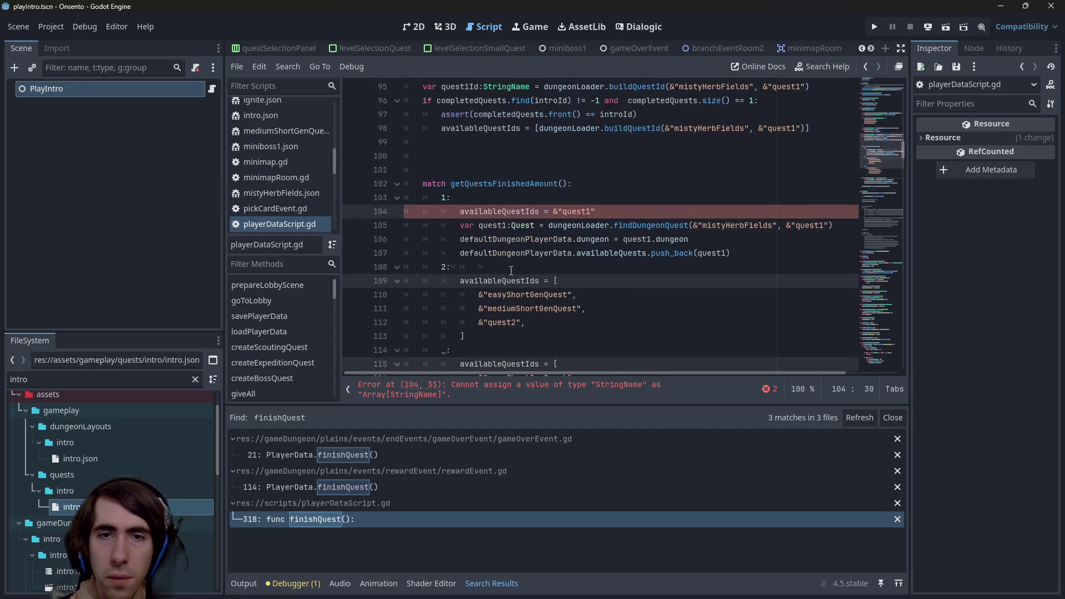
scroll(511, 270, "up", 1)
scroll(559, 257, "up", 3)
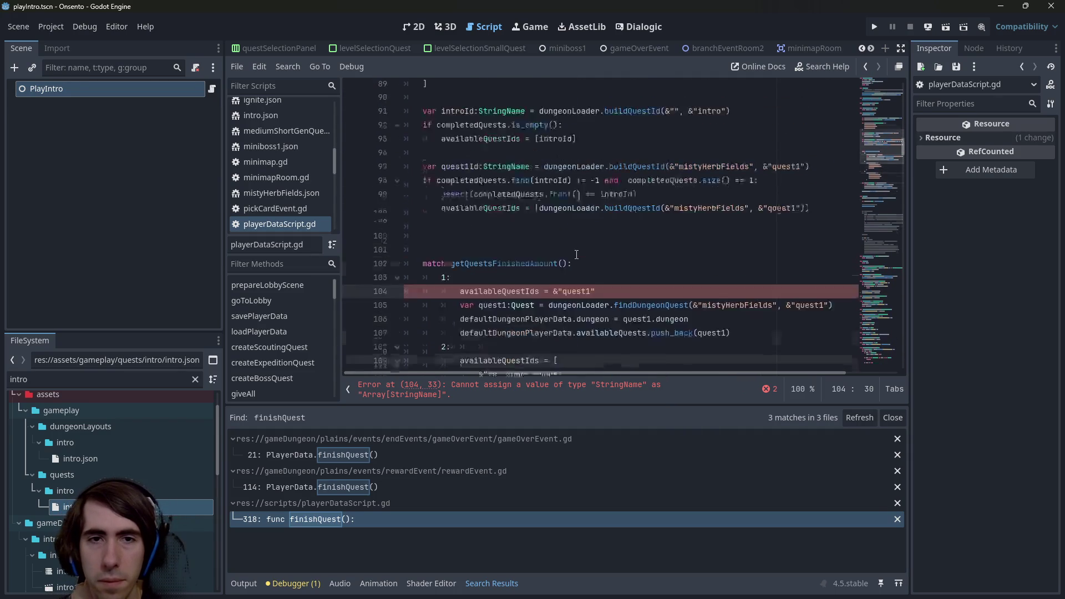
scroll(577, 255, "down", 1)
left_click(546, 272)
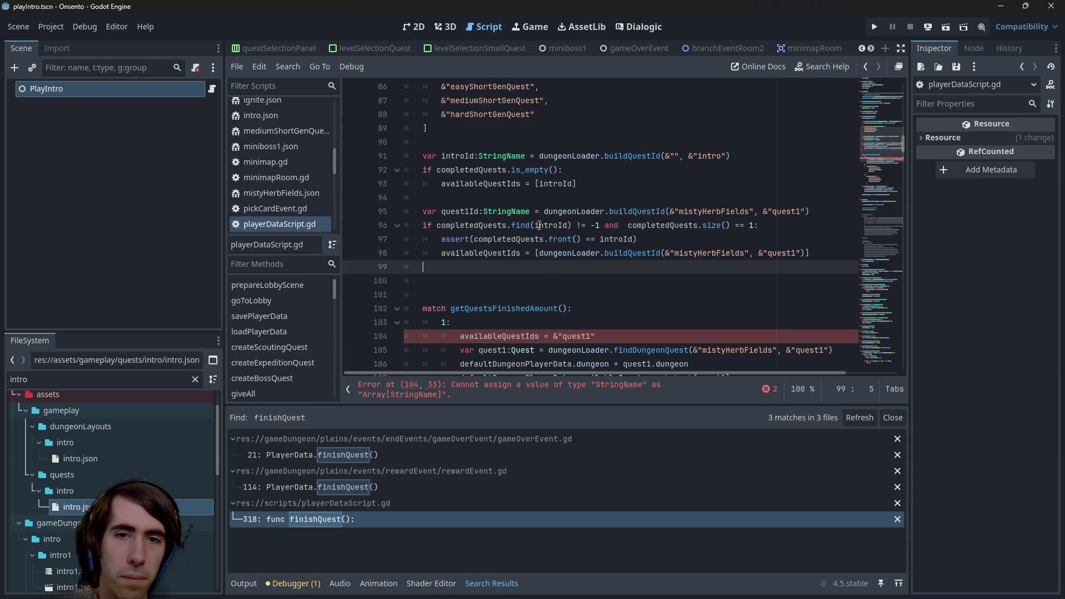
Insert a second completedQuests.find() call into the line 96 condition
left_click_drag(578, 225, 604, 225)
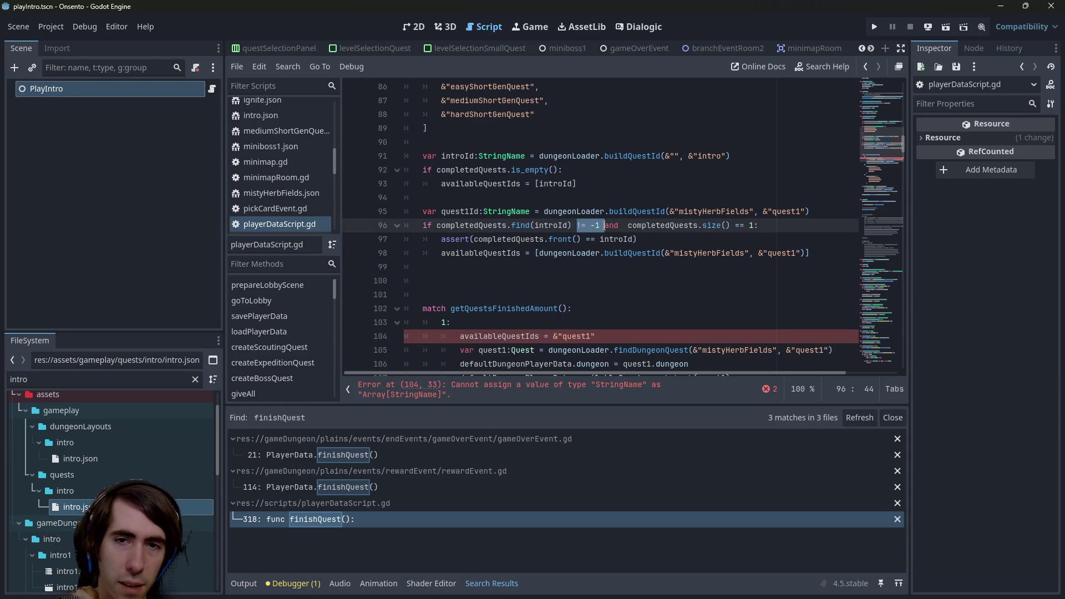
left_click_drag(451, 225, 737, 225)
left_click(749, 226)
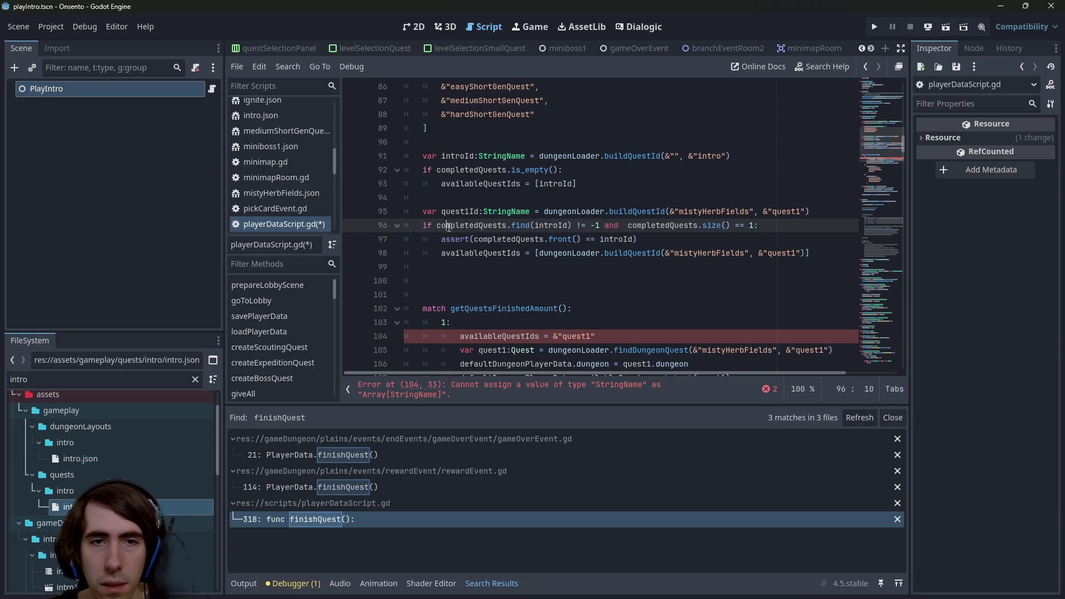
double_click(472, 226)
key("ctrl+c")
left_click(628, 225)
key("ctrl+v")
type(".fin")
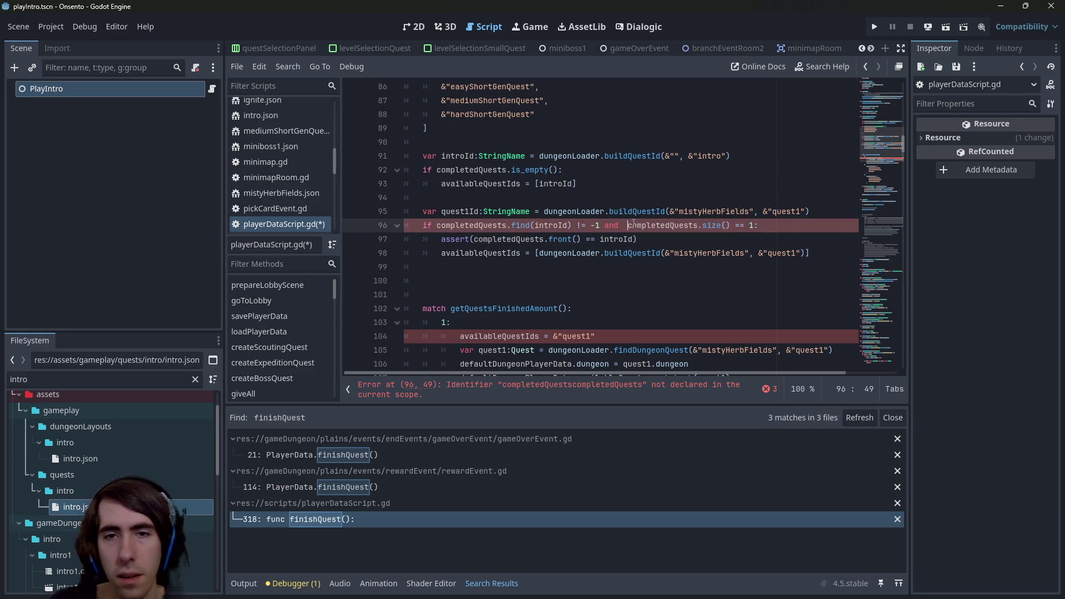
key("Return")
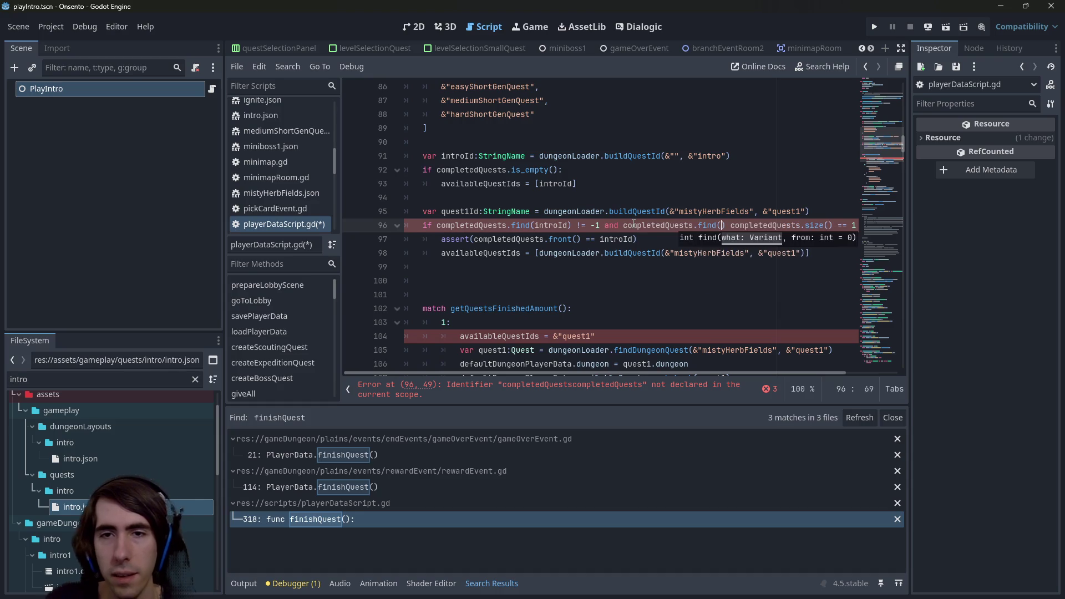
Pass quest1Id to find() and end the condition with '== -1:', replacing the old size check
double_click(462, 212)
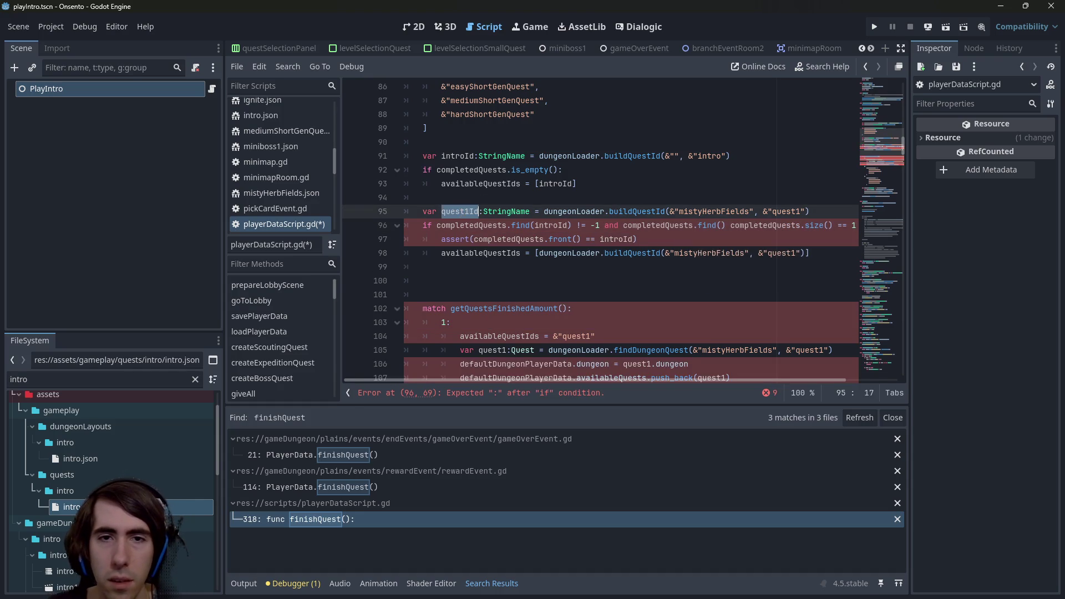
left_click(724, 225)
key("ctrl+v")
key("Right")
key("Right")
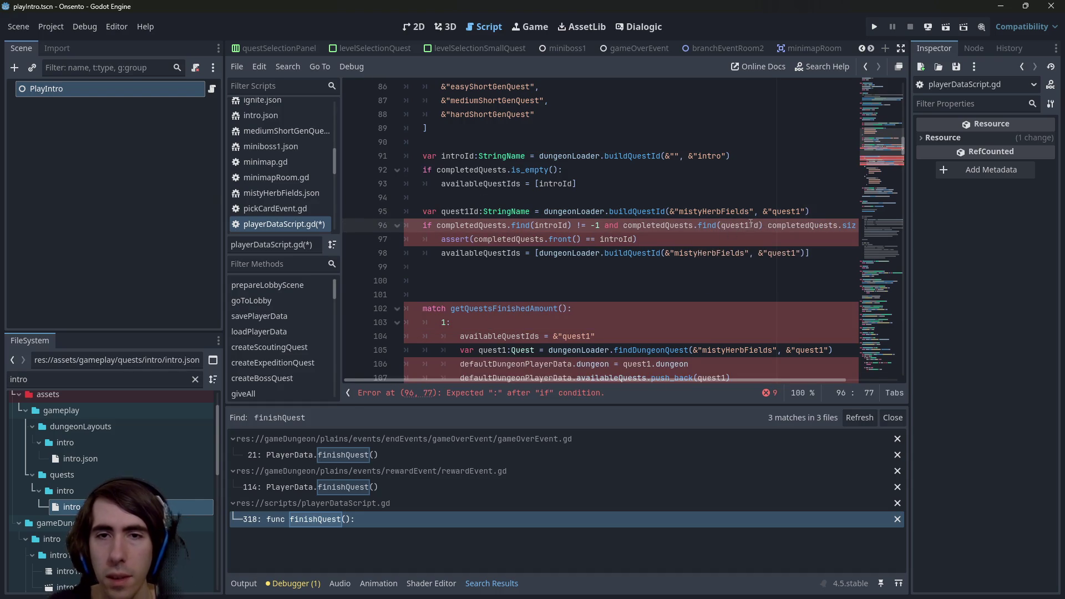
type("== -1")
key("shift+End")
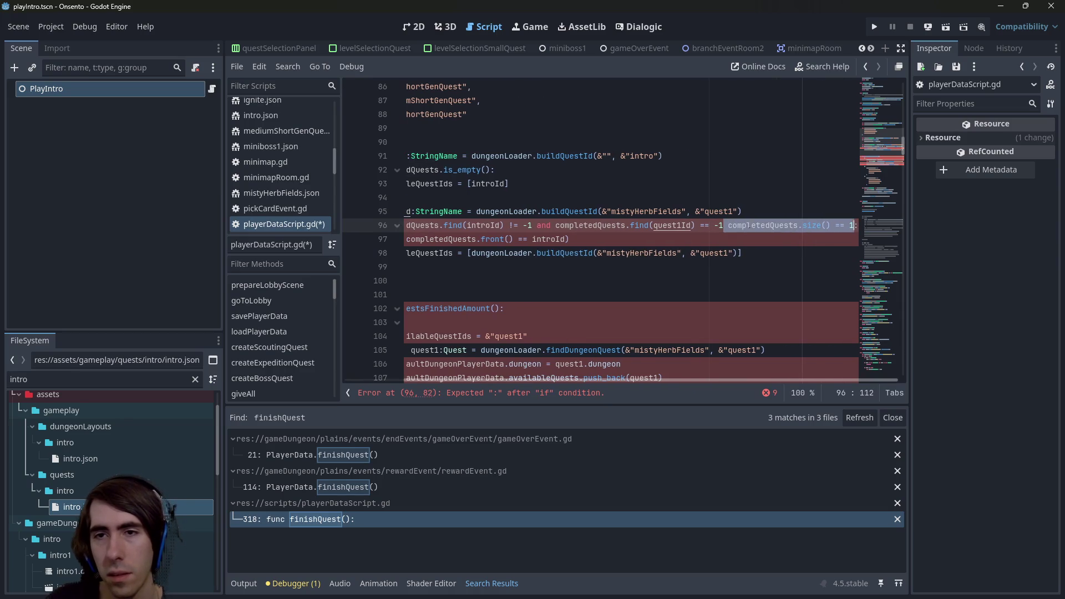
type(":")
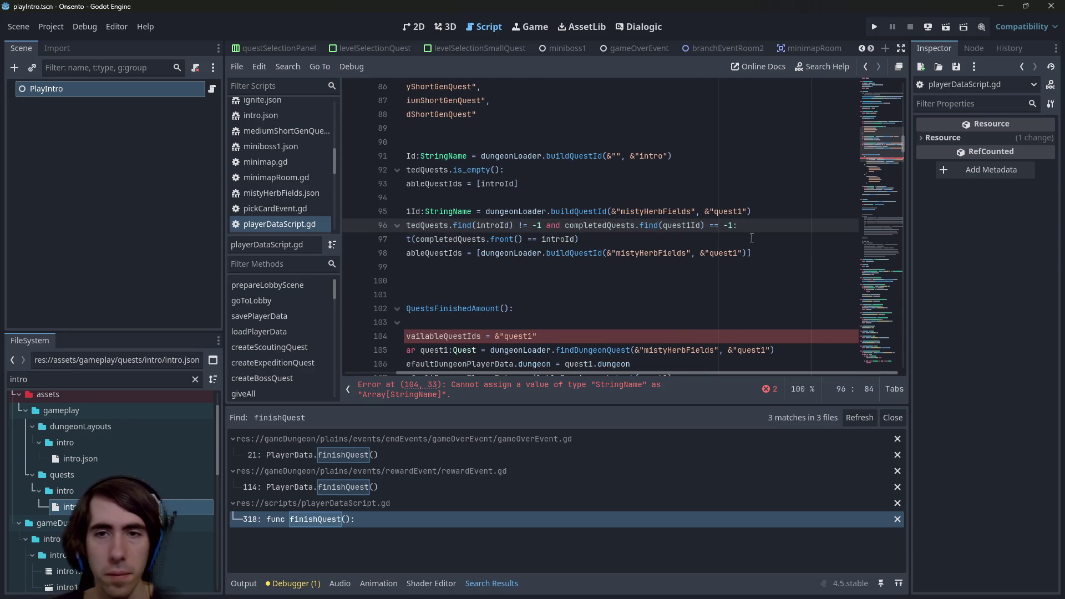
Delete the assert line under the quest1 condition and add a blank line
left_click_drag(750, 253, 436, 239)
left_click(670, 241)
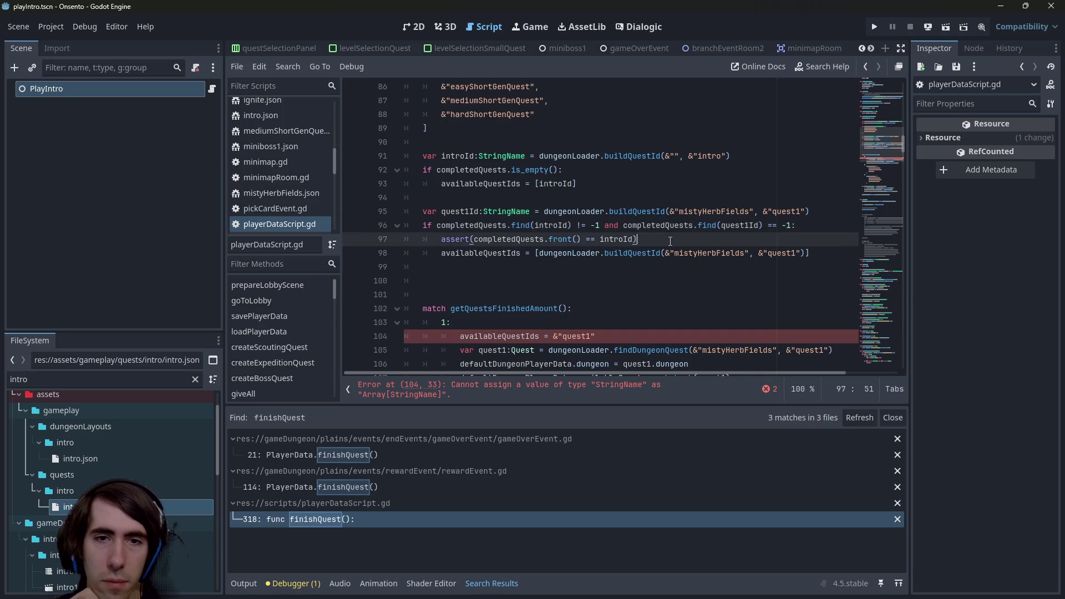
triple_click(621, 243)
key("BackSpace")
key("BackSpace")
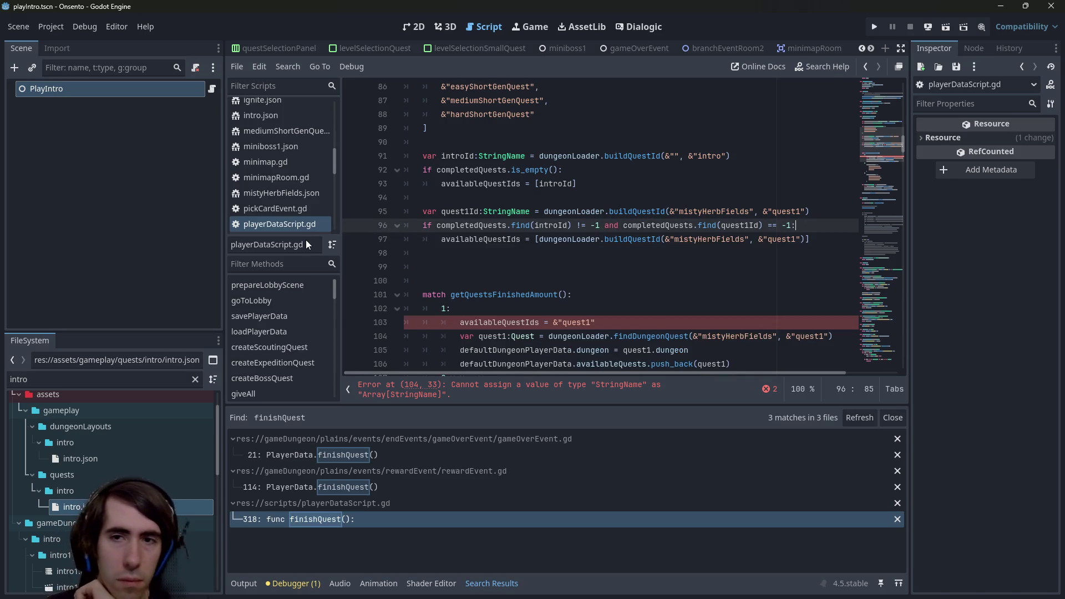
left_click(607, 257)
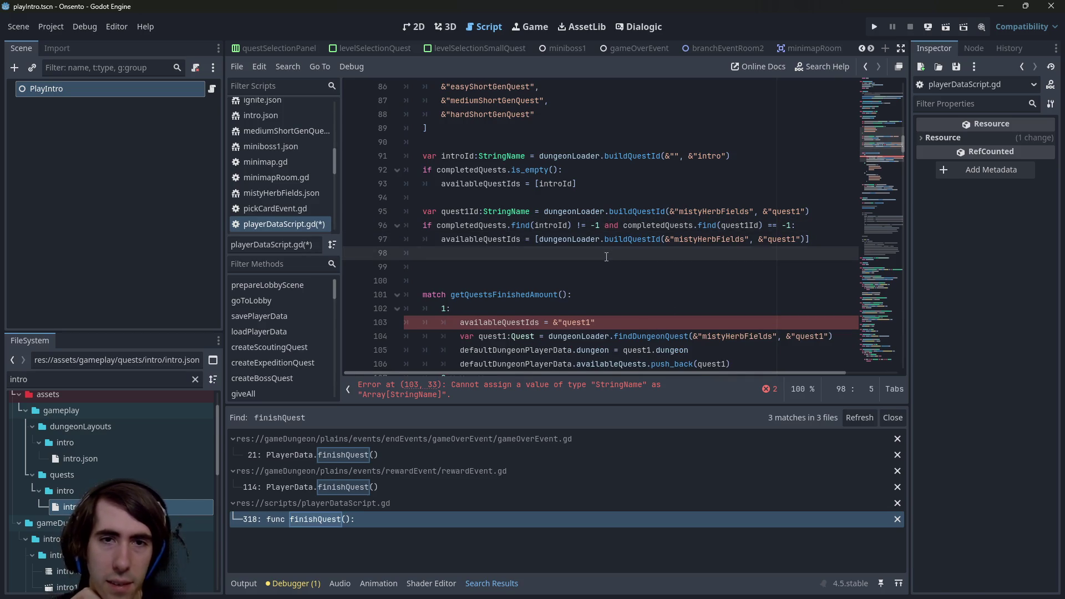
key("Return")
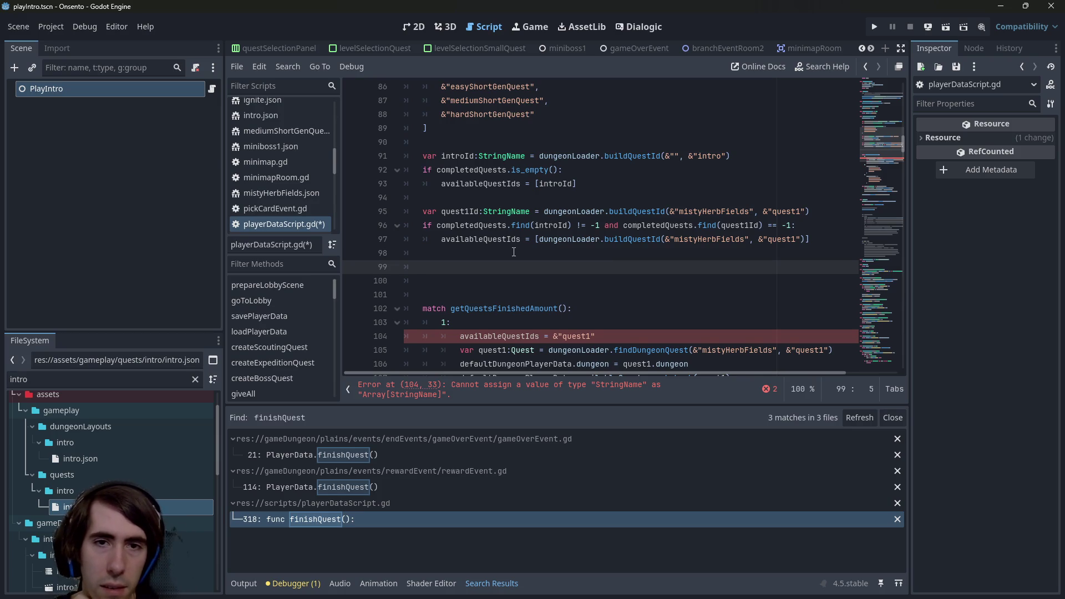
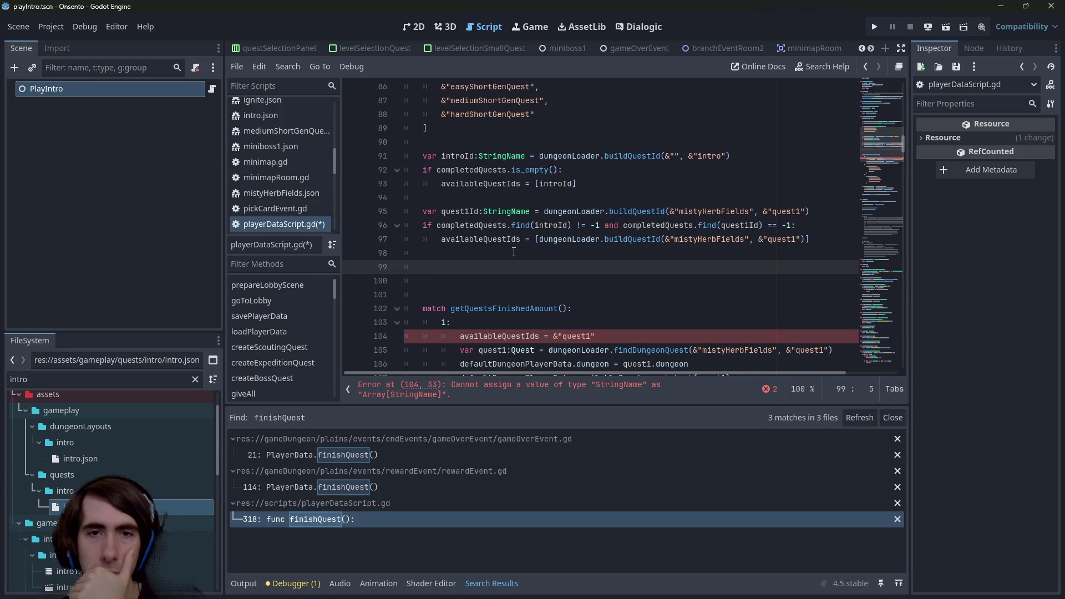
Review the quest1 availability check and the line making the intro quest available
left_click(424, 222)
scroll(425, 222, "down", 2)
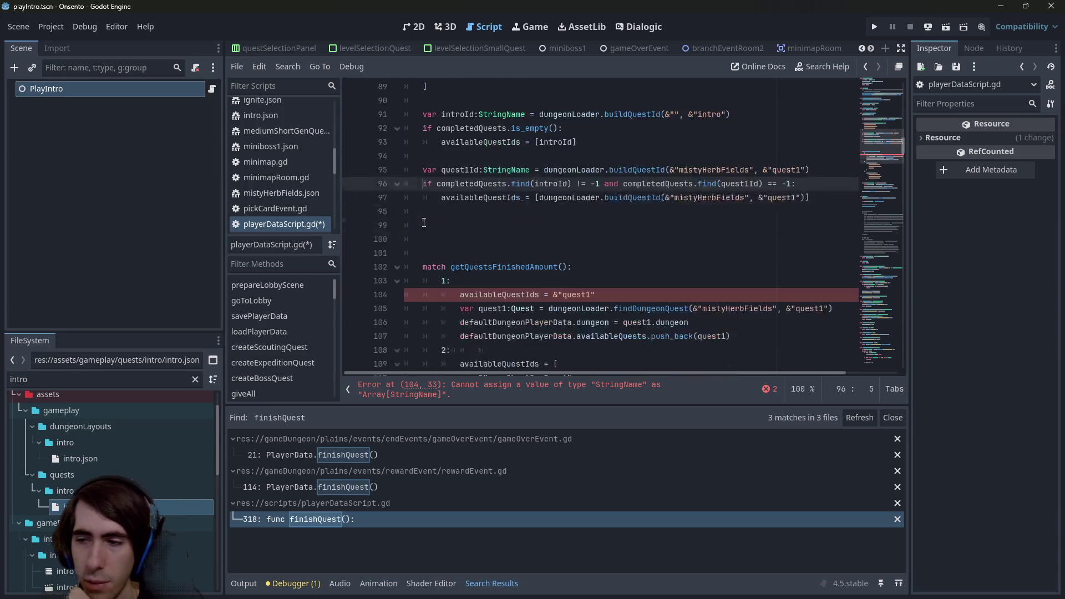
scroll(424, 222, "up", 2)
scroll(424, 222, "up", 1)
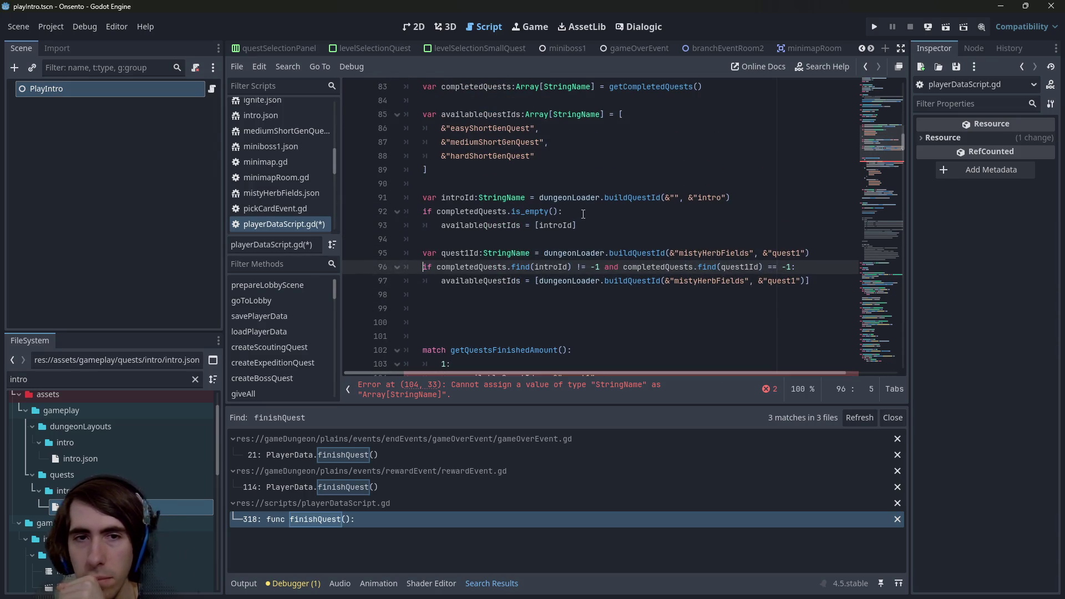
left_click_drag(578, 225, 309, 220)
left_click(596, 228)
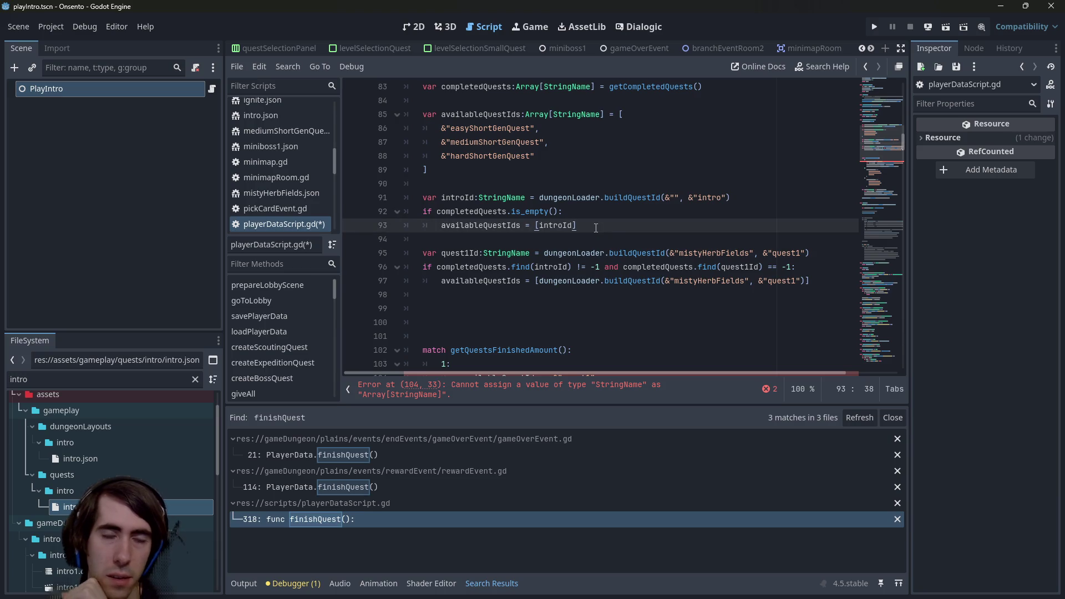
scroll(595, 228, "up", 2)
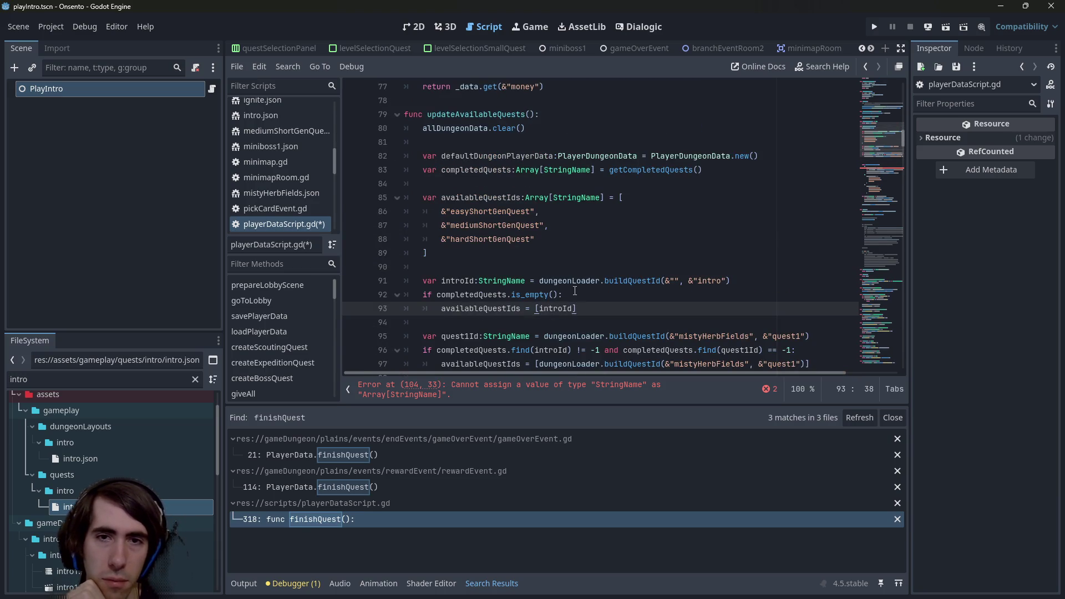
scroll(574, 291, "down", 3)
scroll(575, 290, "up", 2)
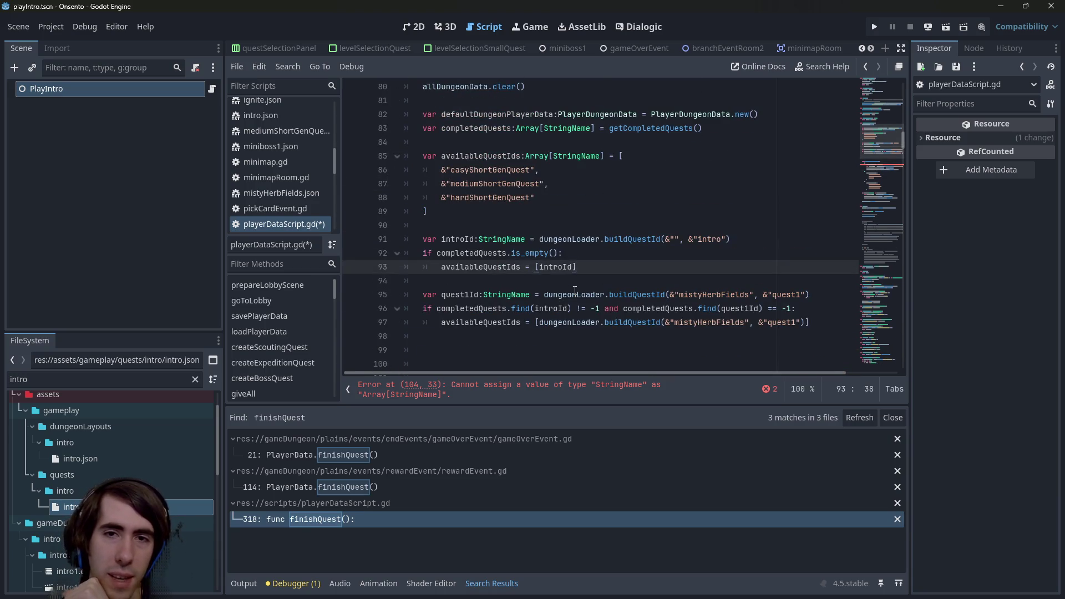
scroll(575, 290, "down", 9)
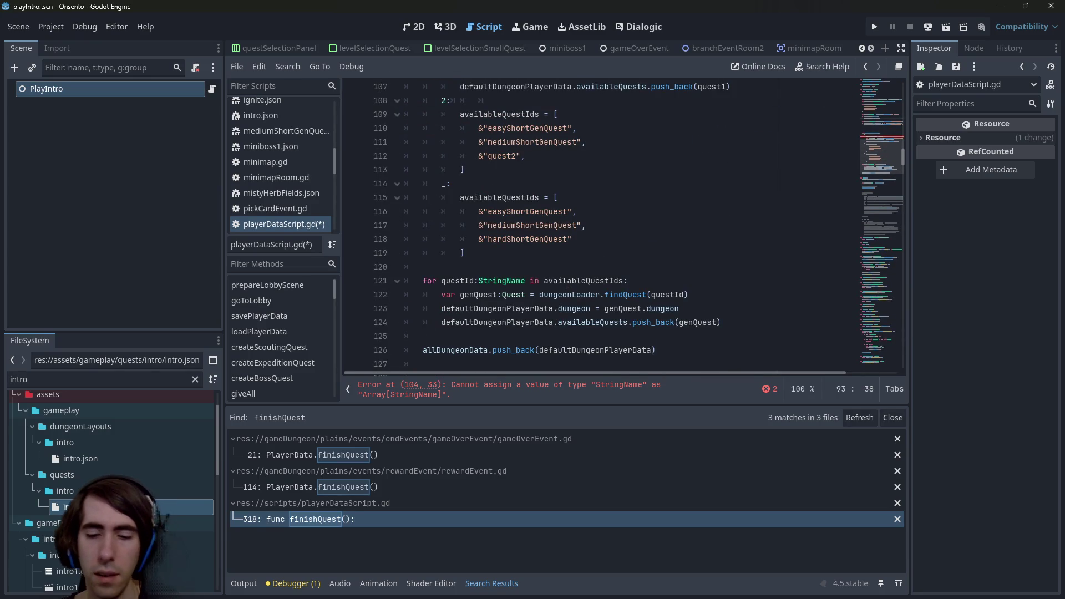
scroll(554, 272, "up", 11)
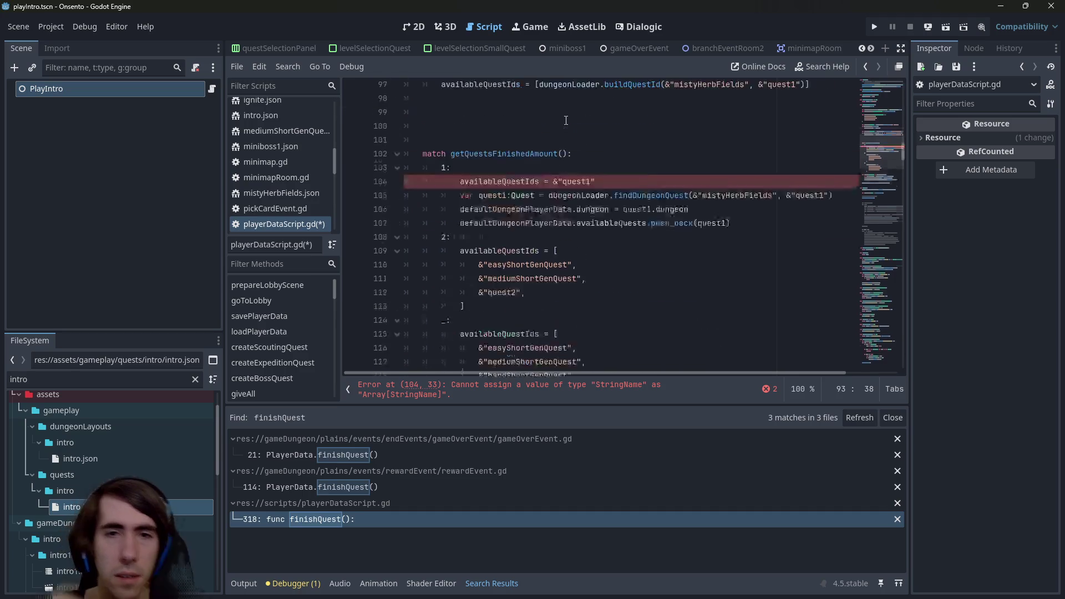
Add a func computeAvailableQuestsIds(): header above updateAvailableQuests, renamed from getAvailableQuestsIds
left_click(515, 155)
left_click(515, 149)
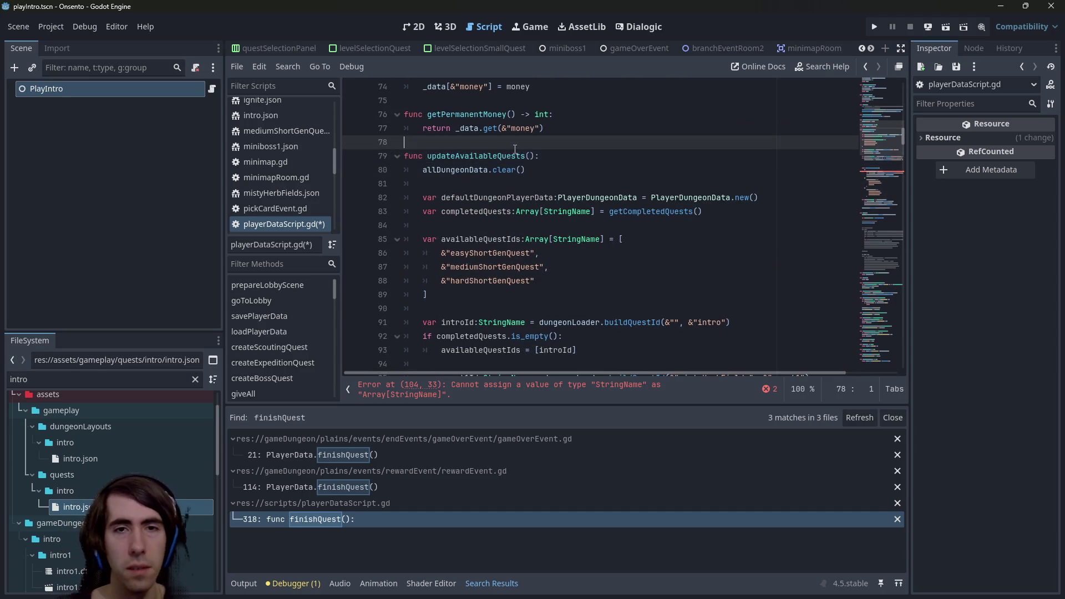
key("Return")
key("Return")
key("Up")
type("func getAvailableQ")
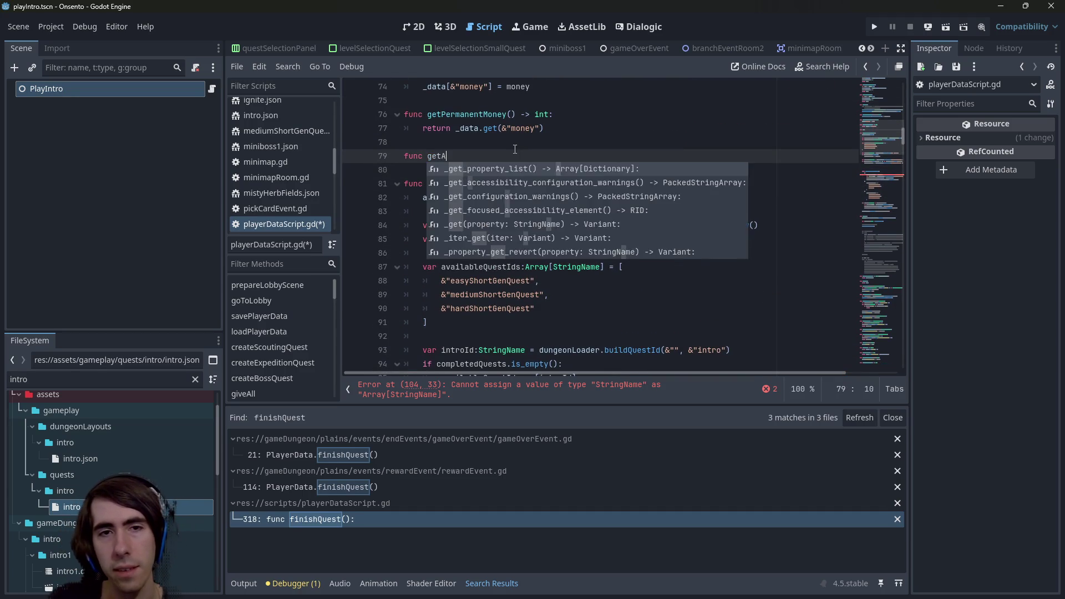
type("uestsIds")
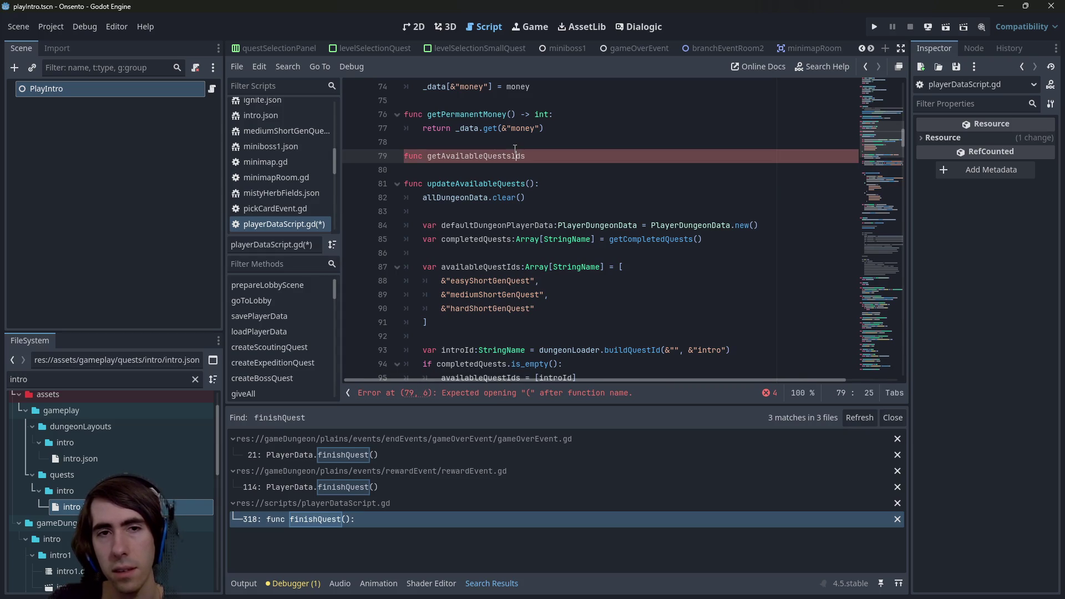
key("Left")
key("Left")
key("Left")
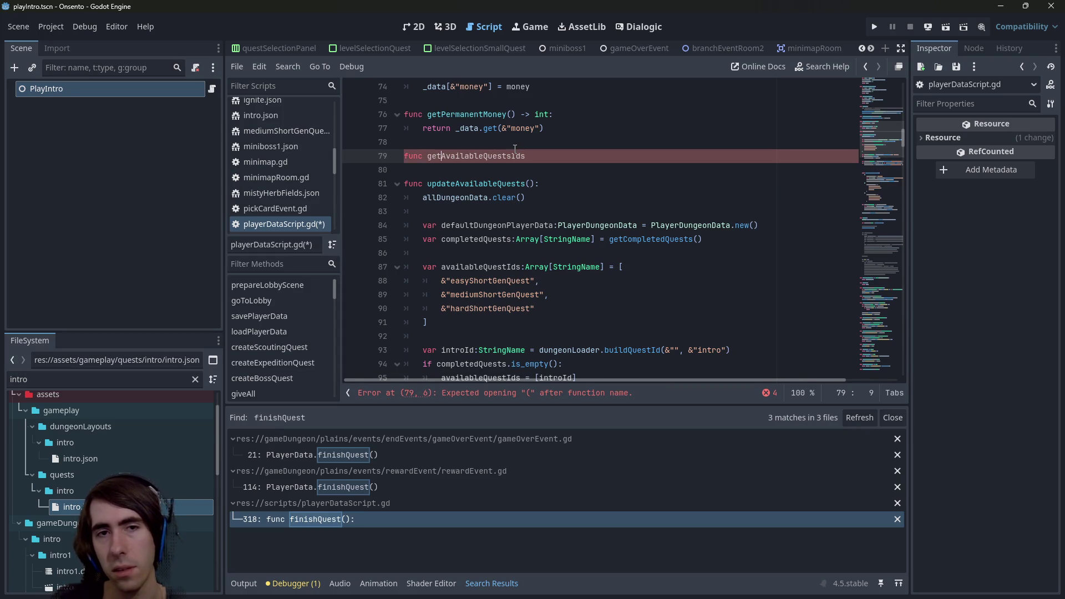
key("BackSpace")
key("BackSpace")
key("BackSpace")
type("compute")
key("Down")
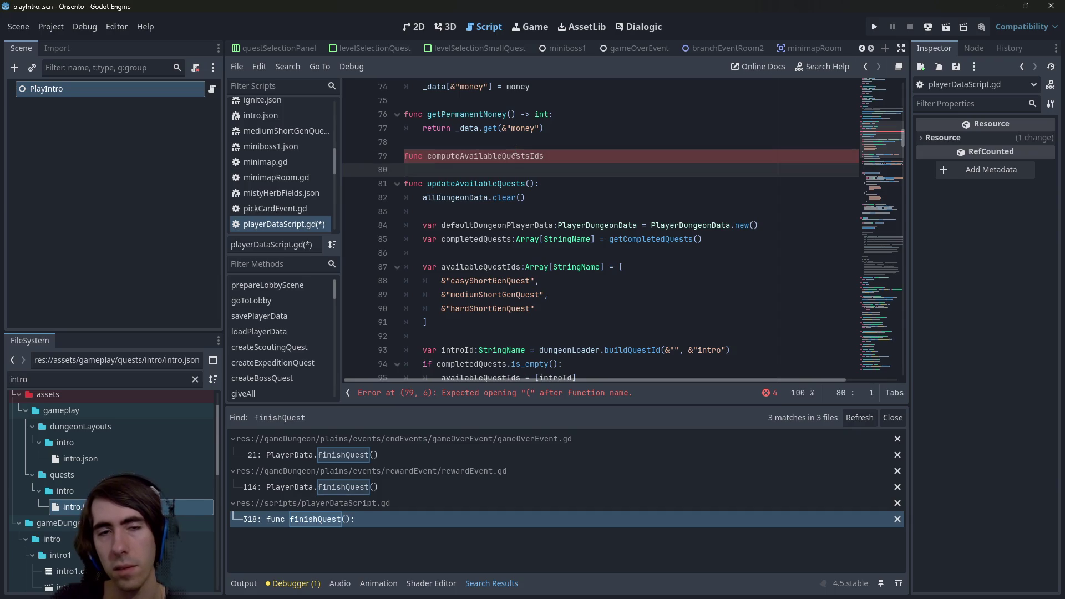
key("Up")
key("End")
type("():")
key("Return")
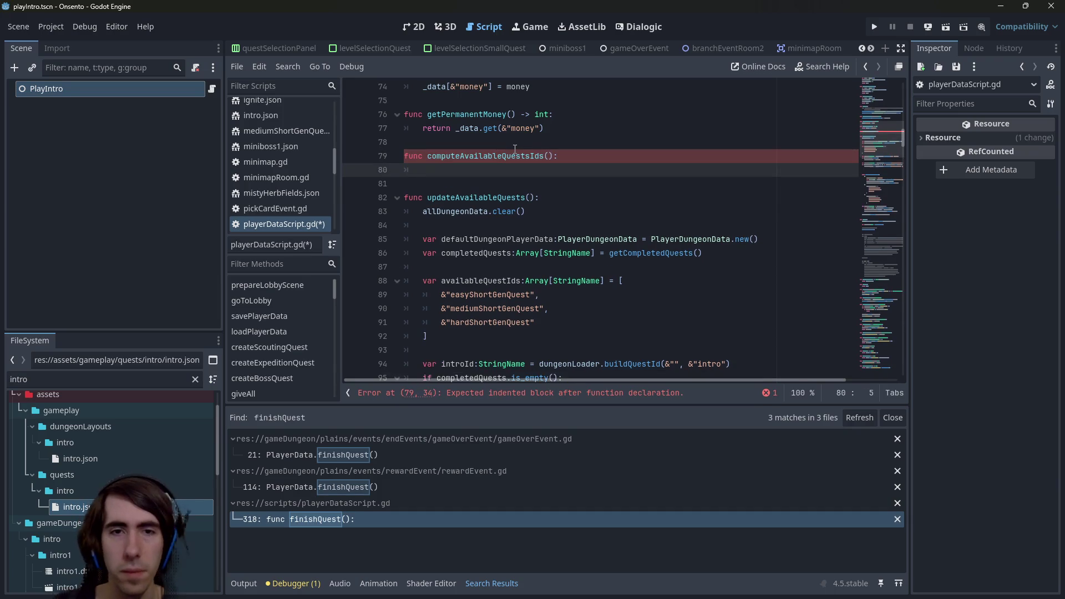
Insert a blank line after the defaultDungeonPlayerData declaration
scroll(515, 148, "down", 2)
double_click(502, 199)
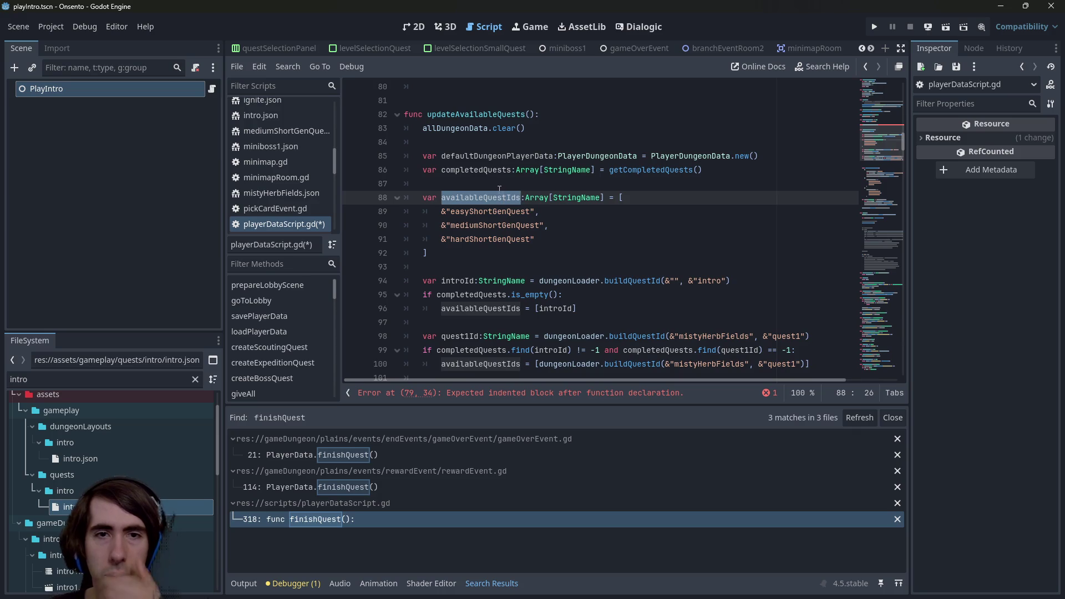
double_click(500, 170)
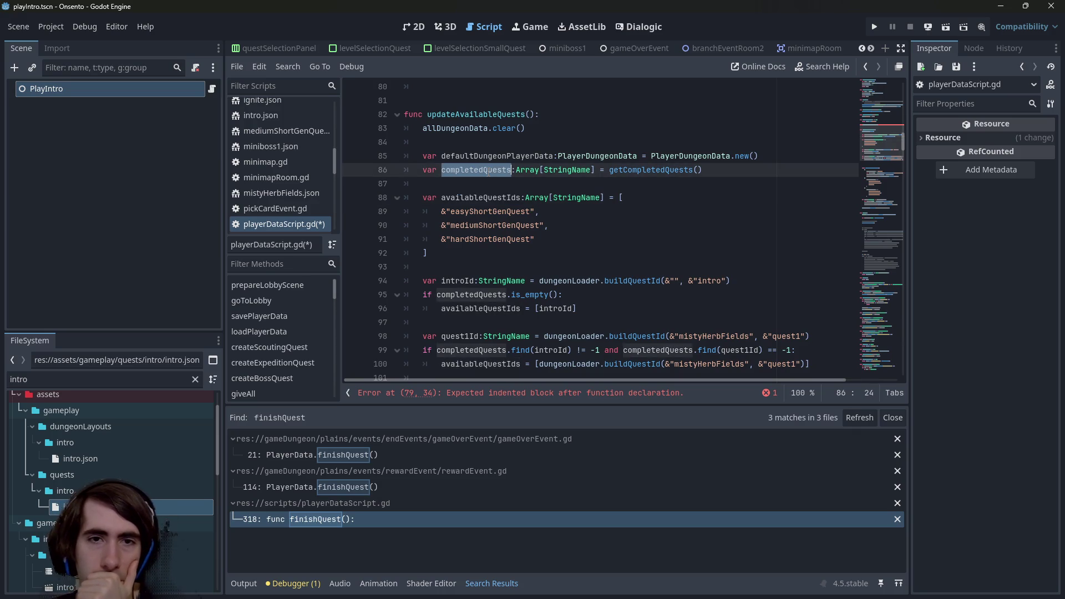
triple_click(703, 169)
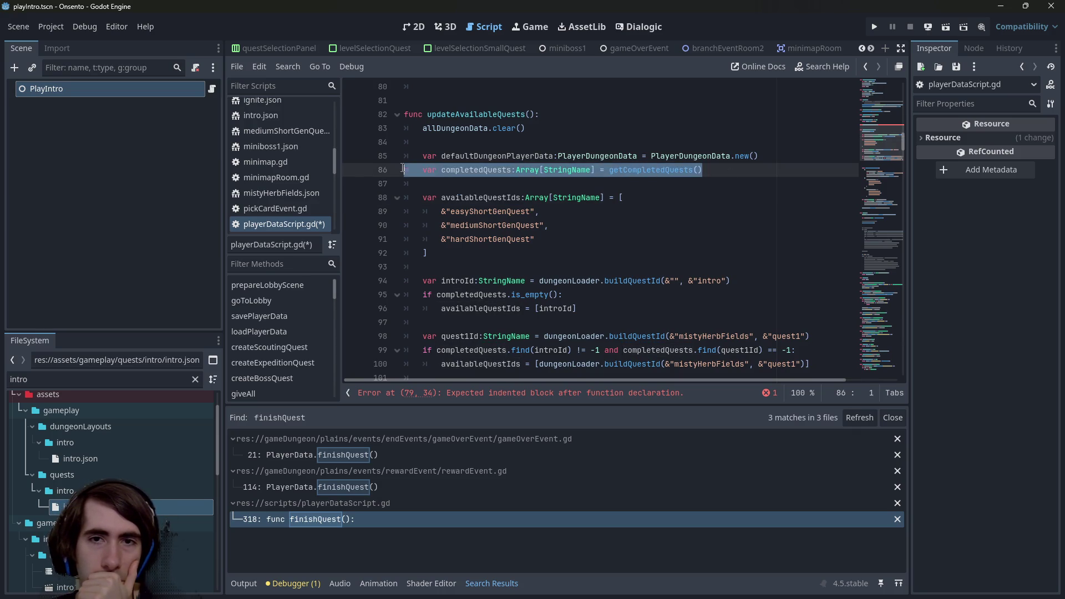
left_click(772, 157)
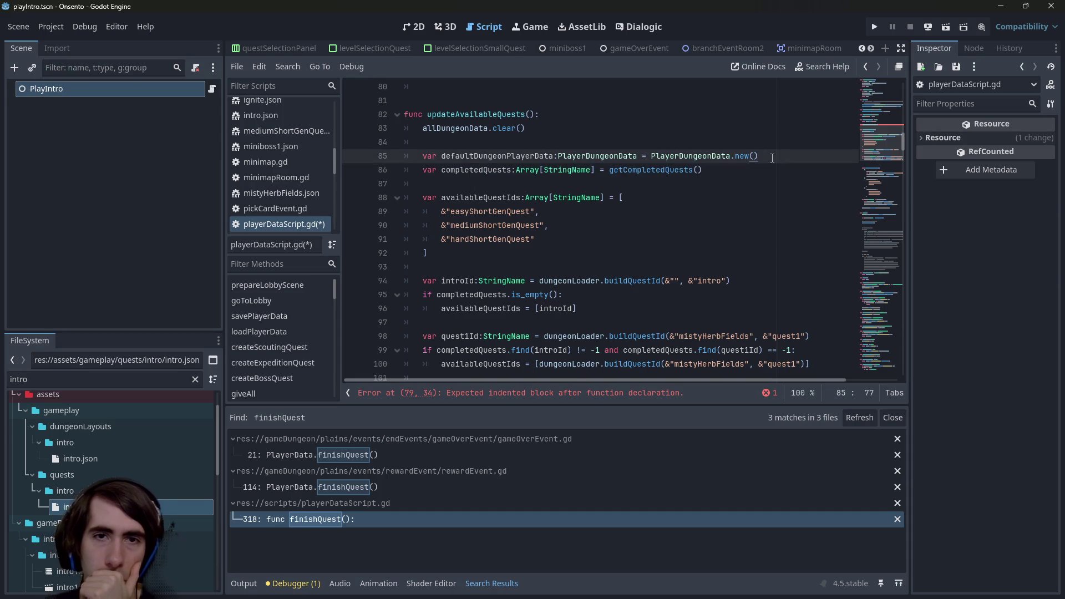
key("Return")
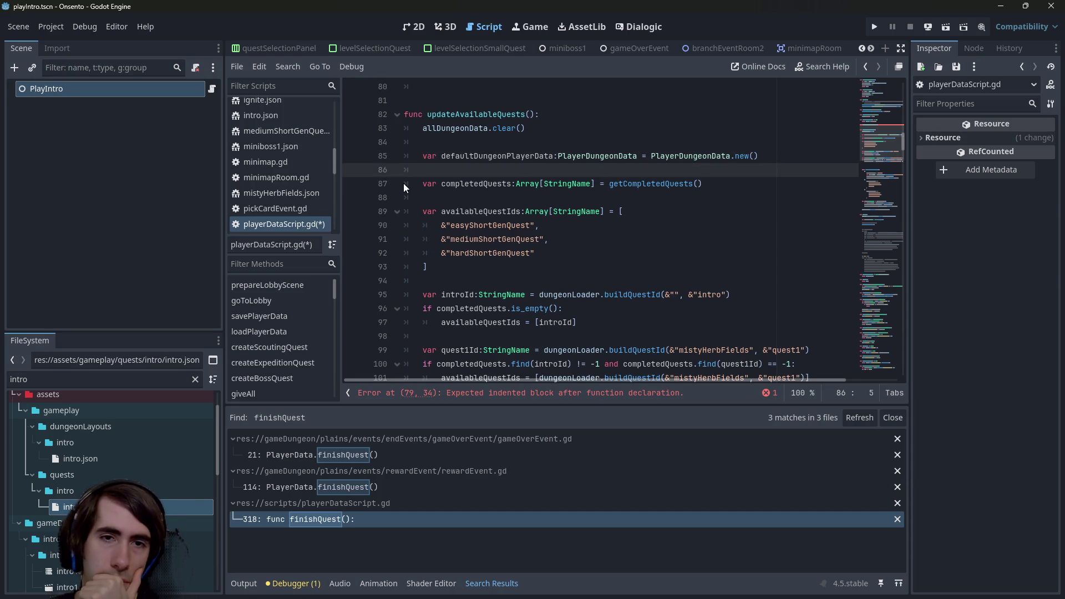
Review updateAvailableQuests and place the cursor in computeAvailableQuestsIds' body
left_click_drag(417, 212, 459, 253)
scroll(463, 247, "down", 1)
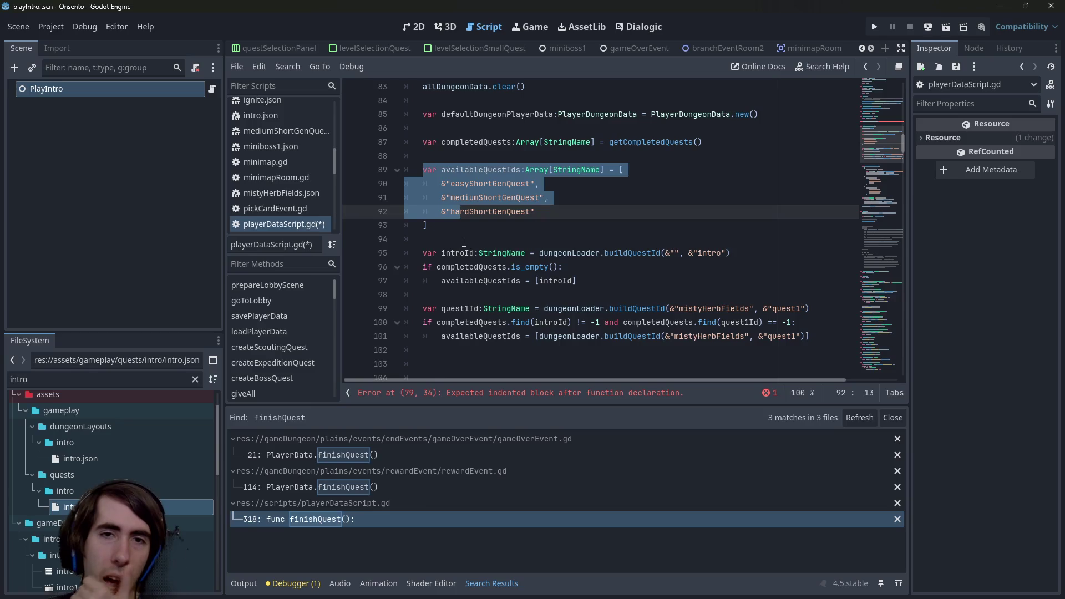
left_click(464, 242)
scroll(463, 242, "up", 2)
double_click(463, 156)
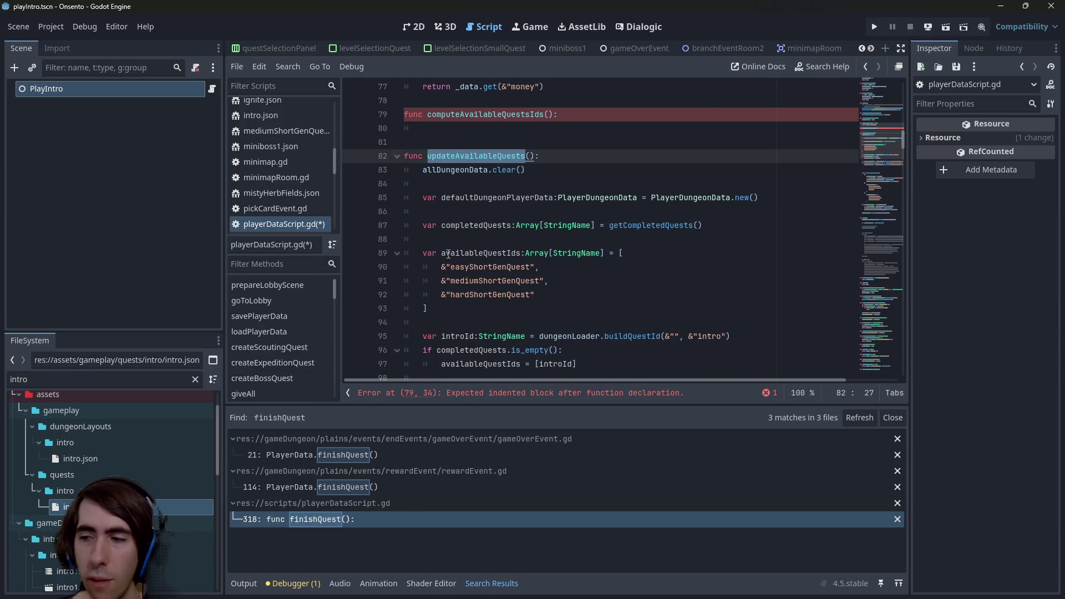
left_click(477, 238)
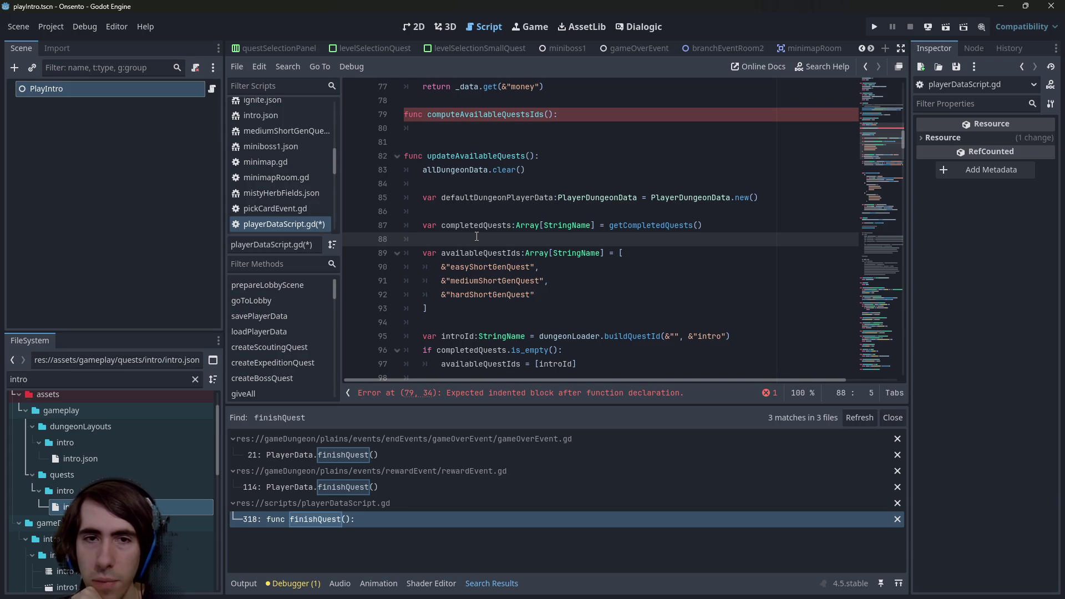
scroll(476, 192, "up", 1)
double_click(469, 198)
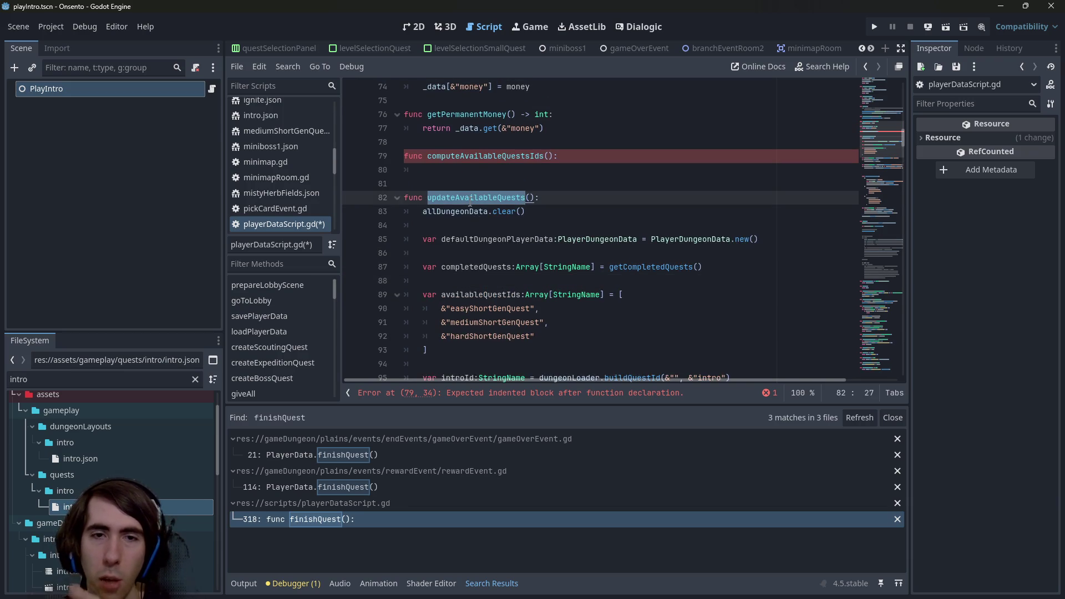
scroll(469, 203, "down", 12)
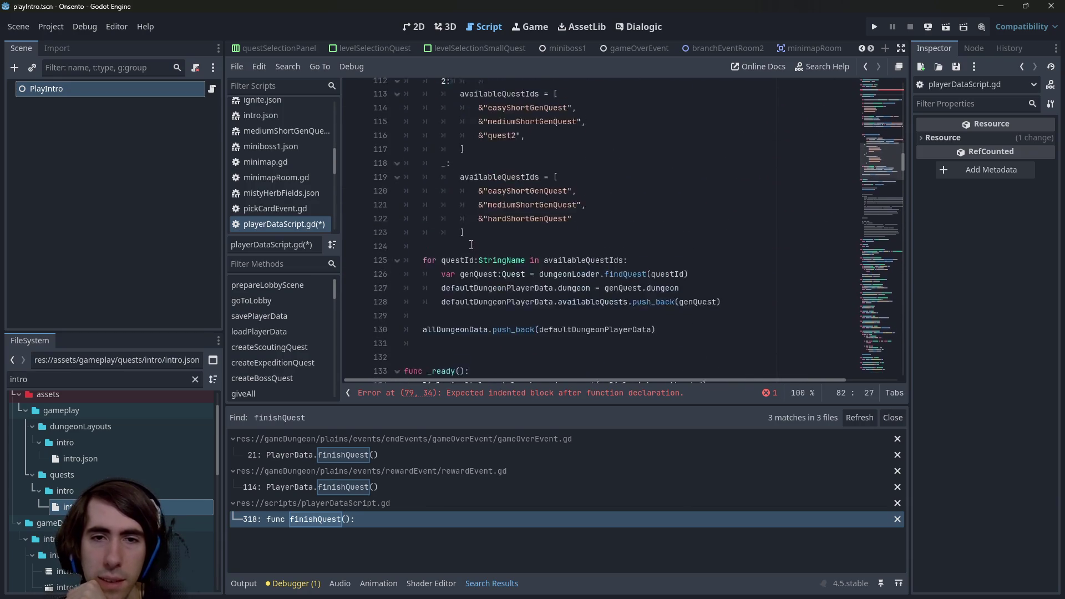
scroll(471, 245, "up", 14)
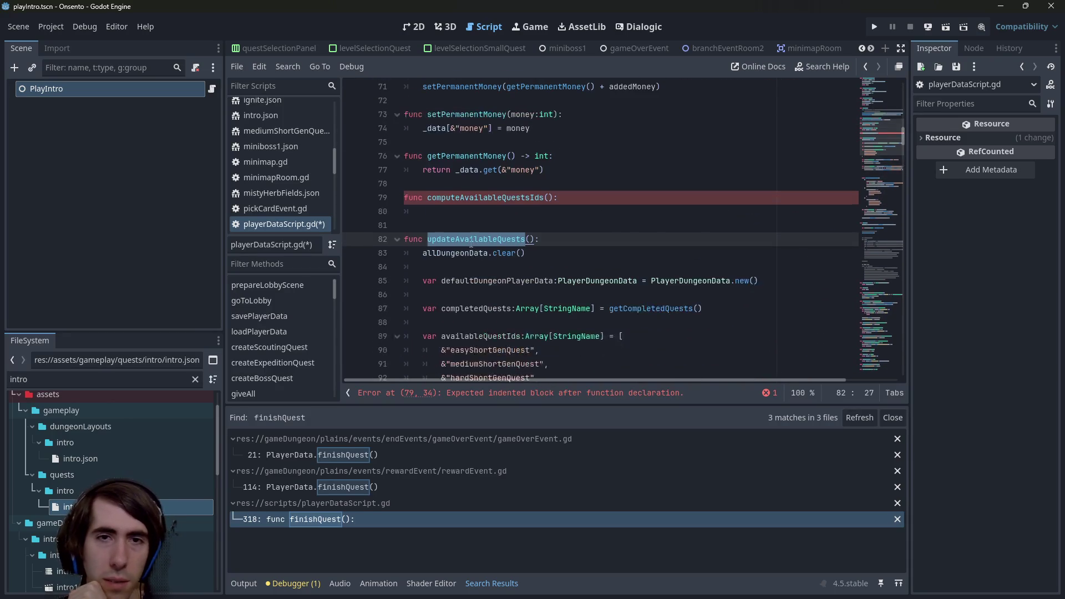
left_click(456, 217)
scroll(449, 225, "down", 3)
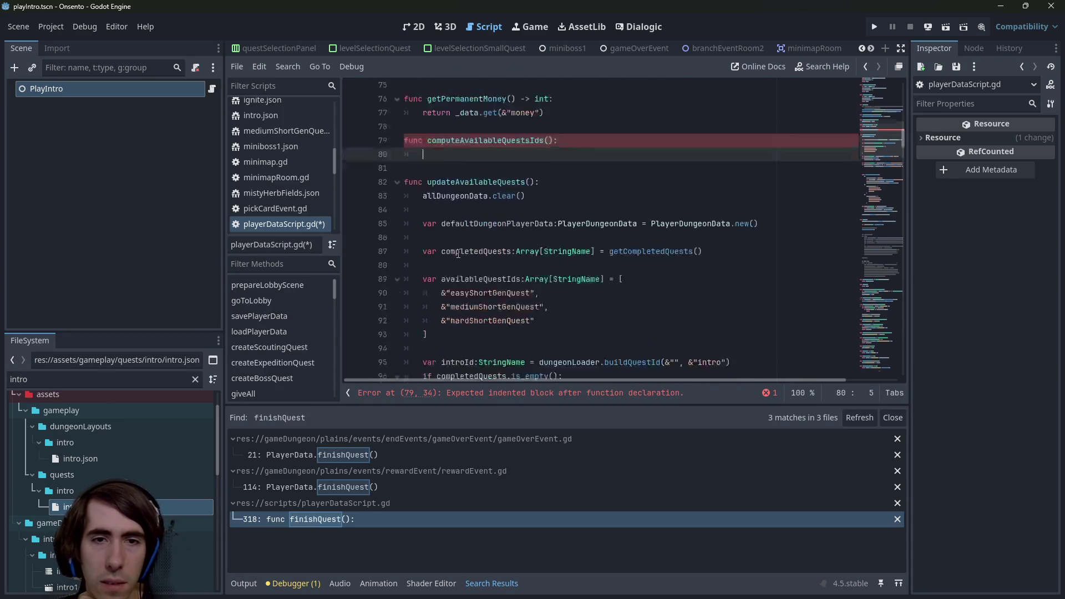
Cut the quest list and match block code and paste it into computeAvailableQuestsIds
mouse_move(390, 208)
left_mouse_down()
mouse_move(421, 333)
mouse_move(499, 355)
mouse_move(541, 227)
left_mouse_up()
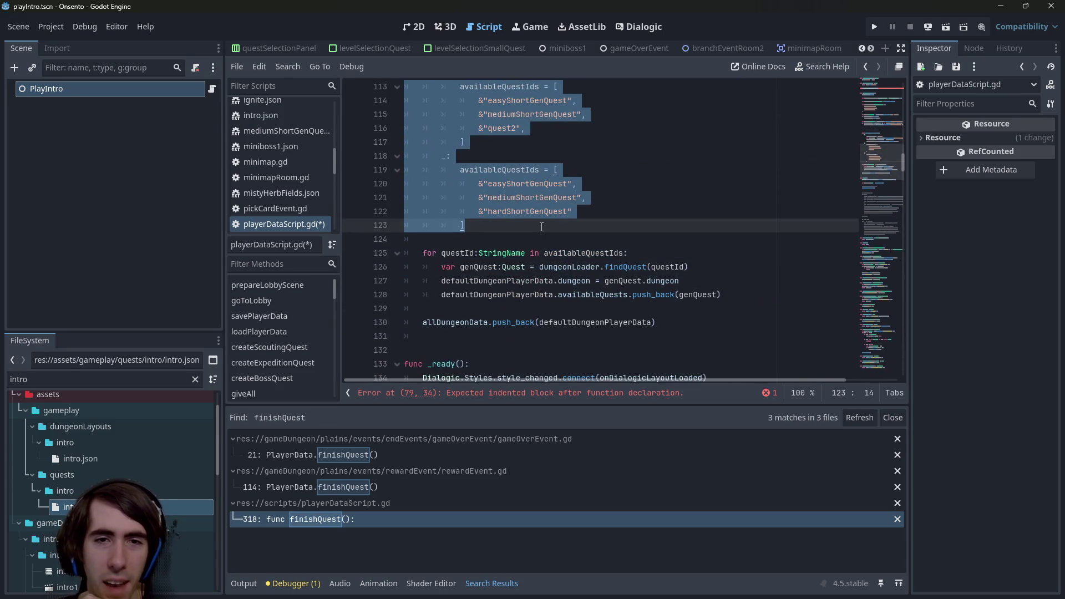
scroll(542, 227, "up", 2)
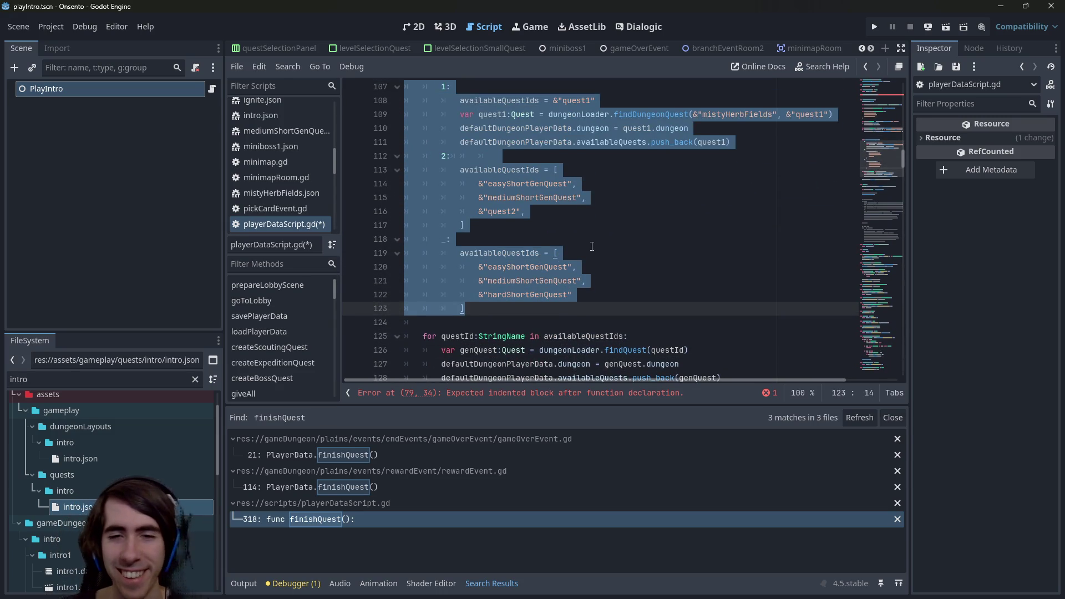
scroll(591, 246, "down", 1)
scroll(613, 267, "up", 2)
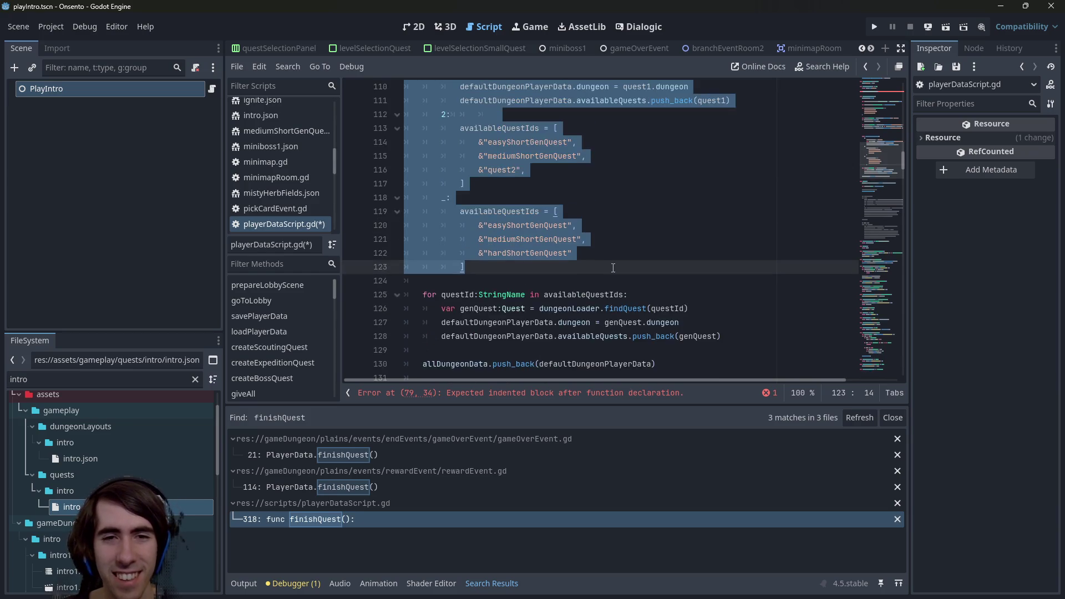
key("ctrl+x")
scroll(599, 253, "up", 5)
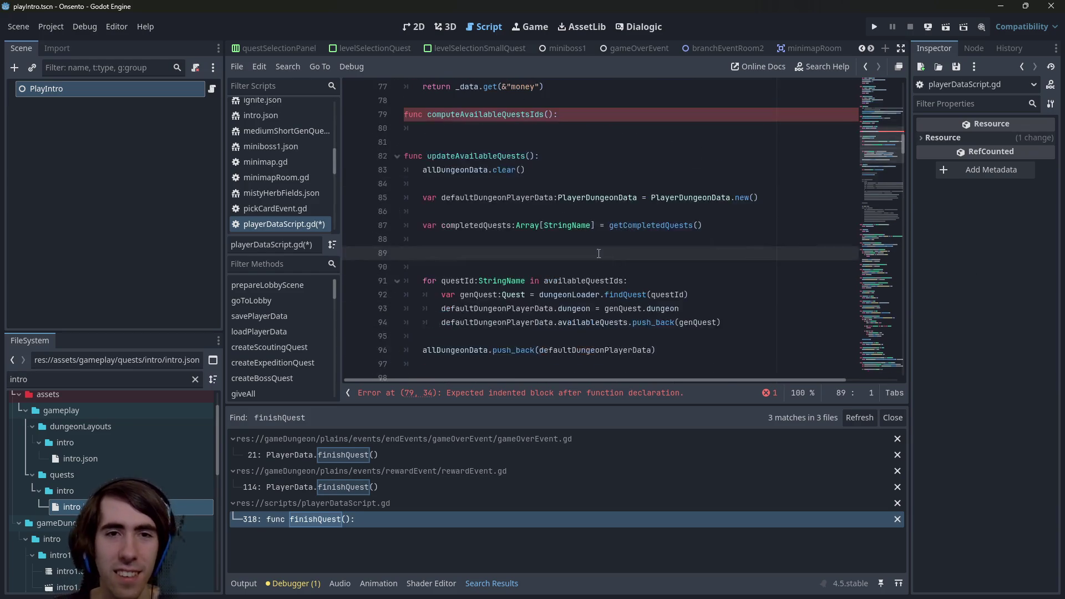
left_click(456, 129)
key("ctrl+v")
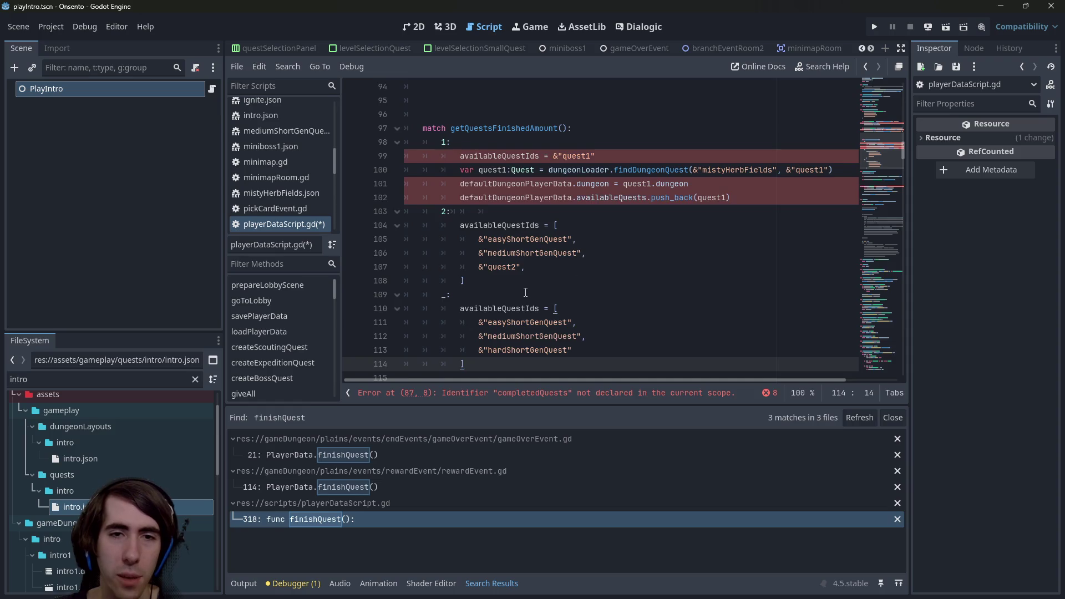
Delete the leftover completedQuests declaration line from updateAvailableQuests
scroll(524, 293, "down", 2)
scroll(524, 293, "up", 1)
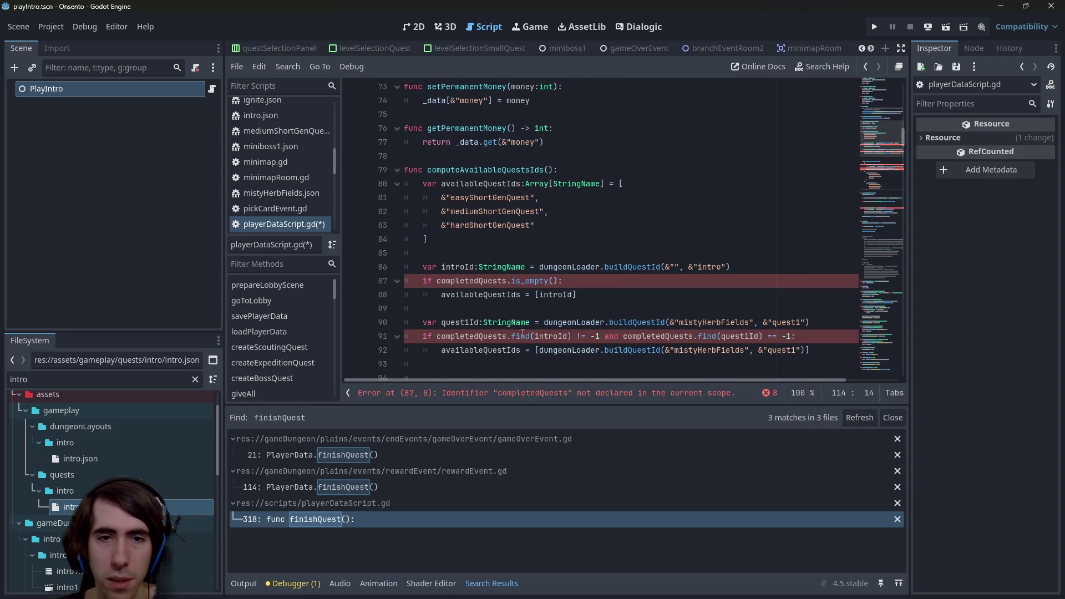
double_click(486, 282)
scroll(536, 208, "down", 10)
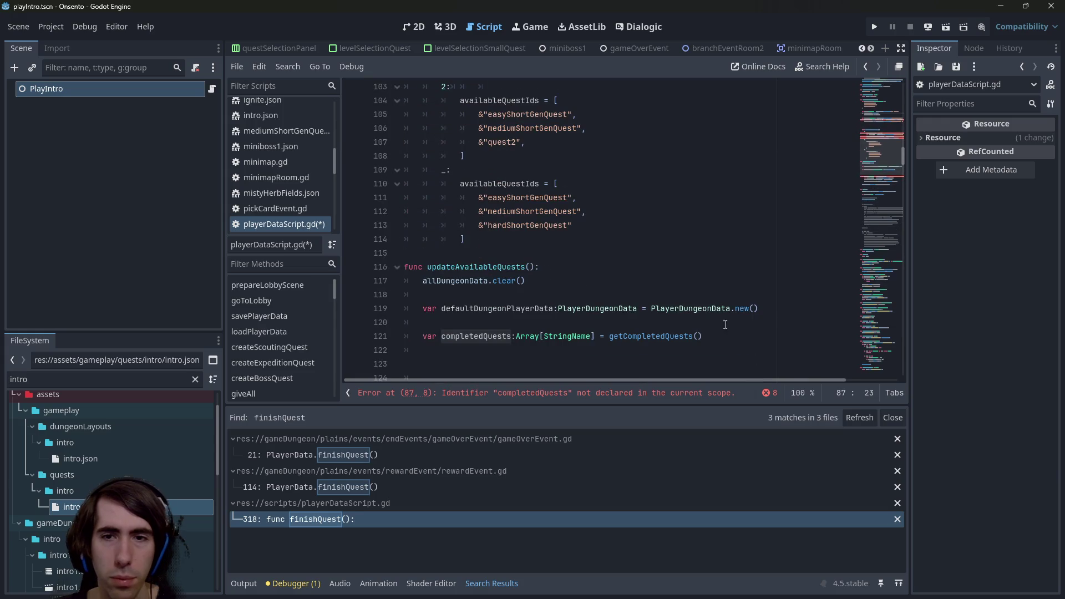
triple_click(737, 336)
key("BackSpace")
key("BackSpace")
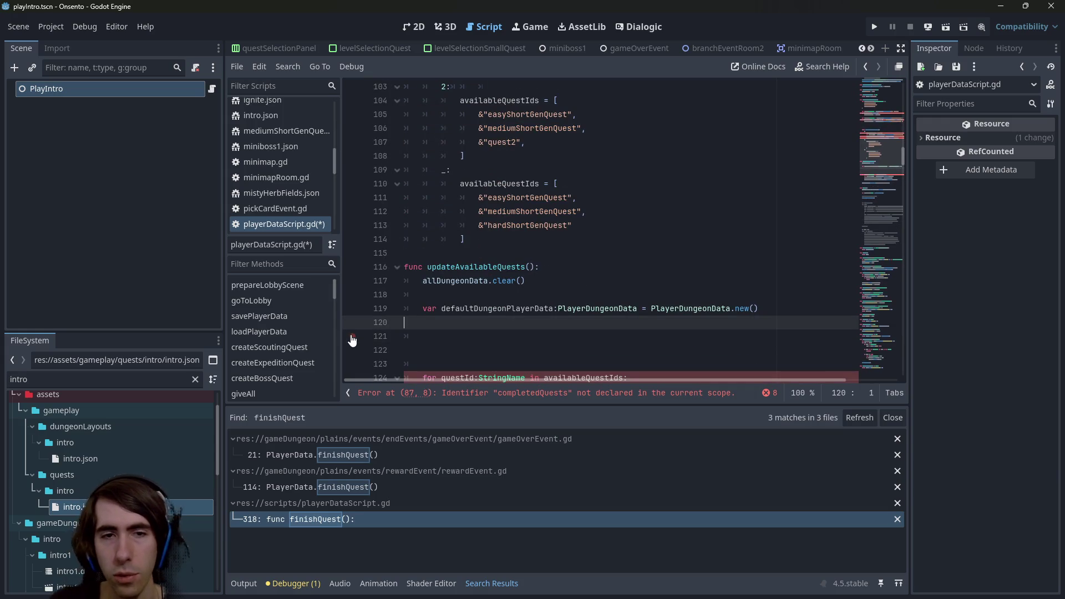
scroll(572, 244, "up", 11)
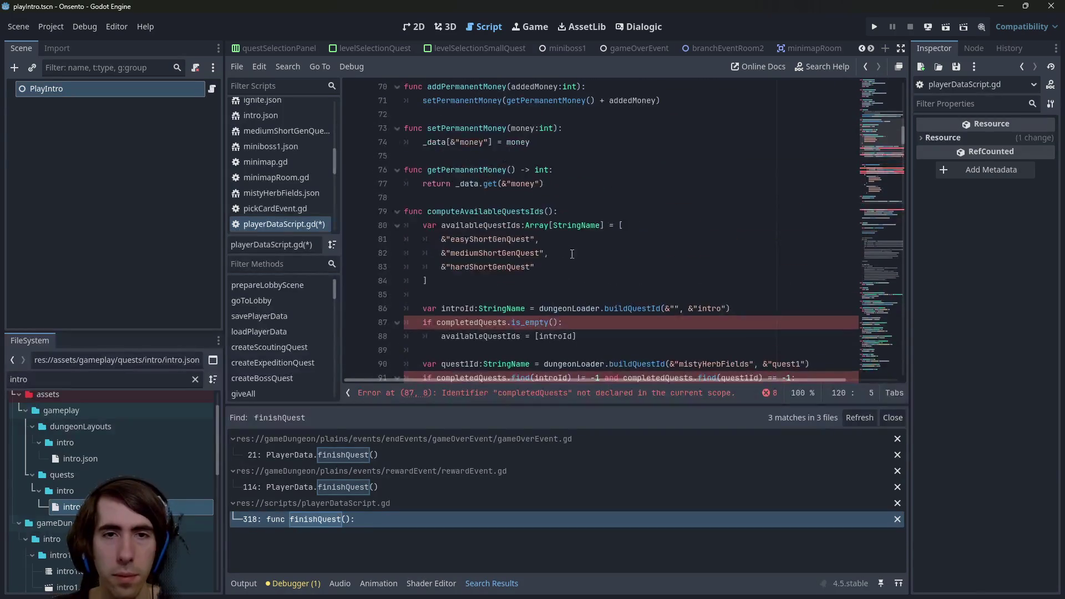
left_click(578, 215)
key("Return")
Paste the completedQuests declaration into the function and clear the three default quest ids to an empty array
key("ctrl+v")
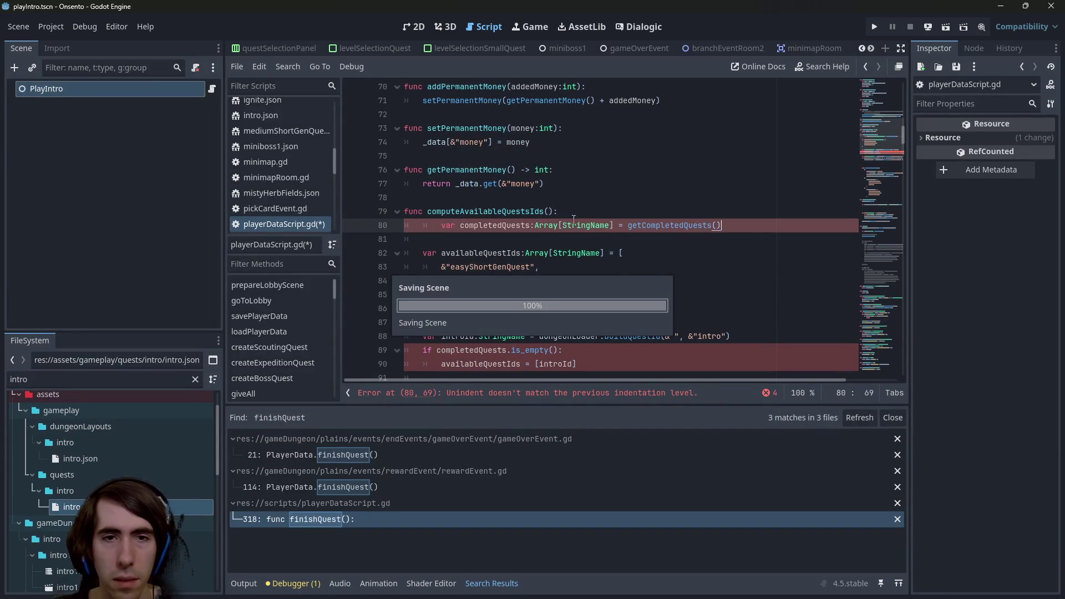
key("shift+Up")
key("shift+Up")
key("shift+Up")
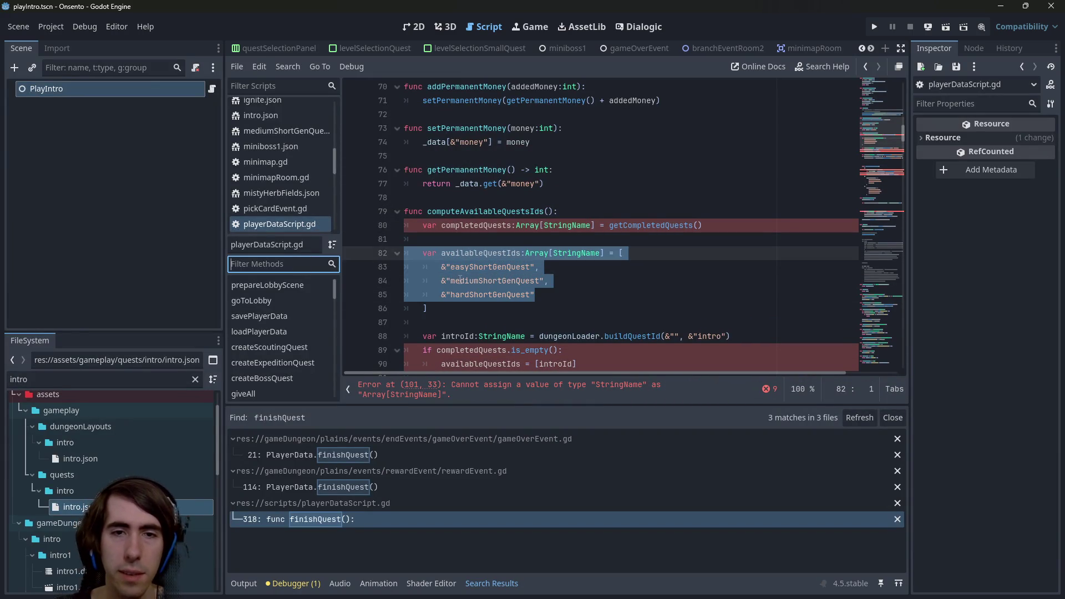
left_click_drag(426, 309, 622, 245)
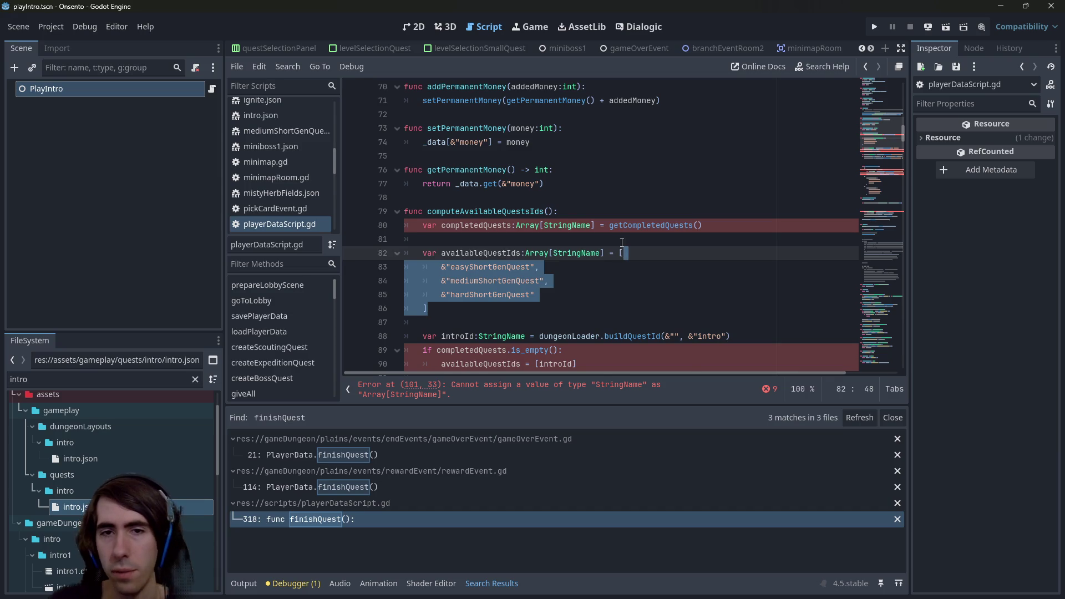
key("BackSpace")
left_click(616, 241)
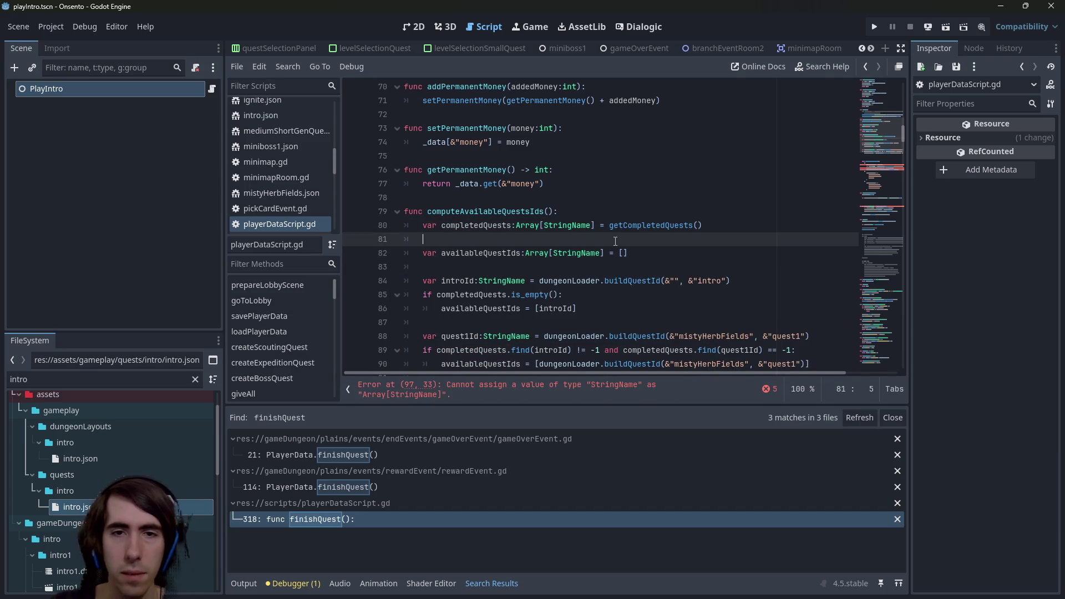
key("BackSpace")
key("BackSpace")
Give computeAvailableQuestsIds an -> Array[StringName] return type and save the script
double_click(488, 215)
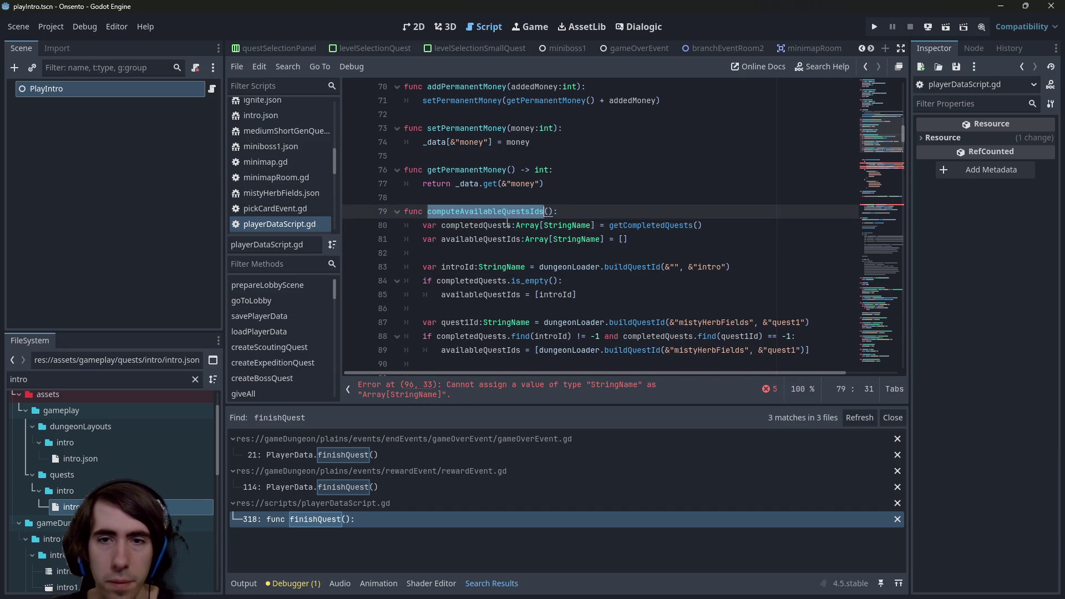
scroll(553, 248, "down", 4)
scroll(553, 248, "down", 5)
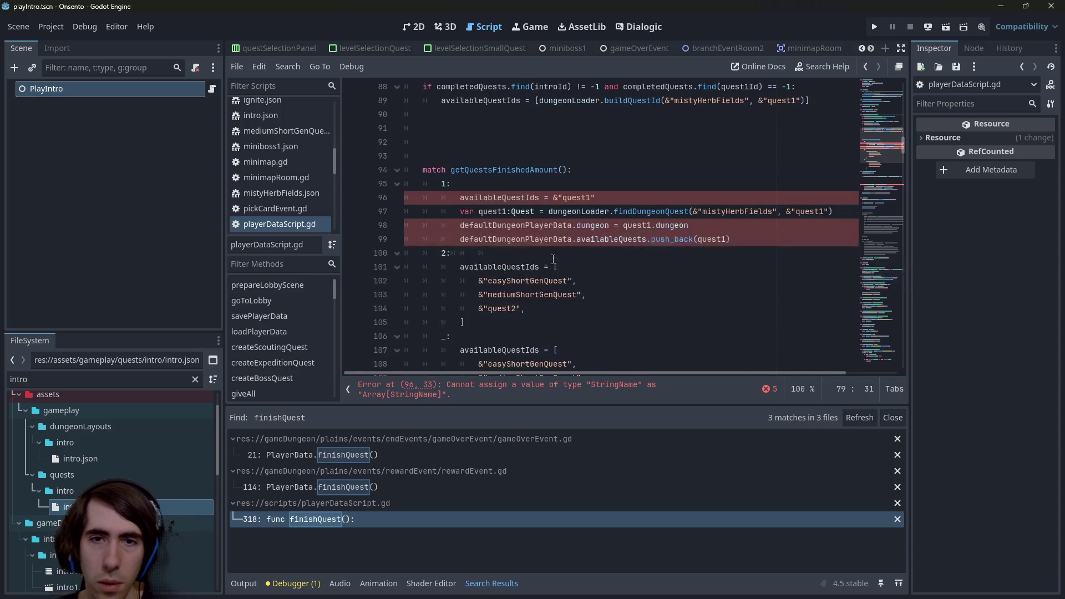
scroll(560, 276, "up", 8)
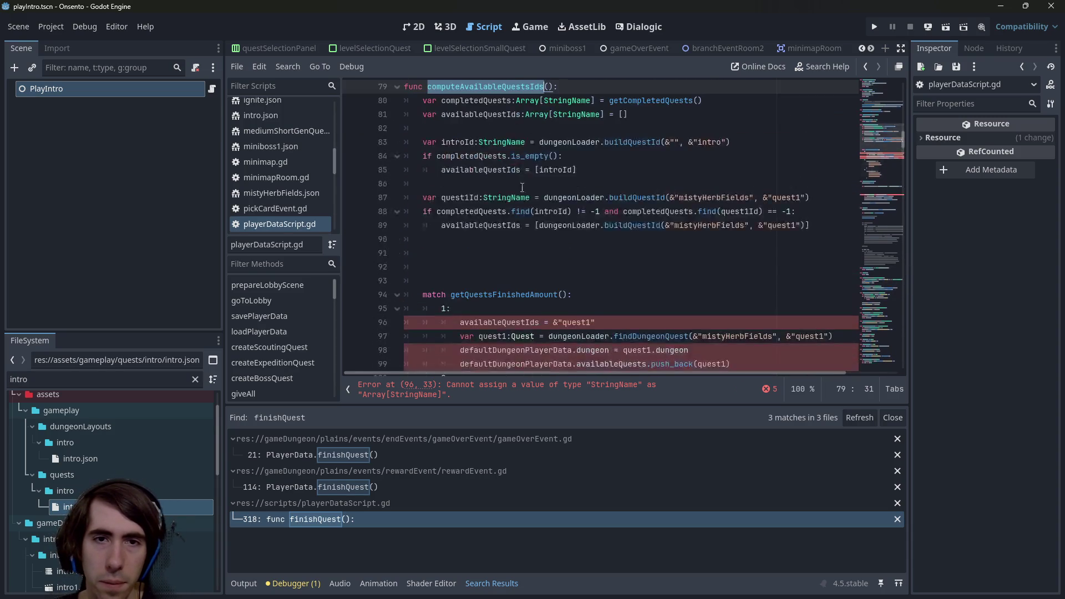
left_click(597, 253)
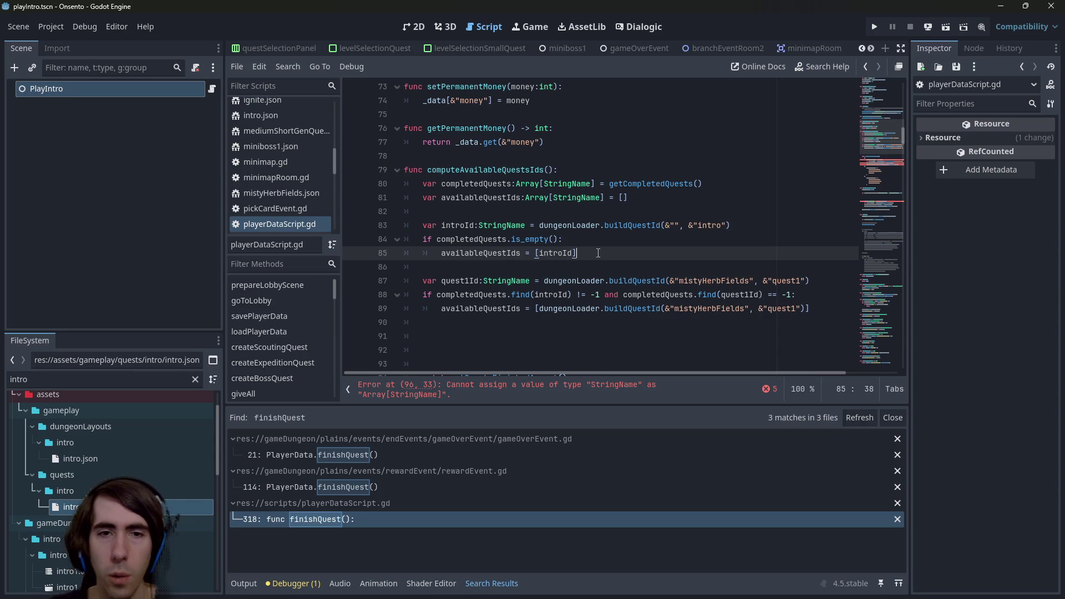
left_click(552, 170)
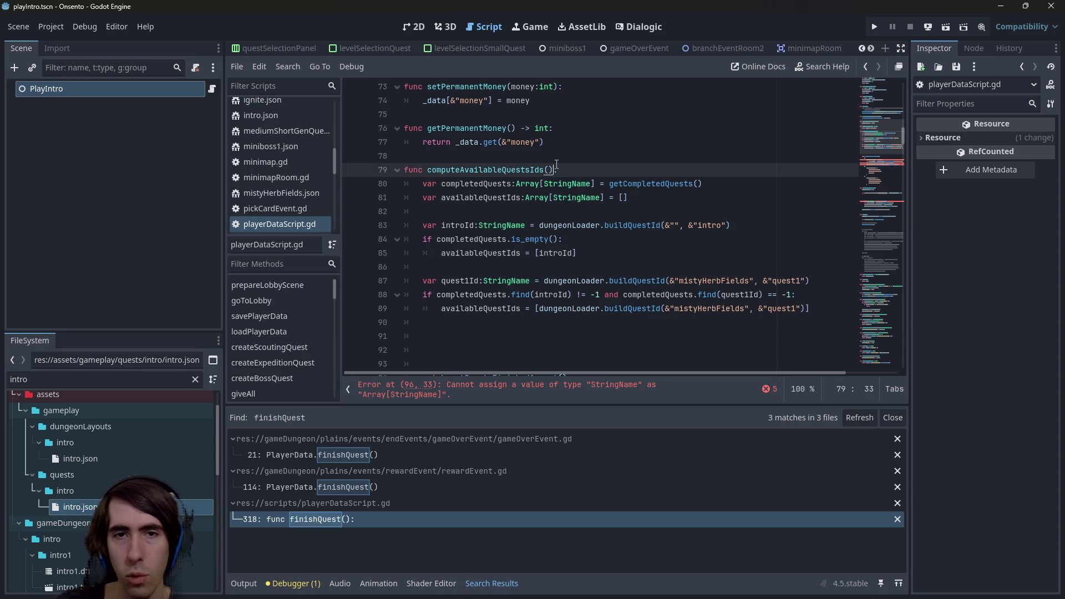
type("->")
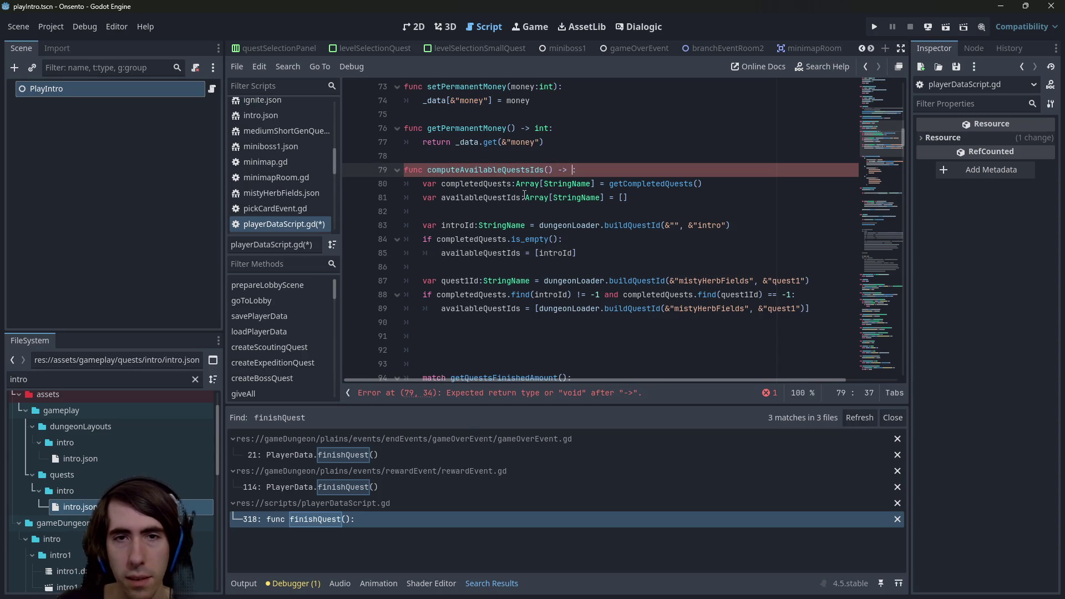
mouse_move(524, 195)
left_mouse_down()
mouse_move(601, 196)
mouse_move(518, 185)
mouse_move(526, 197)
left_mouse_up()
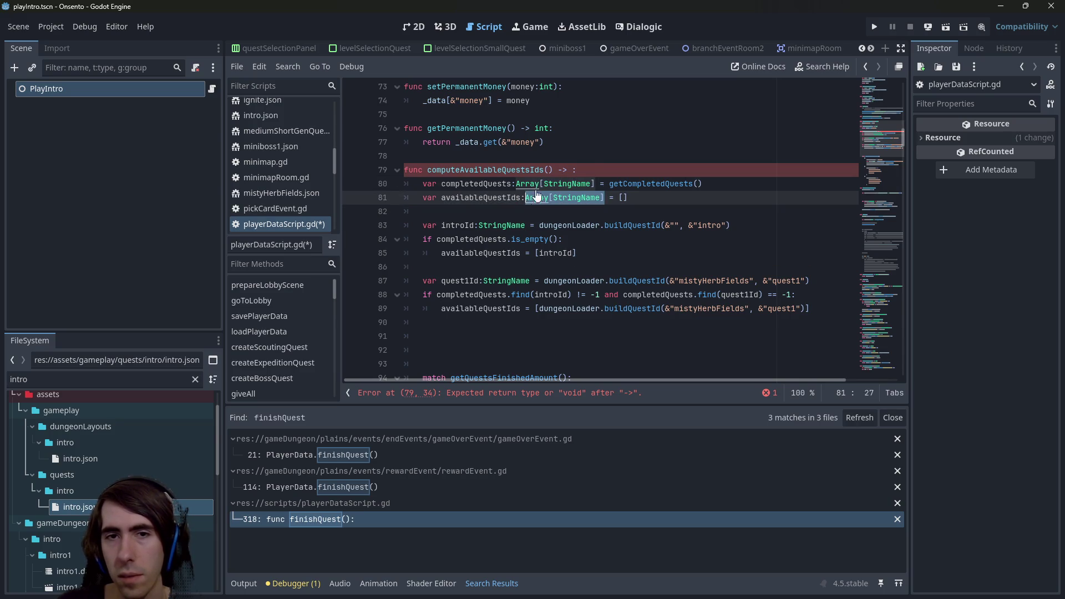
key("ctrl+c")
left_click(572, 169)
key("ctrl+v")
key("ctrl+s")
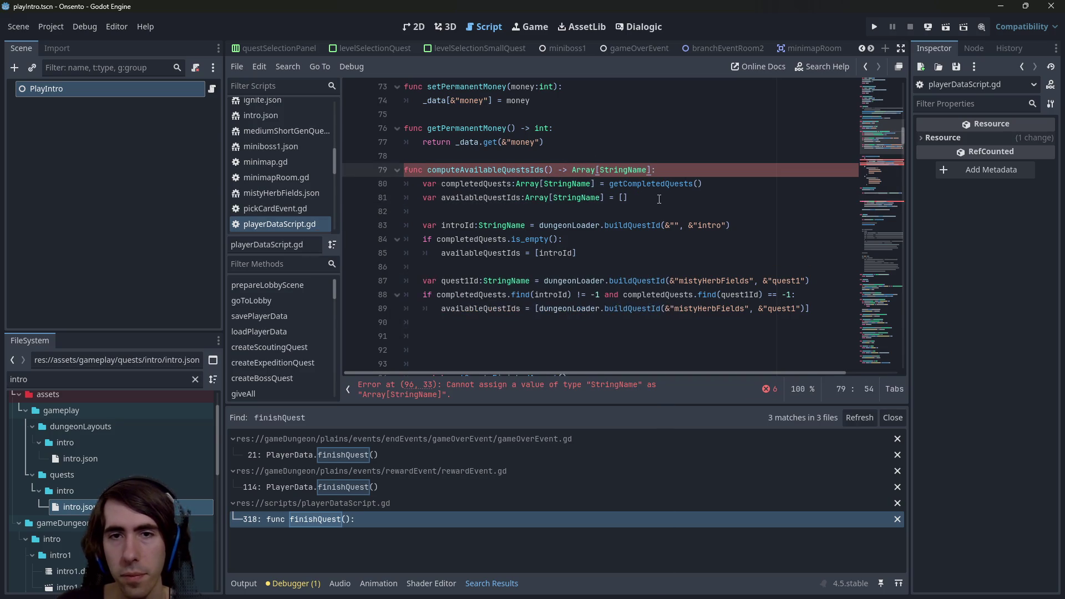
Delete the availableQuestIds declaration and replace its assignments on lines 84 and 88 with return
left_click_drag(659, 198, 346, 199)
key("BackSpace")
key("BackSpace")
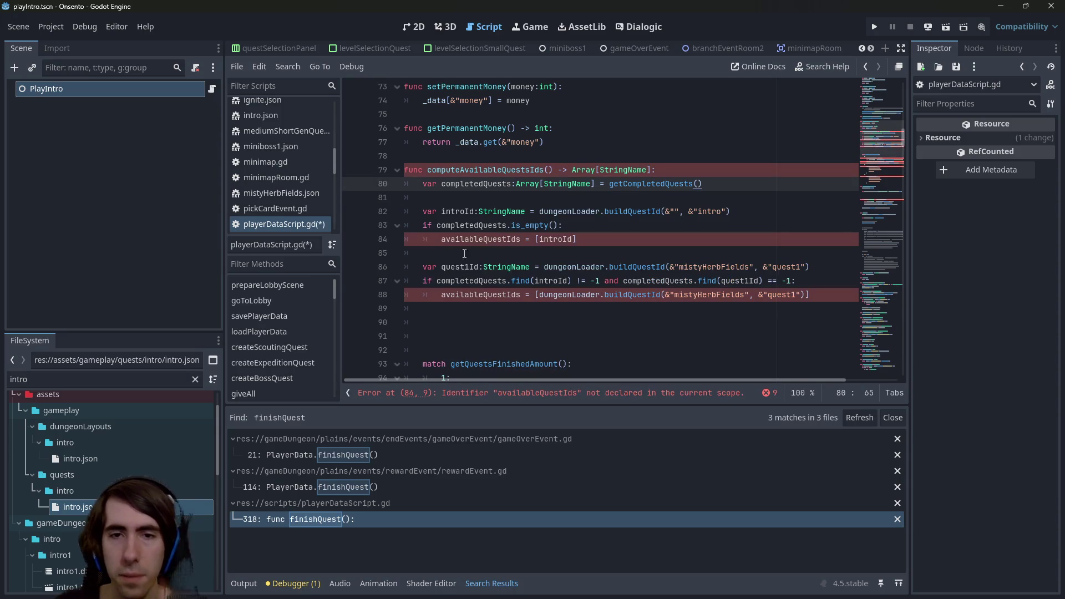
double_click(472, 240)
key("ctrl+shift+Right")
type("return")
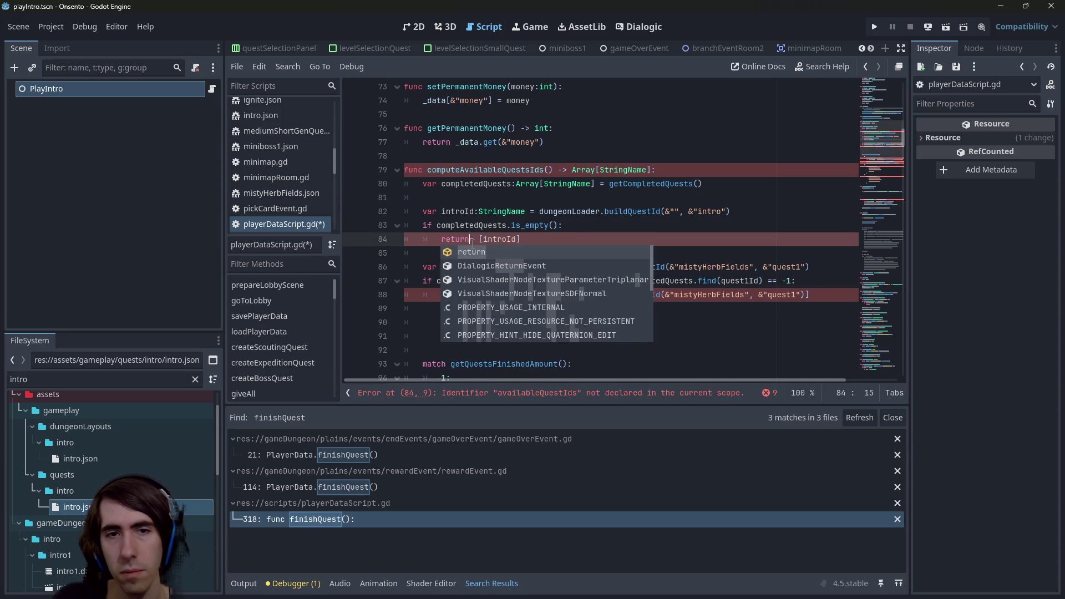
double_click(468, 295)
key("BackSpace")
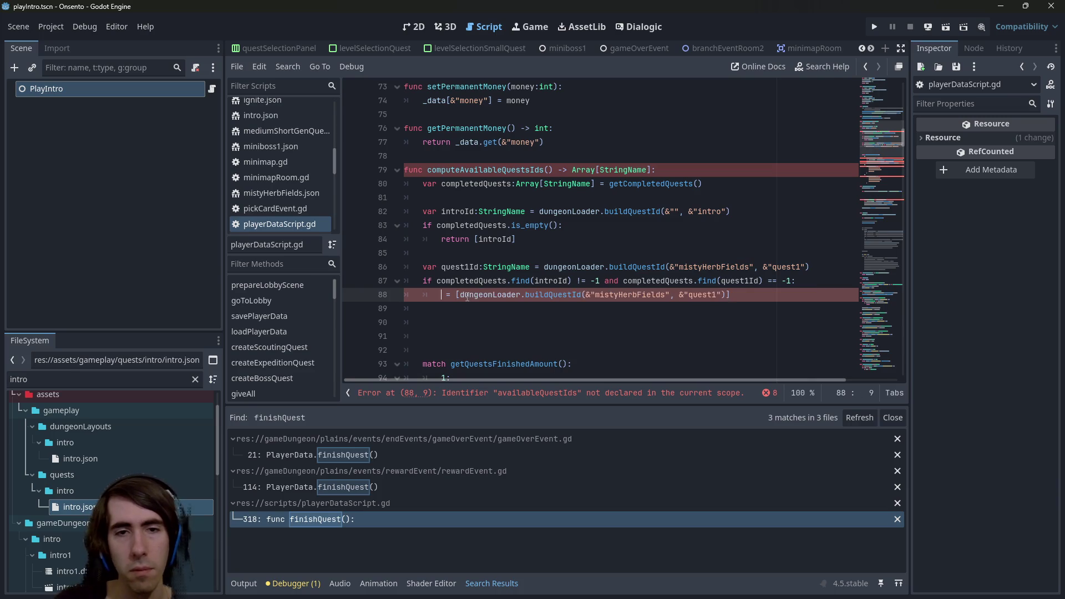
key("Delete")
key("Delete")
type("return")
Copy the quest1Id declaration line for reuse on empty line 90
left_click(606, 329)
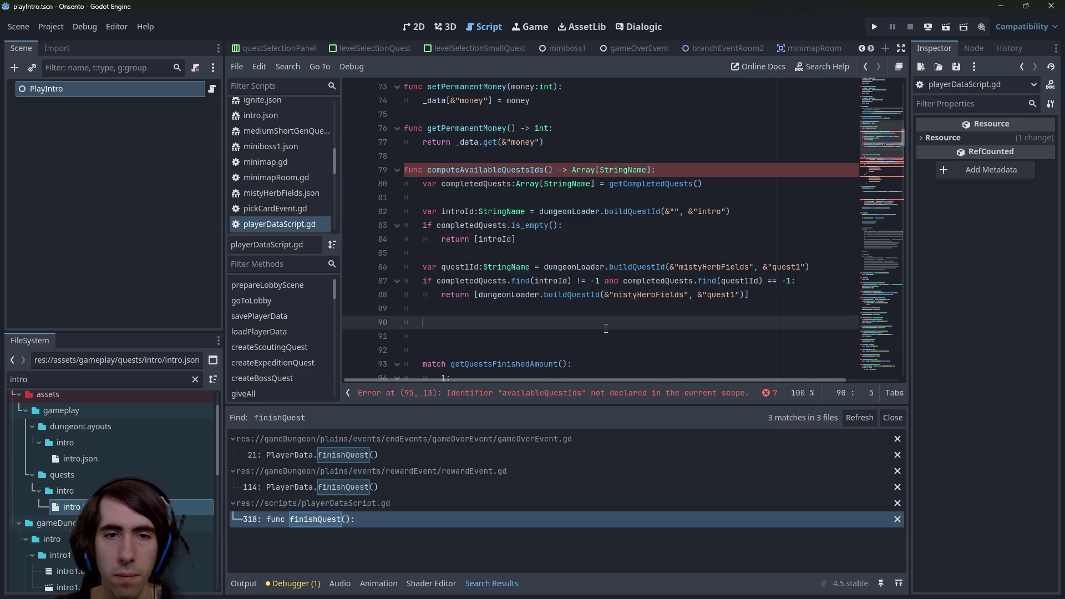
scroll(606, 328, "down", 2)
scroll(531, 263, "up", 1)
scroll(525, 262, "down", 2)
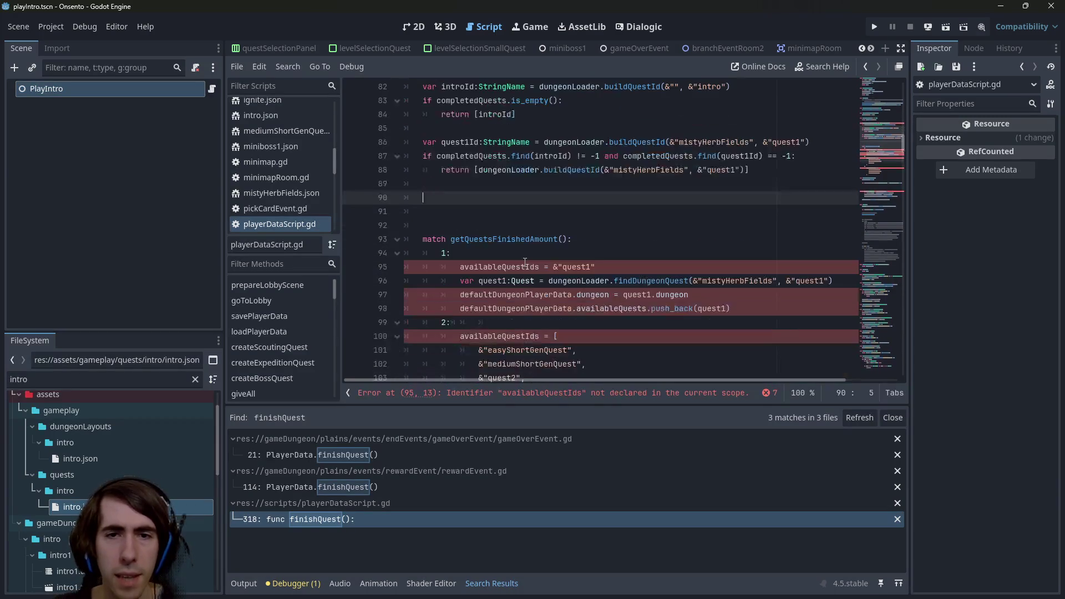
scroll(524, 262, "down", 2)
scroll(525, 262, "up", 5)
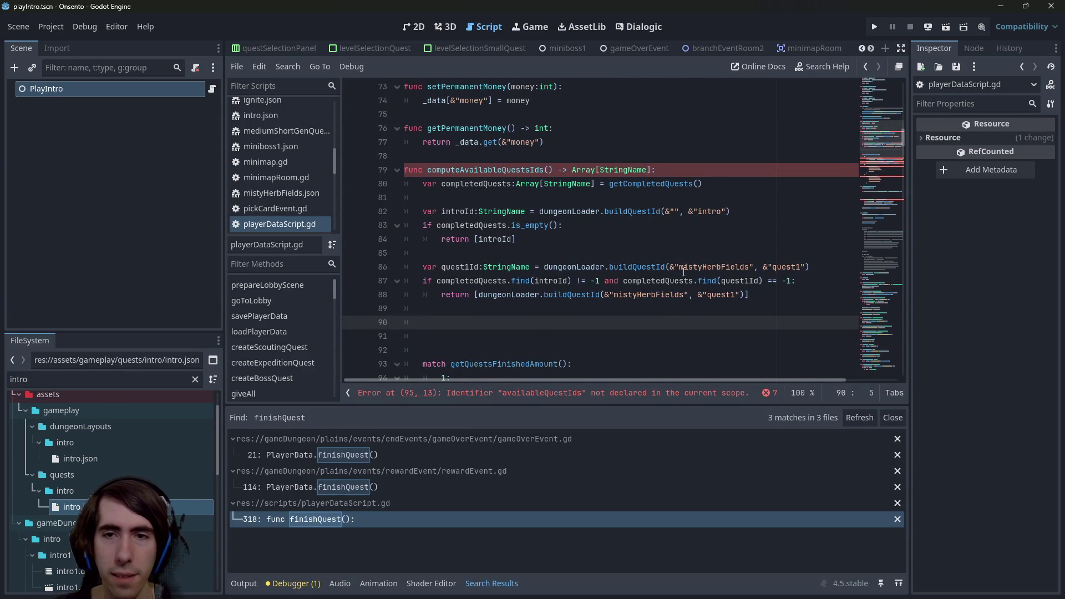
left_click_drag(816, 267, 298, 274)
key("ctrl+c")
left_click(529, 322)
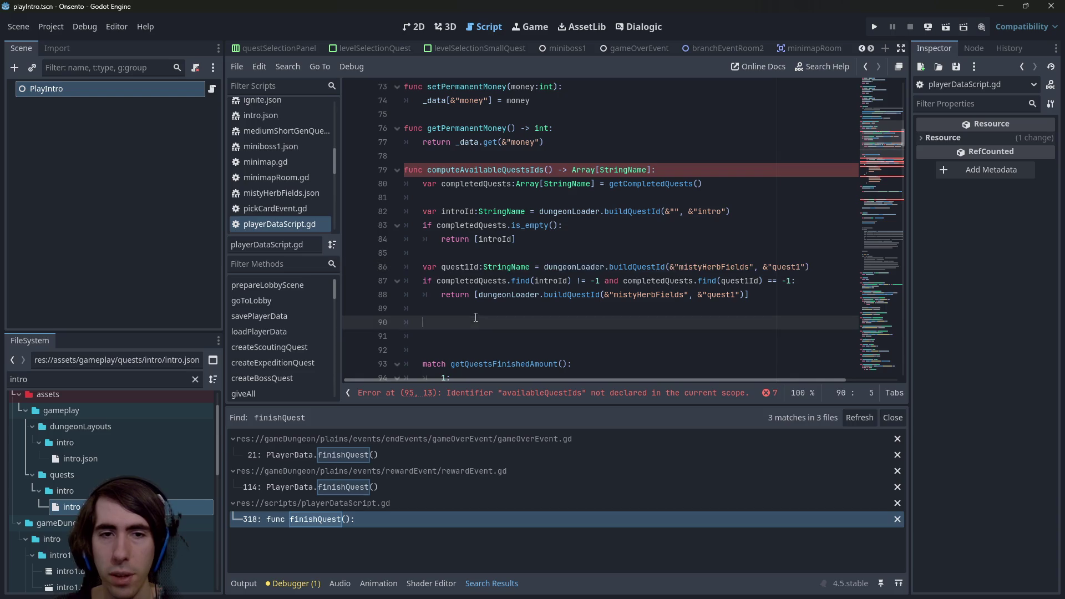
Turn the pasted quest1Id declaration on line 90 into bossId, changing quest1 to quest2, and save
key("ctrl+v")
key("shift+Tab")
double_click(459, 323)
type("boss")
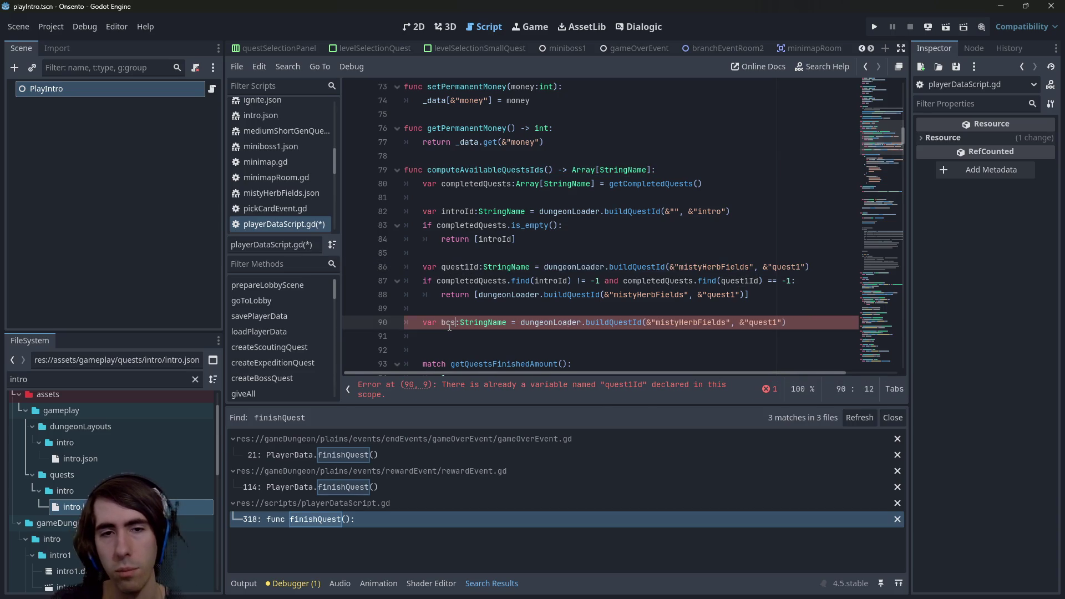
type("Id")
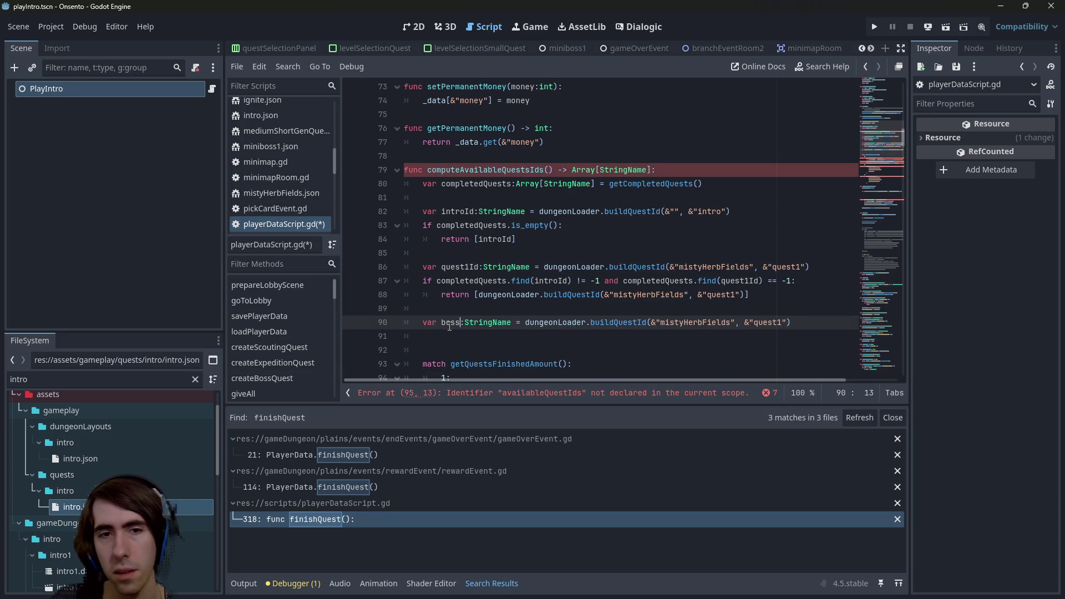
scroll(610, 299, "down", 1)
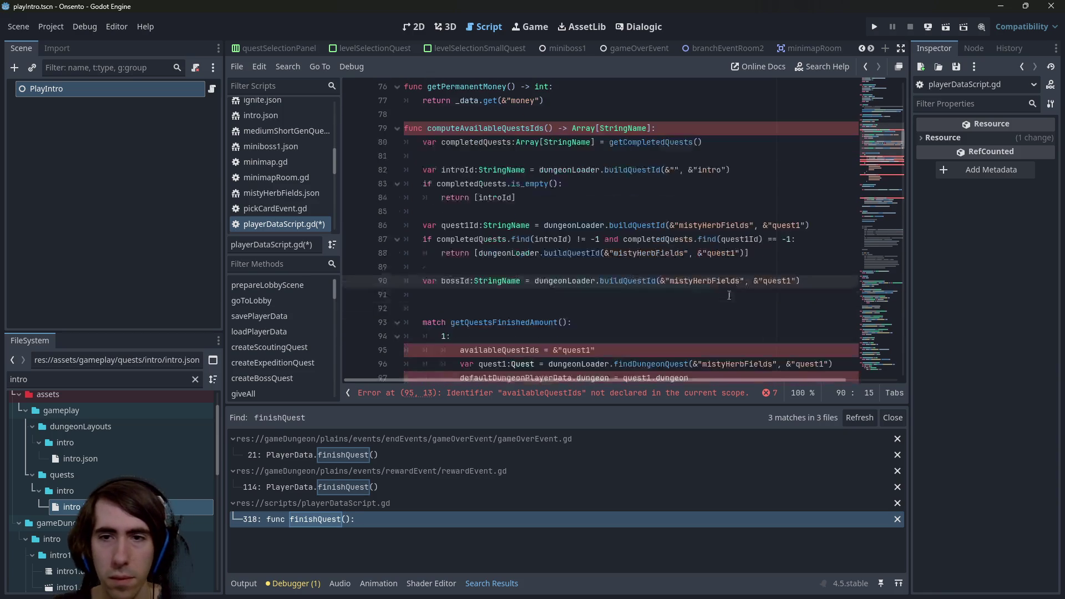
double_click(778, 279)
type("quest2")
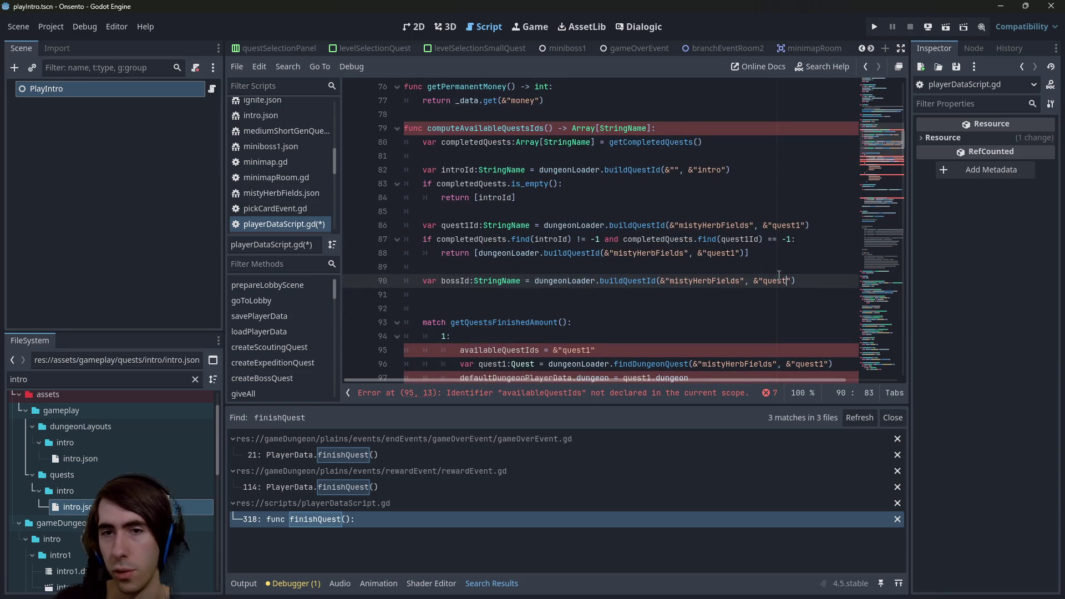
key("ctrl+s")
left_click(774, 269)
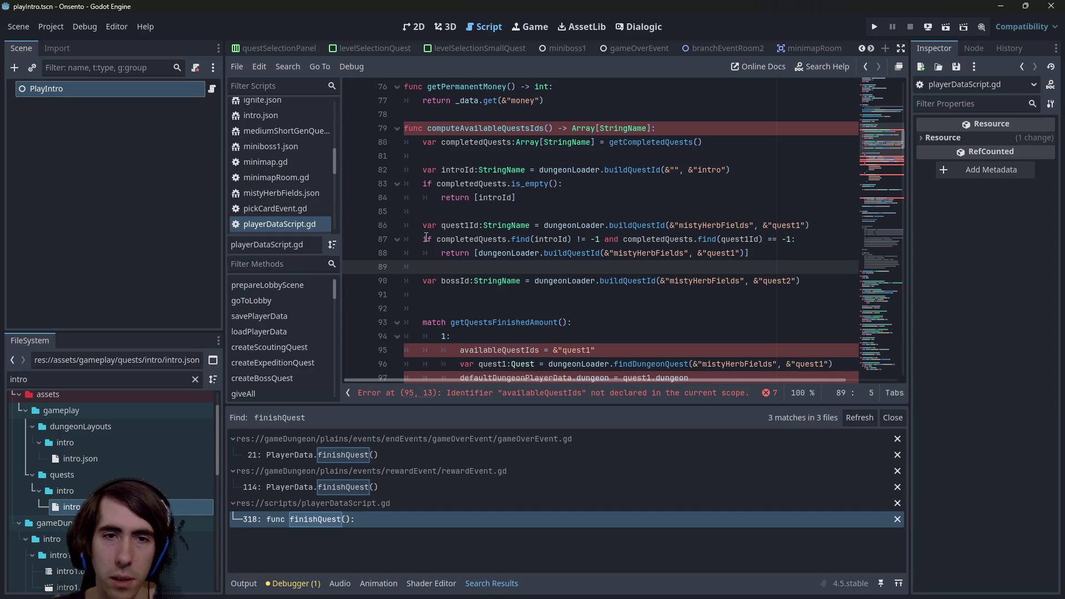
Copy the quest1 condition onto line 91 and delete its introId check
left_click_drag(423, 239, 823, 237)
key("ctrl+c")
left_click(568, 298)
key("ctrl+v")
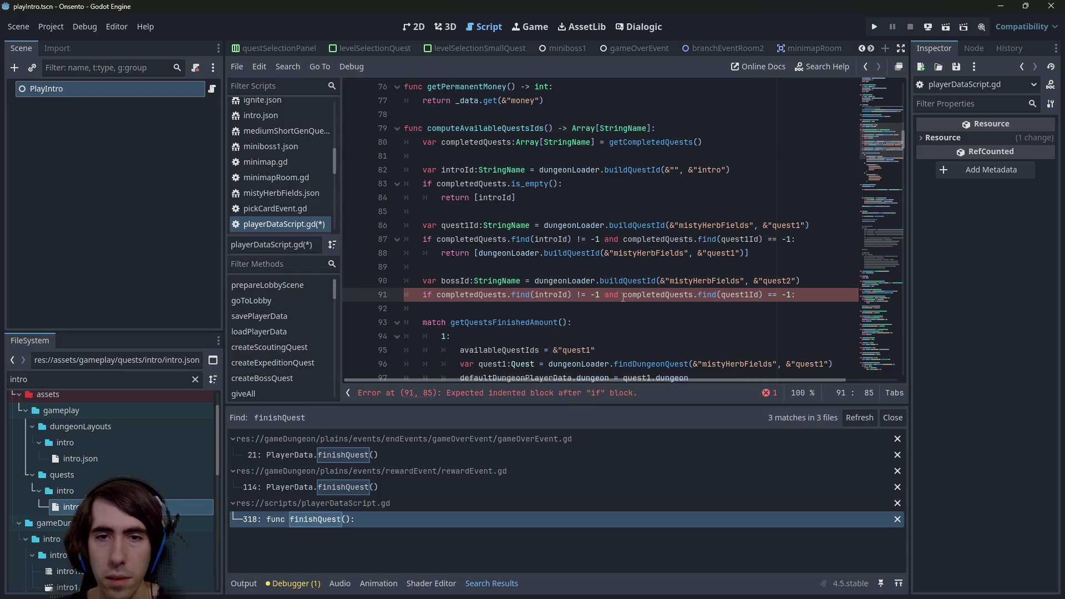
left_click_drag(623, 295, 434, 294)
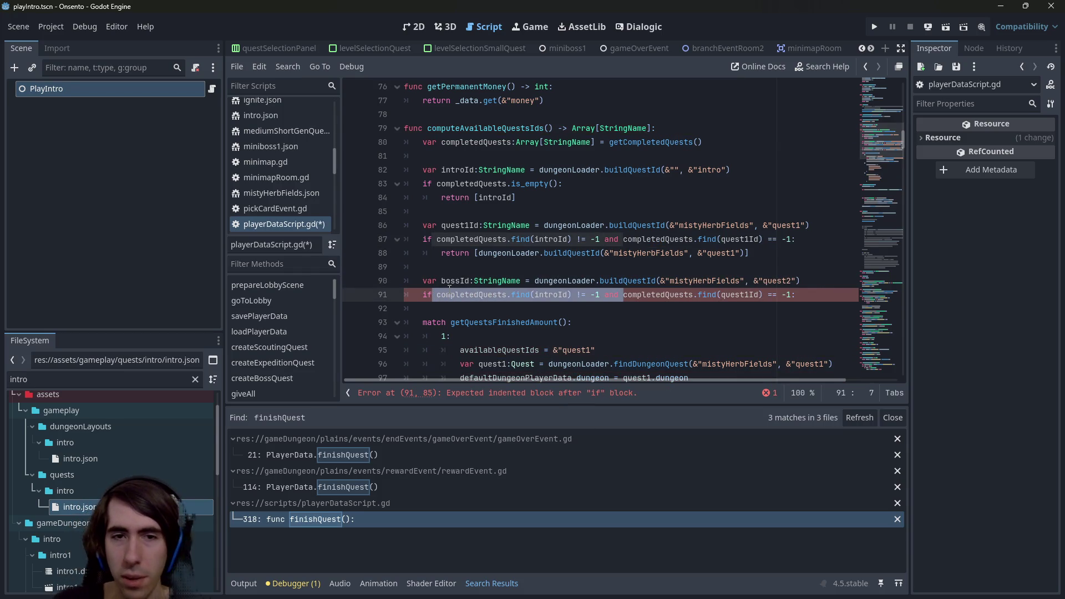
key("BackSpace")
key("ctrl+s")
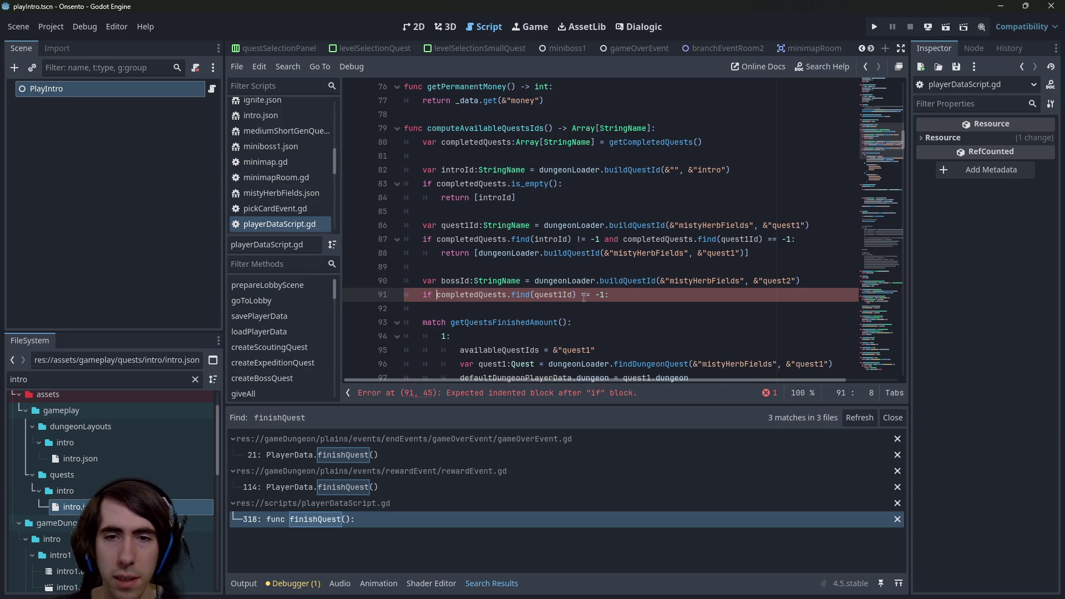
Change line 91's check to != and append 'and', undoing a wrong paste
left_click(584, 298)
type("!")
key("Delete")
scroll(610, 259, "down", 1)
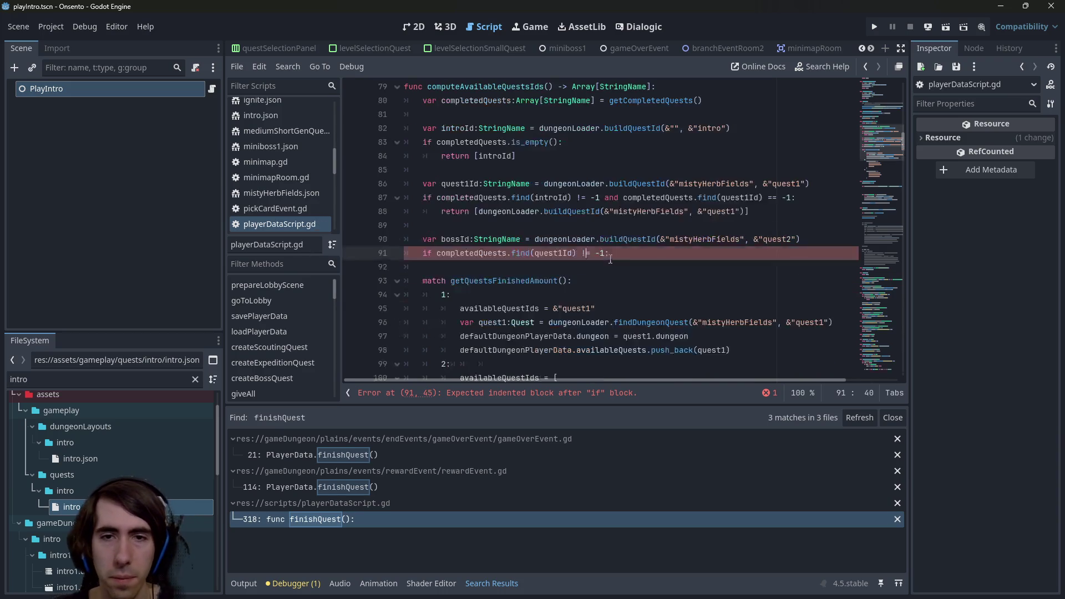
left_click(621, 251)
type("and")
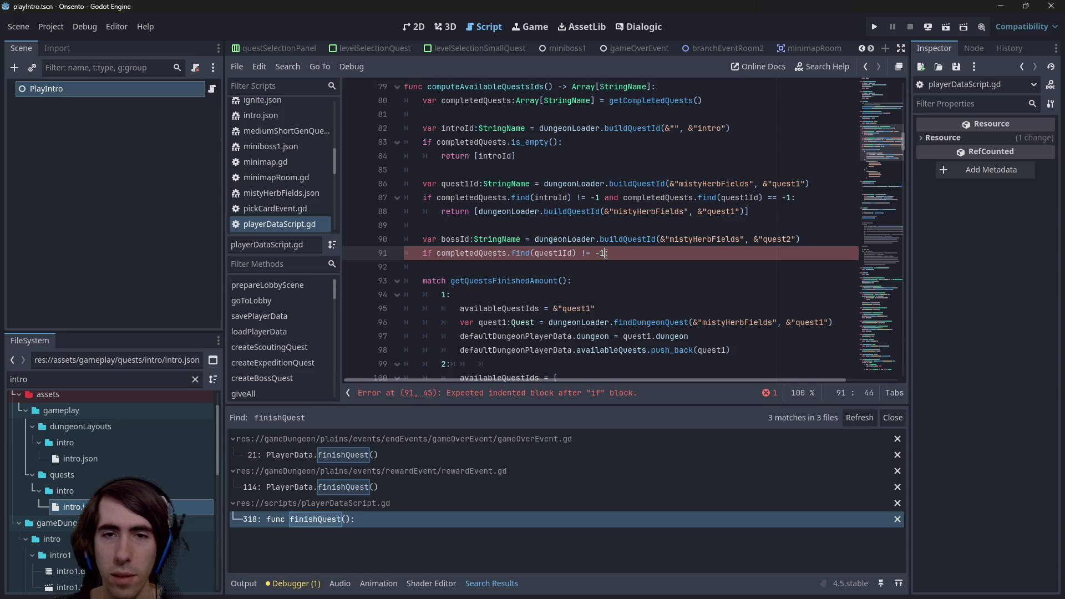
key("ctrl+v")
key("ctrl+z")
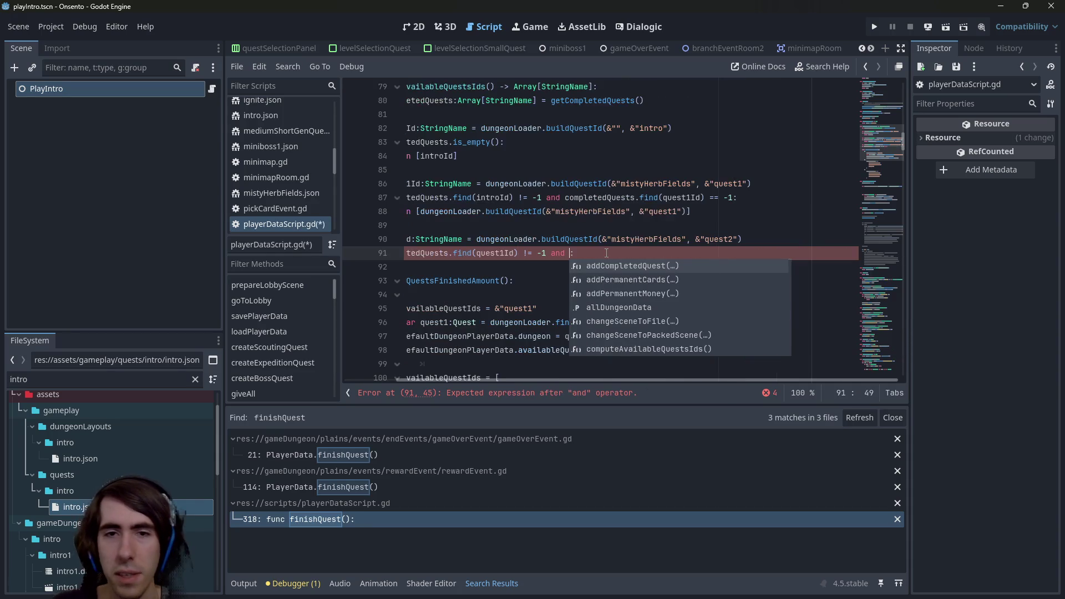
Complete line 91 with a bossId not-completed check after 'and', end it with a colon, and save
mouse_move(567, 198)
left_mouse_down()
mouse_move(721, 184)
mouse_move(734, 199)
left_mouse_up()
left_click(570, 255)
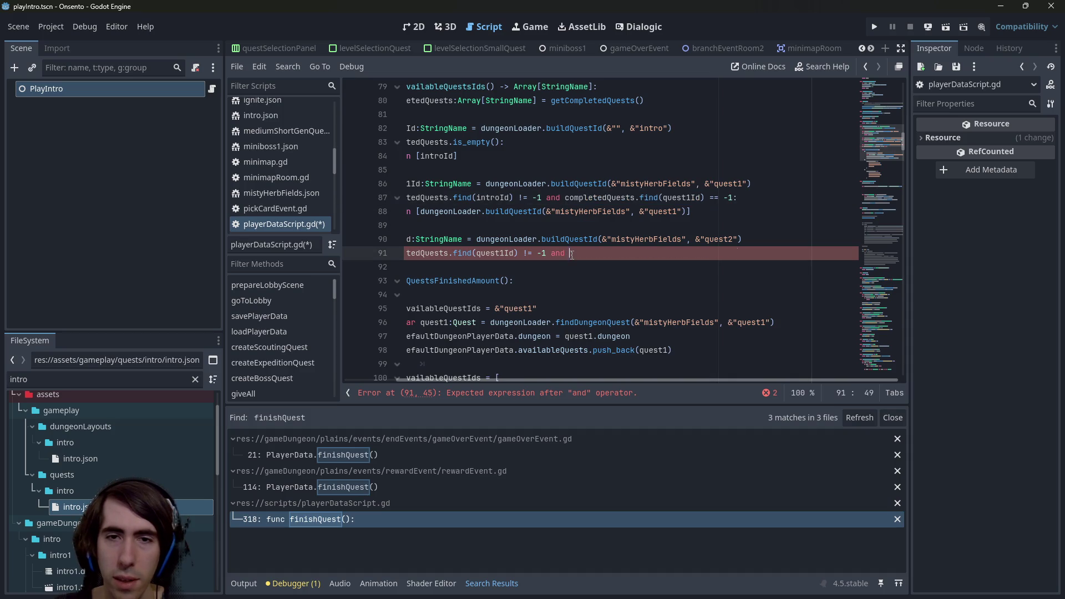
key("ctrl+v")
type(":")
mouse_move(568, 239)
left_mouse_down()
mouse_move(468, 239)
mouse_move(503, 240)
left_mouse_up()
double_click(462, 235)
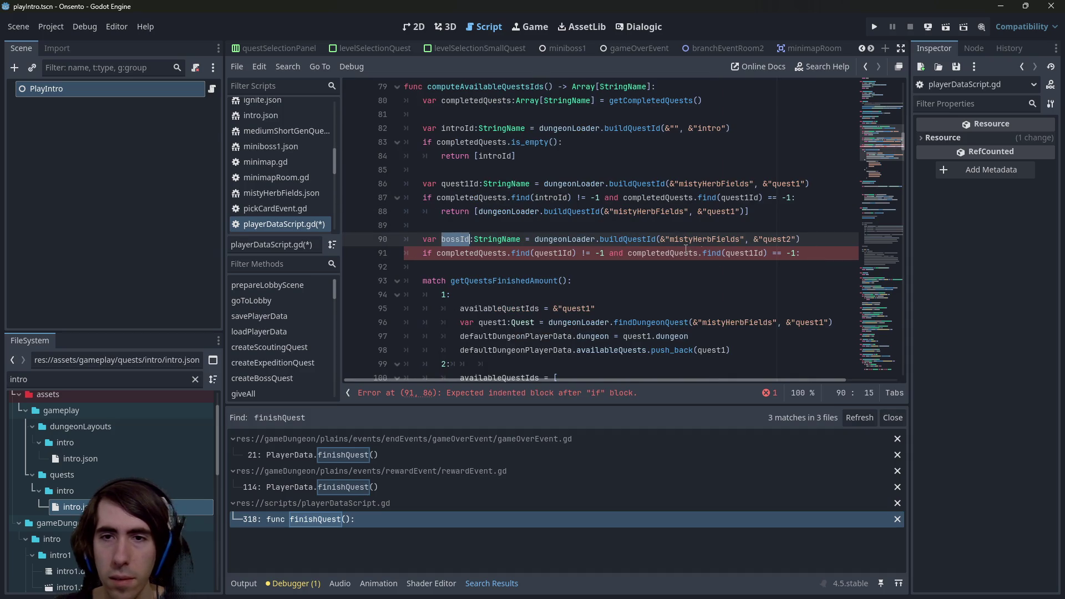
key("ctrl+c")
double_click(745, 253)
key("ctrl+v")
key("ctrl+s")
Copy line 88's return statement into an indented line under the boss condition
left_click(783, 254)
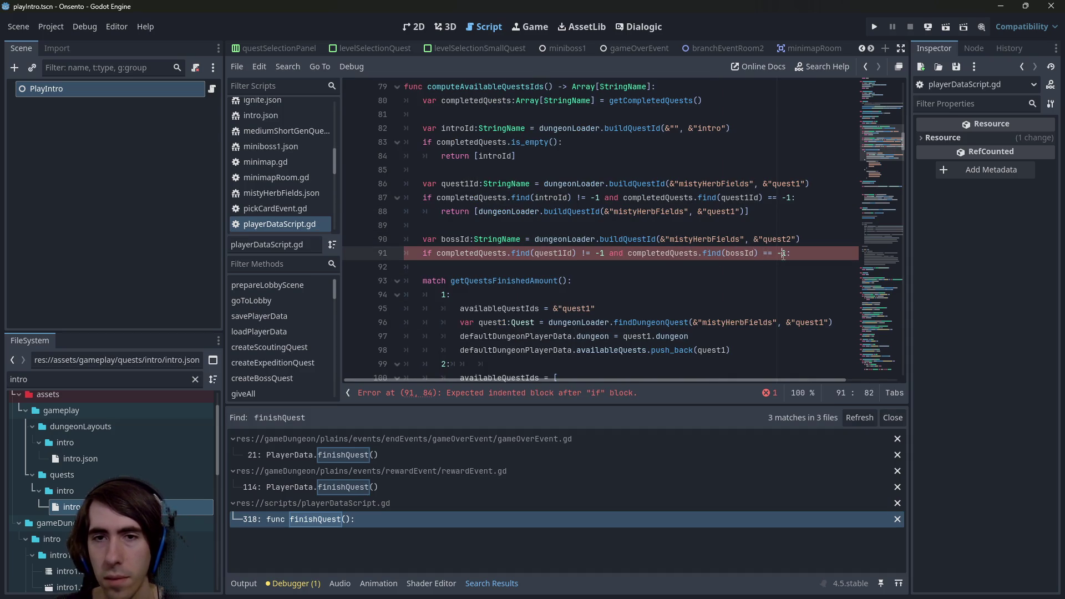
left_click(761, 261)
key("Return")
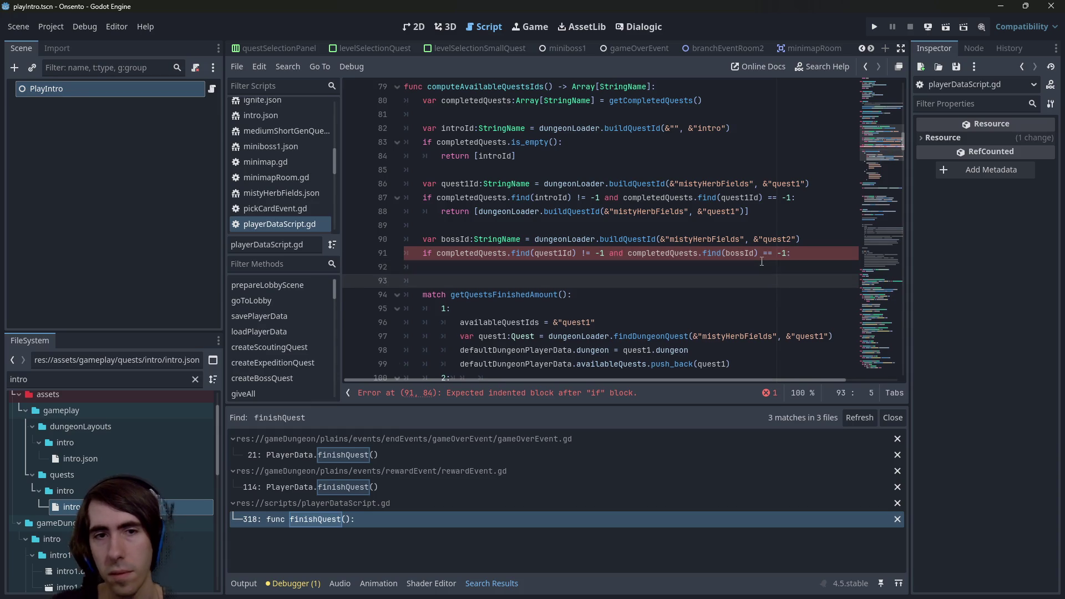
key("Up")
key("Tab")
left_click_drag(777, 215, 280, 217)
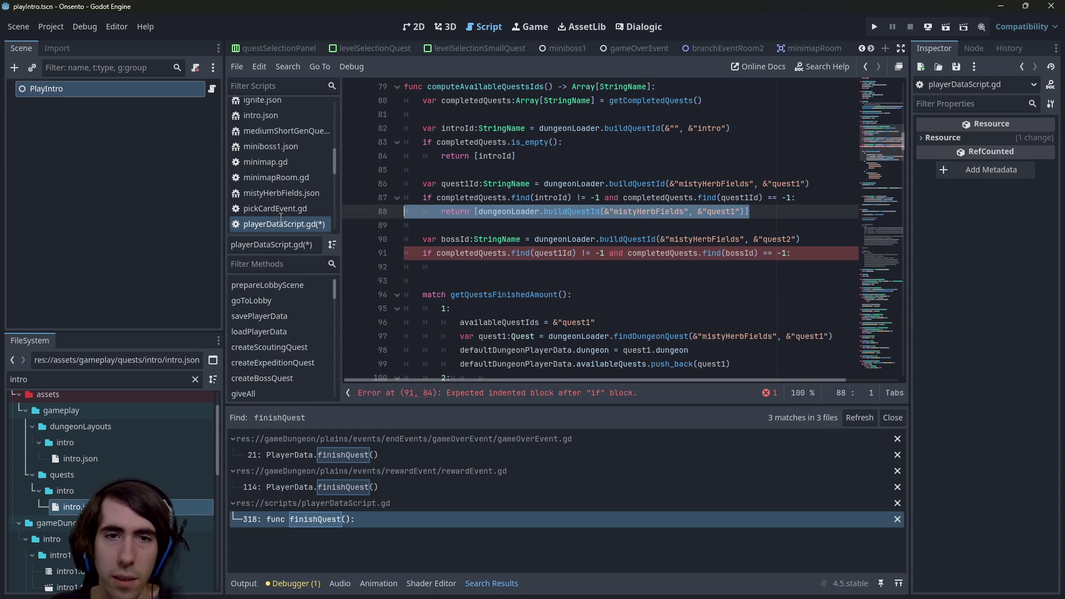
key("ctrl+c")
left_click(452, 286)
left_click_drag(442, 266, 350, 269)
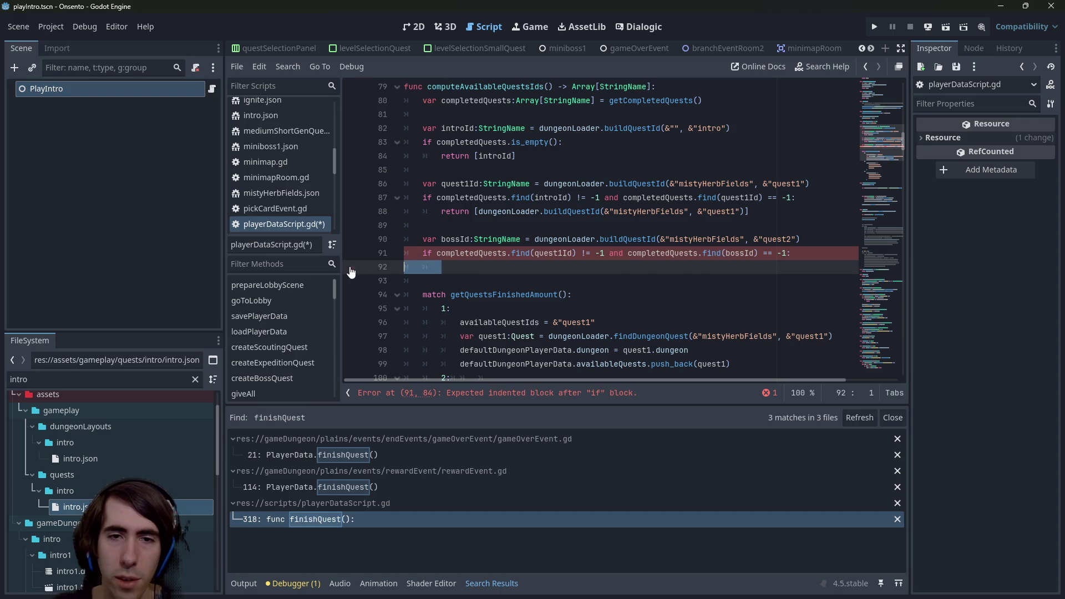
key("ctrl+v")
Split the new return array across lines and change its quest1 id to quest2
left_click(476, 267)
key("Return")
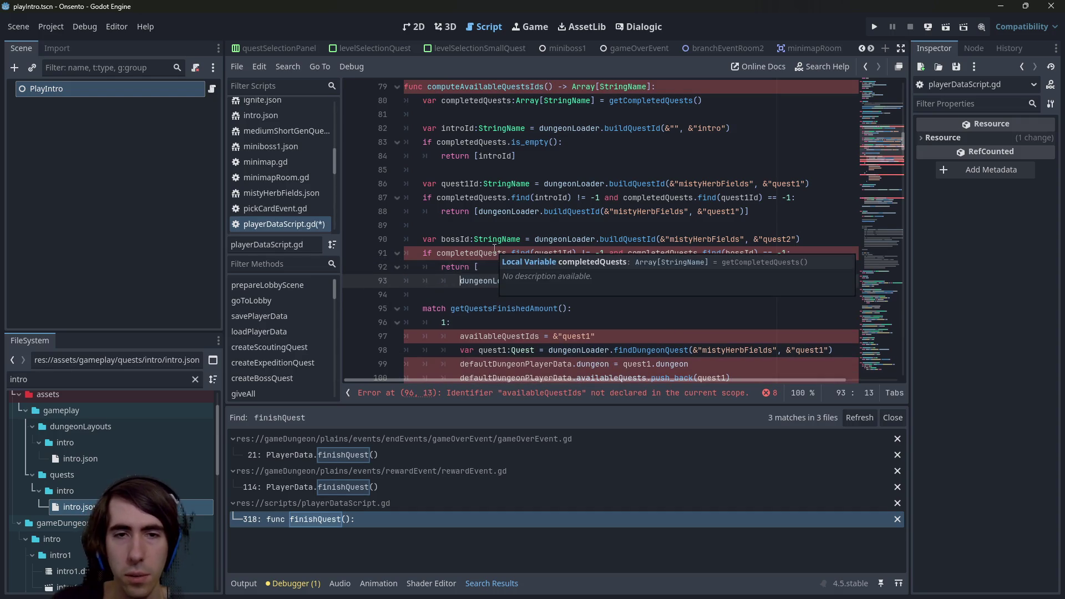
left_click(726, 281)
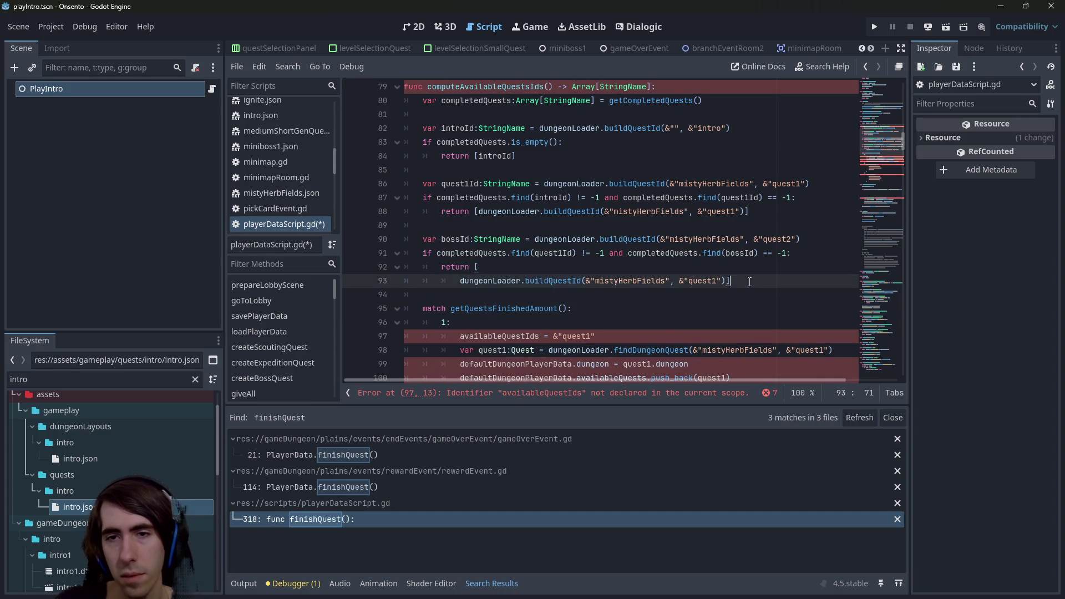
key("Return")
key("ctrl+s")
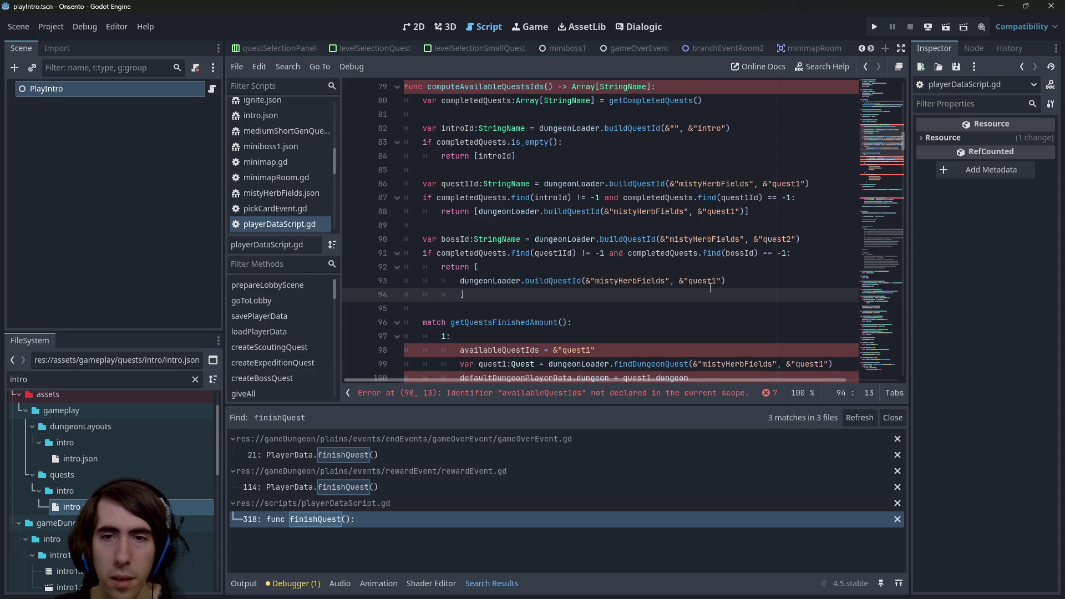
left_click(712, 281)
key("BackSpace")
type("2")
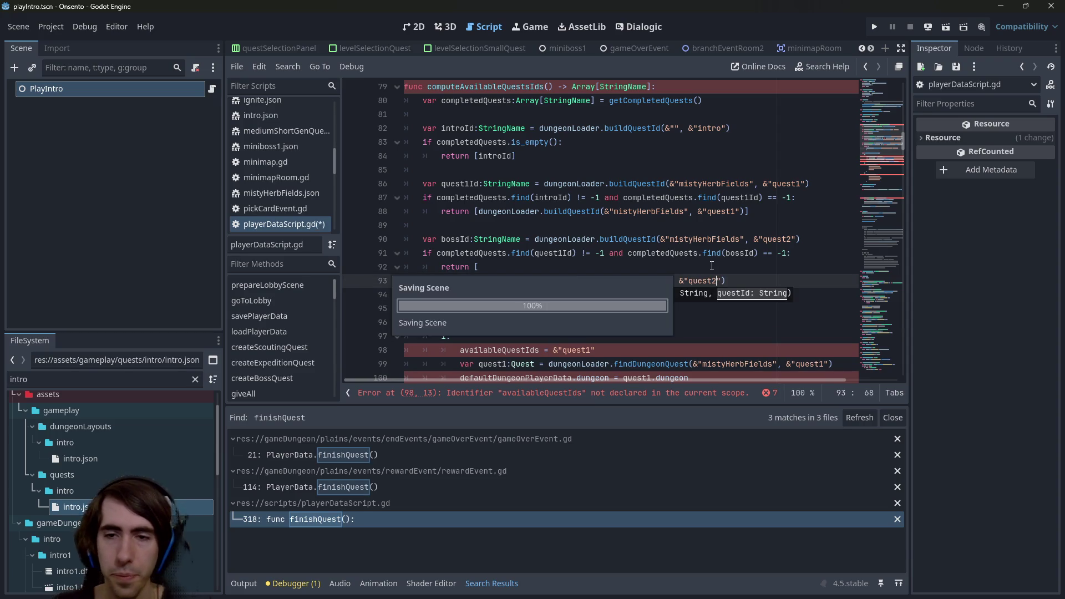
Duplicate the quest2 entry line so the returned array lists it three times
scroll(712, 265, "down", 3)
scroll(712, 265, "down", 2)
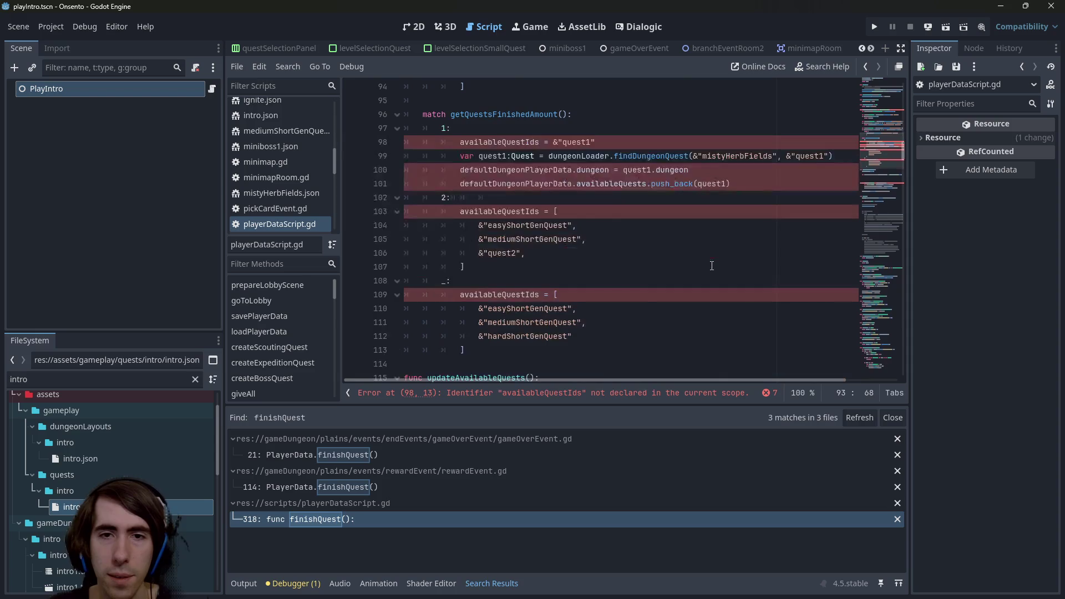
mouse_move(607, 238)
left_mouse_down()
mouse_move(388, 213)
mouse_move(295, 224)
left_mouse_up()
scroll(563, 184, "up", 4)
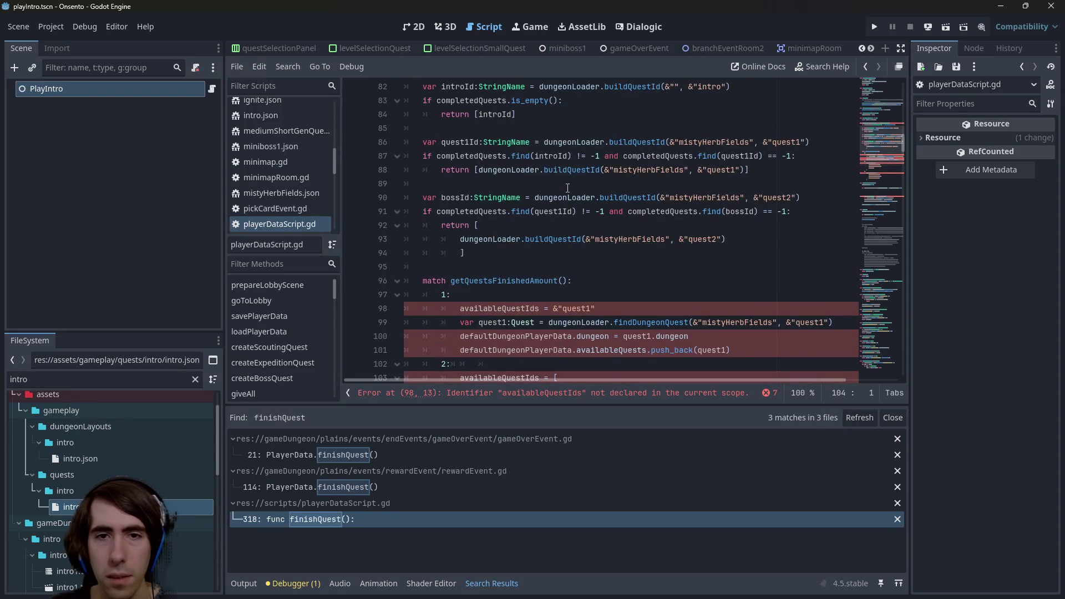
scroll(567, 188, "up", 1)
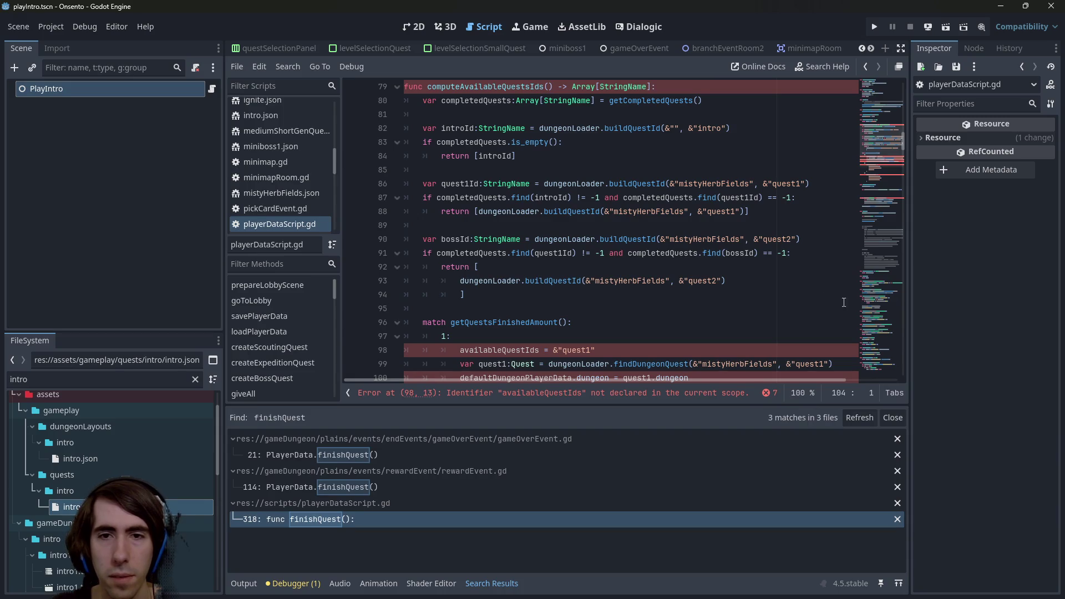
left_click_drag(755, 285, 385, 282)
key("ctrl+c")
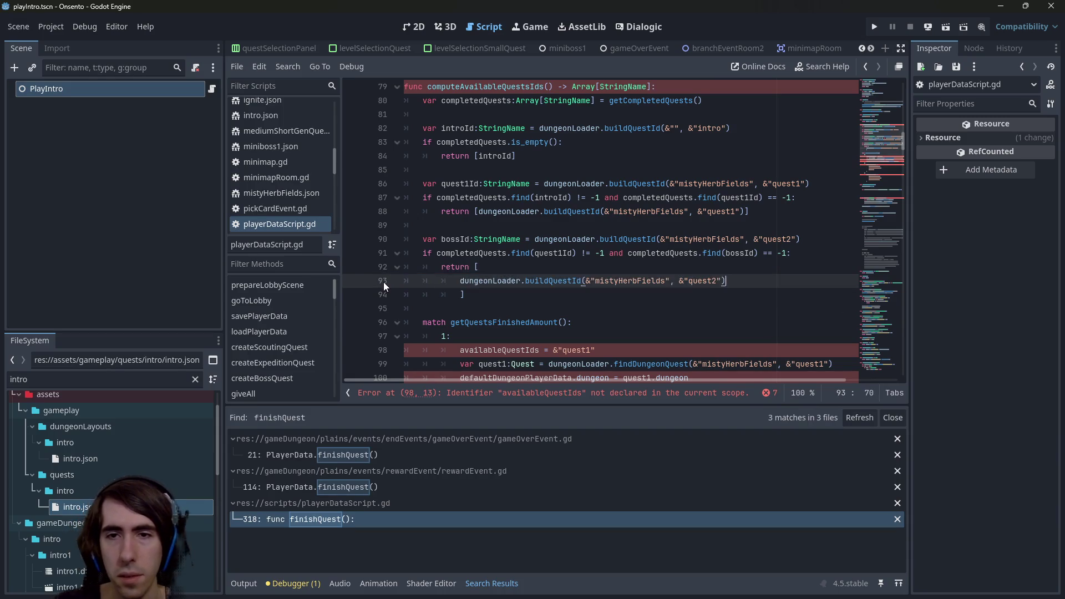
key("Return")
key("Up")
key("ctrl+v")
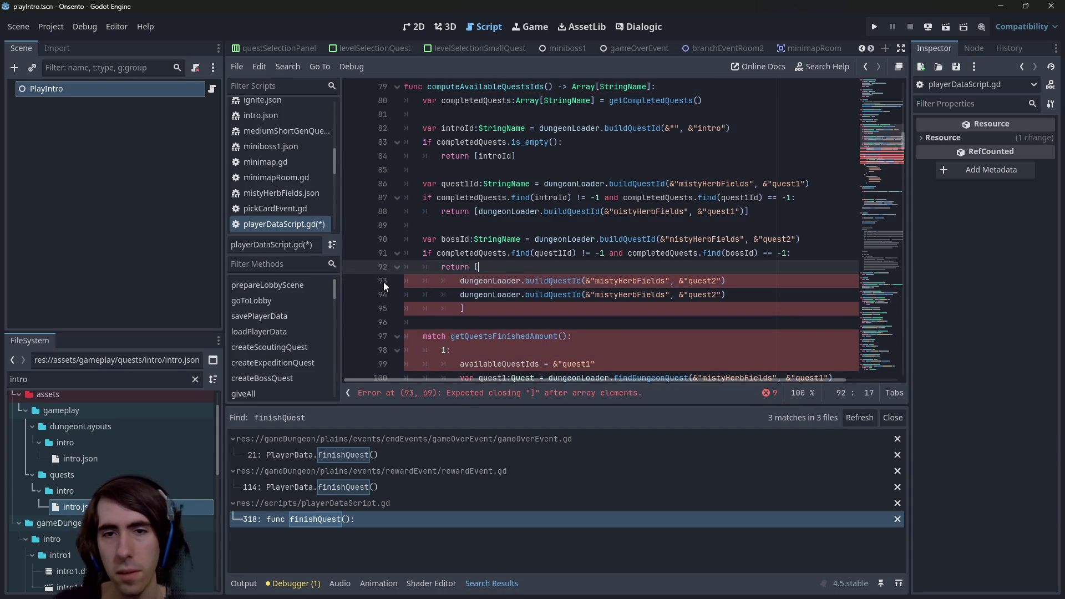
key("ctrl+v")
scroll(539, 236, "up", 1)
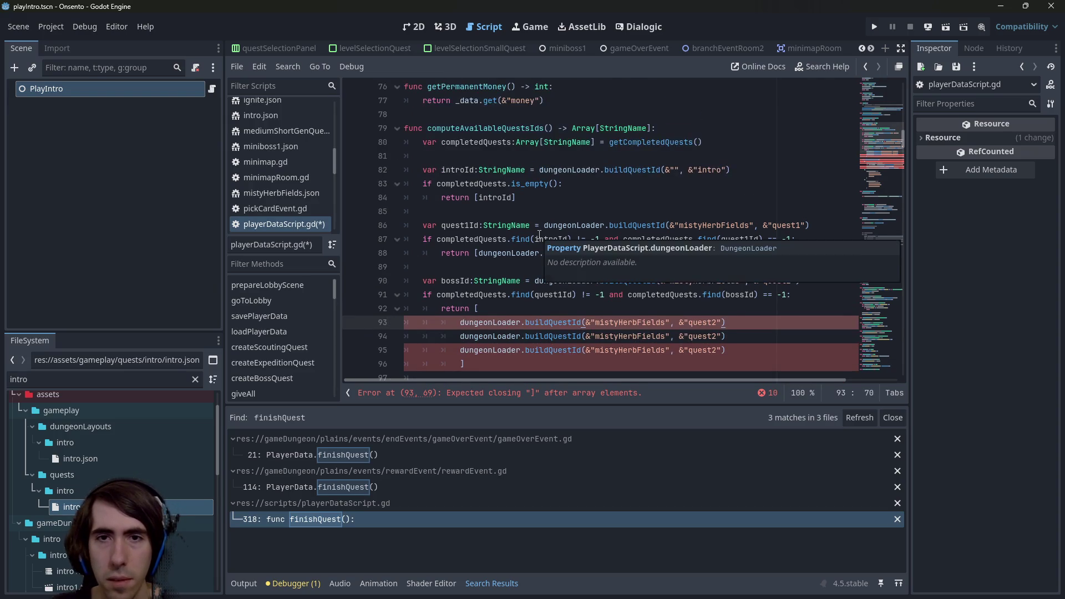
scroll(539, 235, "down", 1)
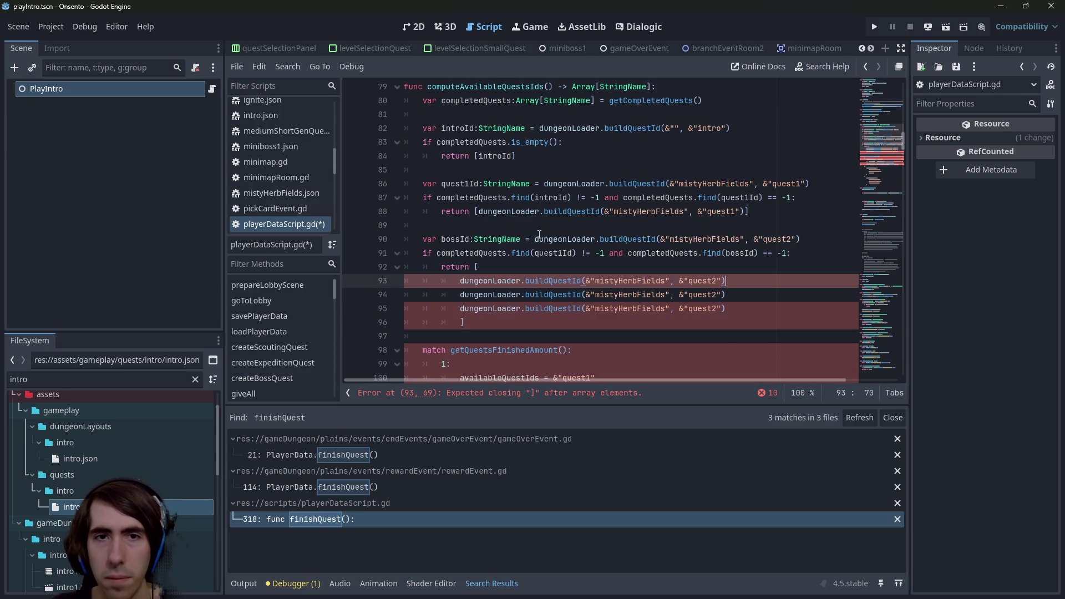
left_click(580, 115)
left_click(584, 170)
Declare var dungeon1Id: StringName = &"mistyHerbFields" above the quest checks
key("Return")
key("Return")
key("Up")
type("v")
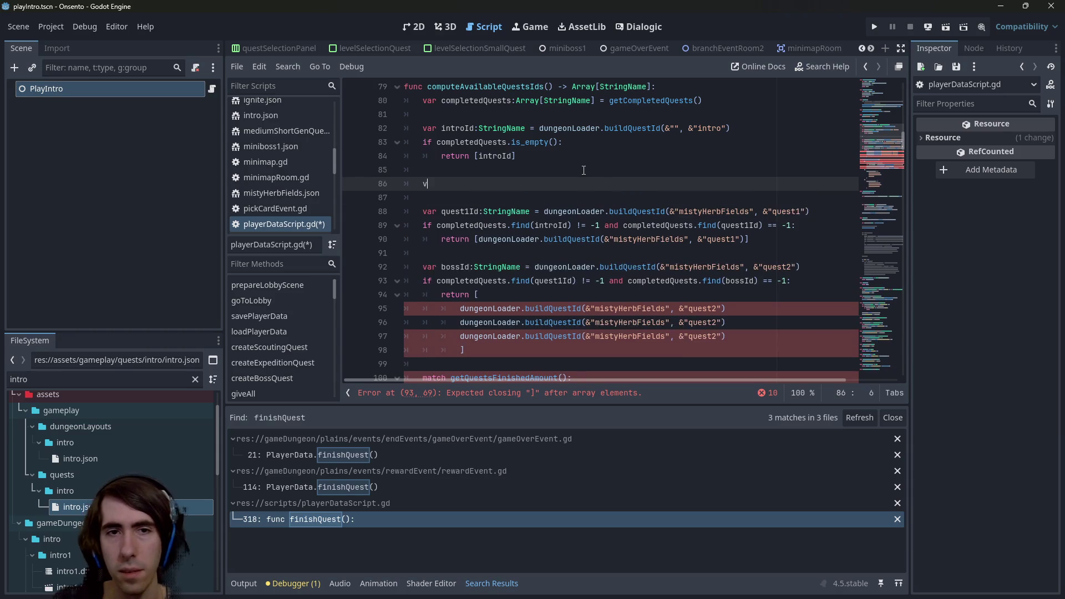
type("ar")
key("Escape")
key("Delete")
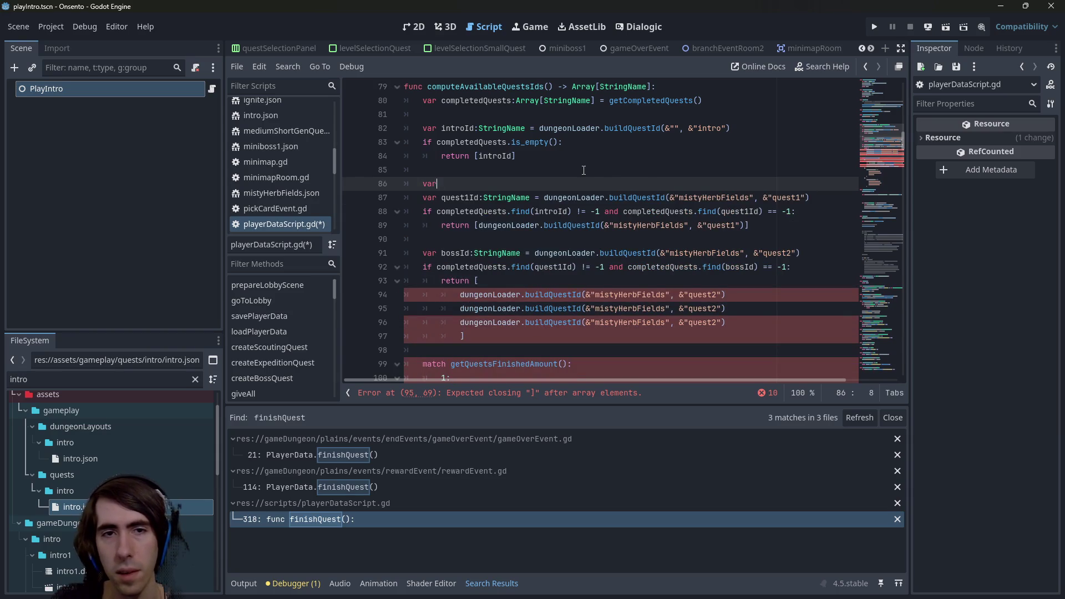
type("dungeon1Id =")
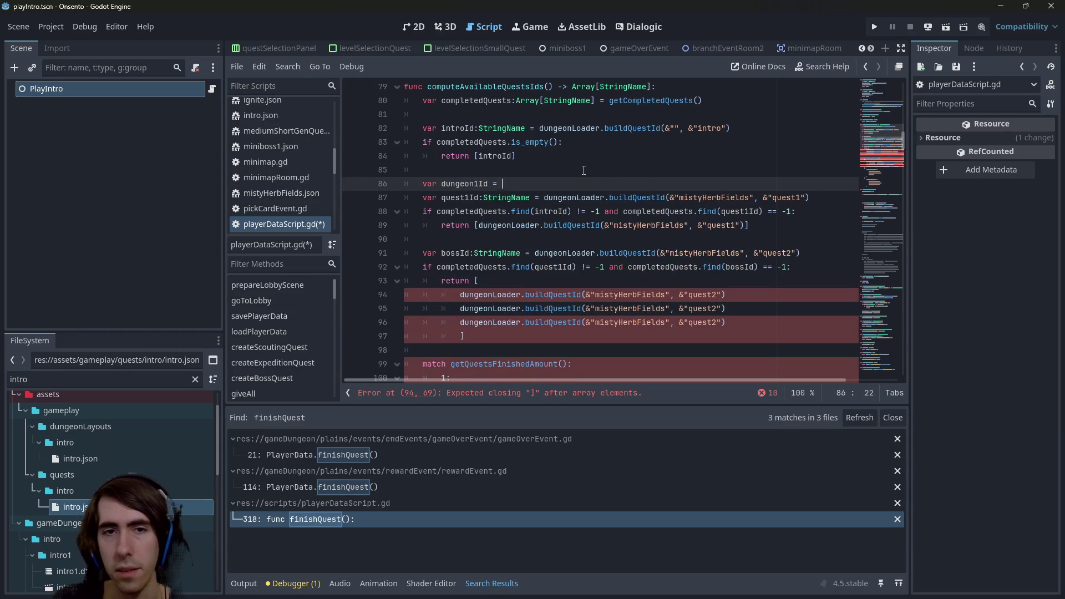
key("BackSpace")
key("BackSpace")
key("BackSpace")
type(":String")
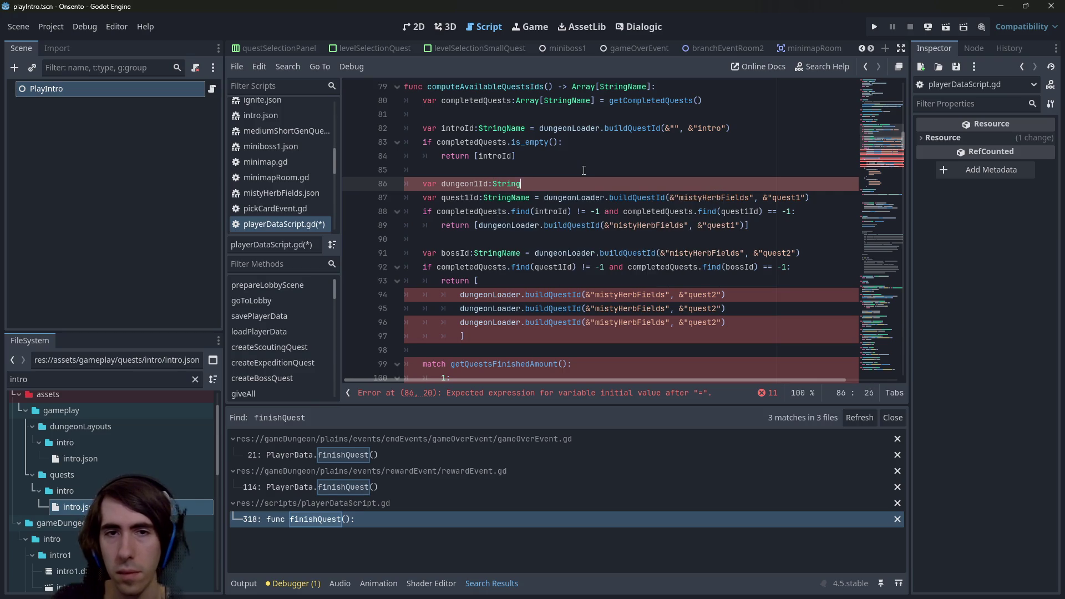
type("Name =")
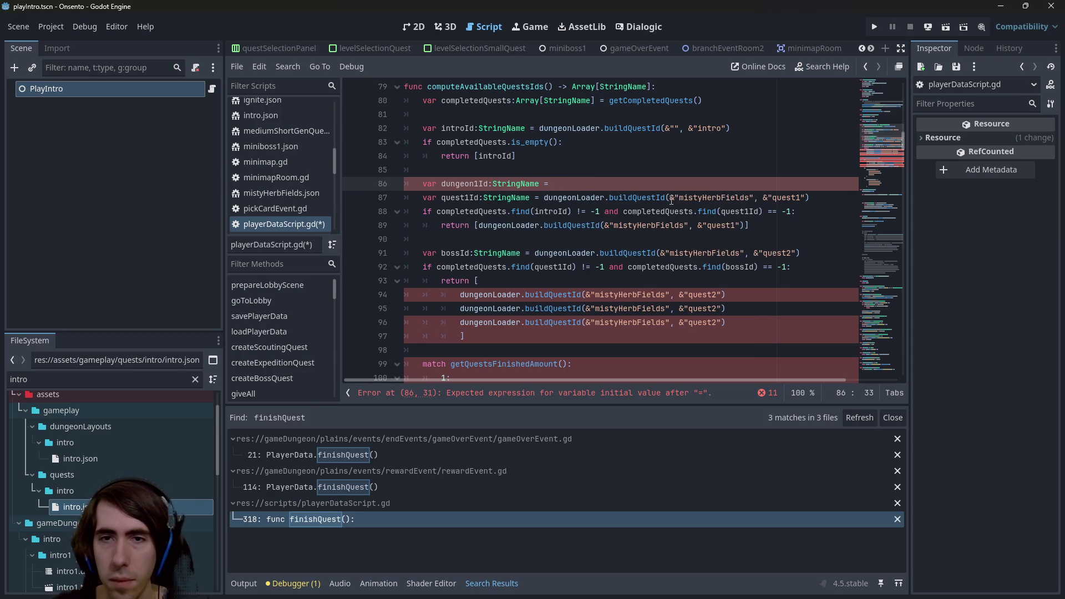
left_click_drag(671, 200, 753, 193)
key("ctrl+c")
left_click(604, 182)
key("ctrl+v")
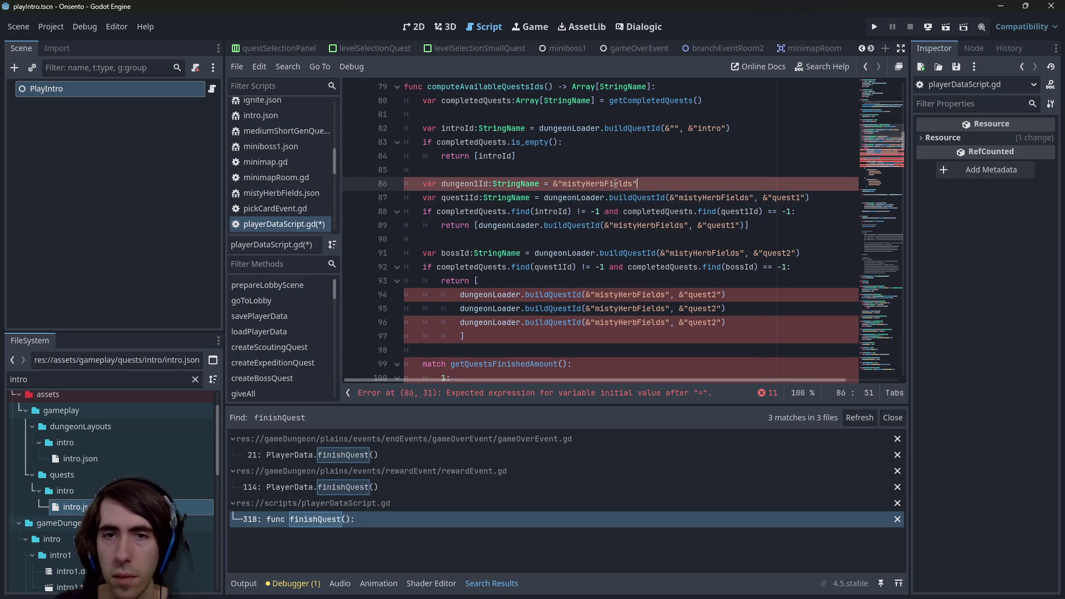
Replace every &"mistyHerbFields" argument in the buildQuestId calls with dungeon1Id and save
double_click(475, 185)
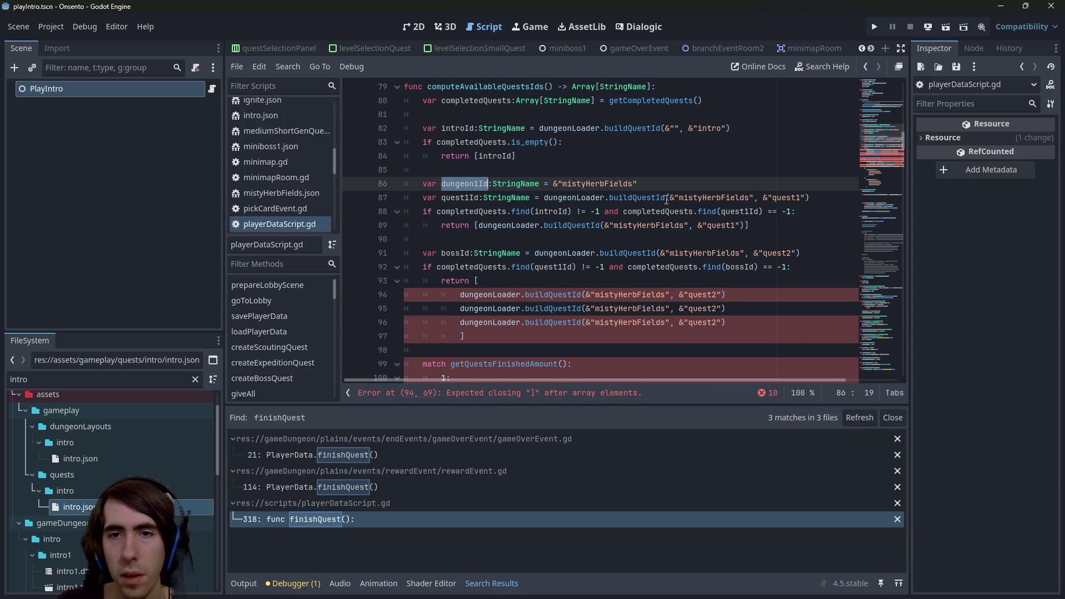
left_click_drag(669, 198, 754, 197)
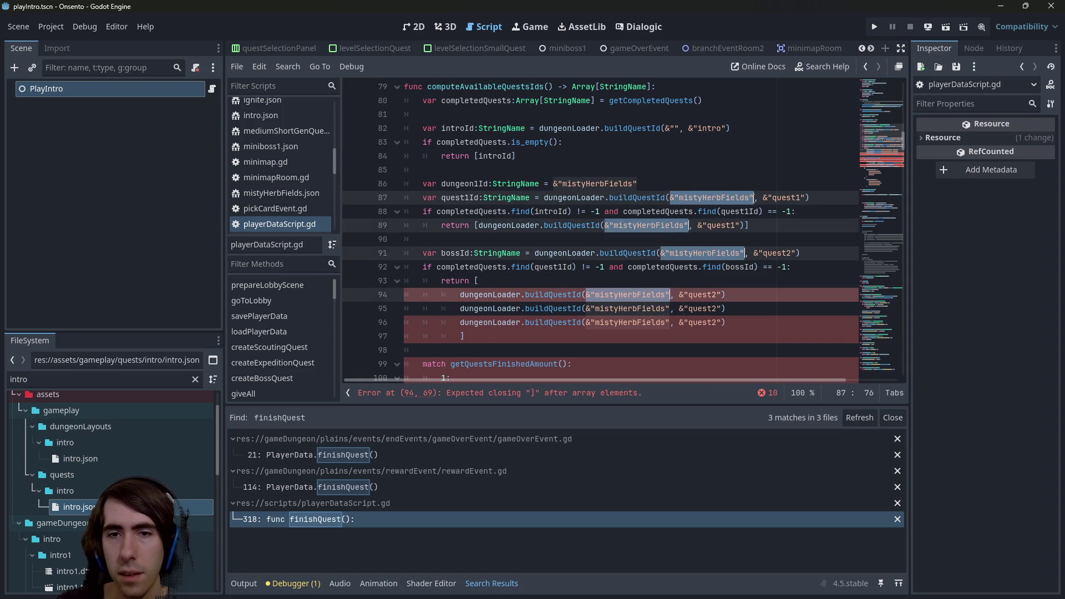
key("ctrl+d")
key("ctrl+d")
key("ctrl+d")
type("dungeon1Id")
key("ctrl+s")
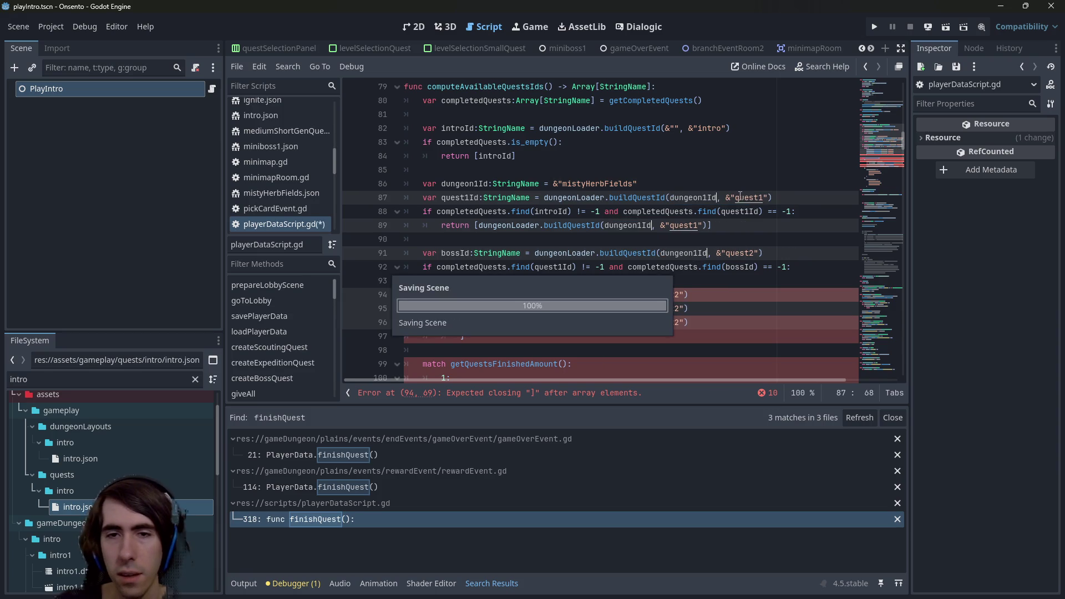
left_click(710, 322)
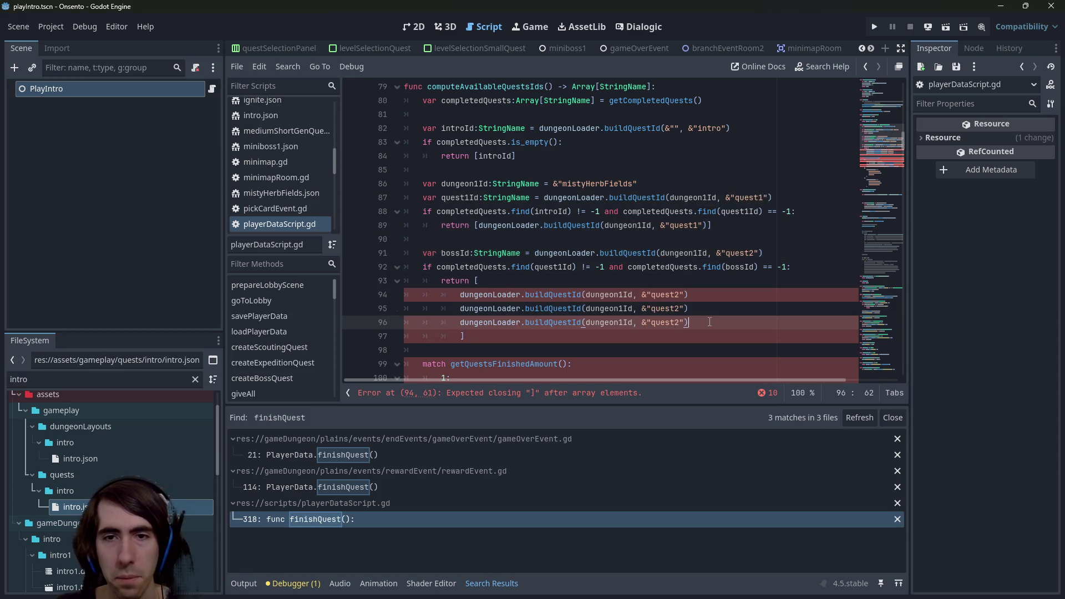
scroll(675, 311, "down", 1)
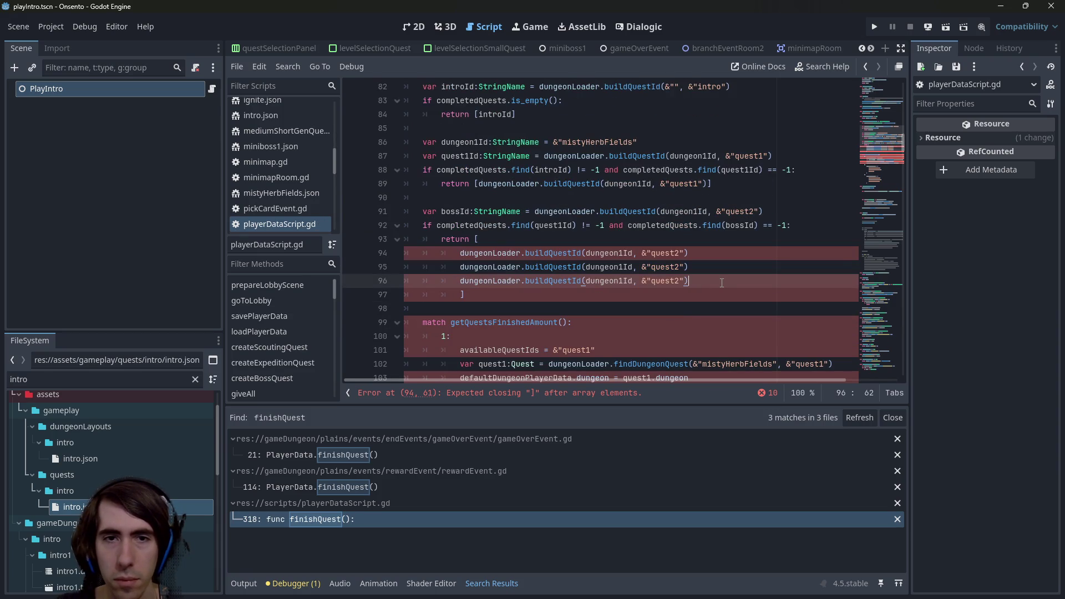
Add commas after the first two quest2 buildQuestId entries to clear the array error
scroll(722, 282, "up", 1)
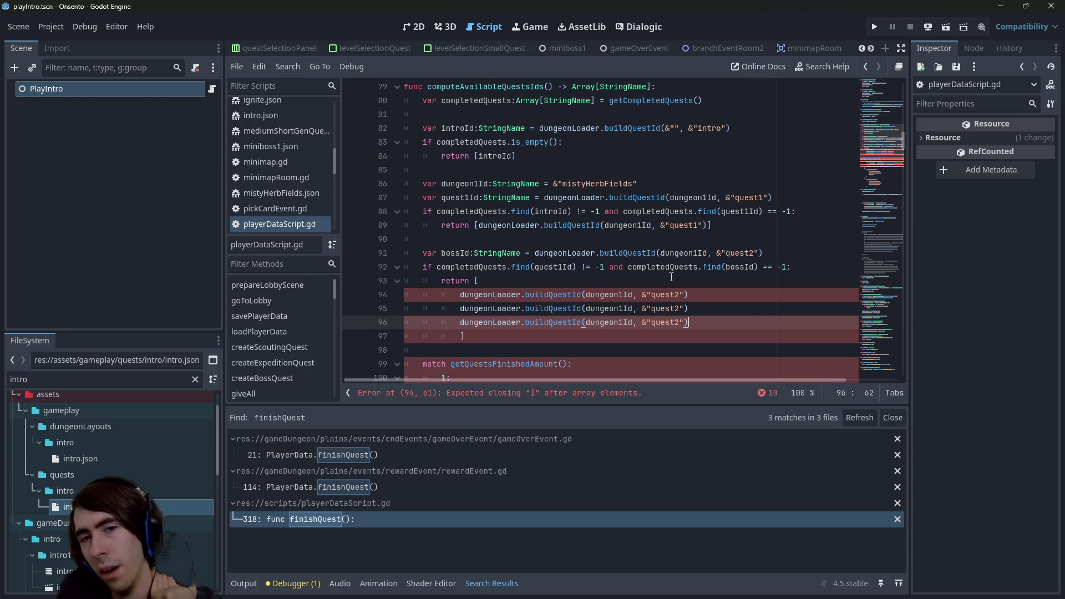
left_click(571, 395)
left_click(655, 213)
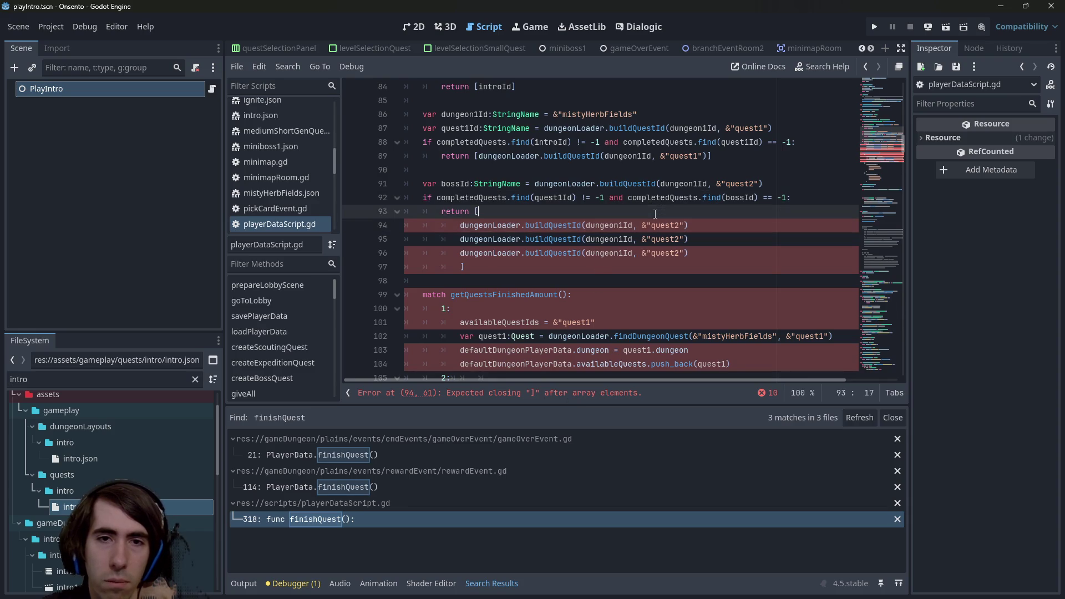
key("ctrl+z")
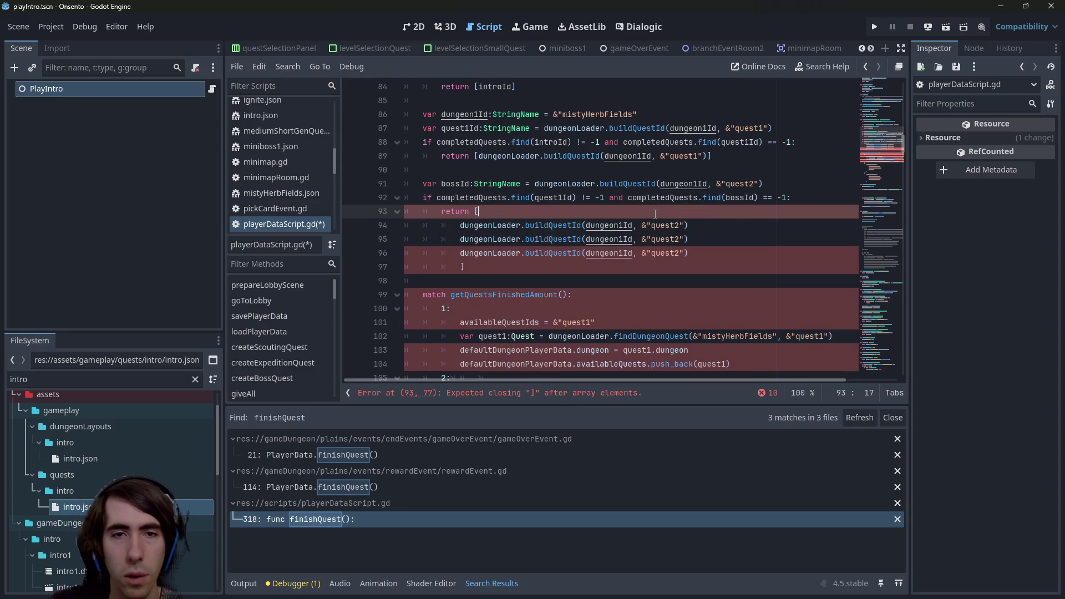
key("ctrl+y")
key("ctrl+y")
key("ctrl+y")
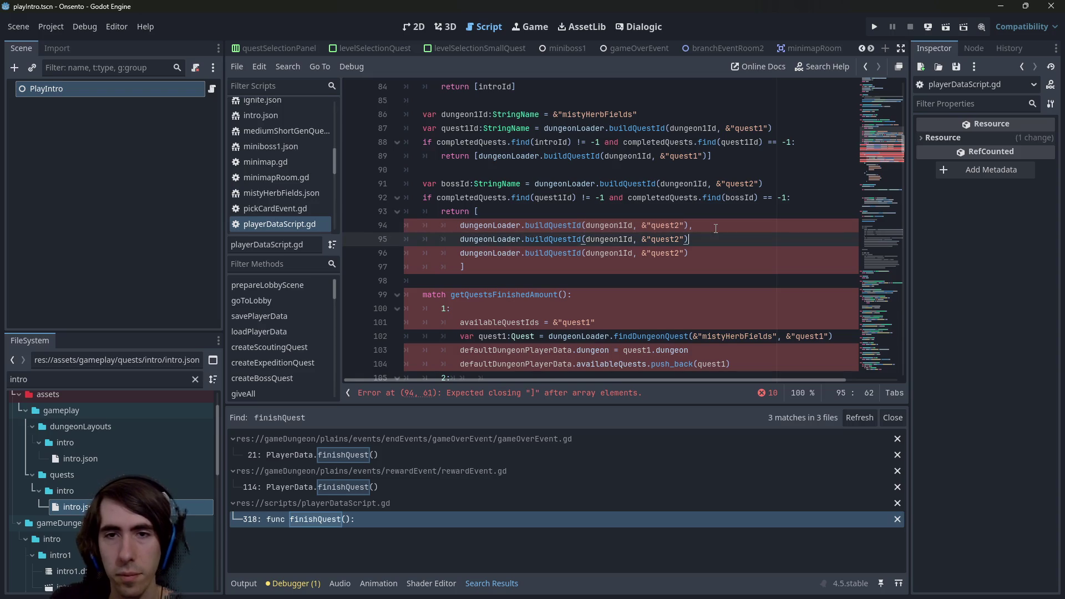
key("Escape")
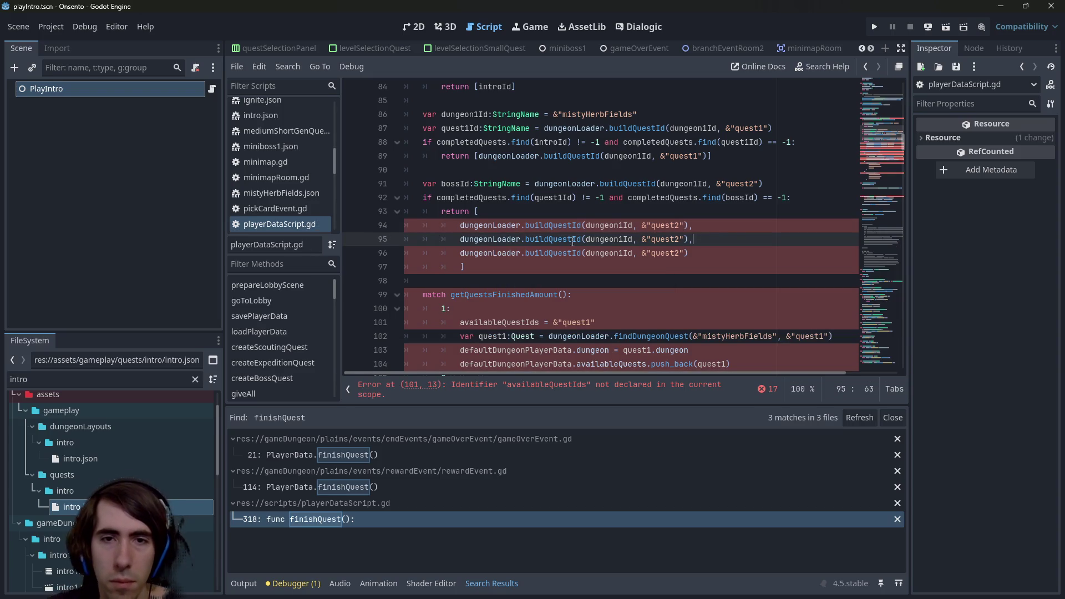
left_click(537, 395)
scroll(554, 263, "up", 2)
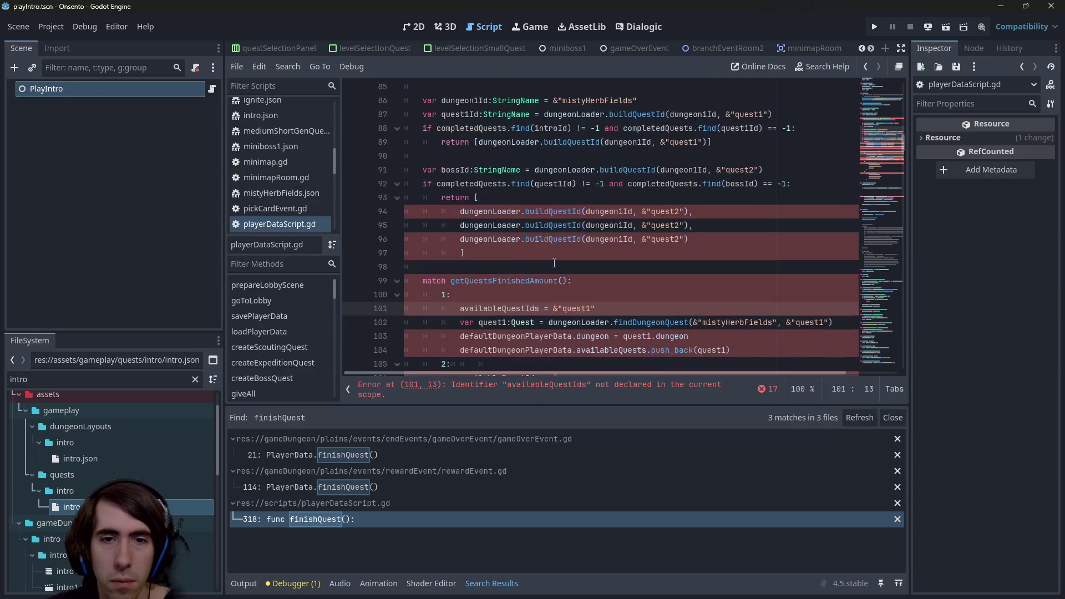
scroll(554, 263, "up", 1)
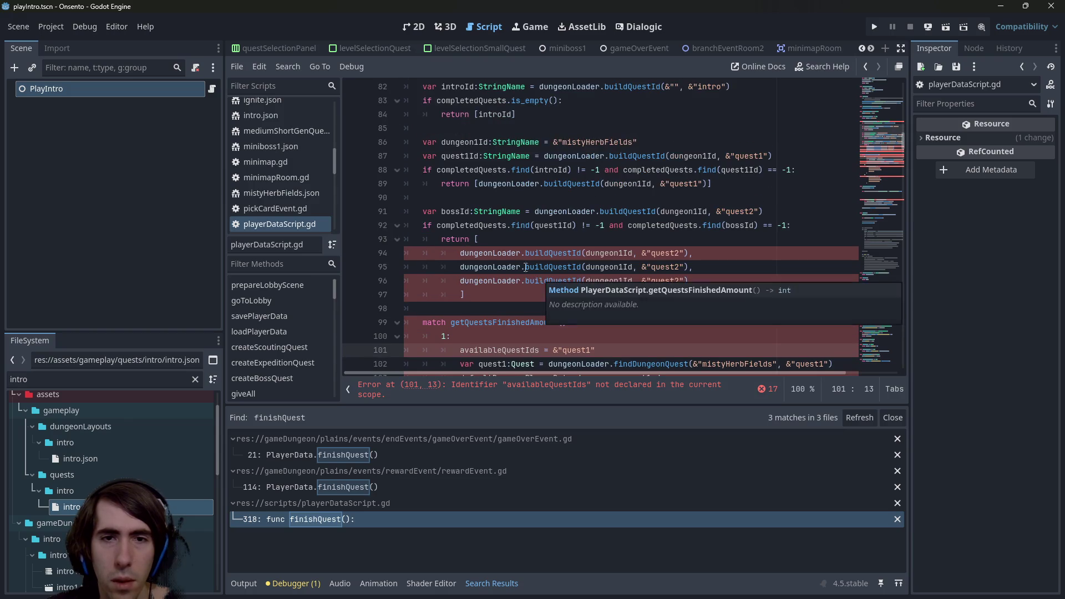
Check the line 101 error and select the old match getQuestsFinishedAmount block
double_click(609, 253)
left_click(558, 394)
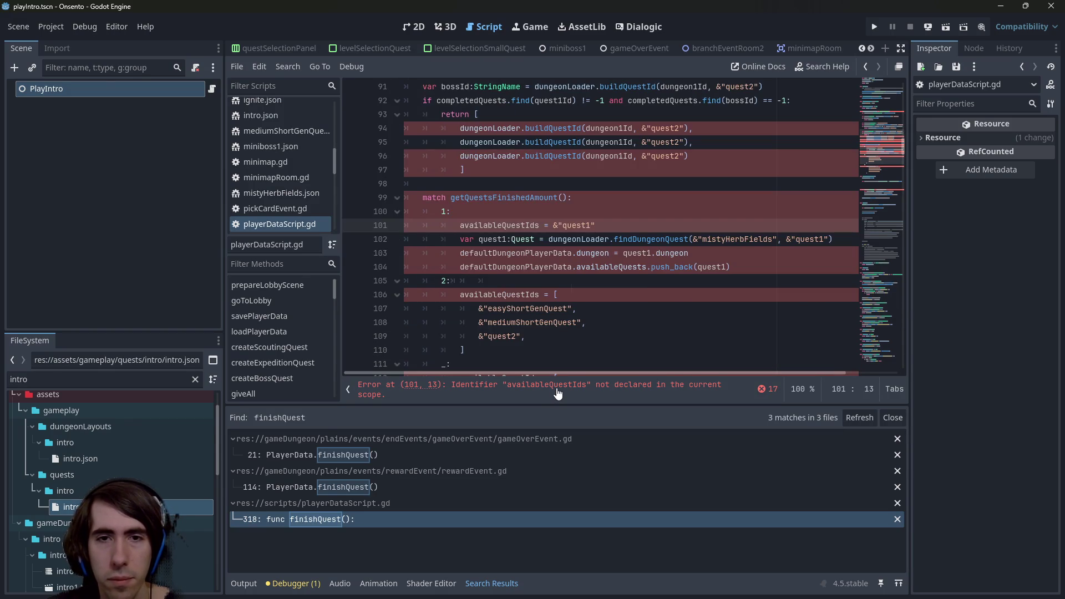
scroll(572, 237, "down", 3)
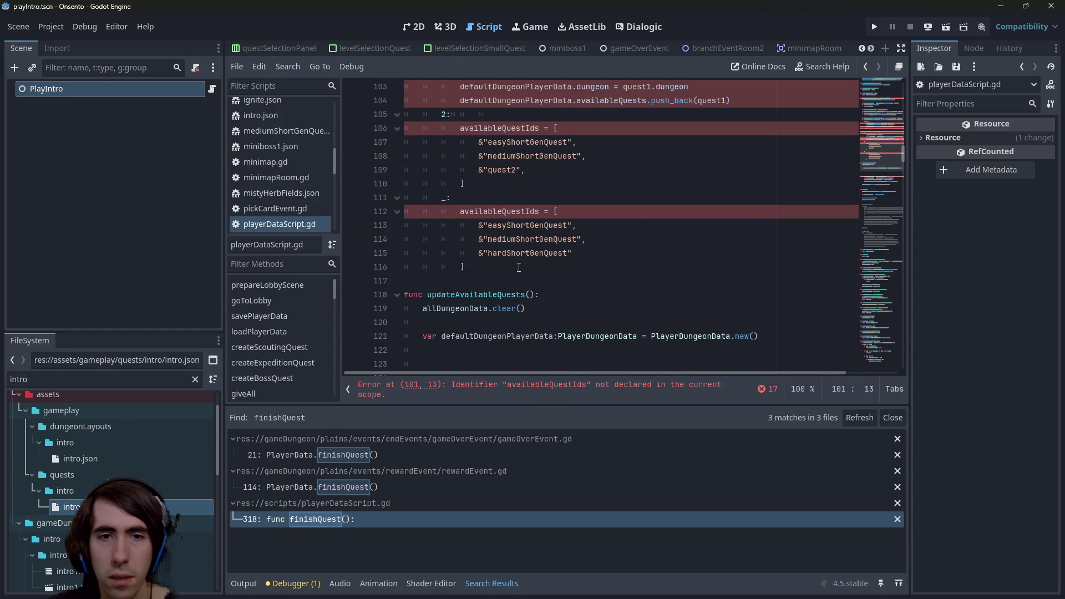
mouse_move(572, 237)
left_mouse_down()
mouse_move(378, 111)
mouse_move(367, 201)
left_mouse_up()
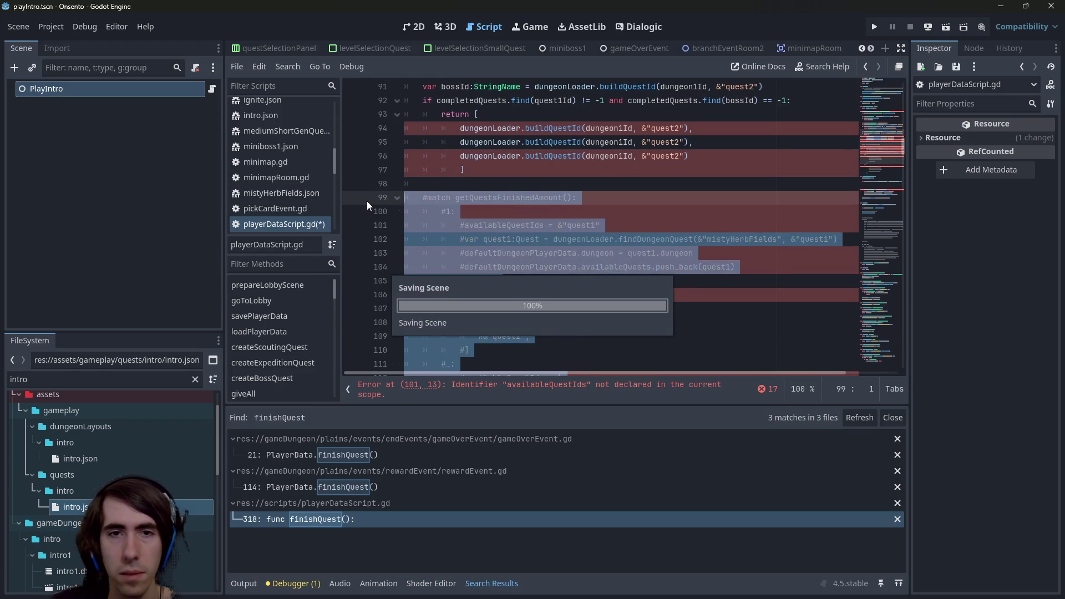
Comment out the old match block with Ctrl+K and return to blank line 98
key("ctrl+k")
scroll(500, 233, "up", 2)
left_click(520, 281)
left_click(534, 267)
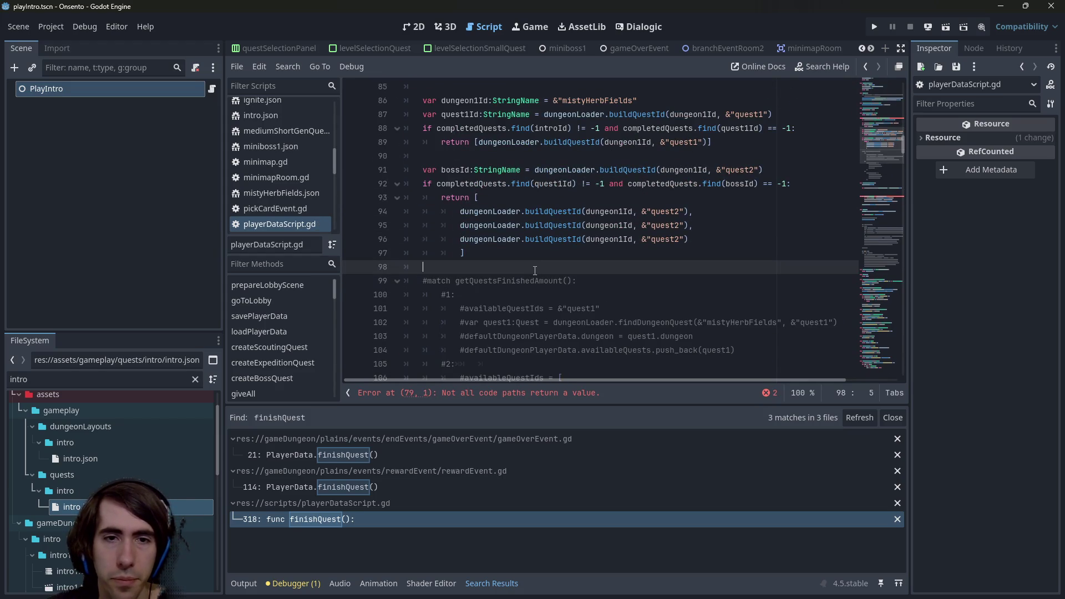
scroll(536, 270, "up", 3)
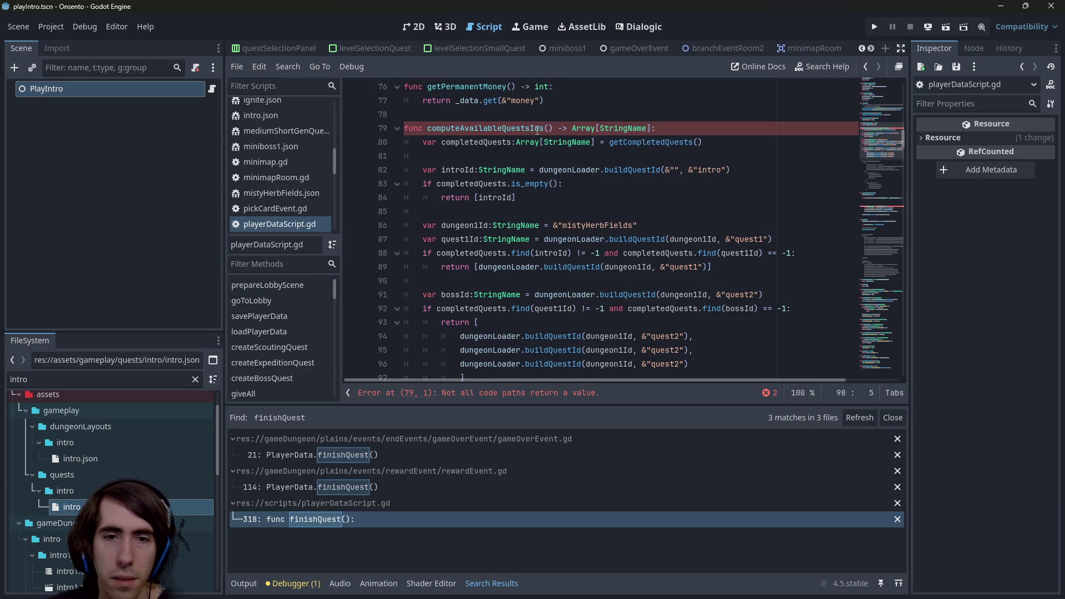
scroll(511, 333, "up", 2)
scroll(477, 286, "down", 5)
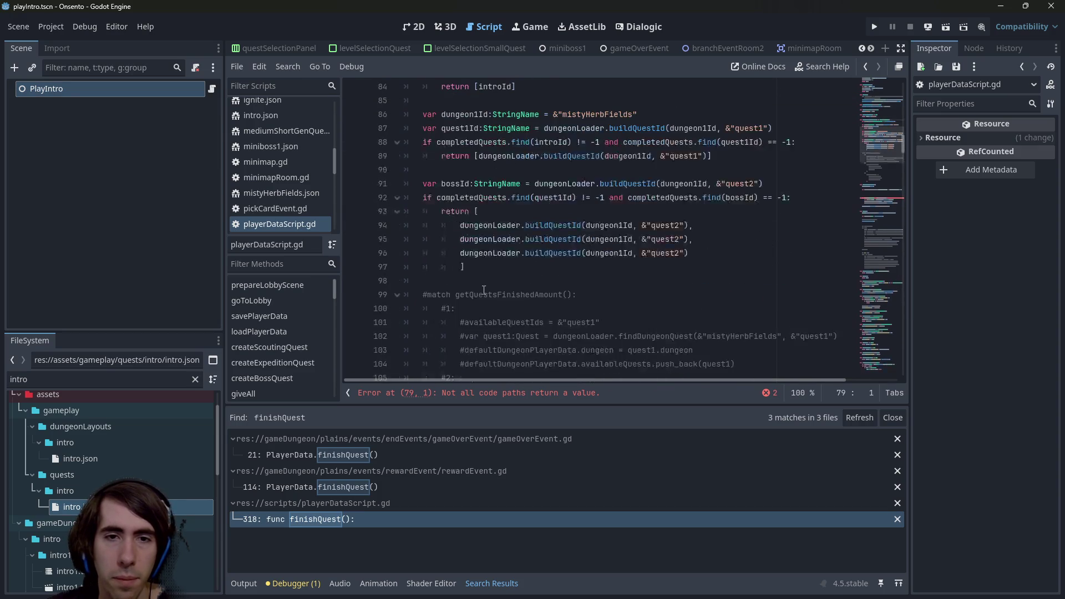
Add a fallback return [] line below line 98, ending computeAvailableQuestsIds
key("Return")
type("return []")
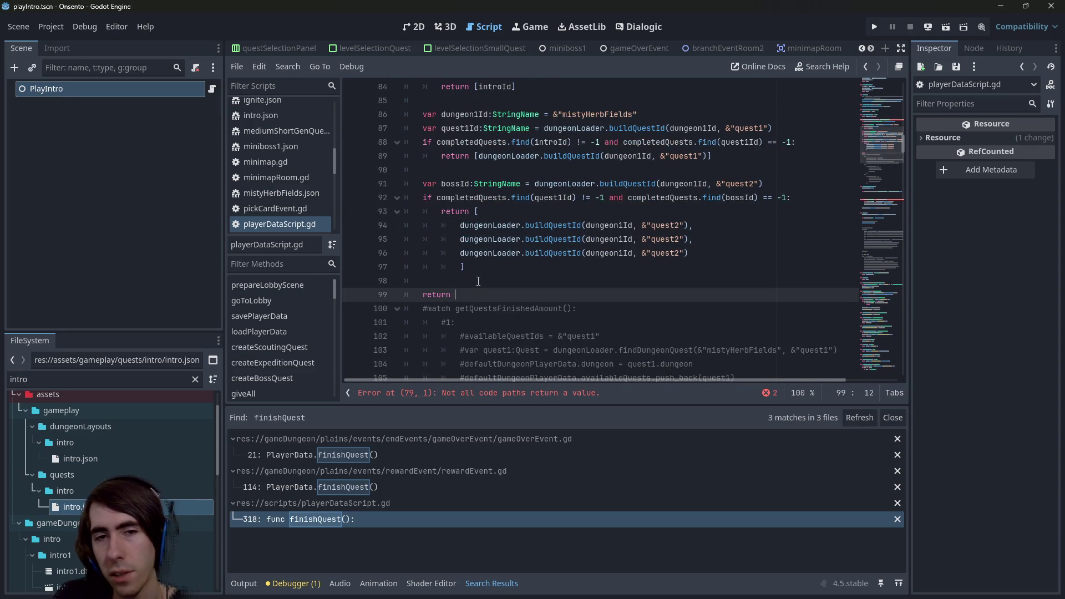
left_click(478, 281)
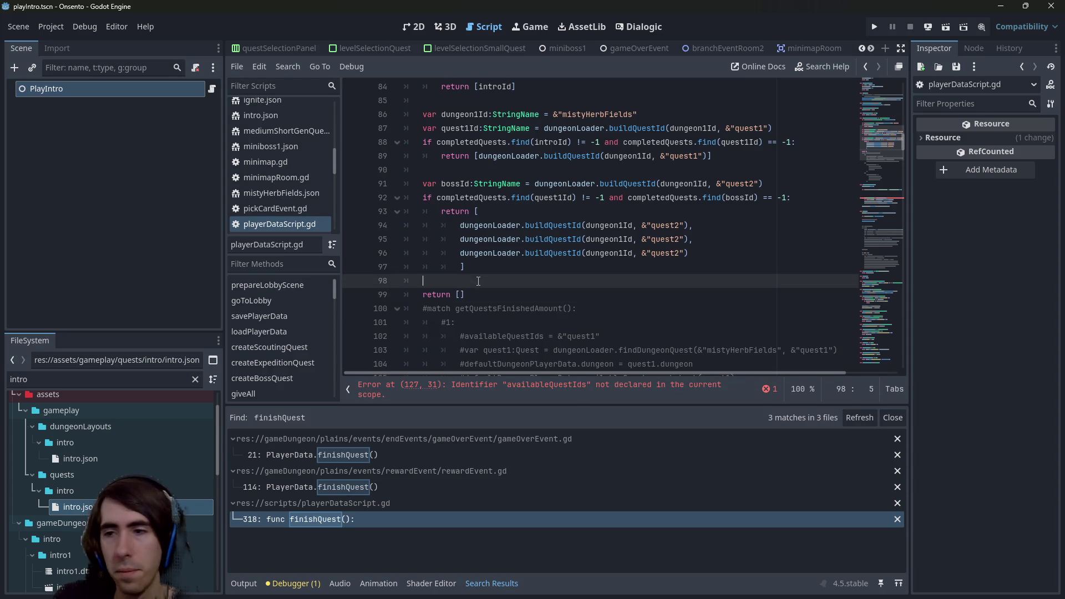
key("Down")
key("End")
key("Left")
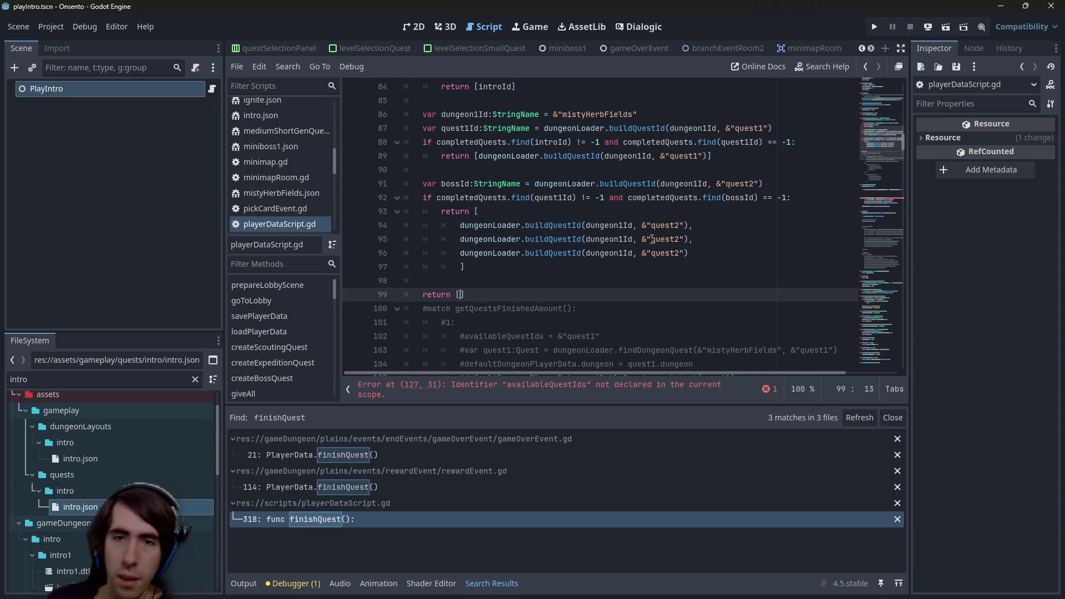
scroll(652, 239, "down", 8)
Replace quest2 with easyShortGenQuest and mediumShortGenQuest in the return block on lines 94–95
left_click(532, 170)
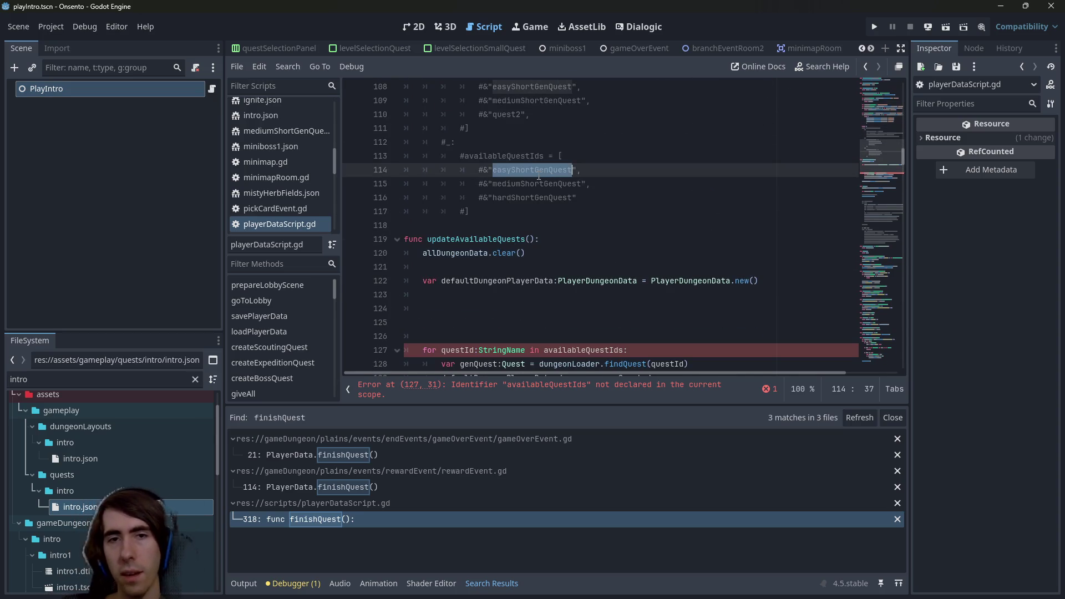
scroll(610, 221, "up", 9)
left_click(666, 267)
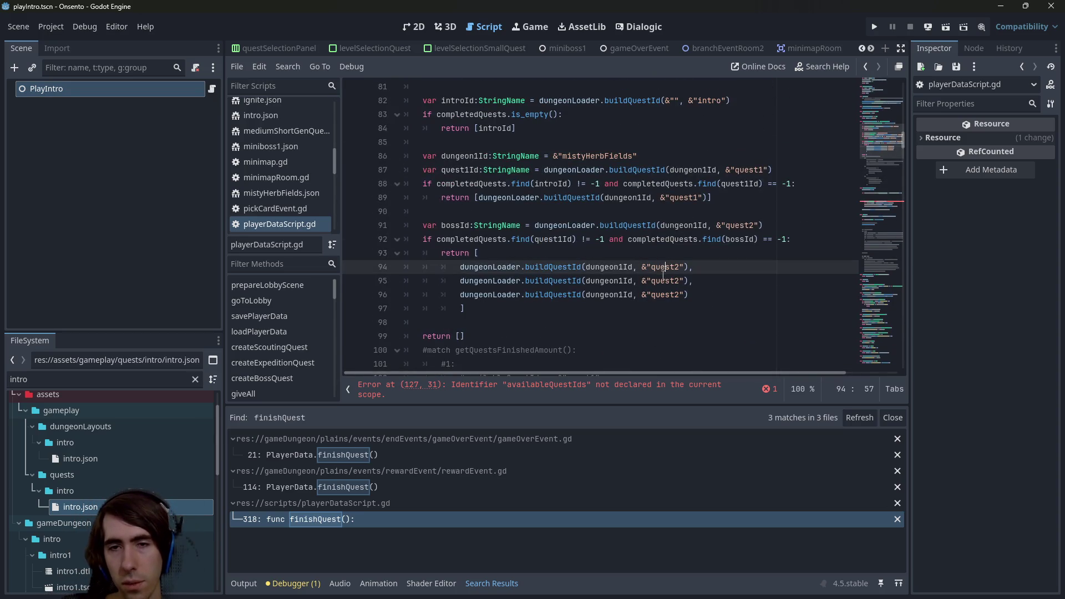
double_click(665, 281)
type("easyShortGenQuest")
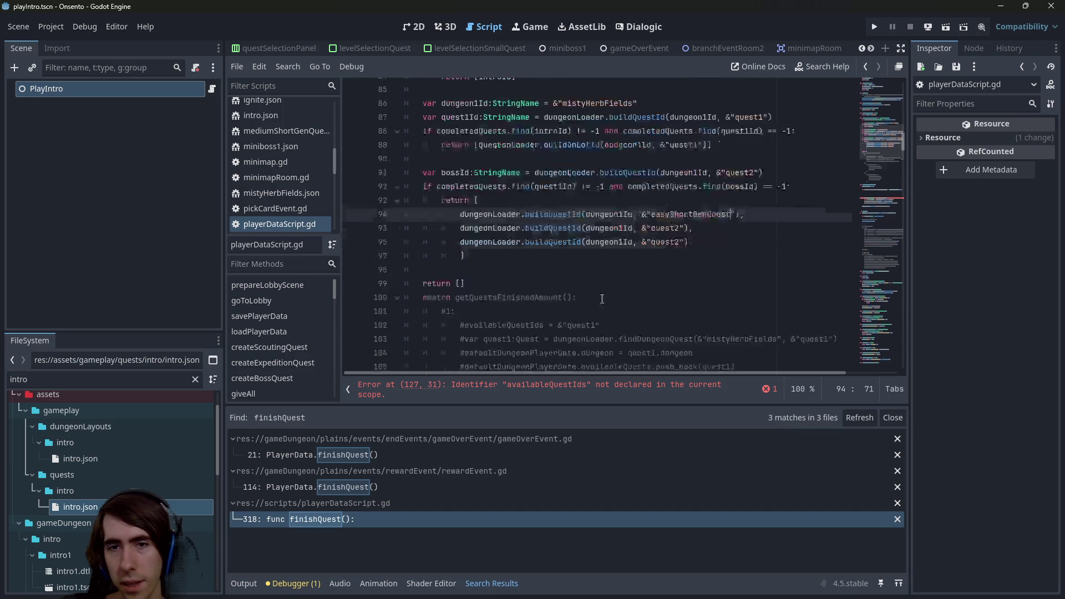
scroll(554, 266, "down", 7)
left_click(528, 267)
double_click(529, 266)
key("ctrl+c")
scroll(554, 222, "up", 5)
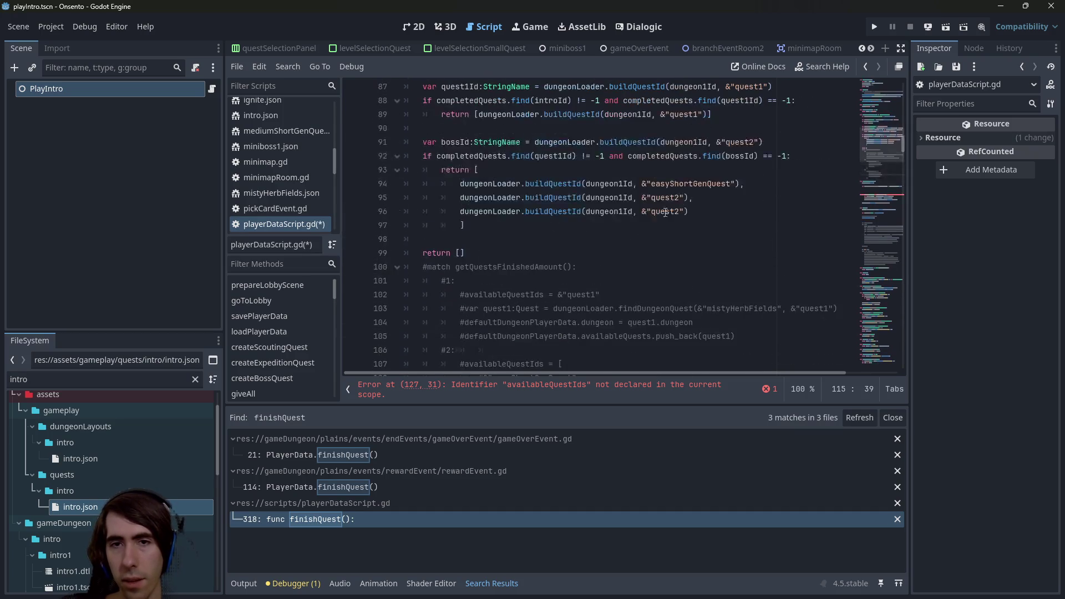
double_click(666, 198)
key("ctrl+v")
key("ctrl+s")
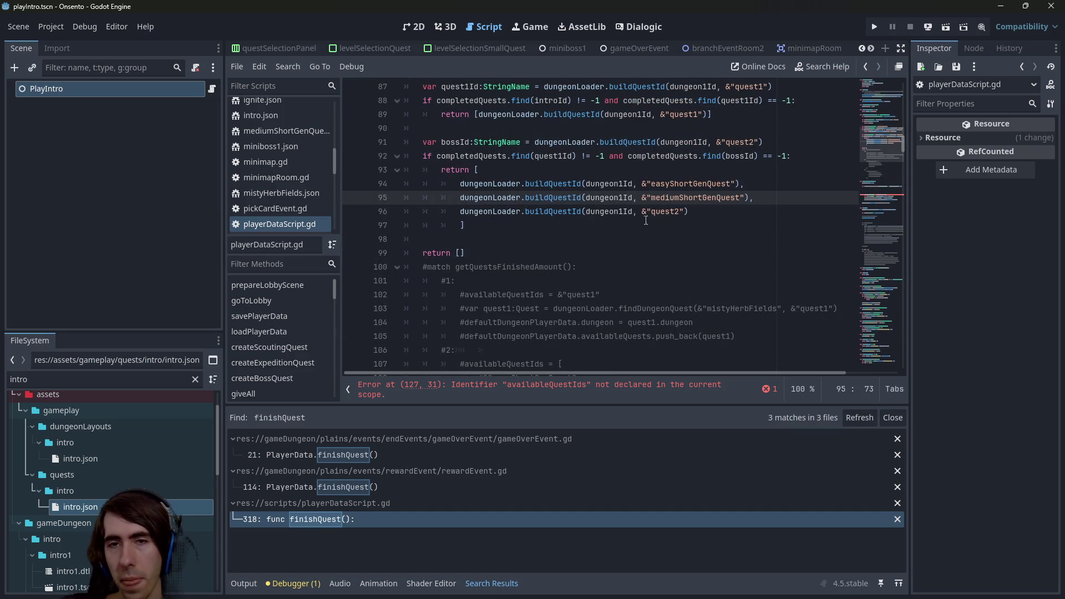
double_click(665, 212)
scroll(451, 261, "up", 3)
scroll(452, 261, "down", 3)
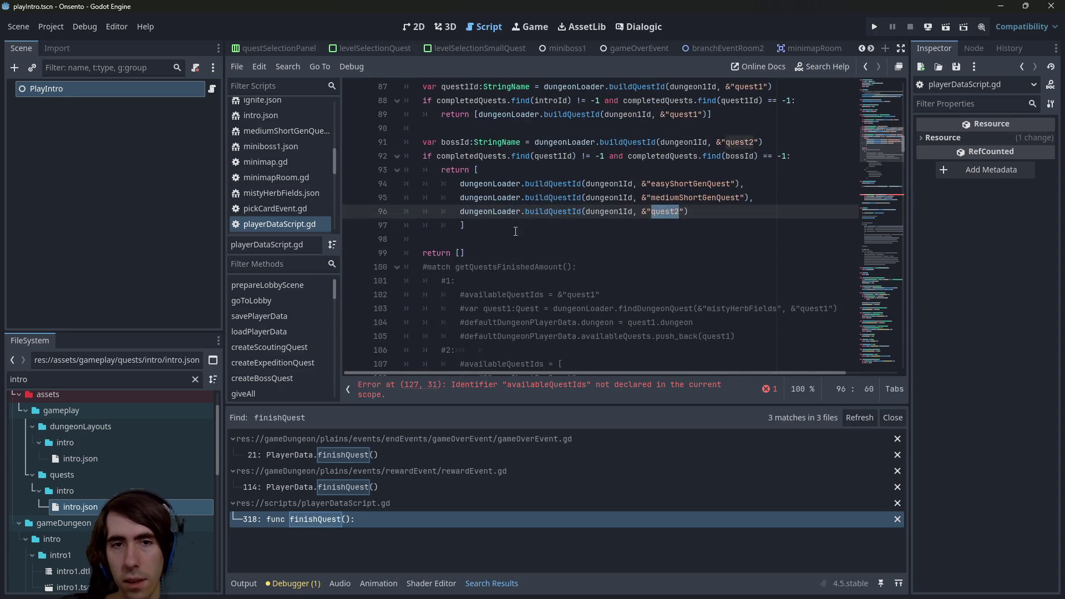
Copy the three-quest return block over line 99's 'return []', dedent it one level, and save
left_click_drag(515, 231, 326, 155)
scroll(619, 243, "up", 1)
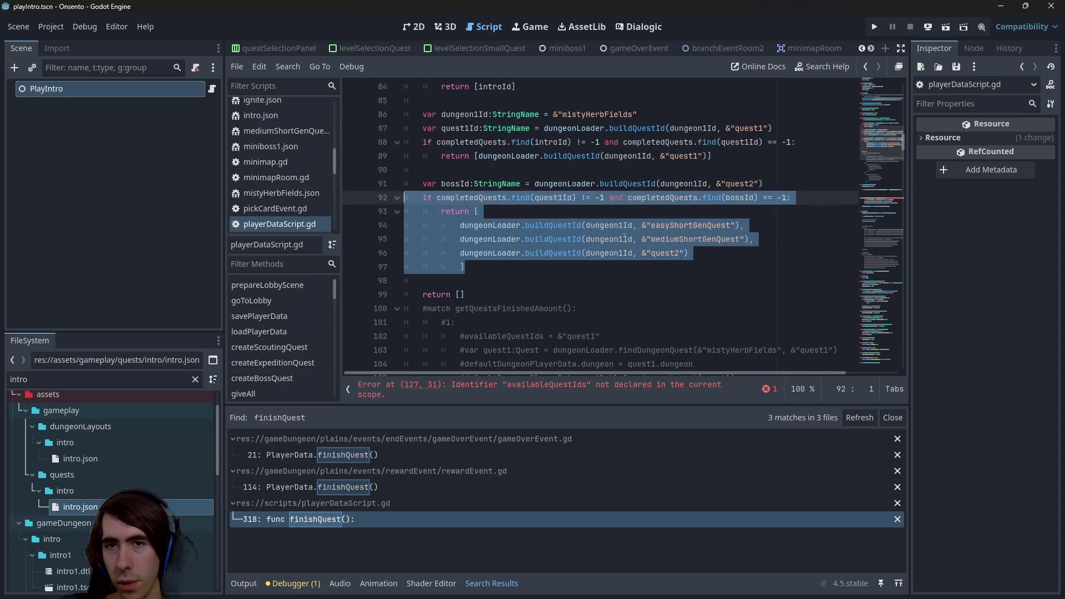
left_click(489, 295)
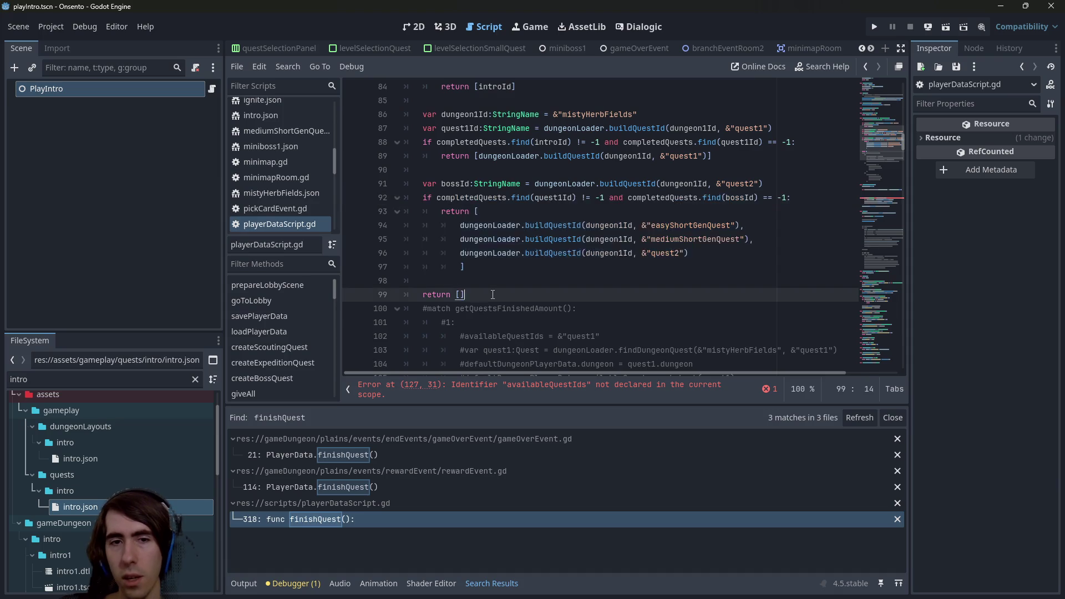
scroll(555, 267, "down", 5)
scroll(607, 241, "up", 4)
mouse_move(469, 225)
left_mouse_down()
mouse_move(477, 199)
mouse_move(355, 166)
left_mouse_up()
key("ctrl+c")
mouse_move(465, 252)
left_mouse_down()
mouse_move(358, 255)
mouse_move(424, 323)
left_mouse_up()
key("ctrl+v")
key("Return")
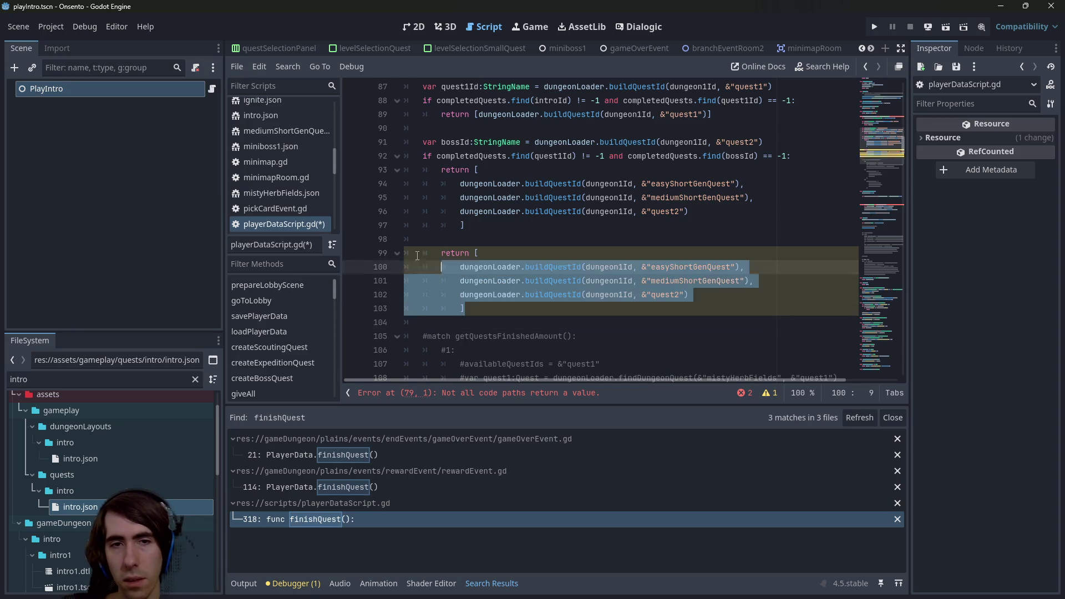
key("shift+Tab")
left_click(579, 233)
key("ctrl+s")
Swap quest2 for hardShortGenQuest in the fallback return, then inspect the line 132 error
scroll(527, 305, "down", 6)
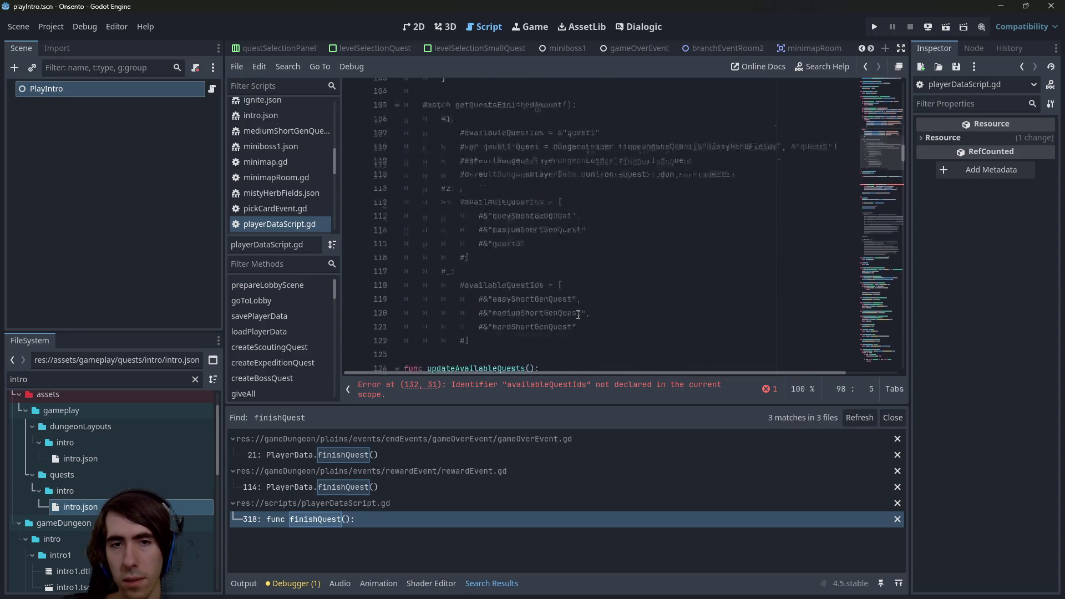
double_click(527, 304)
key("ctrl+c")
scroll(527, 305, "up", 5)
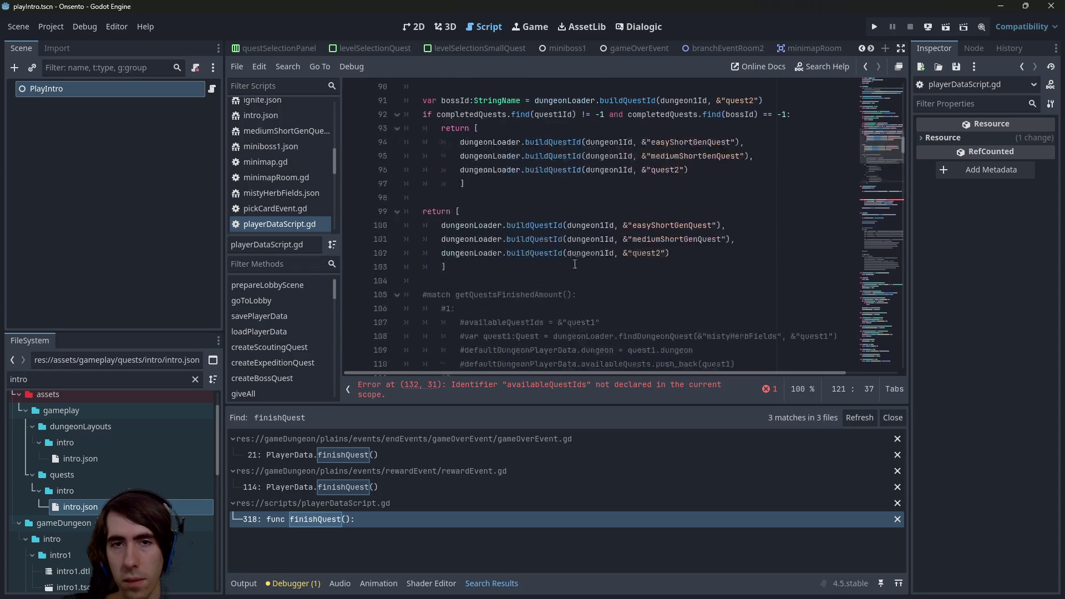
double_click(643, 255)
key("ctrl+v")
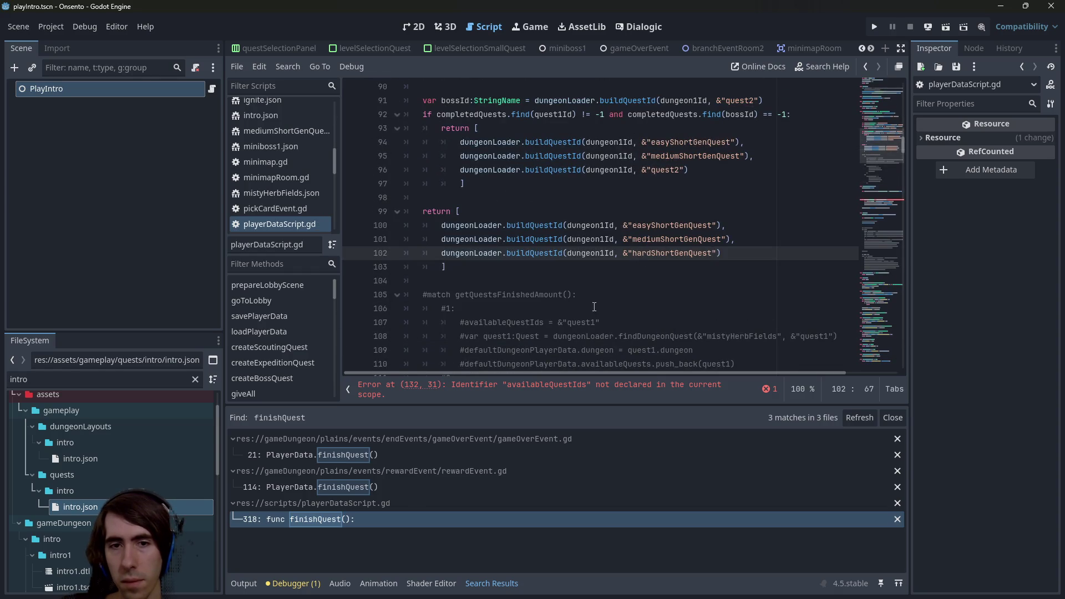
left_click(568, 388)
mouse_move(713, 198)
left_mouse_down()
mouse_move(714, 206)
mouse_move(326, 202)
left_mouse_up()
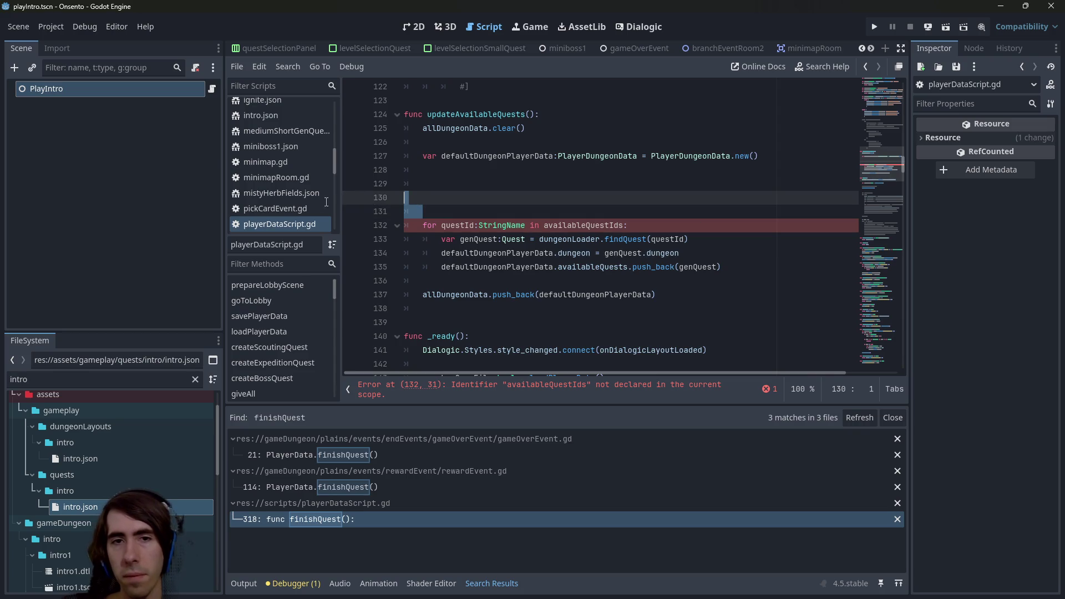
Write 'var availableQuestIds = computeAvailableQuestsIds()' on line 129 using autocomplete
double_click(571, 224)
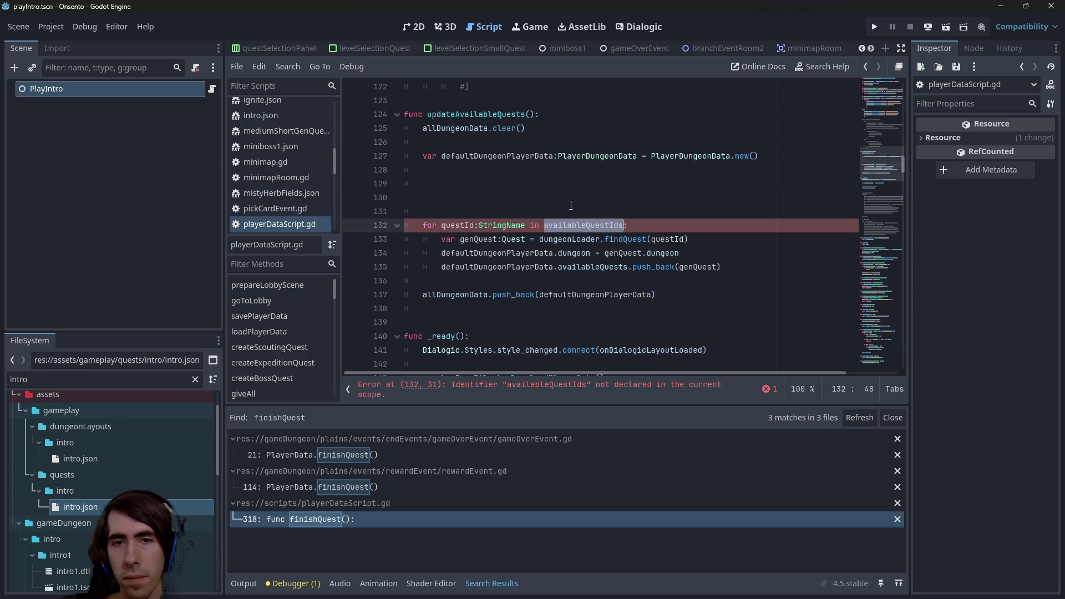
key("ctrl+c")
left_click(555, 184)
type("var")
key("ctrl+v")
type("= ")
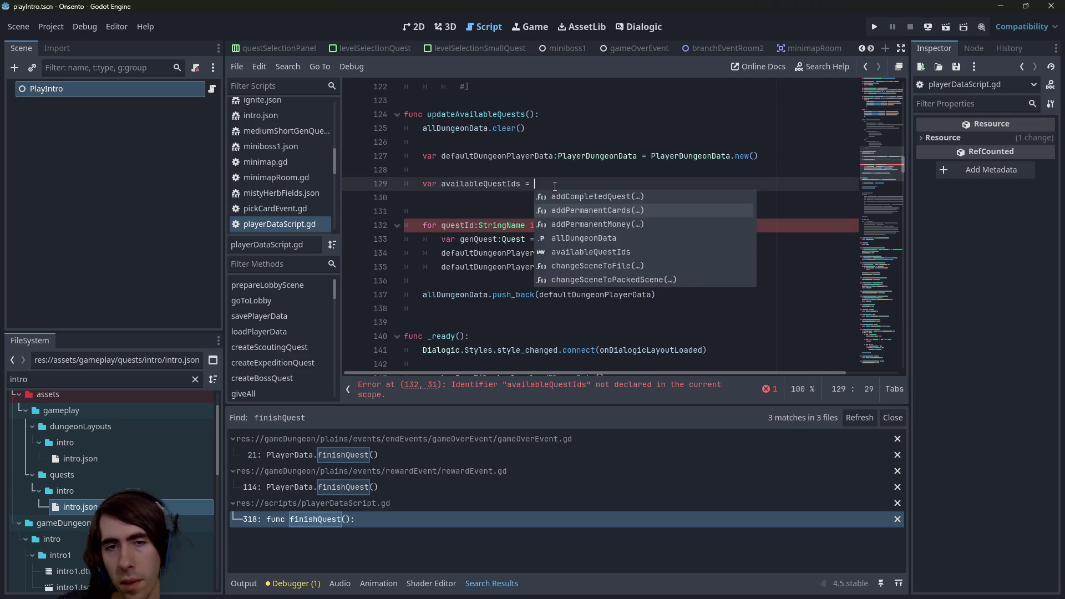
type("compute")
key("Return")
key("Down")
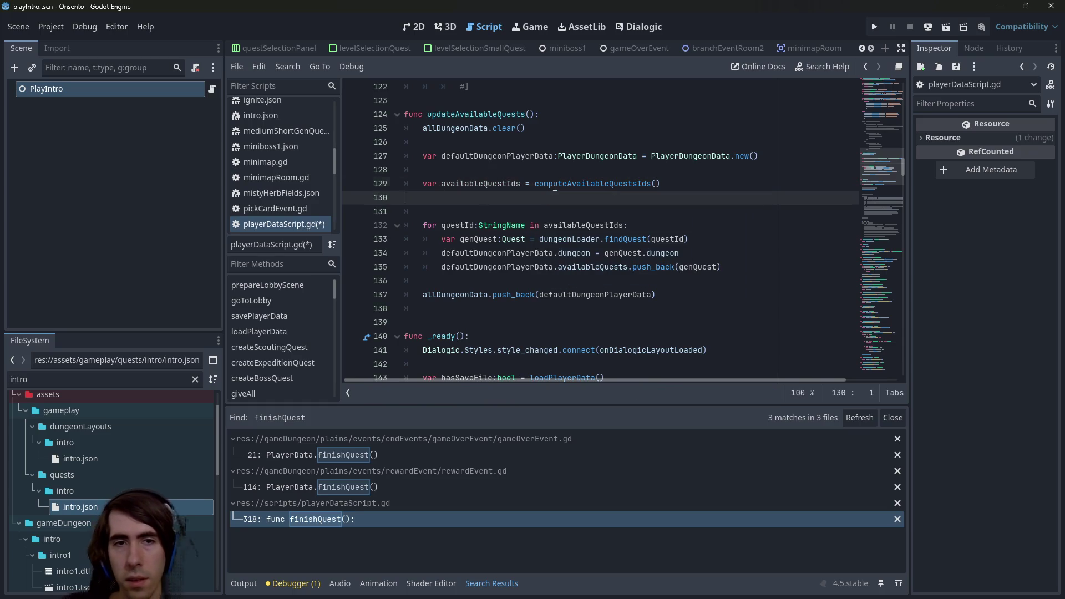
left_click(554, 184, "ctrl")
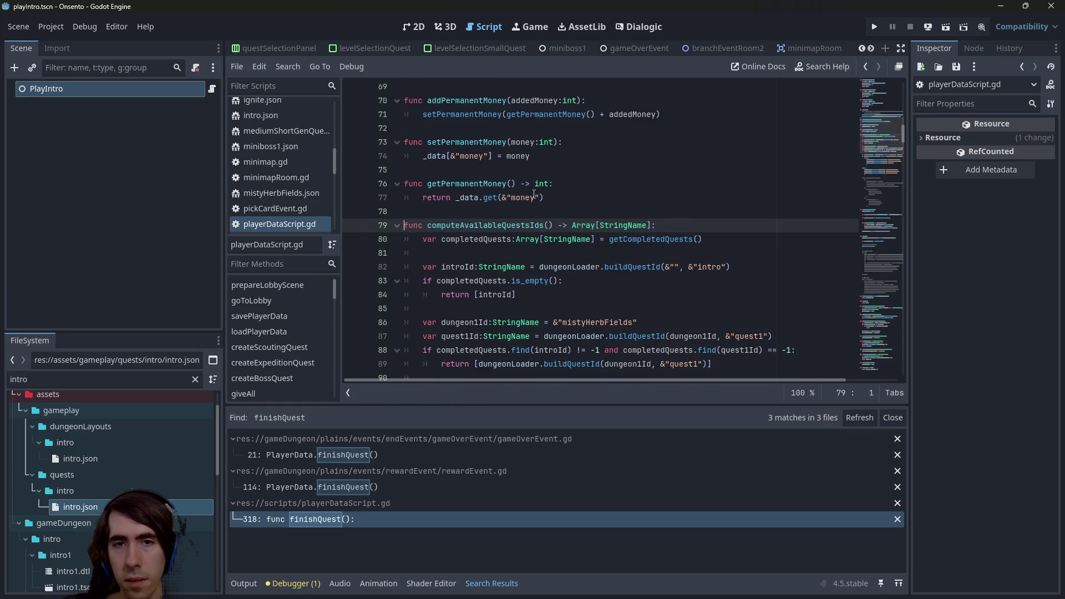
key("alt+Left")
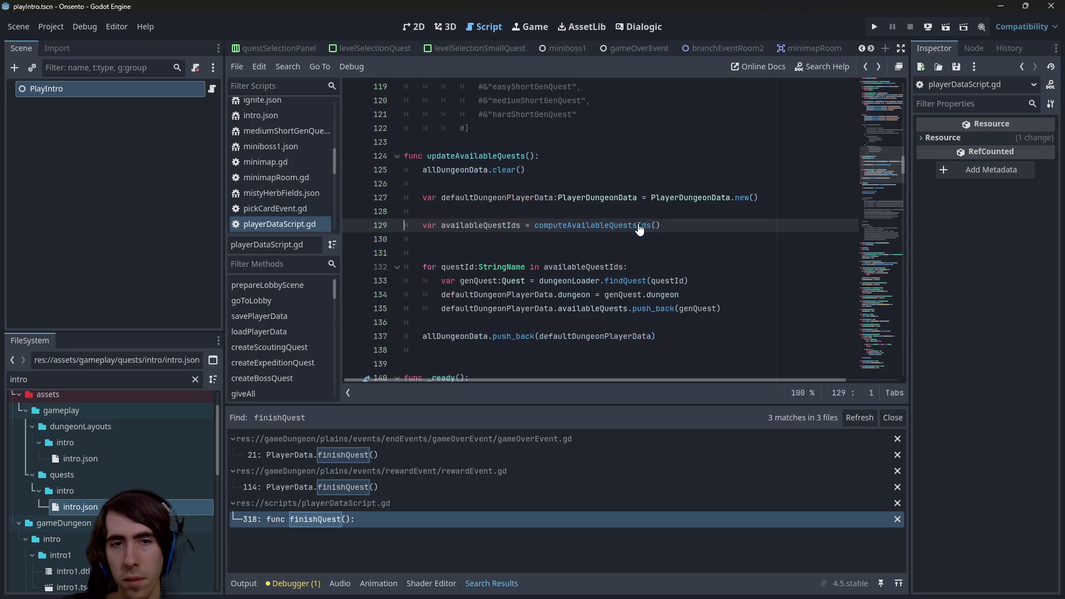
Type availableQuestIds as Array[StringName] and tidy the blank lines around the declaration
key("ctrl+Right")
type(":Array[StringName")
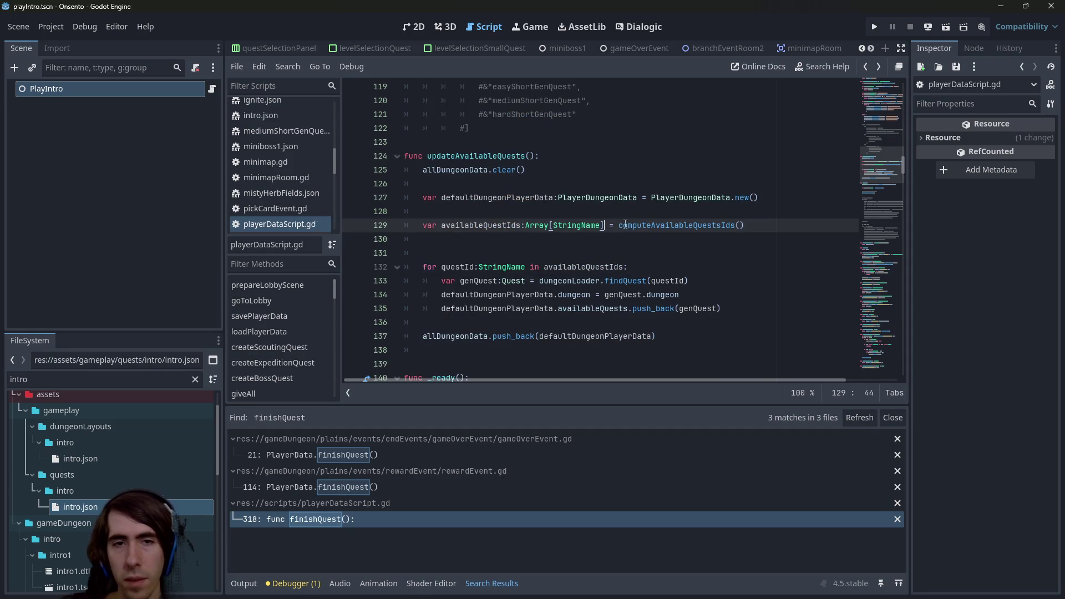
left_click(591, 234)
key("BackSpace")
key("BackSpace")
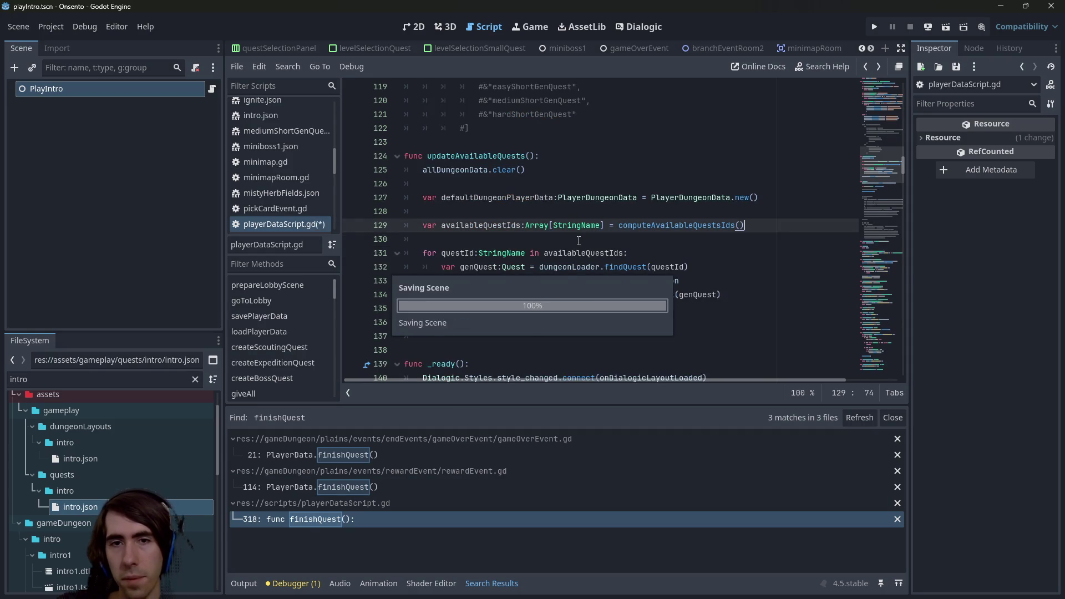
key("Up")
key("BackSpace")
key("BackSpace")
key("Down")
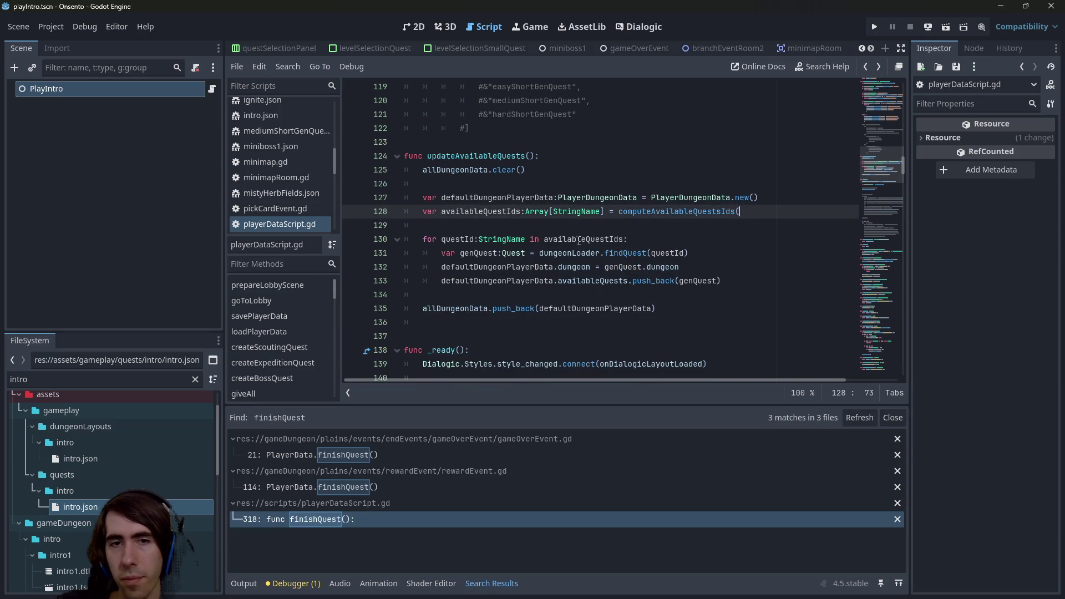
key("ctrl+z")
key("Down")
key("Up")
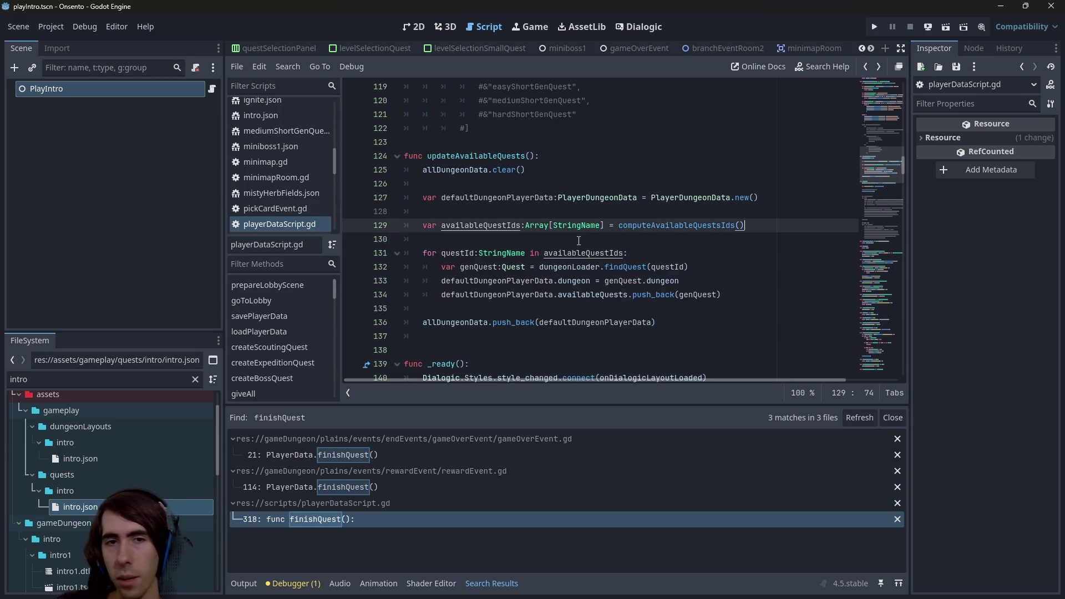
scroll(632, 272, "down", 5)
scroll(610, 260, "up", 6)
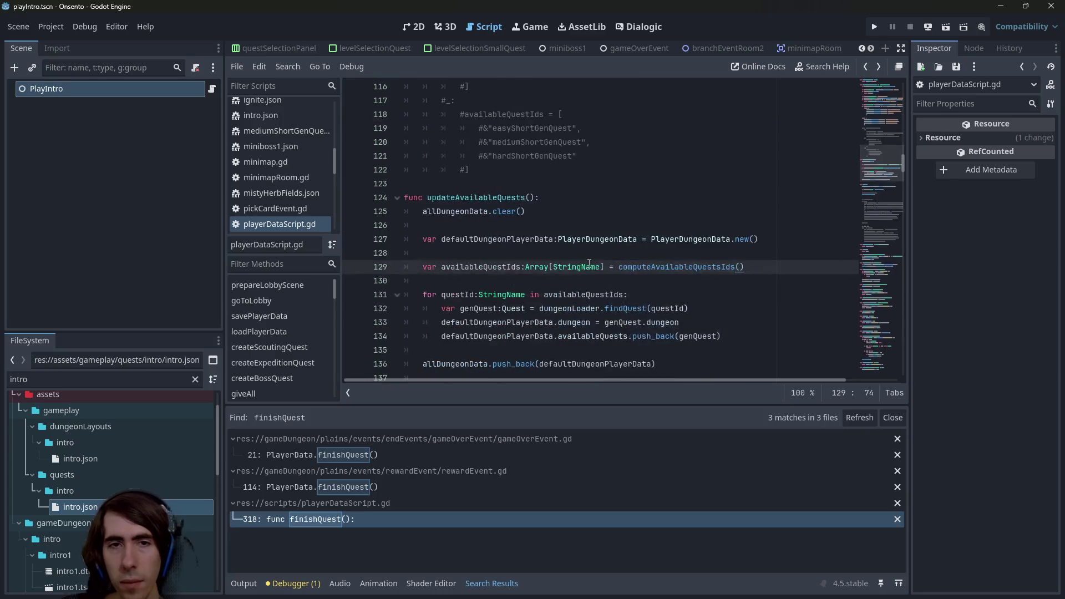
left_click(589, 252)
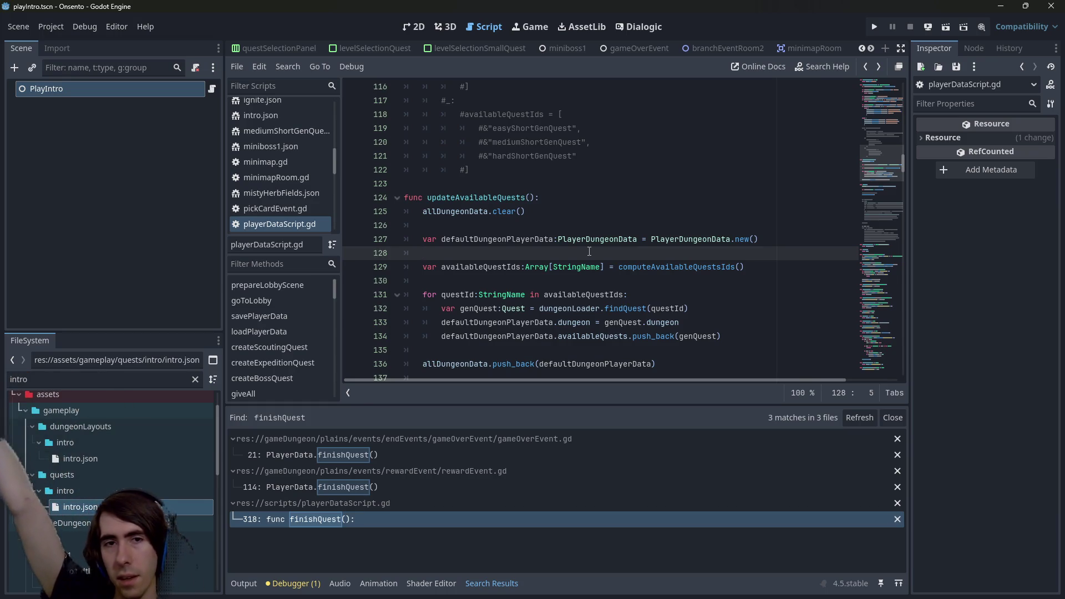
Find startGame.tscn with the quick file search and run it as the current scene
key("alt+shift+o")
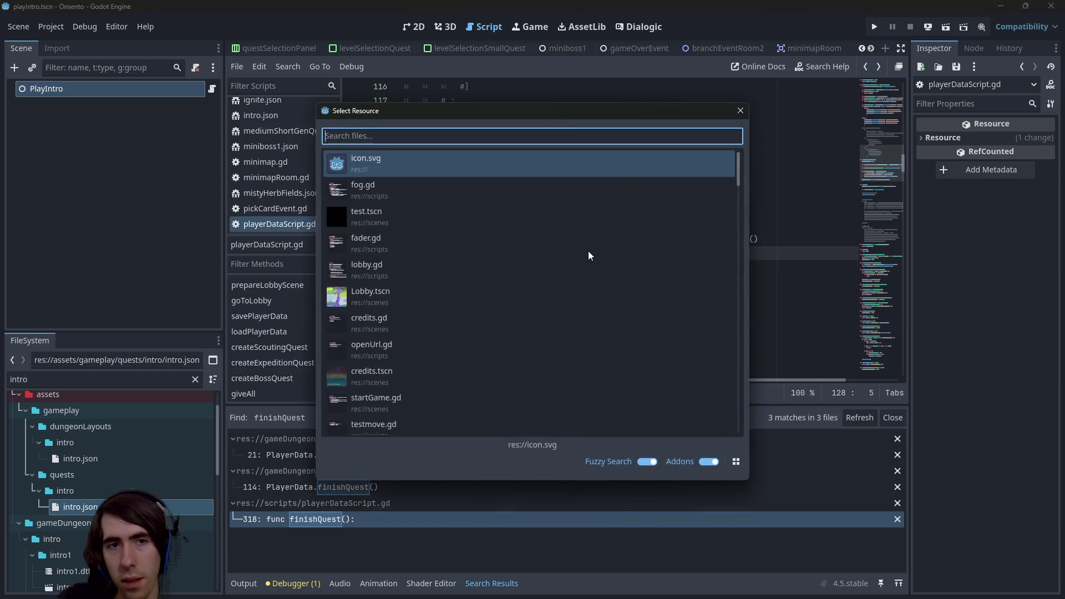
type("playgame")
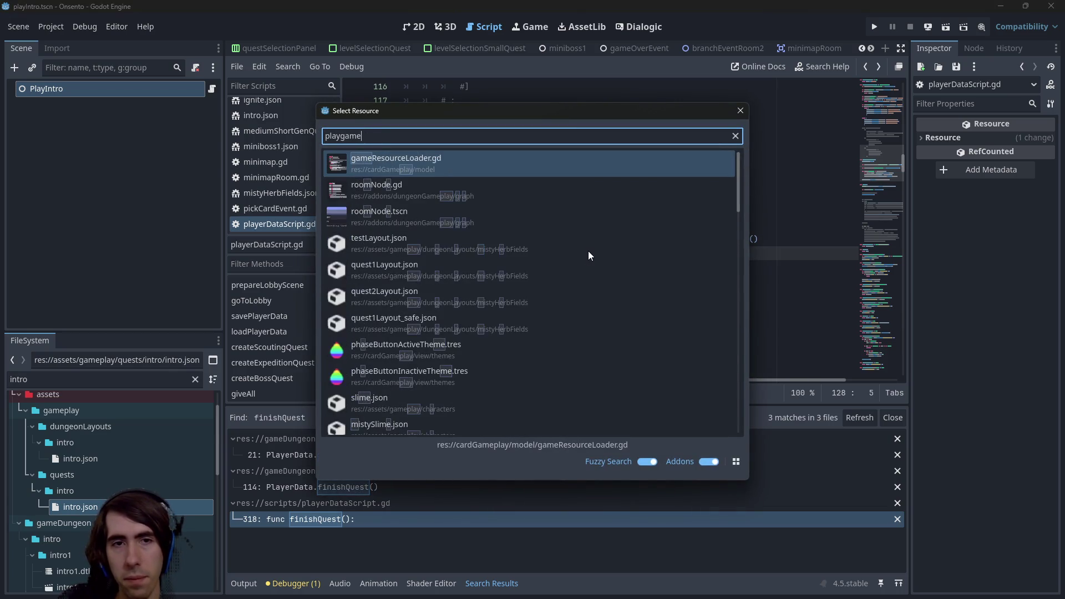
key("BackSpace")
key("BackSpace")
key("BackSpace")
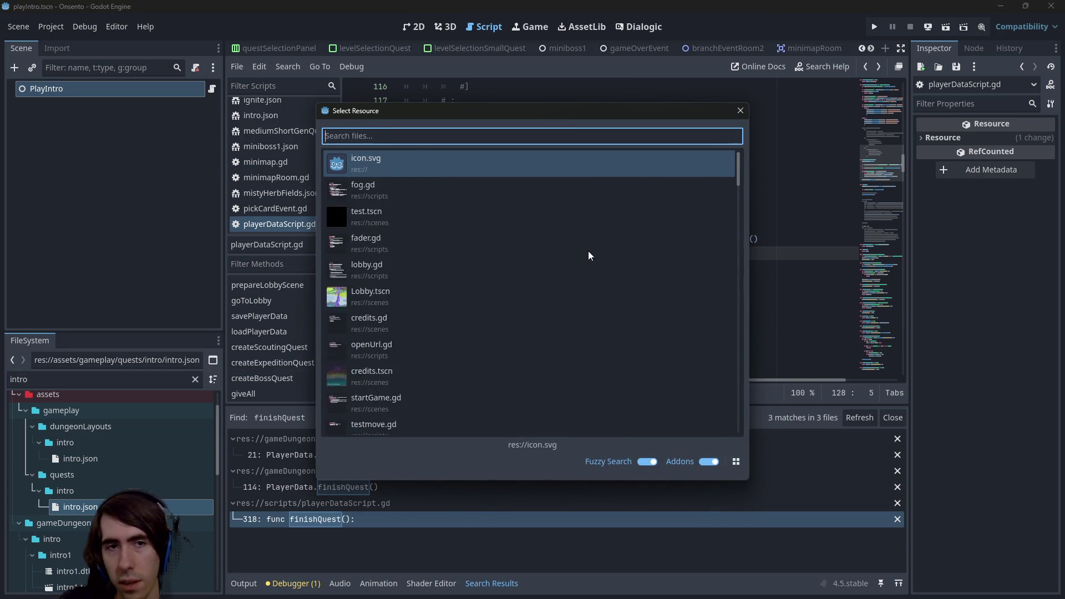
type("startgame")
key("Return")
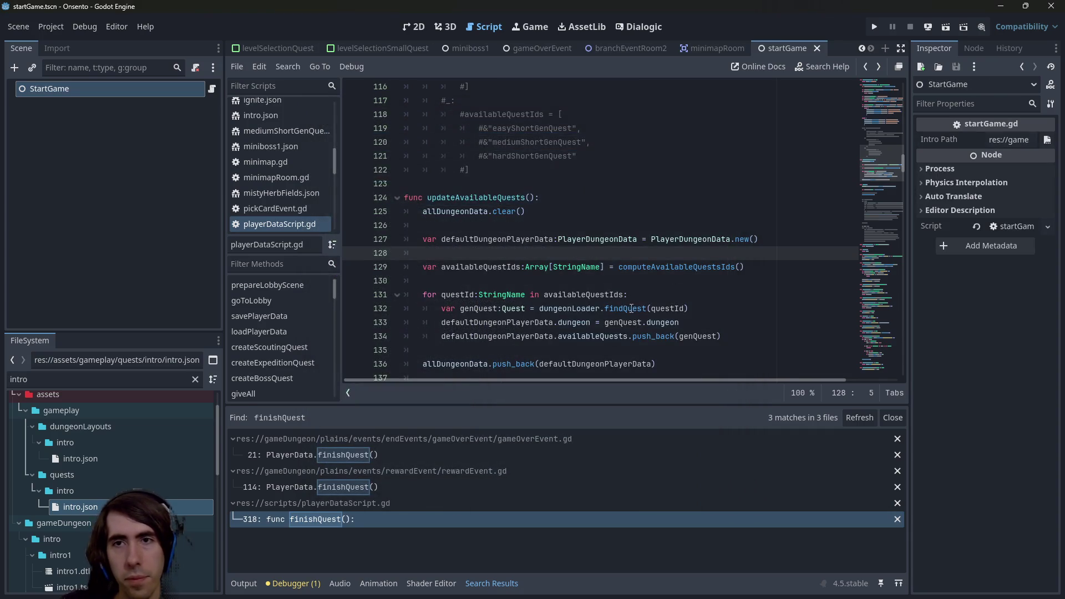
left_click(946, 27)
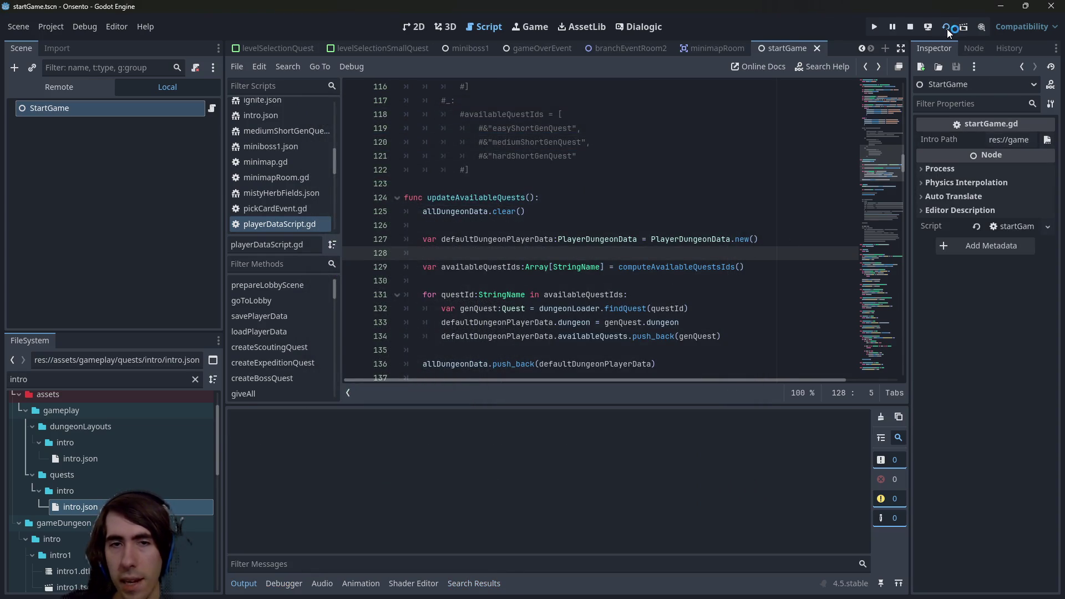
scroll(637, 238, "up", 3)
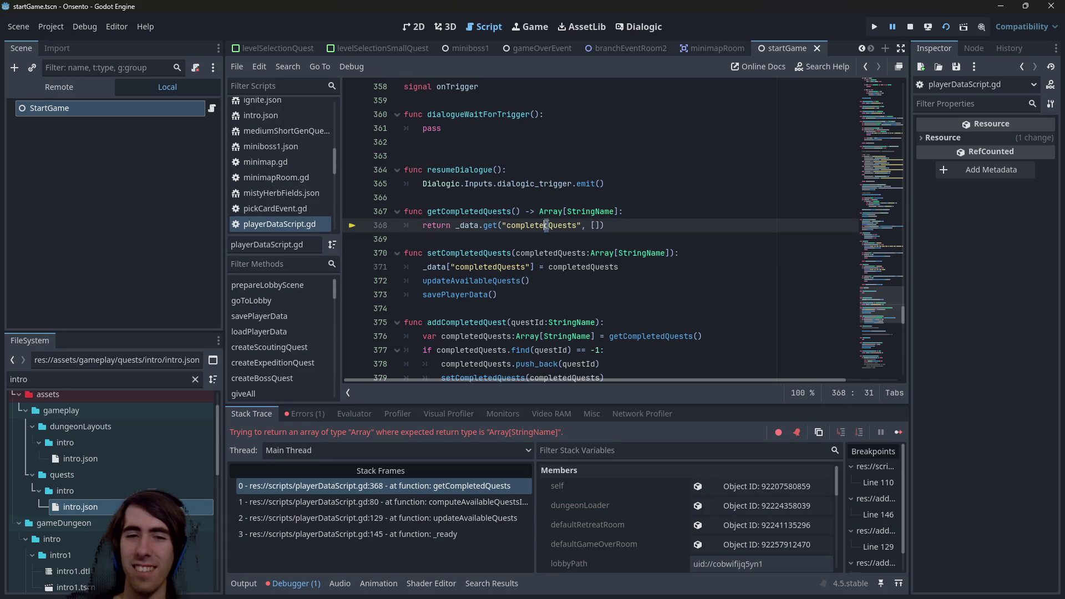
Declare a completedQuests variable typed Array[StringName] at the top of getCompletedQuests
left_click_drag(505, 226, 548, 226)
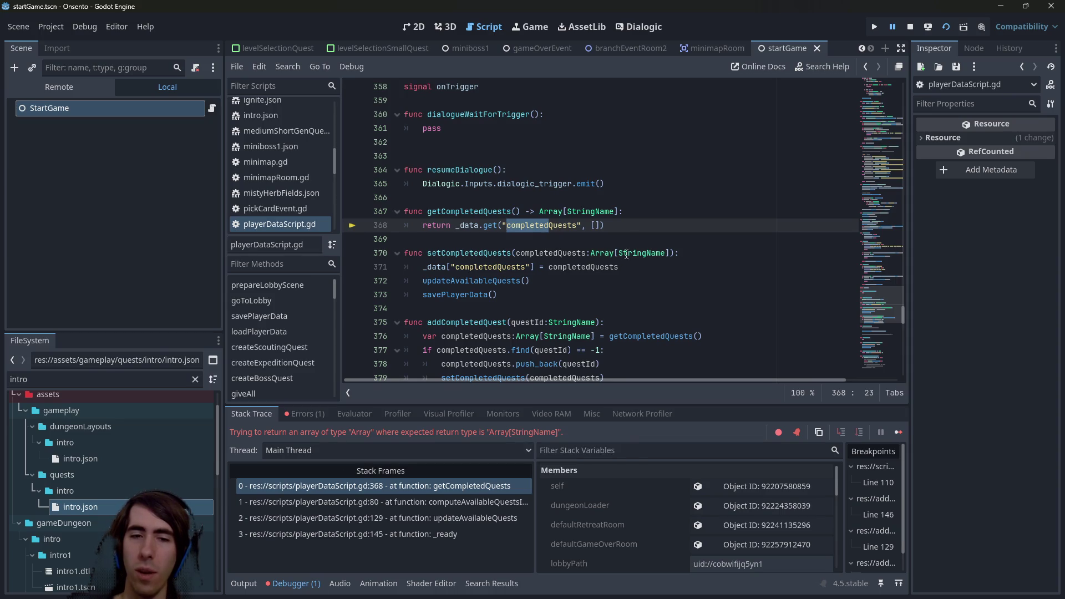
left_click(647, 210)
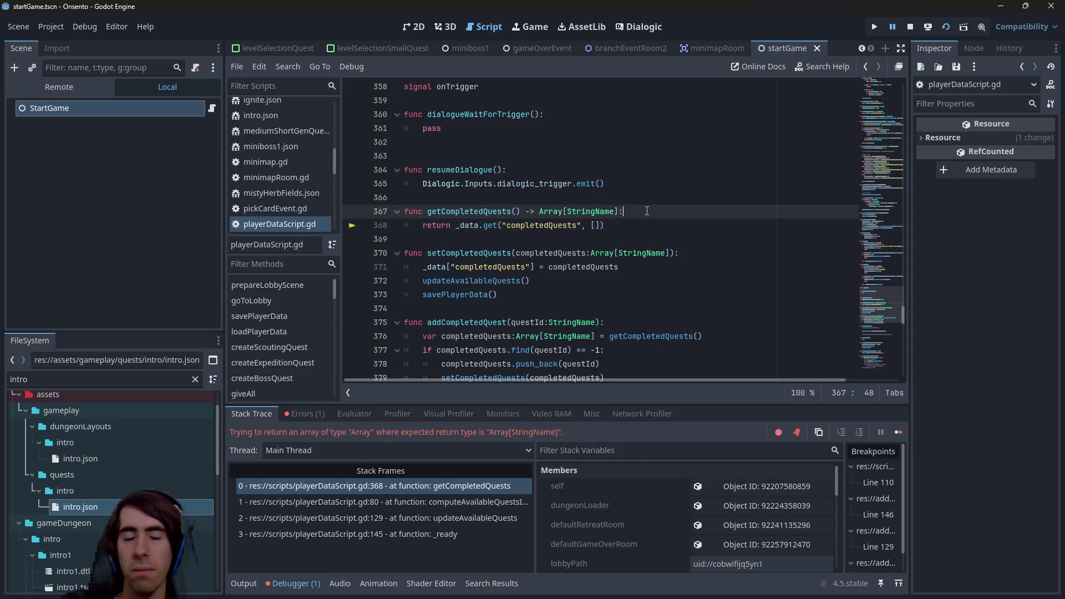
key("Return")
type("var completedQuests = [")
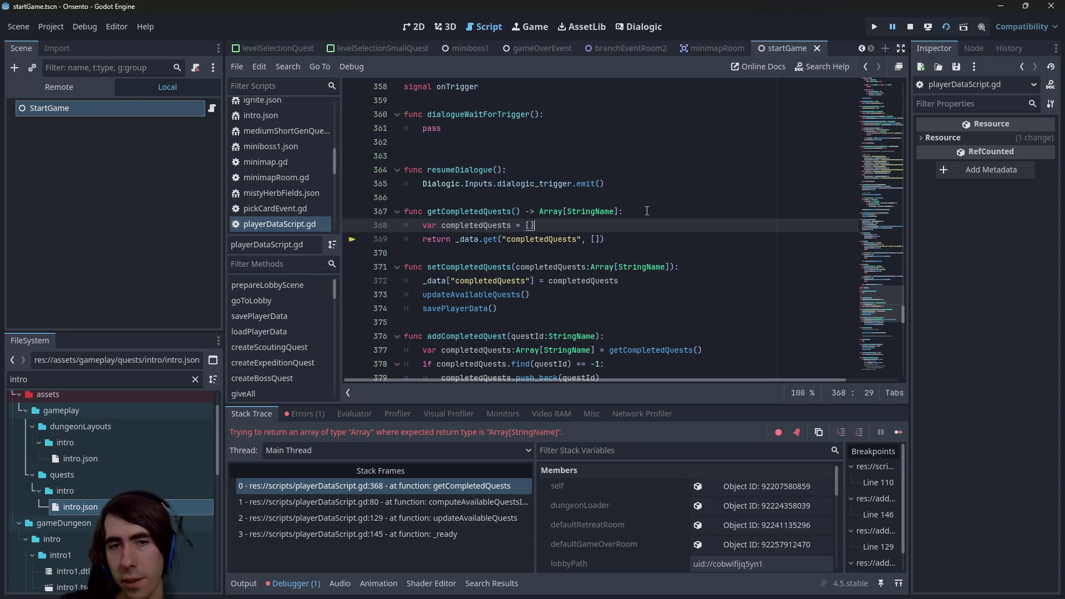
key("Up")
key("ctrl+shift+Left")
key("ctrl+shift+Left")
key("ctrl+c")
key("Down")
key("ctrl+Left")
key("ctrl+Left")
key("ctrl+Left")
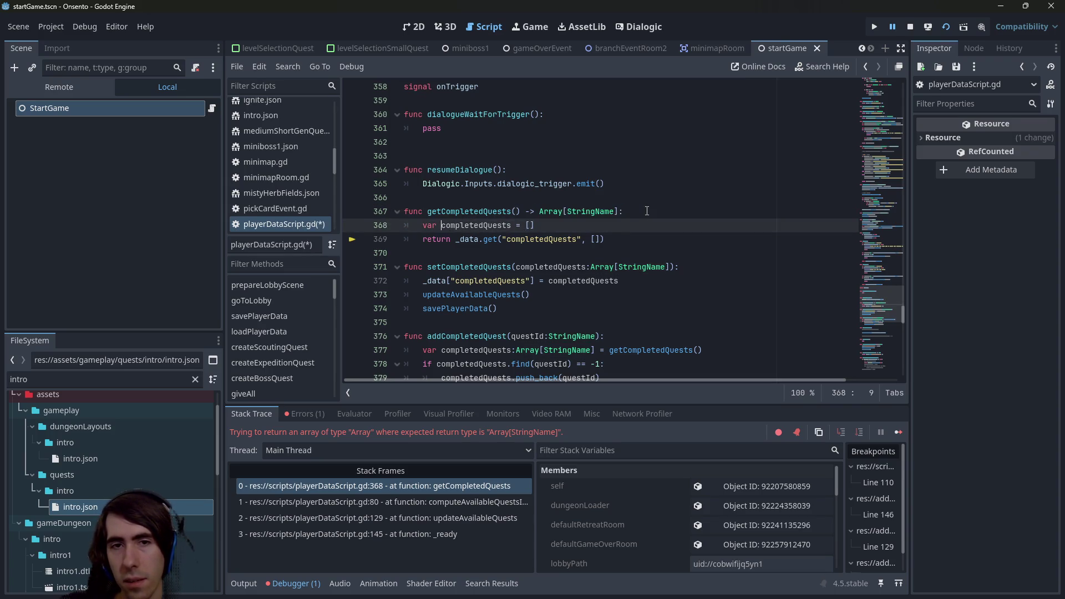
type(":")
key("ctrl+v")
key("ctrl+s")
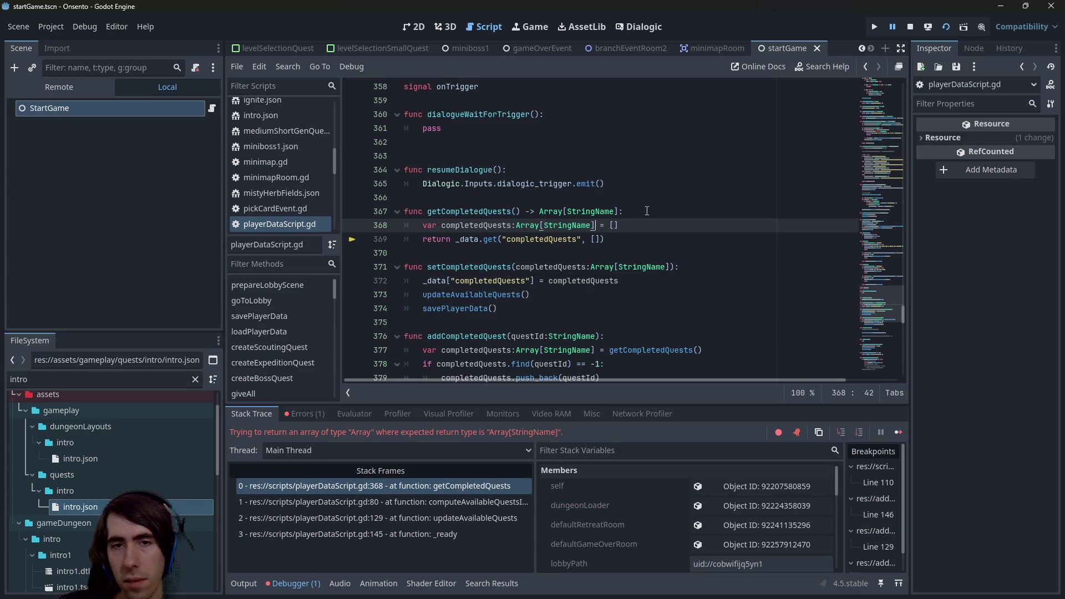
key("ctrl+Right")
key("ctrl+Right")
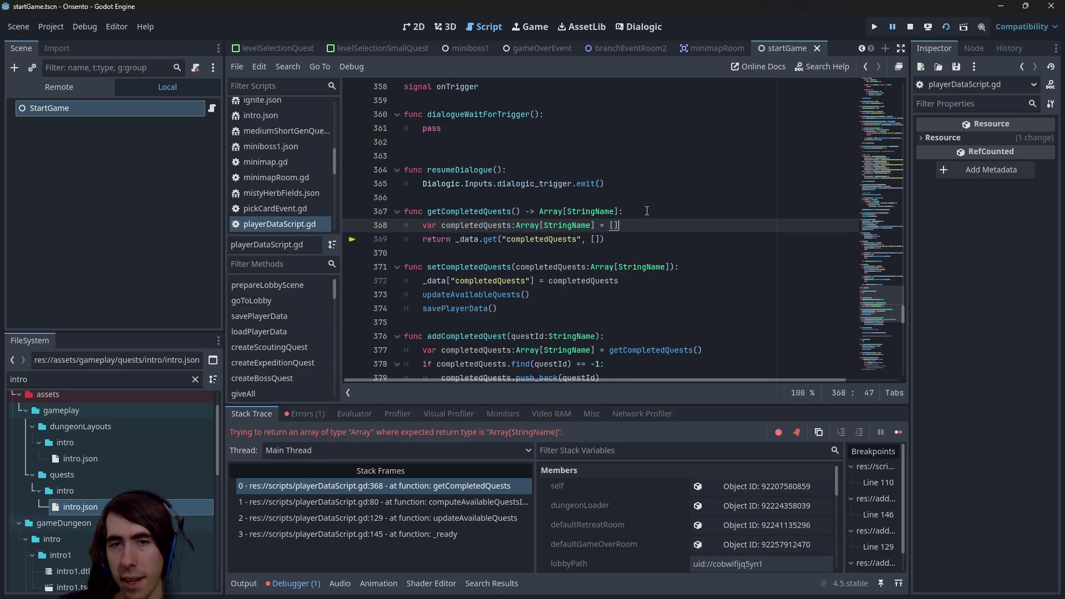
Fill completedQuests via assign(_data.get("completedQuests", [])), return it, save, and rerun the game
key("Return")
type("completedQuests.assi")
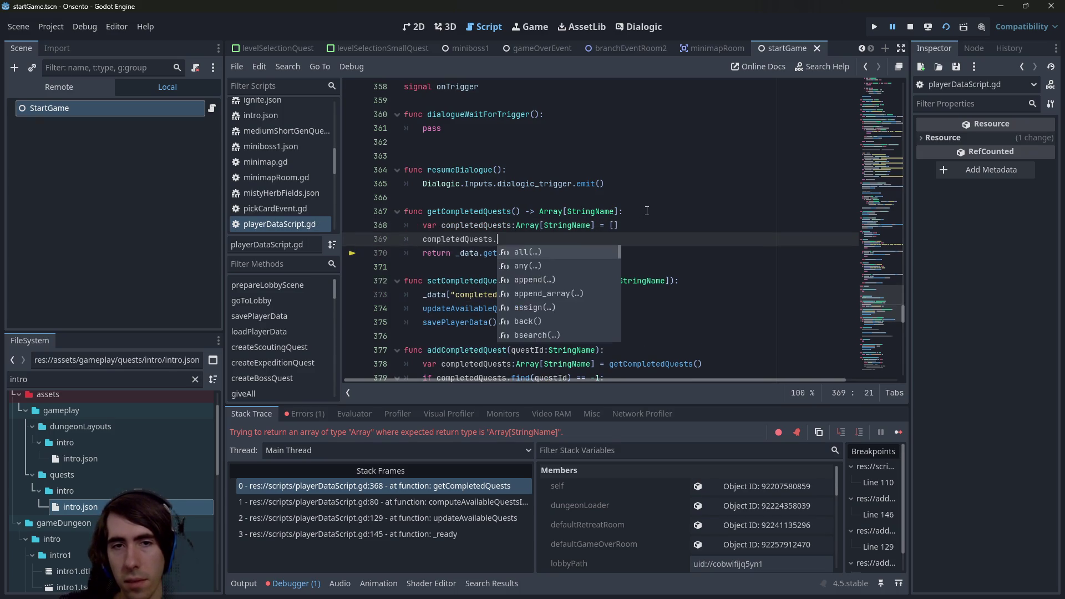
key("Return")
key("Delete")
key("Delete")
key("Delete")
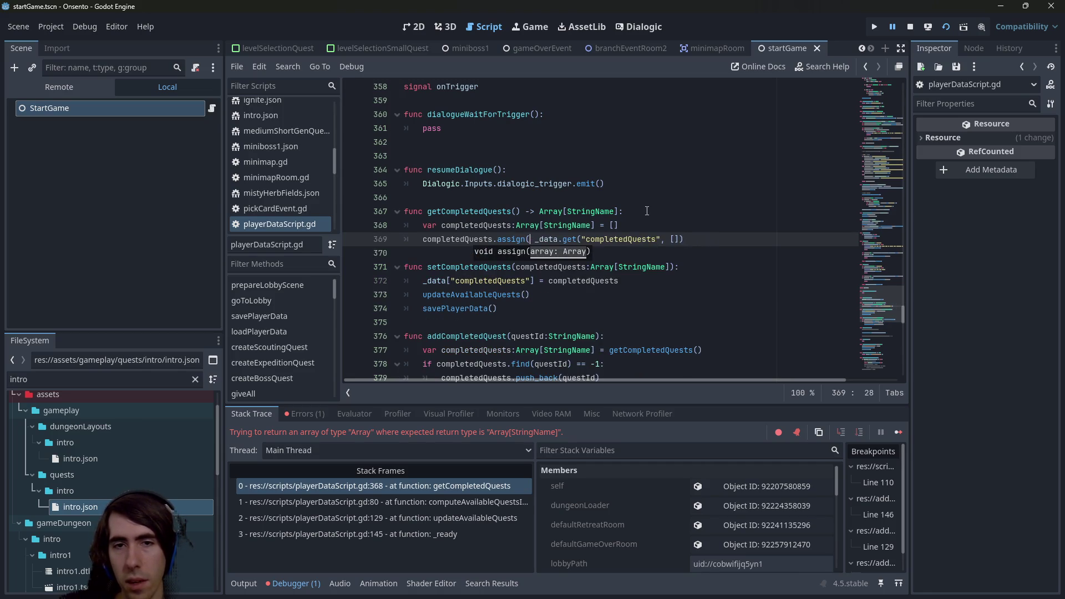
key("End")
type(")")
key("Return")
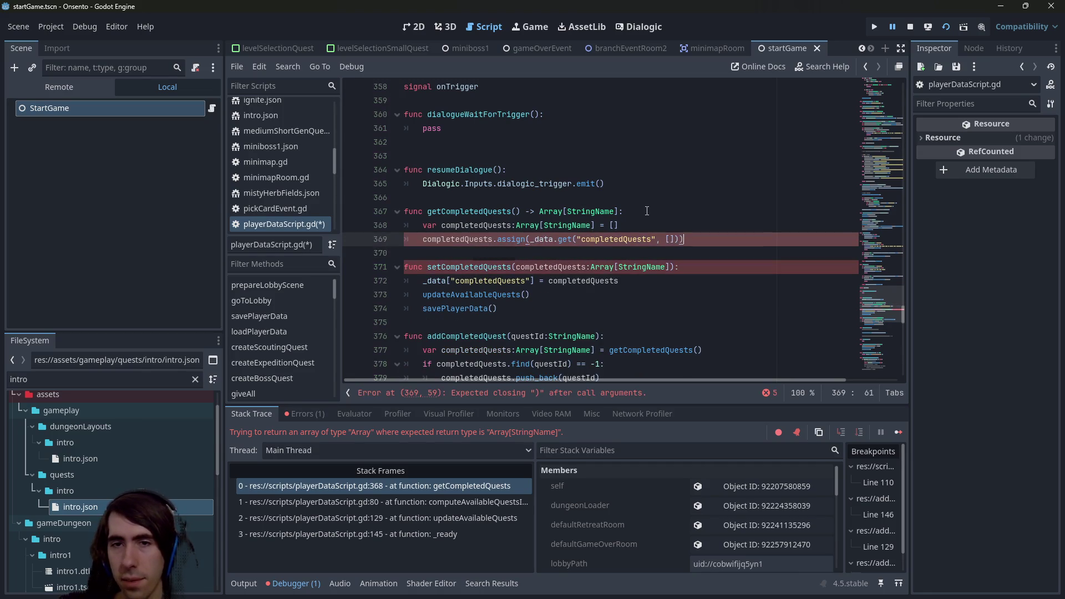
type("rn ")
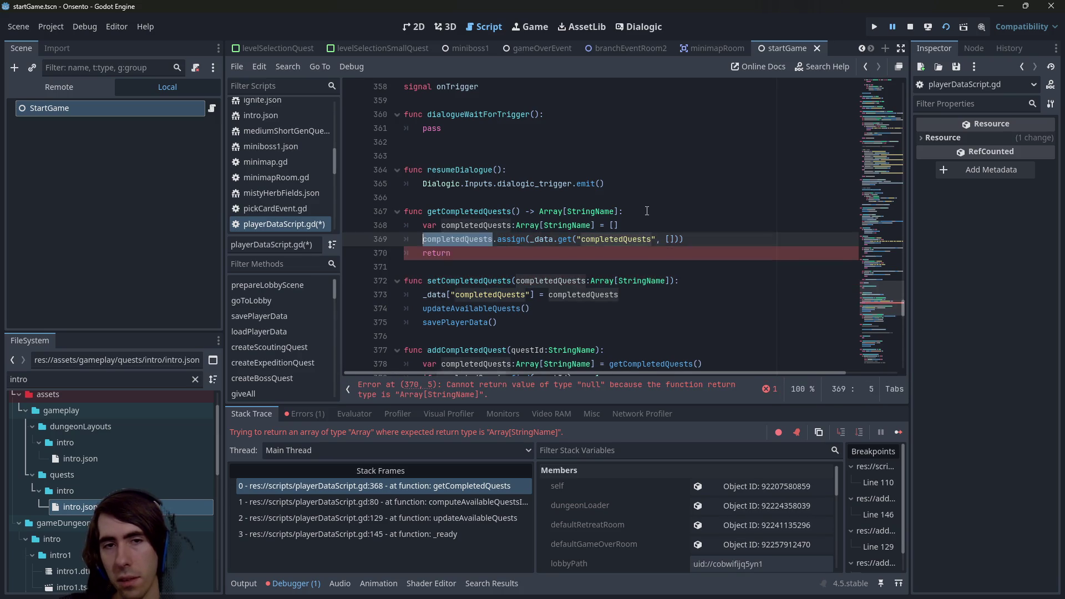
type("completedQuests")
key("Down")
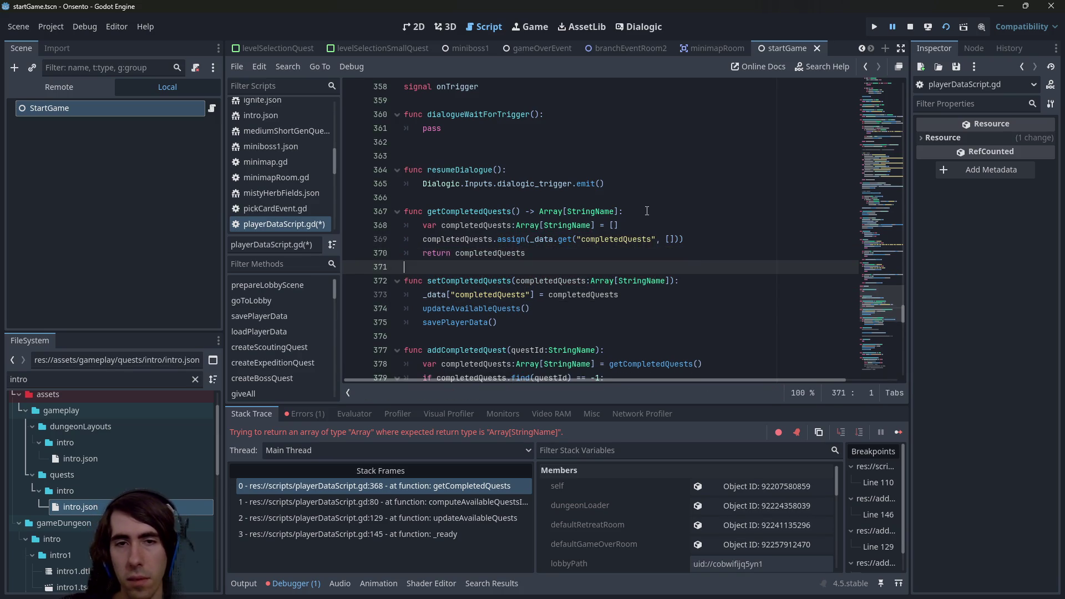
key("ctrl+s")
left_click(947, 28)
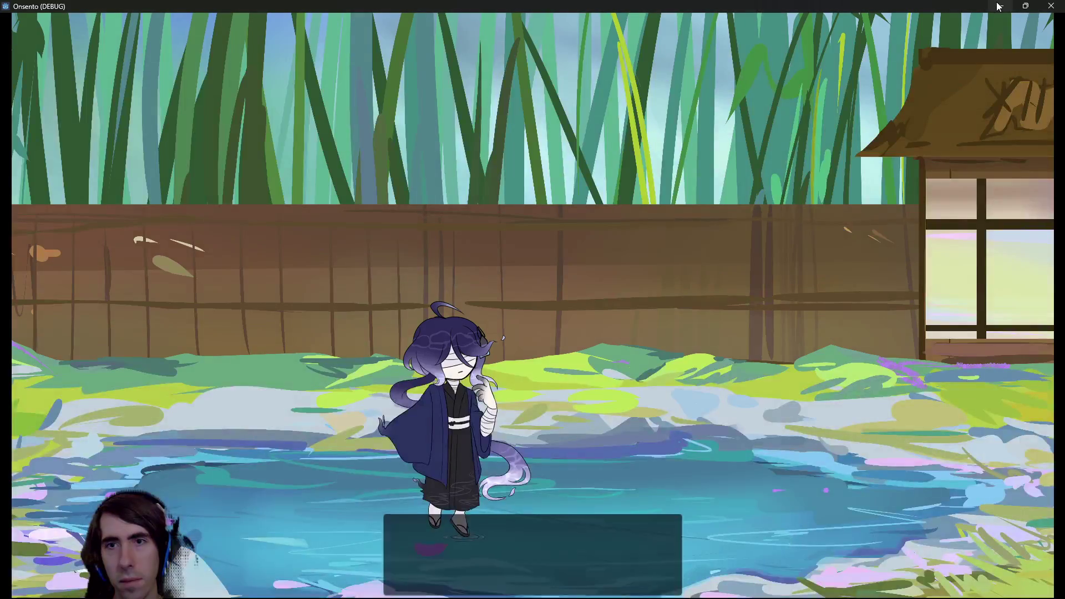
Click through the intro dialogue, defeat the first slime, and inspect the draw pile
left_click(527, 269)
left_click(527, 264)
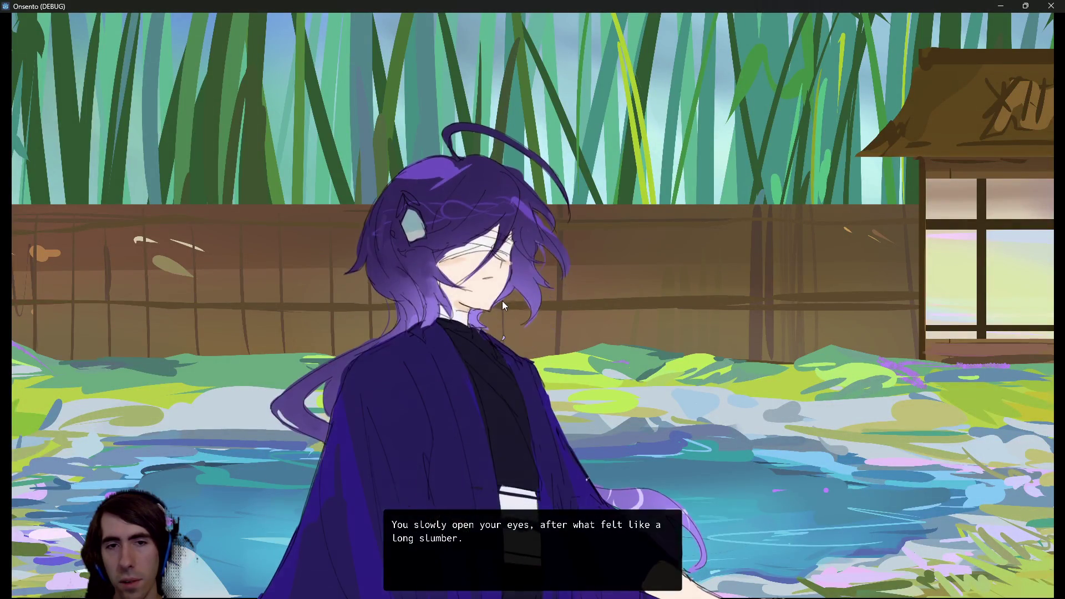
left_click(504, 306)
left_click(512, 313)
left_click(511, 313)
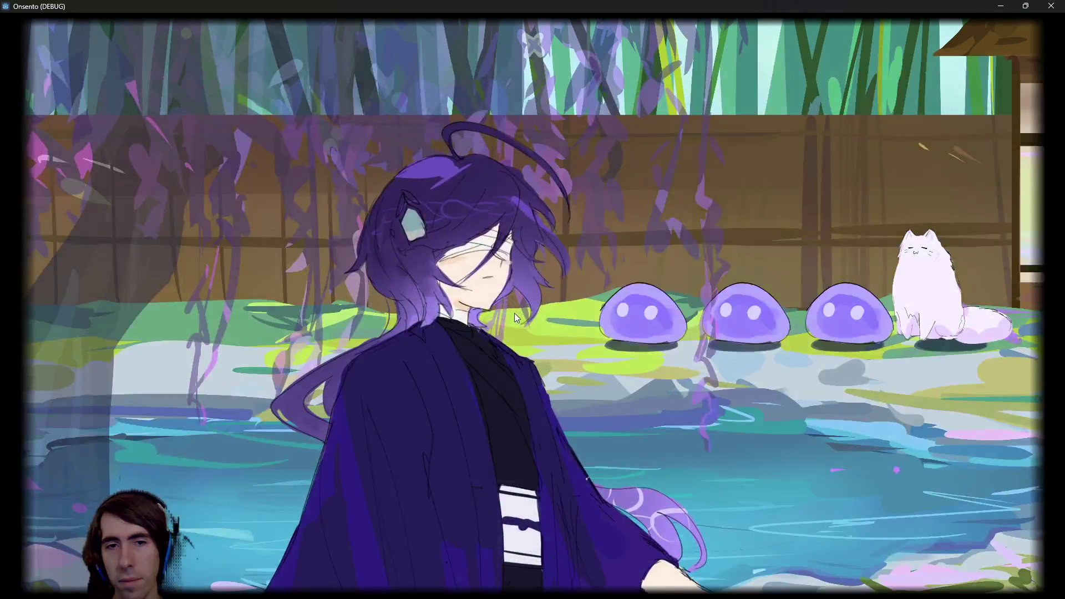
left_click(504, 332)
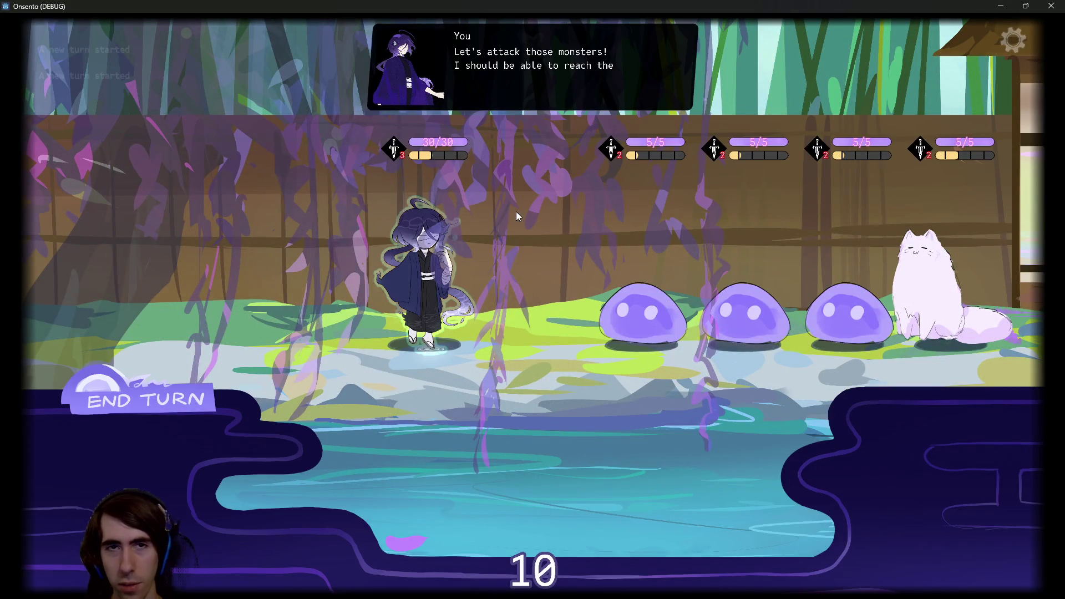
left_click(593, 302)
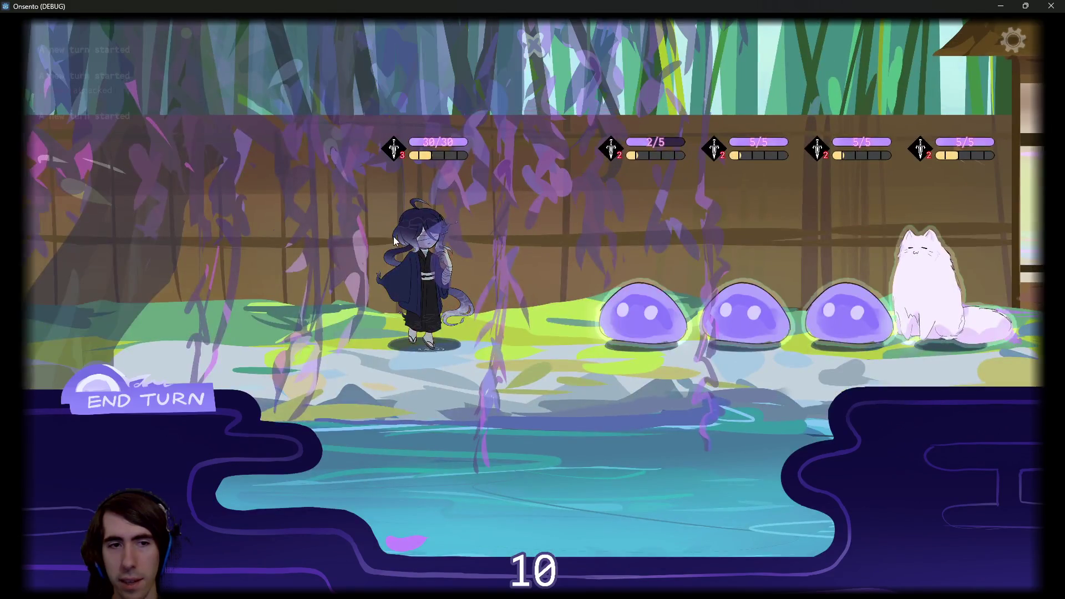
left_click(588, 302)
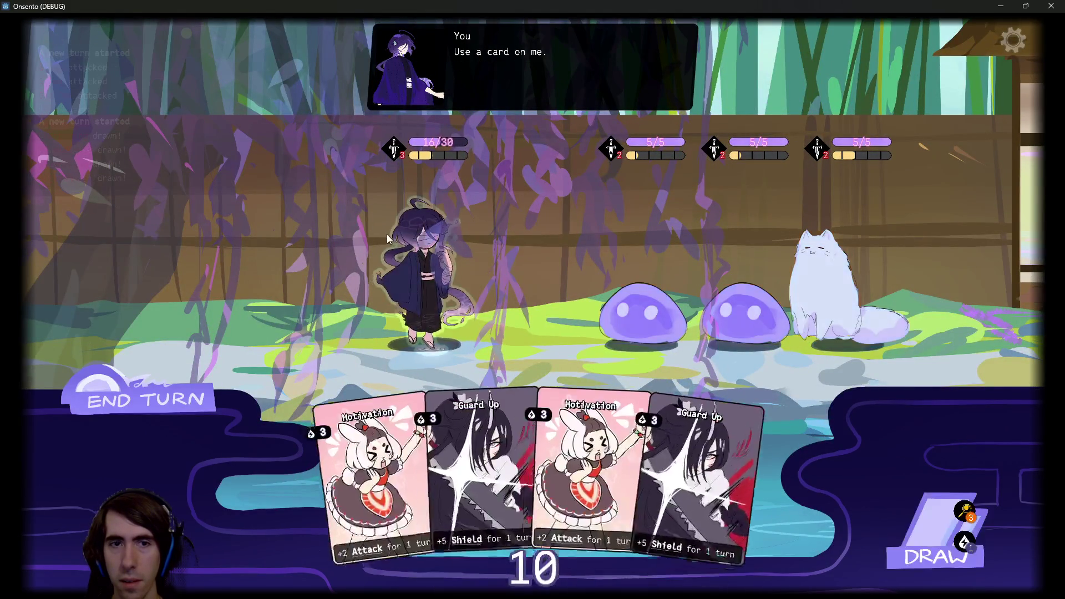
left_click(970, 515)
left_click(1011, 565)
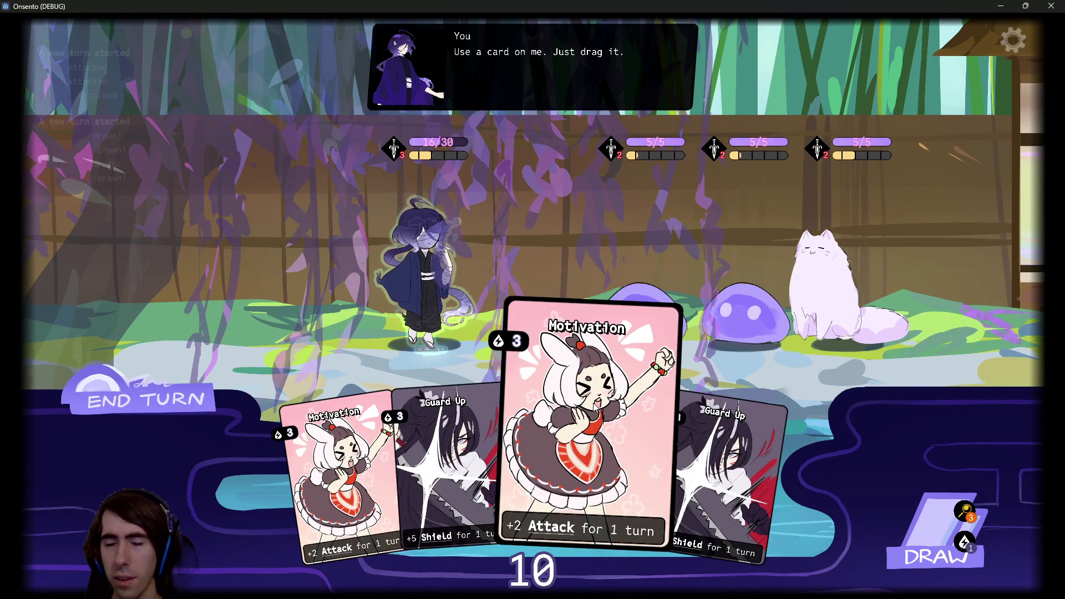
Restart the battle, confirm the draw pile holds three cards, then search project files for 'quest1'
left_click(1011, 41)
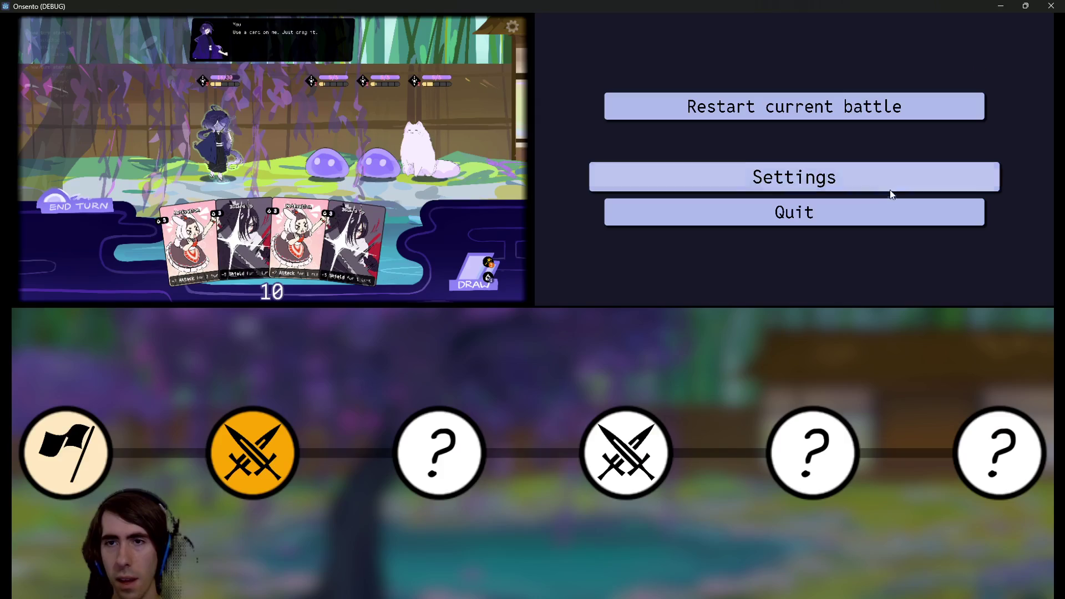
left_click(847, 109)
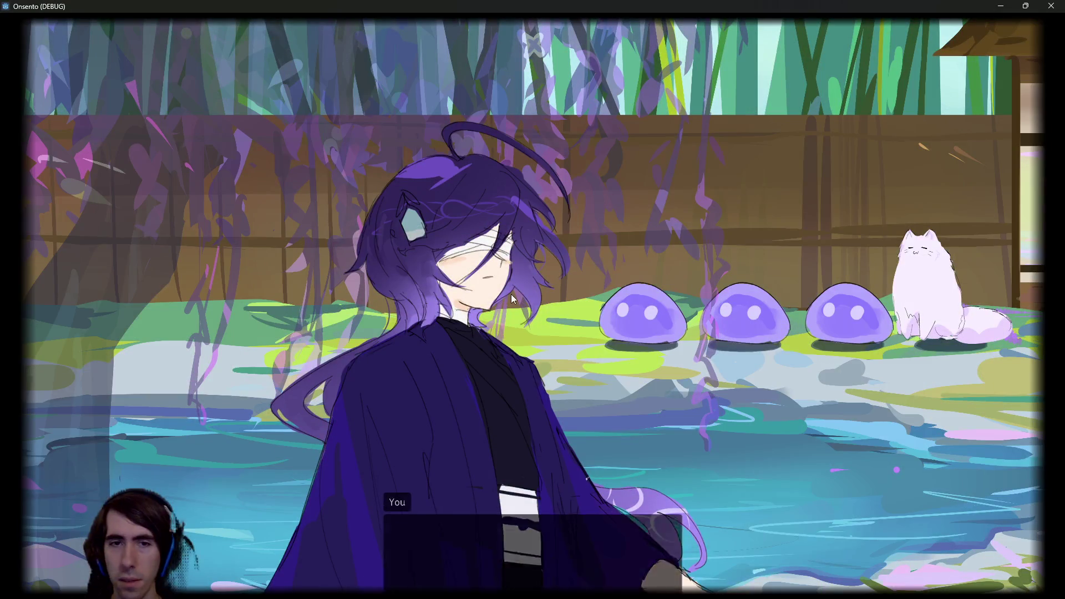
left_click(511, 294)
left_click(510, 292)
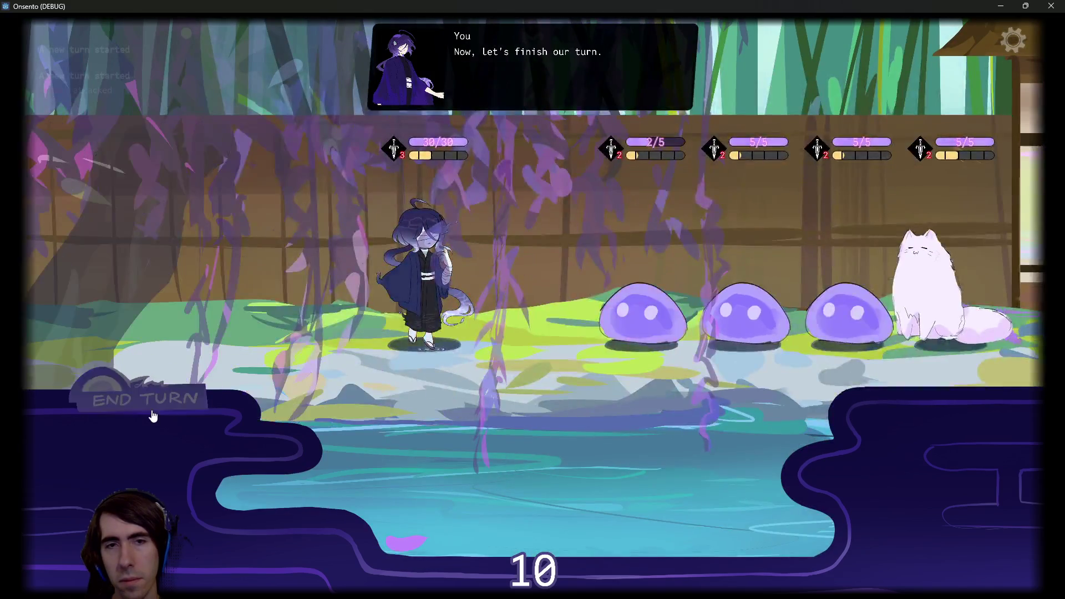
left_click(153, 416)
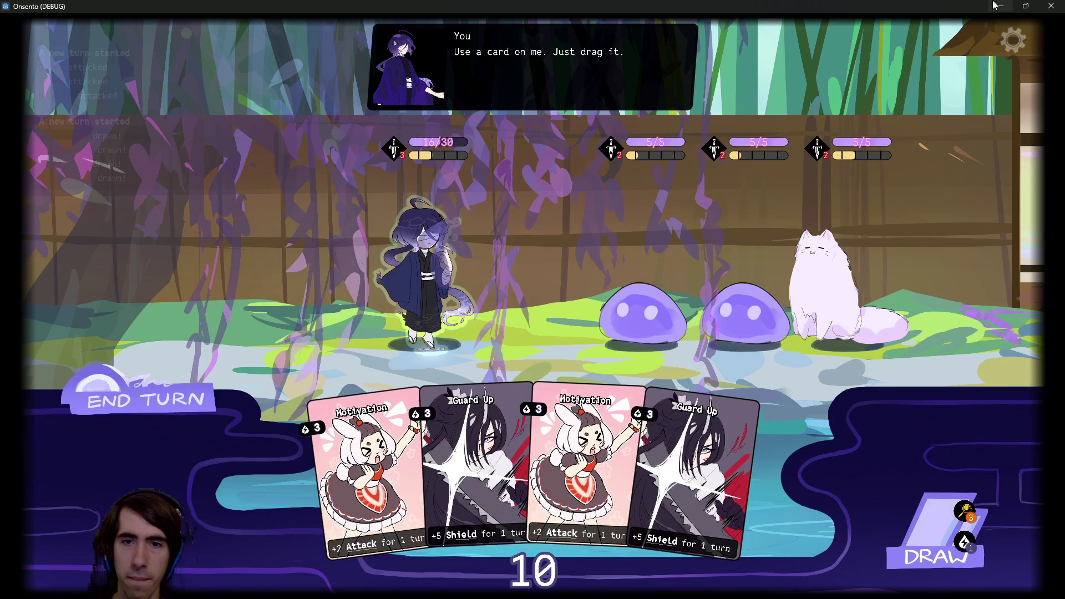
left_click(964, 511)
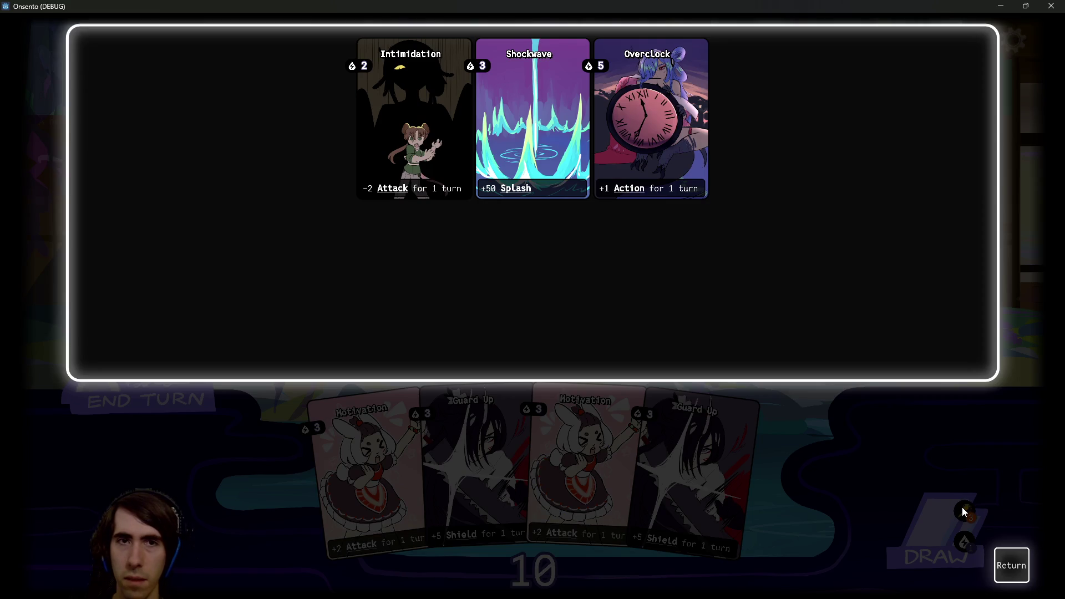
left_click(1011, 565)
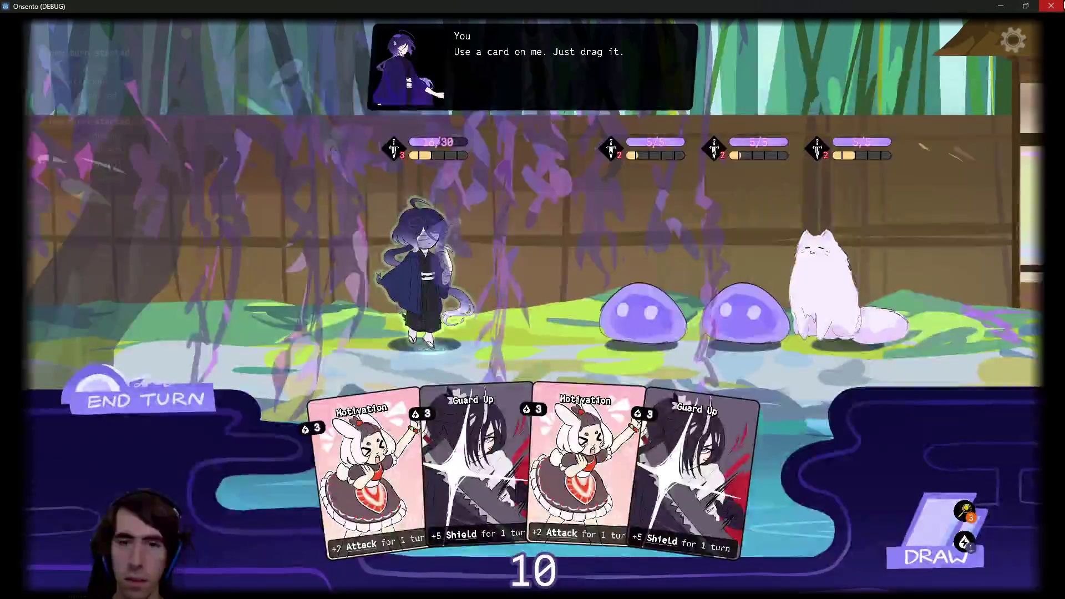
left_click(1000, 6)
left_click(594, 212)
key("alt+shift+o")
type("quest")
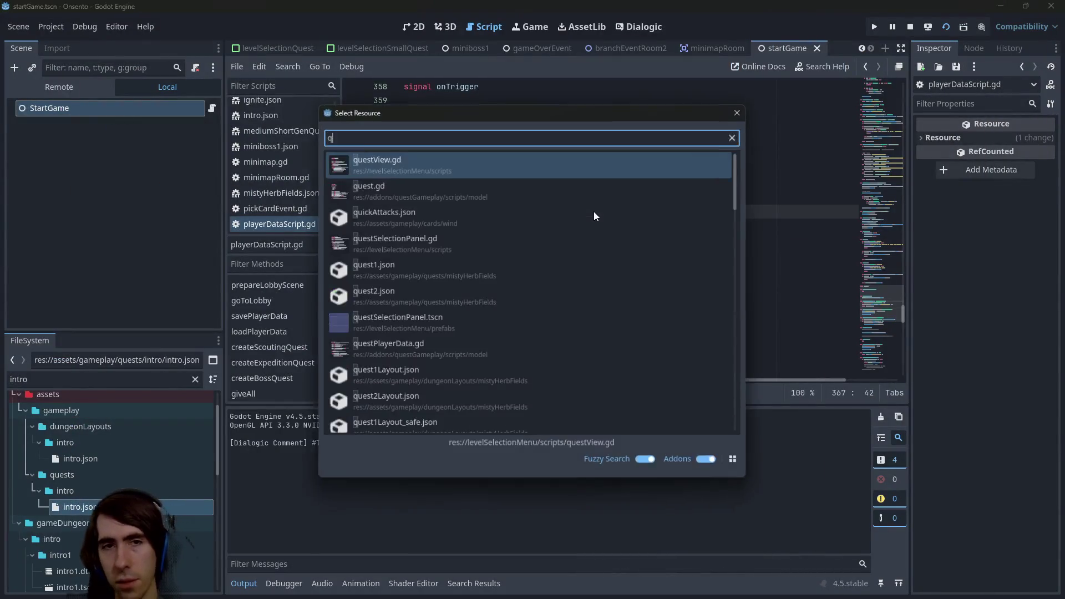
type("1.")
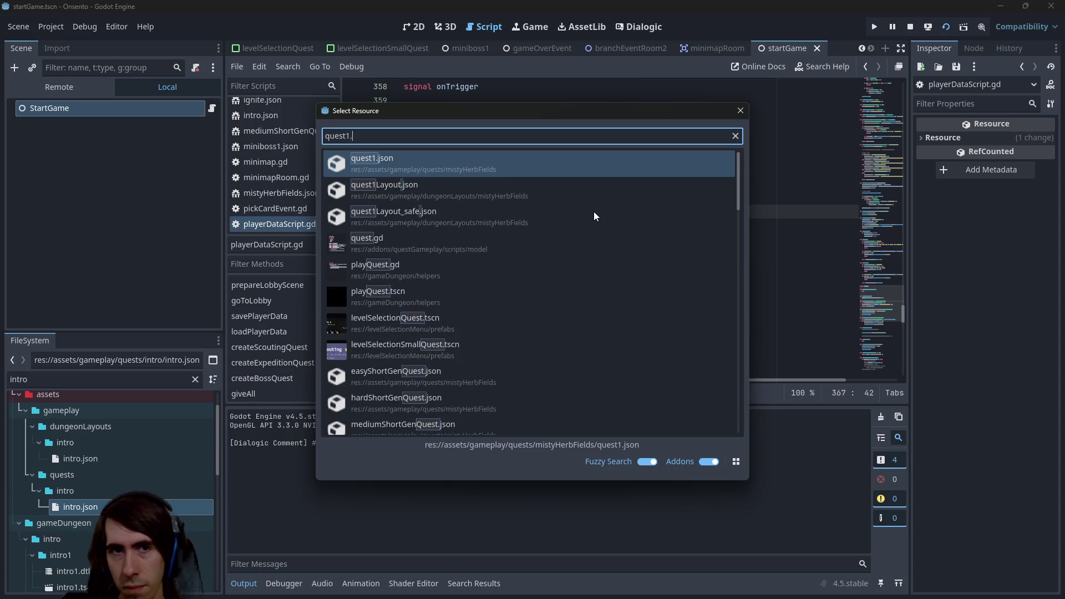
Open intro2.gd and locate the addCardToDeckById calls in the card tutorial code
key("ctrl+a")
type("intro2")
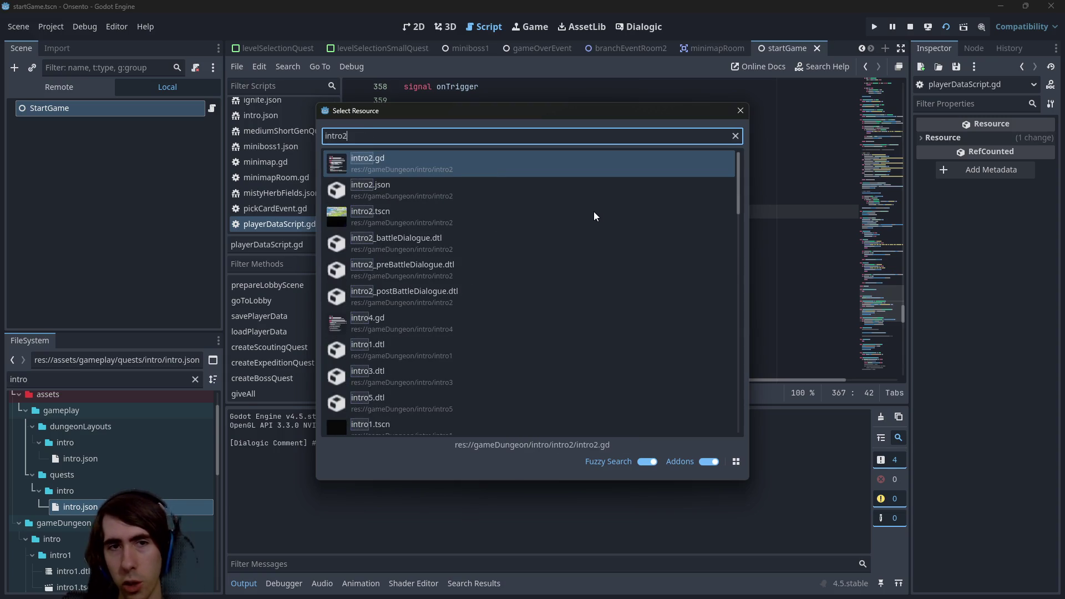
key("Return")
scroll(595, 212, "down", 10)
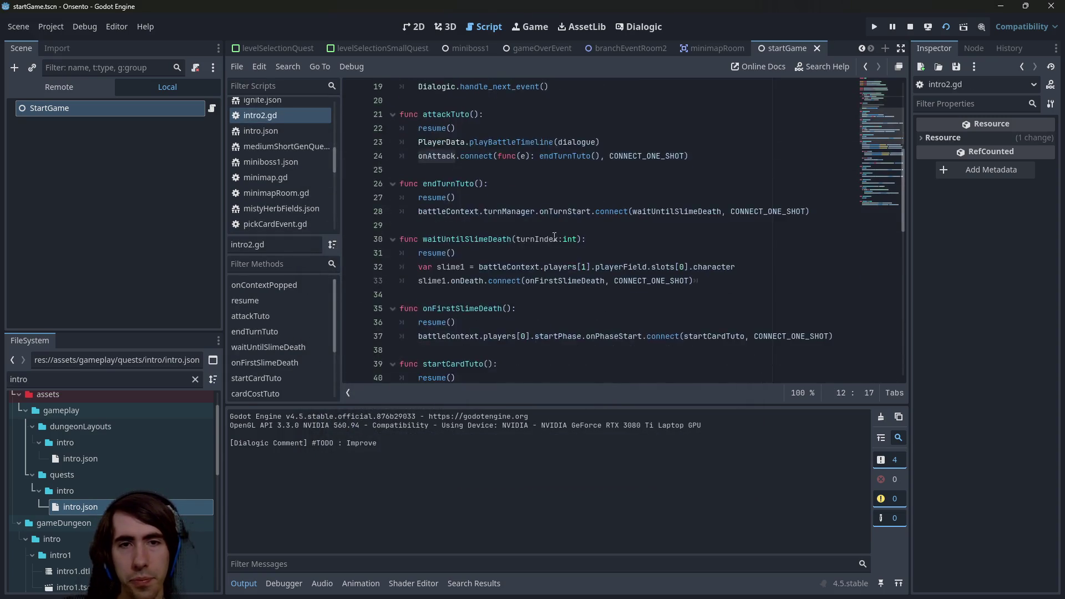
left_click(555, 238)
key("ctrl+f")
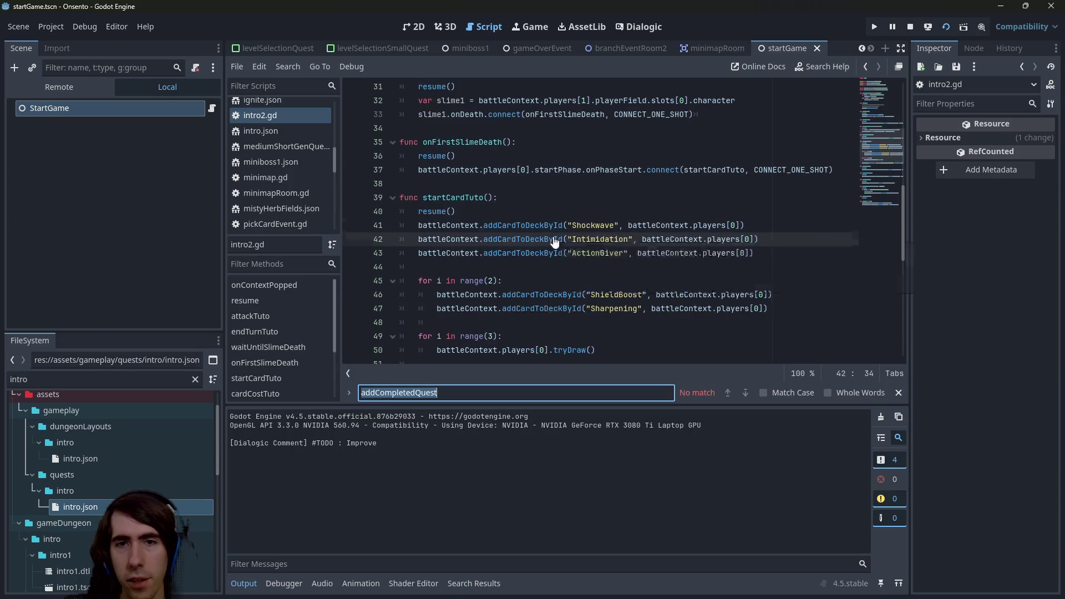
type("giv")
key("BackSpace")
key("BackSpace")
key("BackSpace")
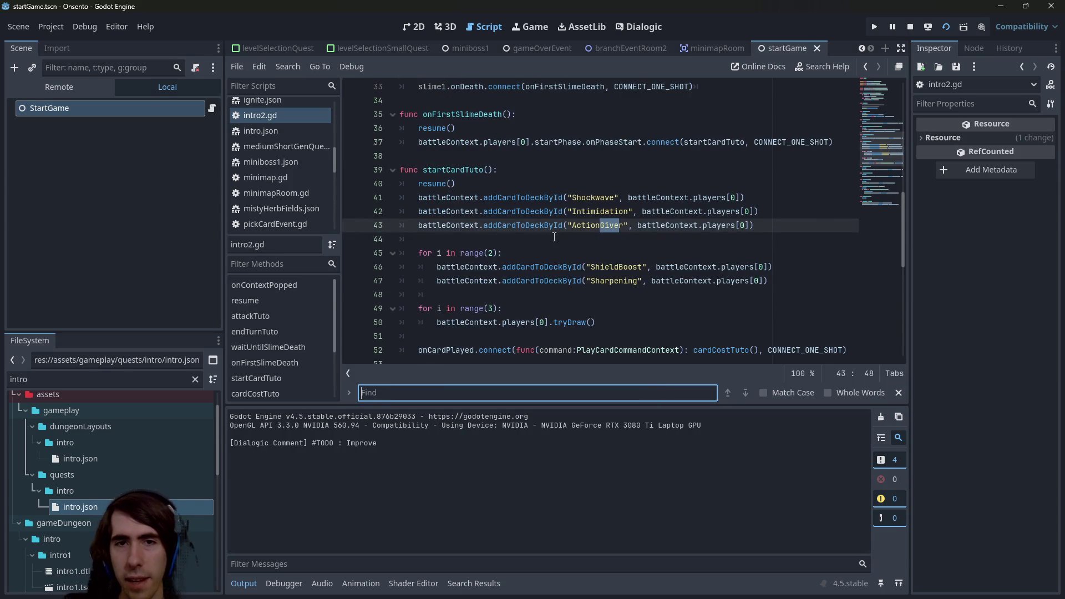
double_click(530, 198)
scroll(530, 198, "up", 2)
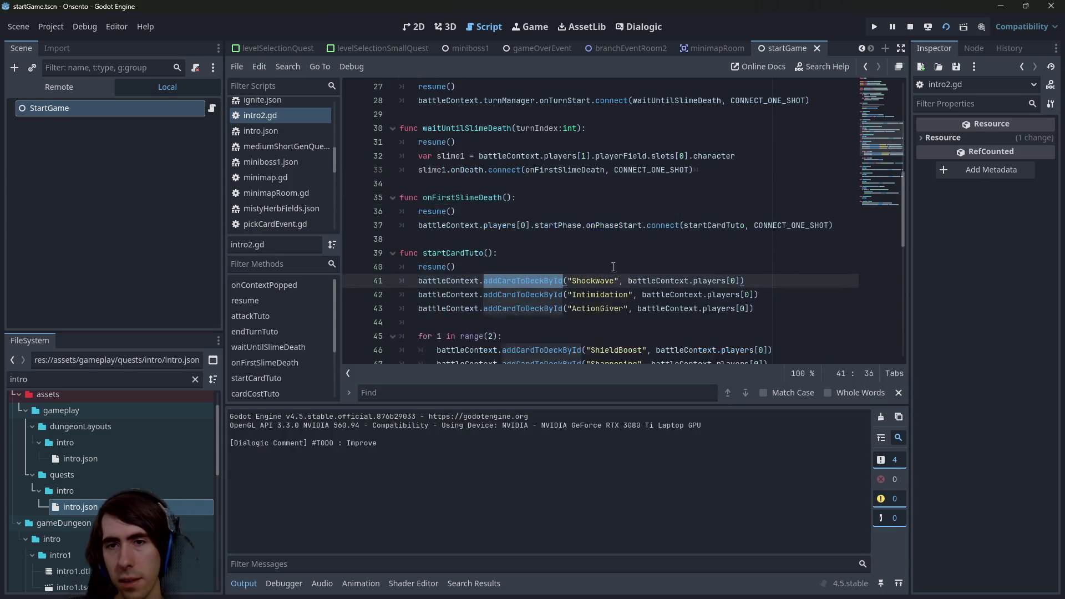
scroll(529, 197, "down", 2)
scroll(586, 242, "down", 1)
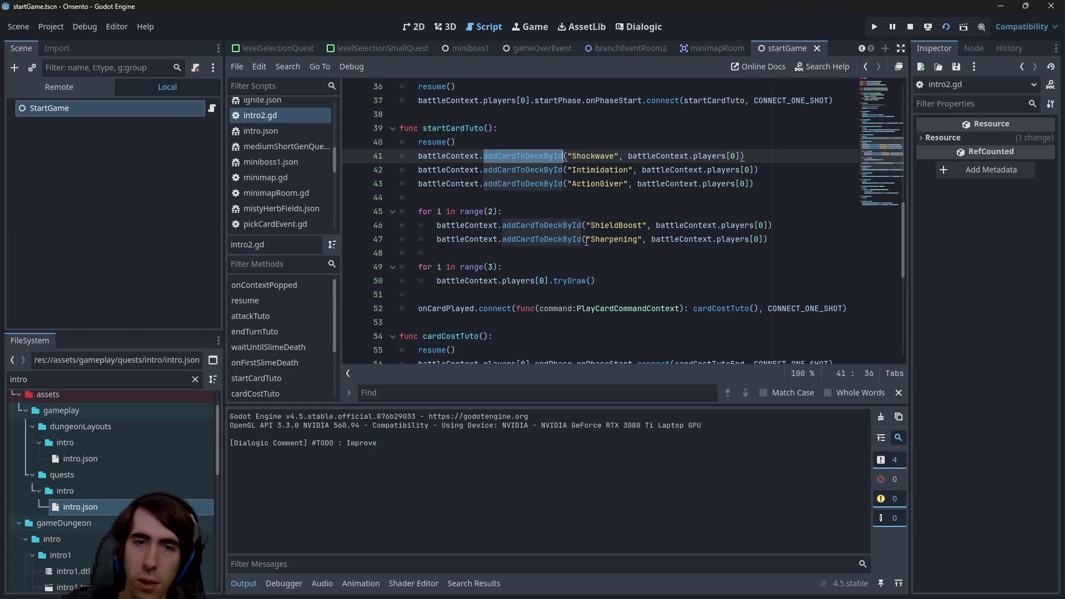
Change the card-drawing loop on line 49 from range(3) to range(4) and relaunch the game
double_click(465, 226)
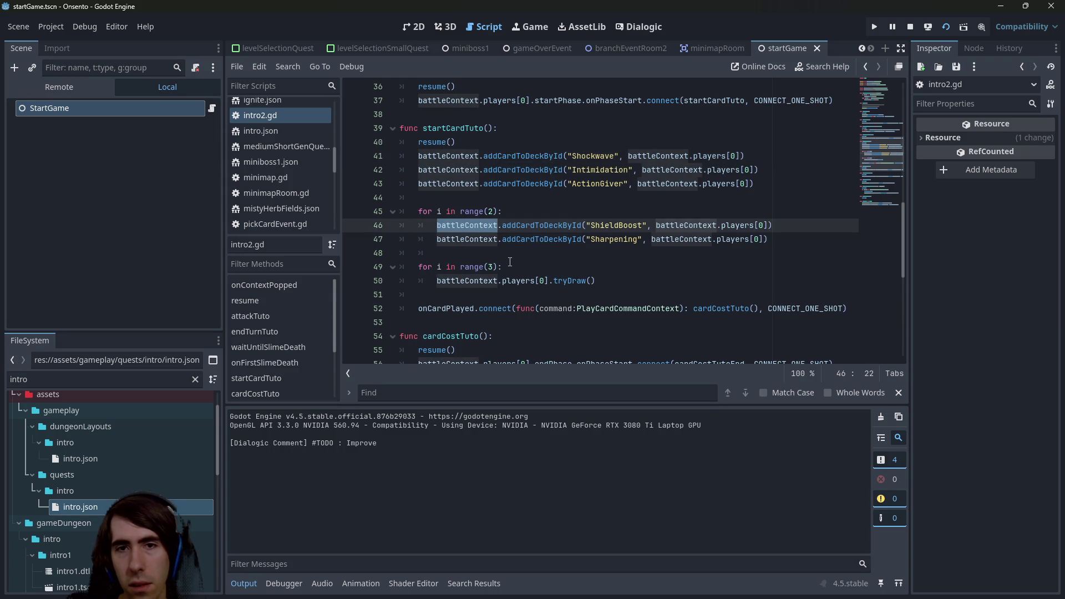
left_click(491, 267)
left_click(617, 225)
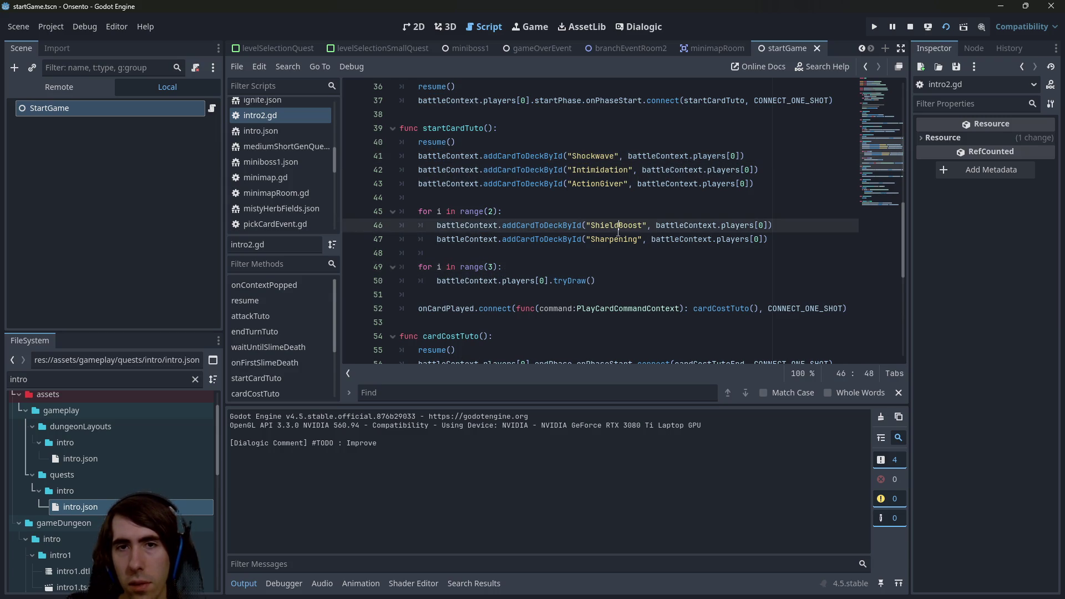
left_click(615, 239)
left_click(610, 170)
left_click(602, 185)
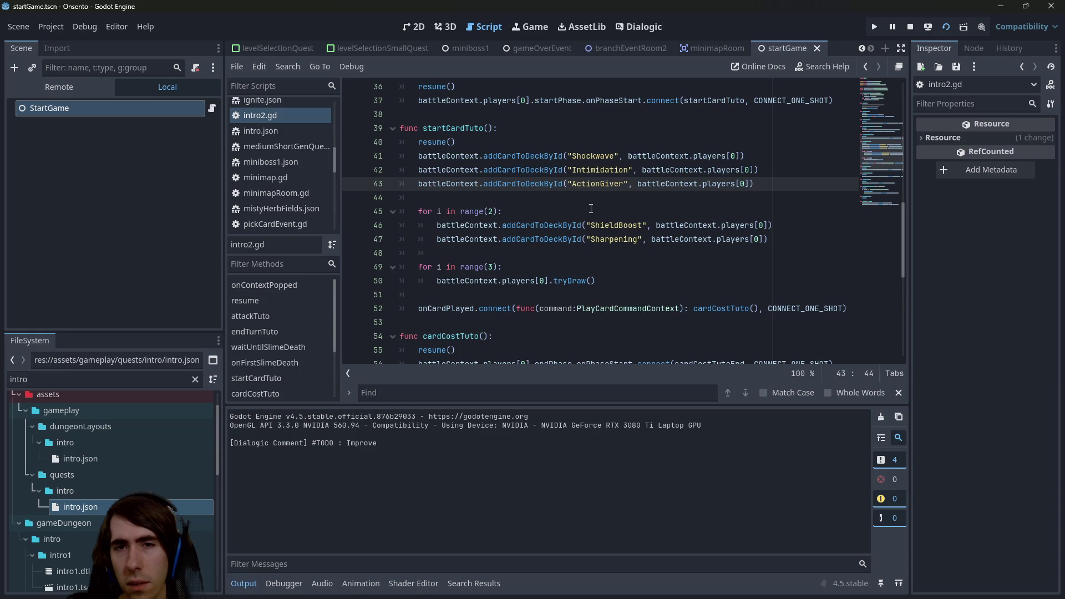
left_click(495, 268)
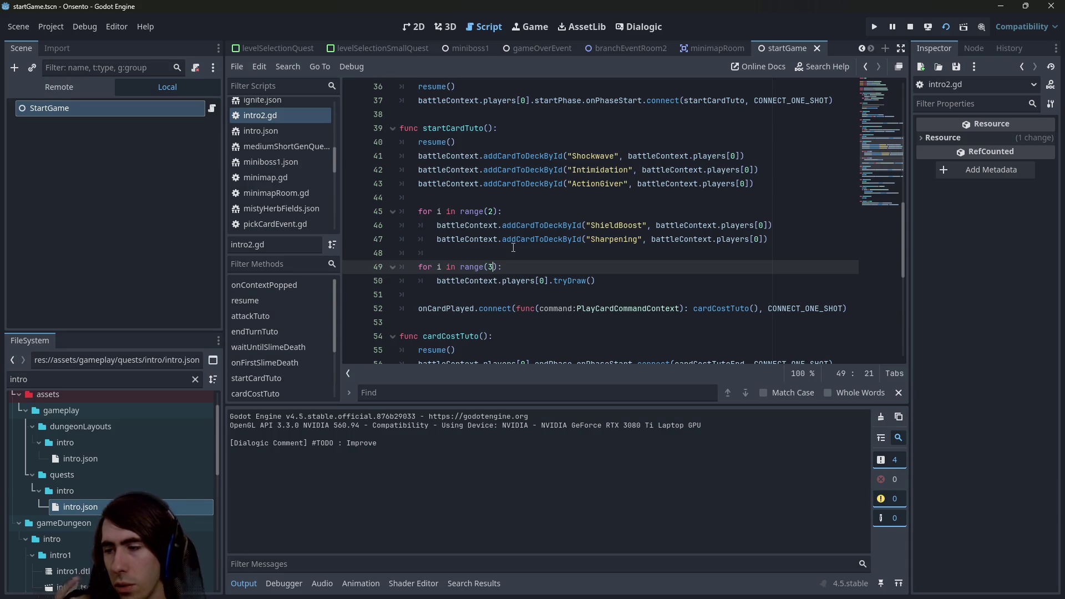
key("BackSpace")
type("4")
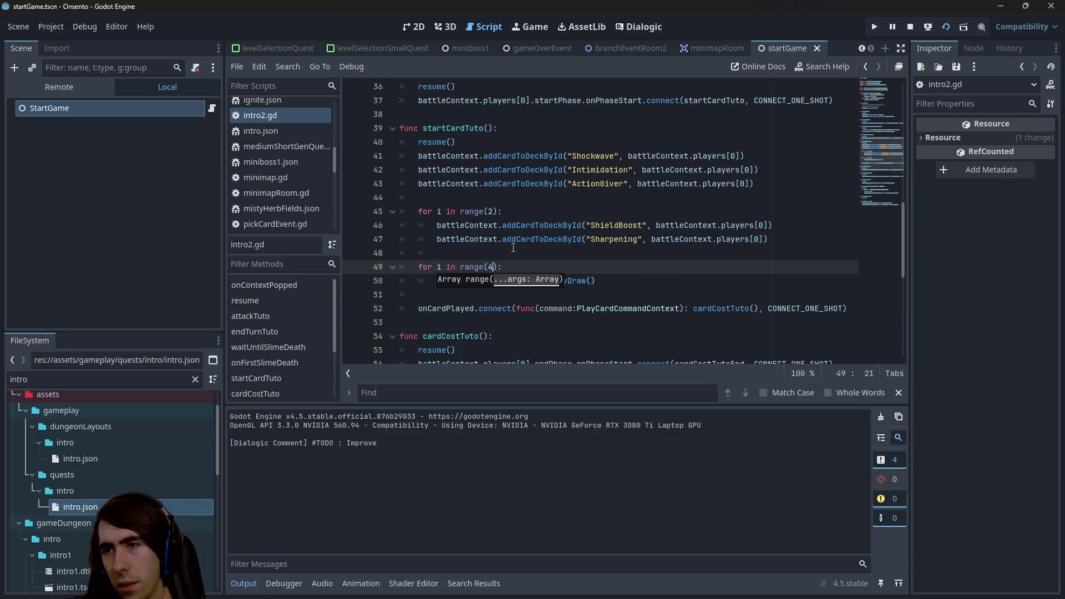
key("End")
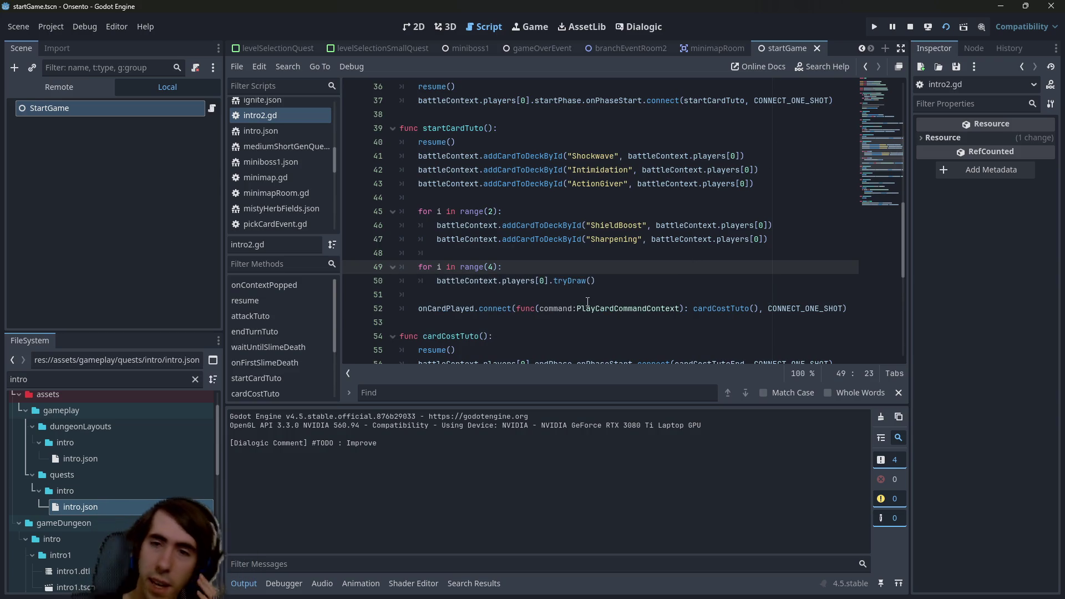
left_click(910, 28)
key("F5")
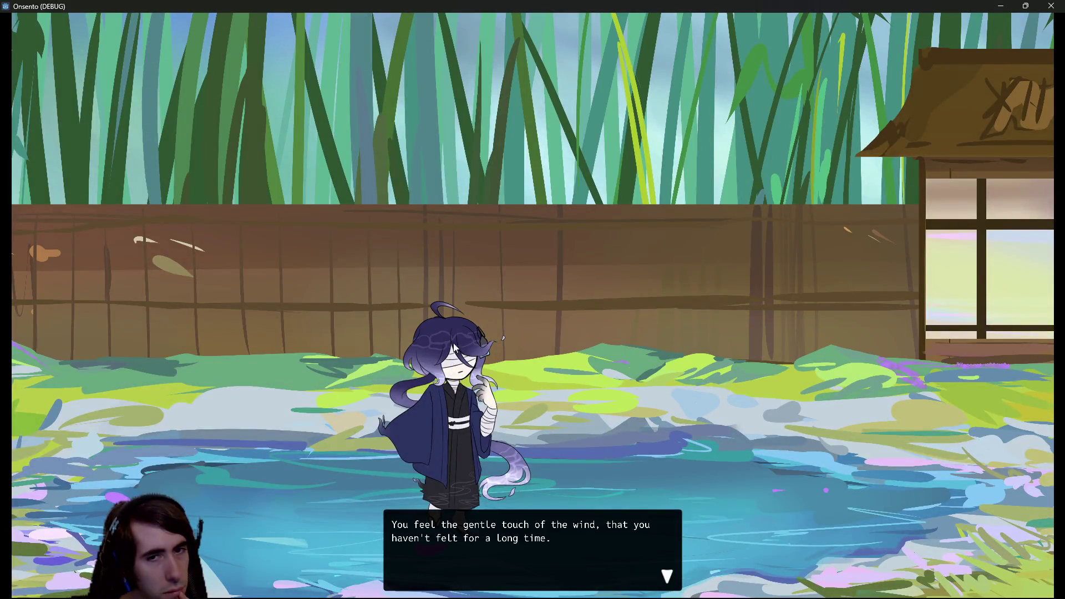
Advance the tutorial battle's intro dialogue and end the first turn so the monsters act
left_click(439, 261)
left_click(487, 313)
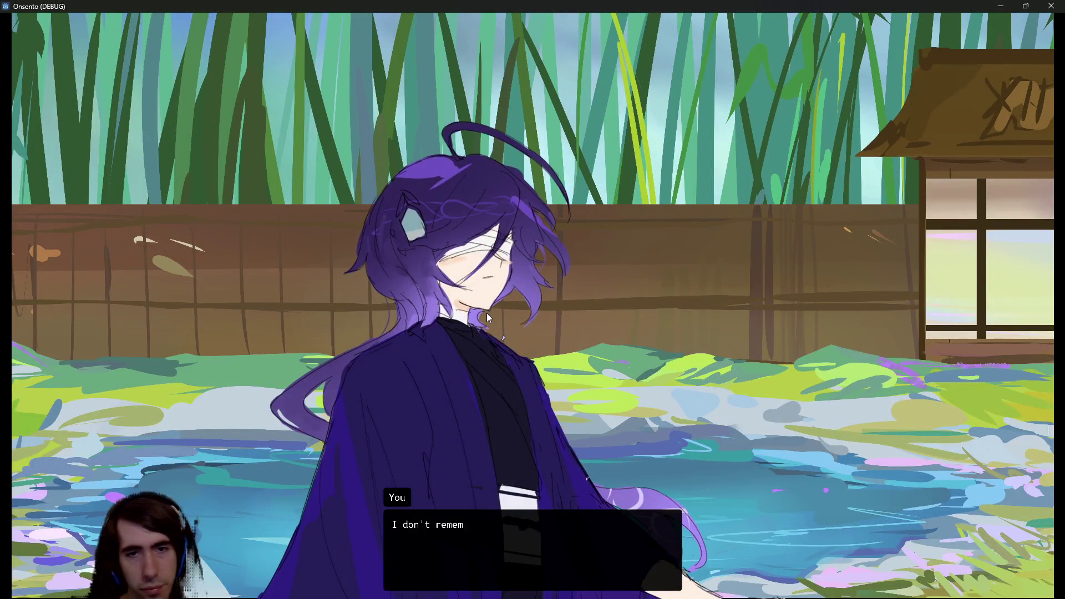
left_click(487, 313)
left_click(487, 313)
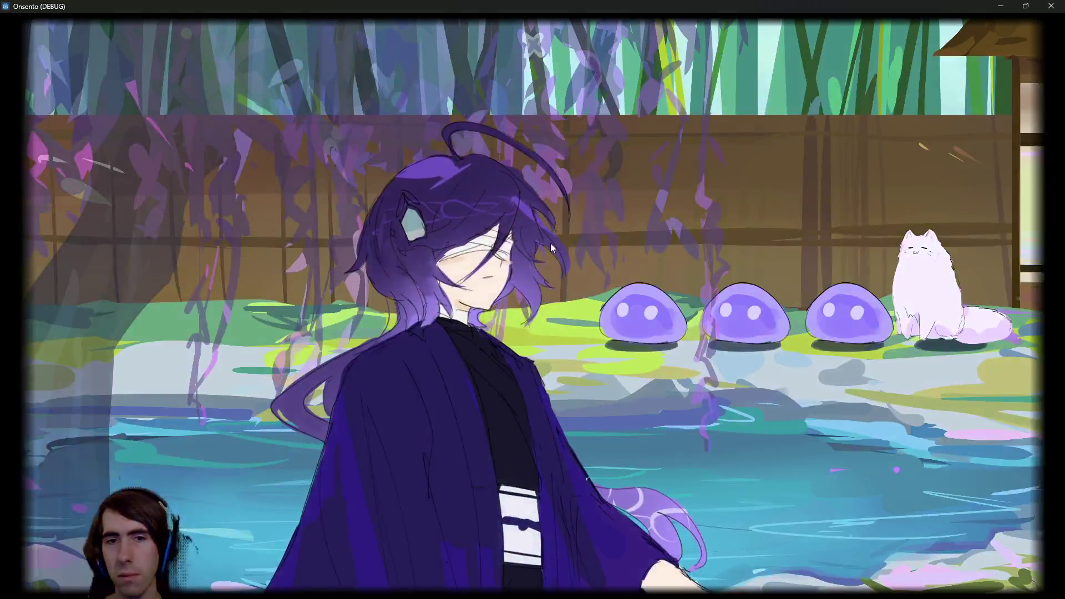
left_click(498, 284)
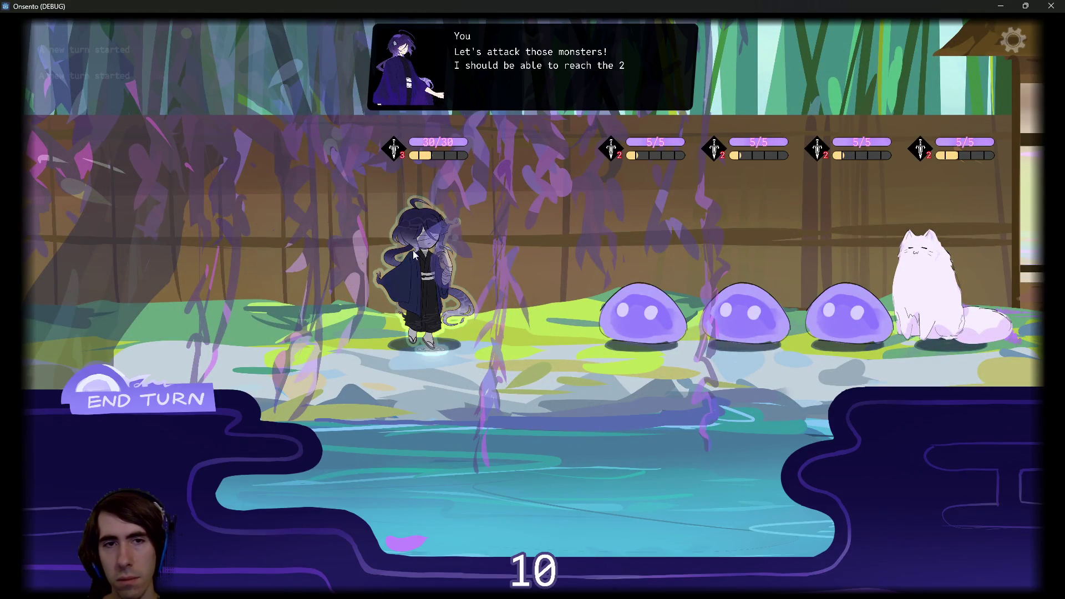
left_click(315, 351)
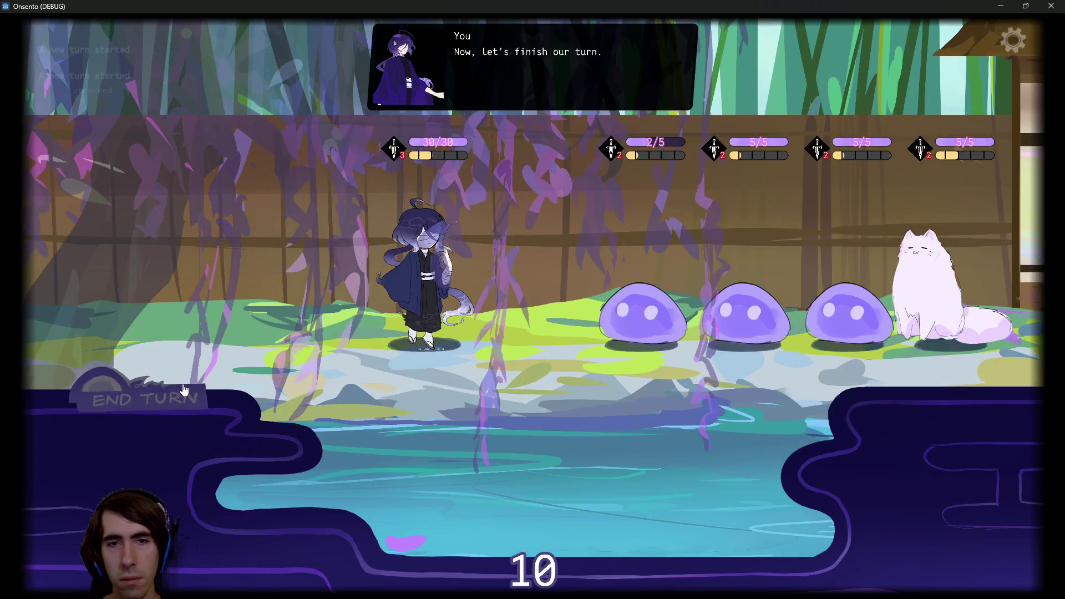
left_click(464, 113)
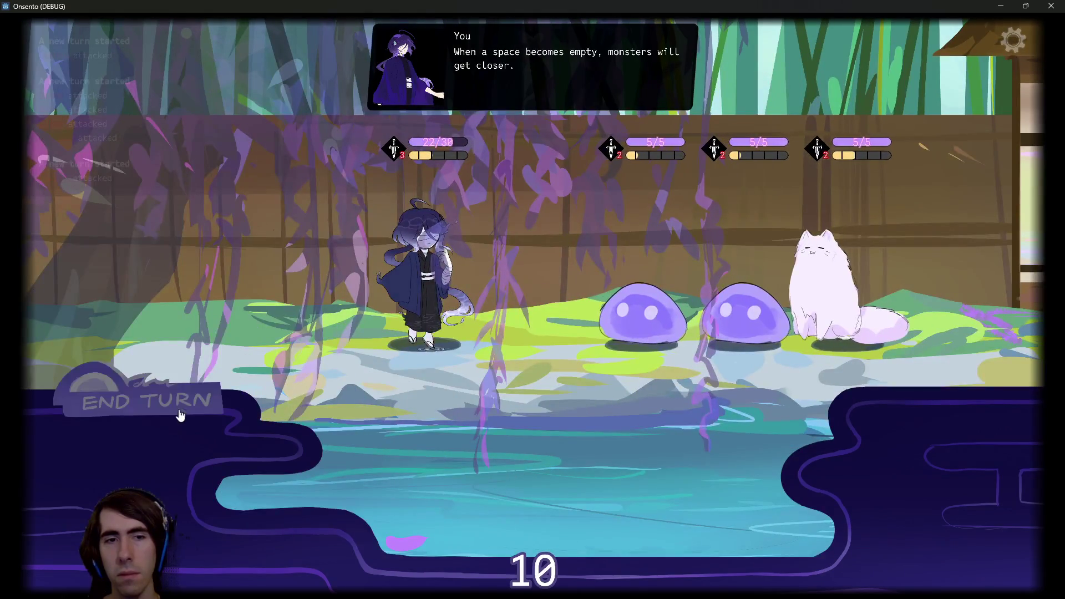
left_click(436, 438)
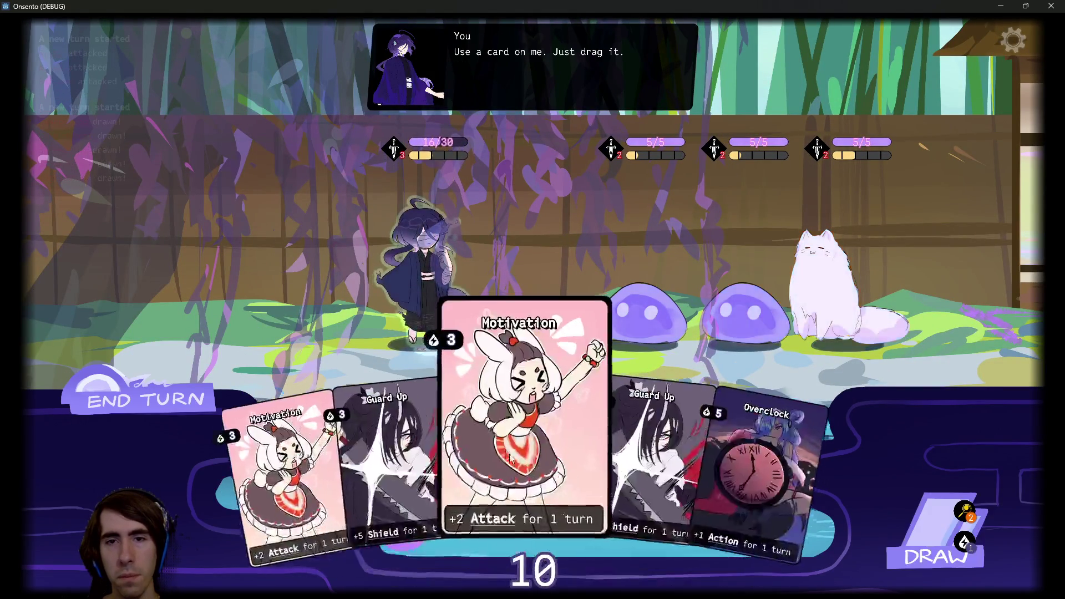
Play Motivation and Overclock on the player, draw two cards, attack the cat, then stop the game
left_click_drag(527, 455, 427, 308)
left_click_drag(715, 471, 430, 259)
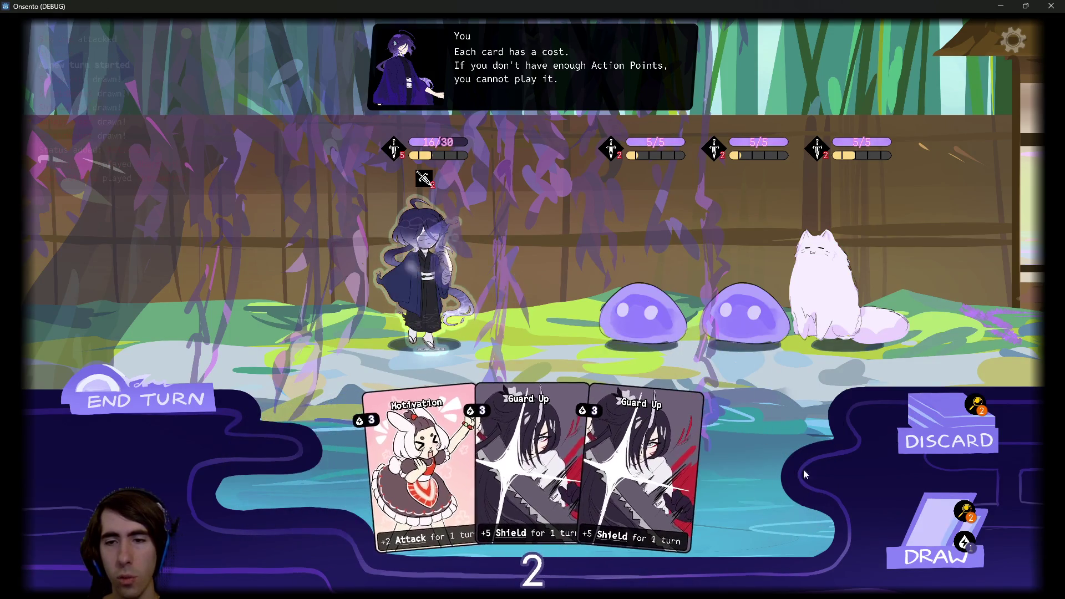
left_click(899, 511)
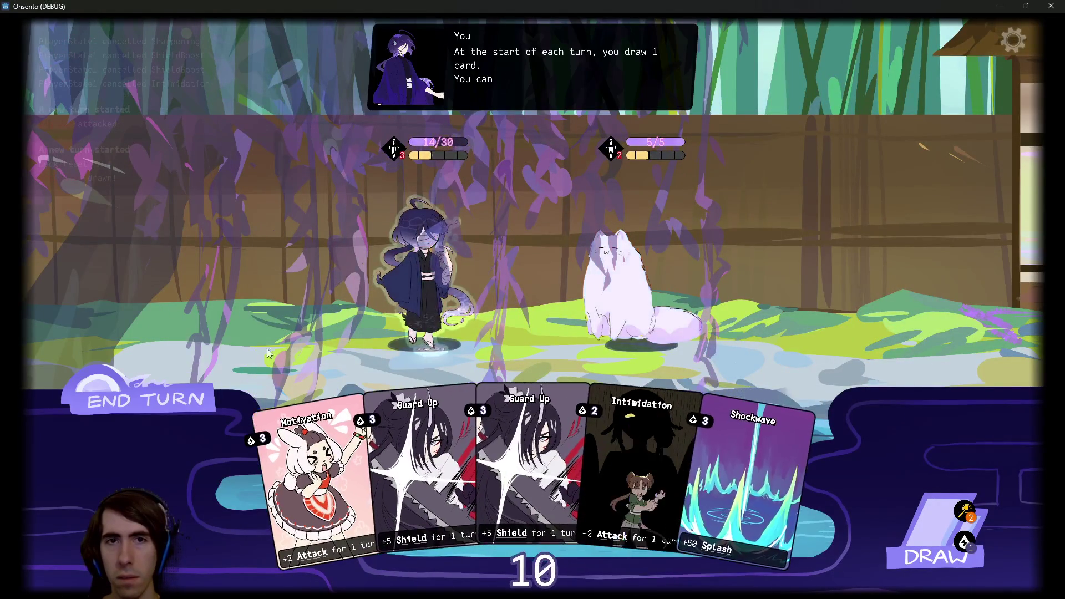
left_click(899, 521)
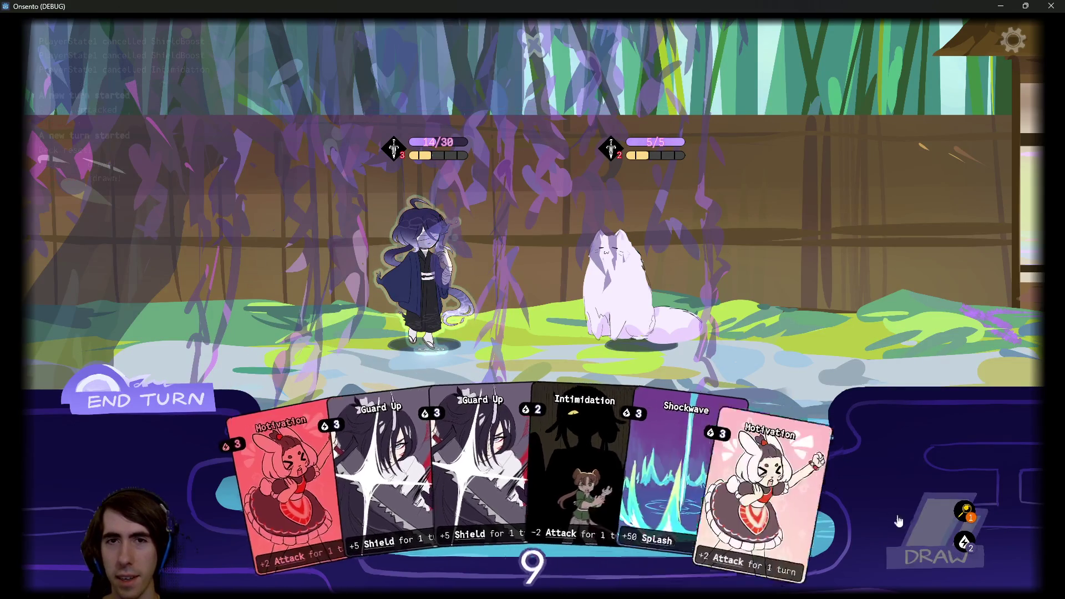
left_click(415, 263)
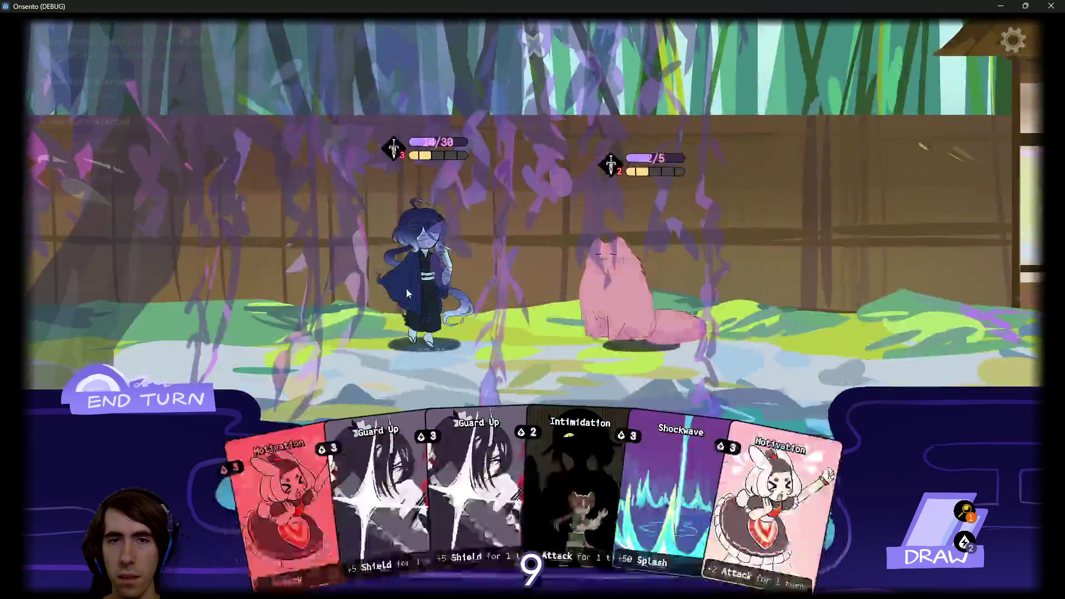
key("space")
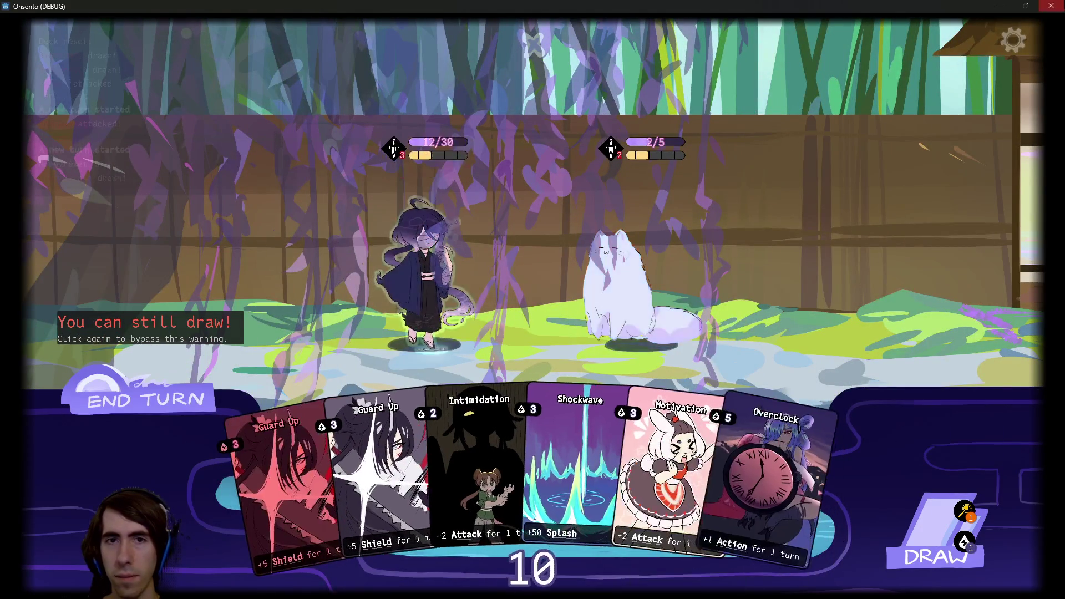
key("F8")
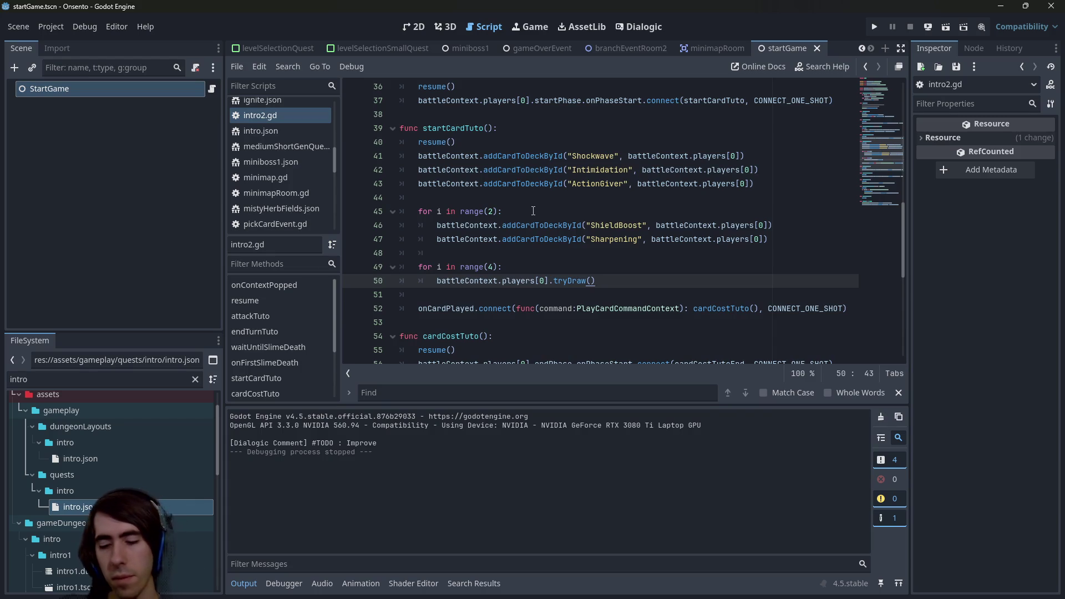
Quick-open intro2.json using the file finder
key("shift+alt+o")
type("intro2")
key("Down")
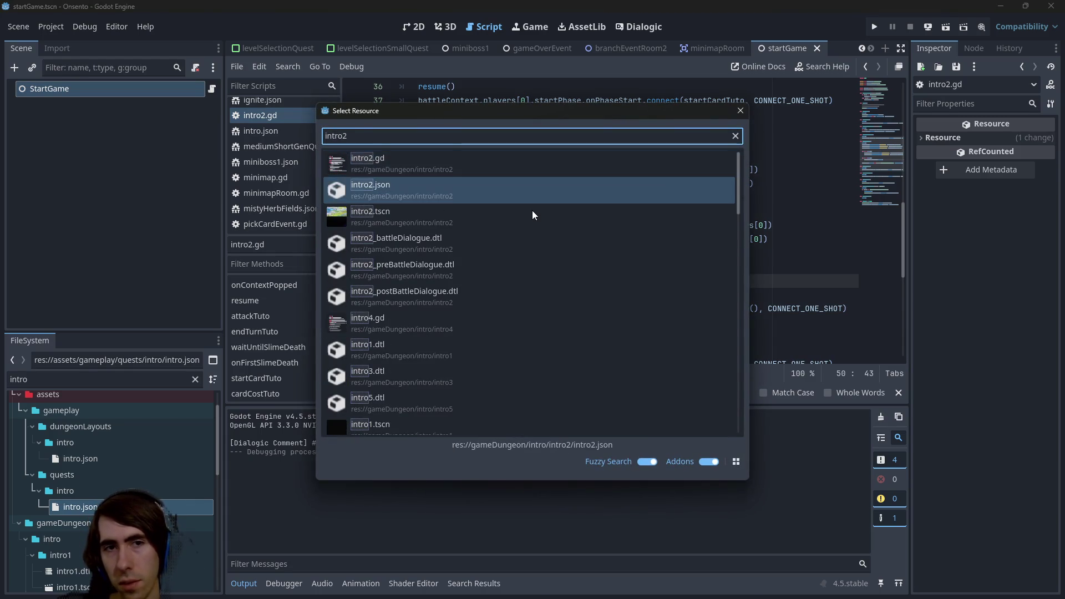
key("Return")
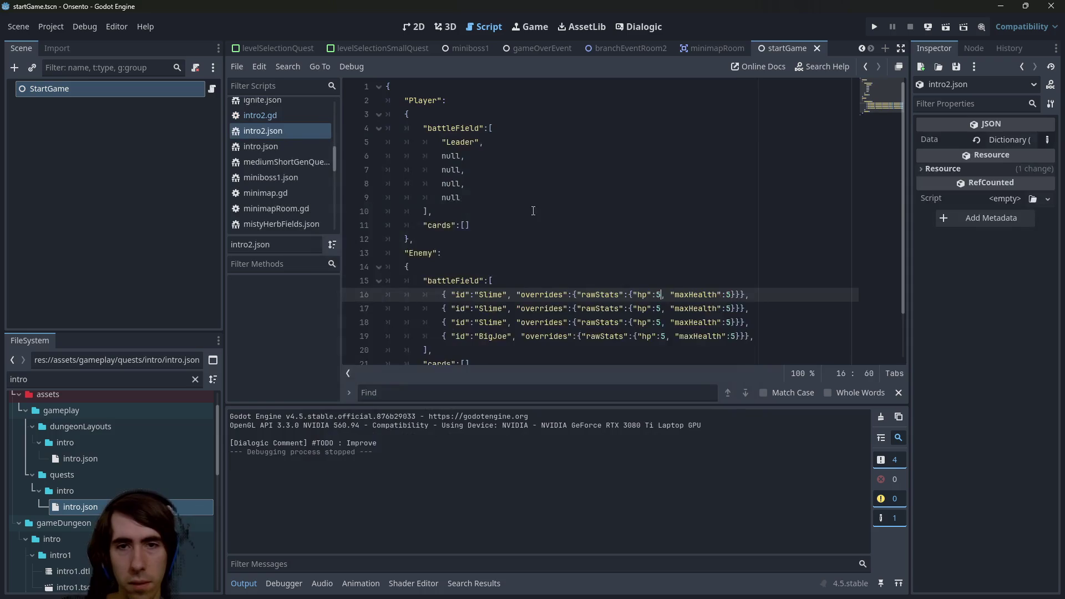
Change BigJoe's hp and maxHealth on line 19 from 5 to 10, then relaunch the game
left_click(730, 281)
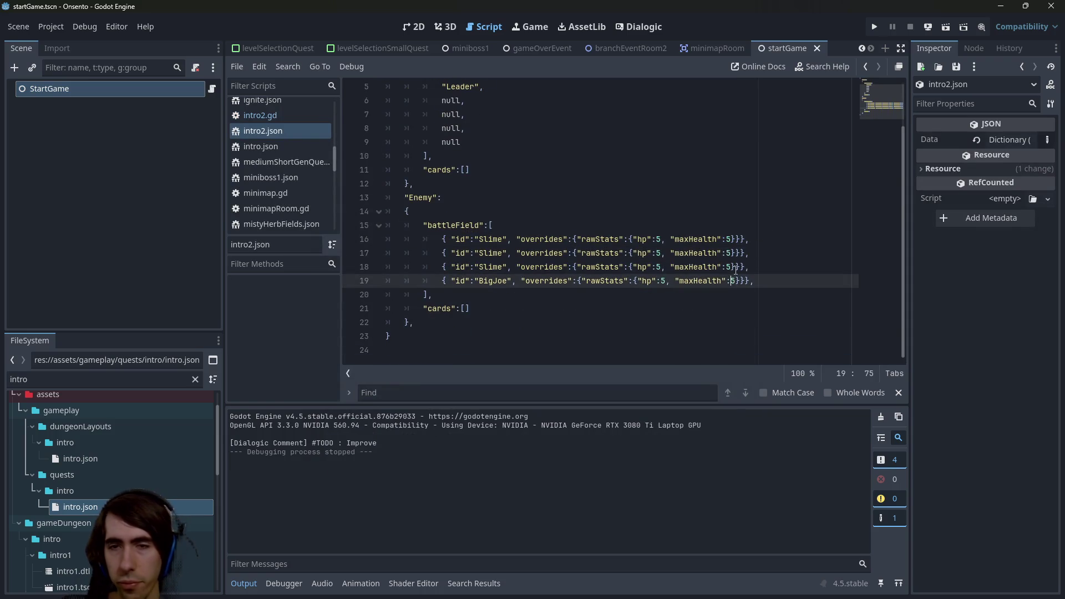
type("10")
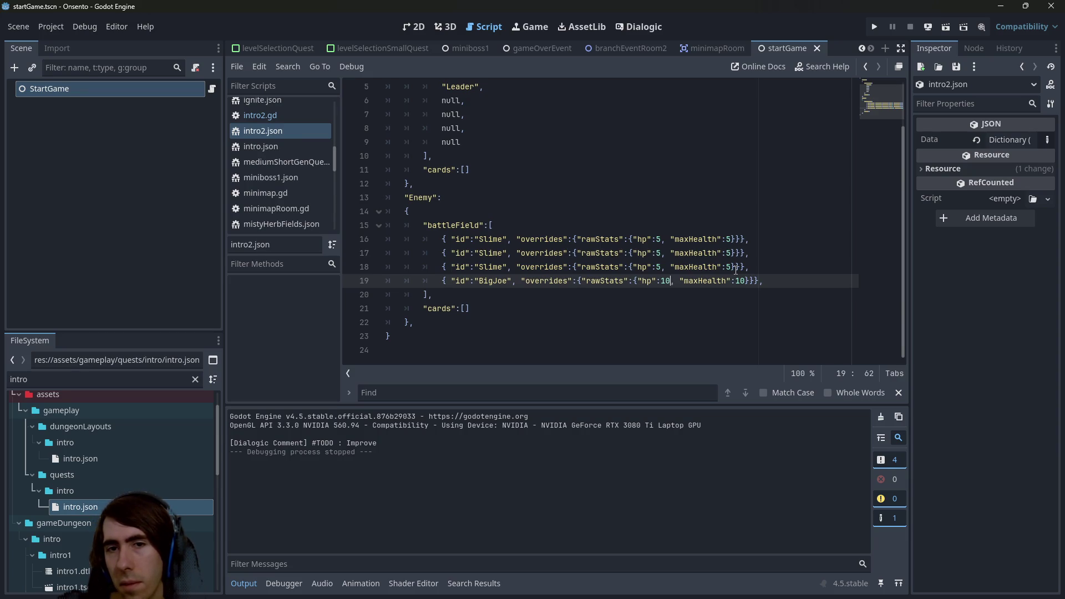
scroll(737, 270, "up", 1)
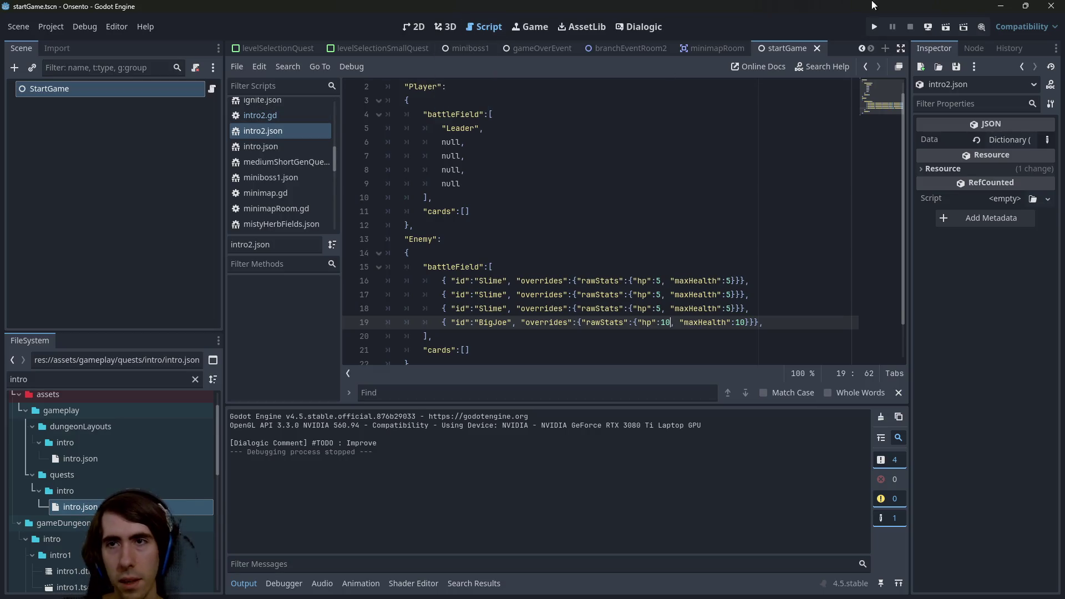
left_click(950, 27)
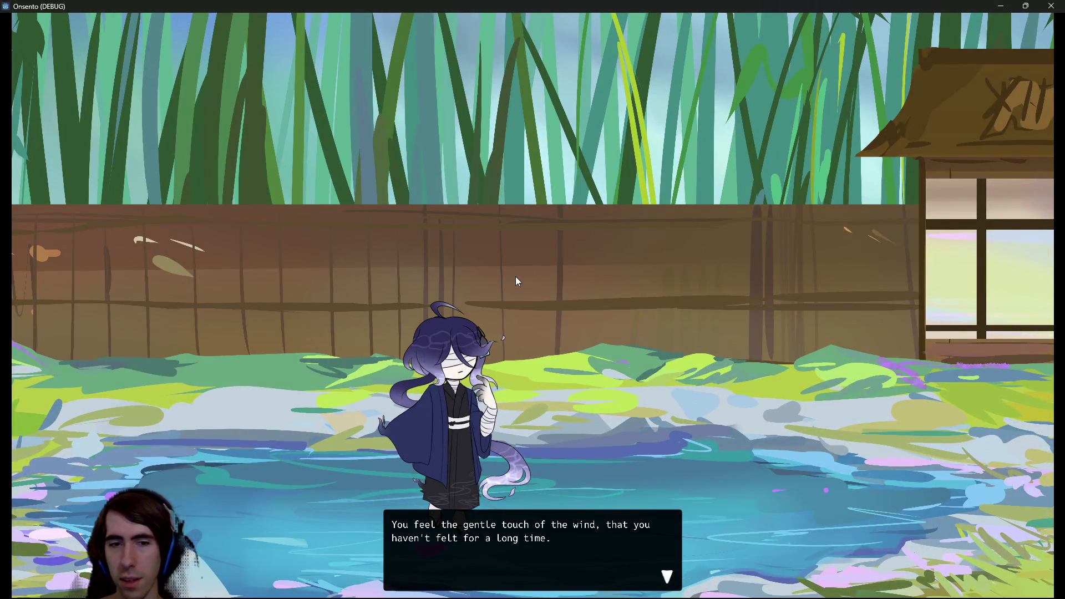
Advance the opening dialogue and end each battle turn, overriding the end-turn warnings
left_click(515, 276)
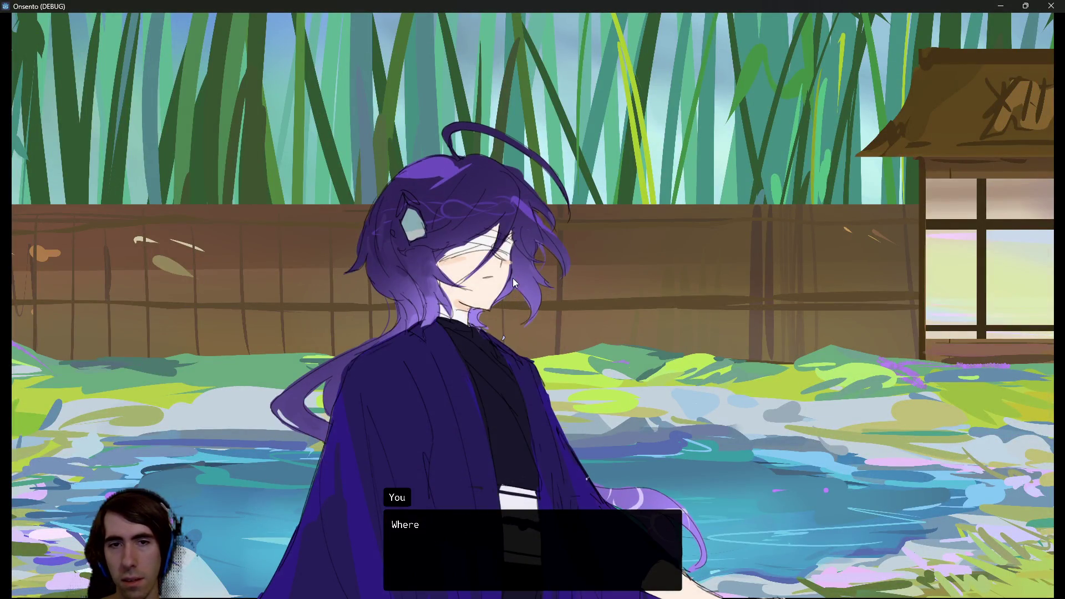
left_click(508, 281)
left_click(505, 284)
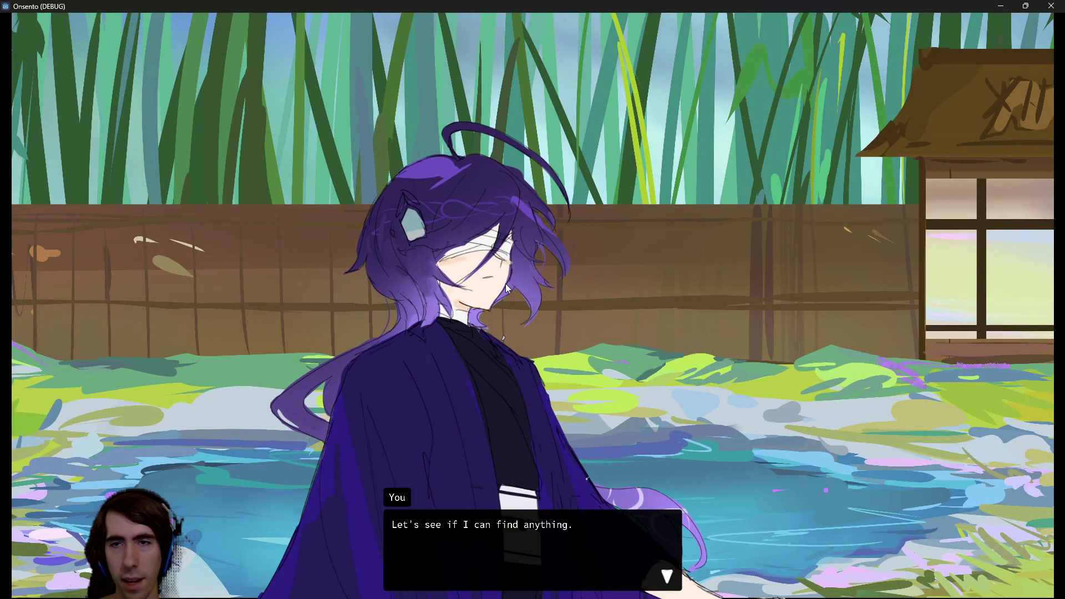
left_click(505, 284)
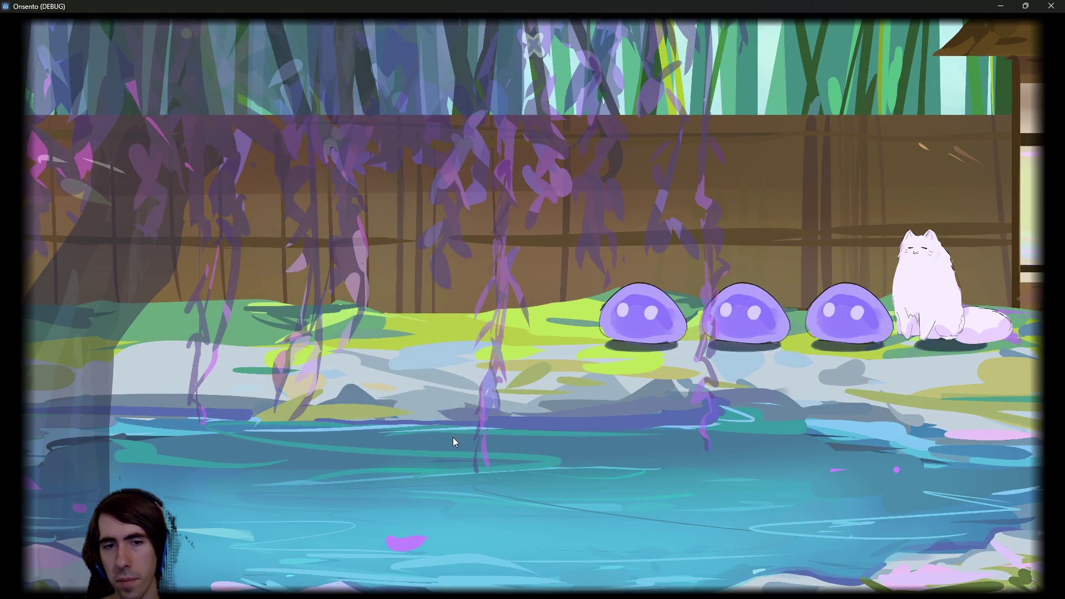
left_click(173, 424)
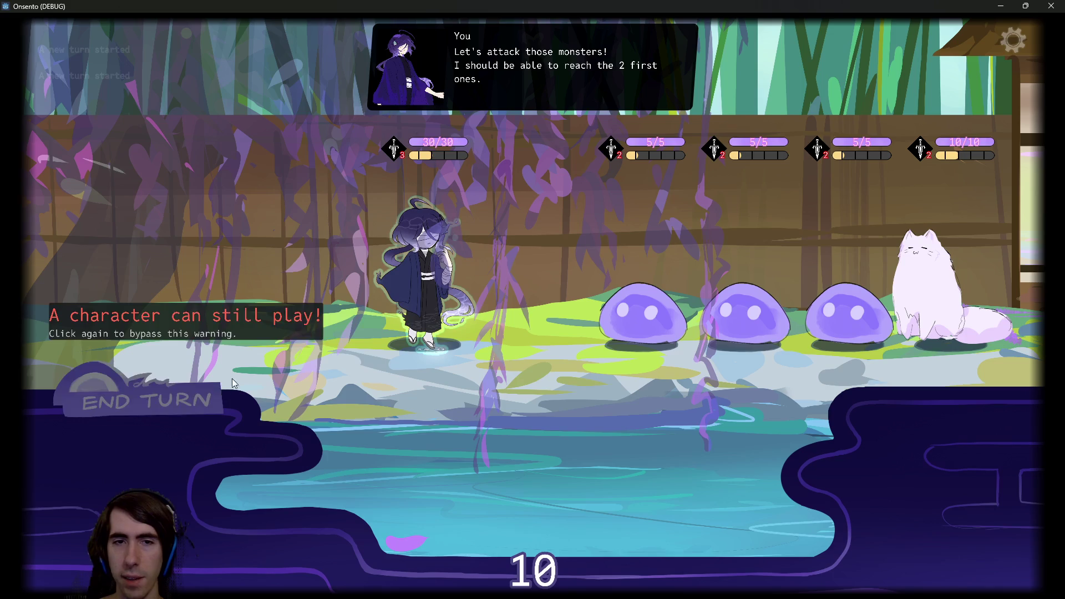
left_click(198, 414)
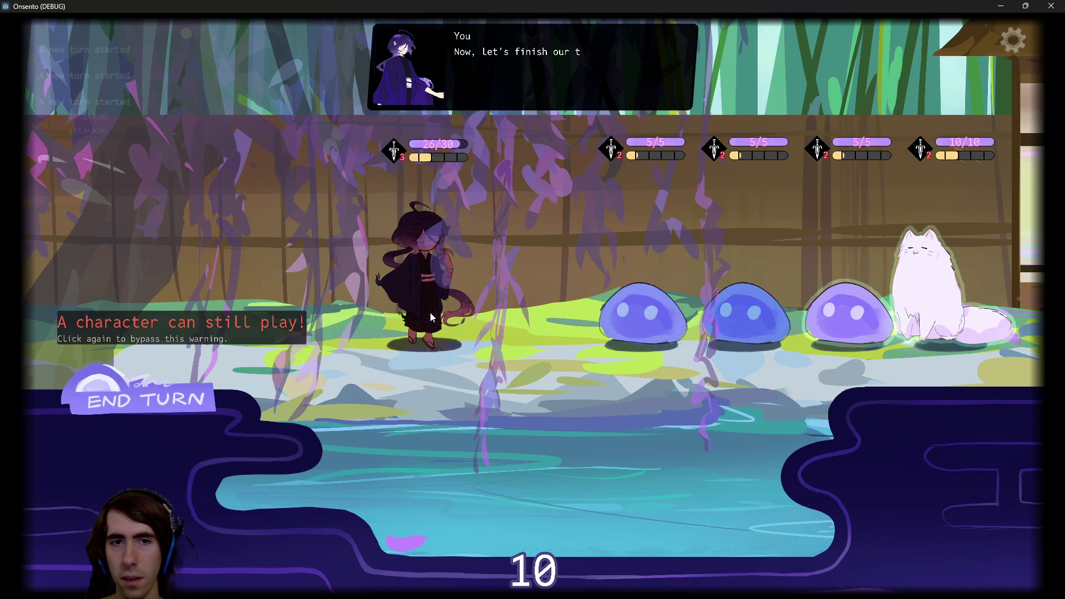
left_click(431, 314)
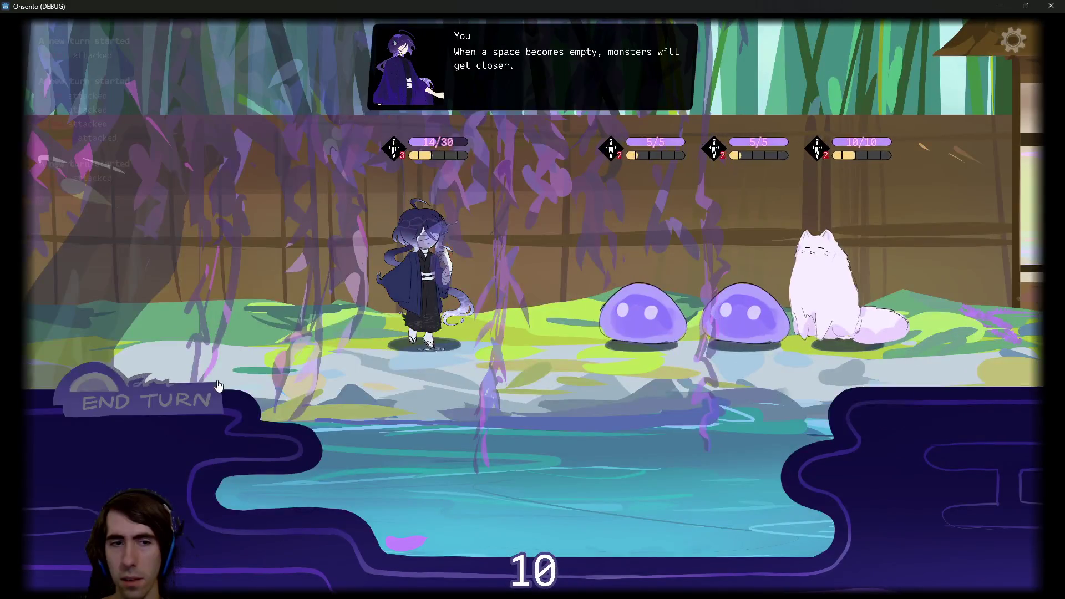
left_click(139, 416)
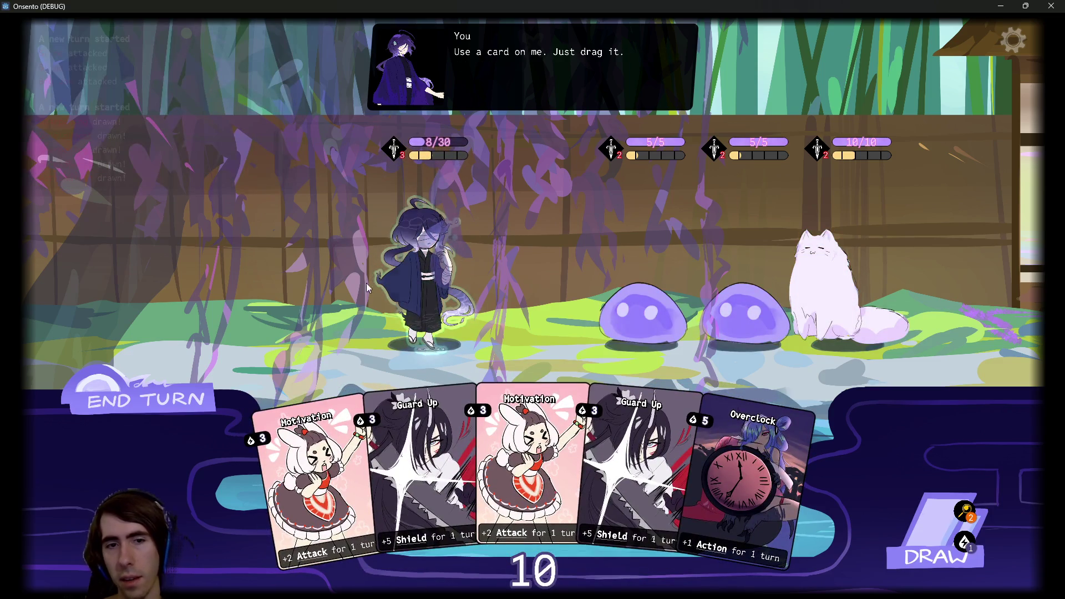
left_click(164, 383)
left_click(163, 383)
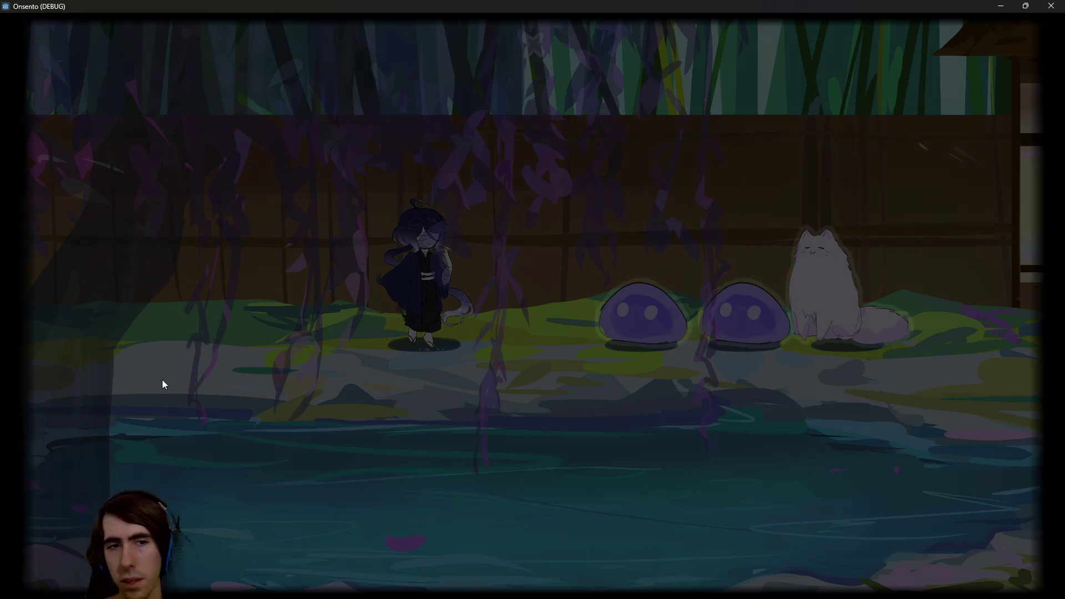
Finish the closing cutscene, go back to the lobby, and minimize the game window
left_click(503, 242)
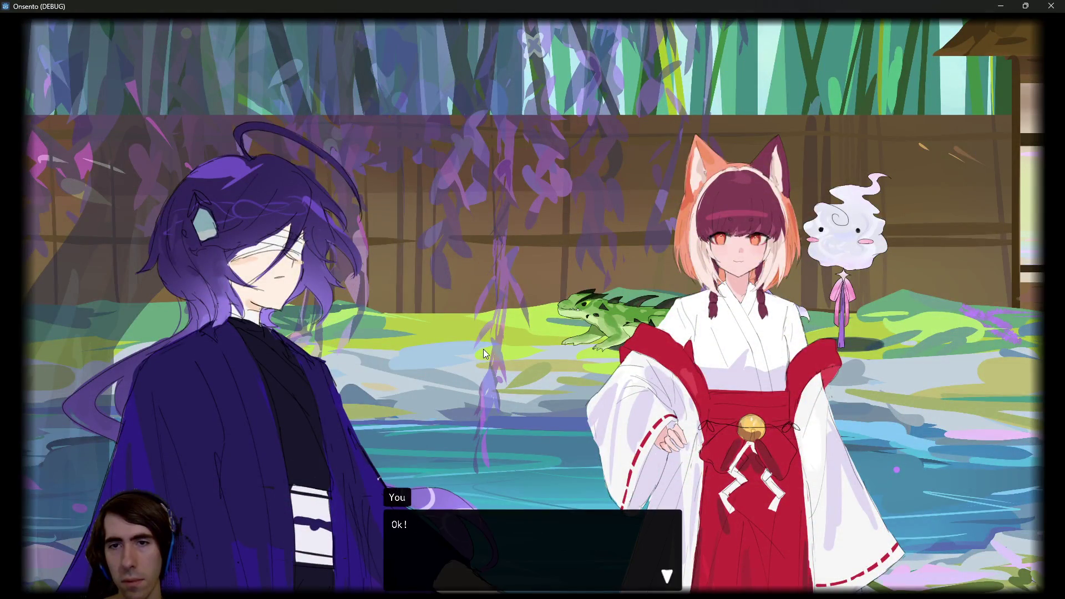
left_click(483, 353)
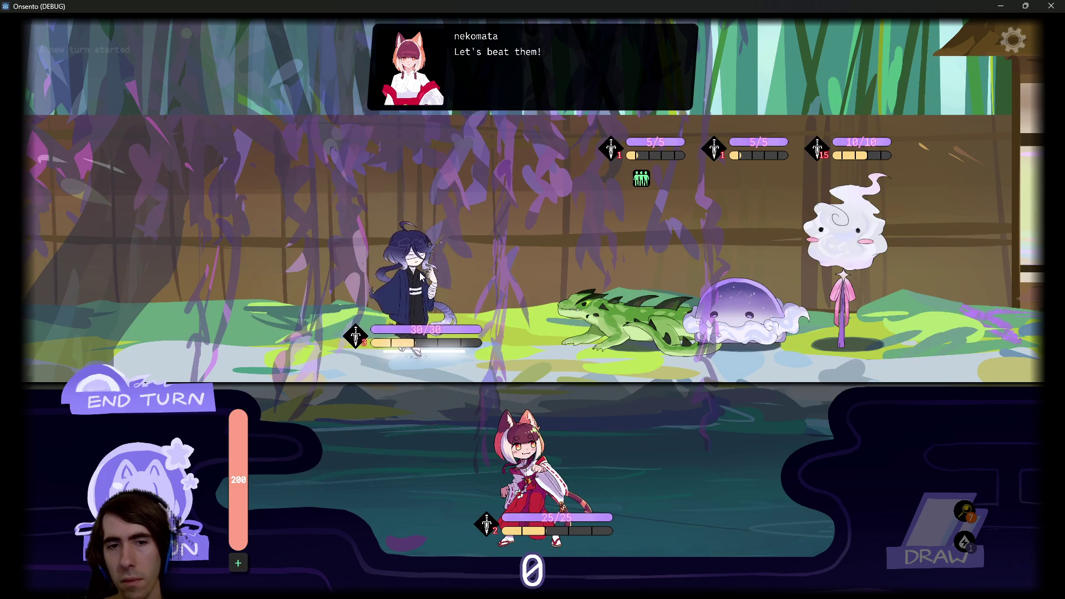
left_click(422, 272)
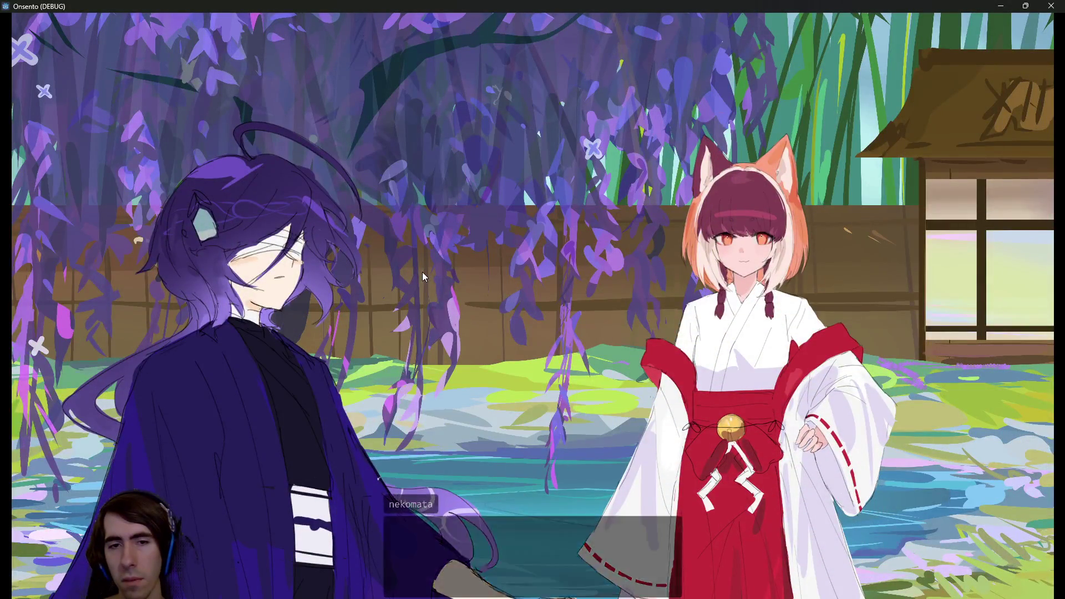
left_click(511, 308)
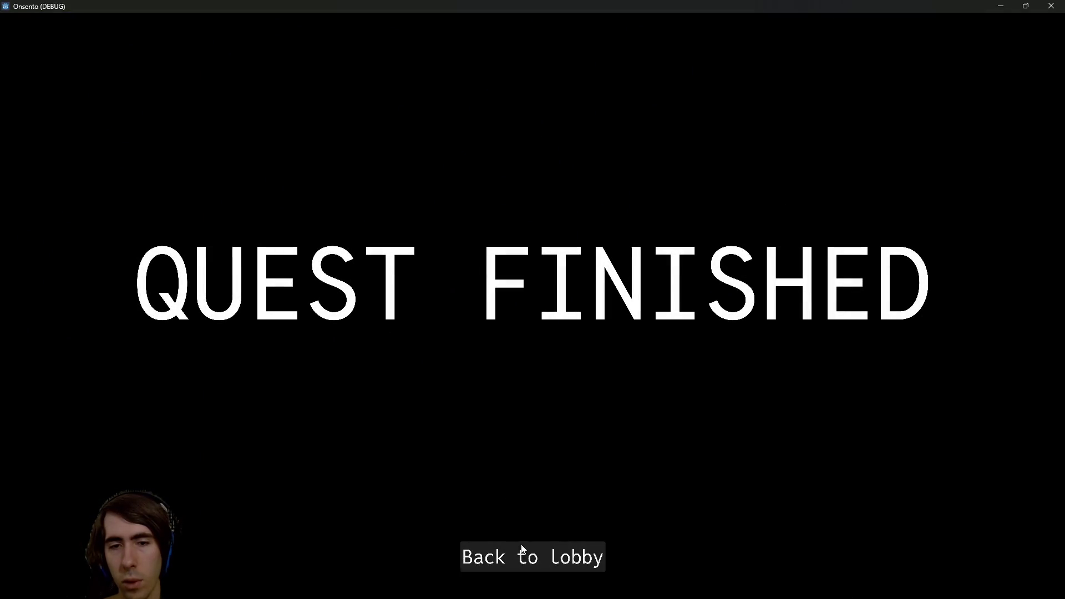
left_click(521, 550)
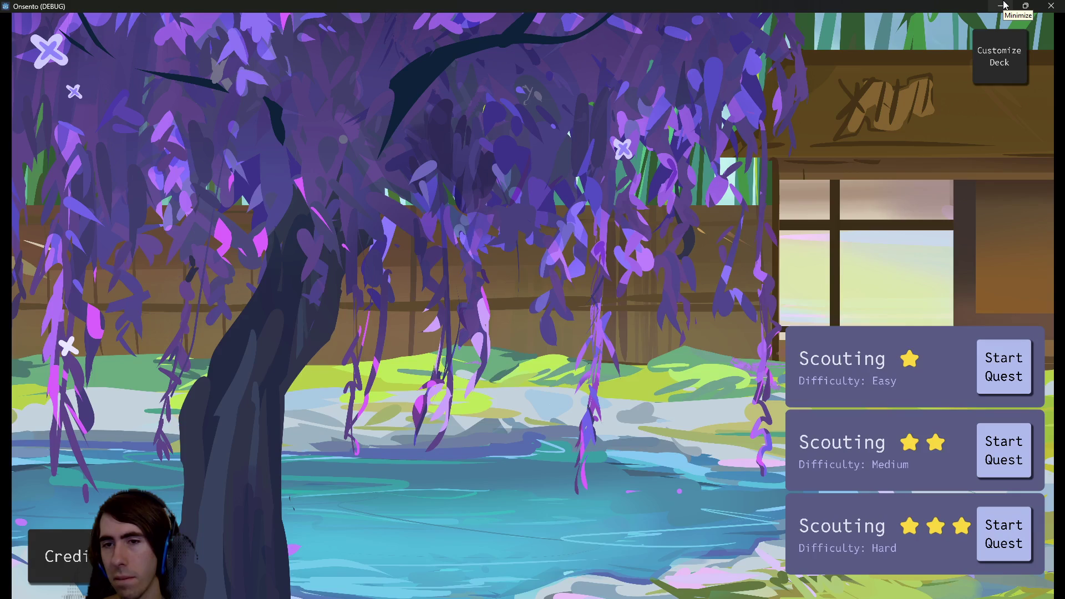
left_click(1005, 5)
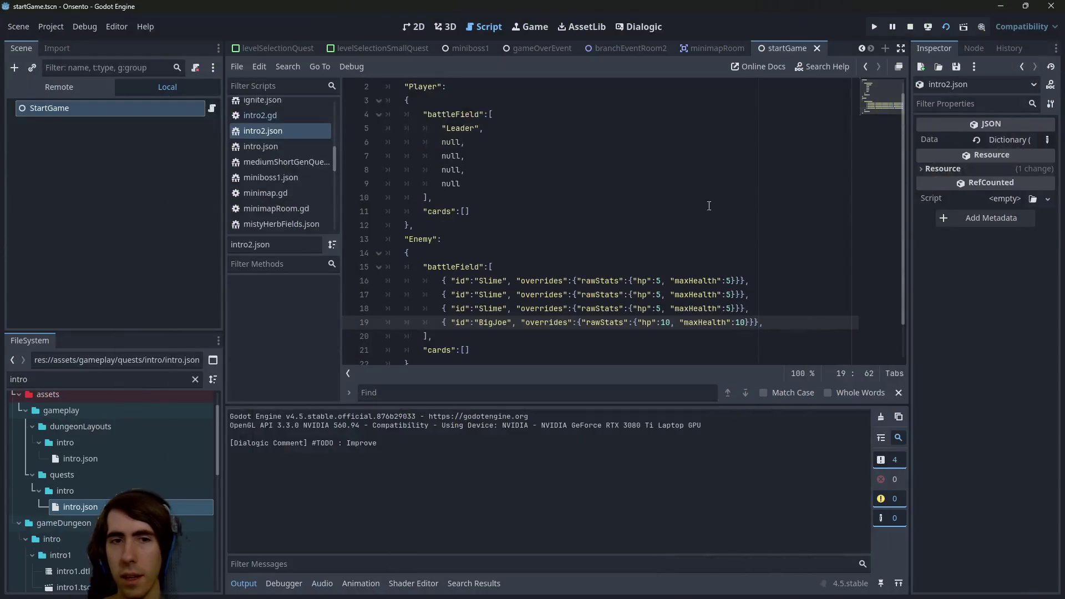
Remove the stray bracket from intro2.json and quick-open playerDataScript.gd
type("[")
key("BackSpace")
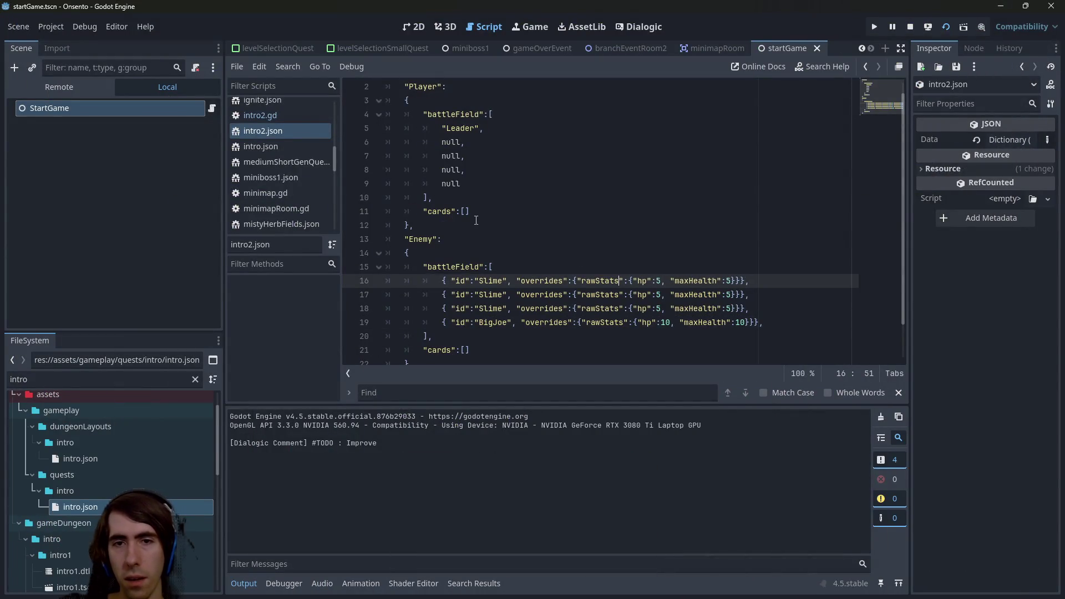
key("shift+alt+o")
type("playerdata")
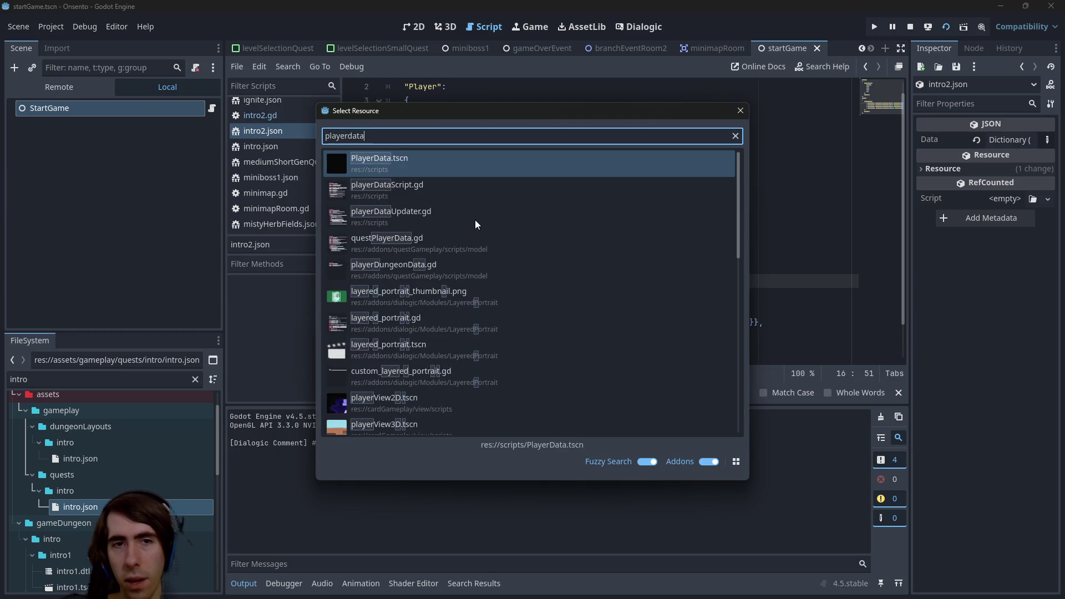
key("Down")
key("Return")
Search playerDataScript.gd for the computeAvailableQuestsIds call
scroll(456, 233, "down", 1)
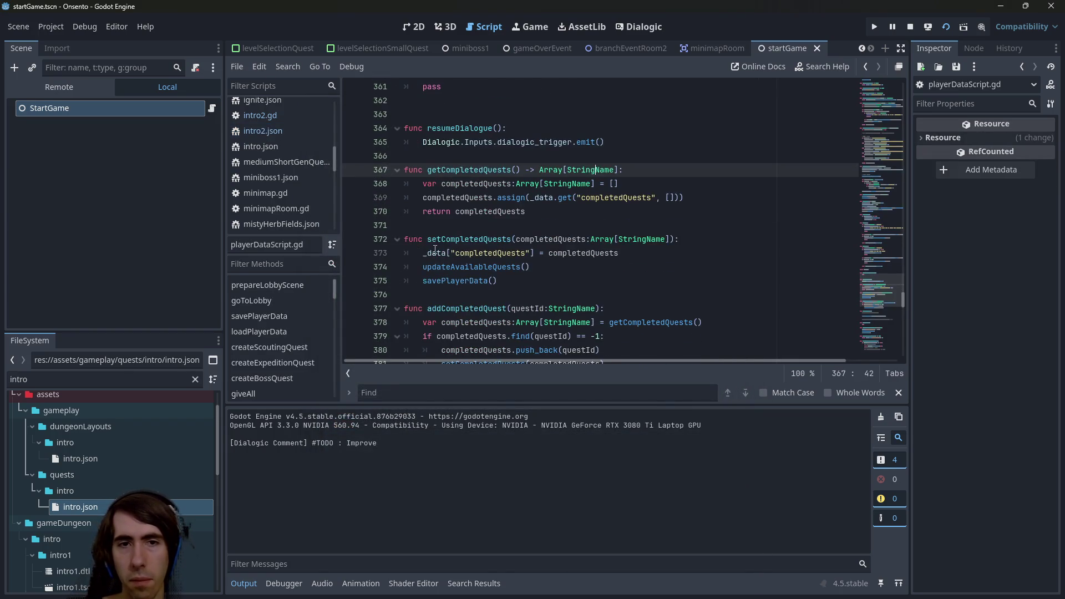
left_click(481, 297)
scroll(486, 191, "down", 5)
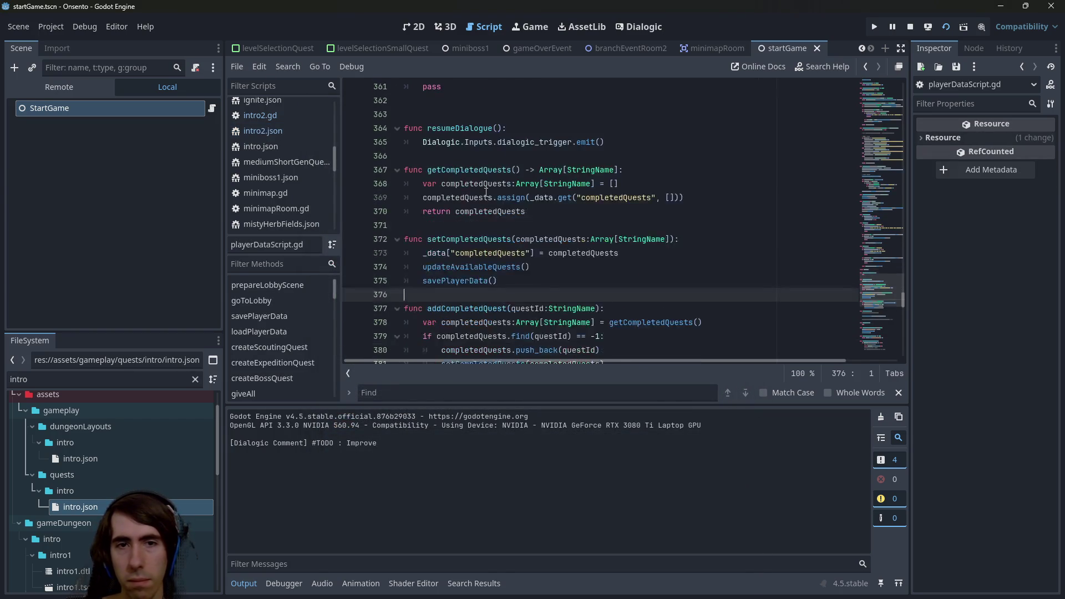
scroll(486, 192, "up", 5)
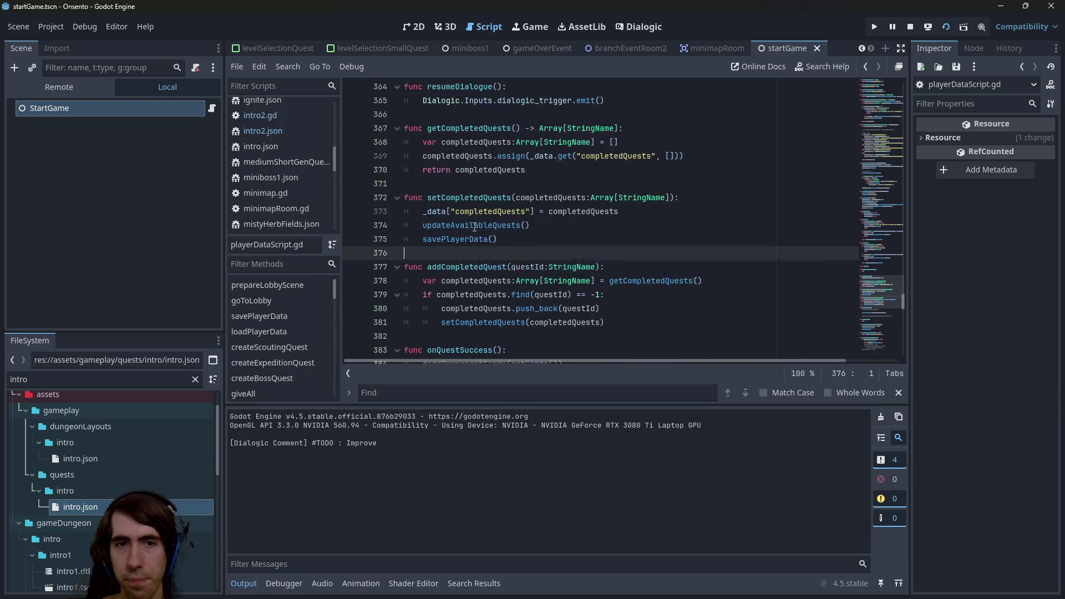
scroll(484, 308, "up", 1)
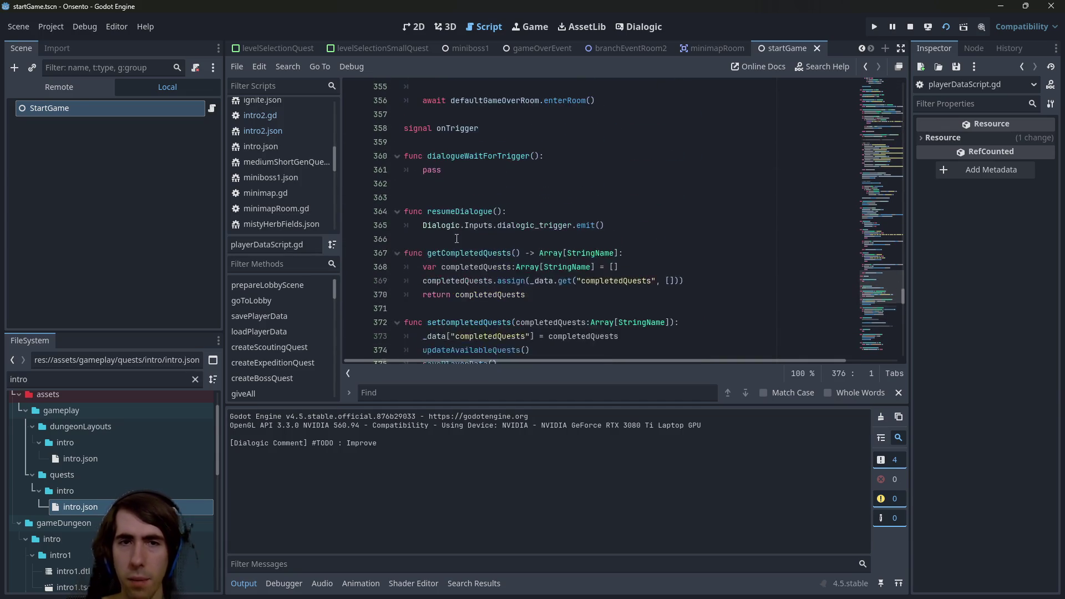
left_click(456, 239)
key("ctrl+f")
type("compute")
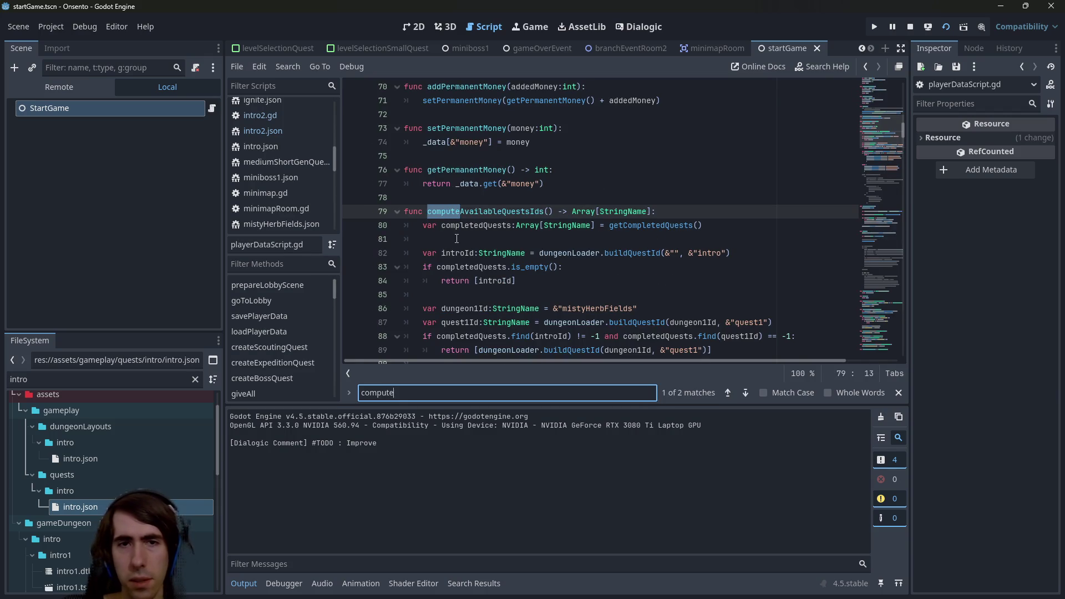
type("AvailableQuestsIds")
key("Return")
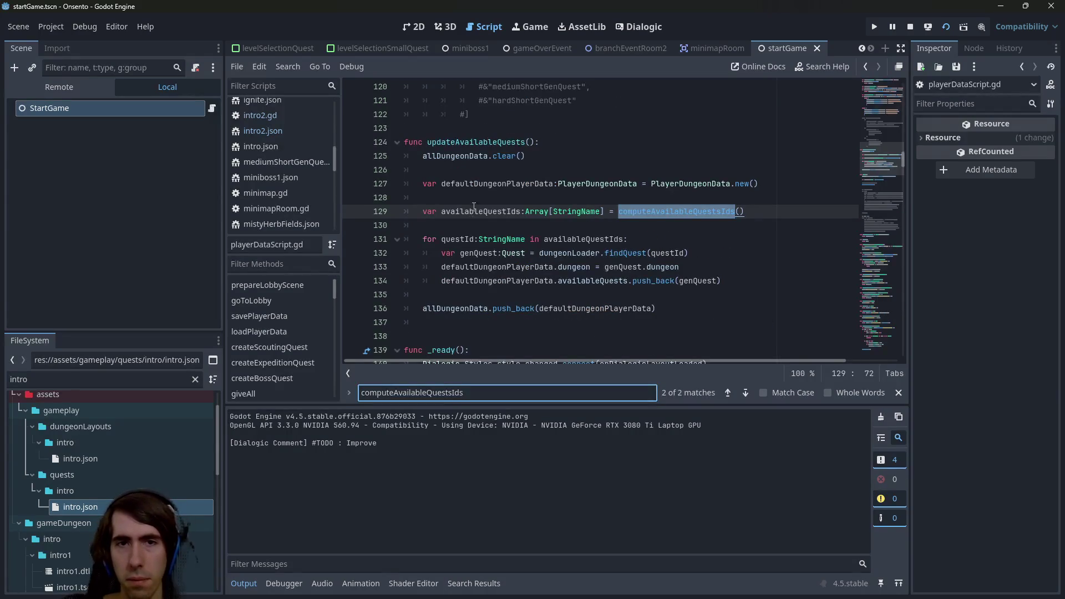
Locate the updateAvailableQuests definition, set a breakpoint on line 131, and stop the game
double_click(488, 142)
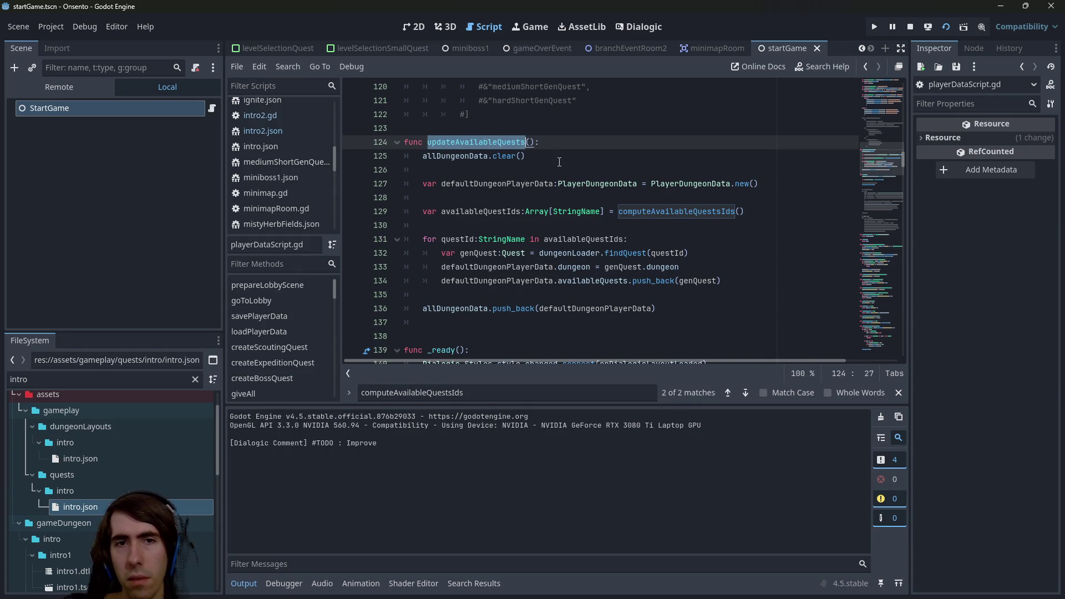
key("ctrl+f")
key("Return")
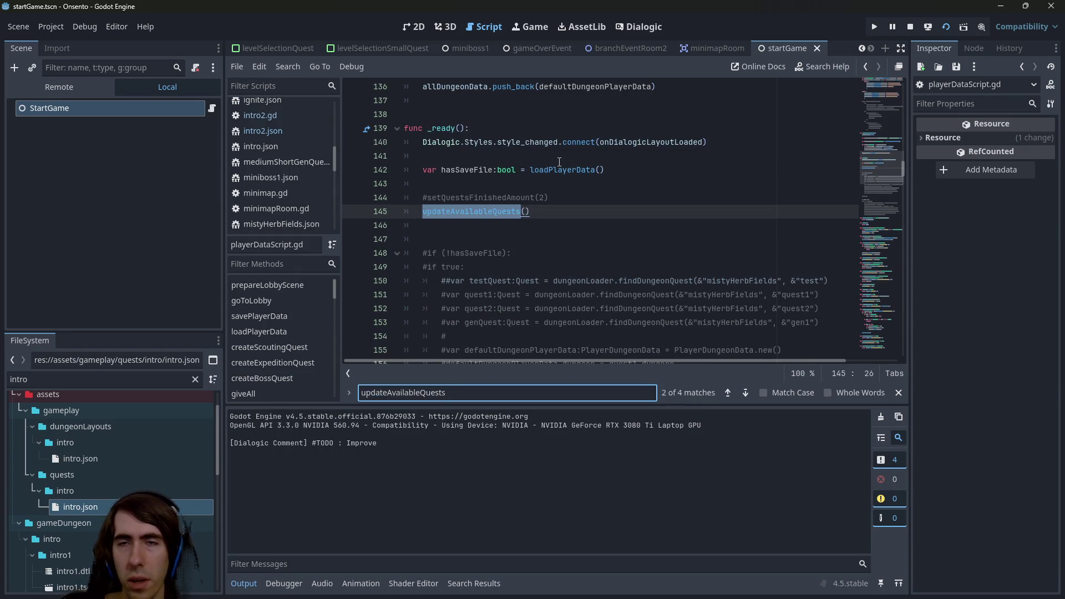
left_click(455, 212, "ctrl")
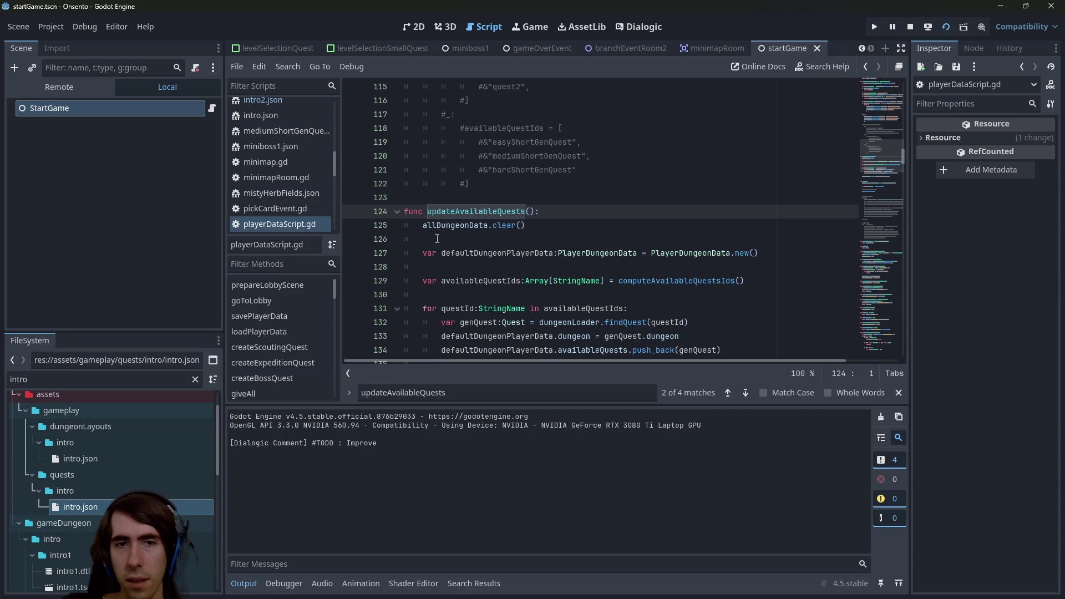
left_click(366, 306)
left_click(910, 25)
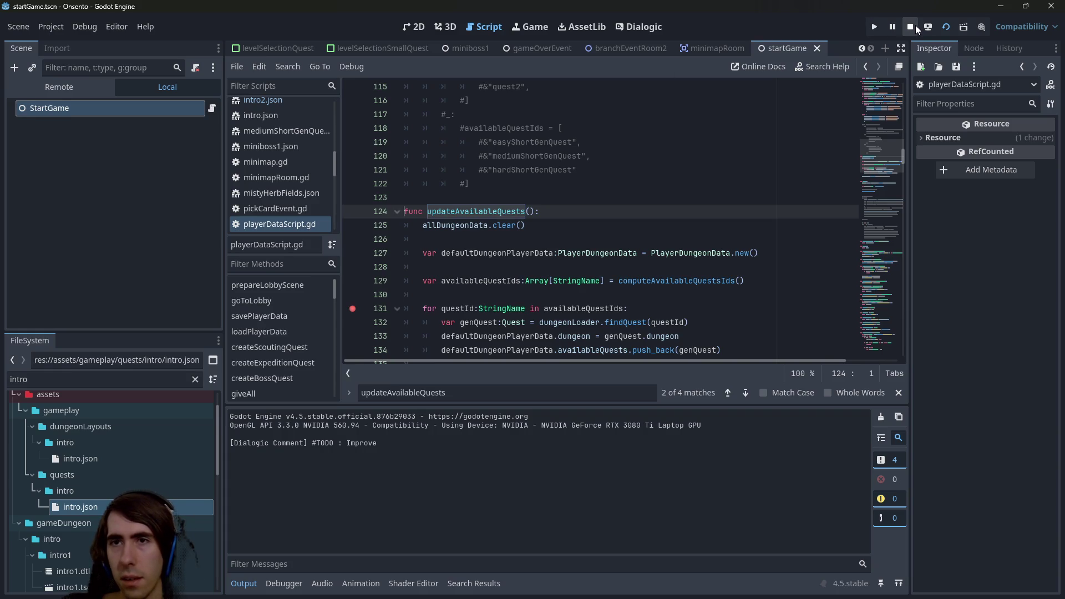
Run the scene with F6, inspect availableQuestIds, add a line-82 breakpoint, and reload the scene
key("F6")
scroll(728, 197, "down", 2)
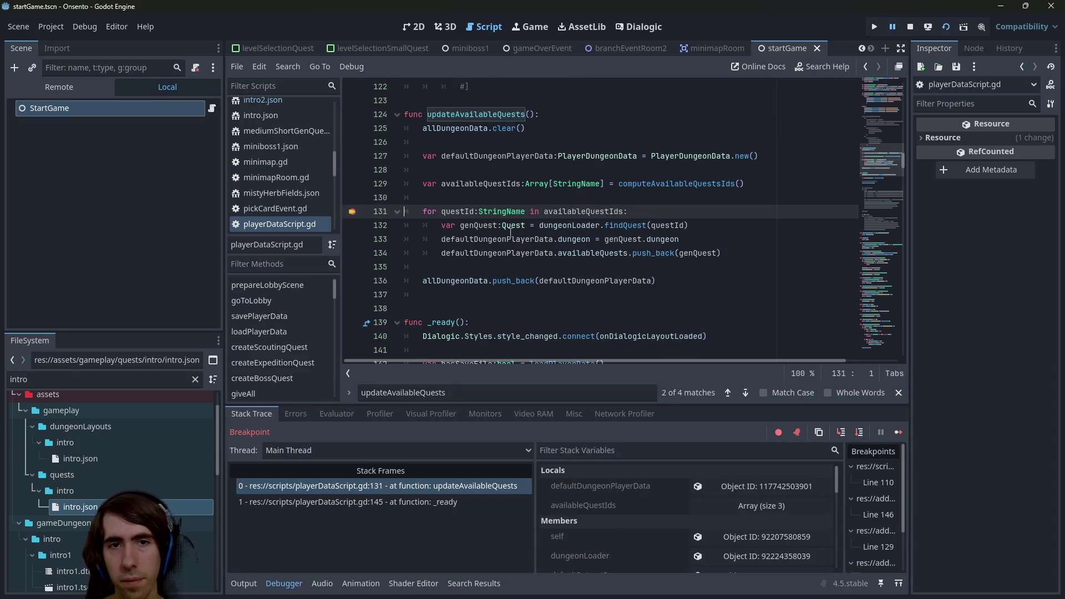
mouse_move(597, 211)
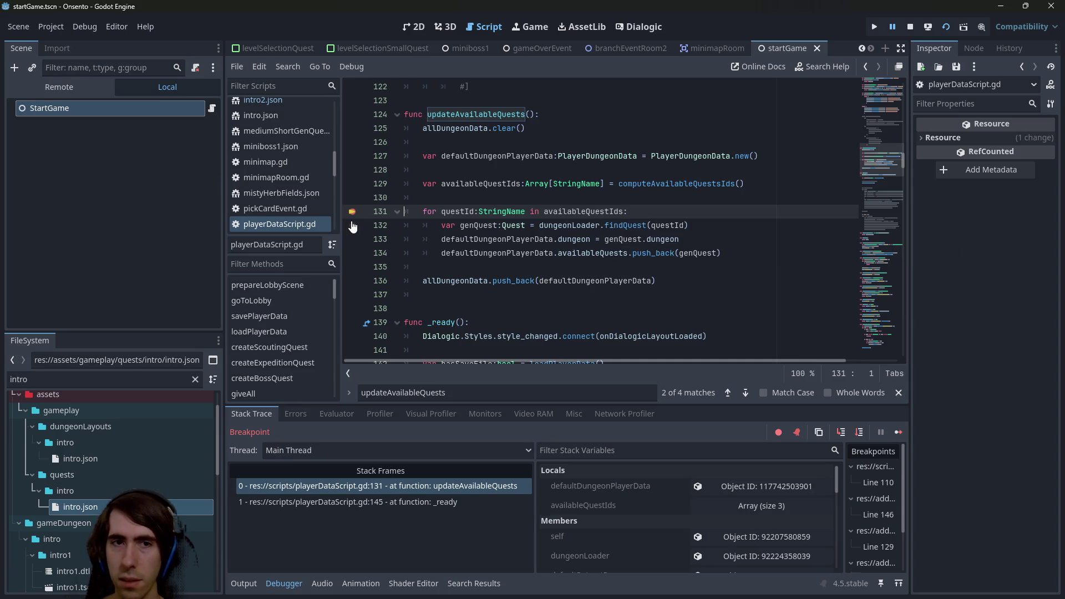
scroll(493, 244, "up", 11)
scroll(493, 244, "up", 5)
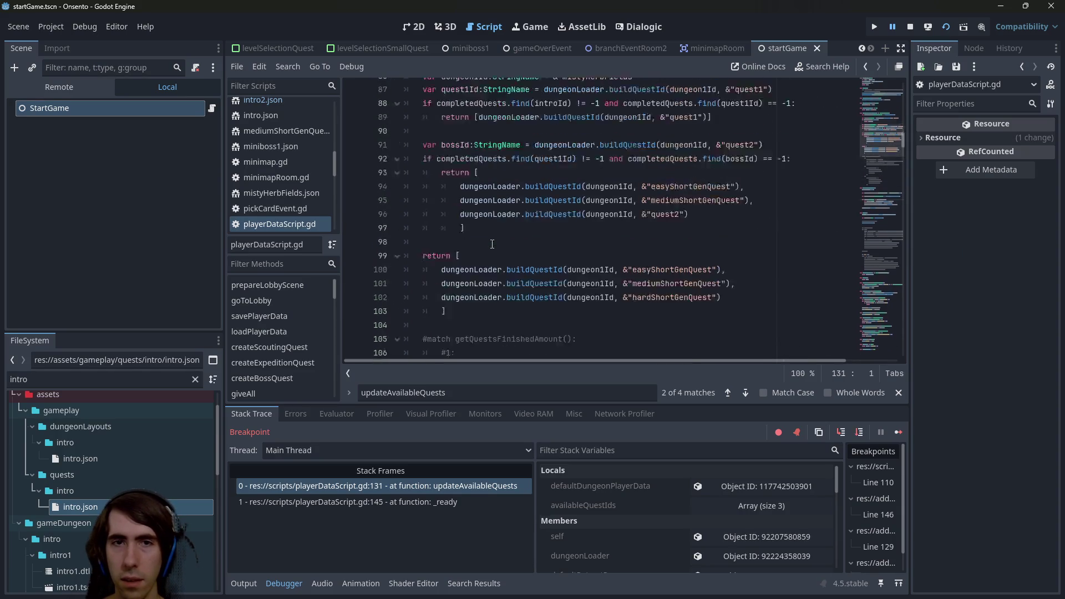
left_click(353, 198)
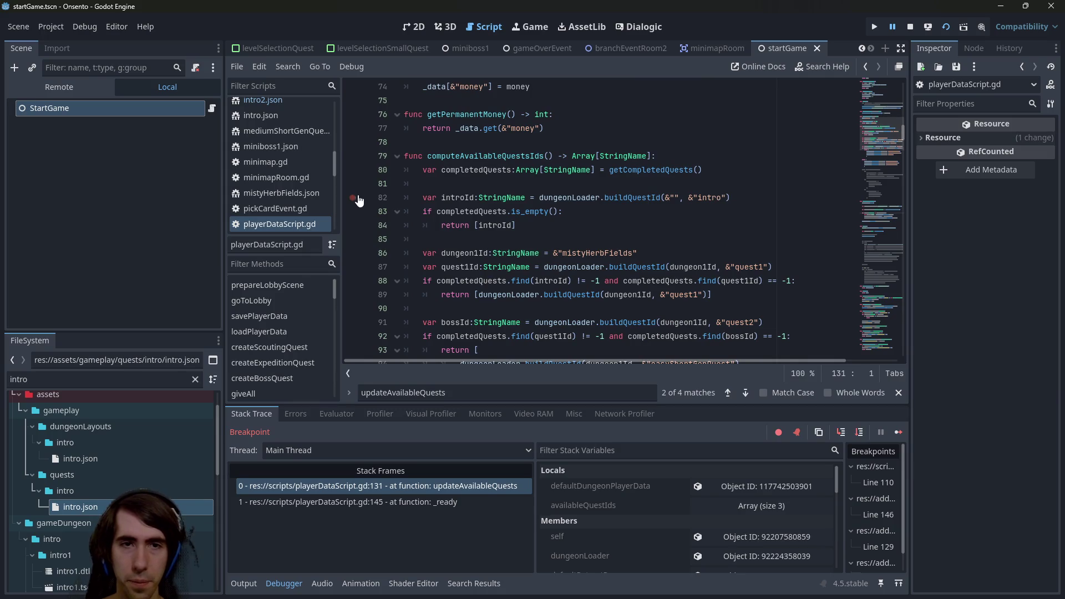
left_click(946, 27)
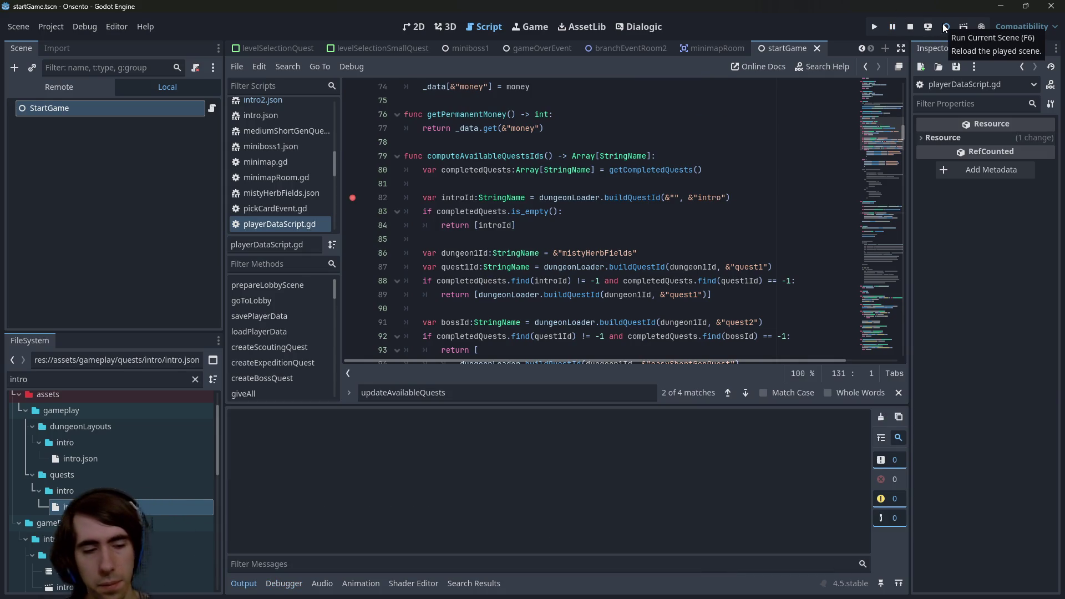
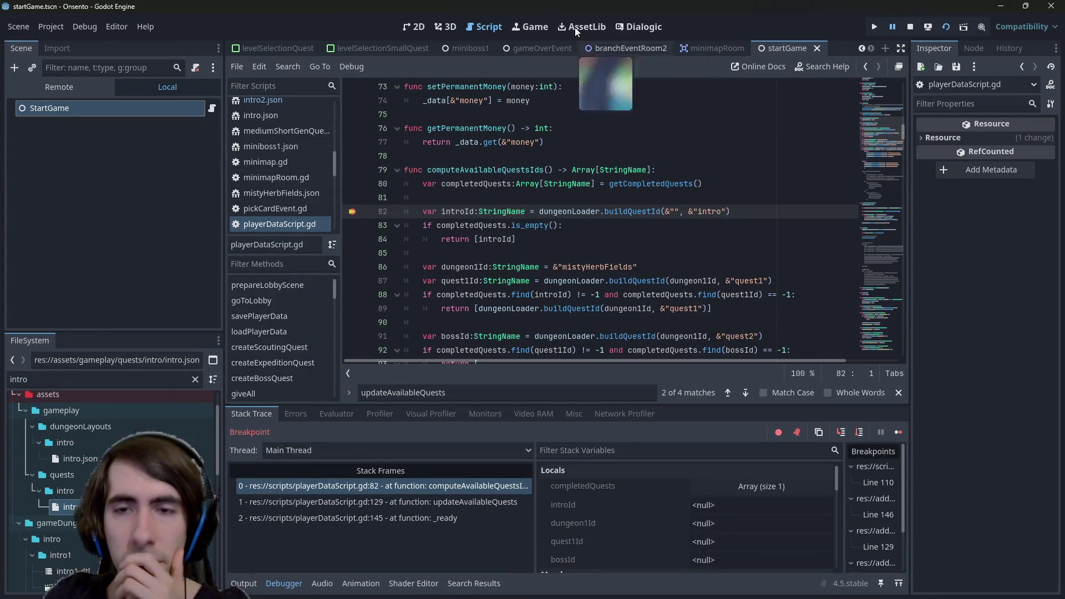
Step over computeAvailableQuestsIds line by line until execution pauses at line 88
left_click(860, 432)
left_click(861, 433)
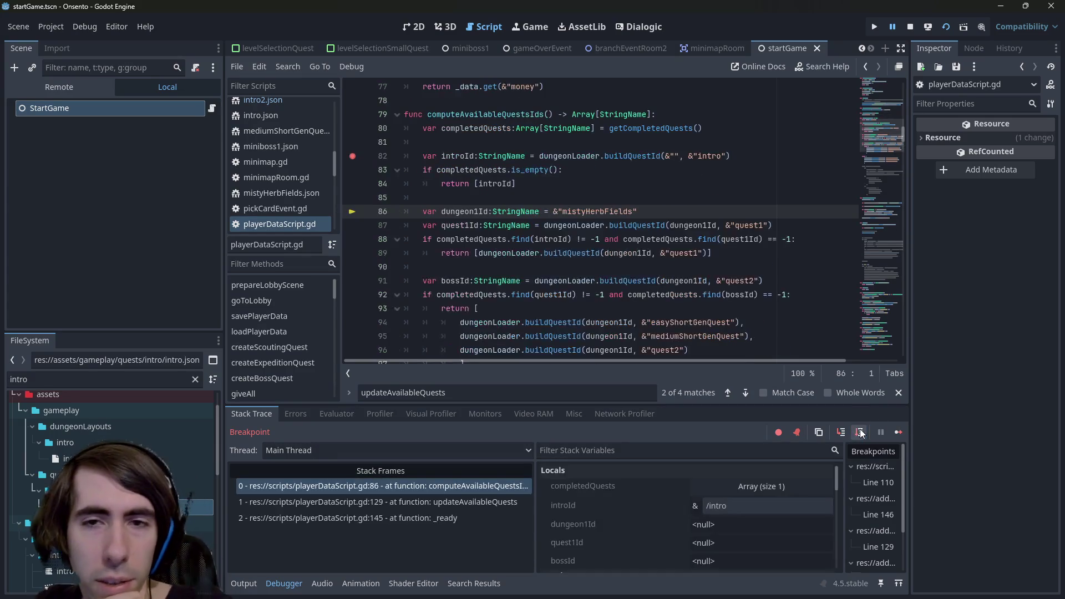
left_click(861, 432)
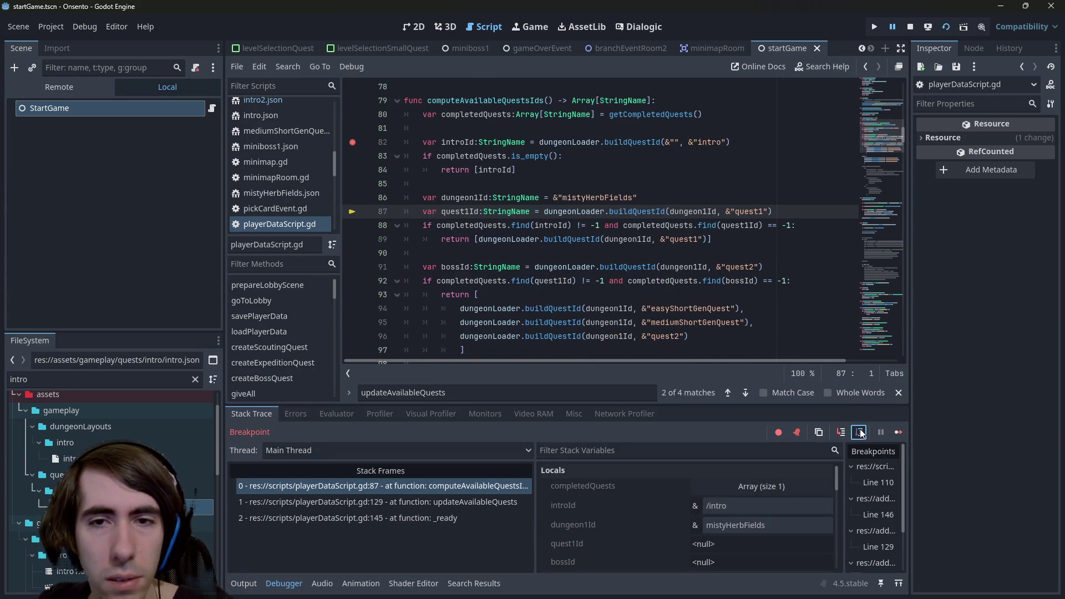
left_click(861, 433)
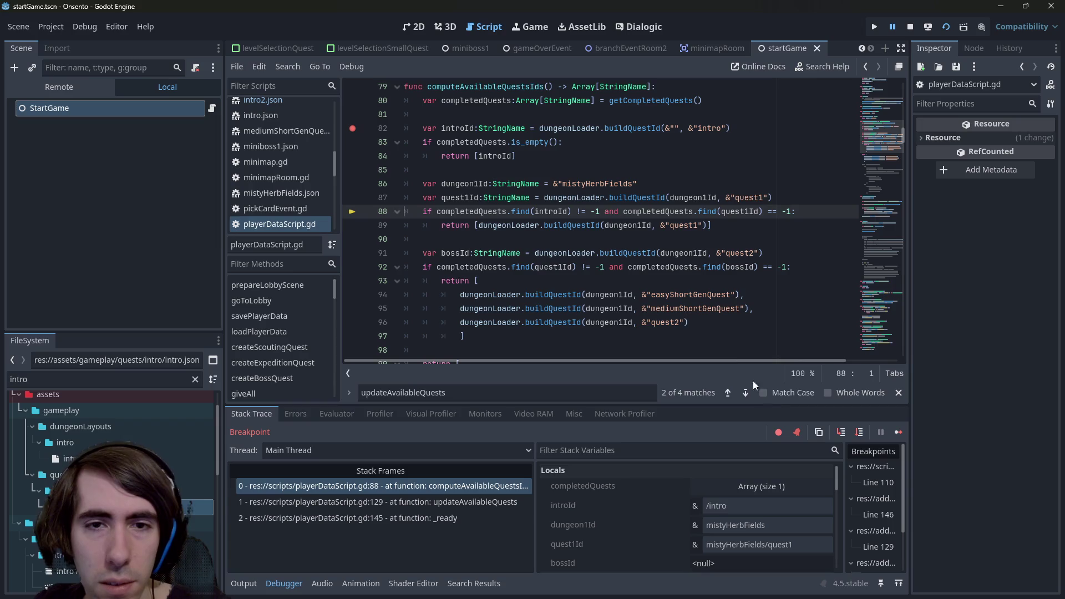
Inspect the introId and completedQuests values and highlight completedQuests' uses
mouse_move(646, 211)
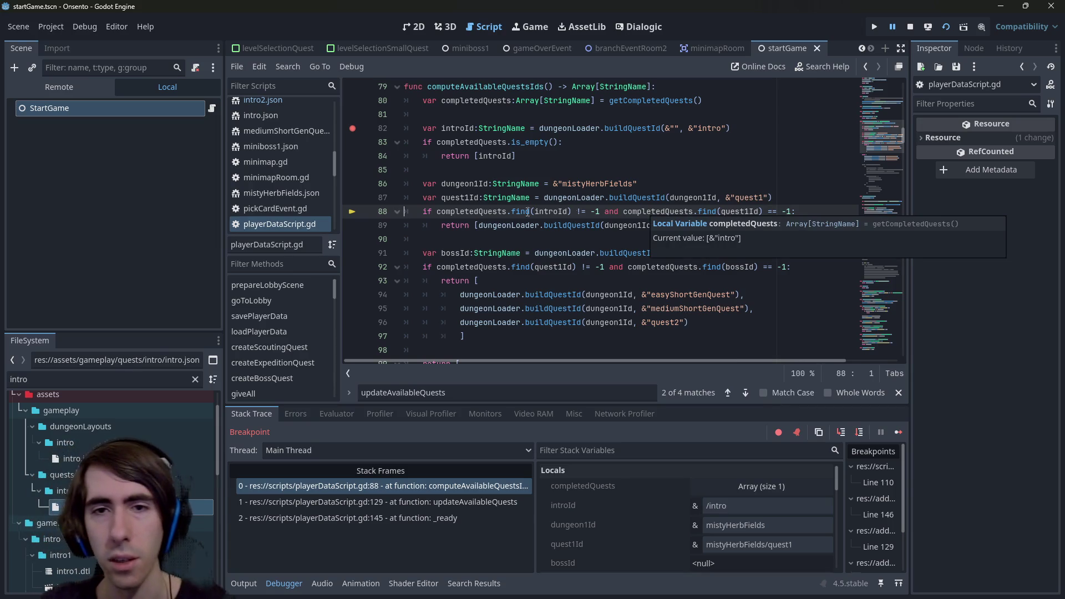
mouse_move(549, 213)
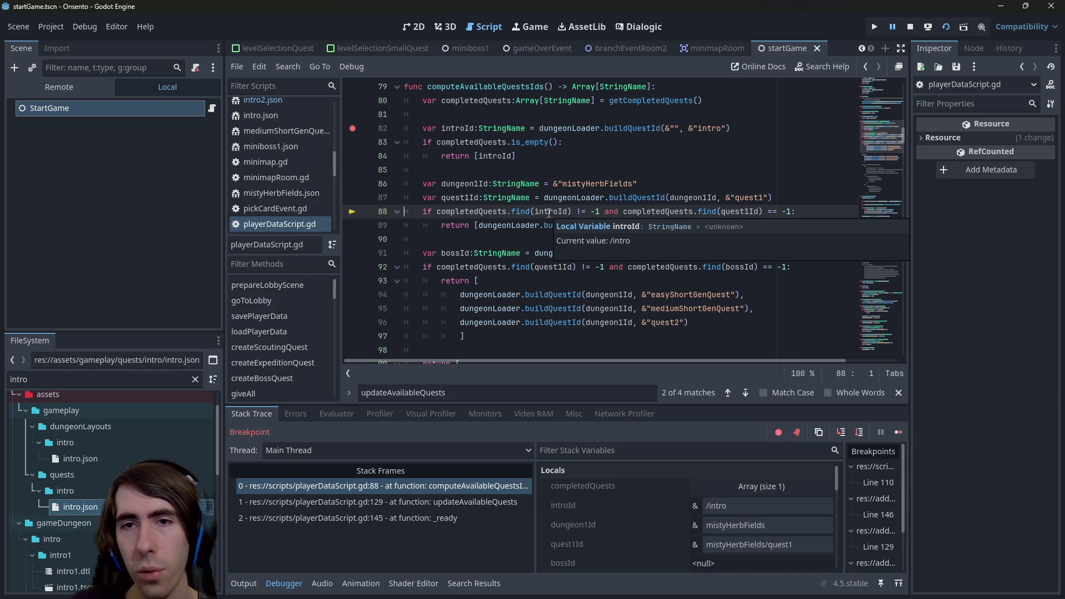
left_click(533, 170)
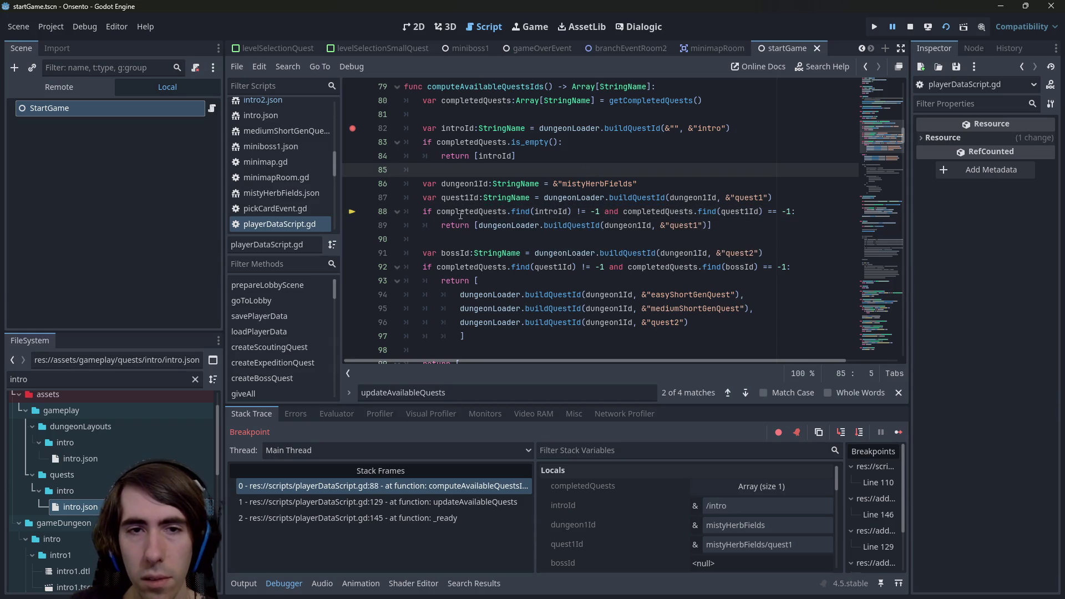
mouse_move(460, 215)
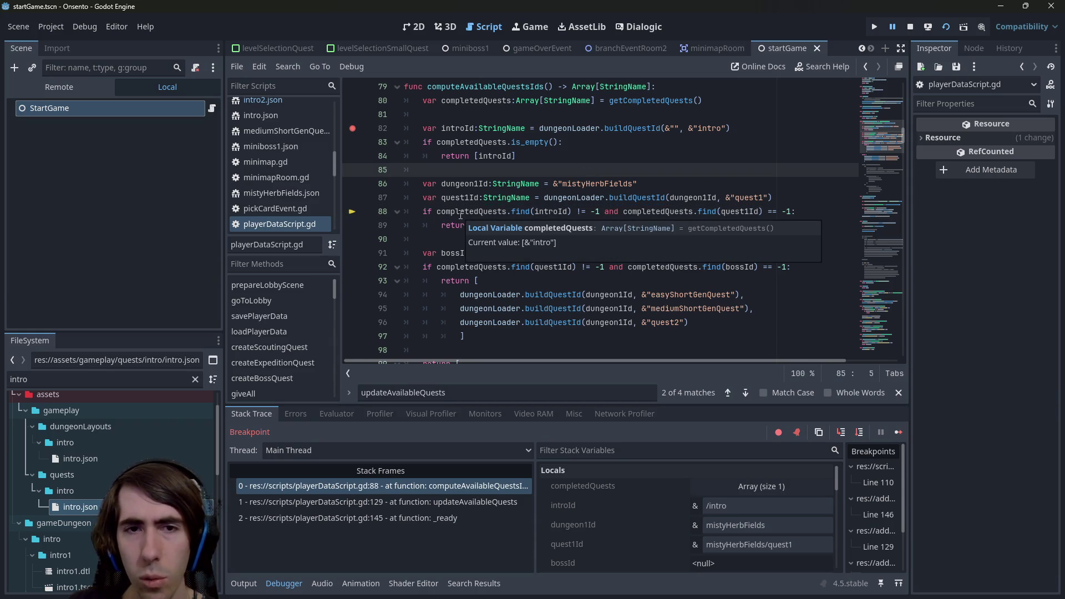
double_click(460, 213)
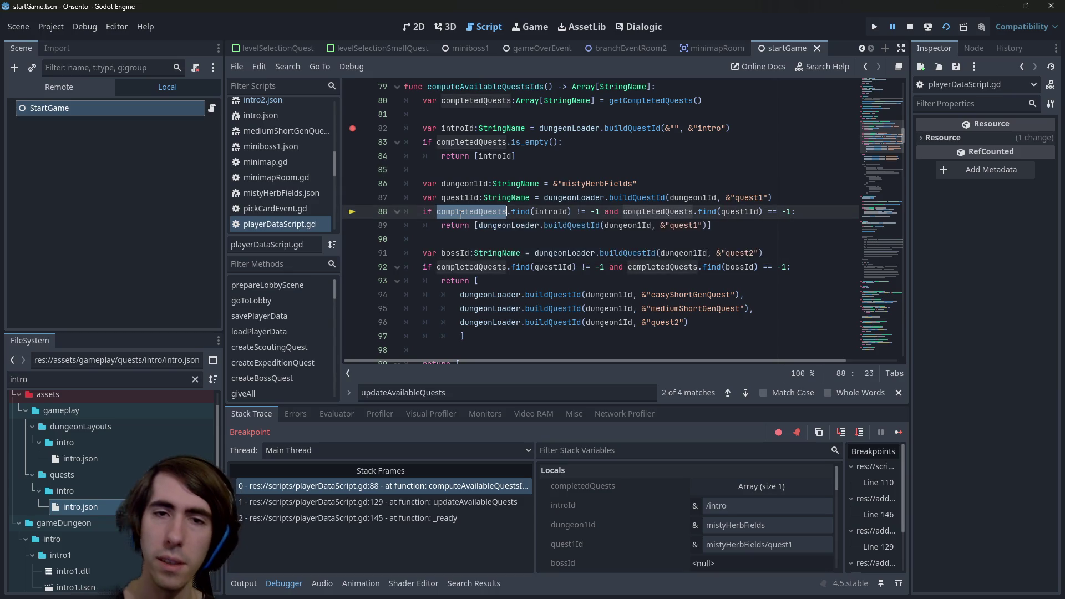
mouse_move(471, 202)
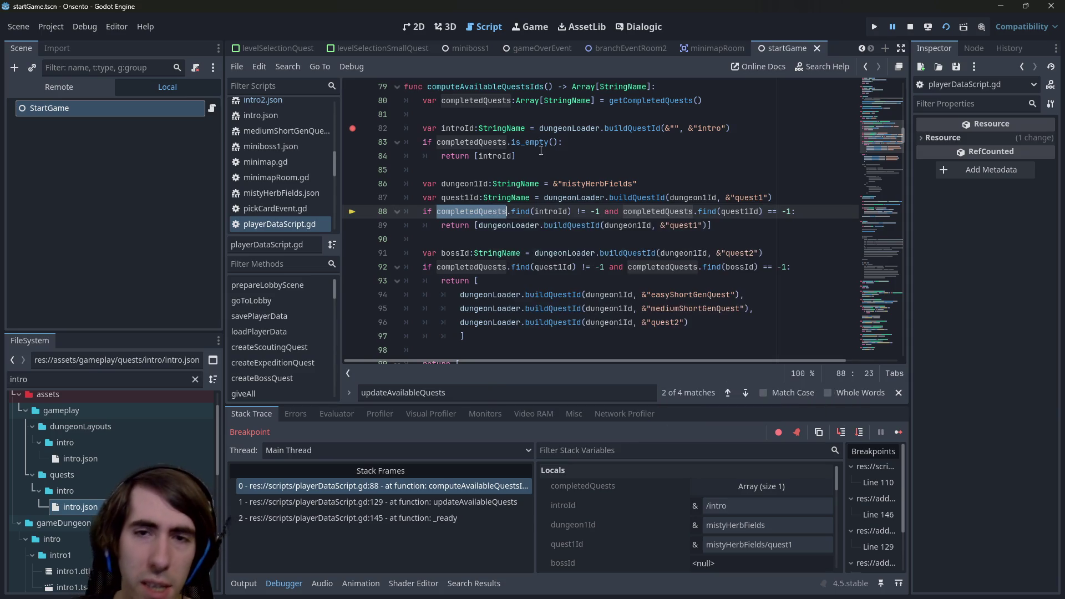
scroll(484, 230, "up", 1)
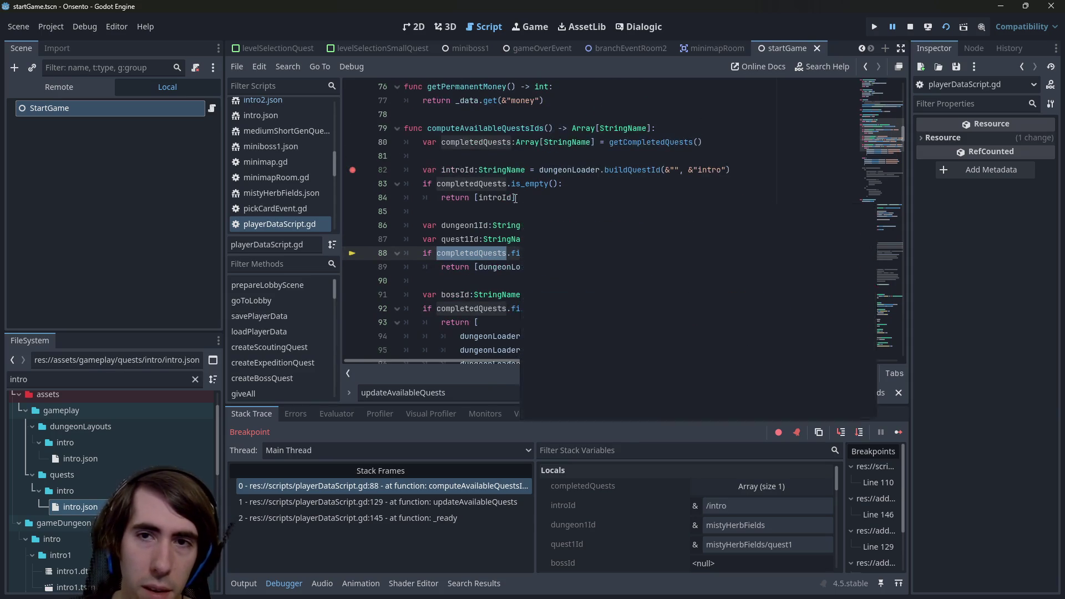
mouse_move(502, 226)
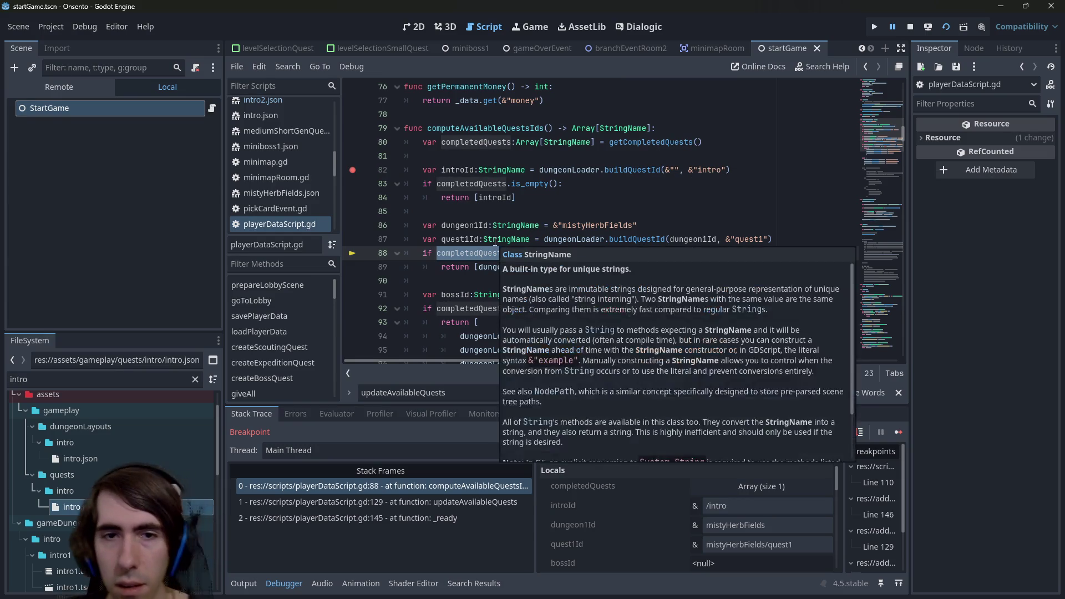
Search the script for 'addcomplete' and select addCompletedQuest and its questId parameter
key("ctrl+f")
type("ad")
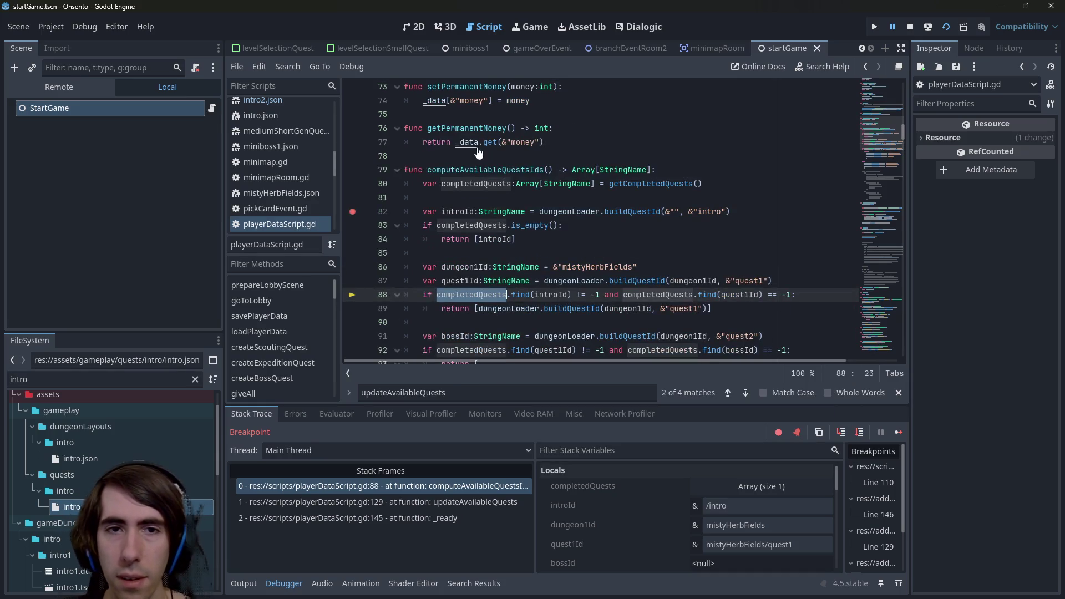
type("dcomplete")
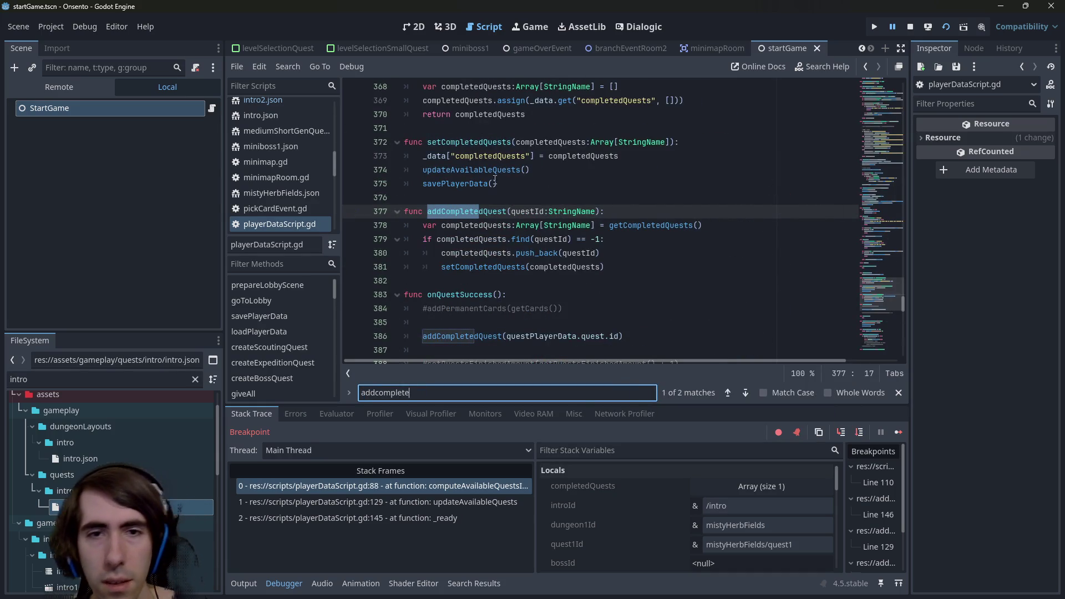
double_click(526, 212)
double_click(445, 214)
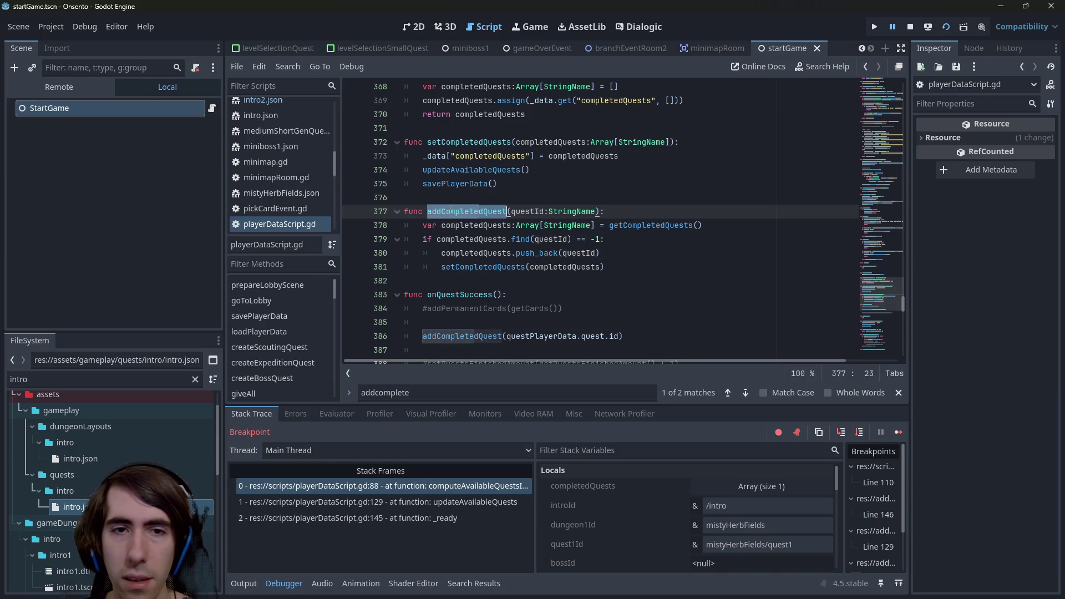
scroll(470, 310, "down", 1)
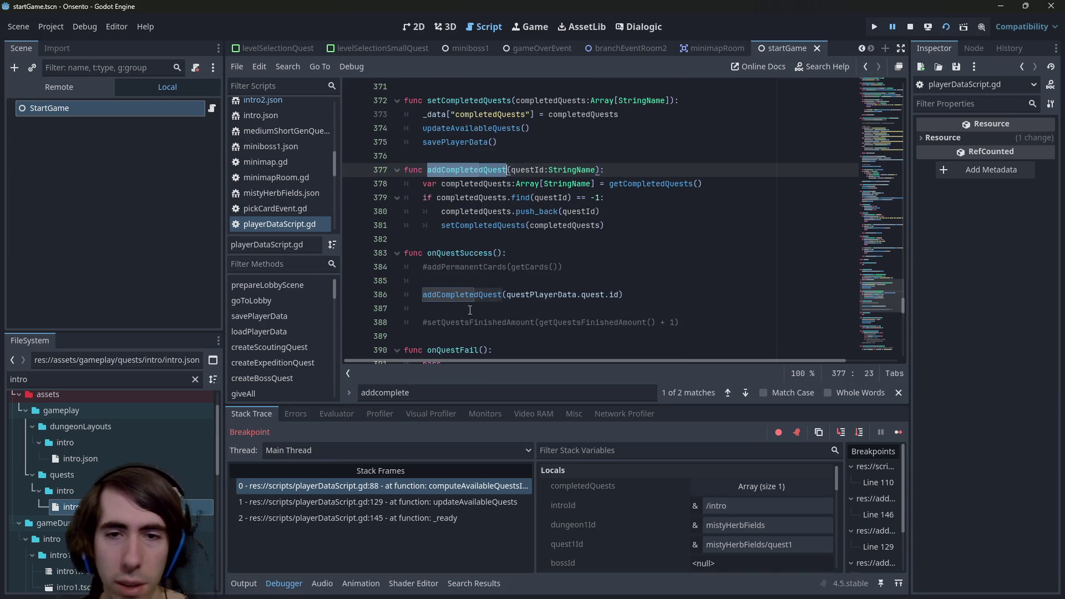
Check where questPlayerData declares quest, return to line 386, then jump to addCompletedQuest's definition
left_click(593, 296, "ctrl")
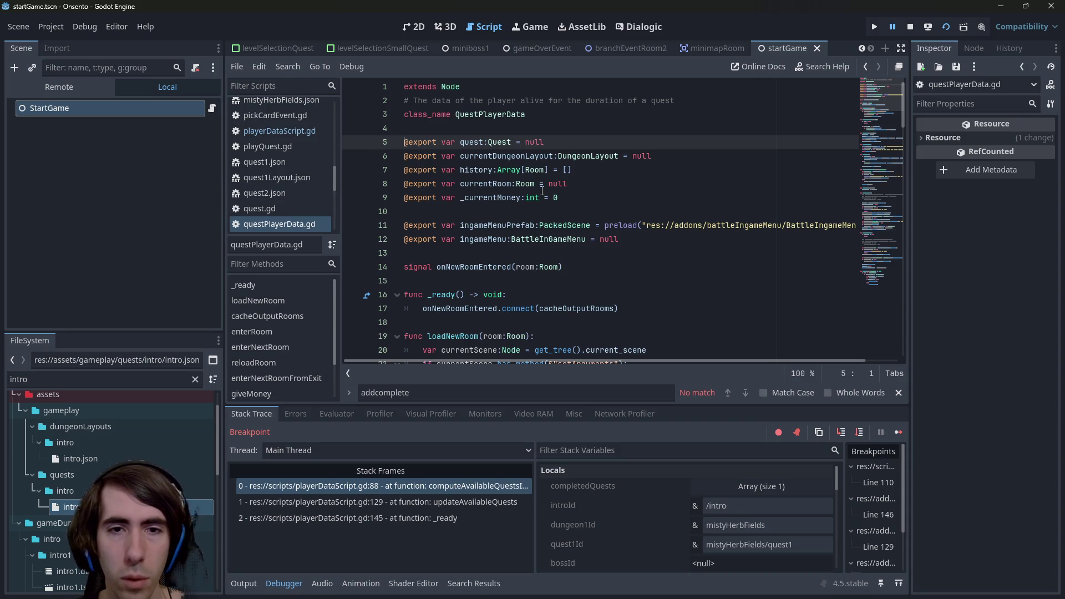
key("alt+Left")
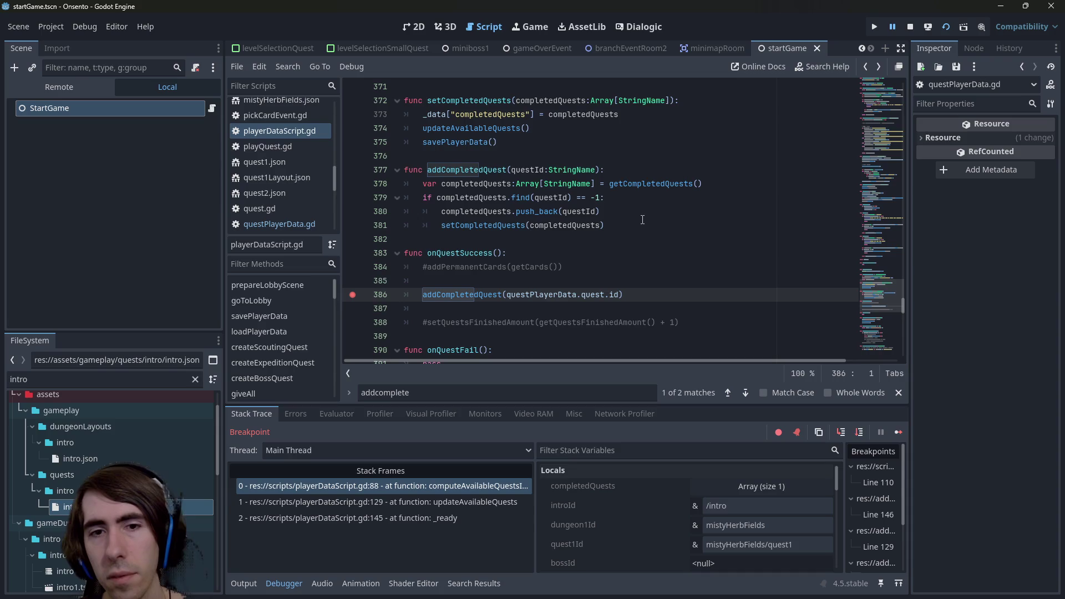
left_click(479, 294, "ctrl")
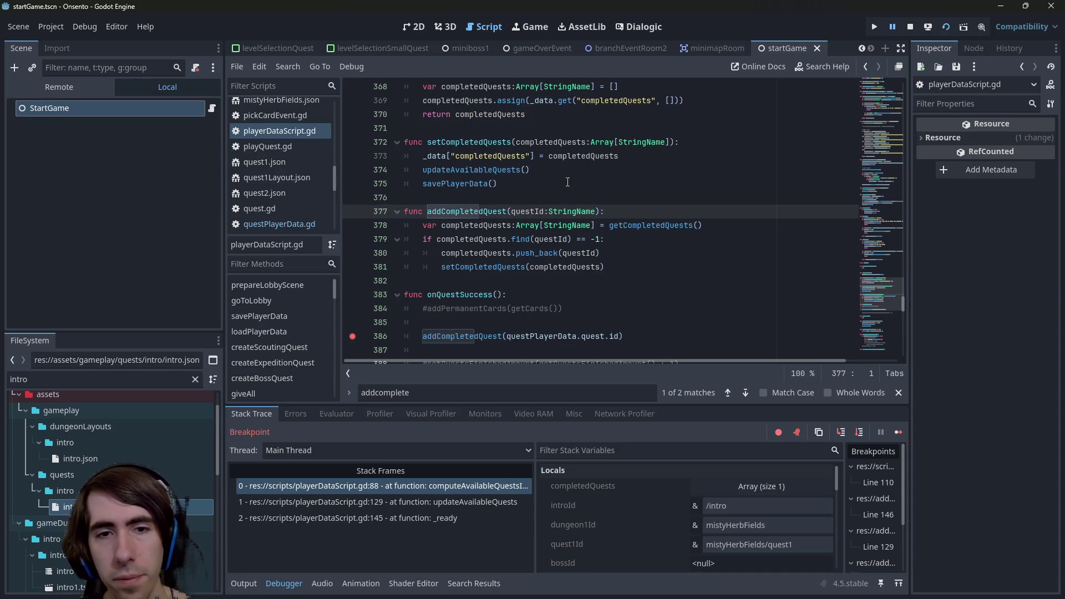
mouse_move(541, 223)
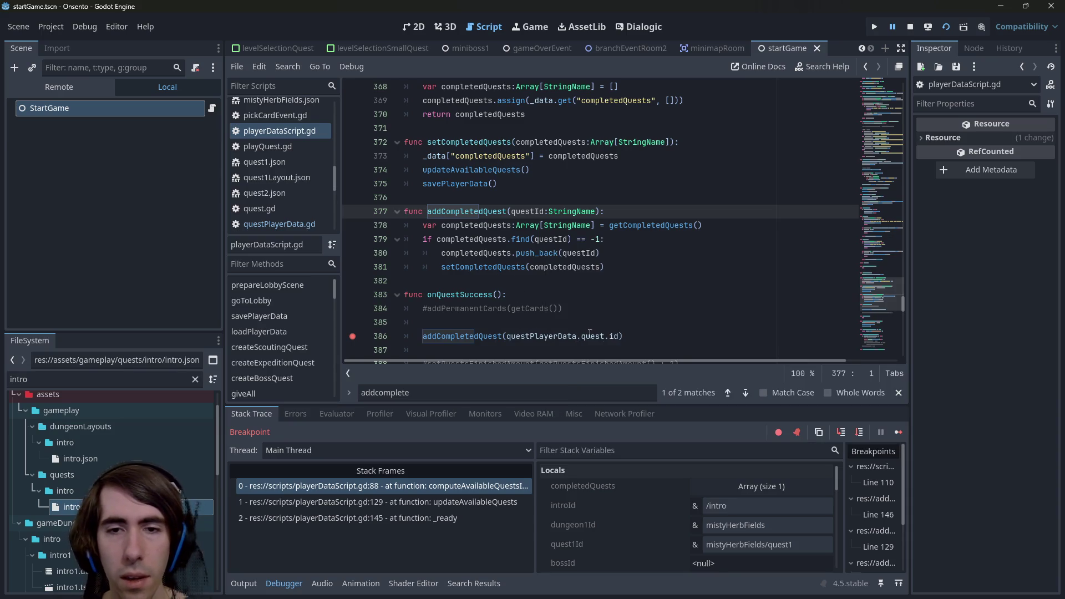
Skim questPlayerData.gd from the quest property, then switch to quest.gd in the Scripts list
left_click(590, 336, "ctrl")
left_click(554, 156)
scroll(547, 244, "down", 15)
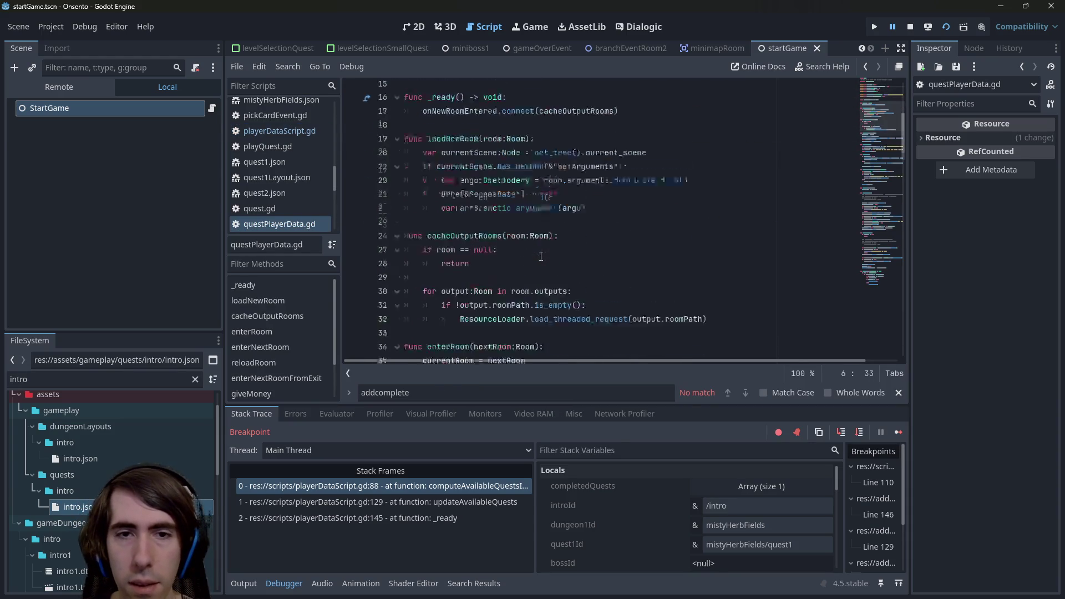
scroll(546, 244, "down", 20)
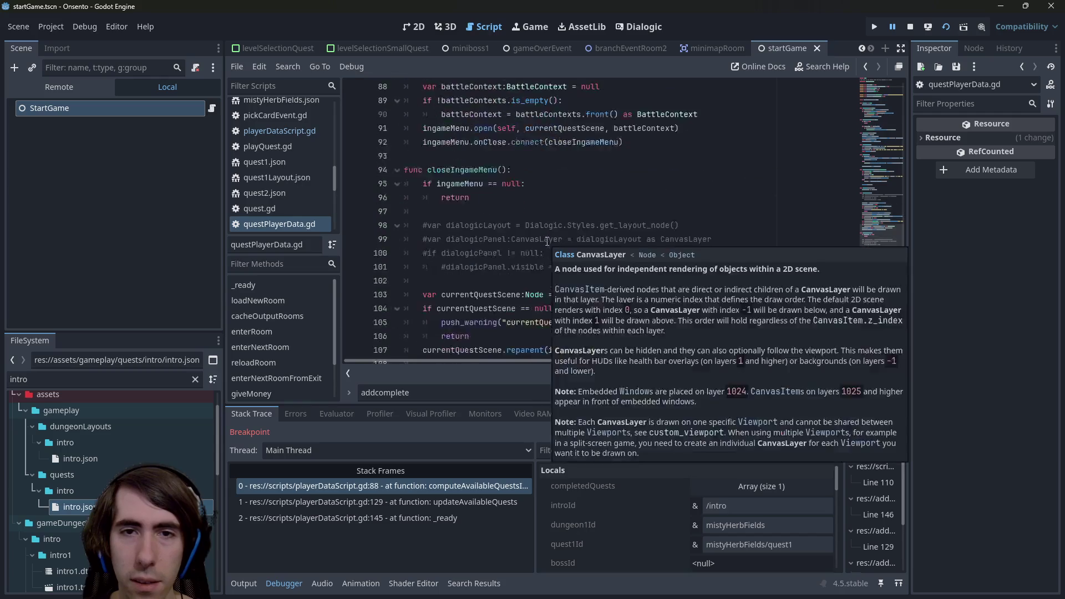
left_click(763, 194)
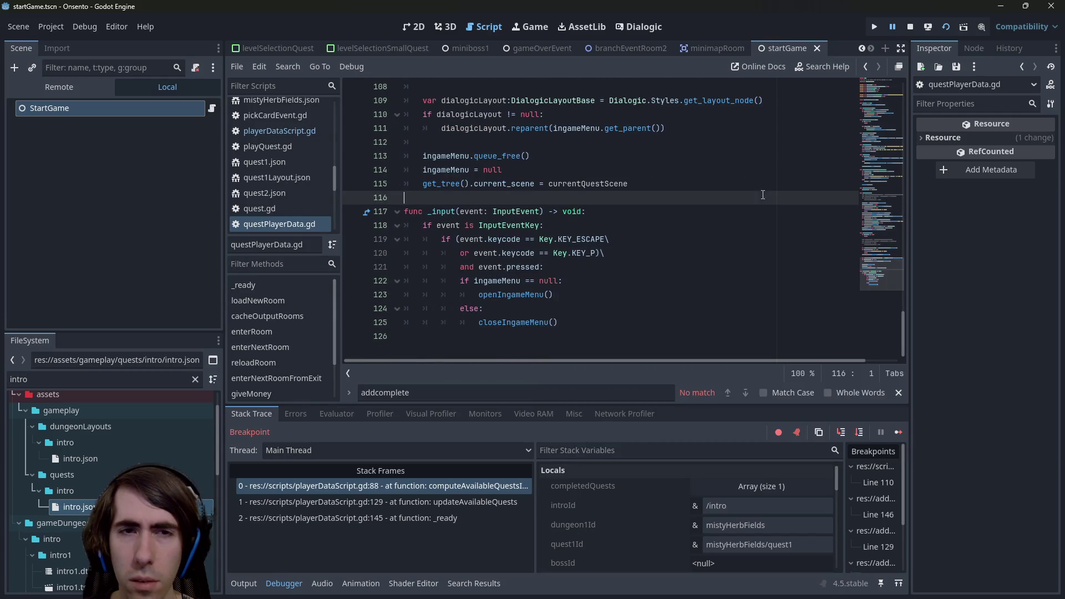
left_click_drag(884, 283, 884, 83)
left_click(506, 143, "ctrl")
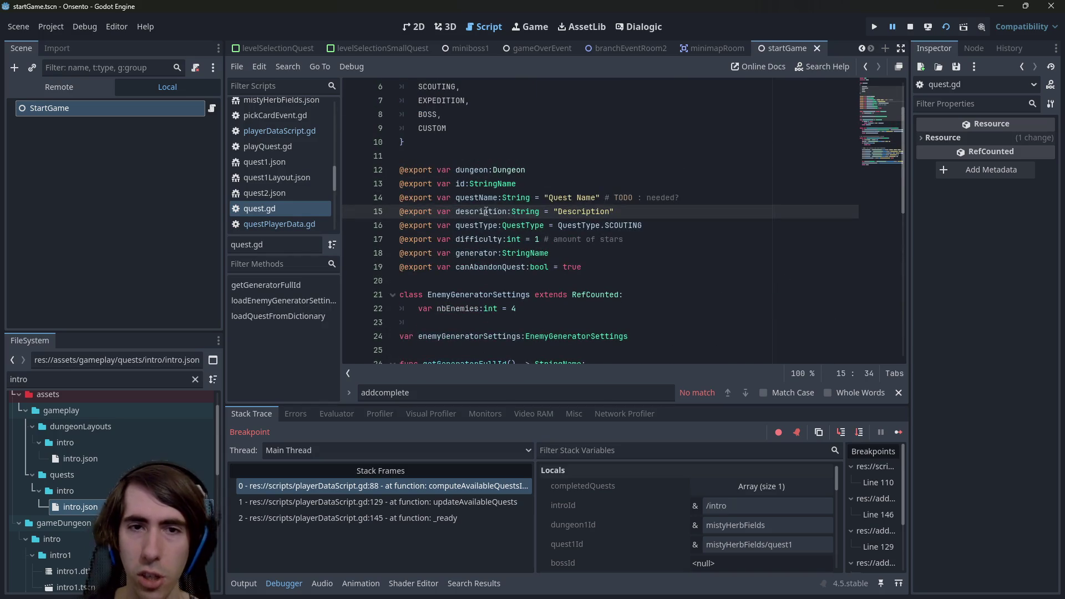
key("ctrl+f")
type("dungeon")
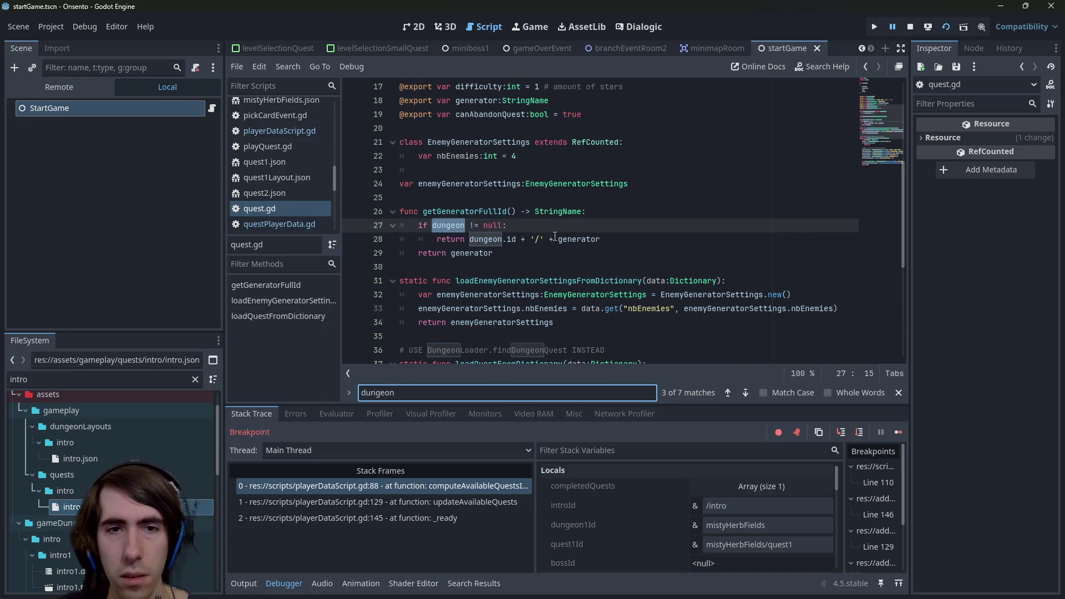
scroll(555, 236, "down", 1)
double_click(479, 172)
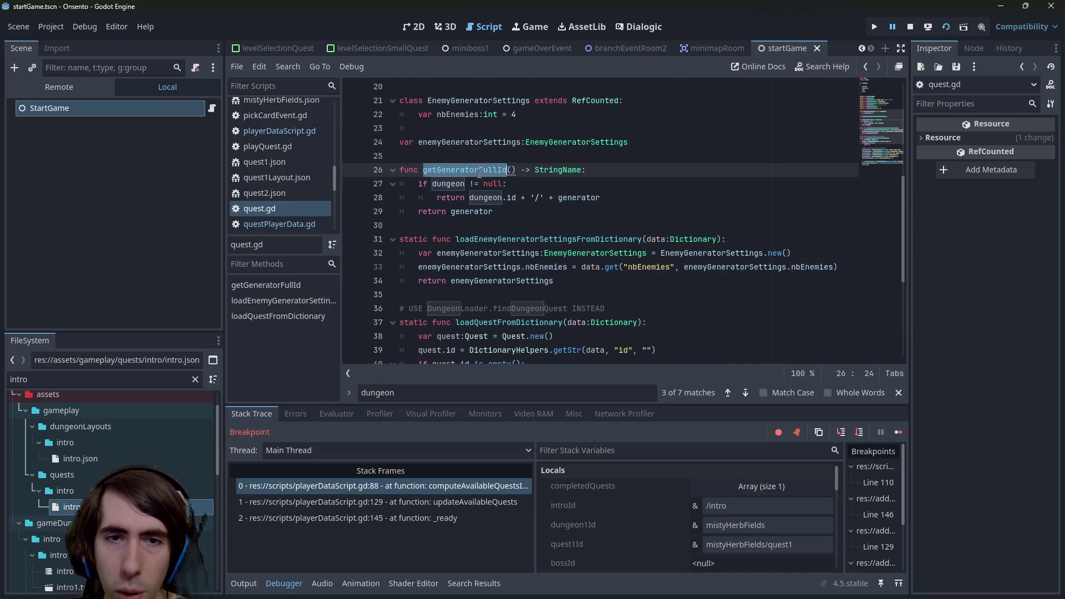
scroll(482, 180, "down", 1)
scroll(486, 185, "down", 1)
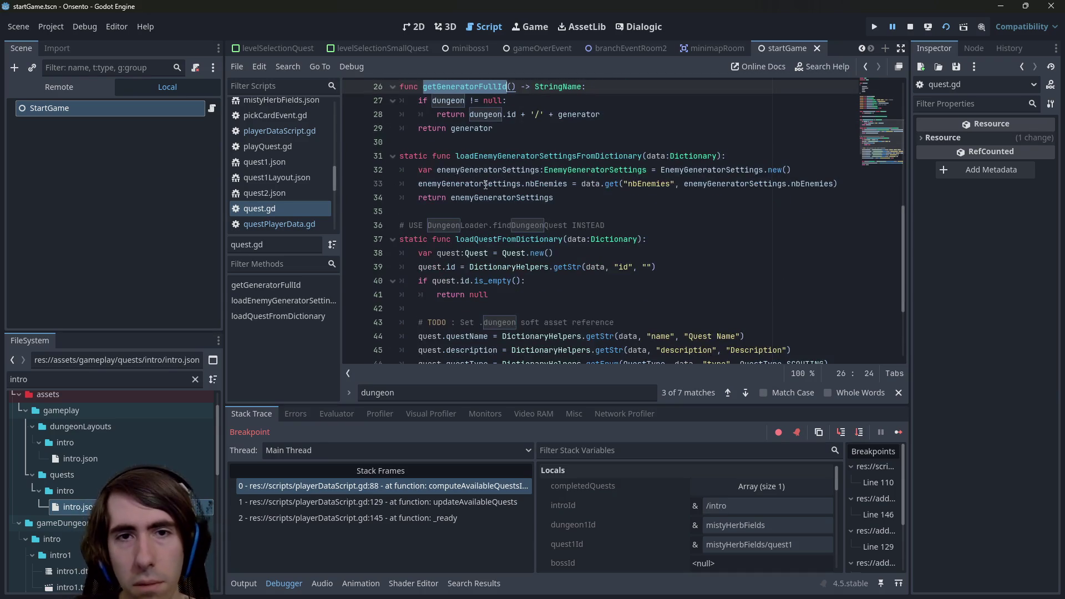
scroll(485, 184, "down", 3)
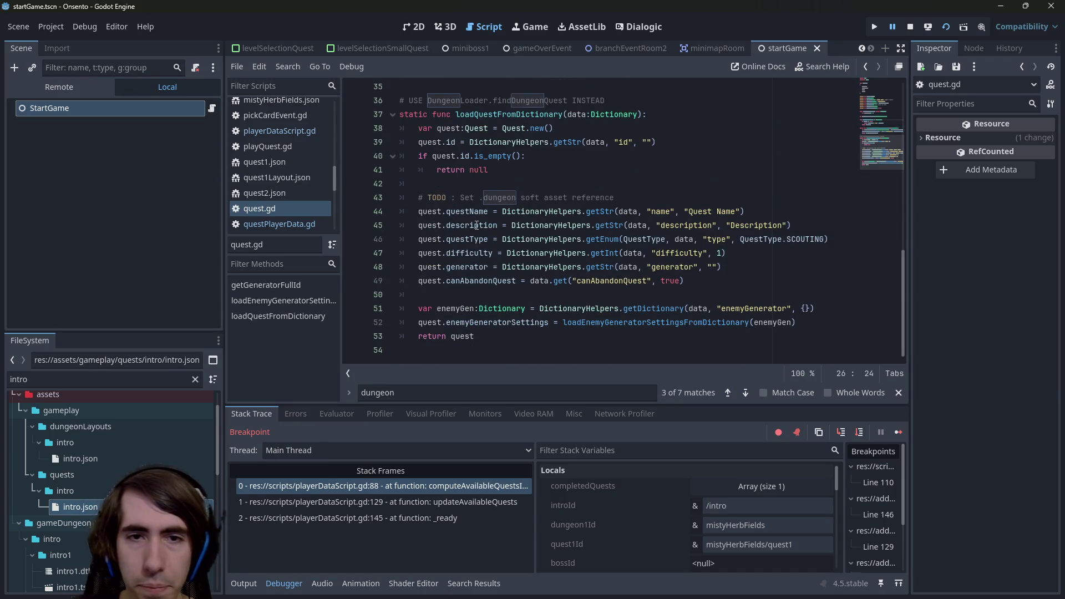
double_click(450, 129)
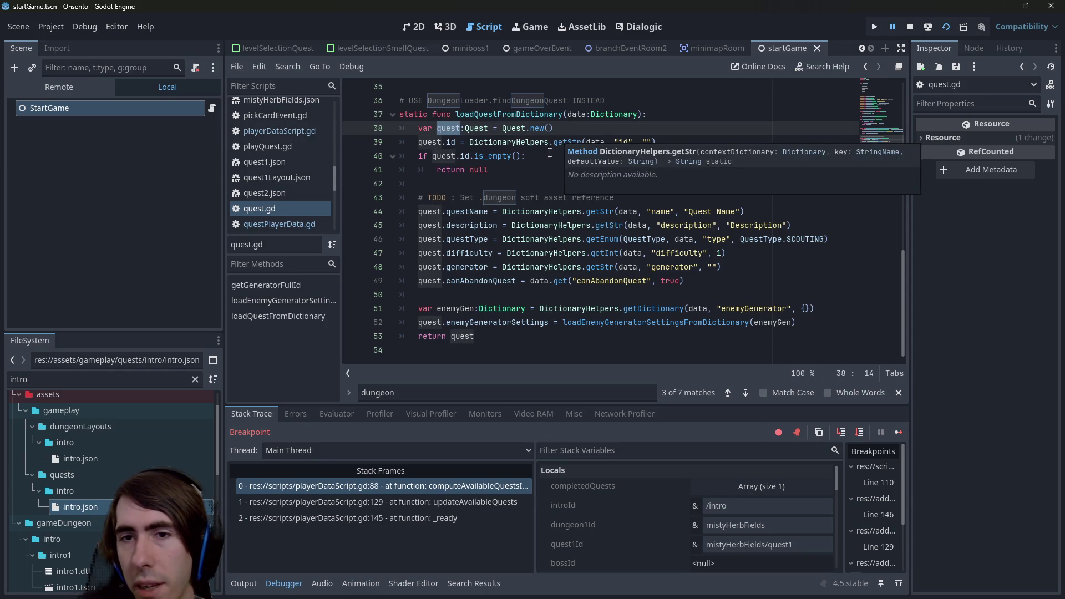
left_click(518, 166)
double_click(450, 142)
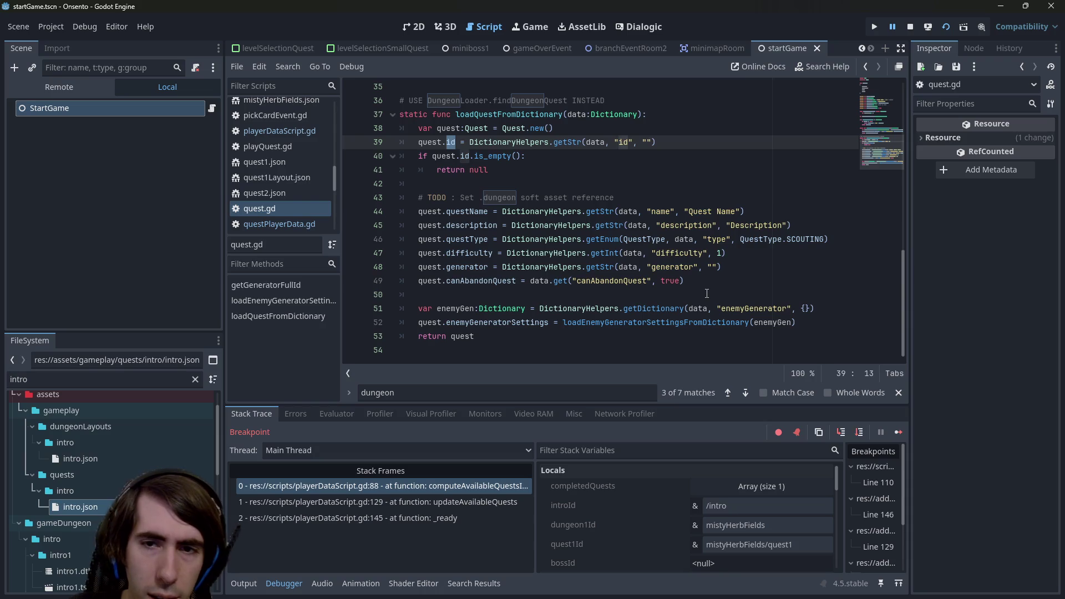
scroll(511, 268, "up", 1)
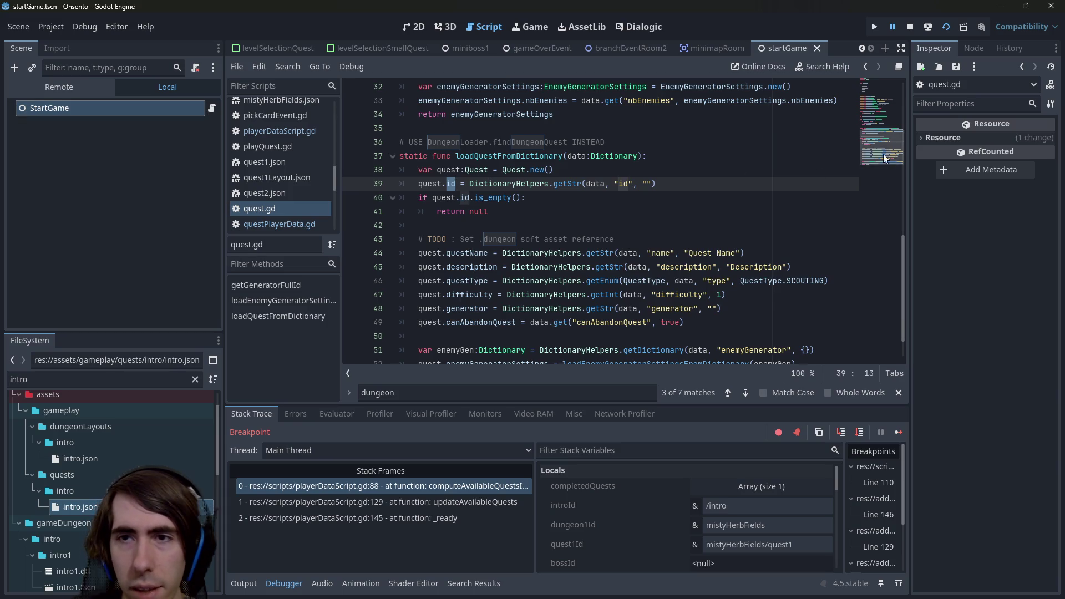
scroll(679, 183, "up", 10)
double_click(472, 237)
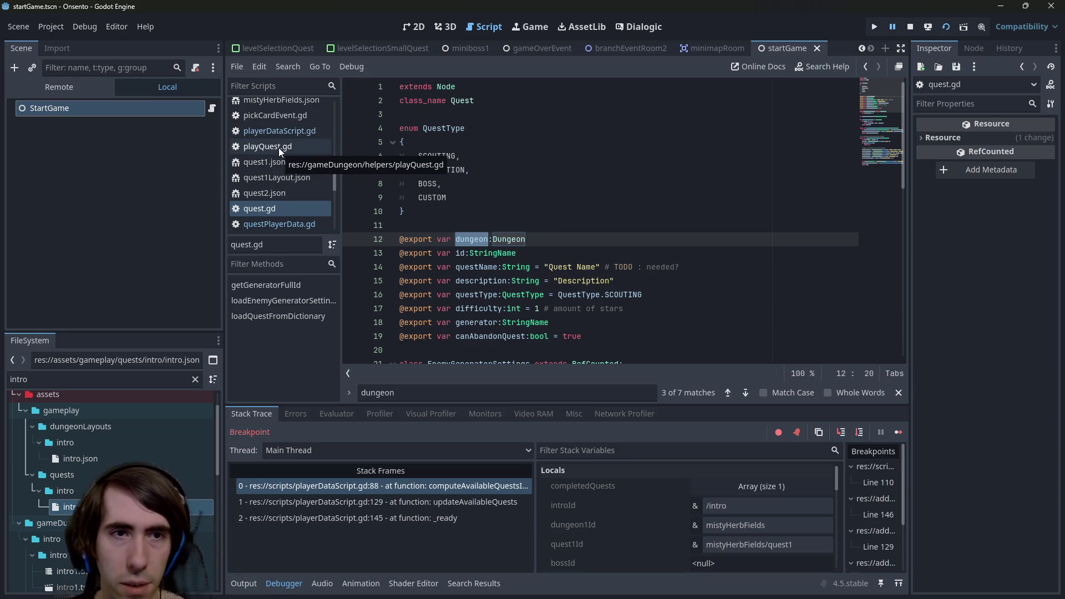
left_click(261, 224)
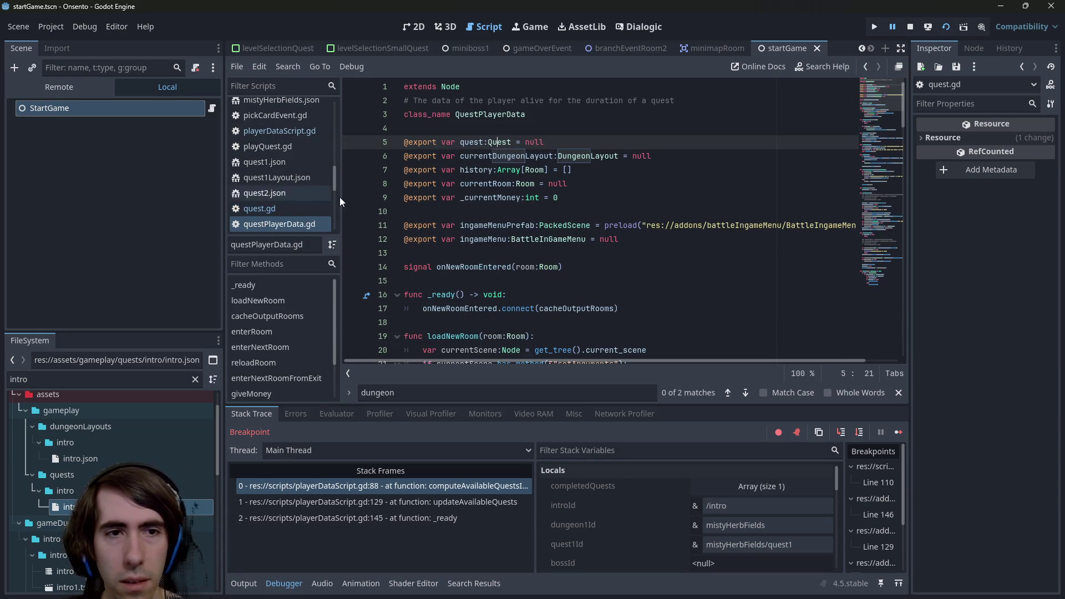
Search for 'addcomple' and 'connect', then switch to playerDataScript.gd
key("ctrl+f")
type("addcomple")
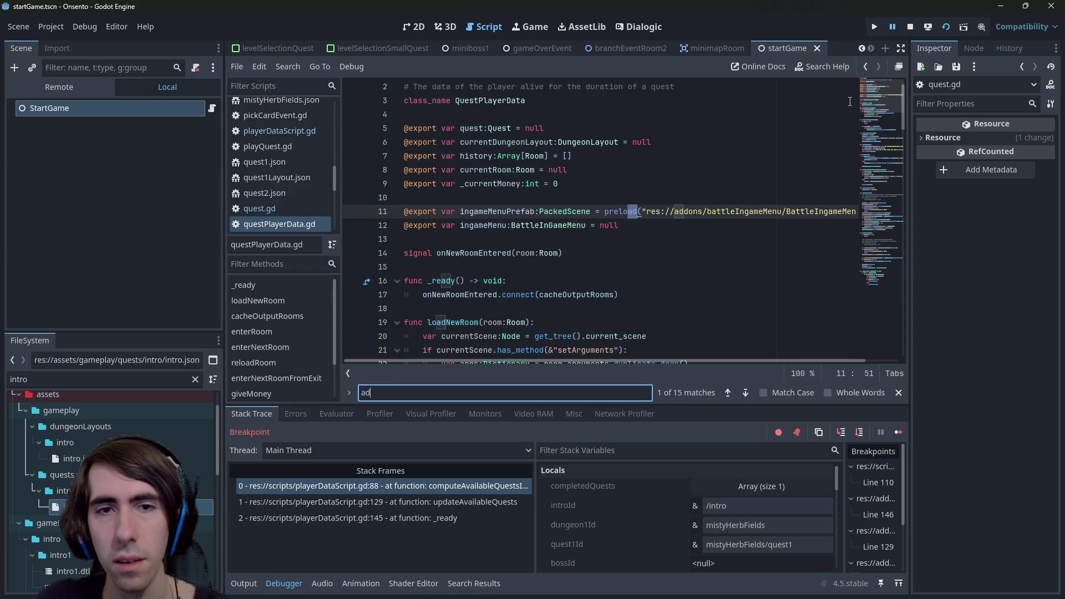
key("ctrl+a")
type("connect")
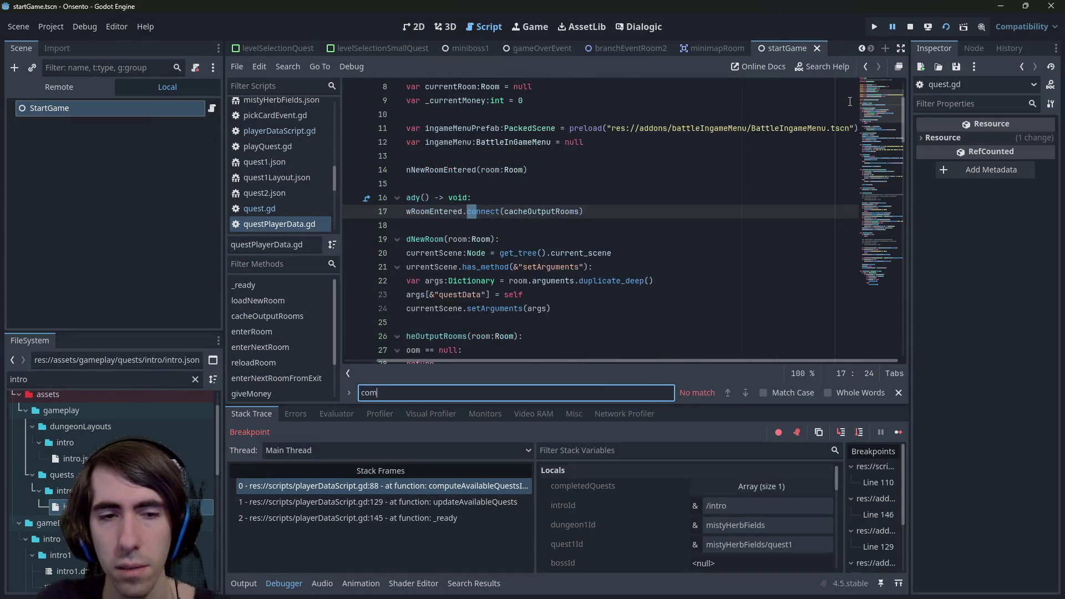
key("Escape")
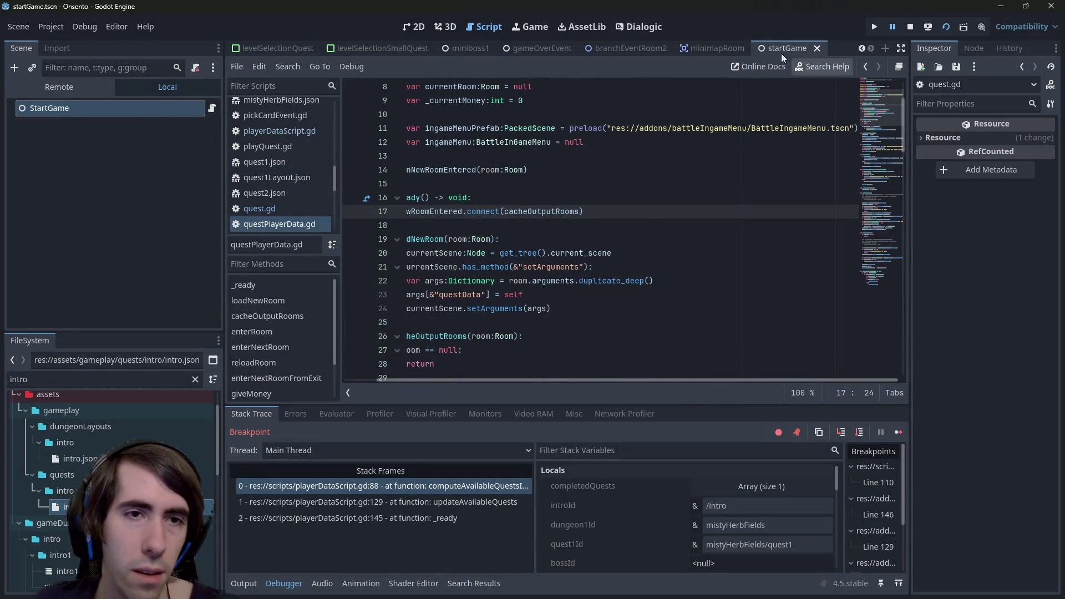
left_click(265, 130)
Search 'addcop' and jump to the addCompletedQuest definition
key("ctrl+f")
type("addcop")
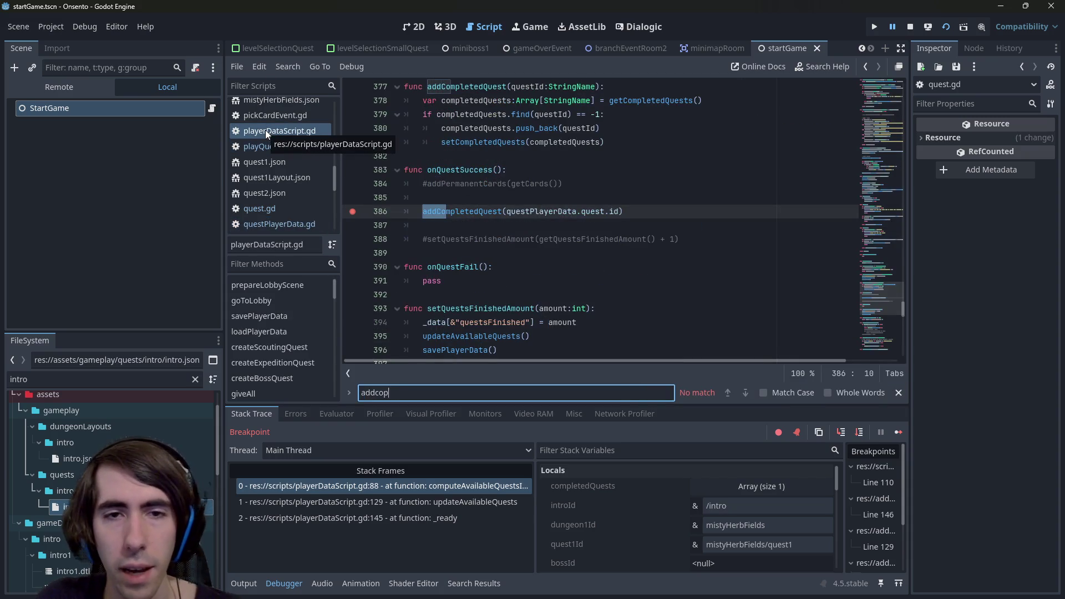
scroll(266, 126, "up", 1)
scroll(493, 251, "up", 1)
scroll(492, 250, "up", 1)
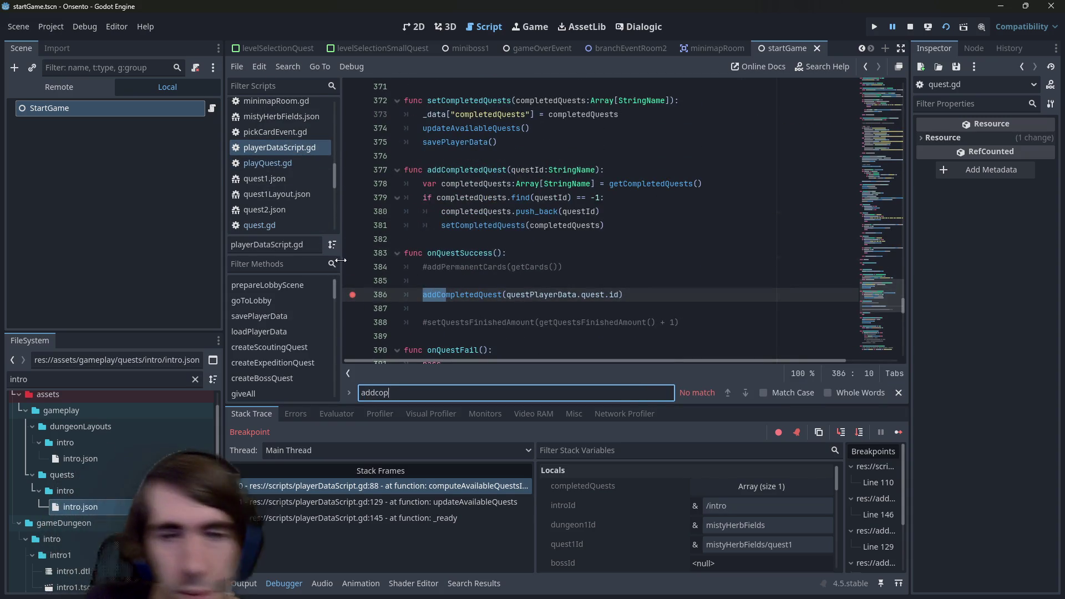
scroll(277, 166, "down", 1)
left_click(508, 296)
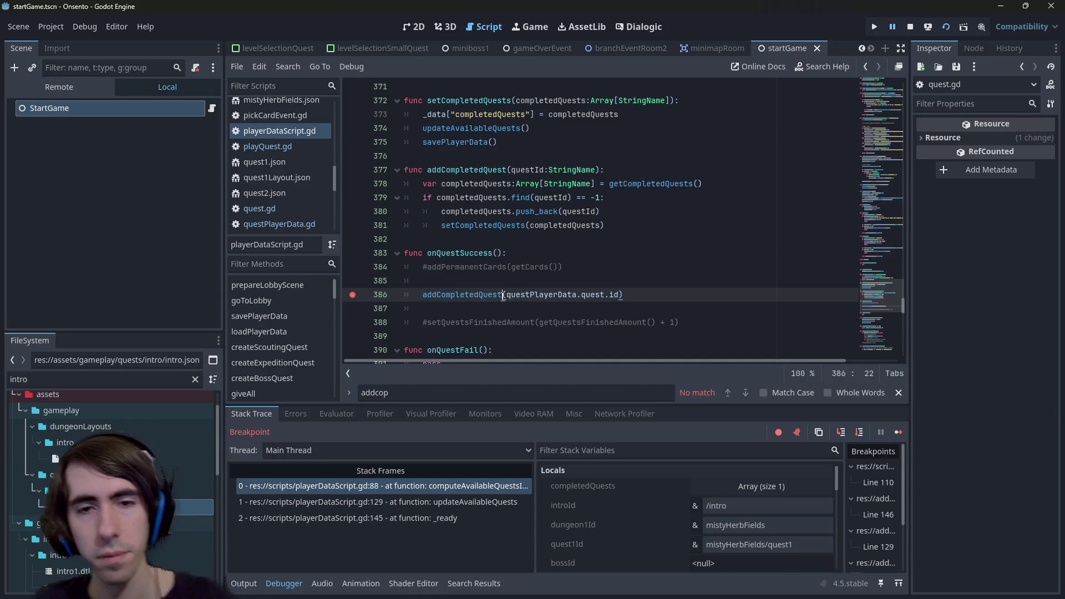
mouse_move(529, 292)
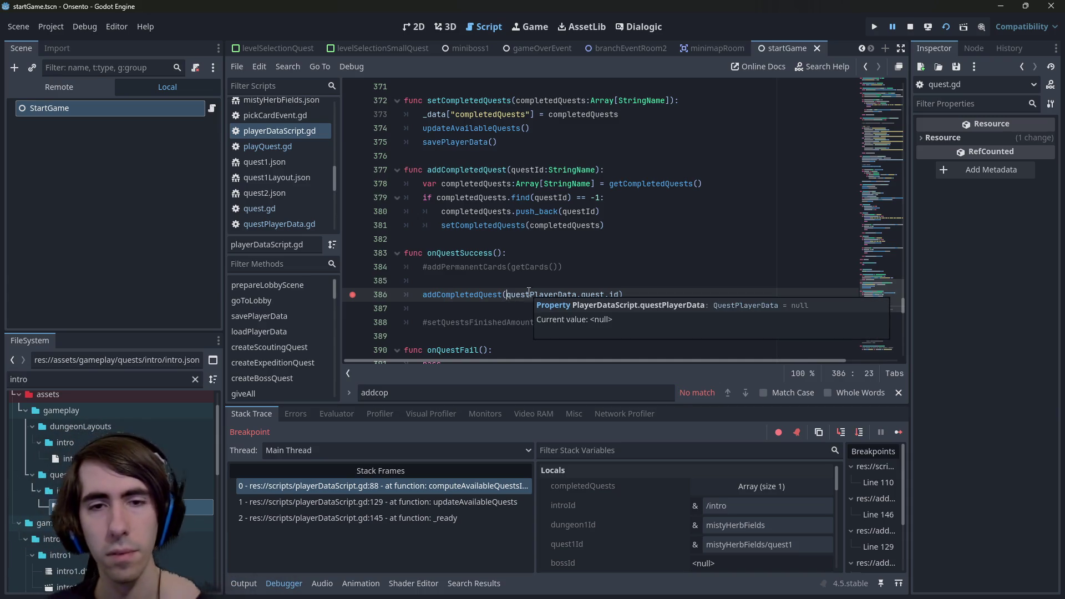
left_click(469, 295, "ctrl")
Rename the function to addCompletedQuestById and save
double_click(539, 210)
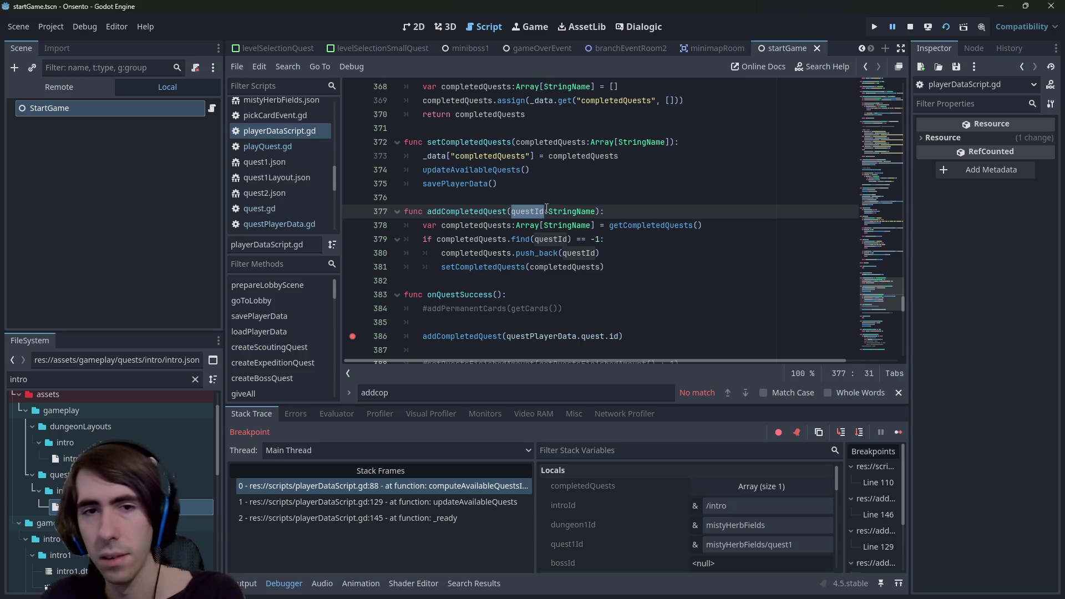
key("Left")
key("Left")
type("ById")
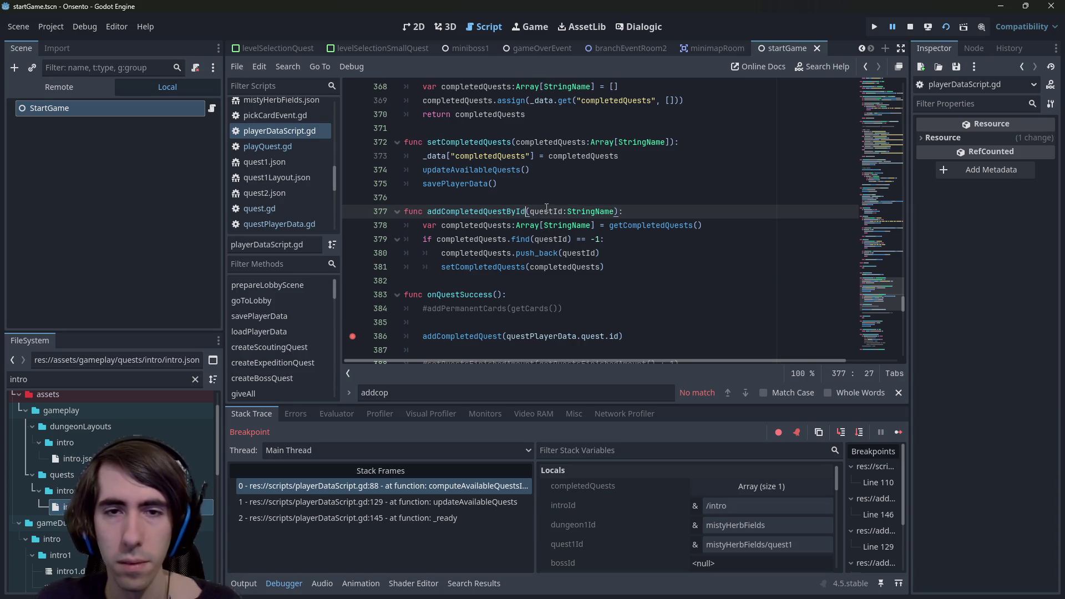
key("ctrl+s")
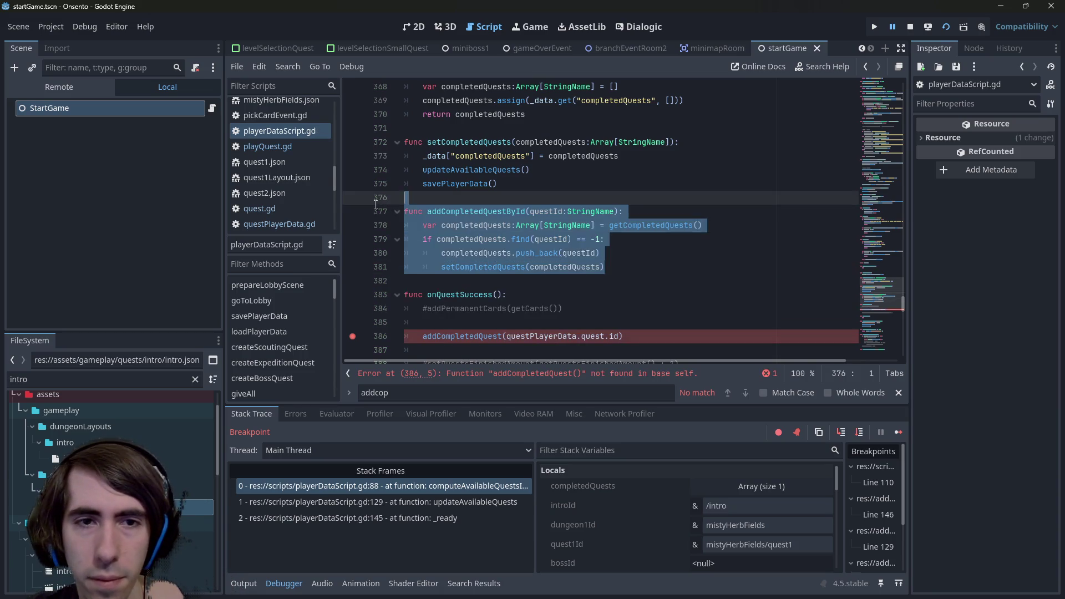
Paste a duplicate, restore the original addCompletedQuest name, and name the copy addCompletedQuestFromId
left_click(461, 191)
type("func addCompletedQuestById(questId:StringName): \tvar completedQuests:Array[StringName] = getCompletedQuests() \tif completedQuests.find(questId) == -1: \t\tcompletedQuests.push_back(questId) \t\tsetCompletedQuests(completedQuests)")
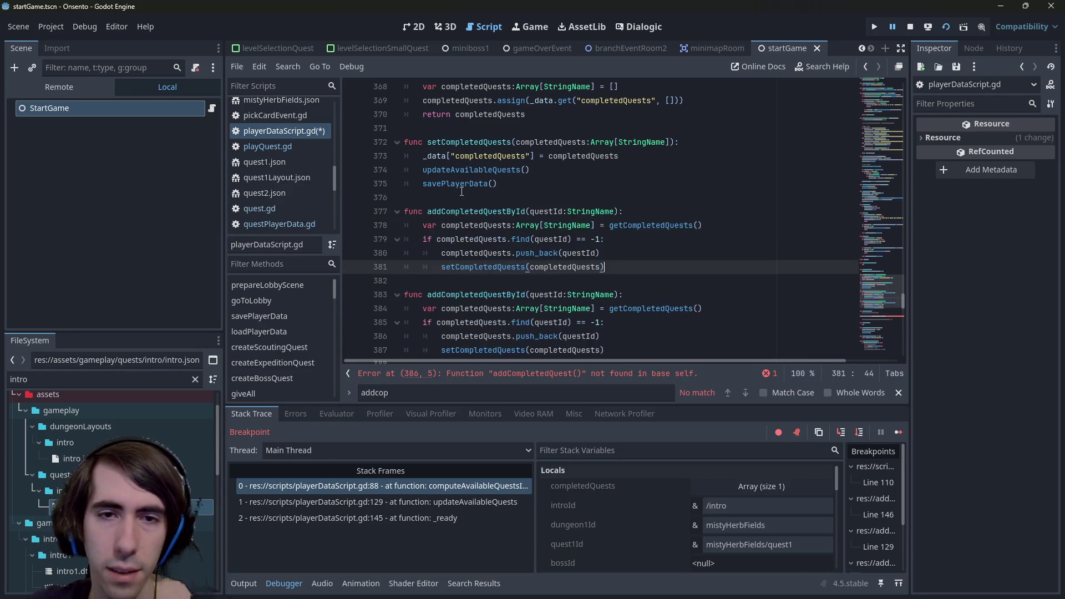
left_click_drag(506, 211, 525, 212)
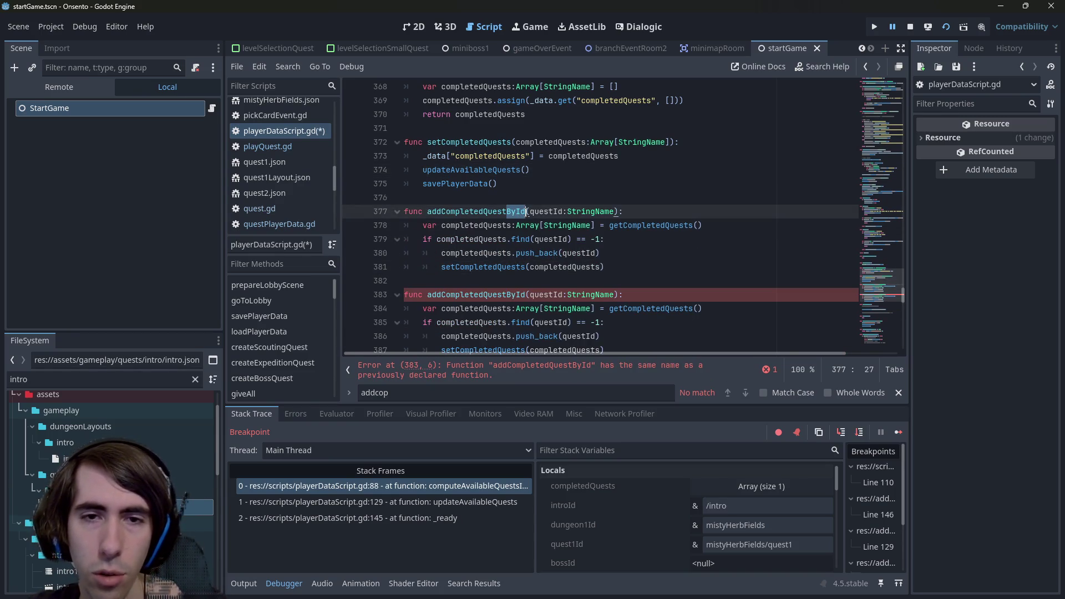
key("BackSpace")
scroll(526, 211, "down", 2)
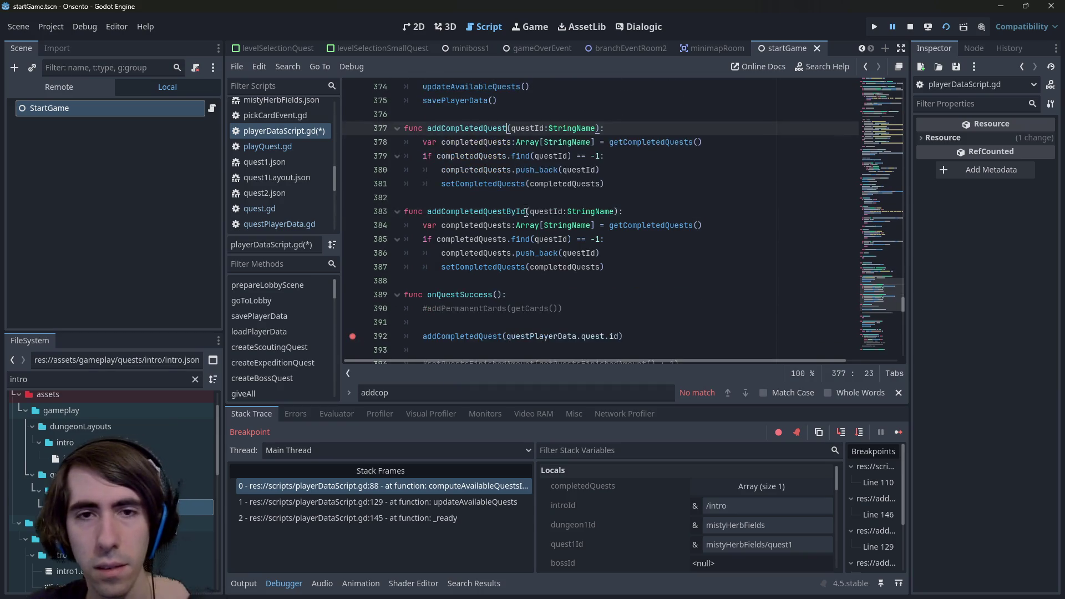
scroll(585, 222, "up", 1)
left_click(511, 253)
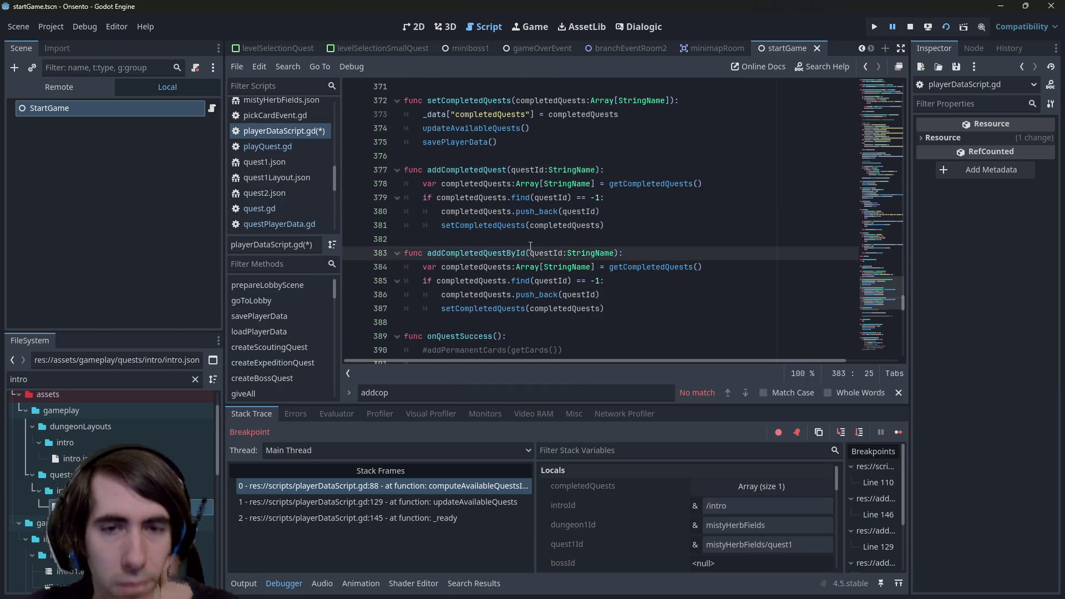
key("BackSpace")
key("Delete")
type("From")
key("ctrl+s")
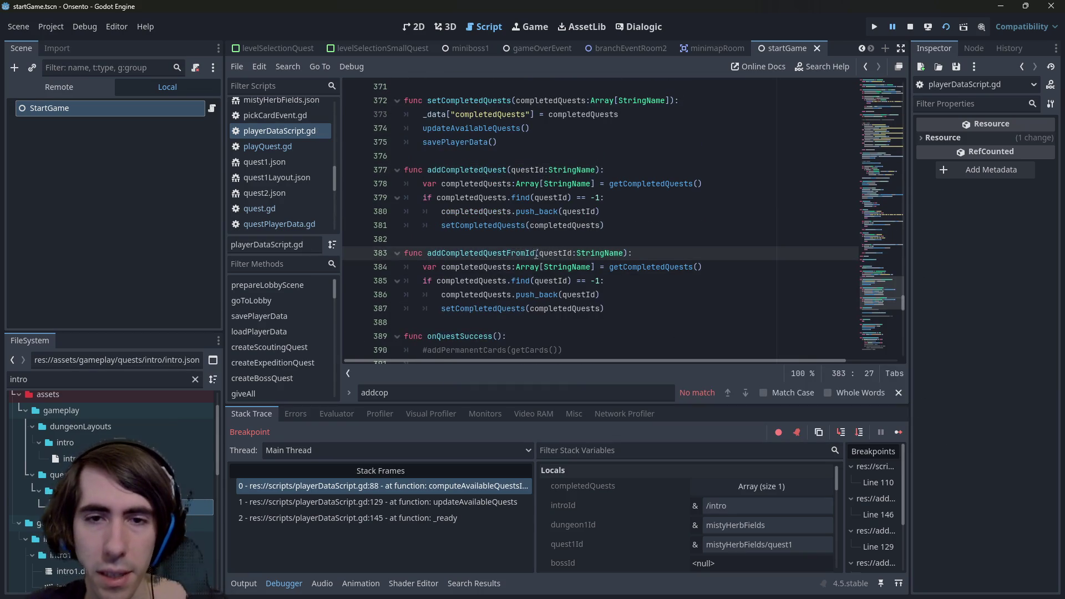
Change addCompletedQuest's parameter from questId to quest: Quest
left_click_drag(635, 310, 339, 258)
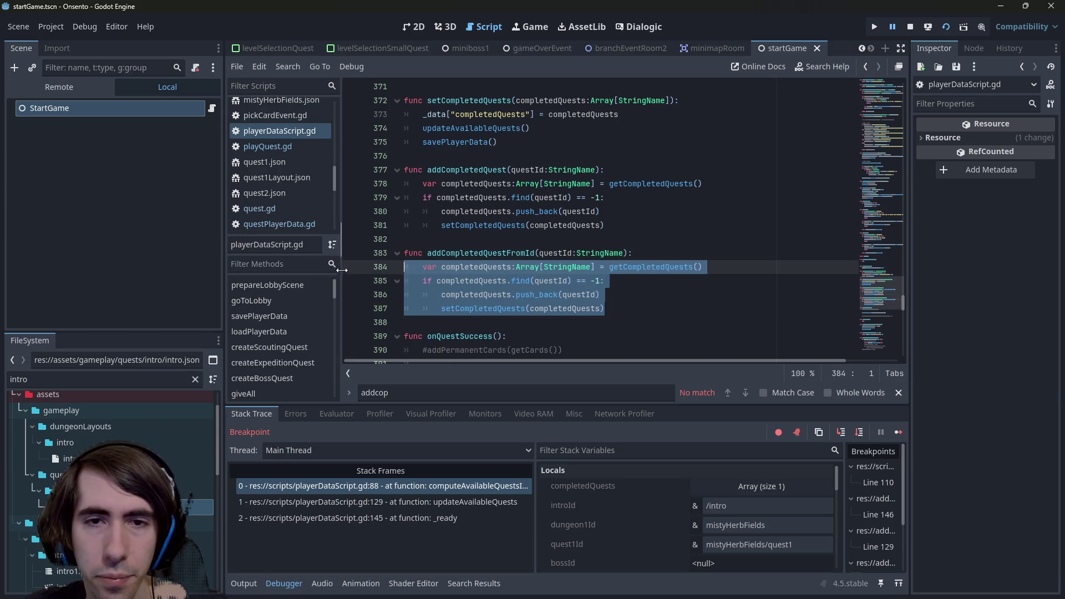
double_click(466, 170)
double_click(527, 170)
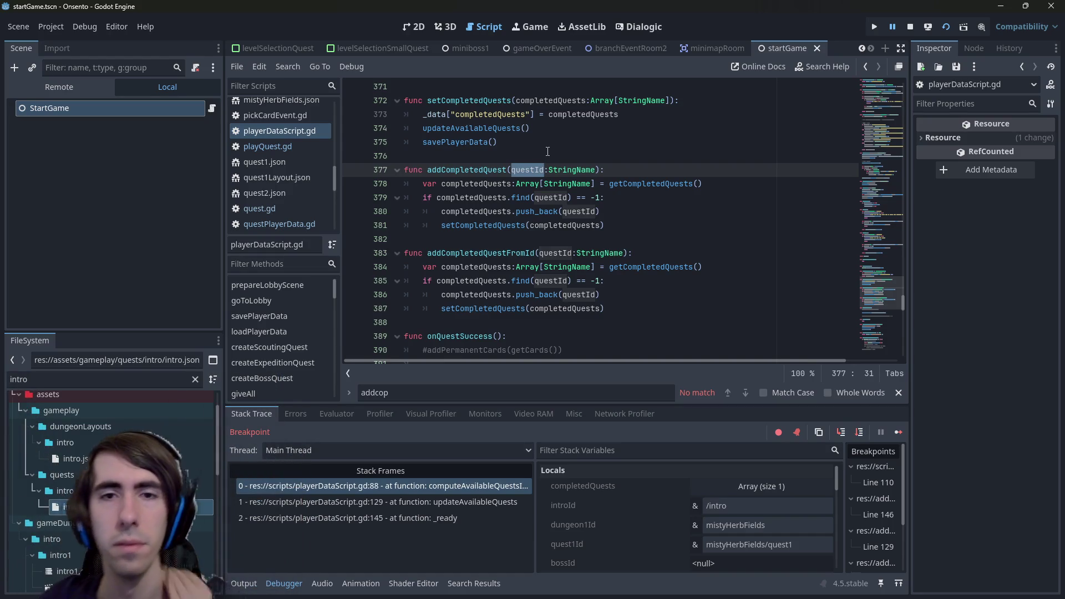
type("quest")
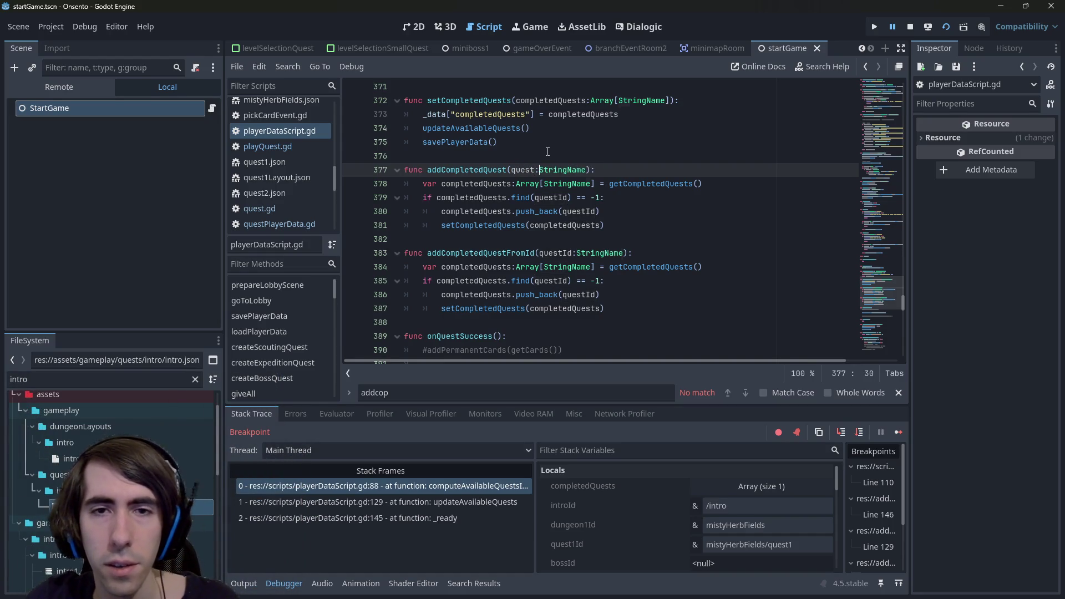
key("ctrl+shift+Right")
type("Quest")
key("Escape")
key("Escape")
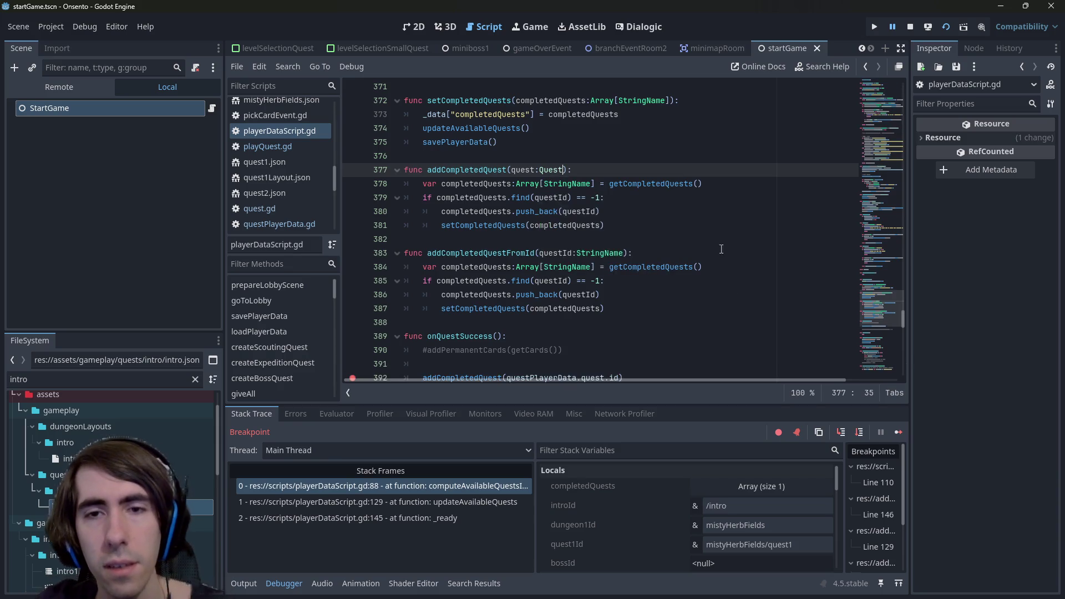
Replace addCompletedQuest's old body with an addCompletedQuestFromId() call
left_click(721, 250)
left_click_drag(610, 225, 402, 189)
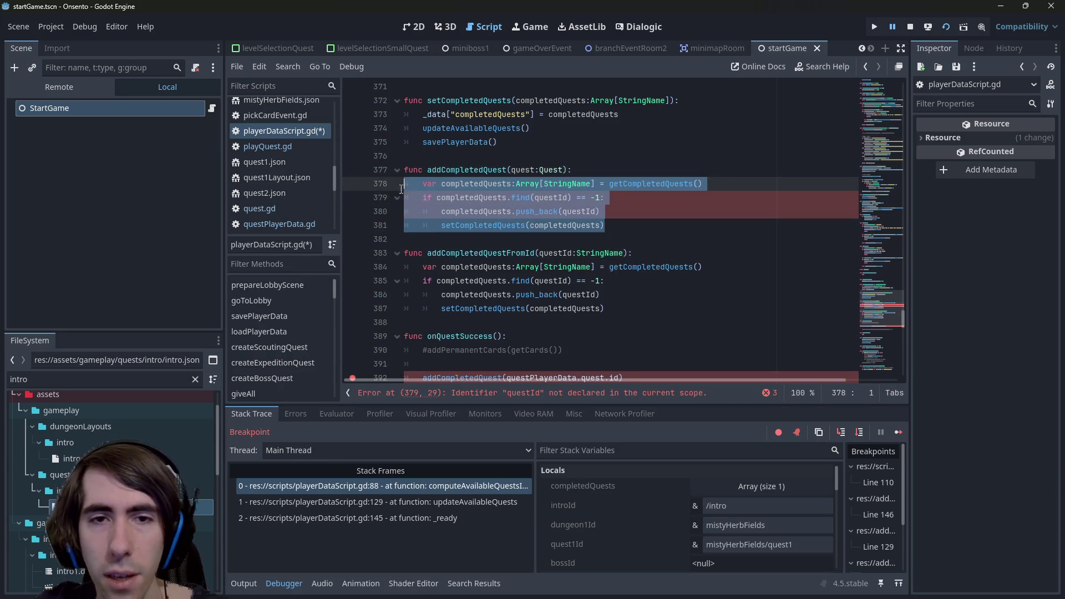
type("addCompletedQuestFromId")
key("Return")
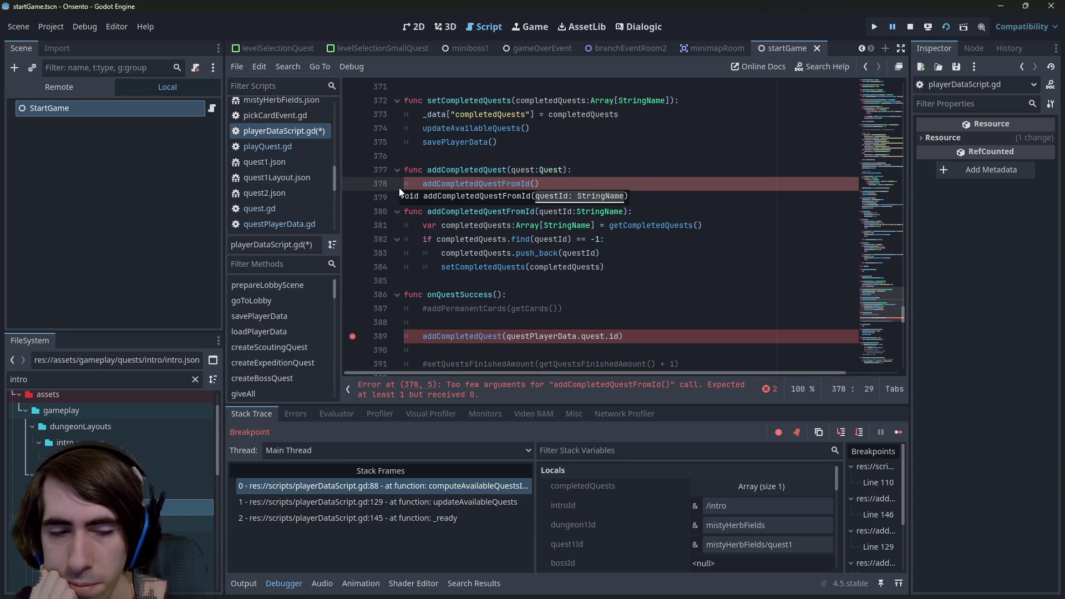
Search the script for computeA
scroll(690, 218, "up", 4)
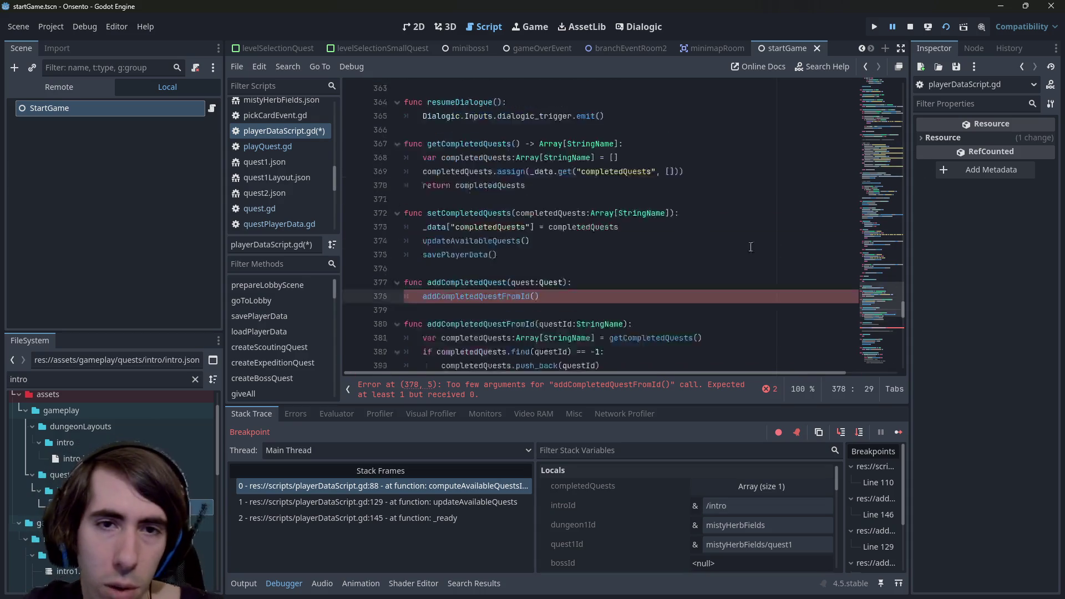
key("ctrl+f")
type("addcop")
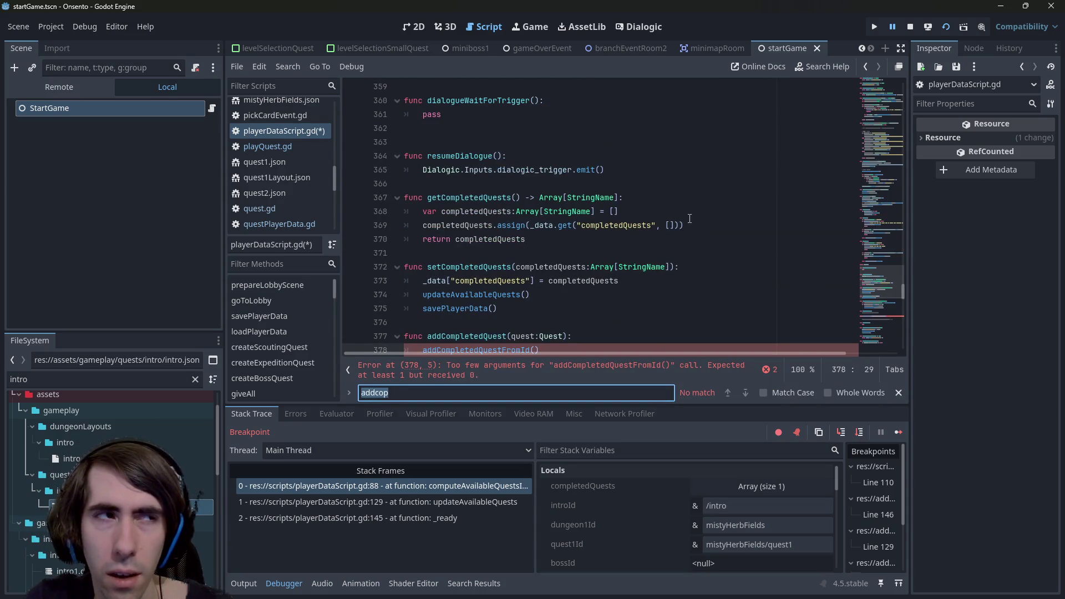
type("computeA")
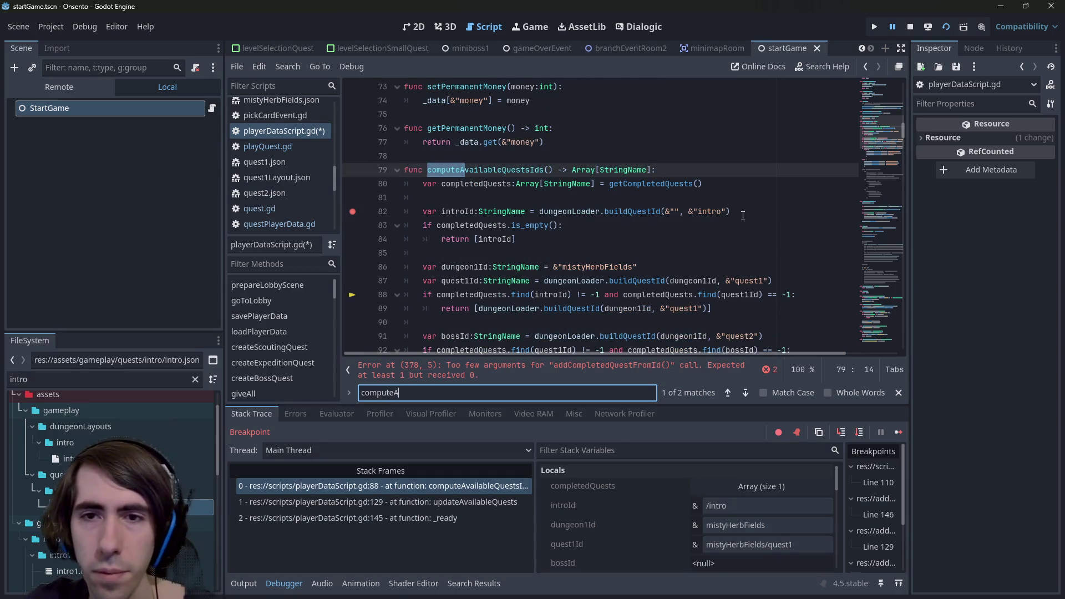
double_click(577, 211)
left_click(540, 211)
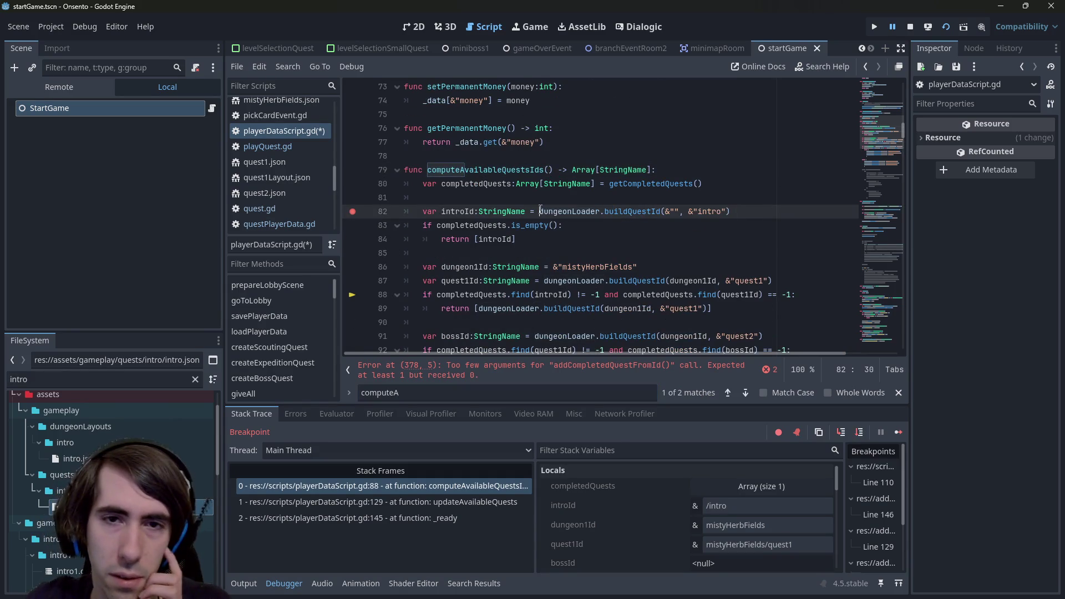
left_click(581, 213, "ctrl")
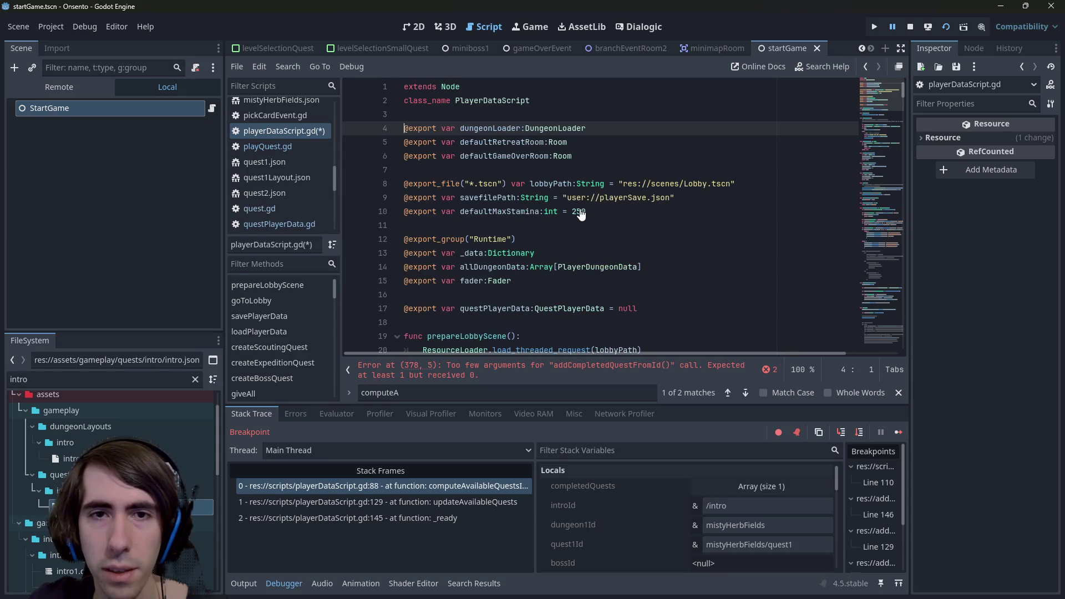
double_click(500, 128)
key("ctrl+f")
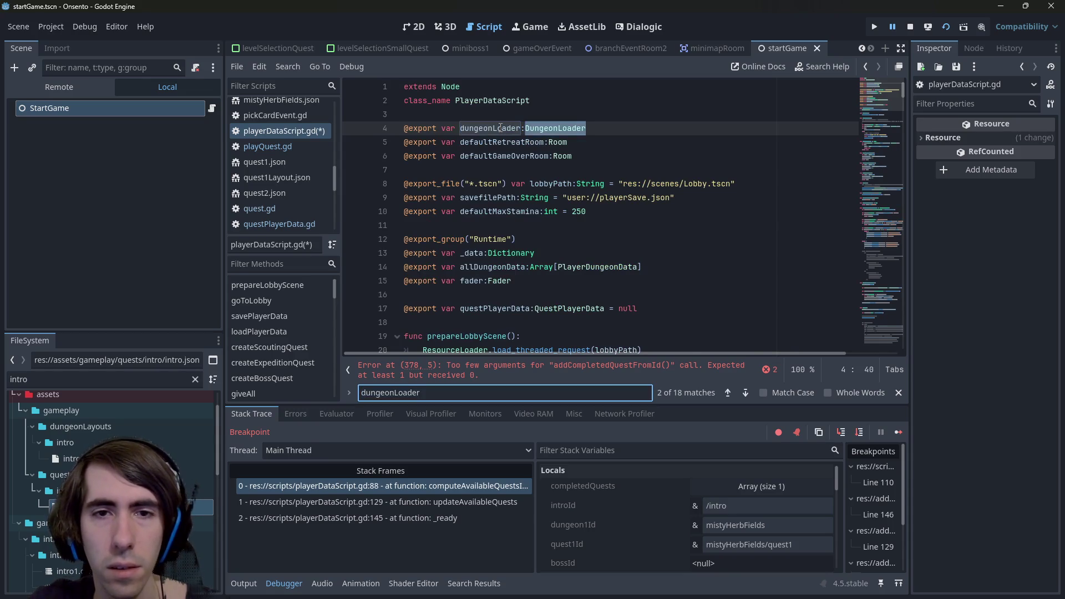
key("Return")
type("=")
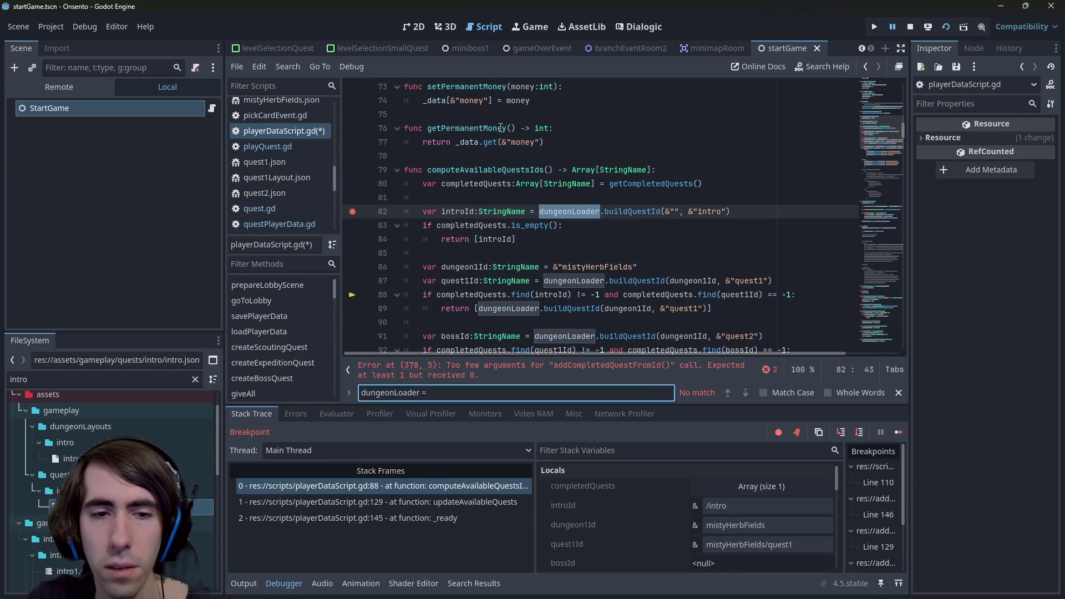
key("BackSpace")
key("BackSpace")
key("Escape")
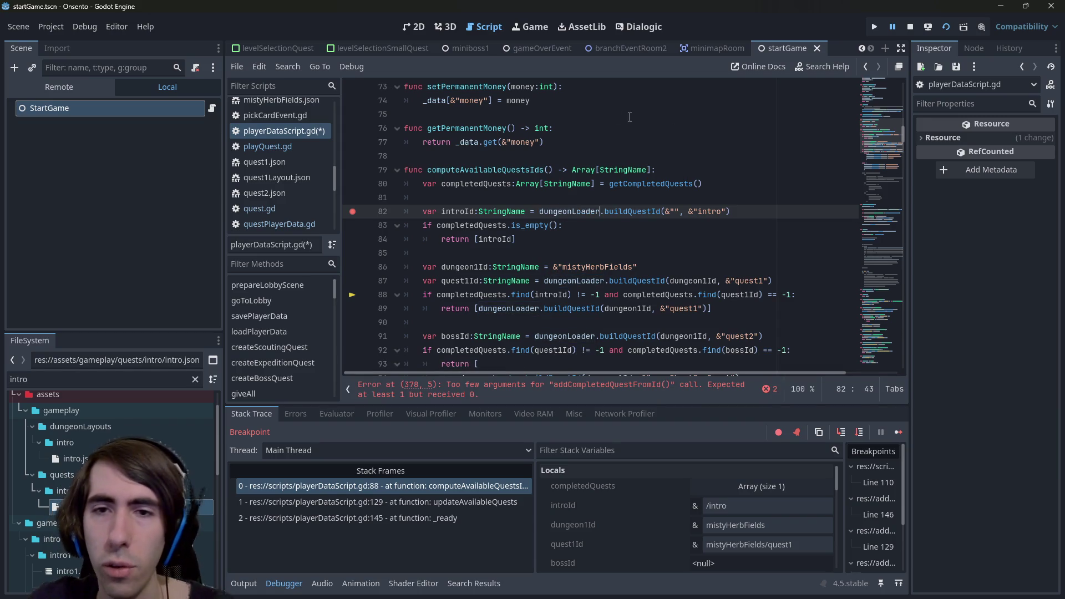
triple_click(750, 209)
key("Down")
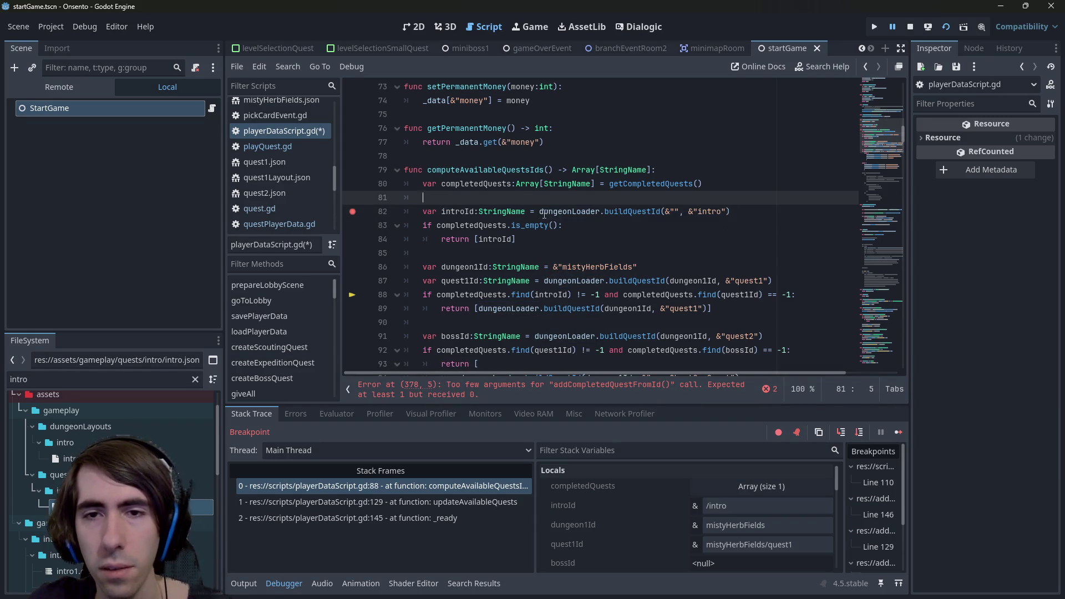
left_click_drag(745, 215, 538, 212)
key("ctrl+c")
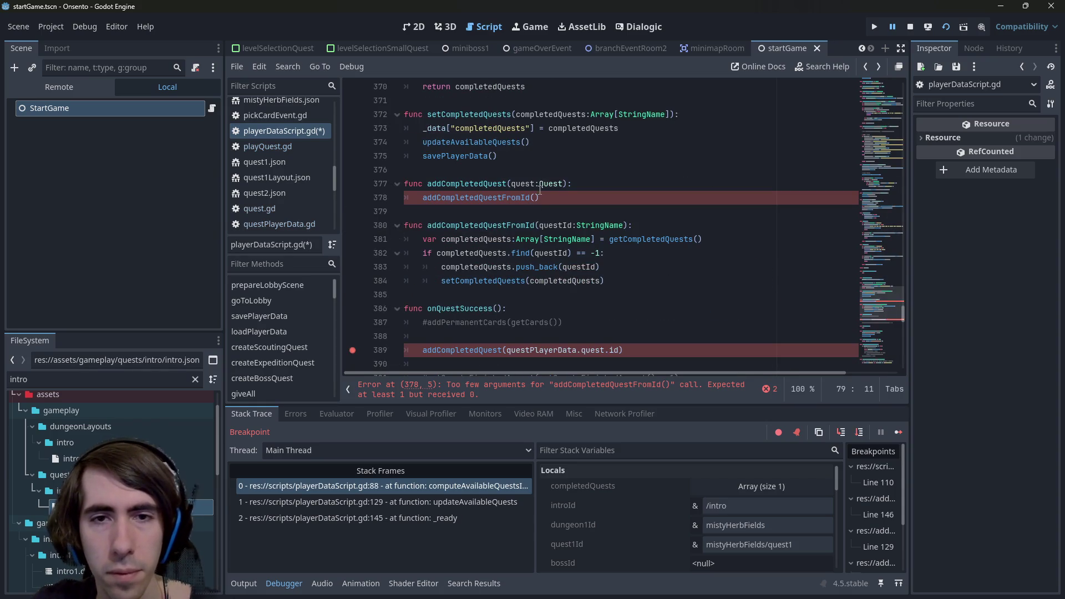
left_click(534, 197)
key("ctrl+v")
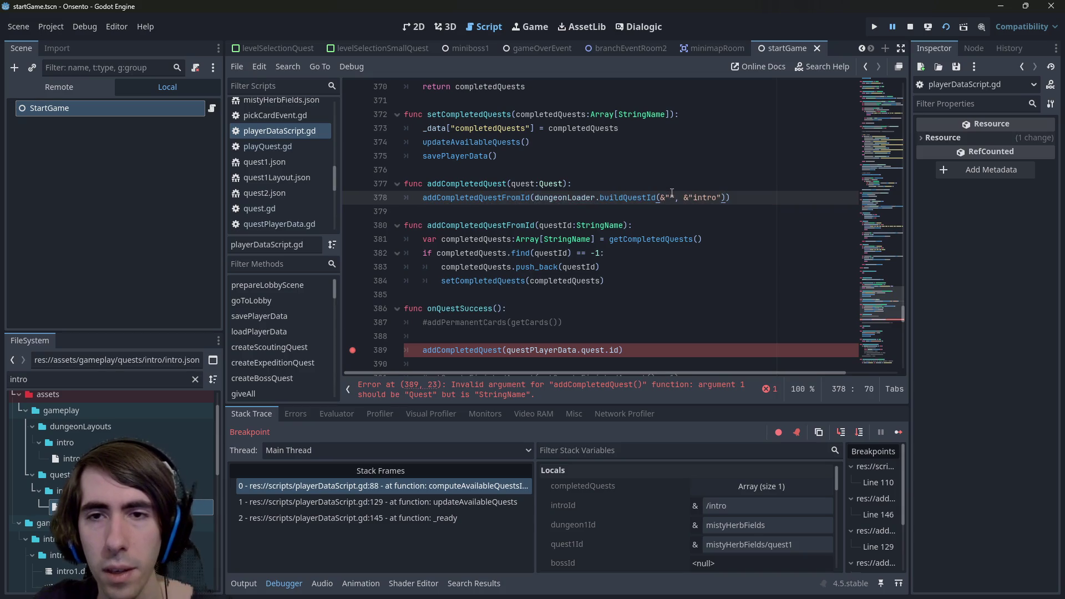
Rewrite line 378 as buildQuestId(quest.dungeon.id, quest.id) and save
double_click(522, 184)
left_click(685, 196)
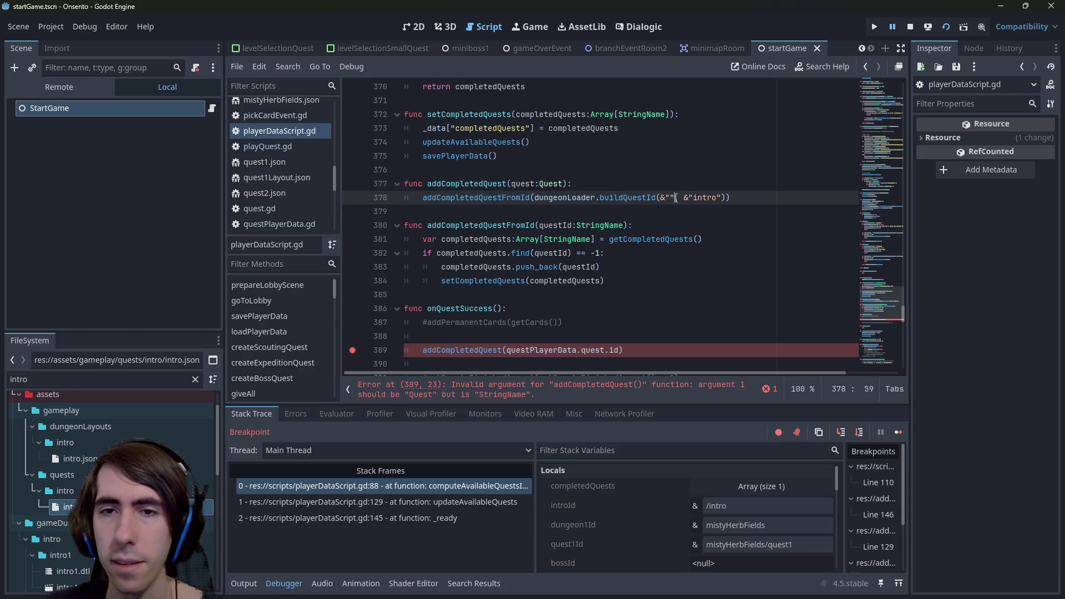
type("quest.id")
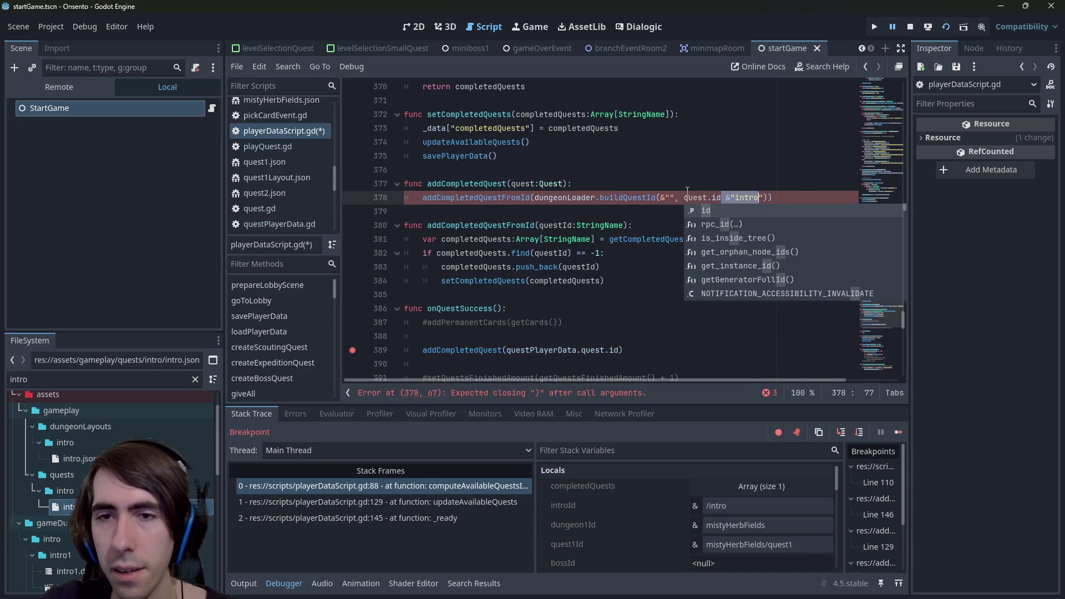
key("Delete")
key("Delete")
key("Delete")
key("Delete")
key("Left")
key("Left")
key("Left")
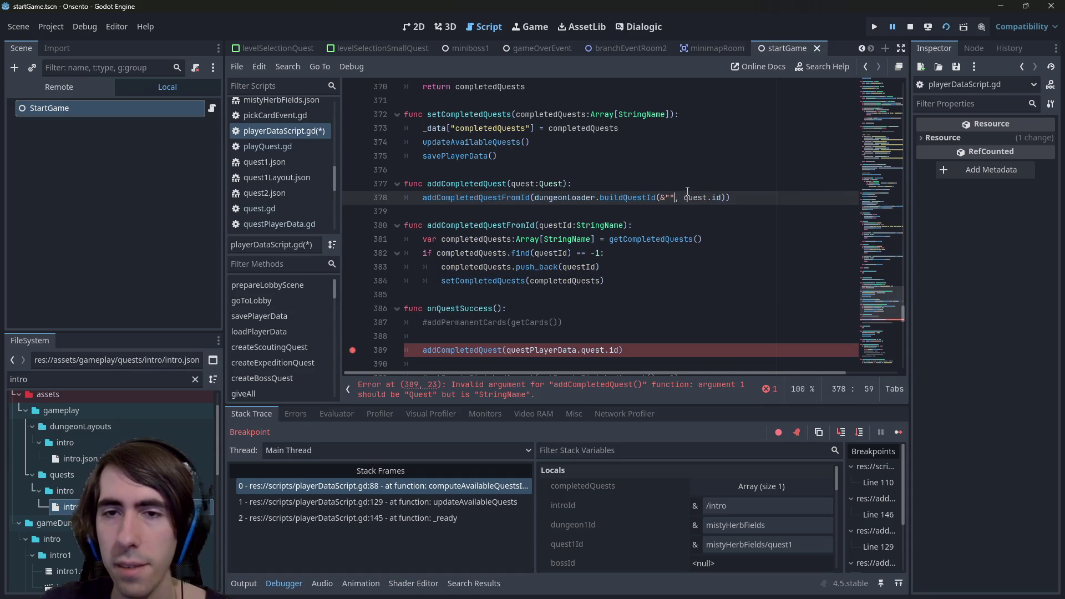
key("BackSpace")
key("Left")
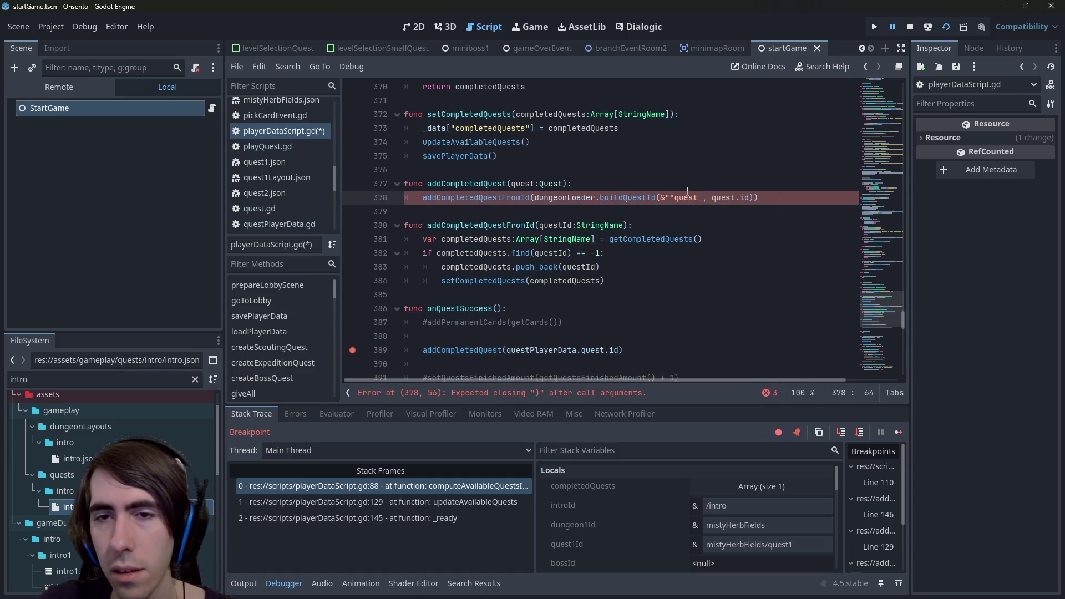
key("BackSpace")
key("BackSpace")
type("quest.dungeon.")
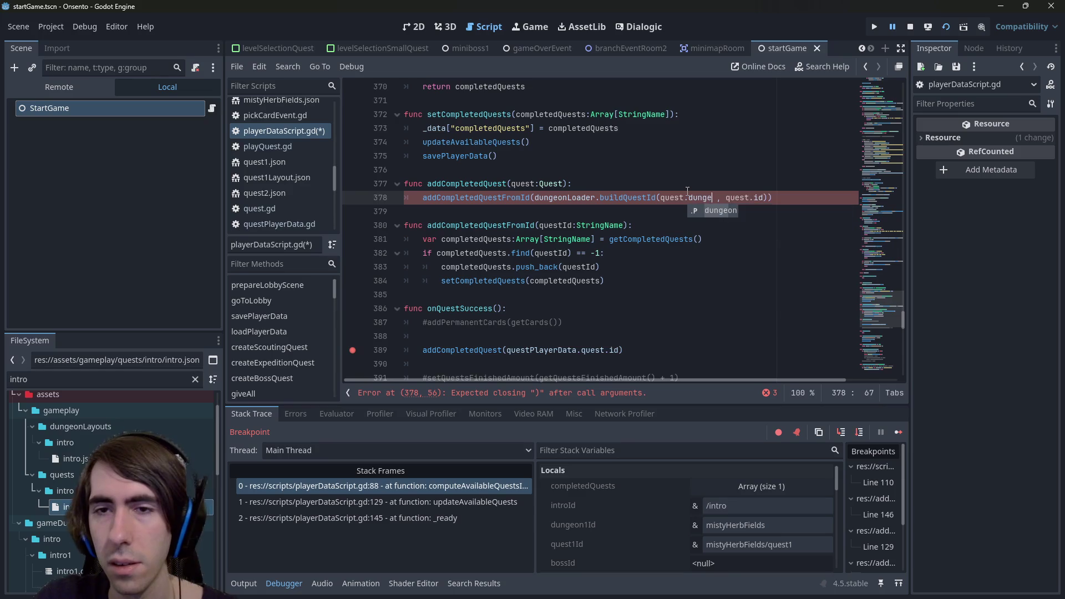
type("id")
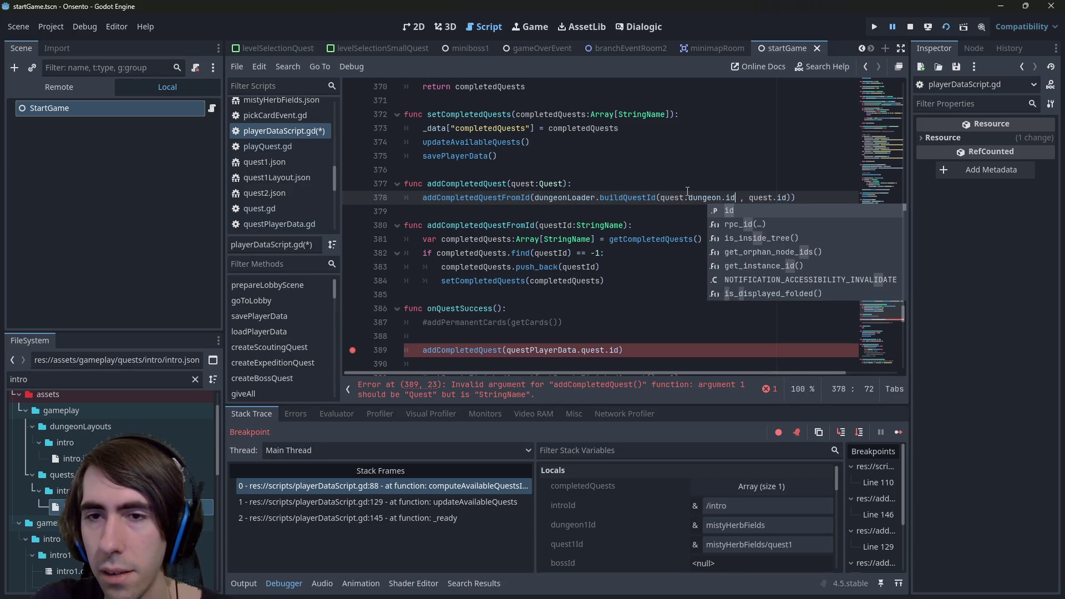
key("ctrl+s")
left_click(628, 212)
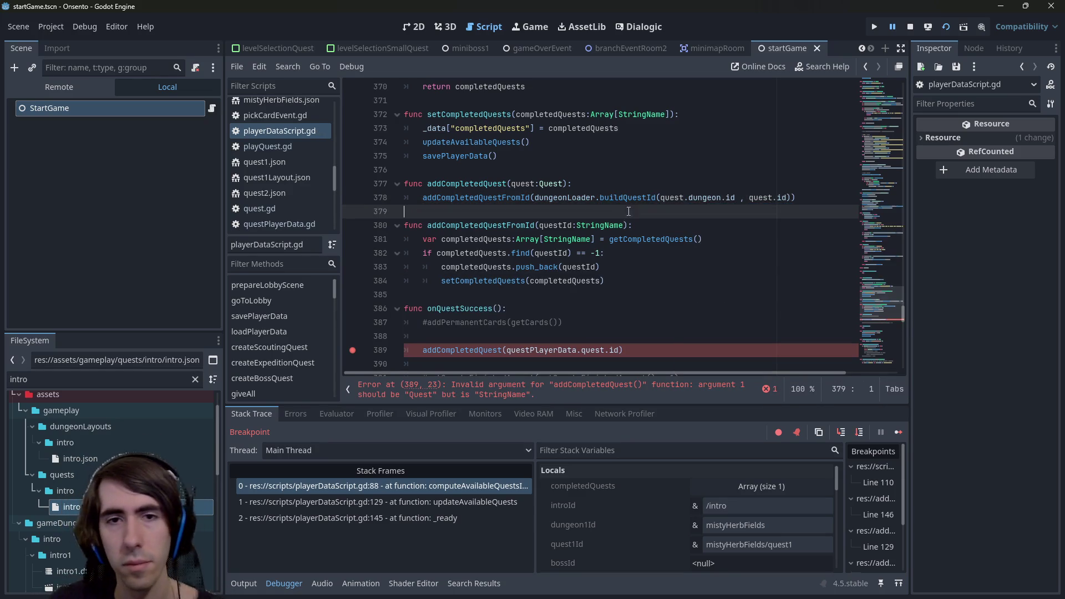
left_click(628, 197)
Delete .id from line 389's addCompletedQuest call so questPlayerData.quest is passed
scroll(638, 239, "down", 2)
left_click(643, 264)
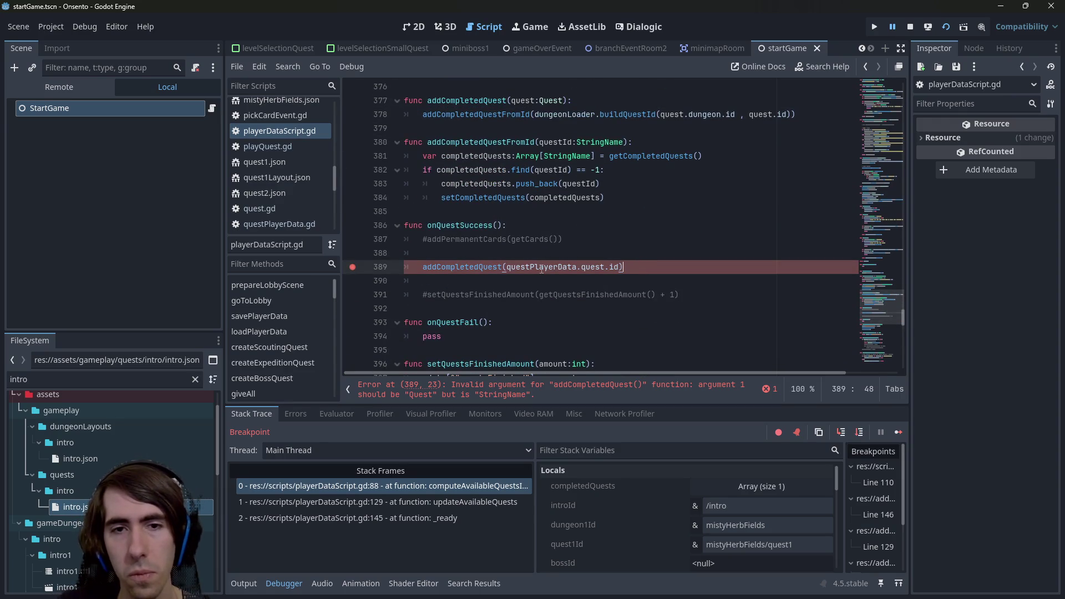
double_click(481, 267)
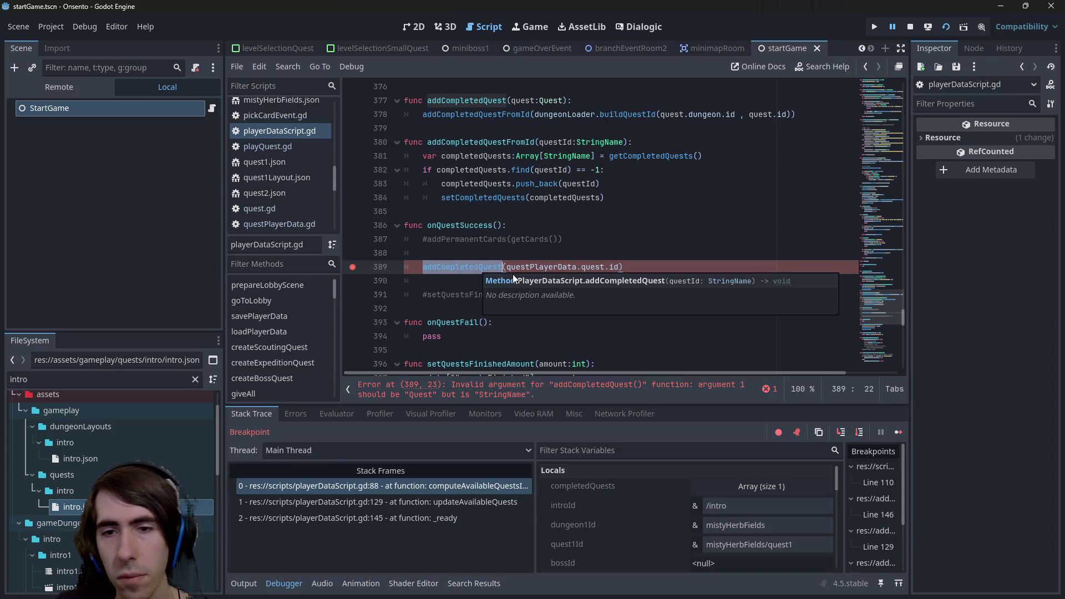
double_click(617, 267)
key("BackSpace")
key("BackSpace")
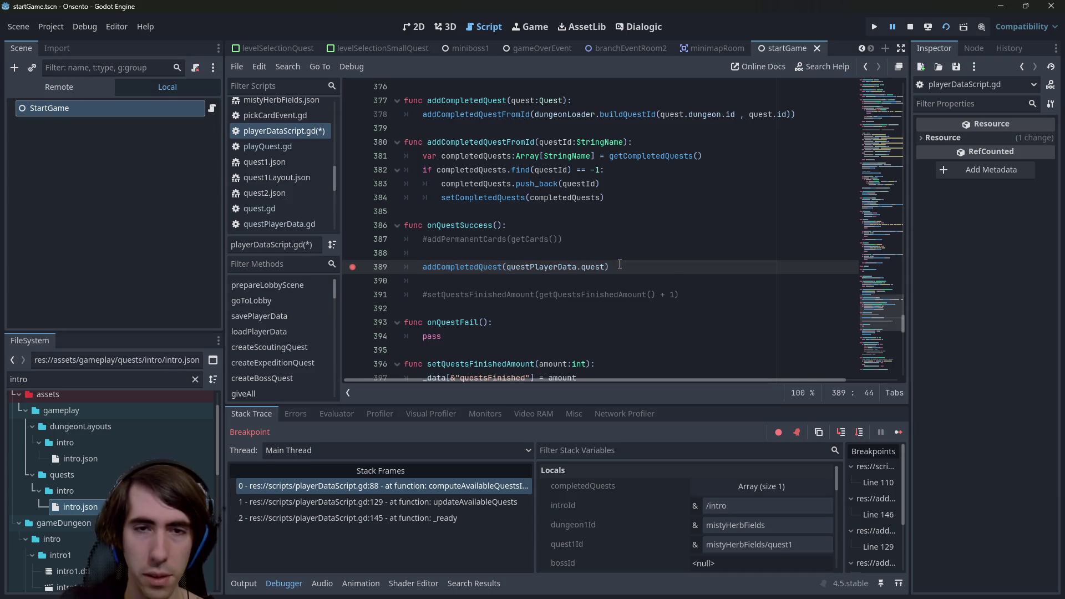
scroll(621, 263, "up", 2)
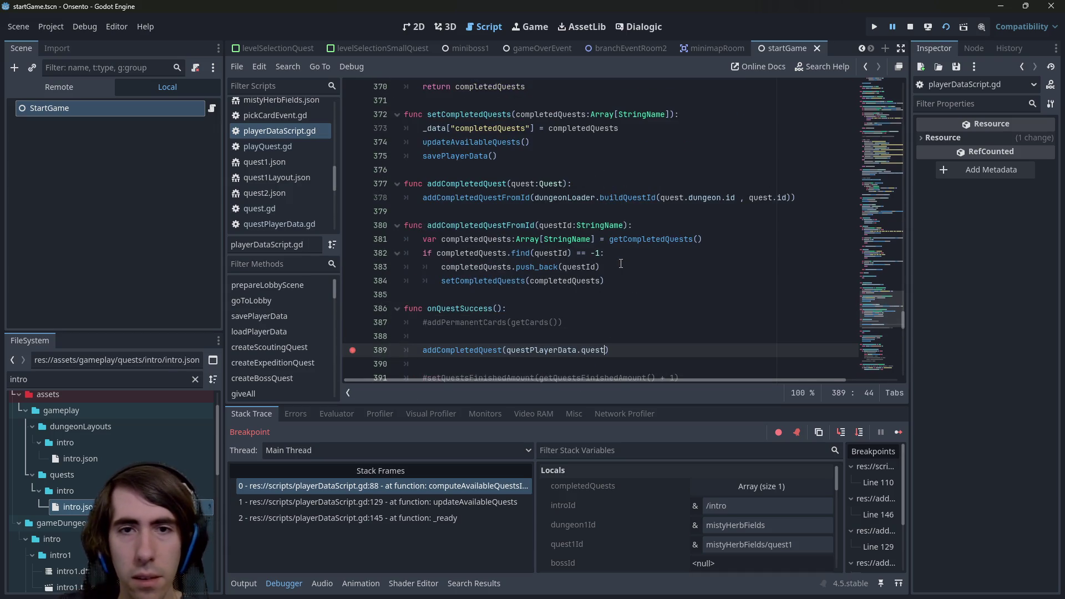
double_click(551, 227)
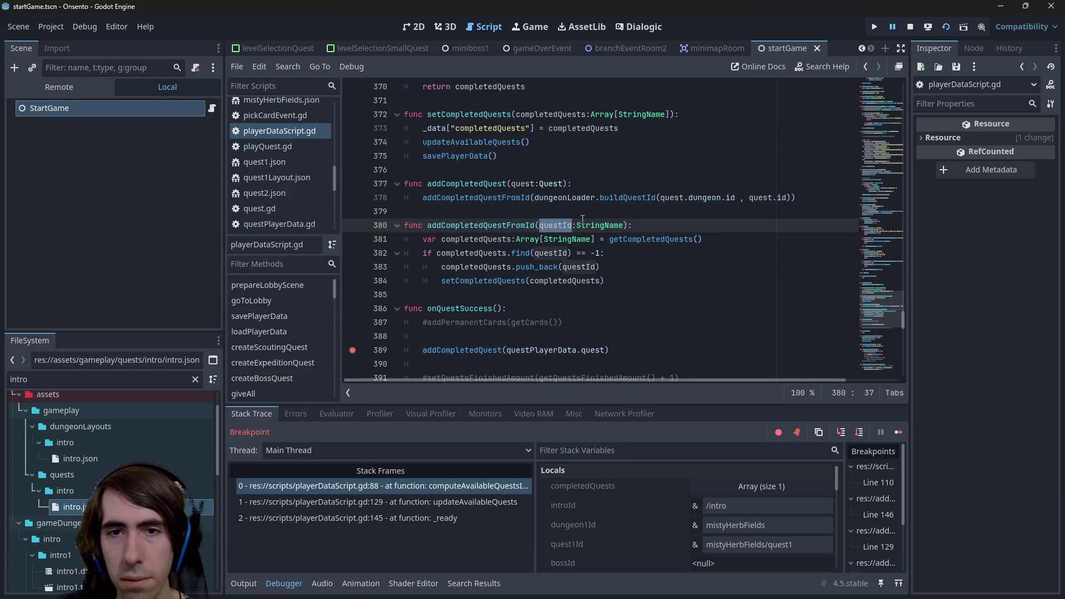
mouse_move(640, 196)
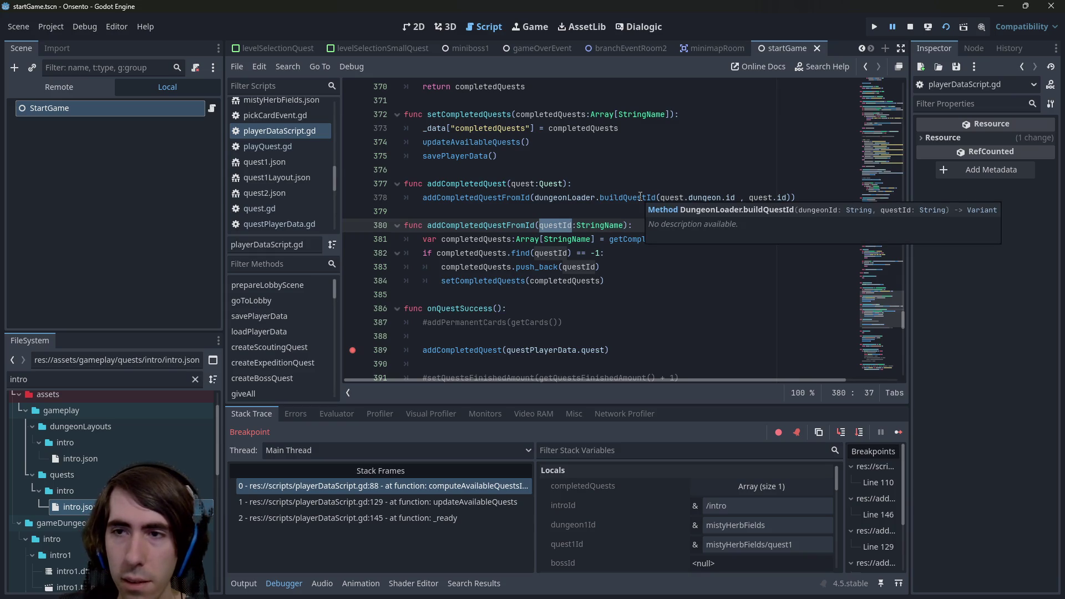
left_click(639, 197)
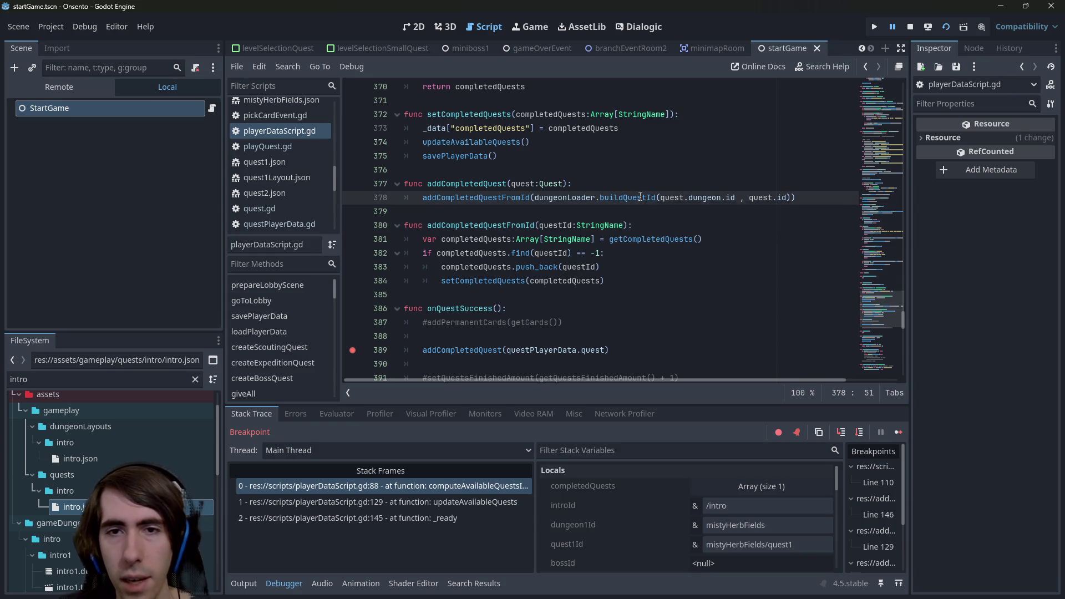
left_click(641, 196, "ctrl")
Add a '-> String' return type to buildQuestId, save, and return to playerDataScript.gd
left_click(648, 227)
key("Left")
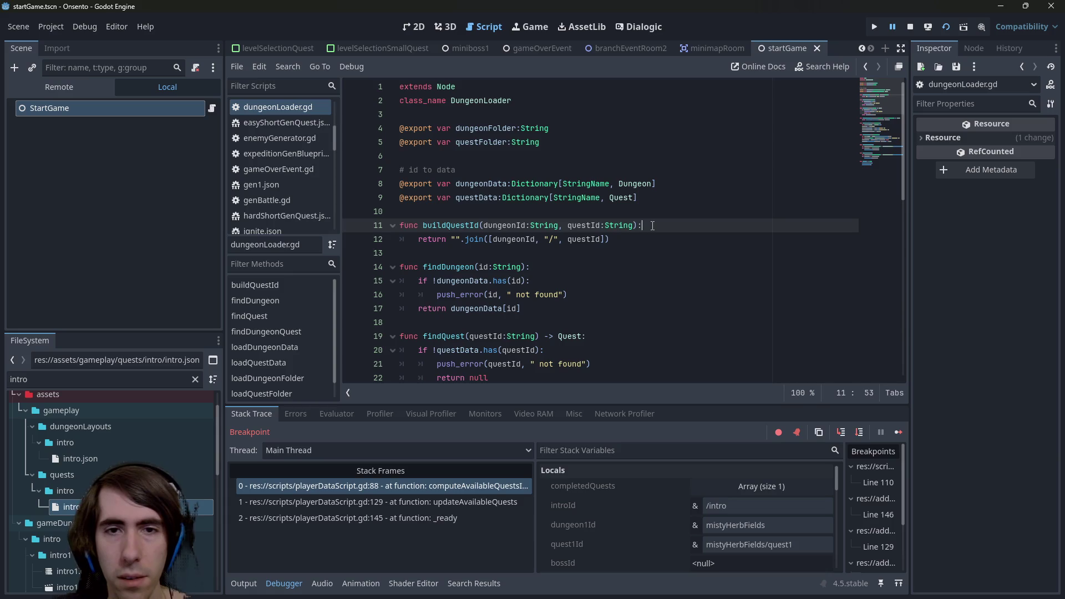
type("-> String")
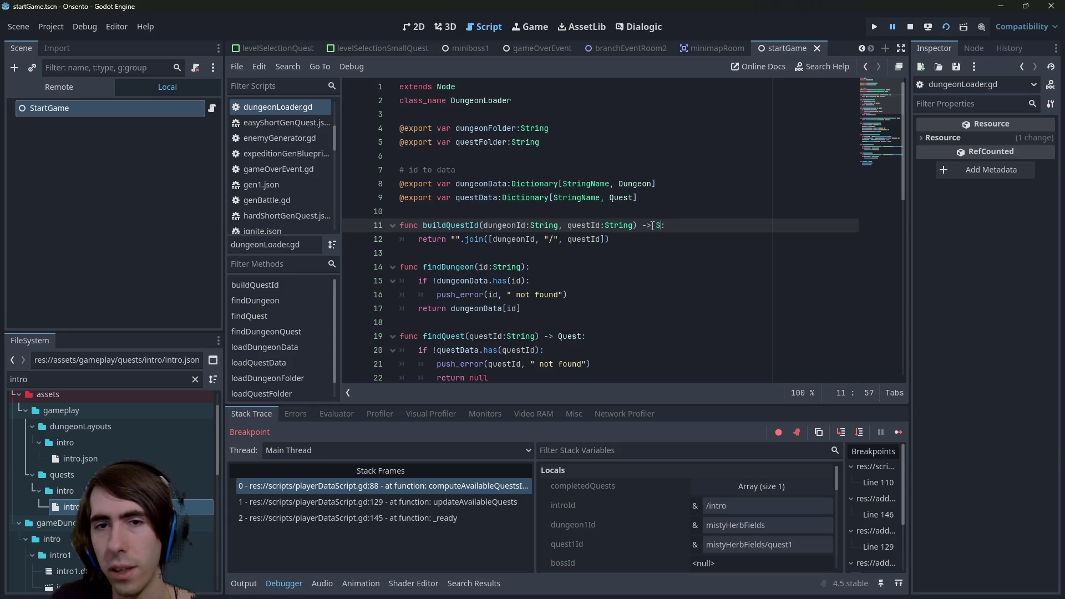
key("ctrl+s")
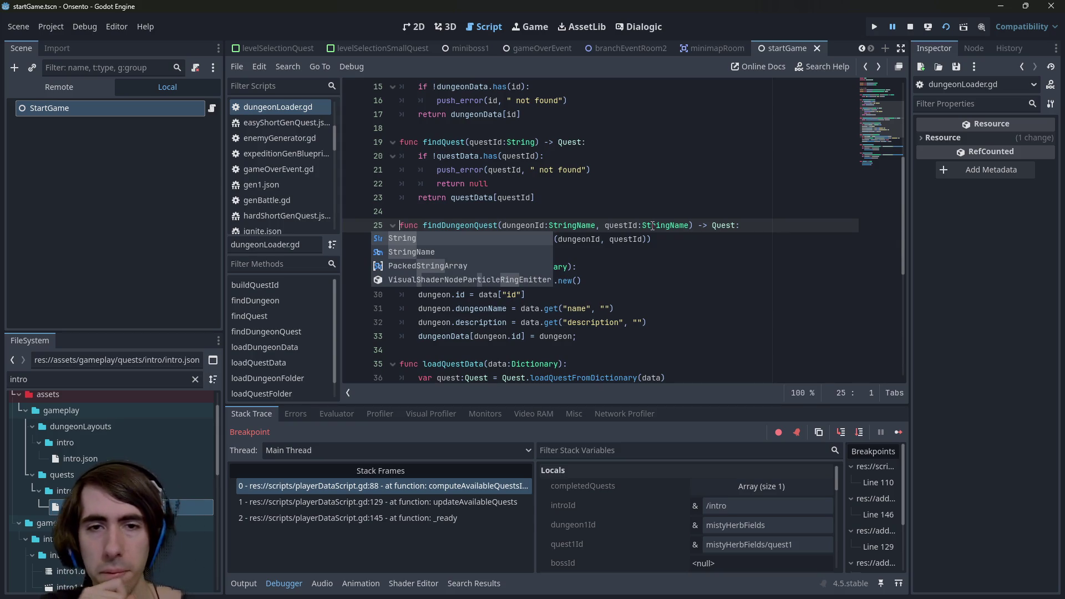
key("Escape")
key("alt+Left")
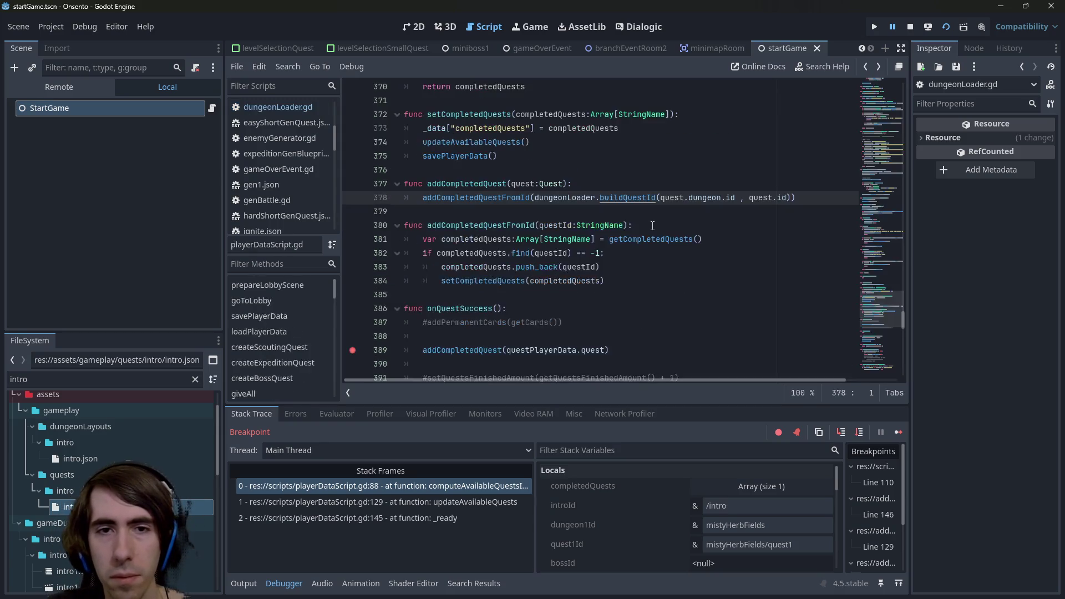
Select the commented-out questsFinished counter lines in onQuestSuccess and start a script search
scroll(652, 226, "down", 1)
left_click_drag(588, 294, 345, 286)
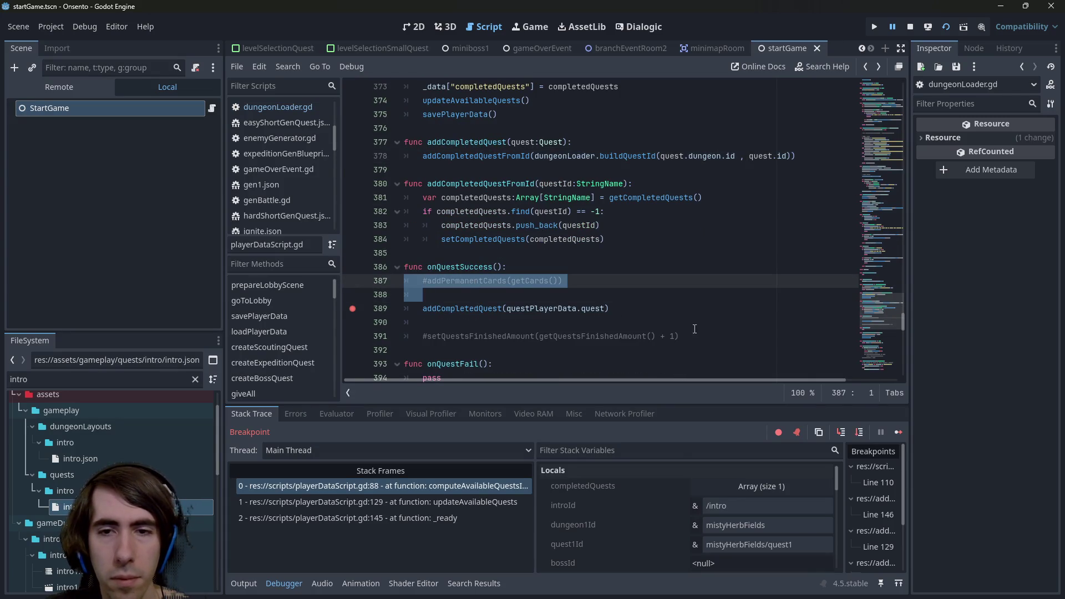
left_click_drag(695, 329, 341, 329)
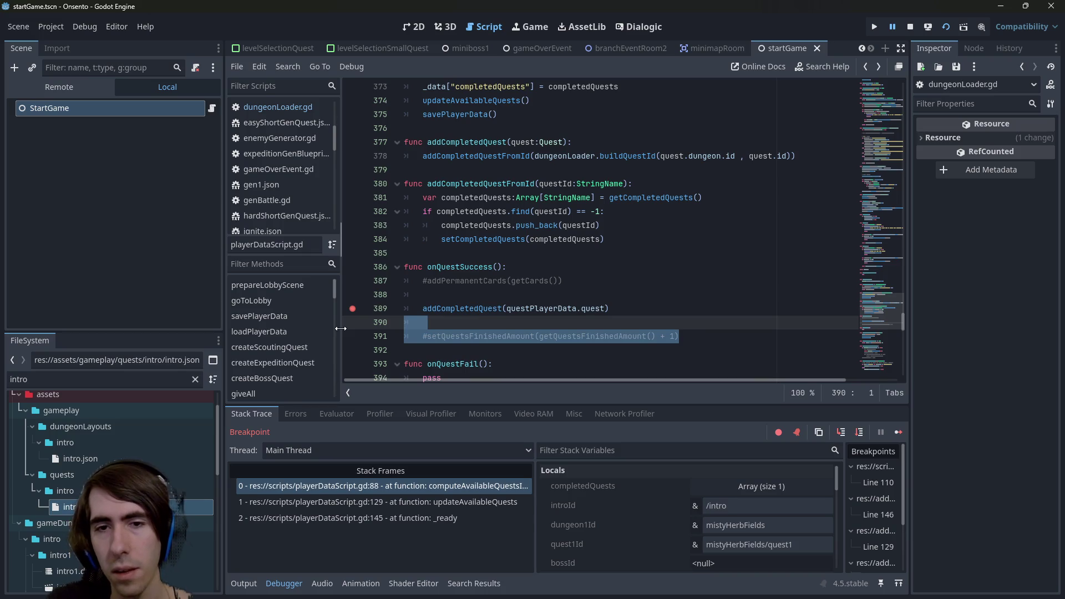
double_click(595, 337)
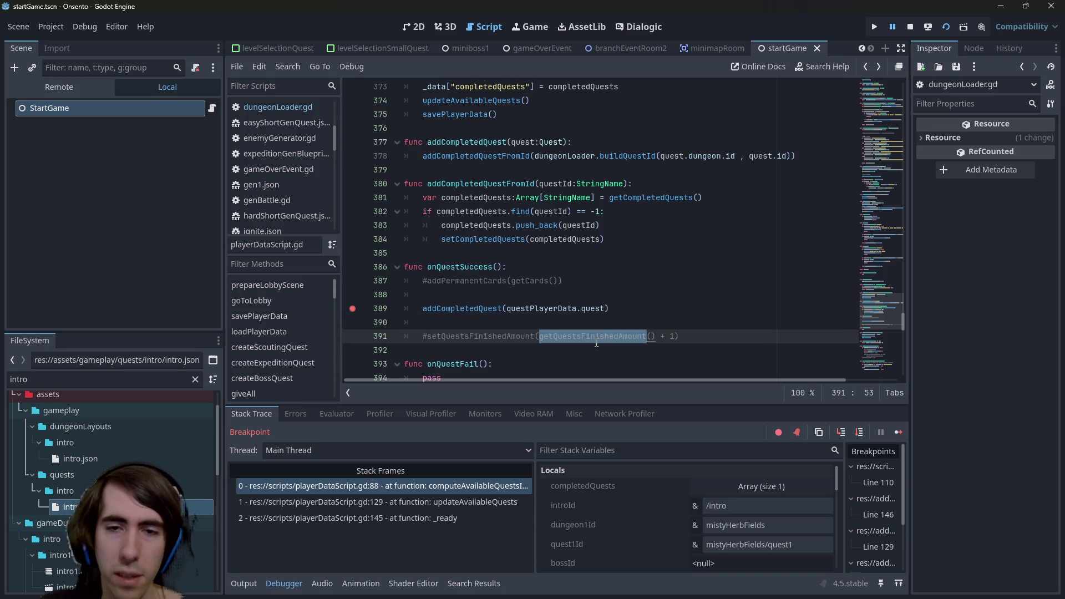
key("ctrl+f")
Find questsFinished and comment out the setQuestsFinishedAmount and getQuestsFinishedAmount functions
type("questsFinished")
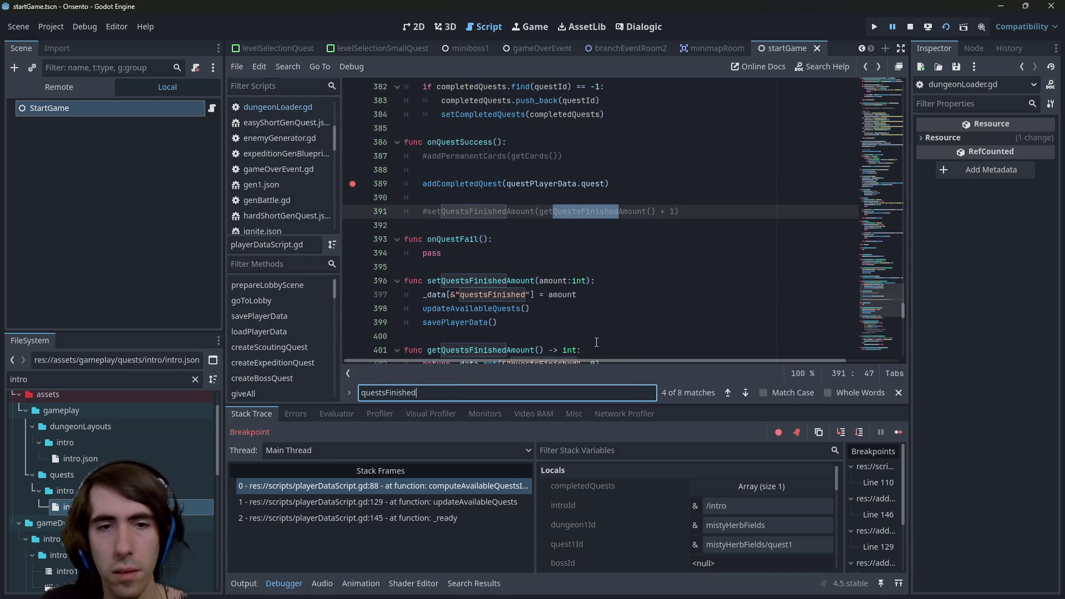
scroll(593, 305, "down", 2)
left_click_drag(631, 286, 378, 197)
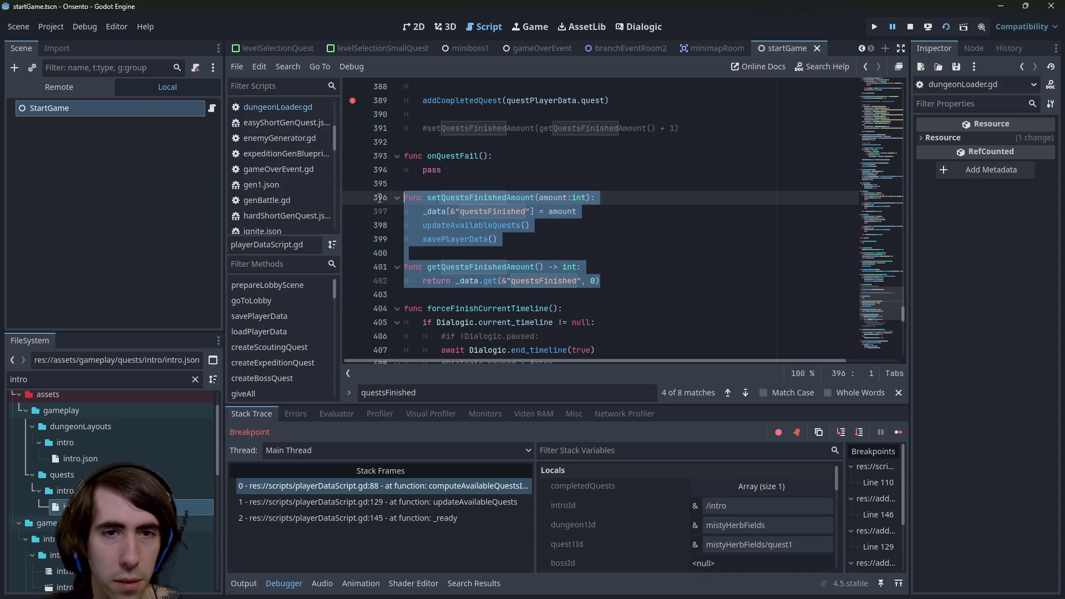
key("ctrl+k")
Search all project files for QuestsFinished and go to the rewardEvent.gd match at line 56
key("ctrl+f")
type("questFinished")
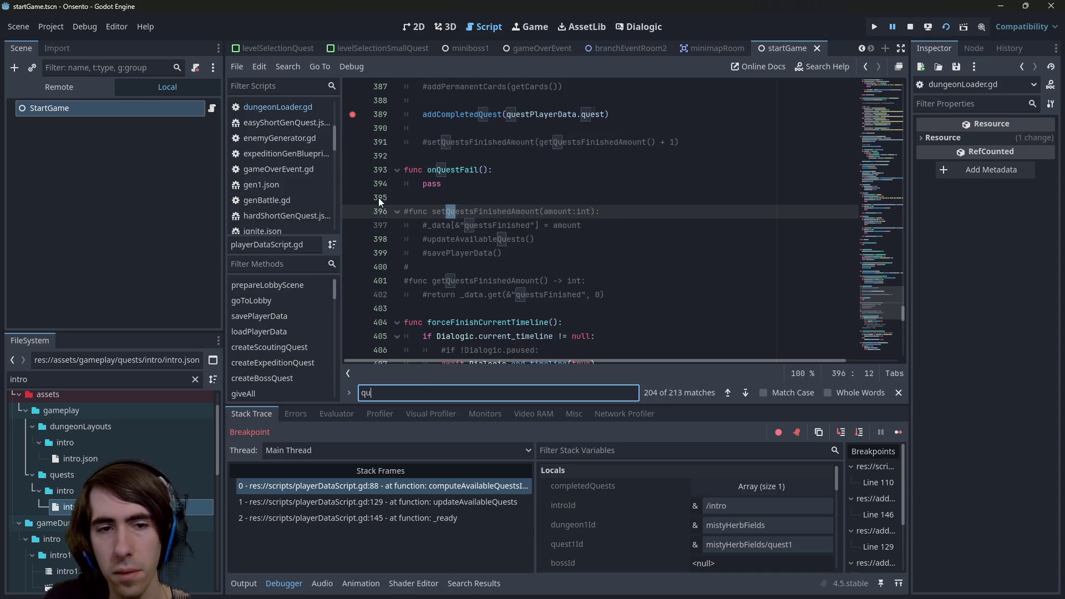
key("ctrl+shift+f")
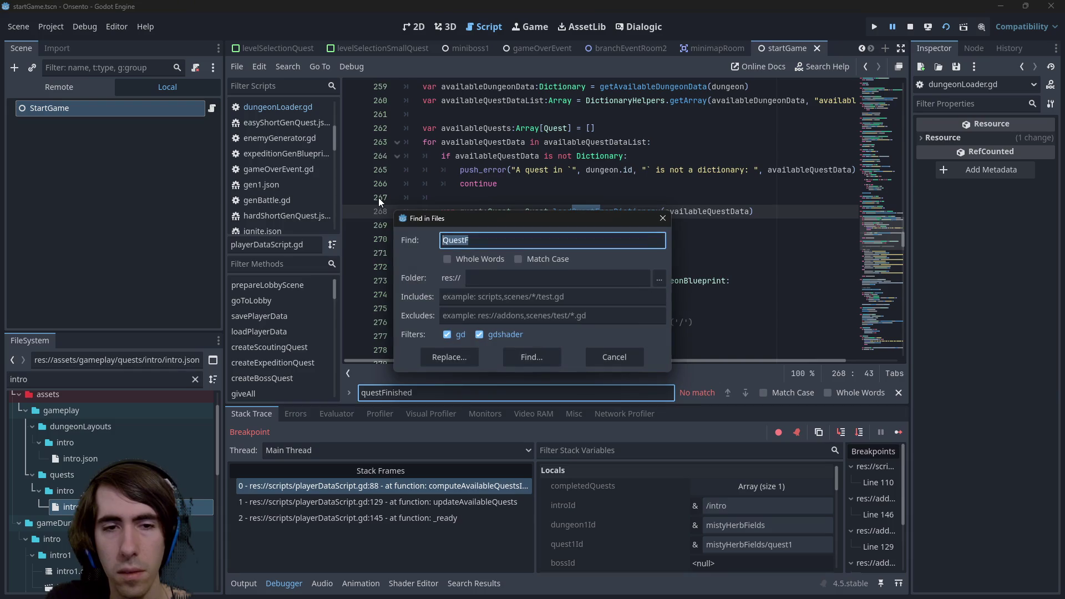
key("Escape")
key("ctrl+f")
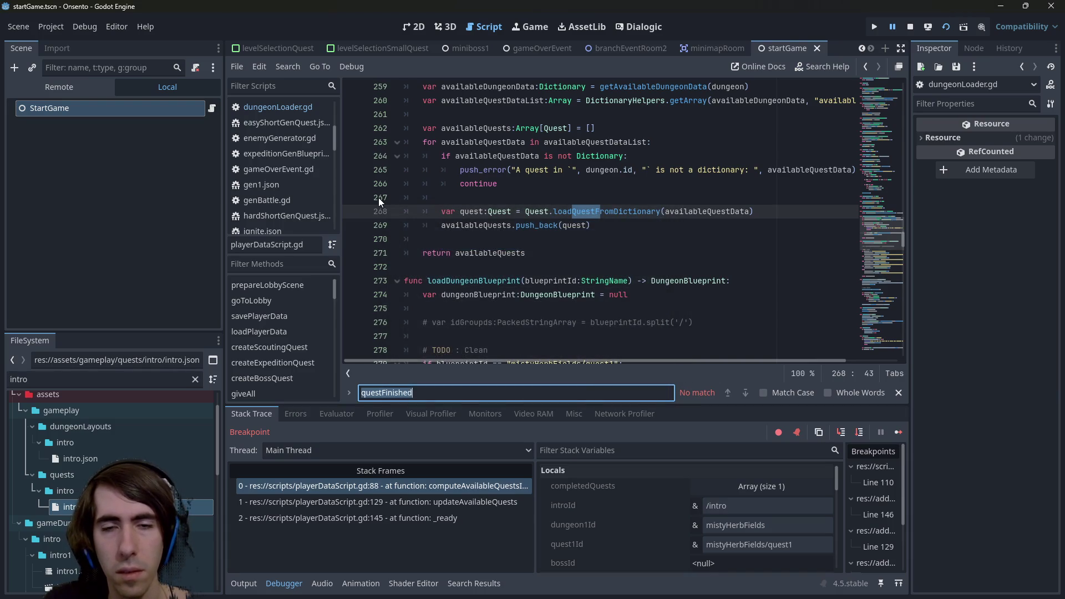
key("ctrl+shift+f")
key("Return")
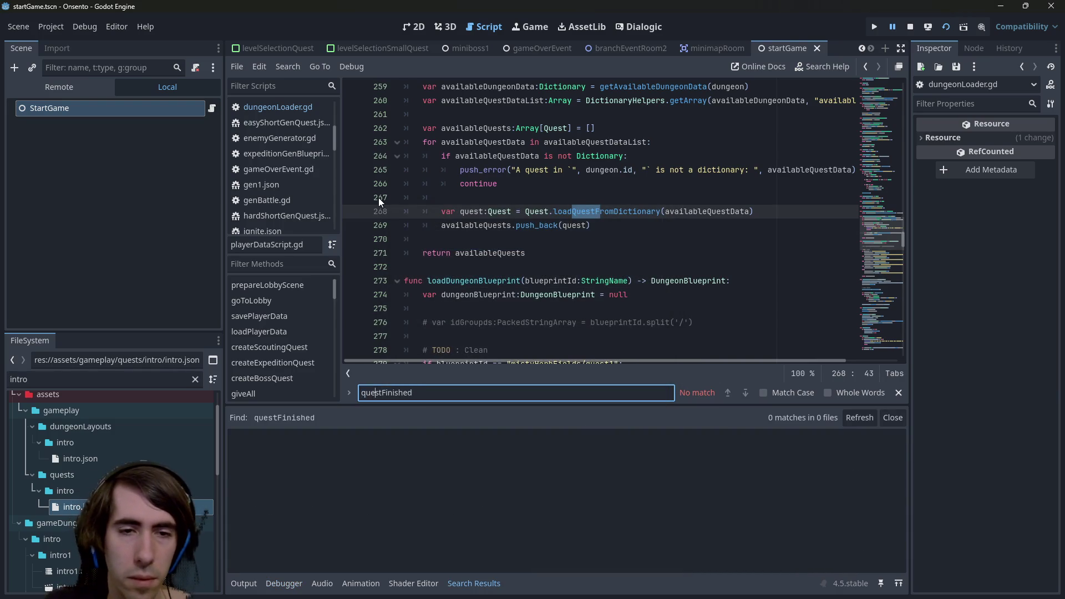
type("s")
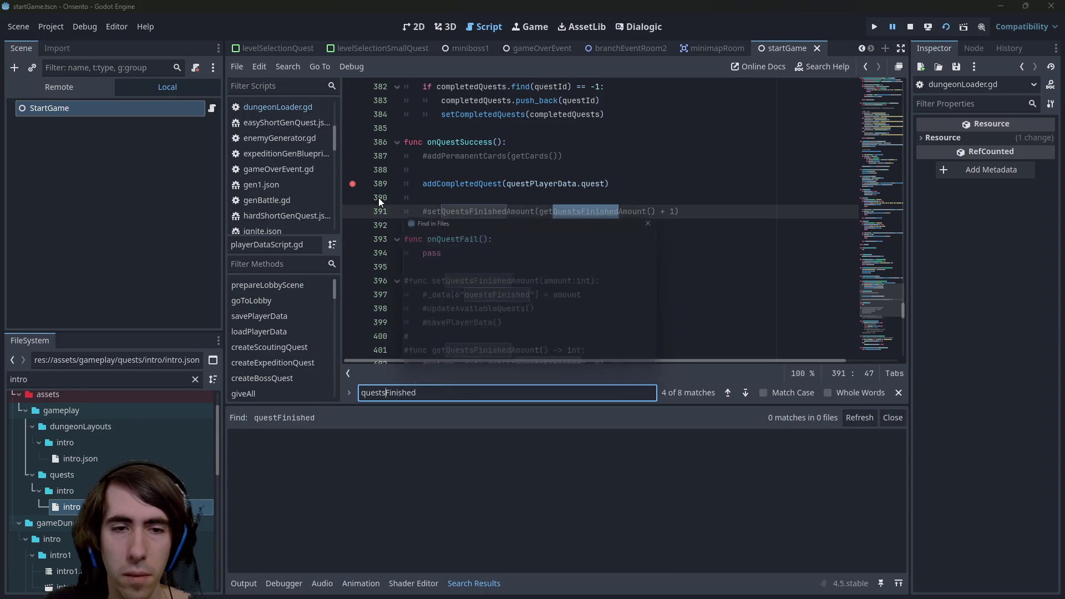
key("ctrl+shift+f")
key("Return")
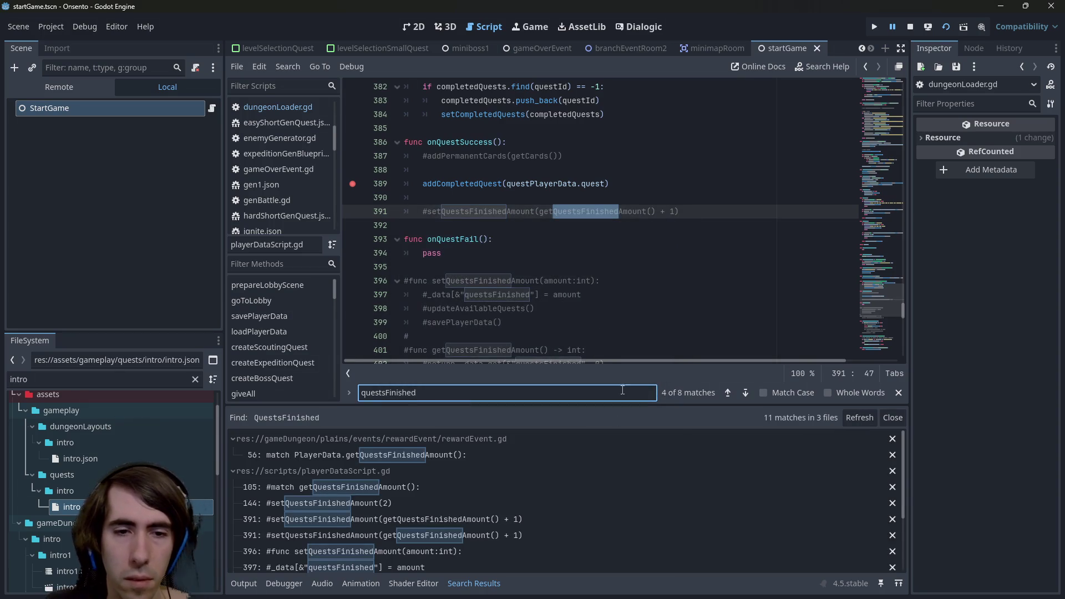
left_click(512, 454)
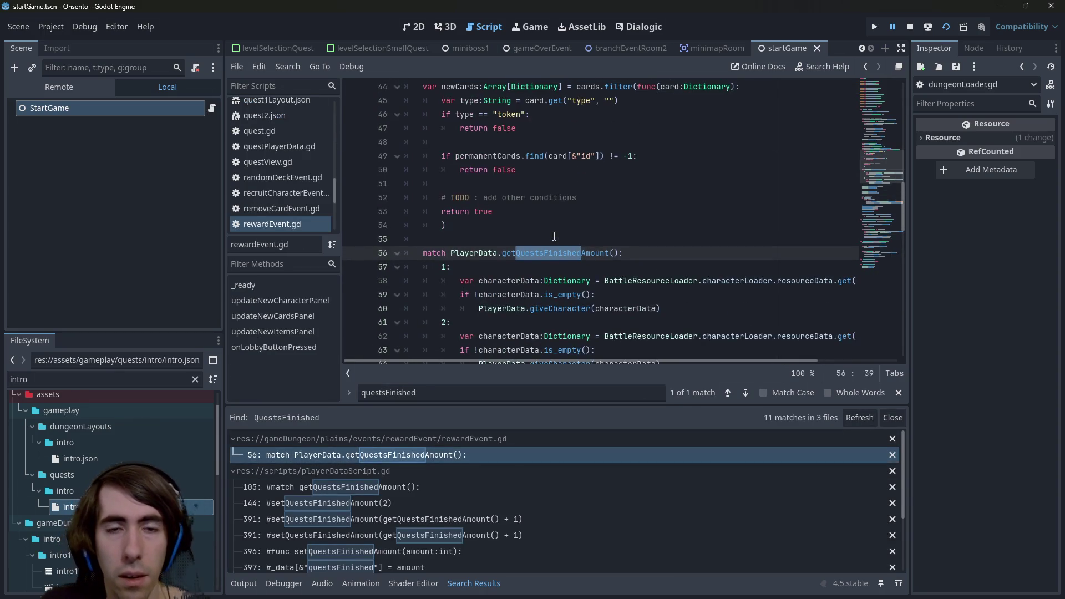
Step through the QuestsFinished matches in playerDataScript.gd, lines 105, 144 and 391–402
scroll(554, 237, "down", 2)
scroll(560, 257, "up", 1)
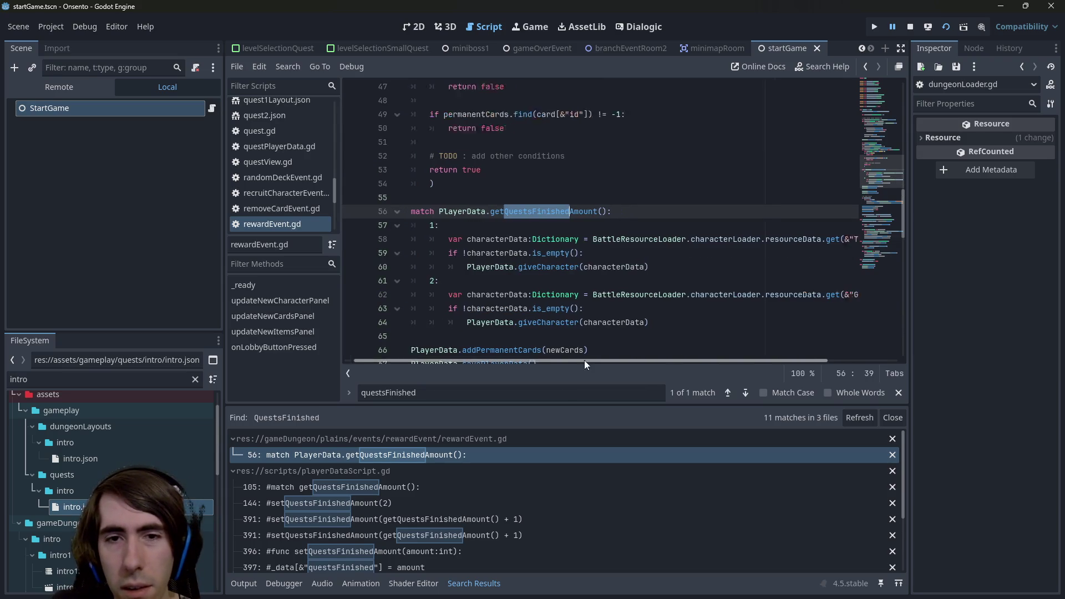
scroll(584, 361, "right", 3)
scroll(707, 362, "left", 3)
scroll(561, 282, "up", 4)
scroll(561, 282, "down", 5)
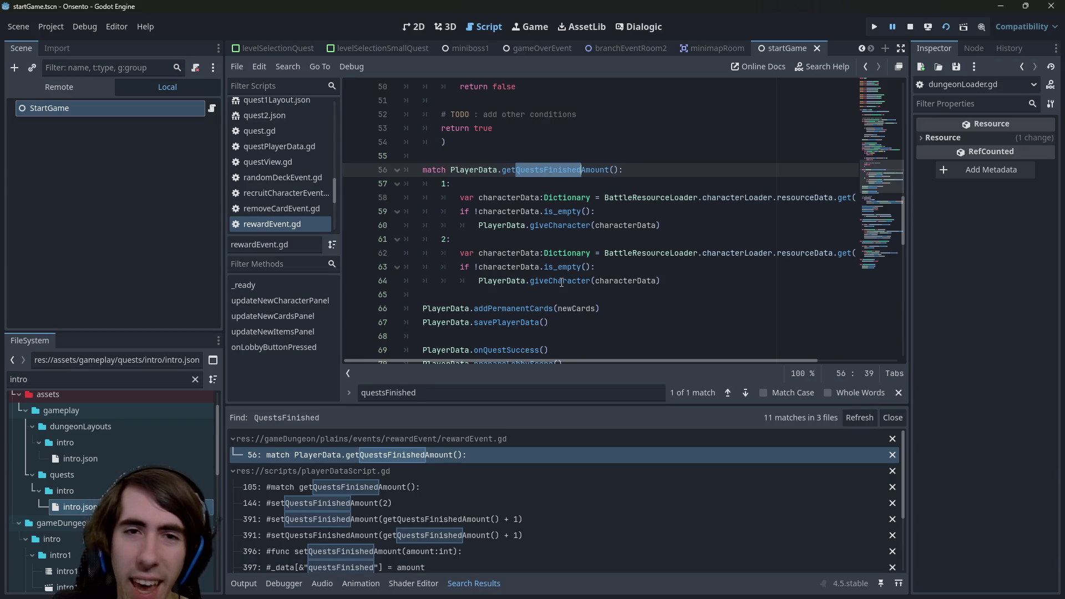
left_click(440, 487)
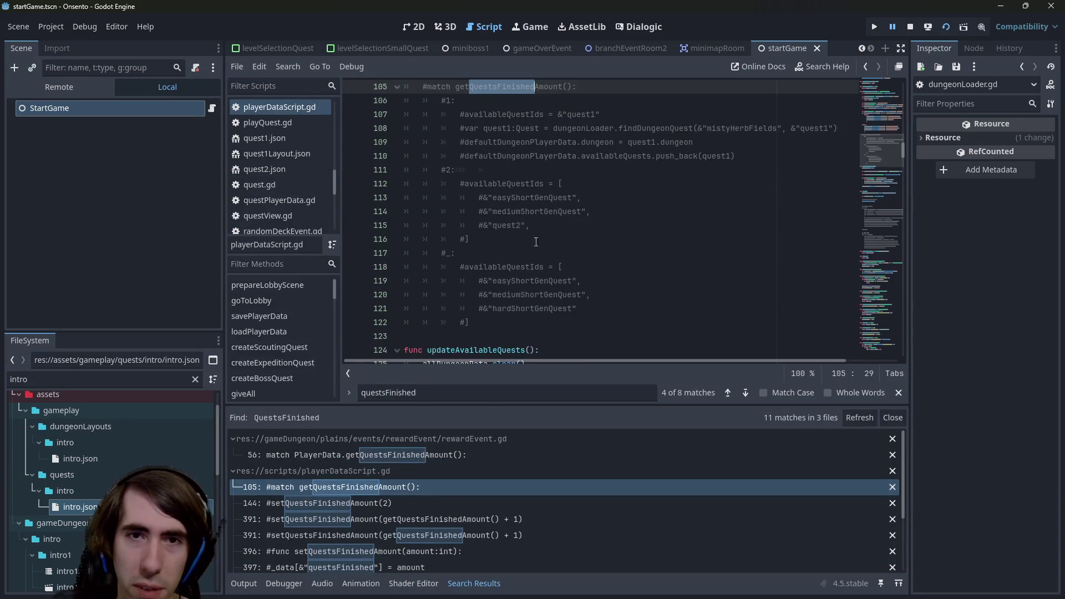
left_click(434, 503)
left_click(428, 511)
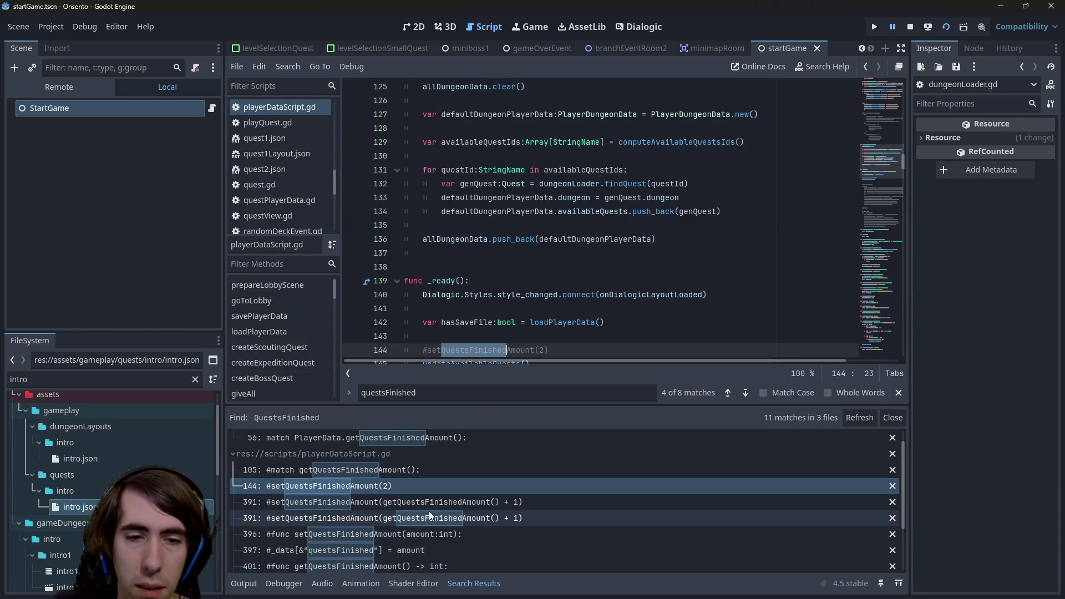
left_click(423, 515)
left_click(423, 501)
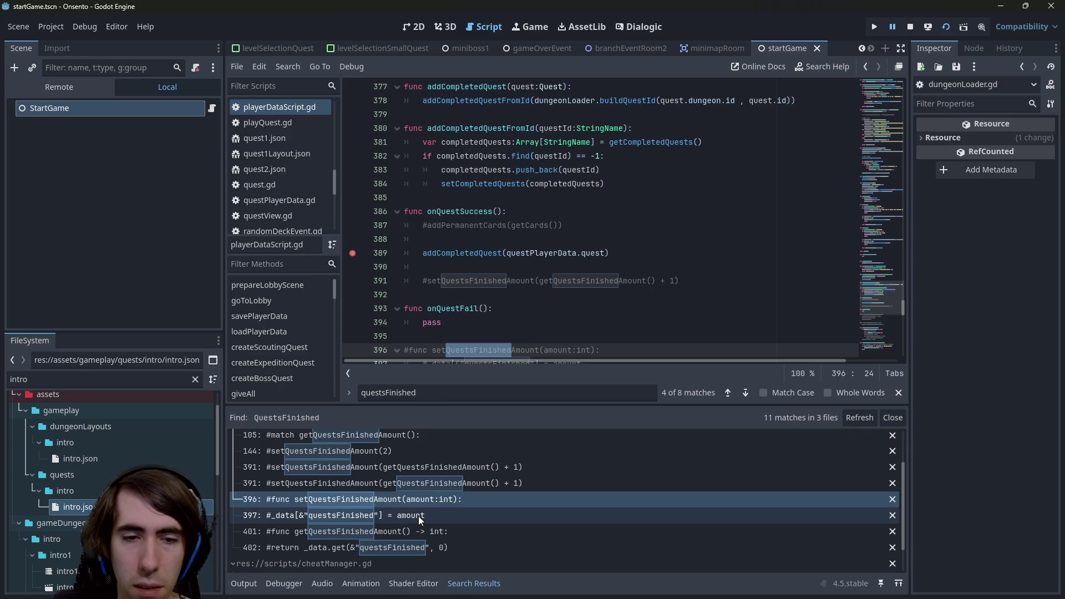
left_click(418, 516)
left_click(414, 531)
left_click(411, 546)
Delete the commented-out quests-finished getter/setter functions and the commented setQuestsFinishedAmount call
left_click_drag(605, 267, 371, 183)
key("BackSpace")
key("BackSpace")
key("BackSpace")
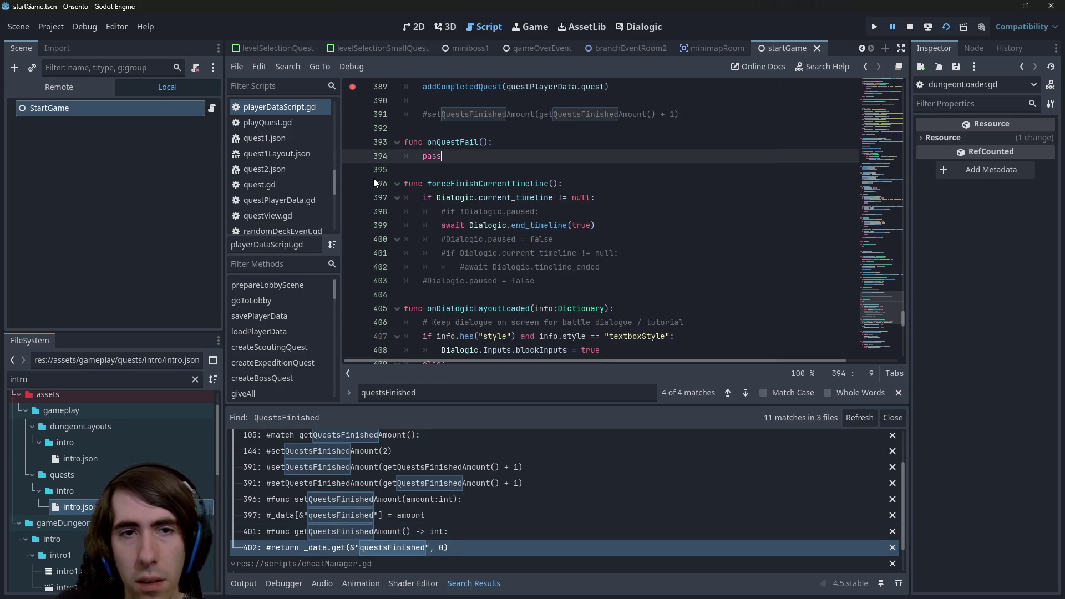
scroll(724, 232, "up", 3)
mouse_move(681, 239)
left_mouse_down()
mouse_move(360, 229)
mouse_move(377, 184)
mouse_move(320, 184)
left_mouse_up()
key("BackSpace")
key("BackSpace")
key("BackSpace")
key("BackSpace")
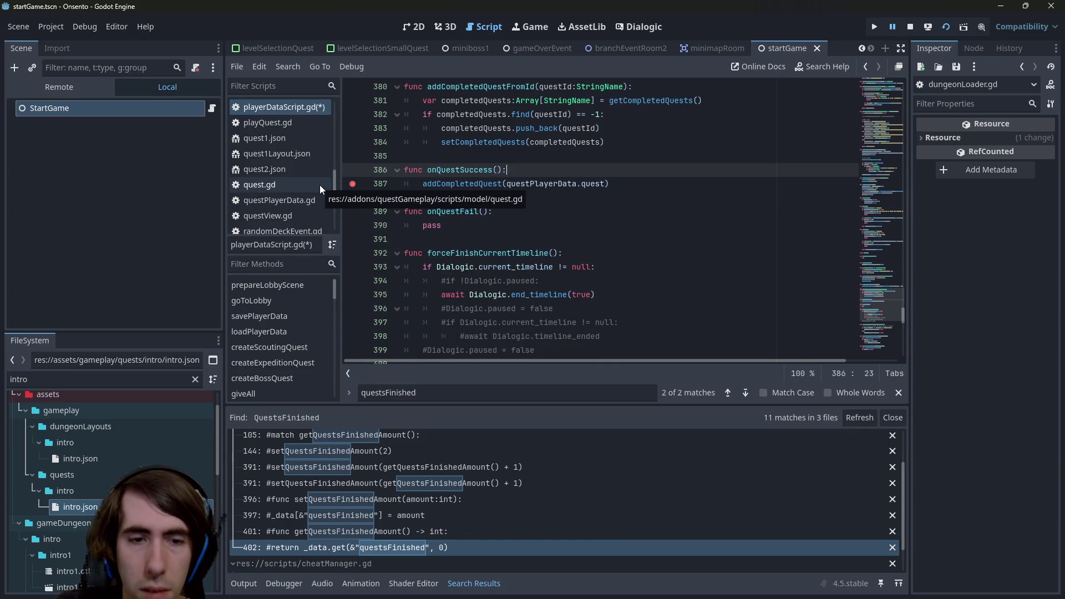
Recheck the line 397 and 402 matches, then open cheatManager.gd's line-16 match
scroll(417, 481, "down", 2)
left_click(411, 511)
left_click(413, 480)
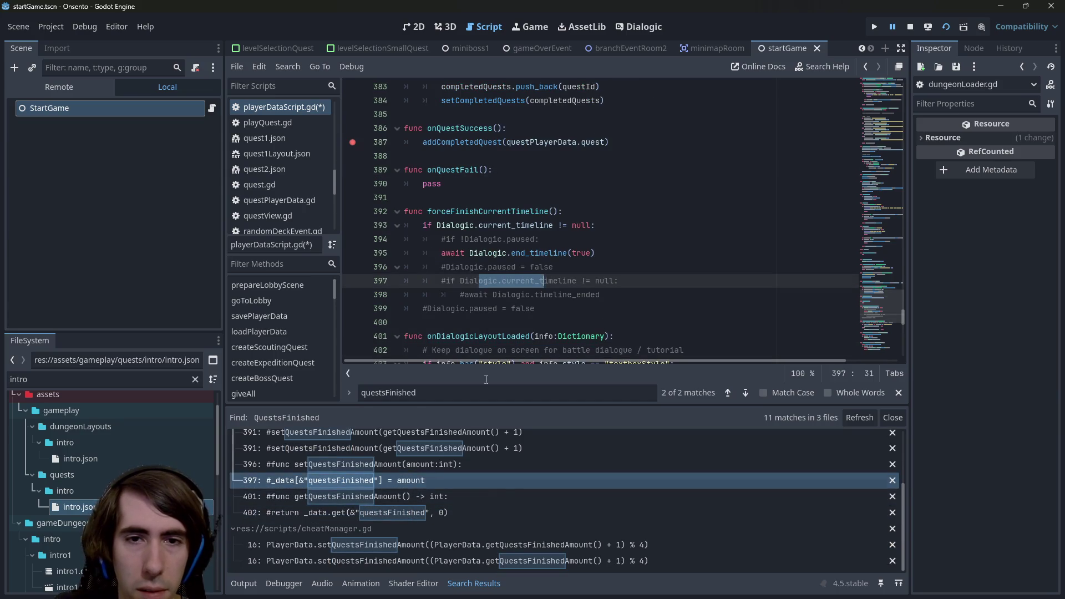
scroll(461, 449, "up", 1)
left_click_drag(536, 309, 342, 262)
scroll(520, 283, "down", 1)
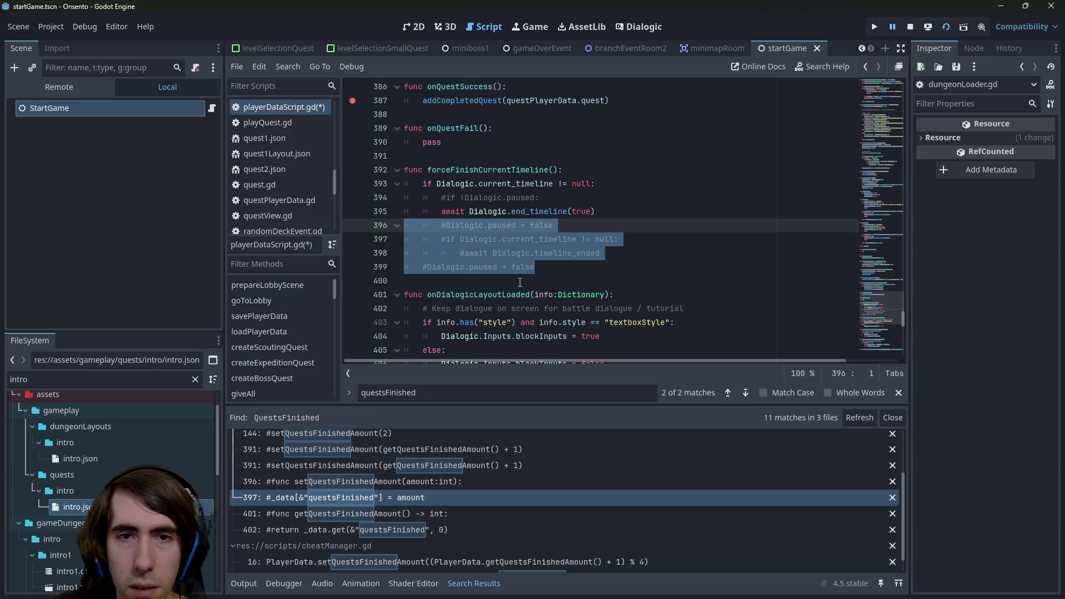
left_click(417, 528)
scroll(417, 527, "down", 1)
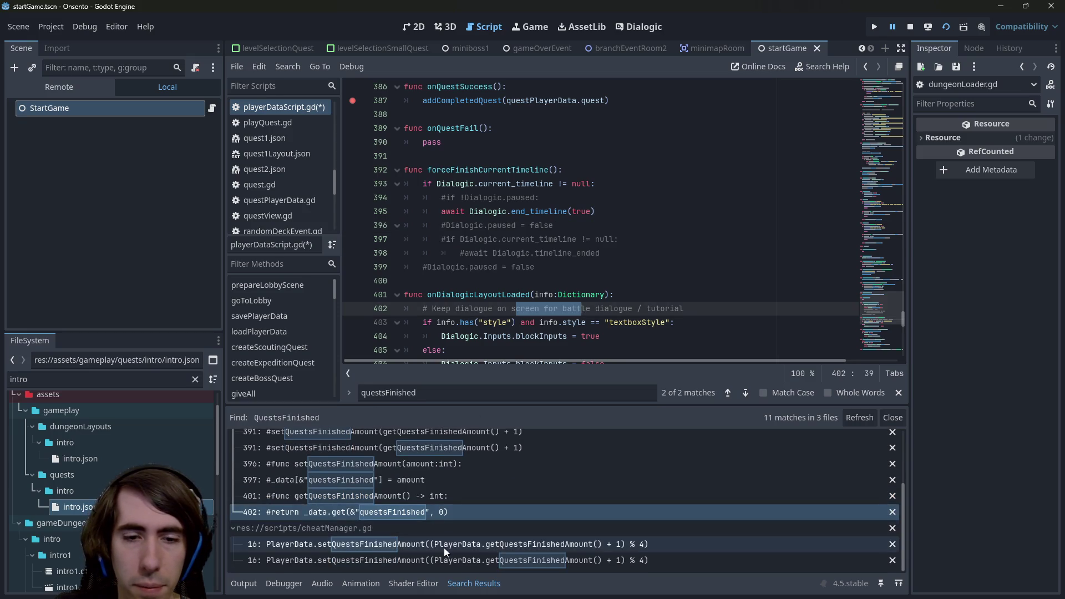
left_click(443, 547)
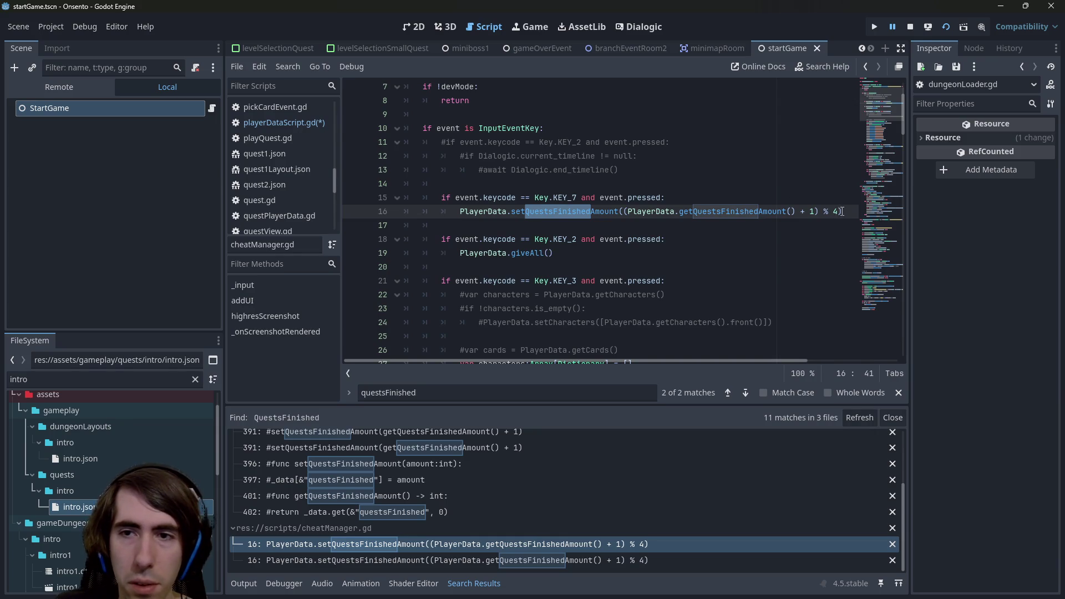
Add PlayerData.setCompletedQuests([]) above the old KEY_7 cheat call and save
left_click_drag(841, 211, 356, 203)
key("ctrl+k")
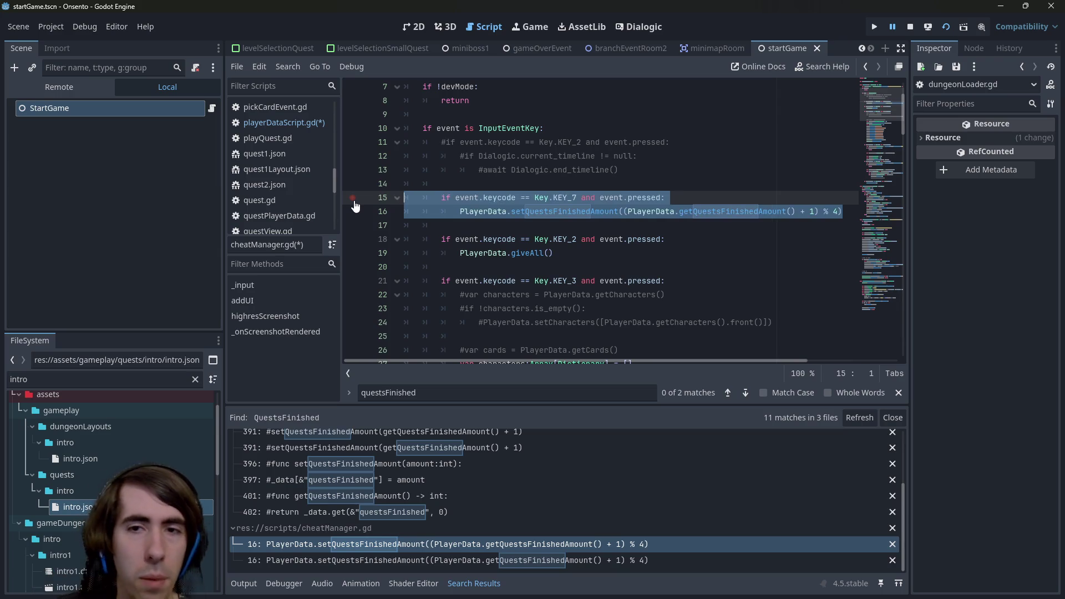
key("ctrl+z")
double_click(482, 211)
key("ctrl+c")
key("ctrl+shift+Return")
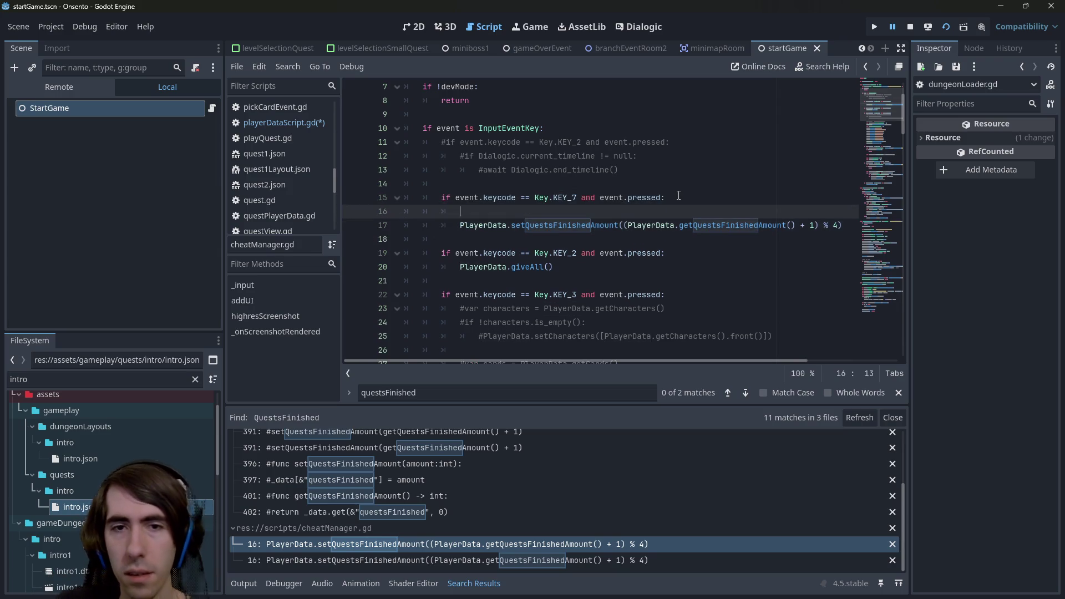
key("ctrl+v")
type(".setq")
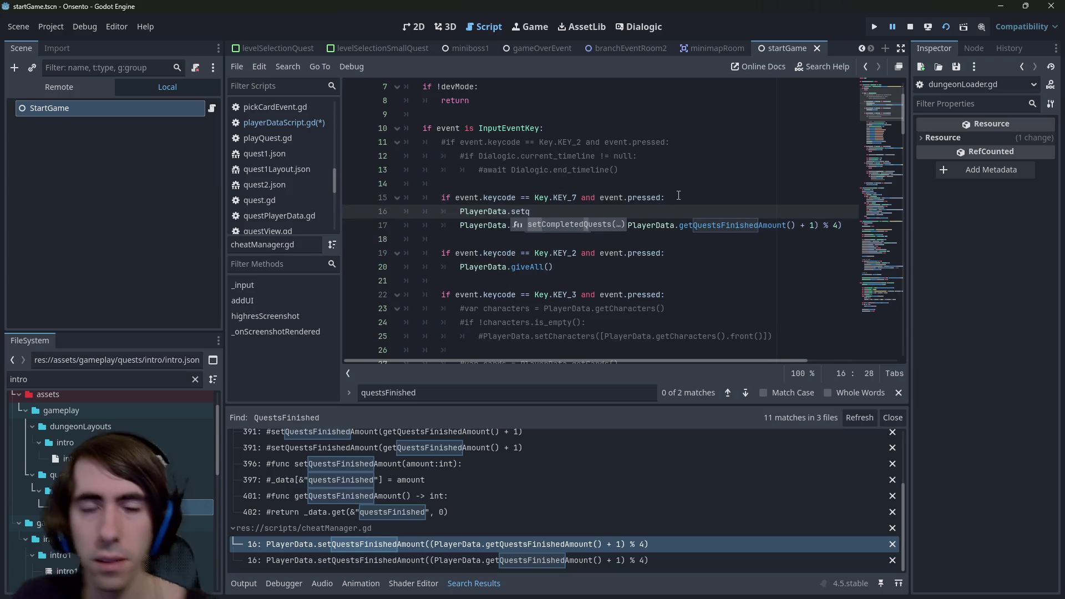
key("Return")
type("[")
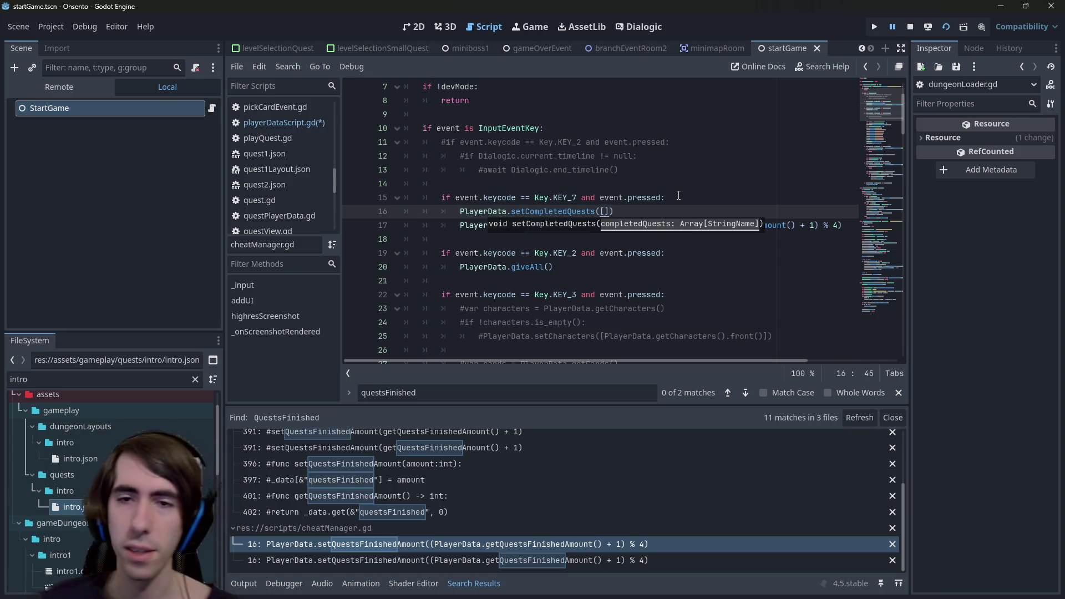
key("ctrl+s")
Delete the old setQuestsFinishedAmount increment line and save cheatManager.gd
mouse_move(554, 239)
left_mouse_down()
mouse_move(366, 216)
mouse_move(357, 228)
left_mouse_up()
key("Delete")
key("ctrl+s")
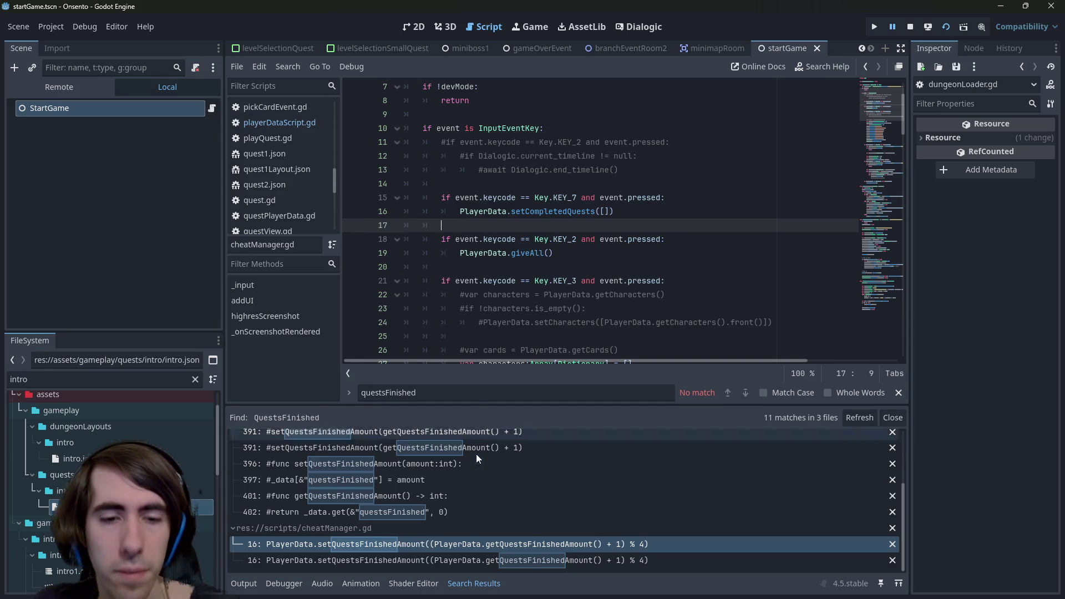
left_click(492, 559)
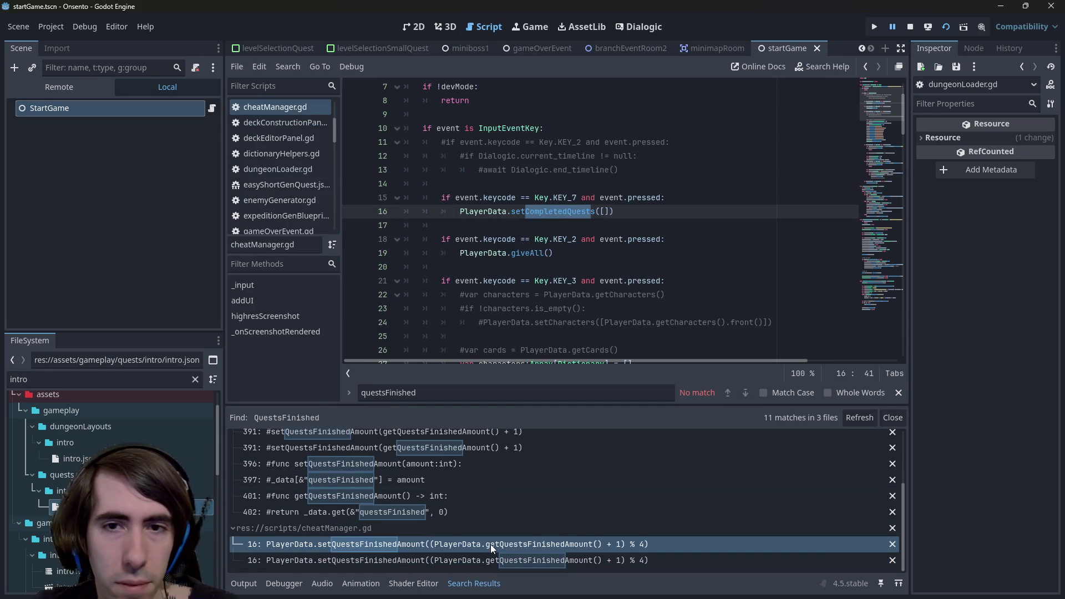
Review the line-16 cheat results and the line 401–402 matches in playerDataScript.gd
left_click(490, 544)
scroll(453, 170, "up", 2)
left_click(454, 169)
double_click(453, 170)
scroll(461, 183, "down", 1)
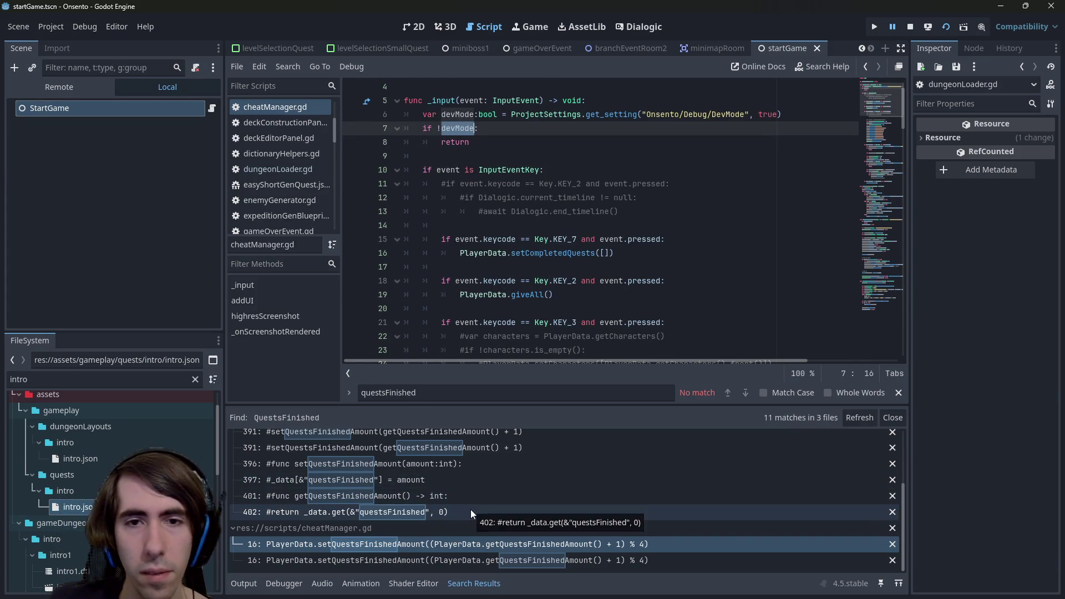
left_click(471, 510)
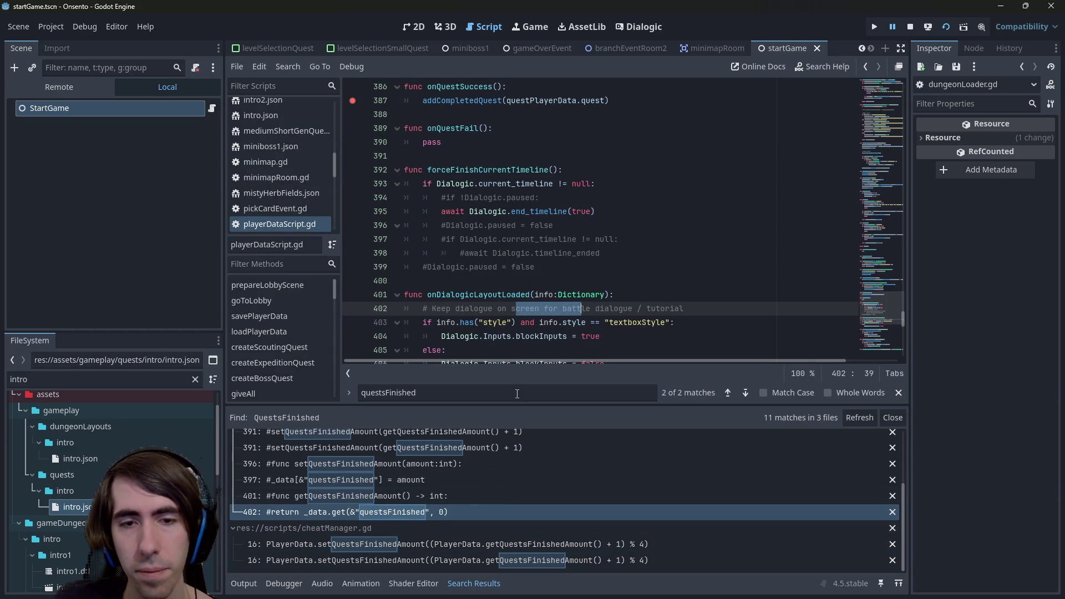
scroll(476, 362, "down", 1)
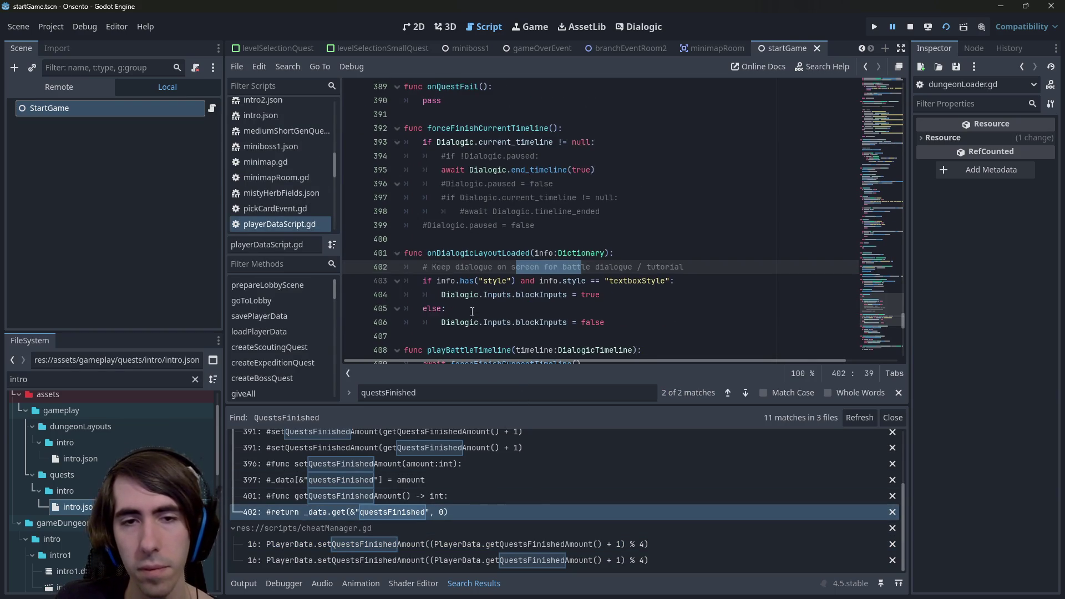
left_click(426, 500)
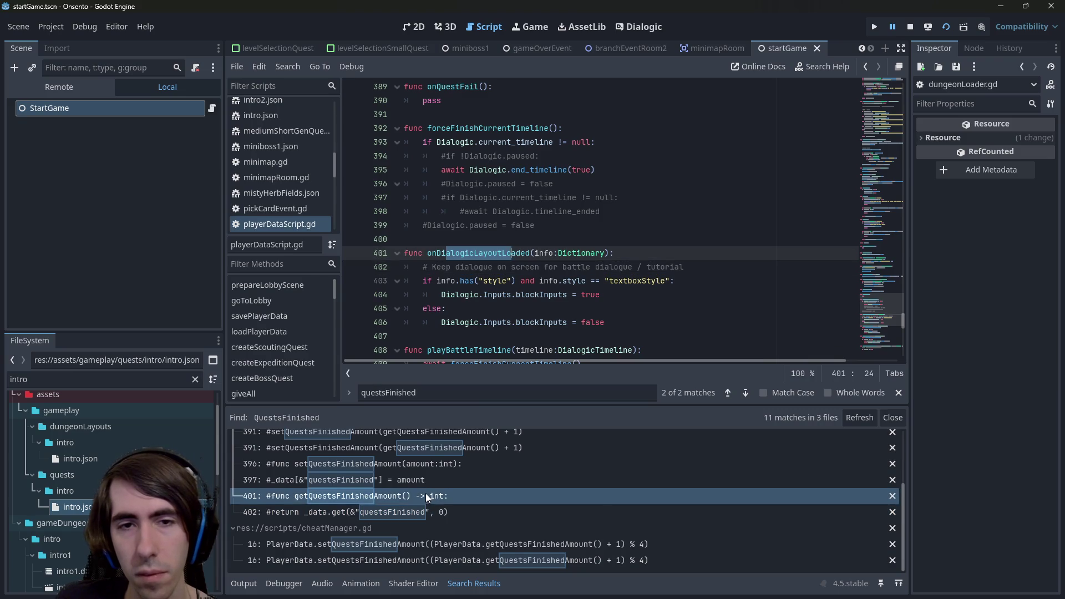
left_click(506, 303)
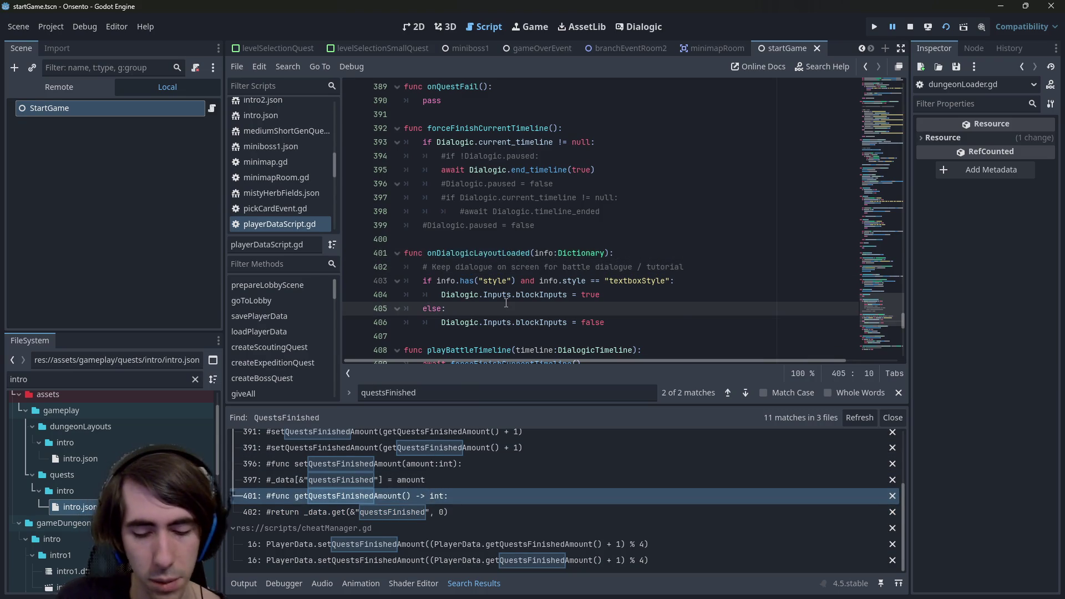
Rerun the QuestsFinished search and delete the commented setter call at line 144 in _ready
key("ctrl+shift+f")
key("Return")
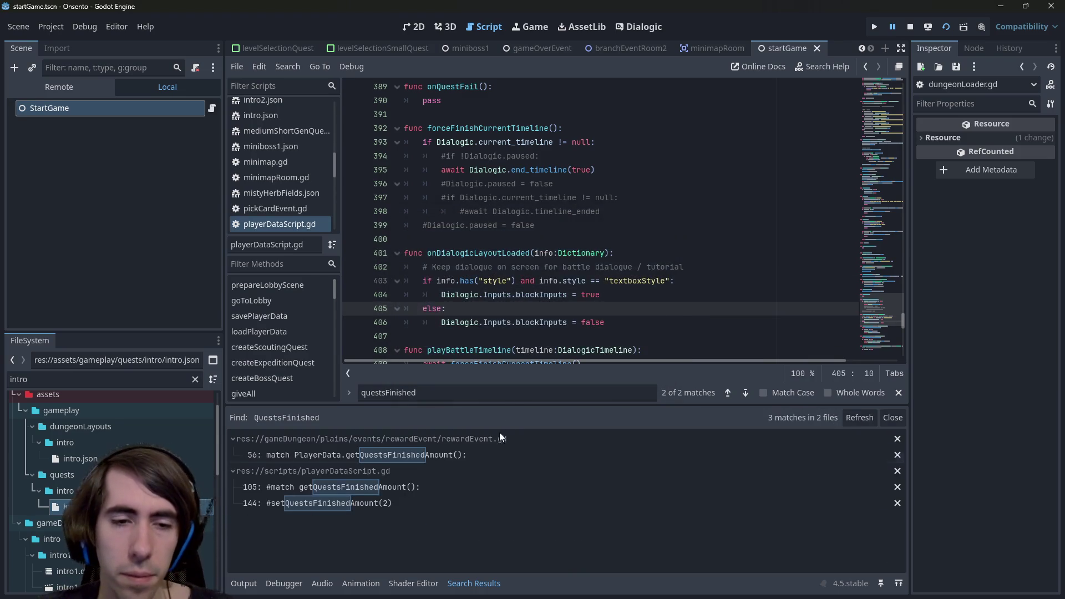
left_click(488, 456)
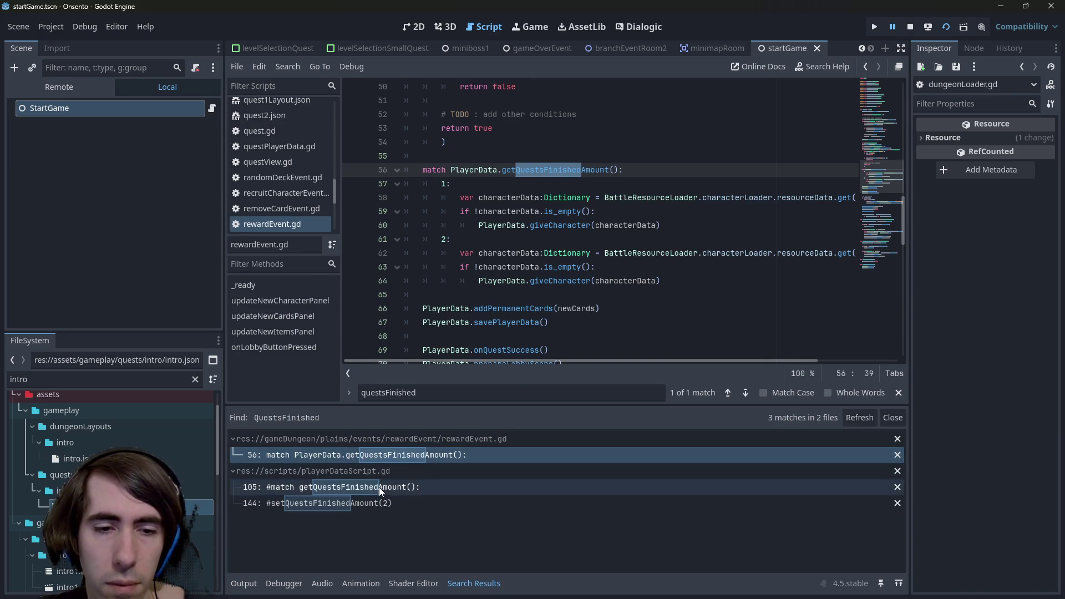
left_click(378, 487)
left_click(375, 498)
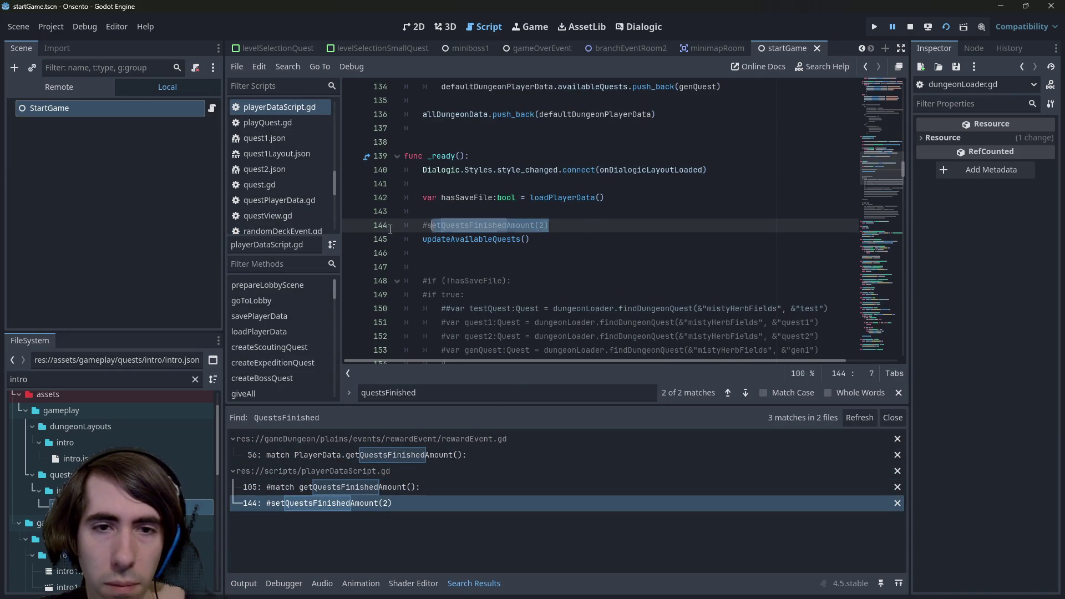
left_click(390, 229)
key("Delete")
key("BackSpace")
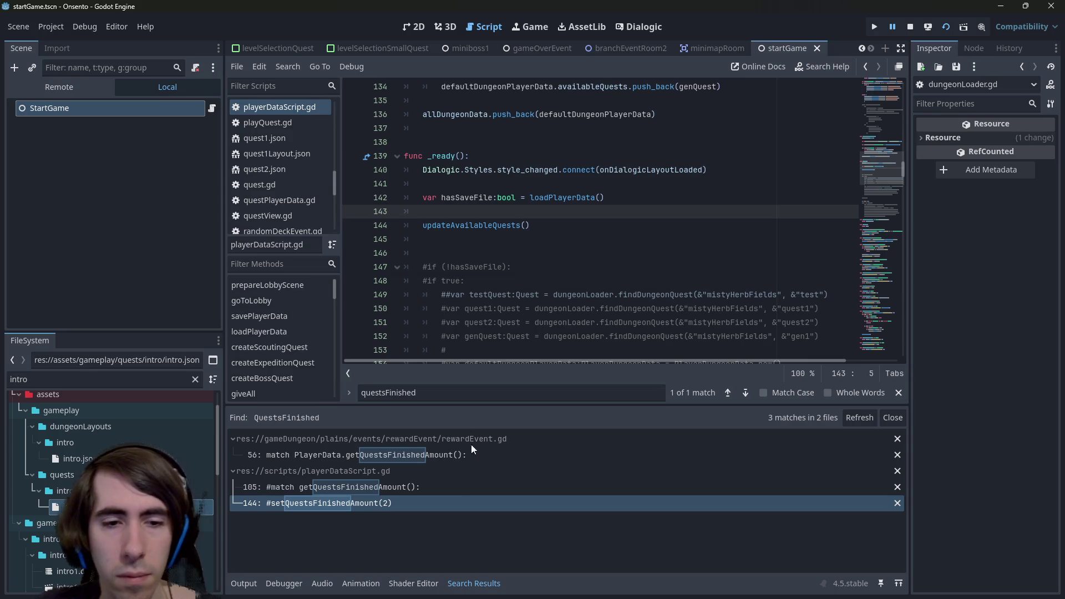
Delete the commented-out getQuestsFinishedAmount match block starting near line 104
left_click(457, 487)
scroll(505, 278, "down", 3)
left_click(505, 278)
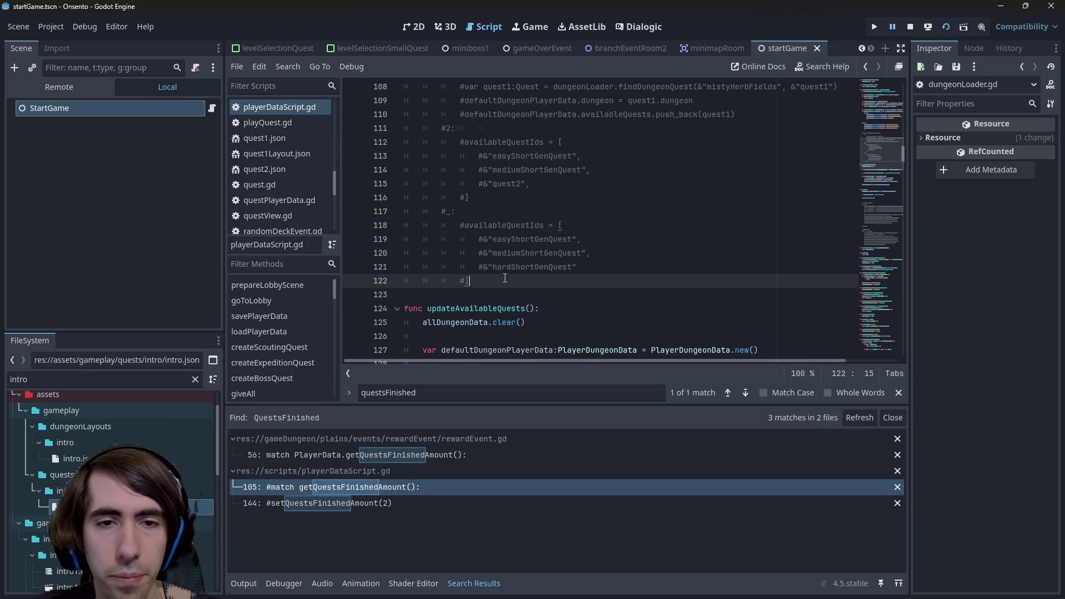
left_click_drag(505, 278, 408, 156)
scroll(530, 208, "up", 6)
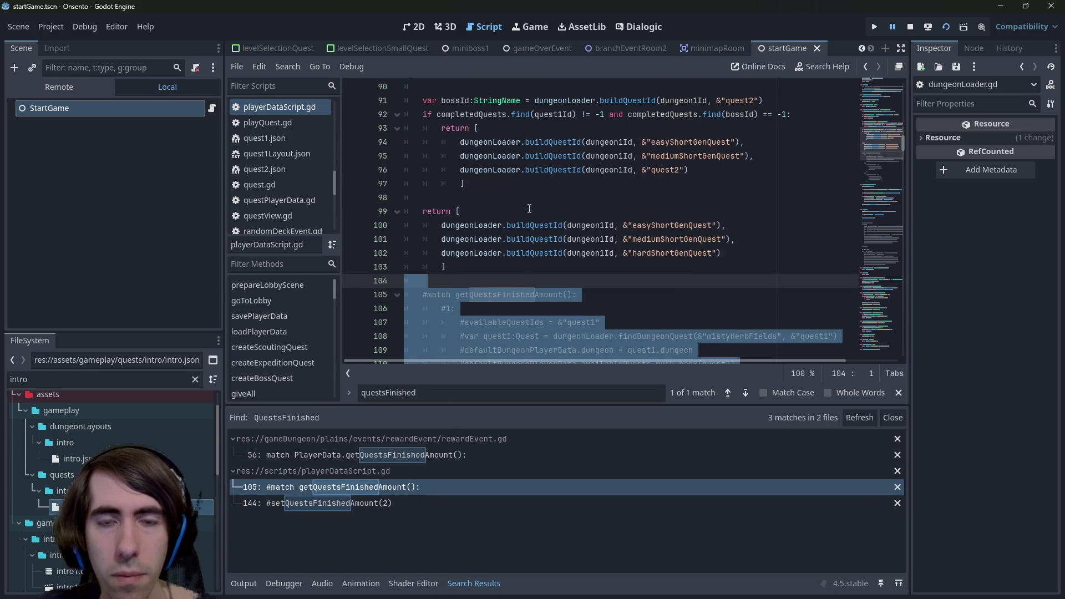
scroll(584, 192, "down", 1)
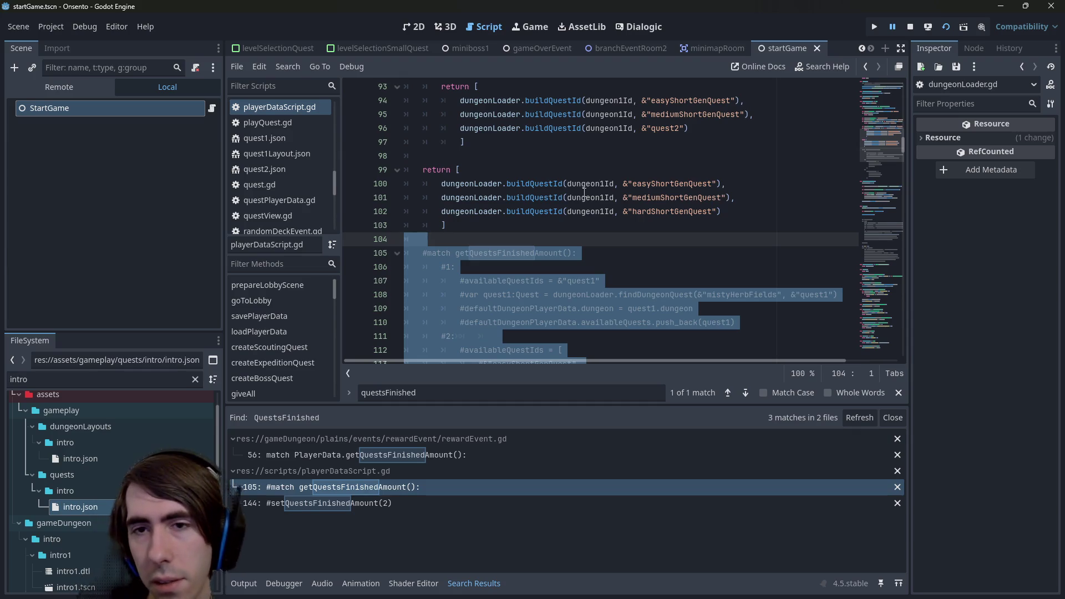
scroll(584, 191, "down", 2)
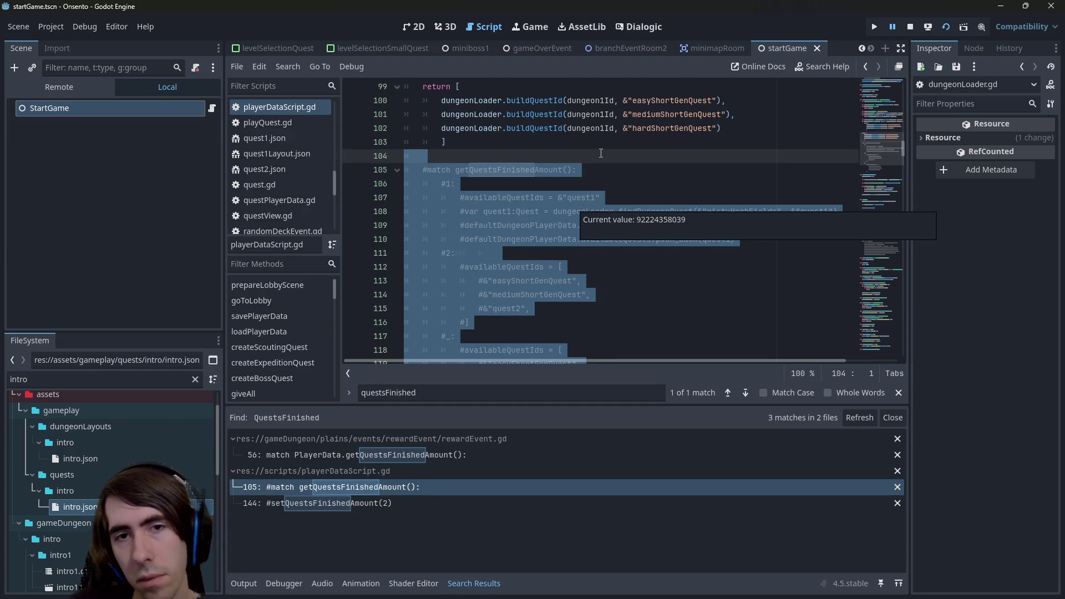
scroll(601, 153, "down", 2)
scroll(601, 153, "up", 5)
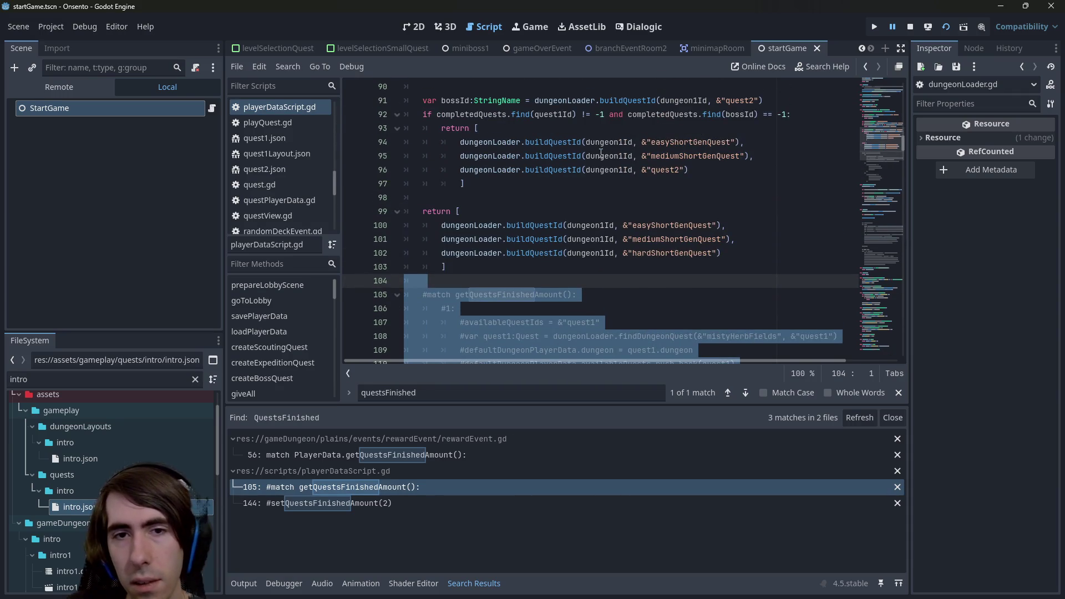
key("BackSpace")
key("BackSpace")
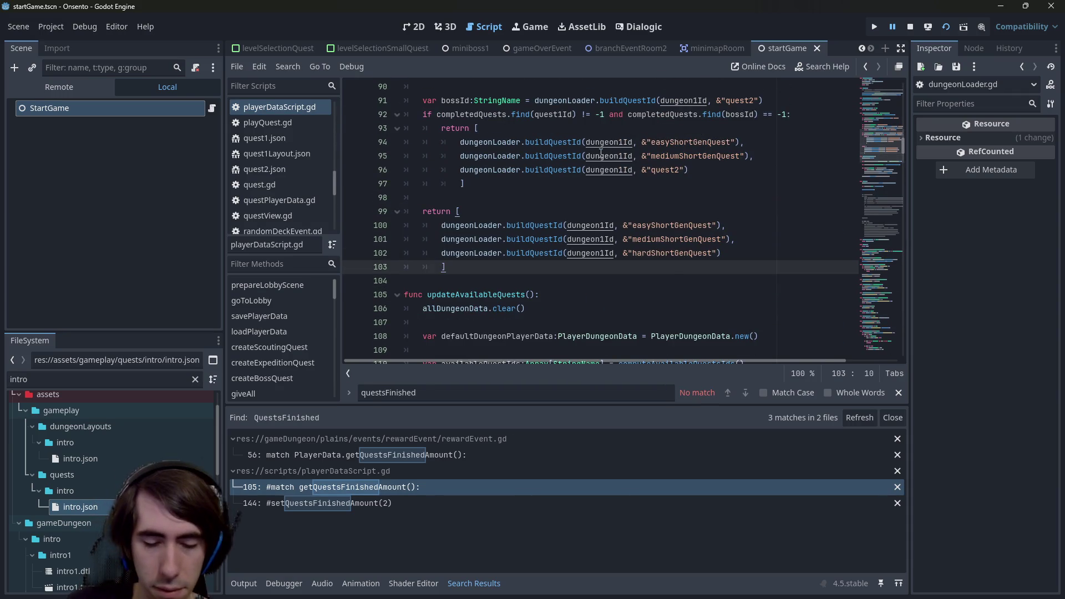
left_click(482, 461)
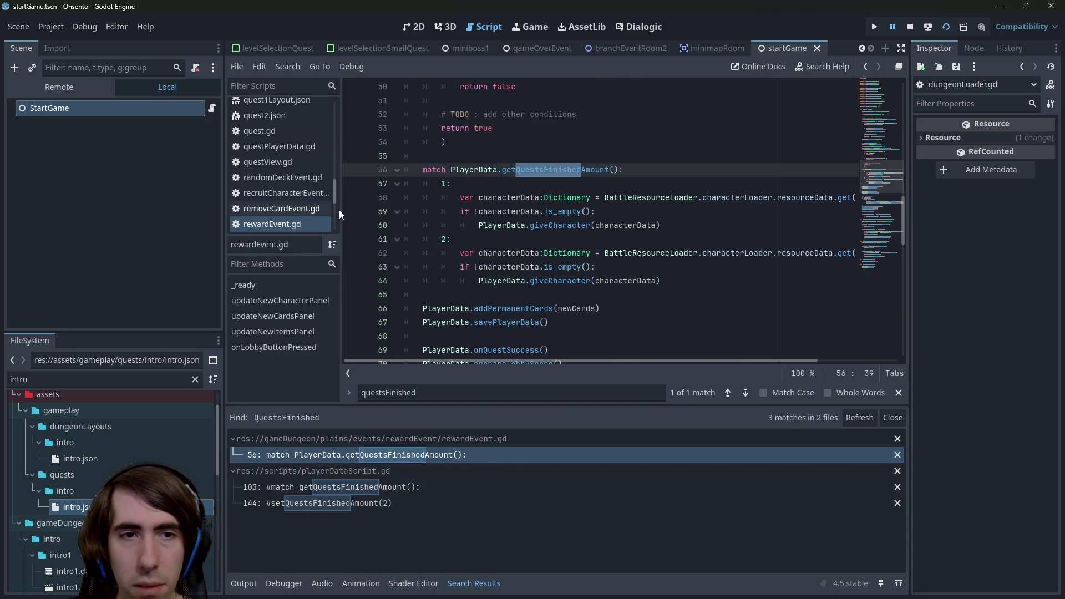
Widen the script editor beside the Inspector, then Quick Open 'room4.gd', landing on room.gd
left_click_drag(343, 211, 281, 198)
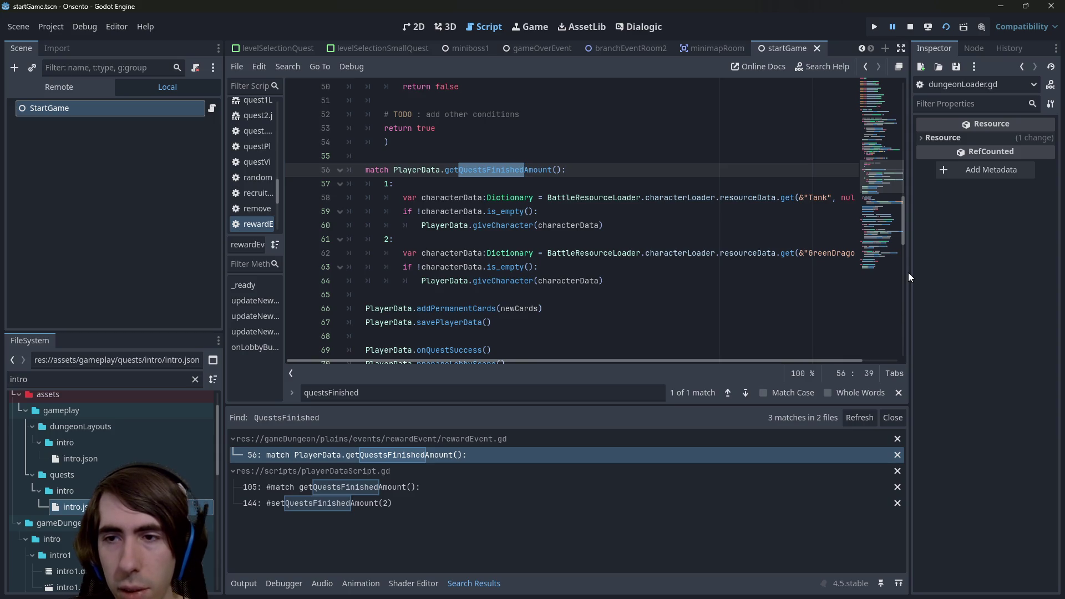
left_click_drag(909, 274, 997, 287)
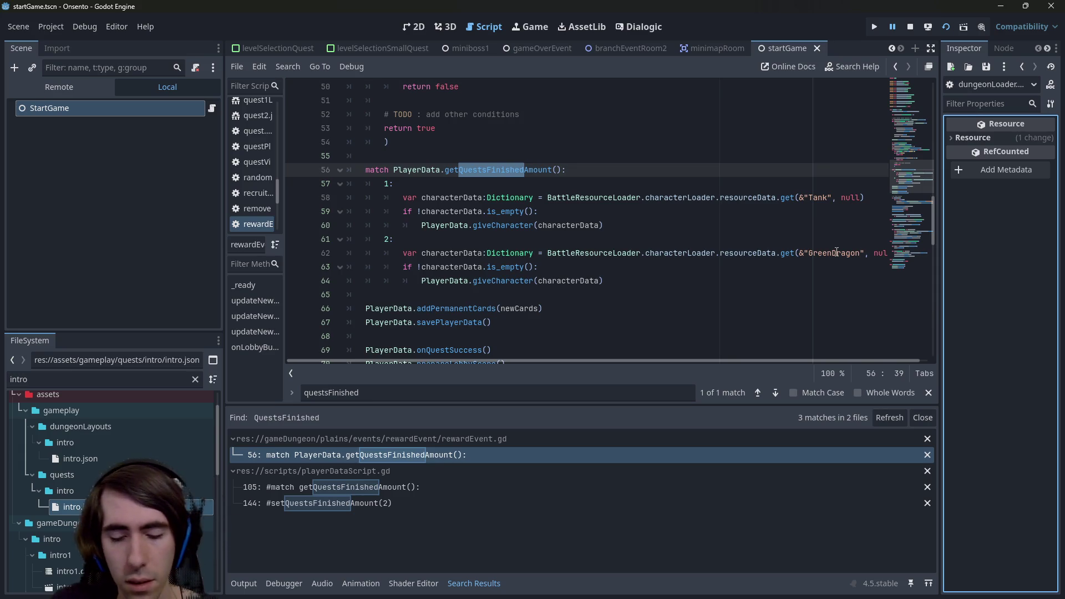
key("shift+alt+o")
type("room4.gd")
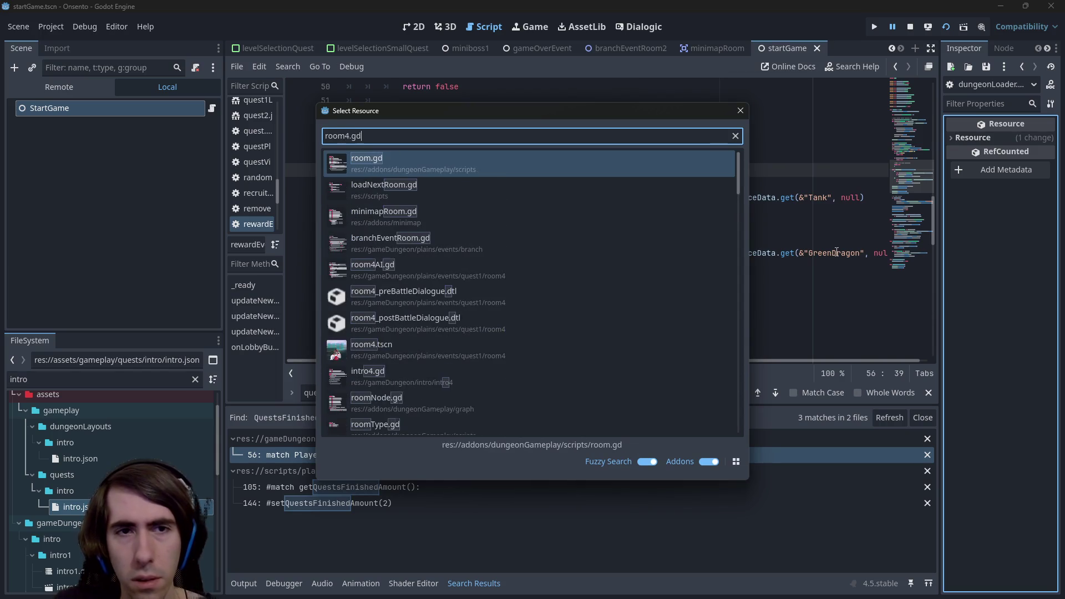
key("Return")
Browse Quick Open results for room3, room2 and room4 without opening anything
scroll(616, 265, "down", 5)
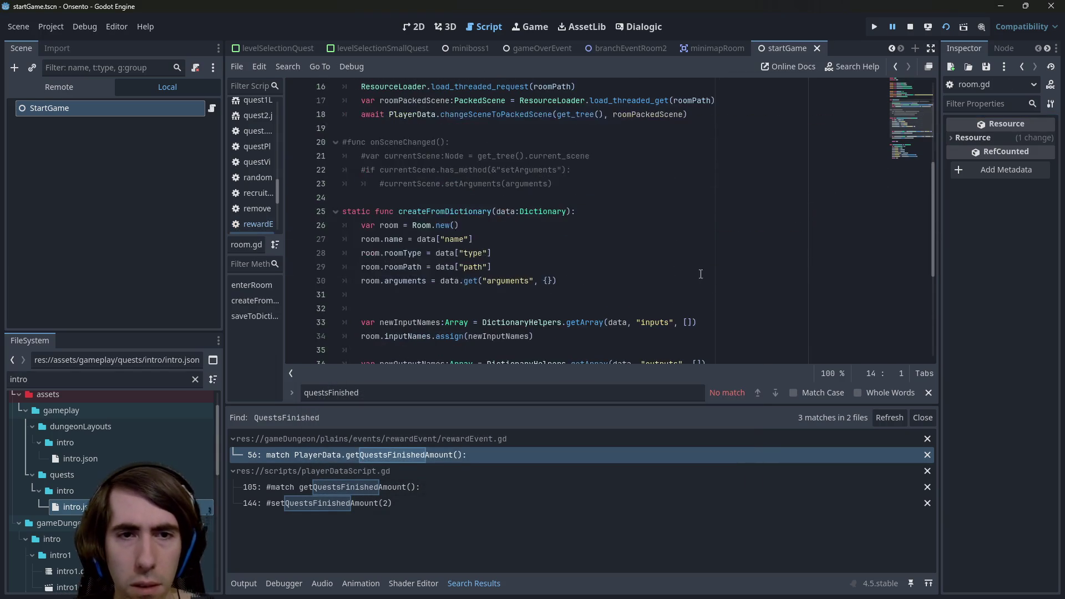
scroll(617, 265, "down", 4)
scroll(610, 261, "up", 10)
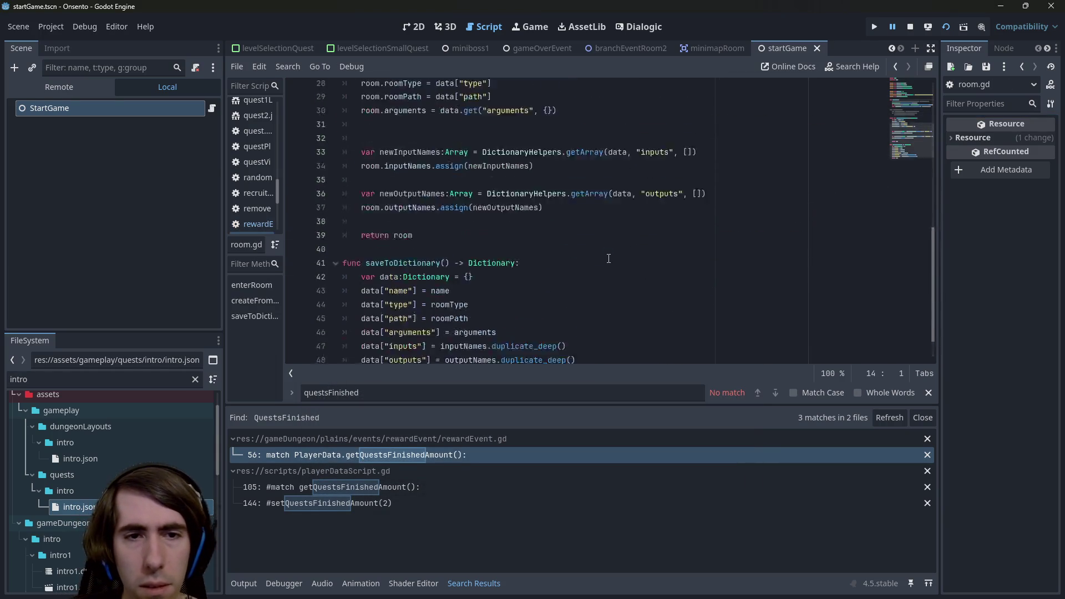
scroll(609, 258, "down", 2)
left_click(609, 257)
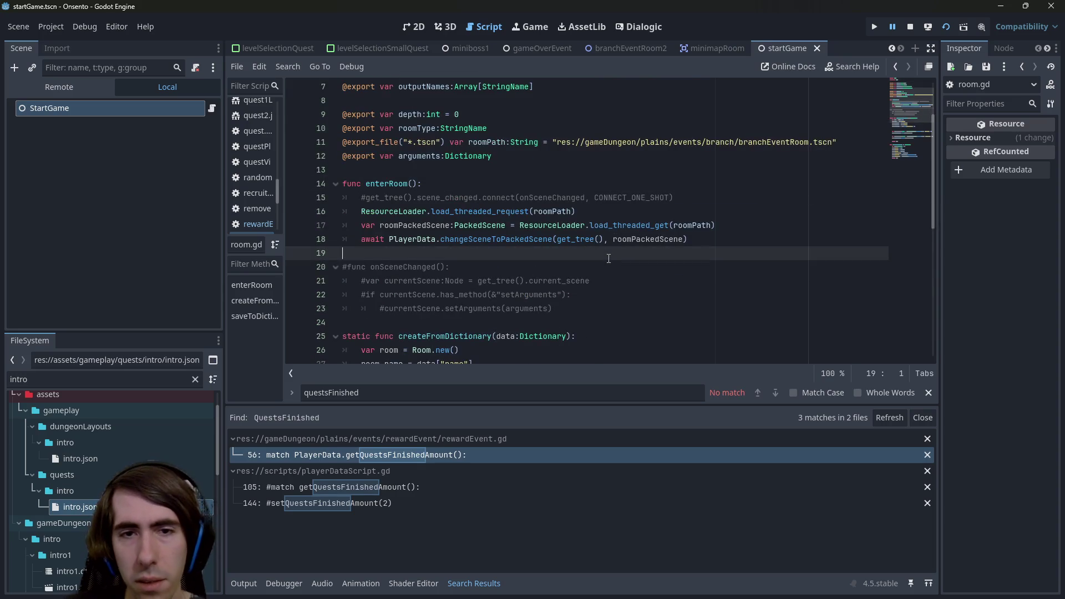
key("shift+alt+o")
type("room3")
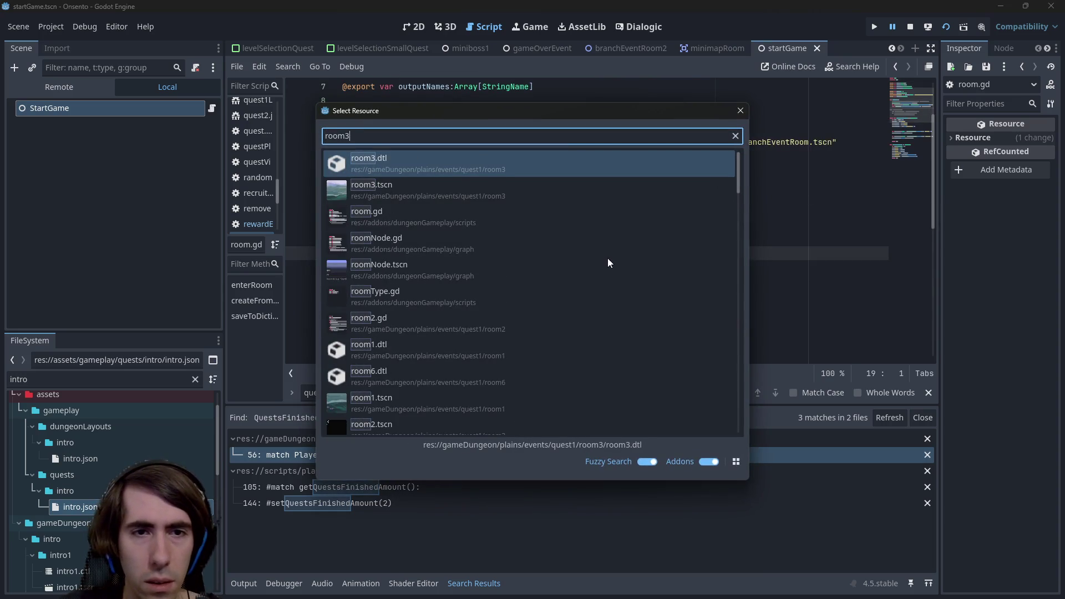
key("Down")
key("Down")
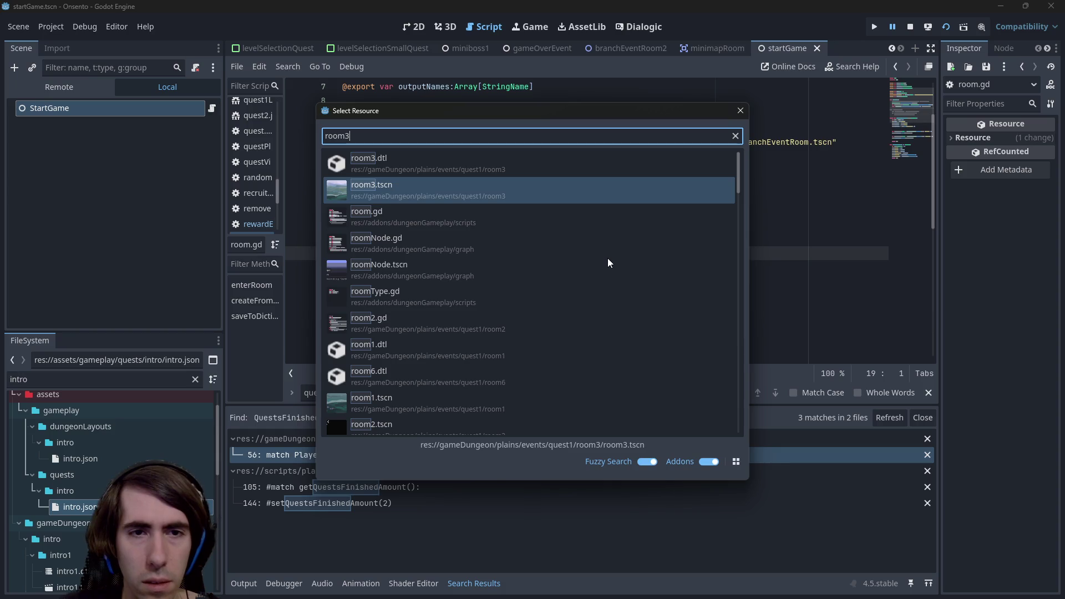
key("BackSpace")
type("2")
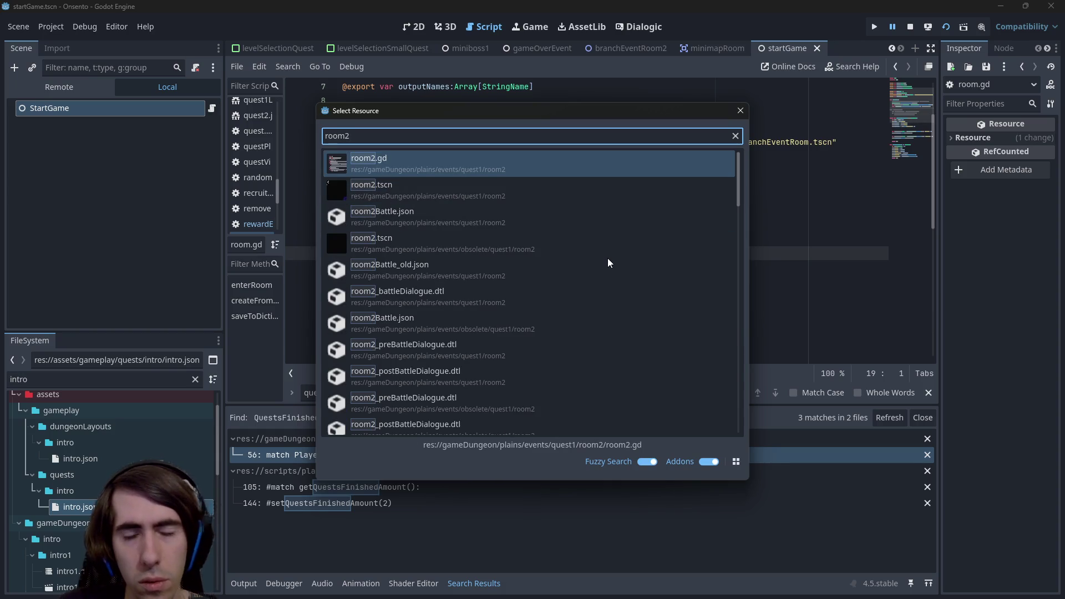
key("BackSpace")
type("4")
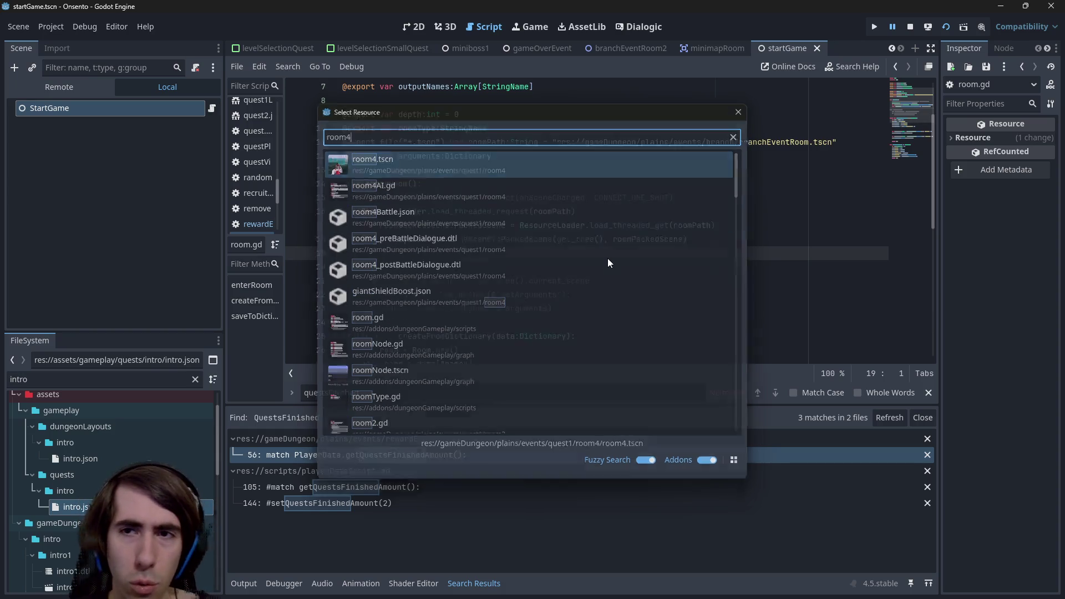
key("Escape")
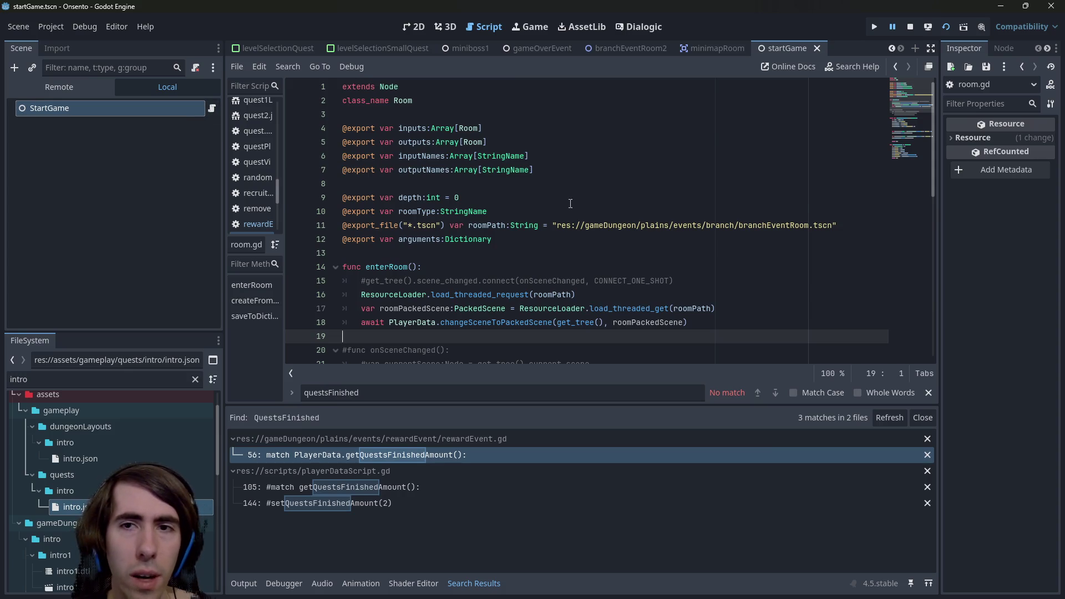
Search 'room4' in Quick Open and open room4.tscn
left_click(570, 204)
key("shift+alt+o")
type("room4")
key("Down")
key("Down")
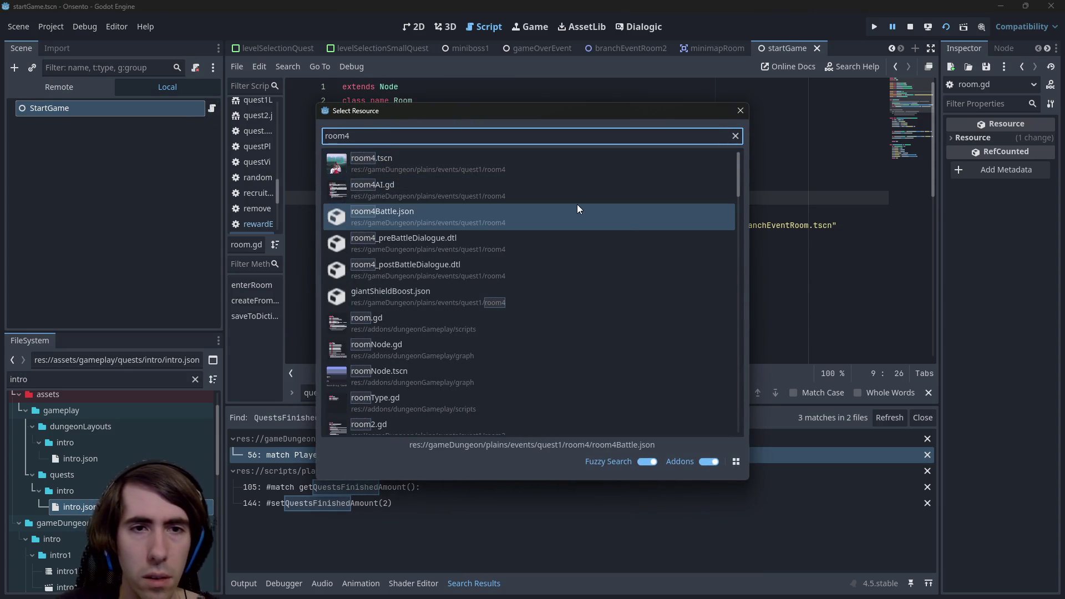
key("Up")
key("Up")
key("Return")
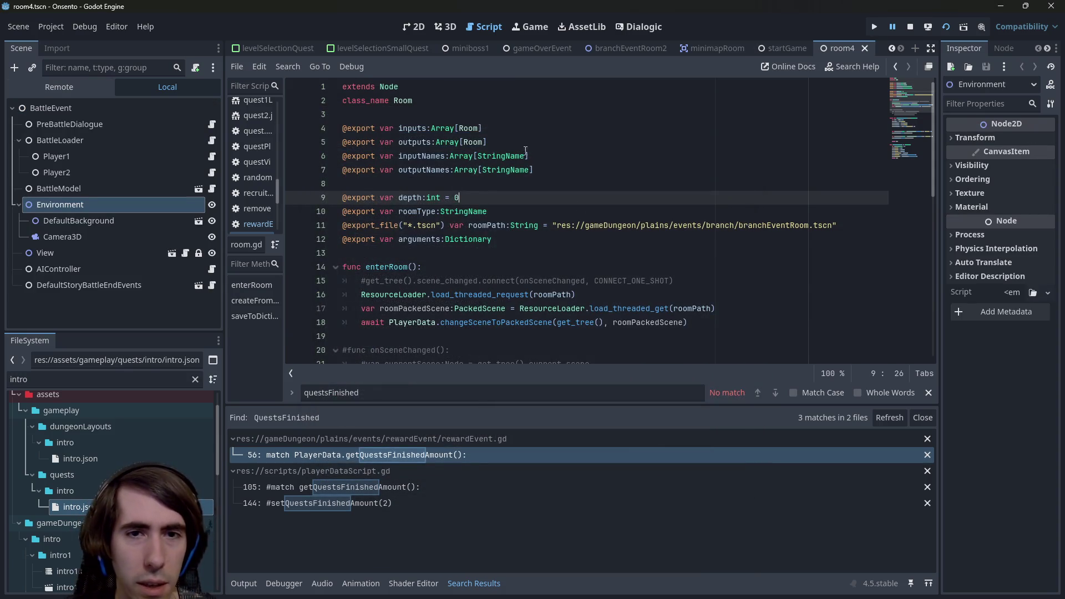
In 2D view select BattleEvent, then open and review room4Battle.json
left_click(412, 27)
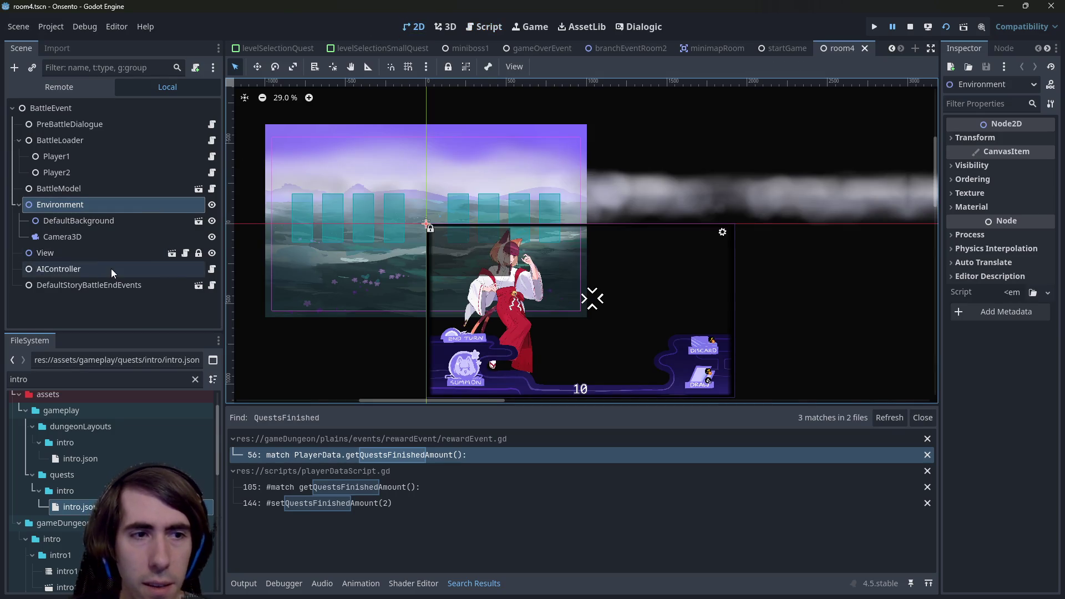
left_click(78, 111)
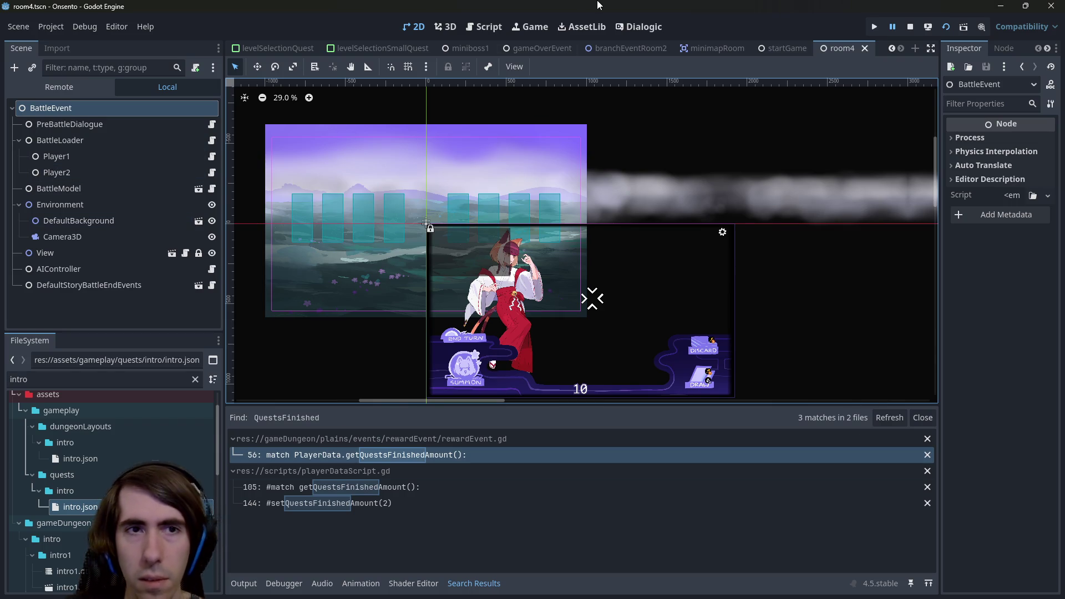
key("shift+alt+o")
type("room4.")
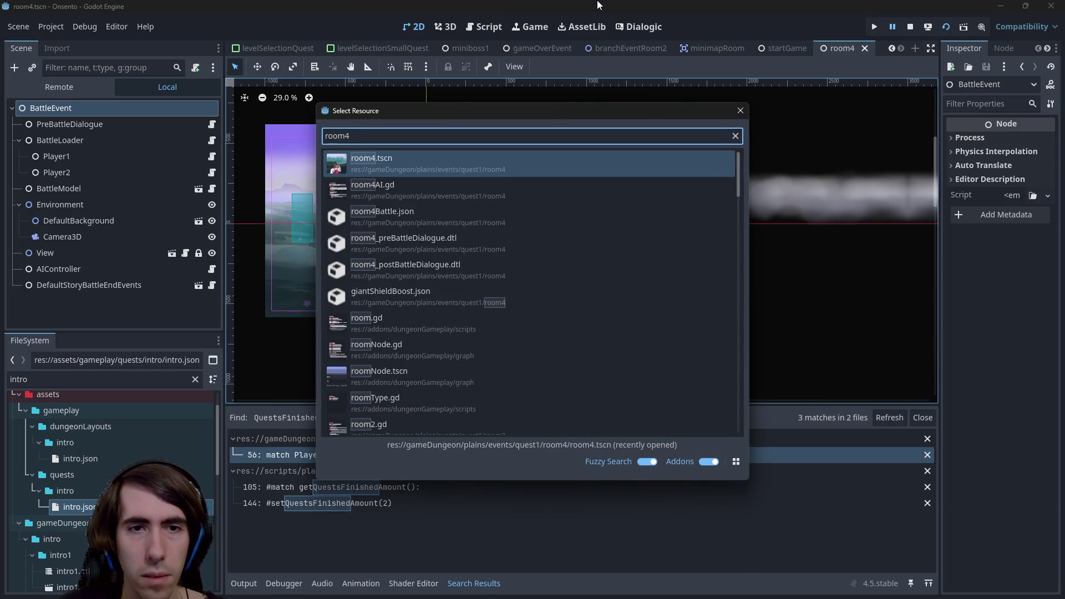
key("Down")
key("Down")
key("Return")
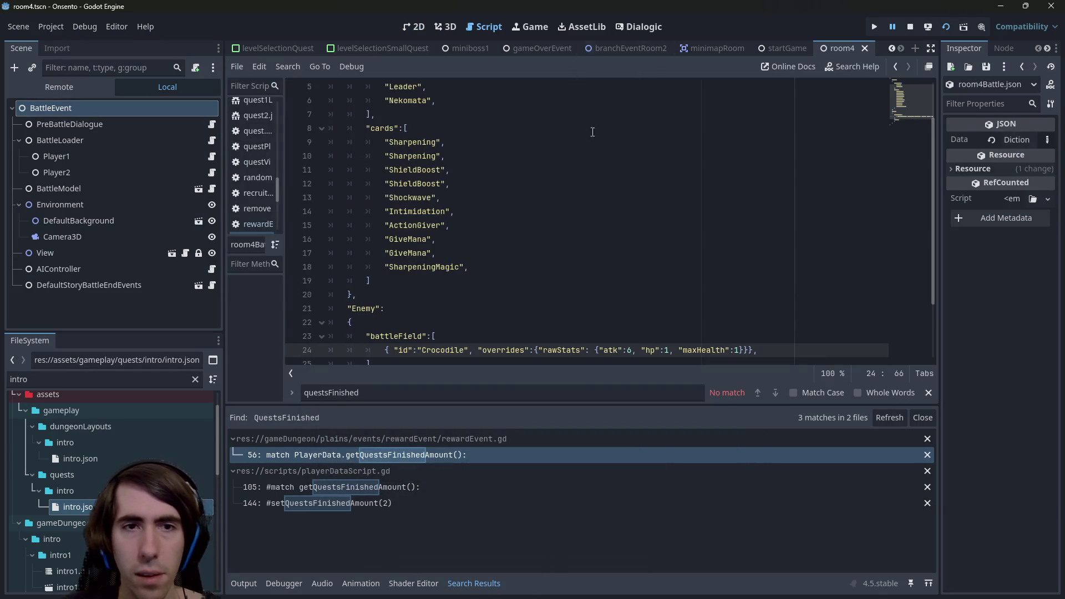
scroll(556, 205, "down", 2)
scroll(549, 216, "down", 1)
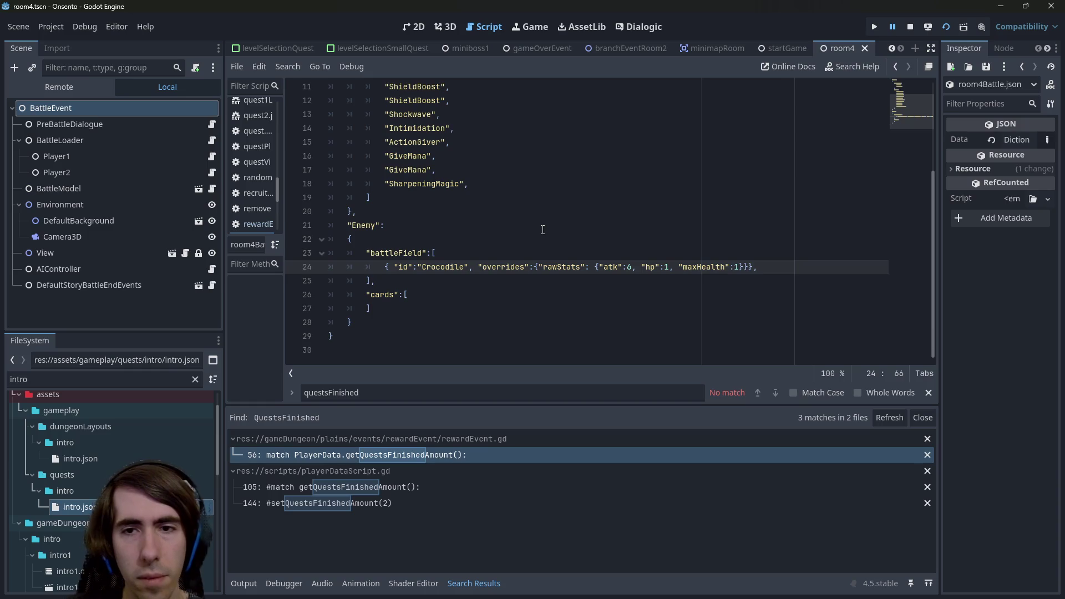
scroll(542, 230, "up", 3)
scroll(542, 230, "down", 3)
scroll(543, 230, "up", 3)
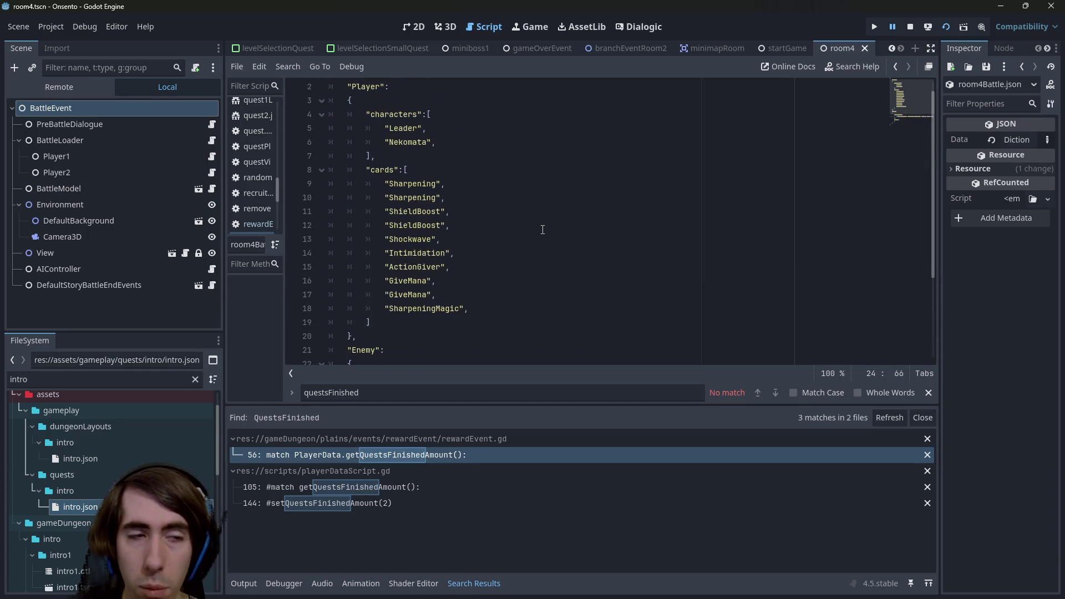
Open the room4_preBattleDialogue timeline from a 'room4' Quick Open search
key("shift+alt+o")
type("room4")
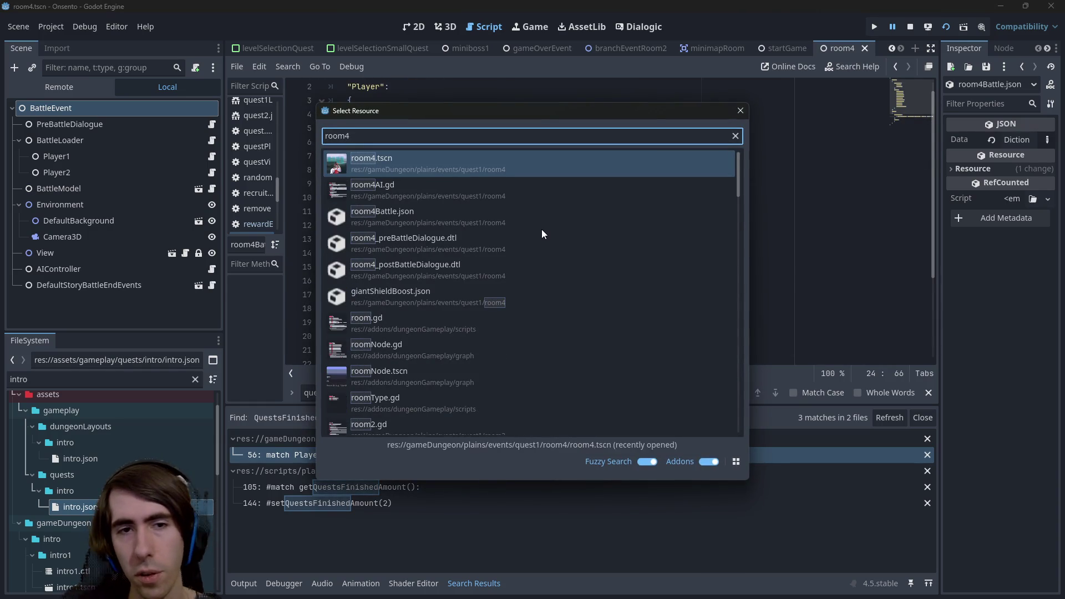
double_click(480, 240)
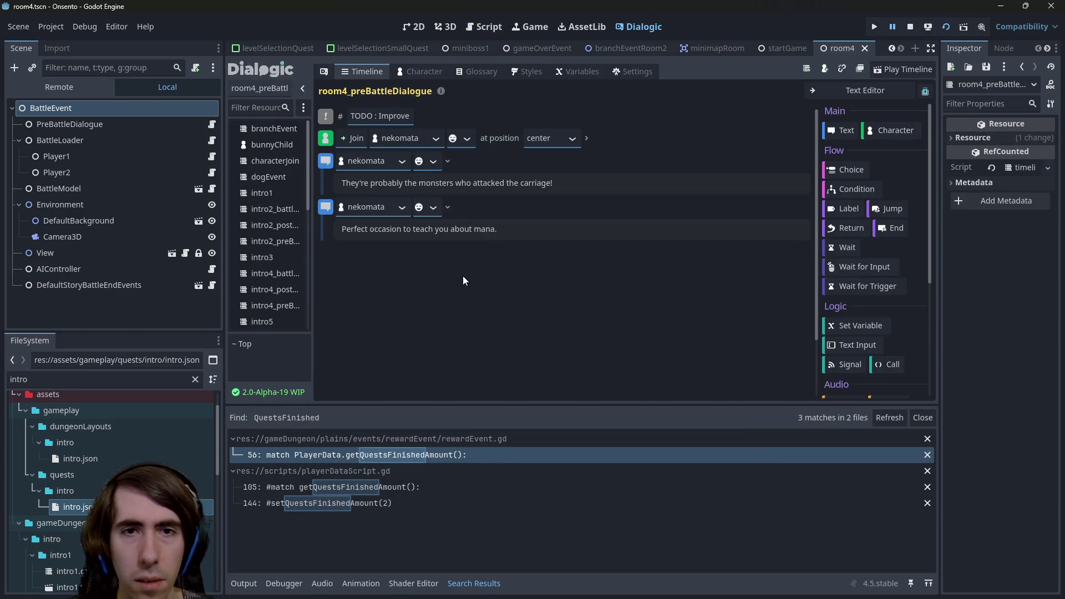
Open room3.tscn and inspect its dialogueEvent.gd script and Room3 node
key("shift+alt+o")
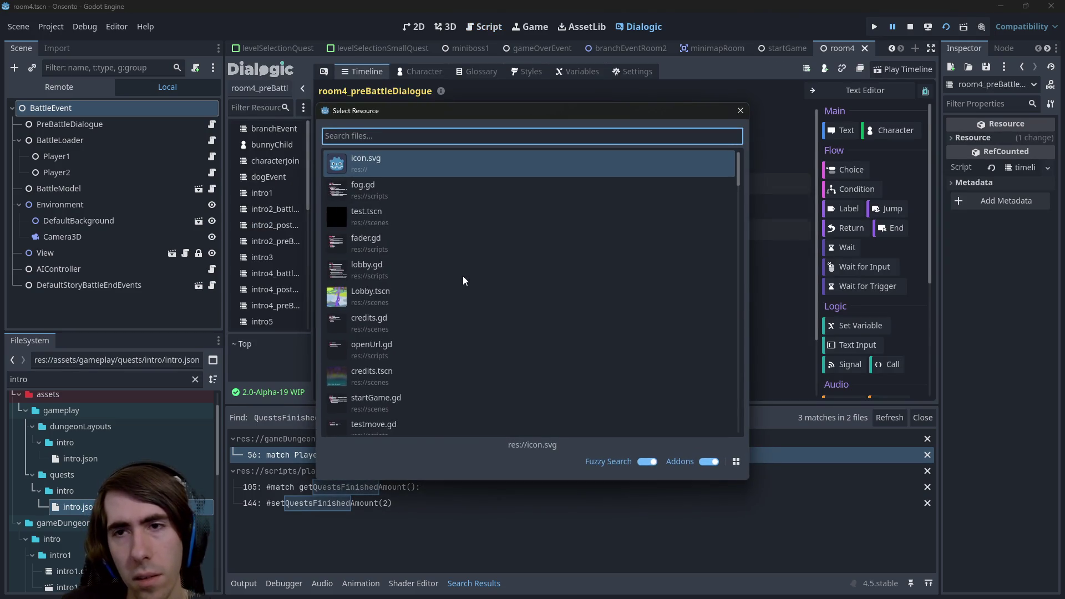
key("Escape")
key("shift+alt+o")
type("room3")
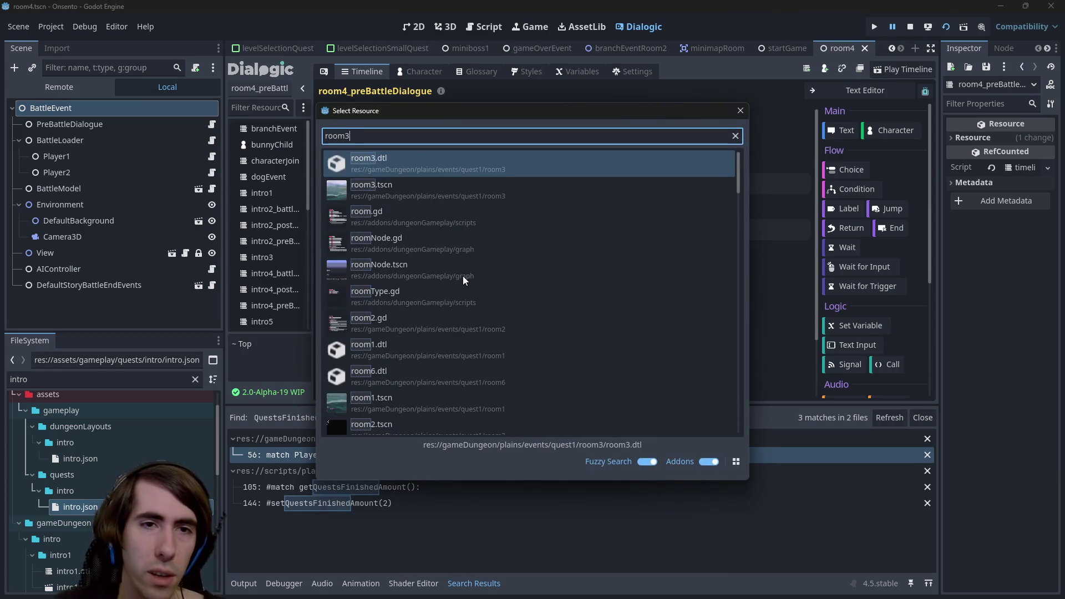
key("Down")
key("Return")
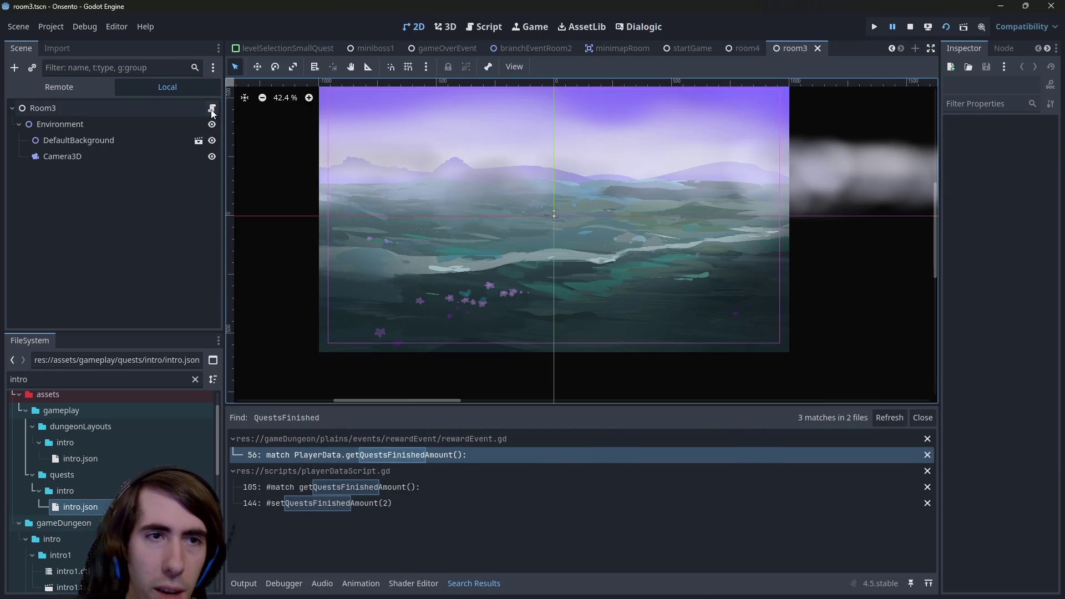
left_click(212, 108)
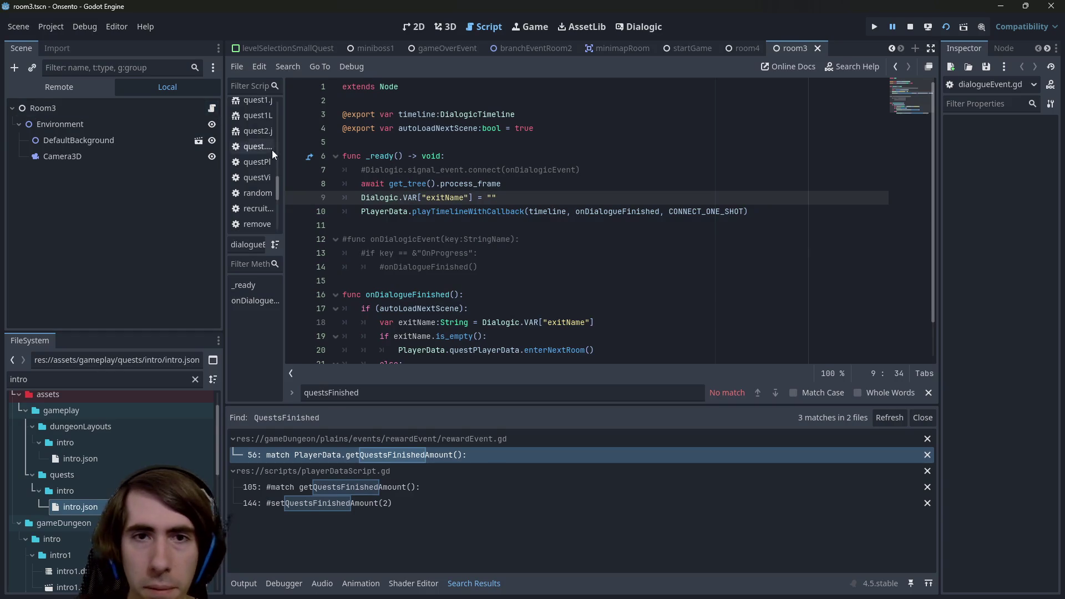
scroll(439, 215, "down", 1)
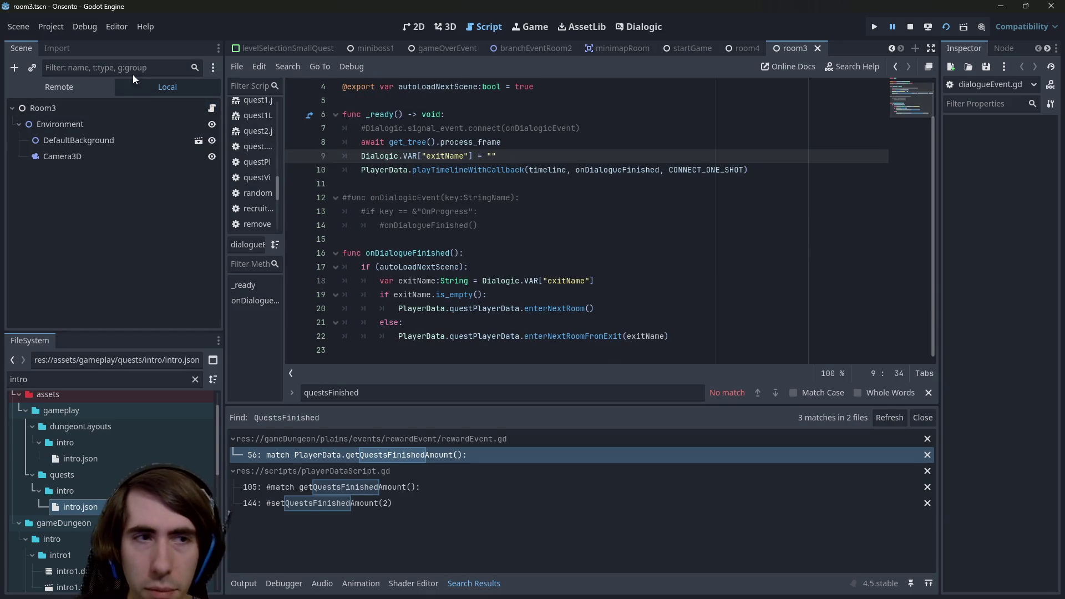
left_click(100, 108)
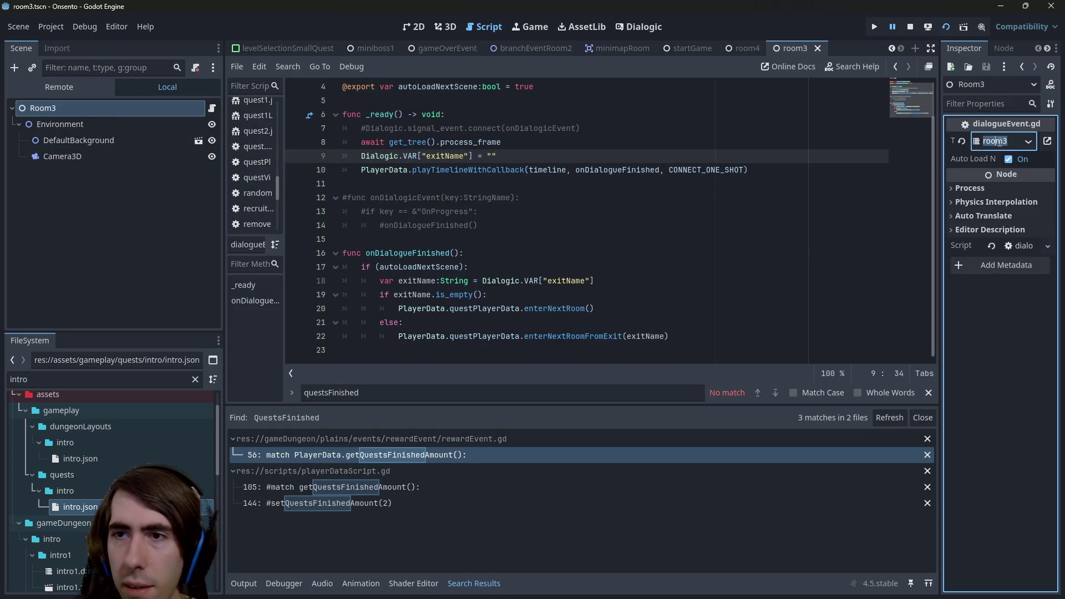
Open the room3.dtl timeline in Dialogic and scroll through its events
left_click(447, 224)
key("alt+shift+o")
type("room3")
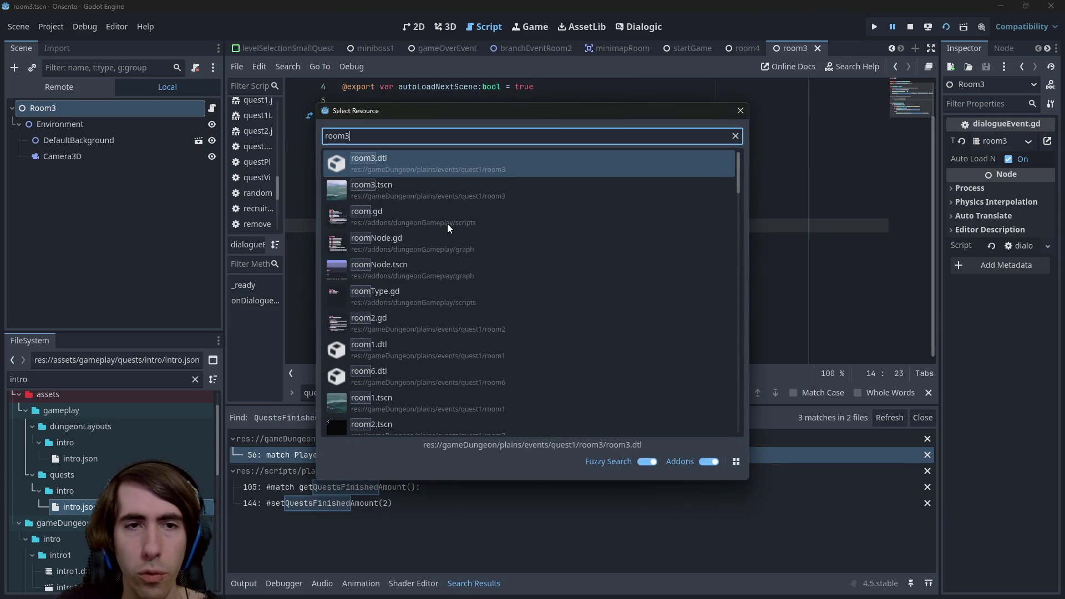
key("Return")
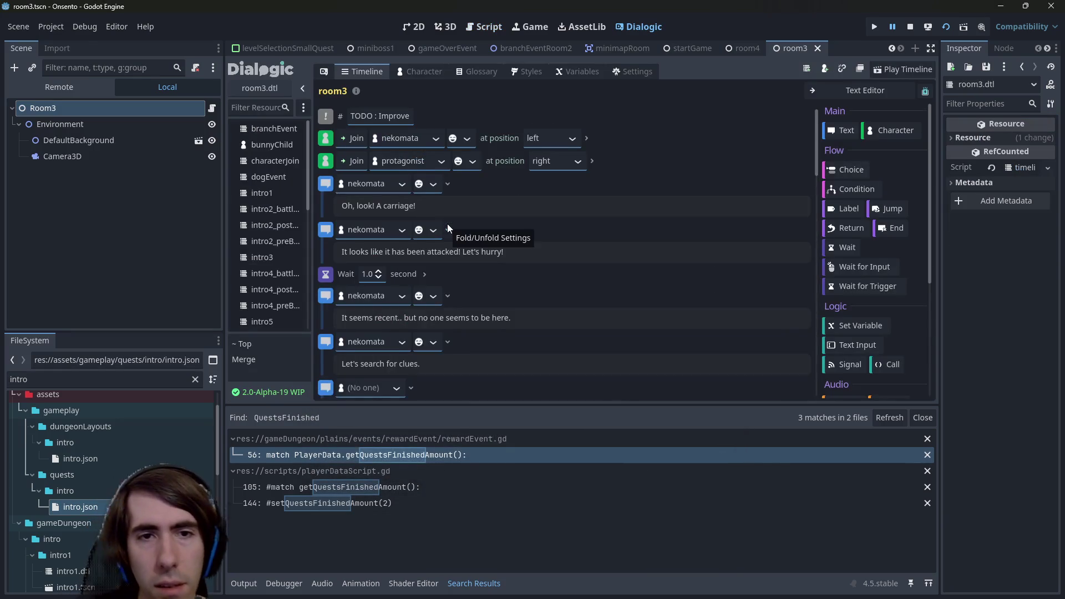
scroll(451, 222, "down", 10)
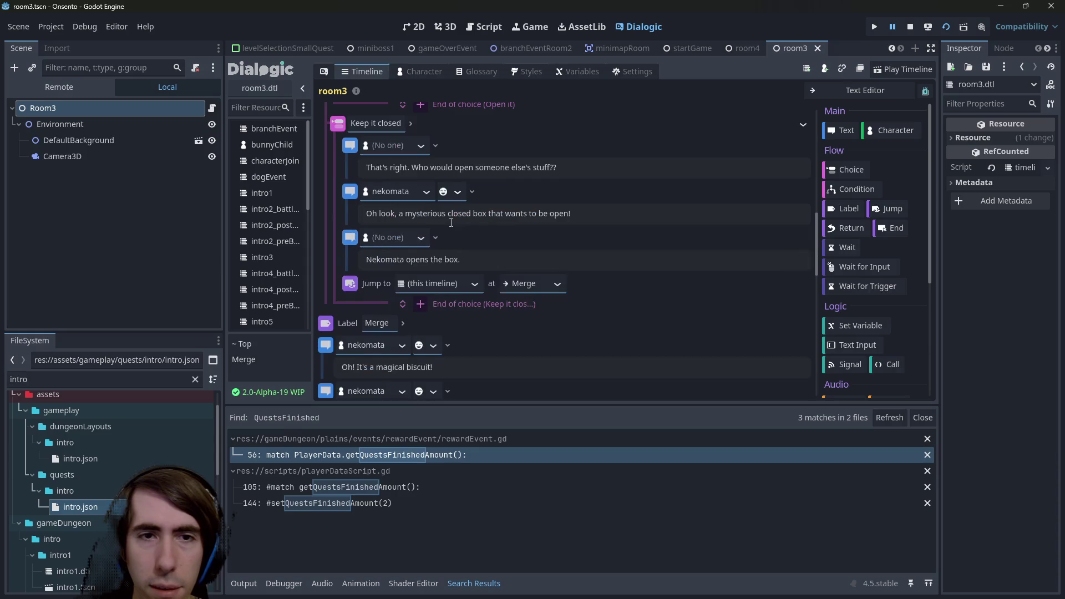
scroll(451, 222, "down", 3)
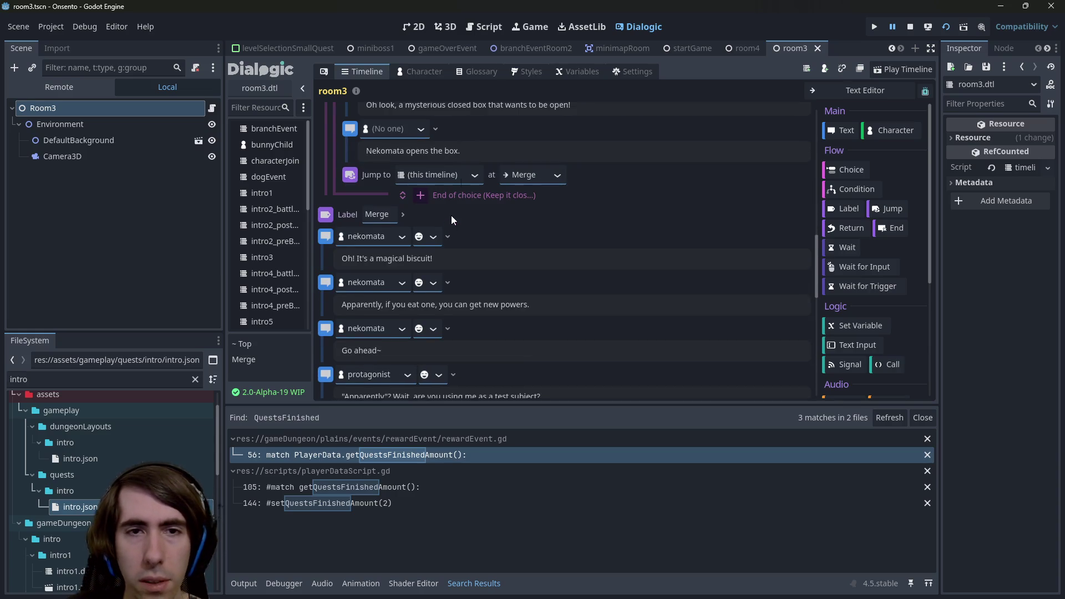
scroll(443, 211, "down", 5)
scroll(400, 178, "up", 3)
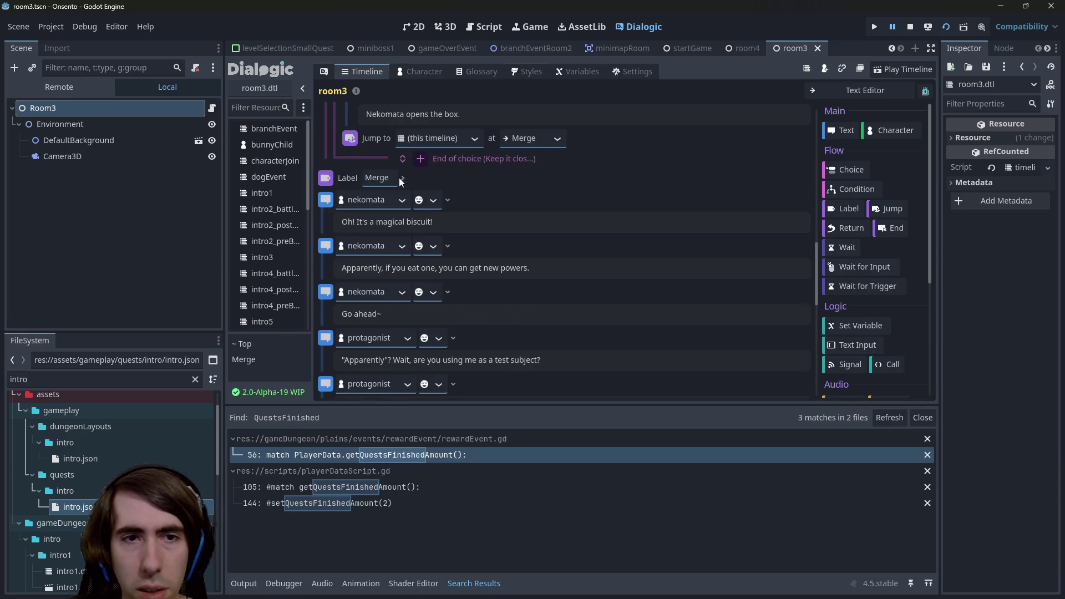
Expand the Merge label and select the first PlayerData giveCardFromId call event
left_click(404, 178)
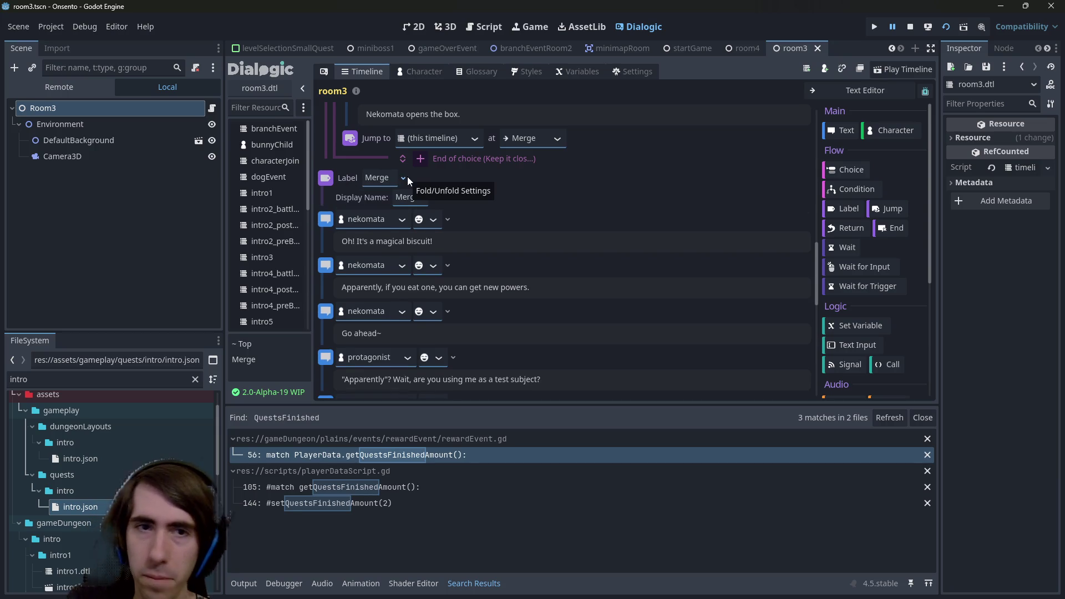
scroll(407, 176, "down", 10)
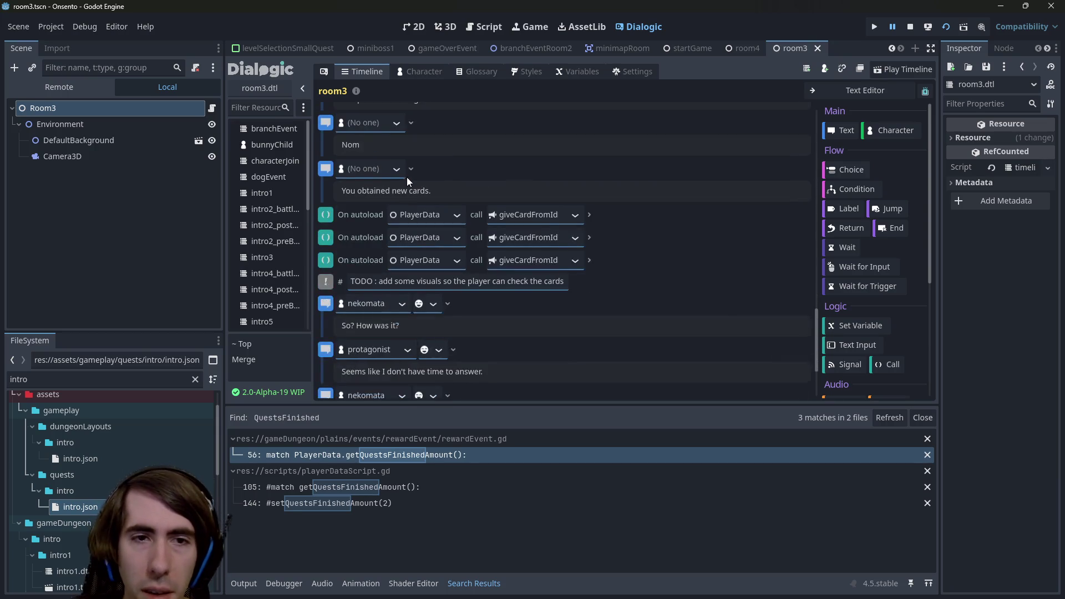
scroll(617, 218, "down", 2)
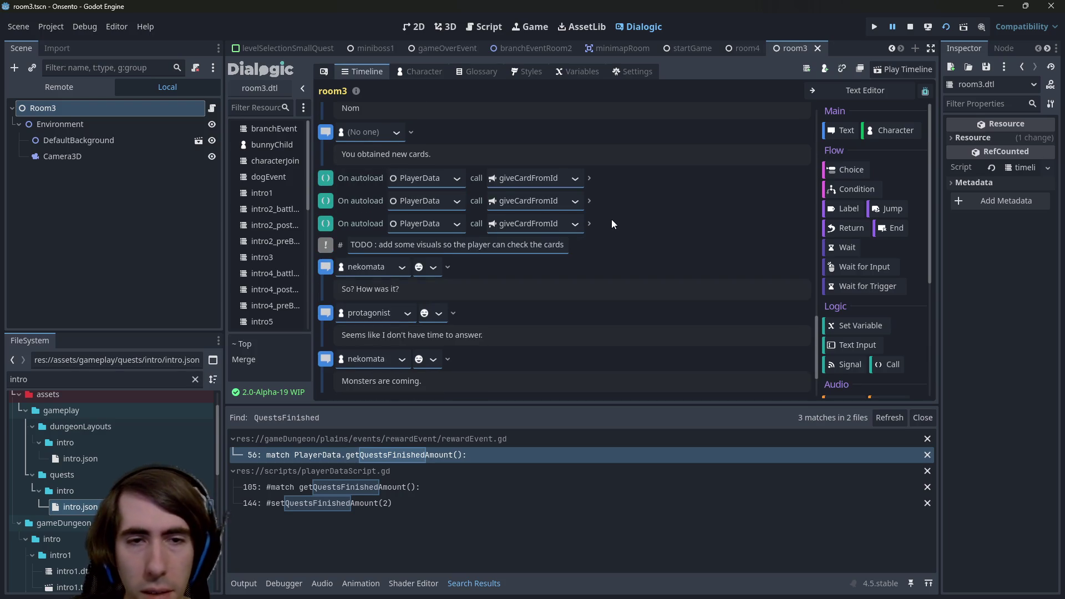
scroll(611, 219, "down", 3)
scroll(607, 220, "up", 3)
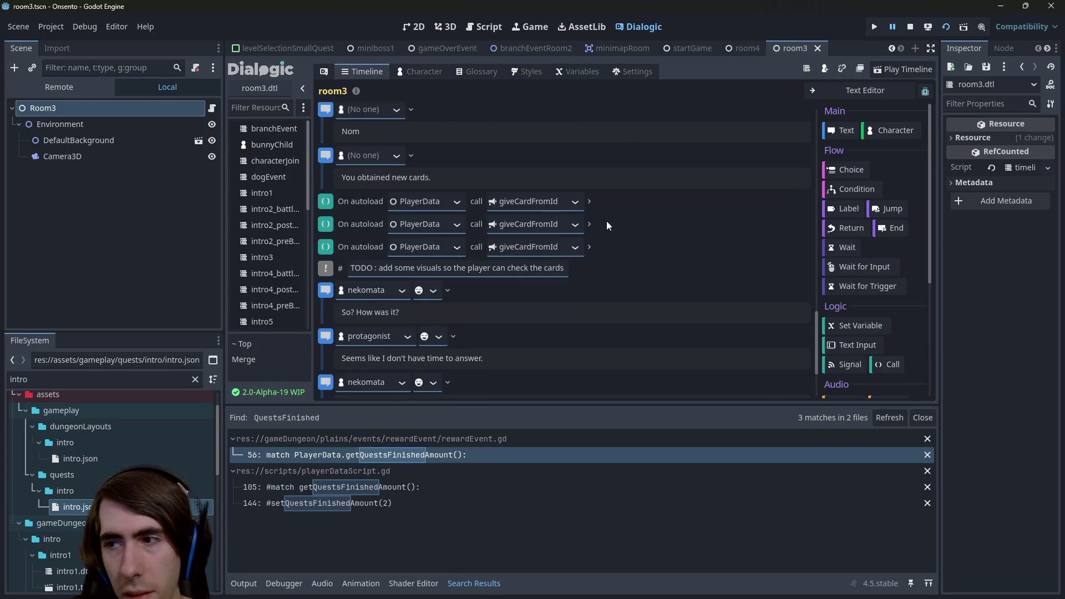
left_click(630, 205)
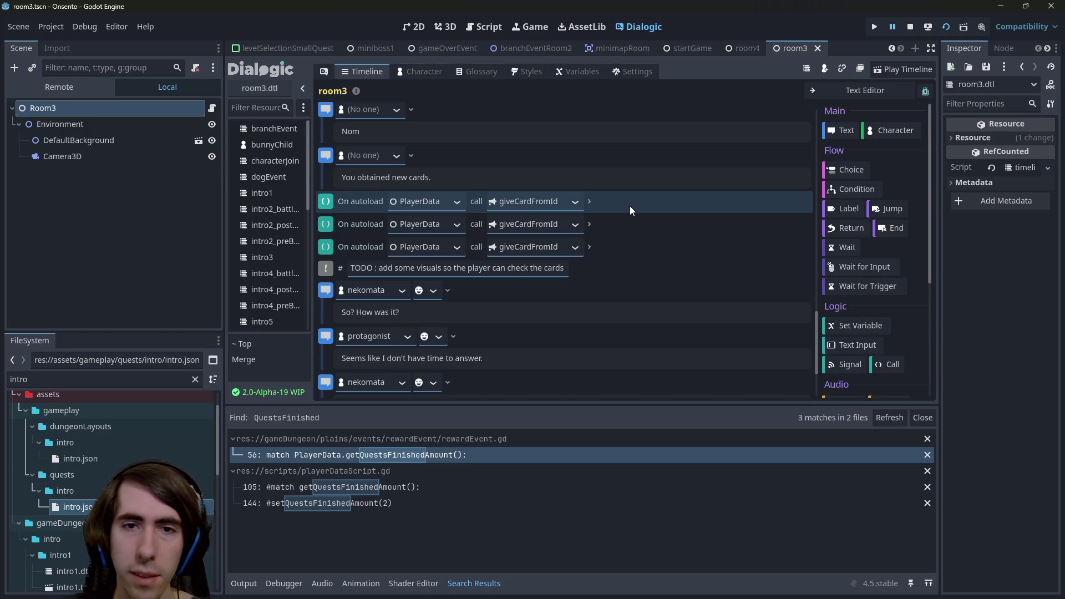
key("shift+alt+o")
Search the project for giveCardFromId and open its definition in playerDataScript.gd
type("givecardfro")
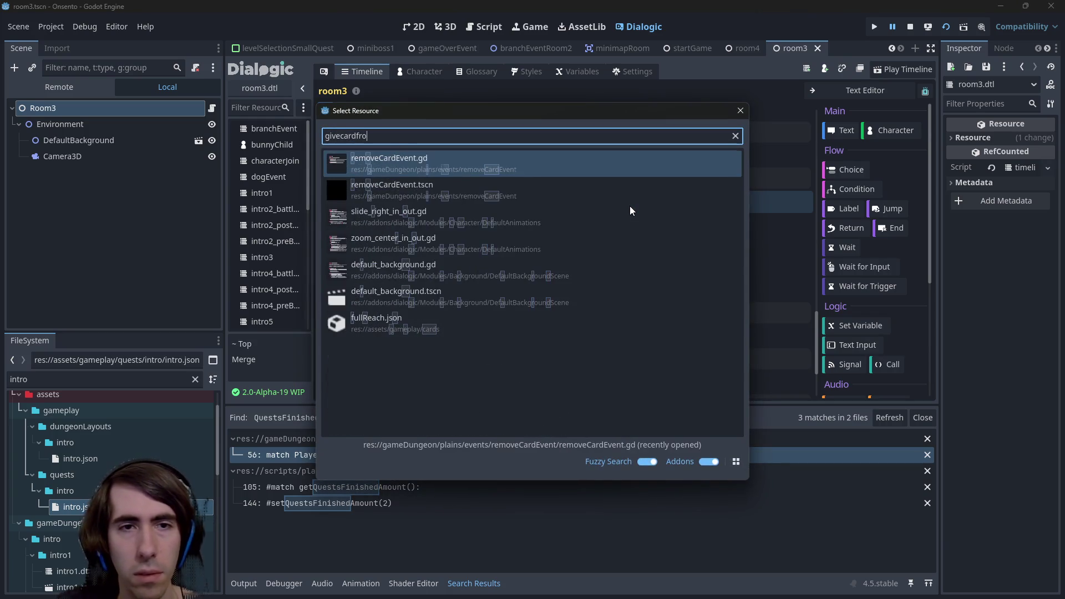
key("Escape")
key("ctrl+shift+f")
type("give")
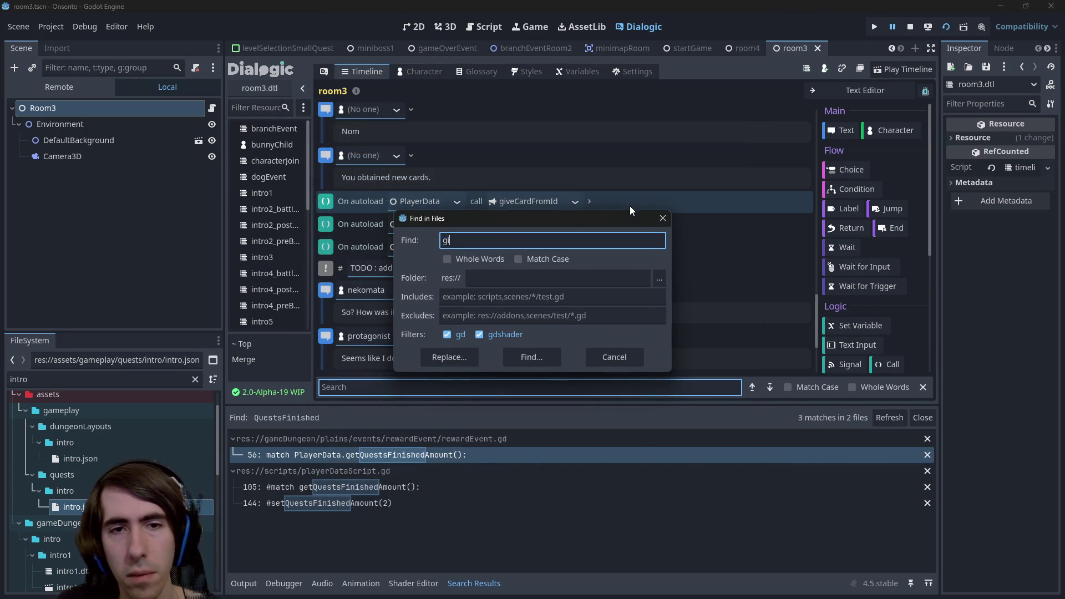
type("CardFromid")
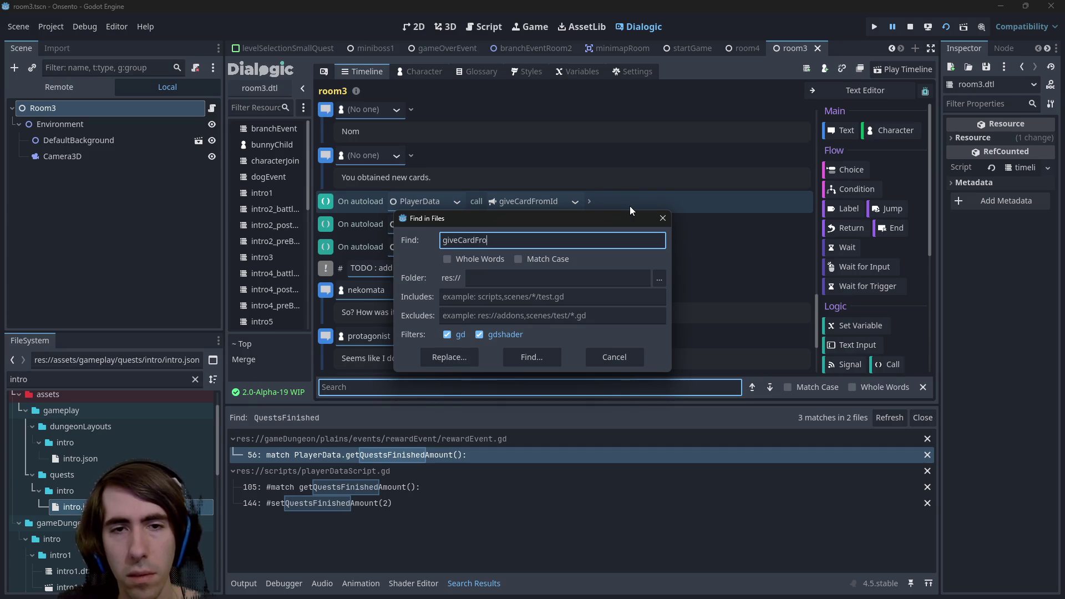
key("Return")
left_click(409, 453)
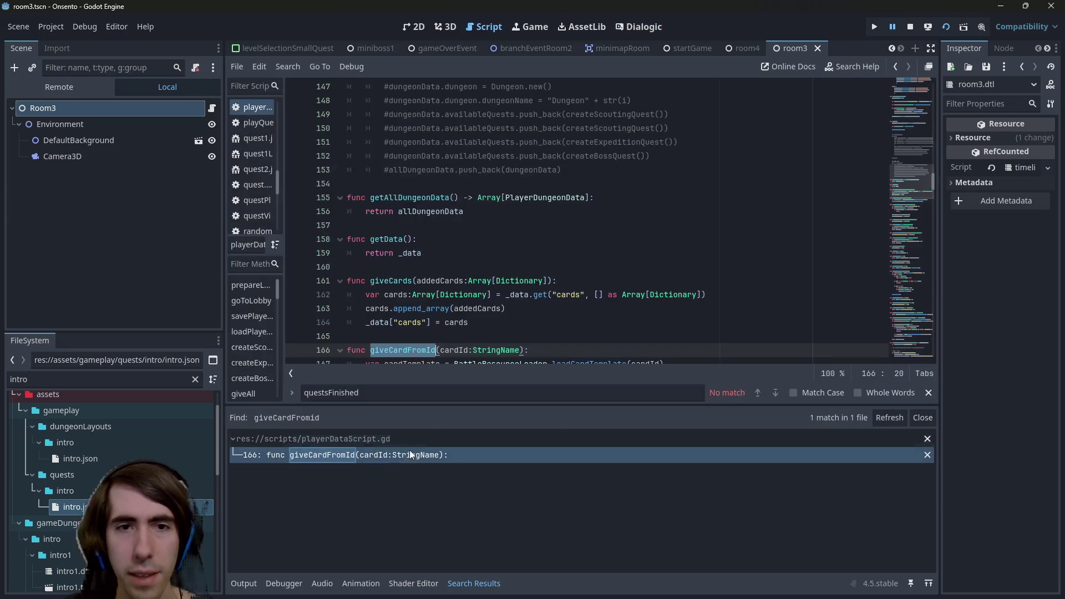
Review the giveCardFromId lines and the giveCards function above it
mouse_move(629, 253)
left_mouse_down()
mouse_move(388, 250)
mouse_move(316, 227)
mouse_move(319, 237)
left_mouse_up()
scroll(319, 237, "up", 2)
left_click(320, 226)
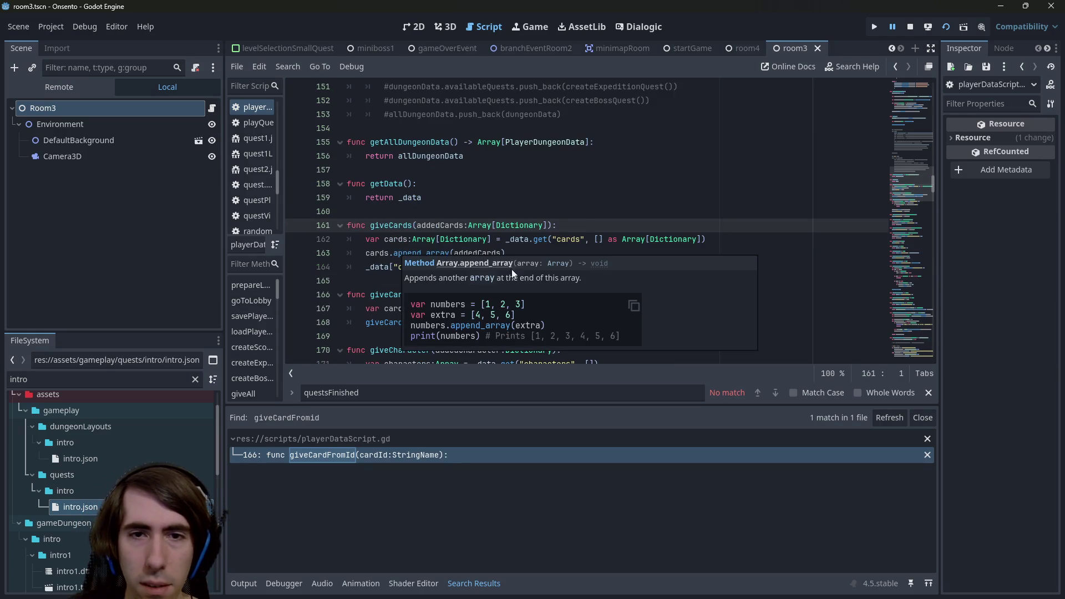
double_click(569, 239)
left_click(589, 267)
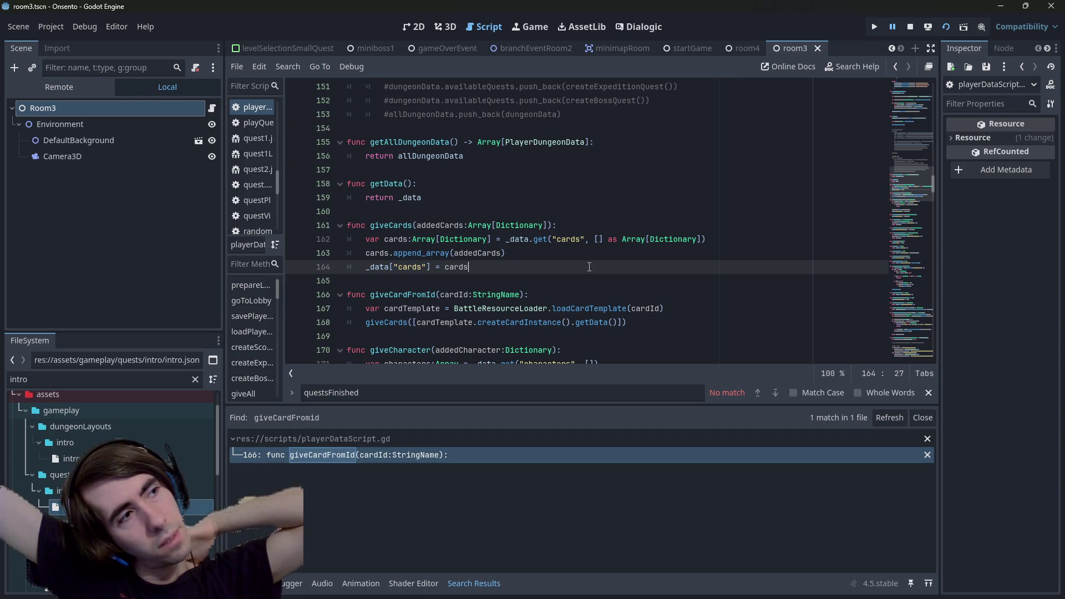
Quick-open rewardEvent.gd at its getQuestsFinishedAmount match
key("shift+alt+o")
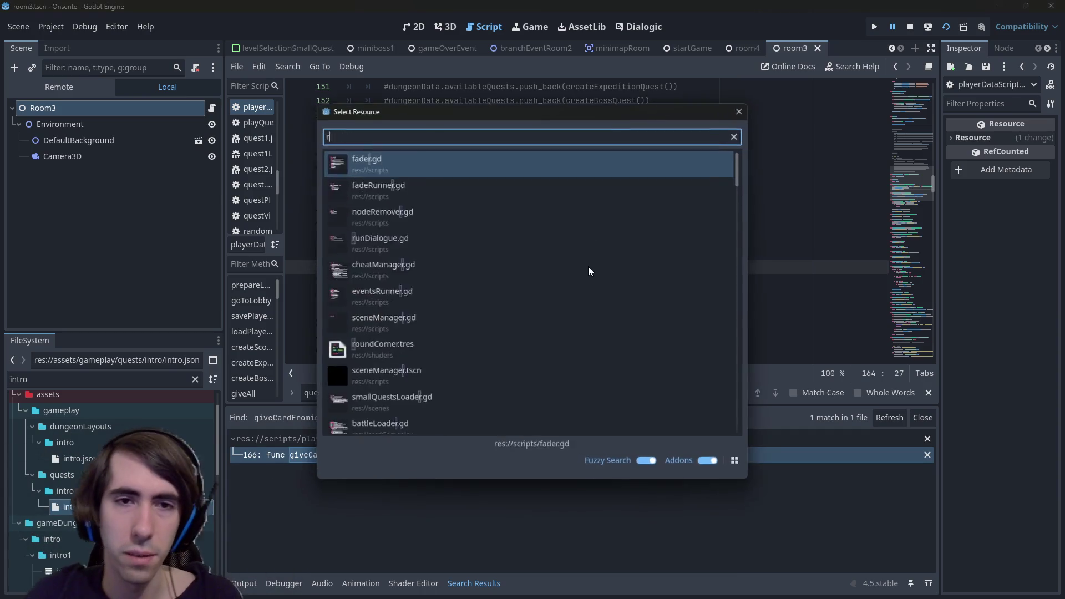
type("reward")
key("Return")
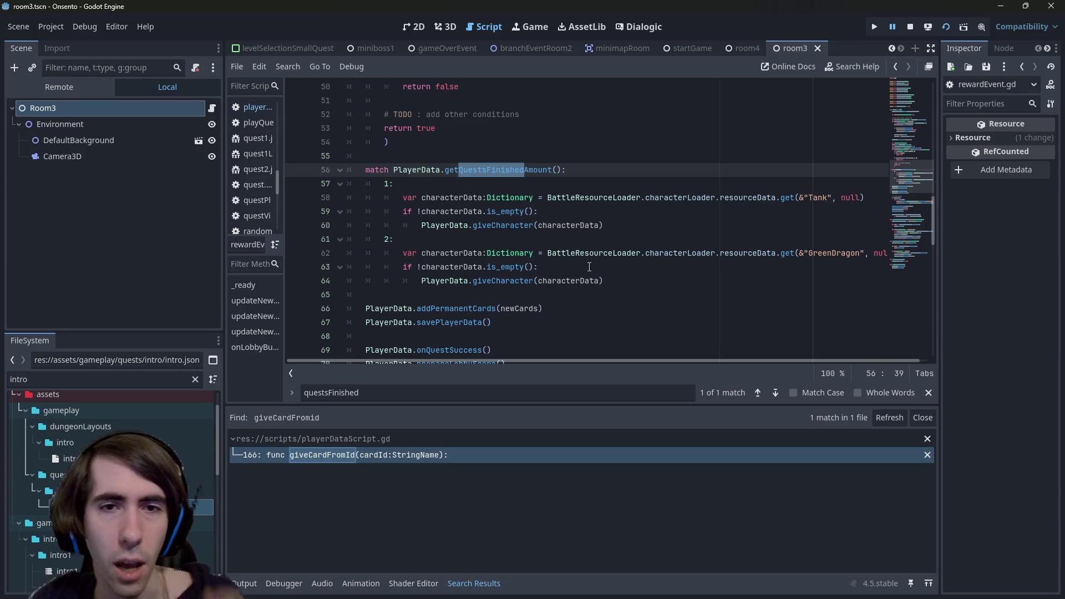
scroll(588, 258, "up", 5)
scroll(588, 249, "down", 1)
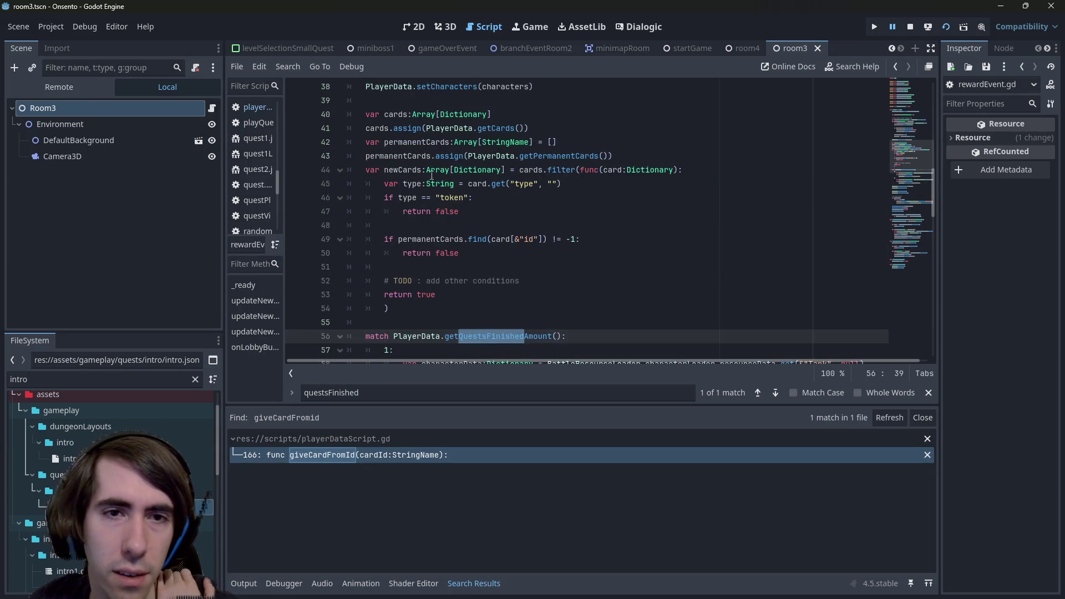
double_click(403, 170)
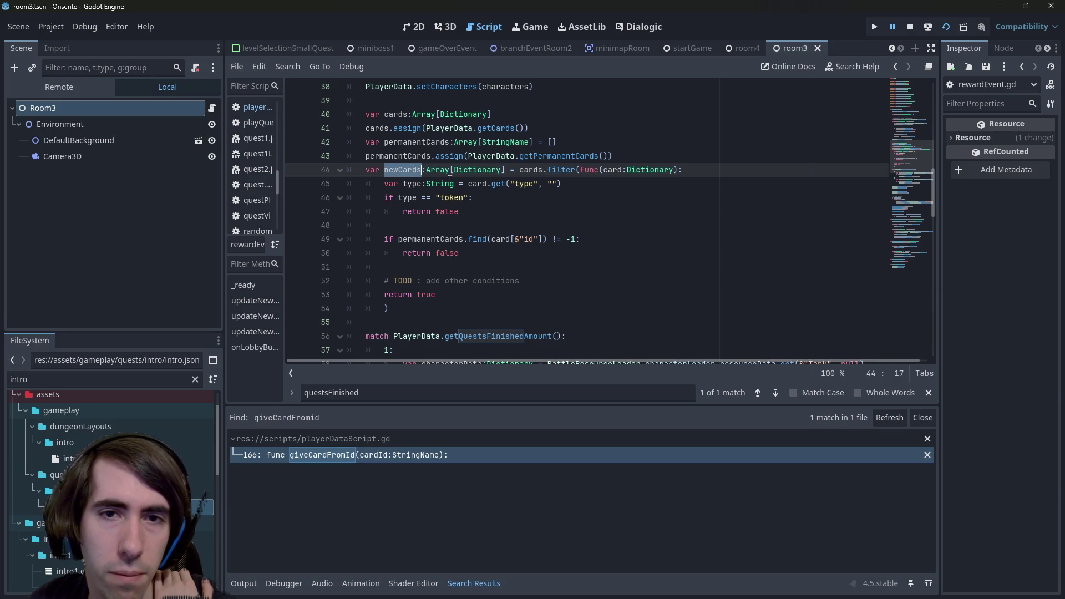
double_click(532, 170)
scroll(516, 187, "up", 1)
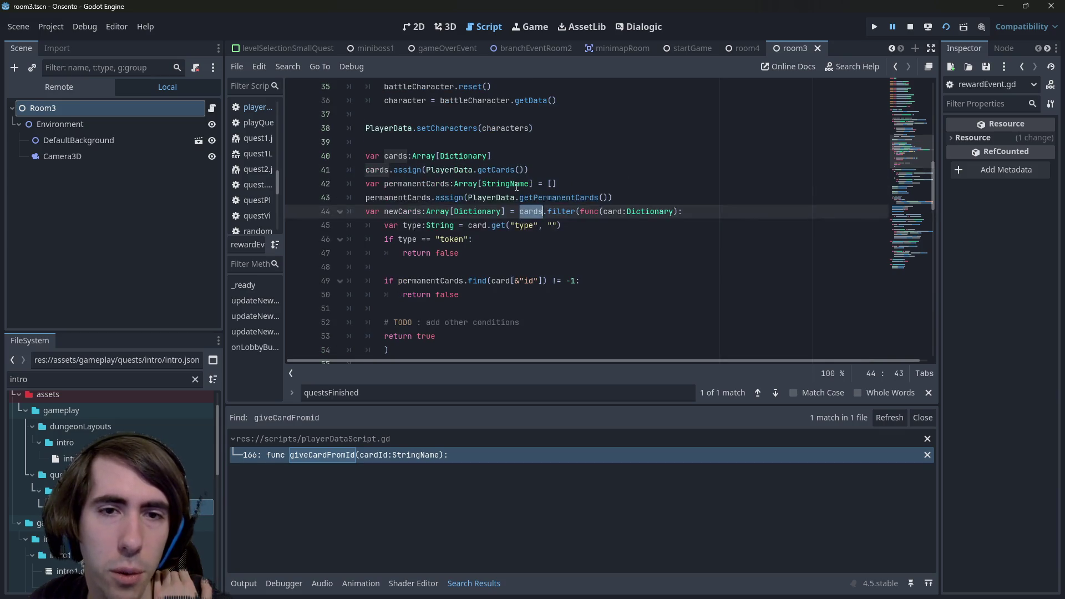
scroll(501, 197, "down", 1)
double_click(400, 157)
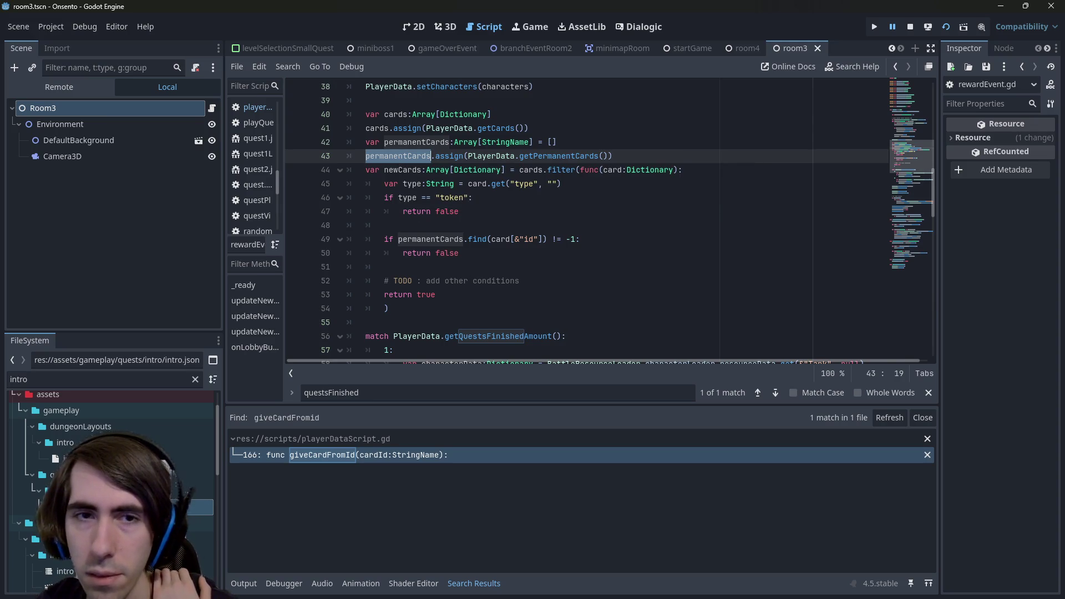
scroll(605, 204, "up", 3)
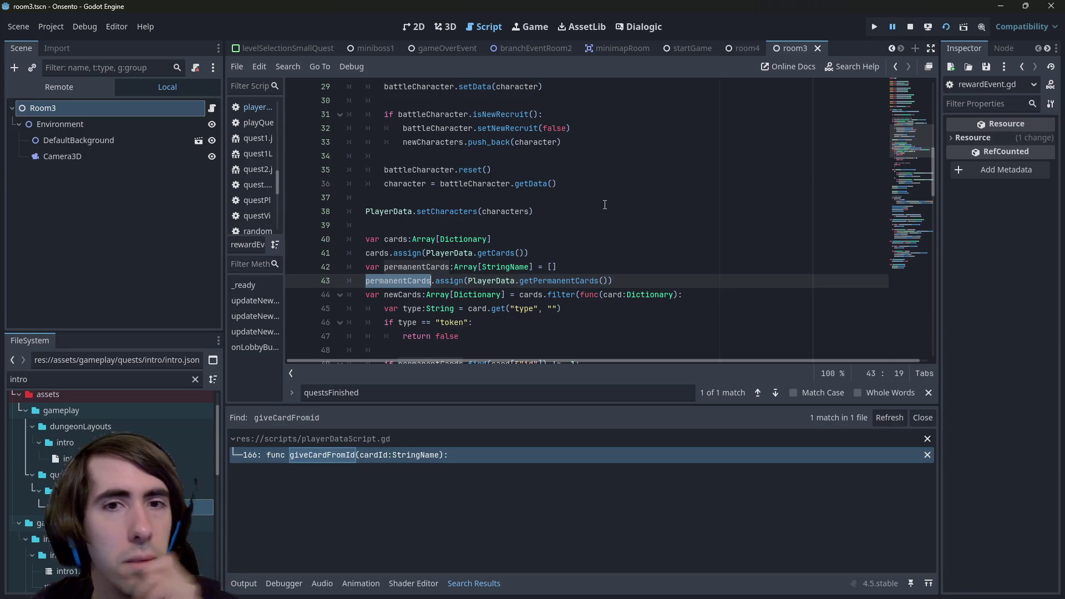
scroll(605, 205, "up", 2)
double_click(438, 212)
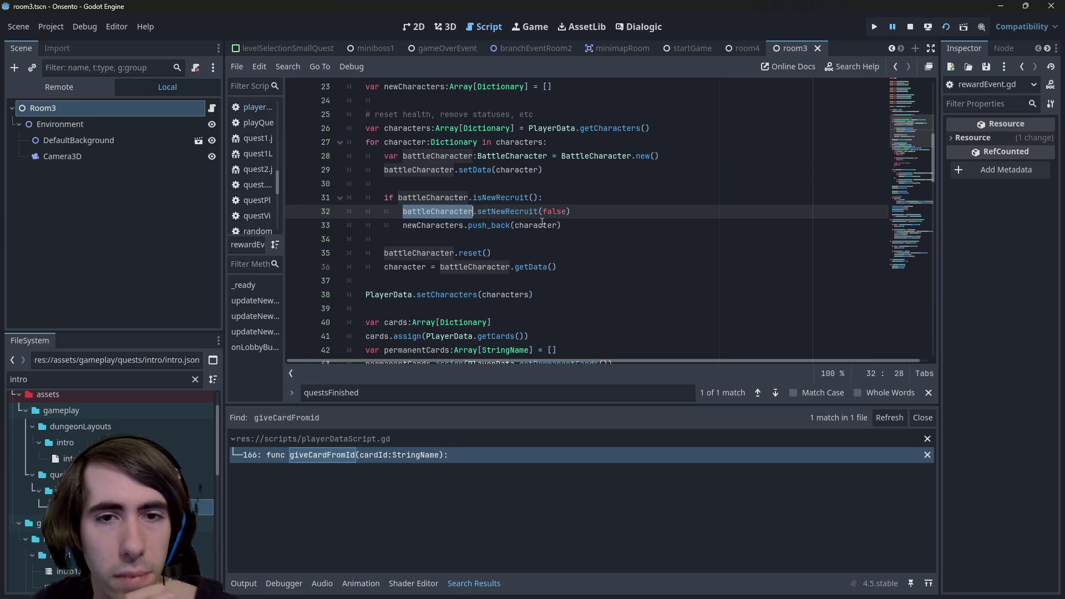
double_click(554, 211)
double_click(450, 212)
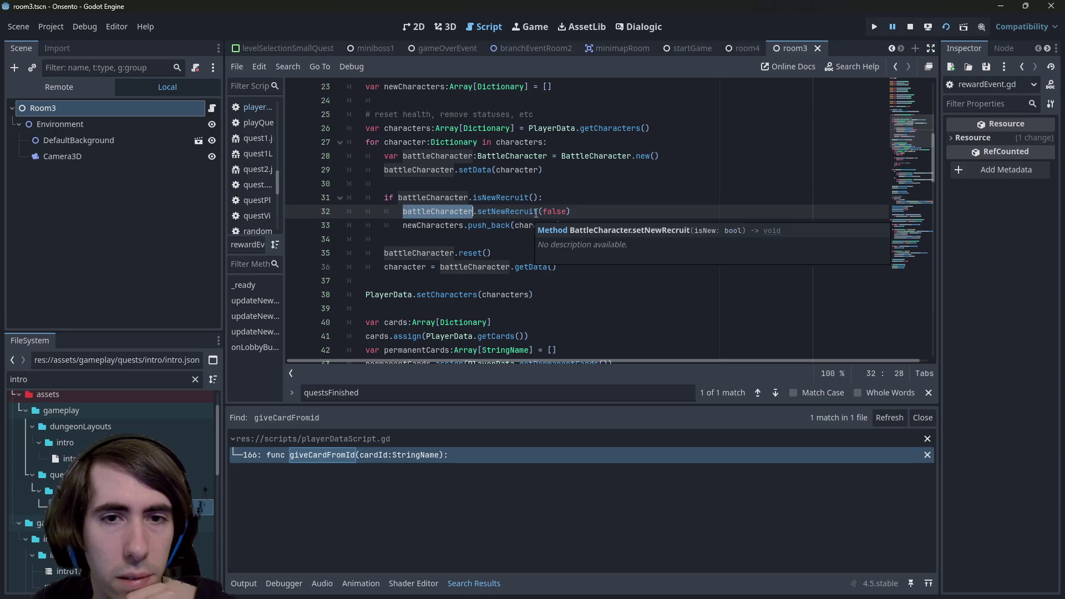
double_click(436, 198)
left_click(506, 198)
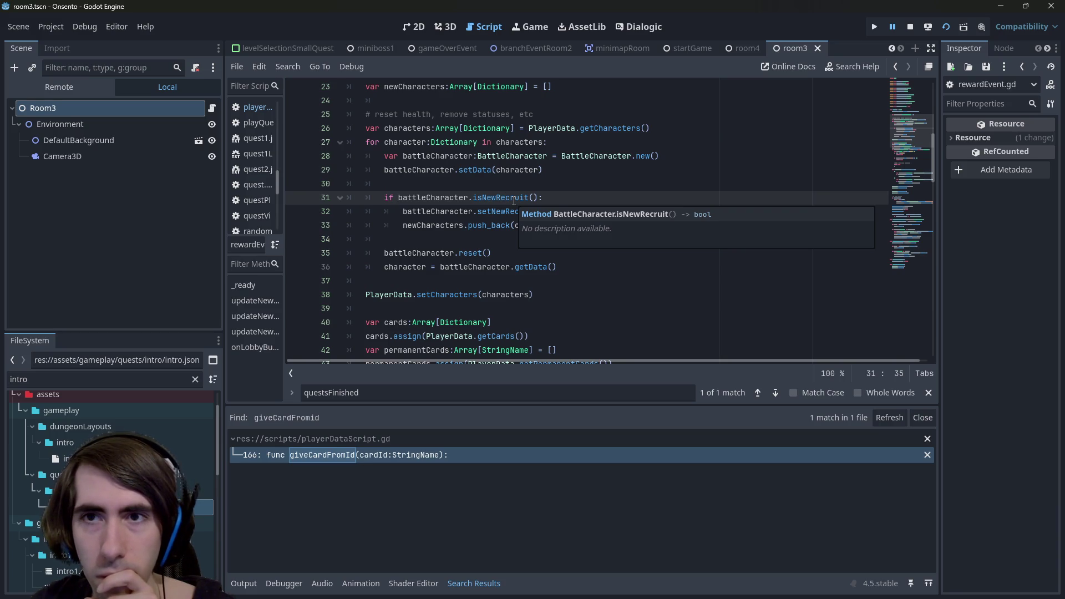
left_click(587, 217)
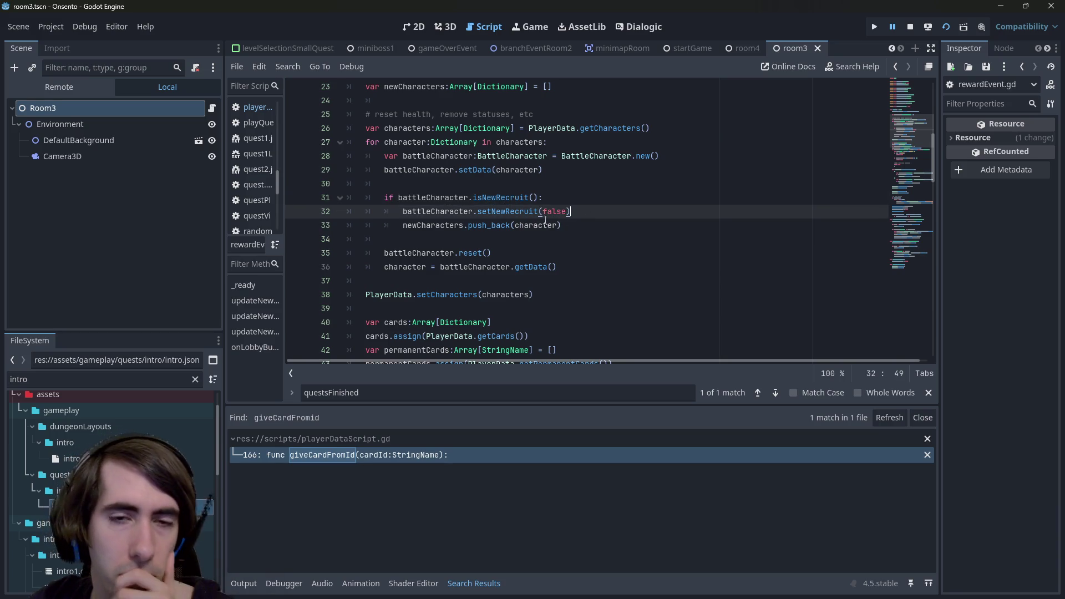
double_click(495, 213)
left_click_drag(506, 211, 487, 211)
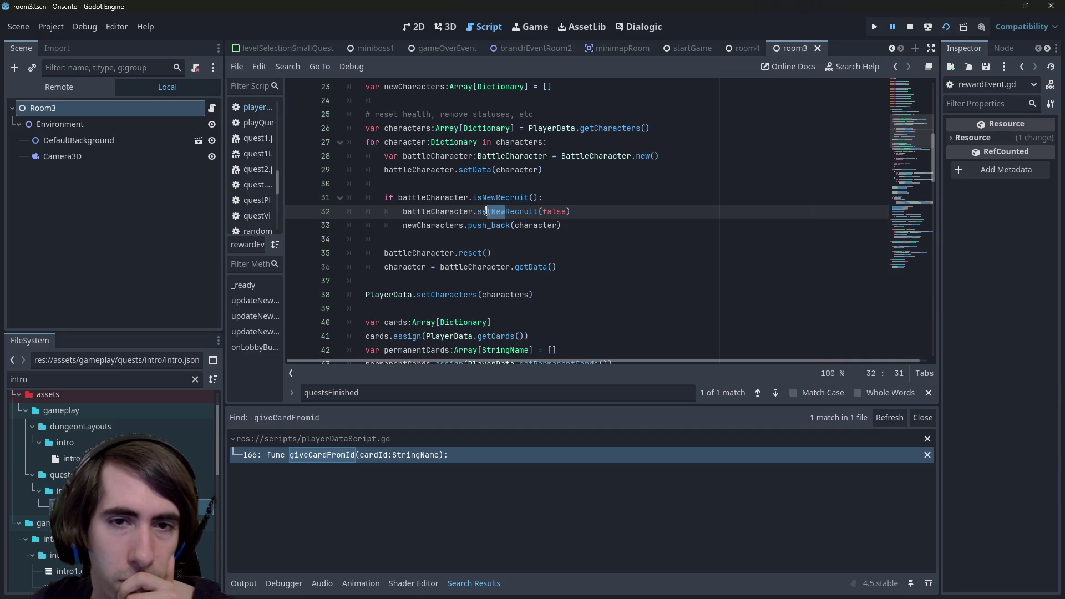
left_click(491, 211)
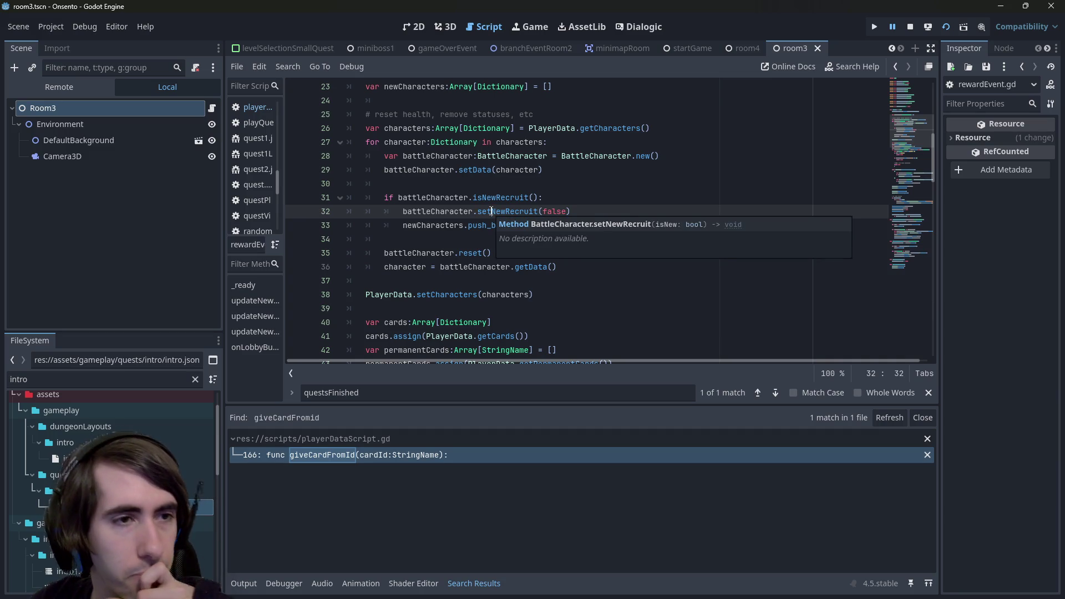
scroll(492, 211, "down", 5)
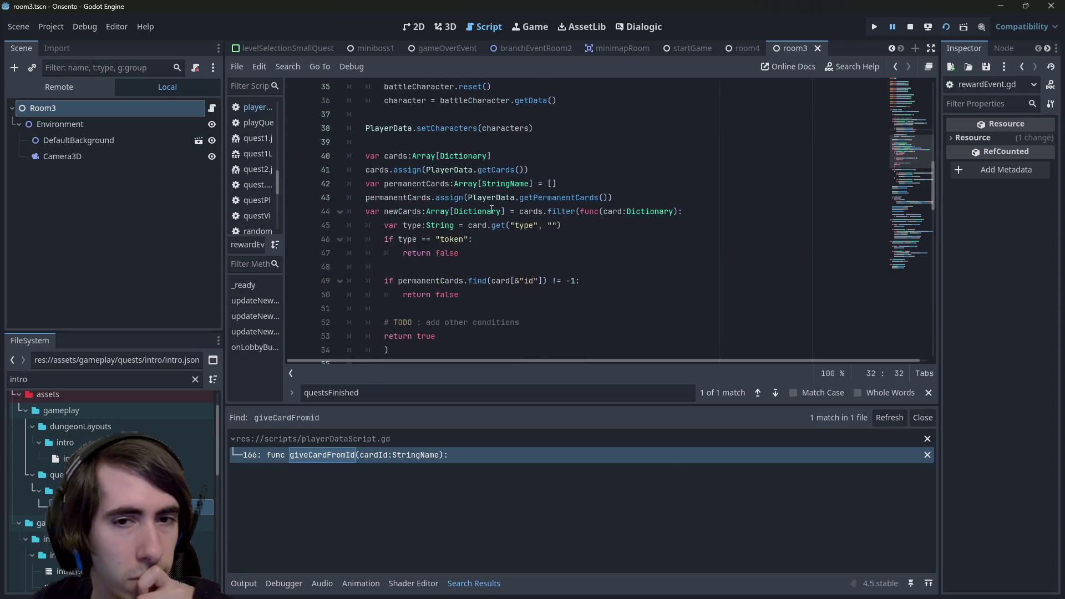
scroll(490, 211, "down", 1)
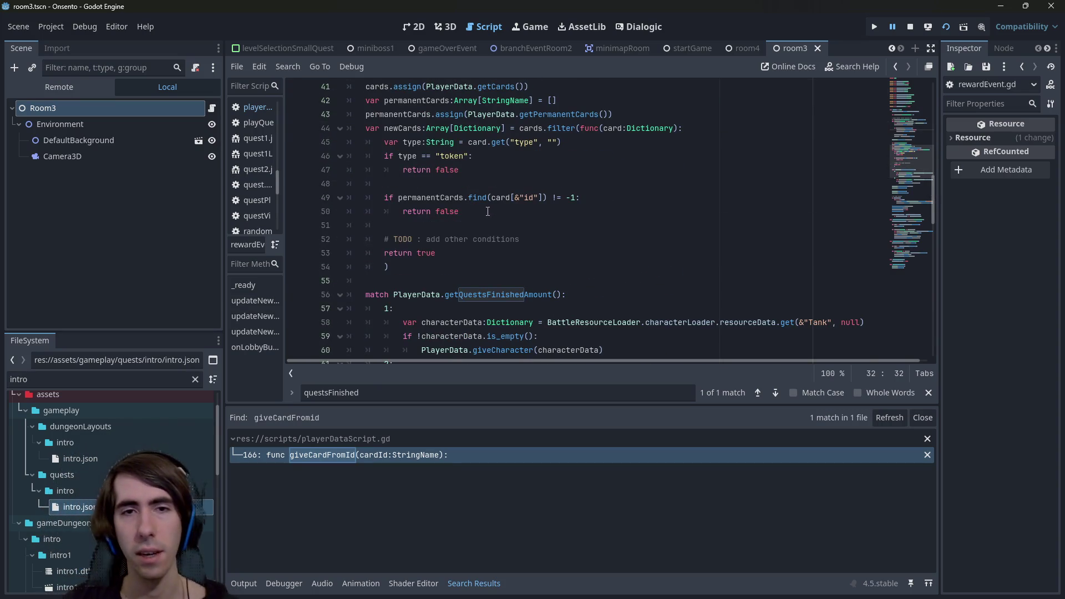
scroll(487, 211, "down", 1)
scroll(489, 205, "up", 2)
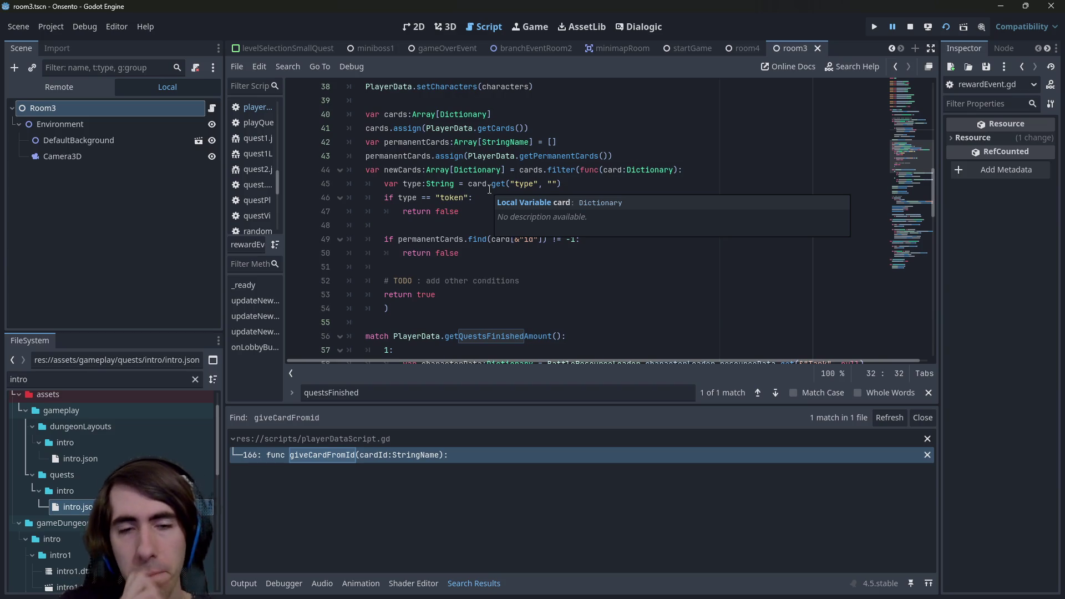
scroll(490, 189, "down", 4)
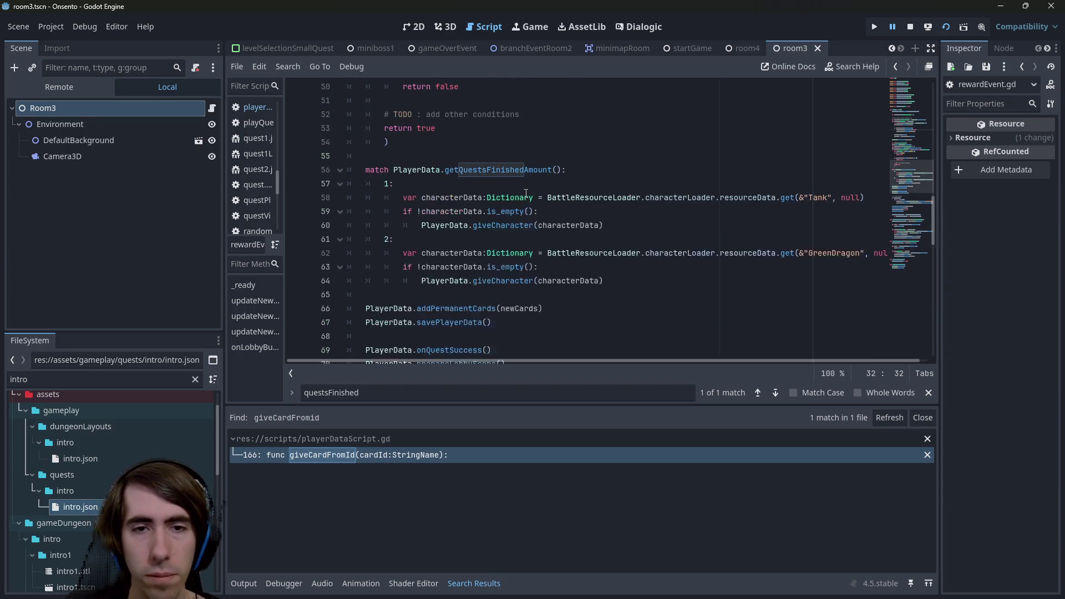
scroll(526, 193, "down", 1)
scroll(696, 233, "up", 1)
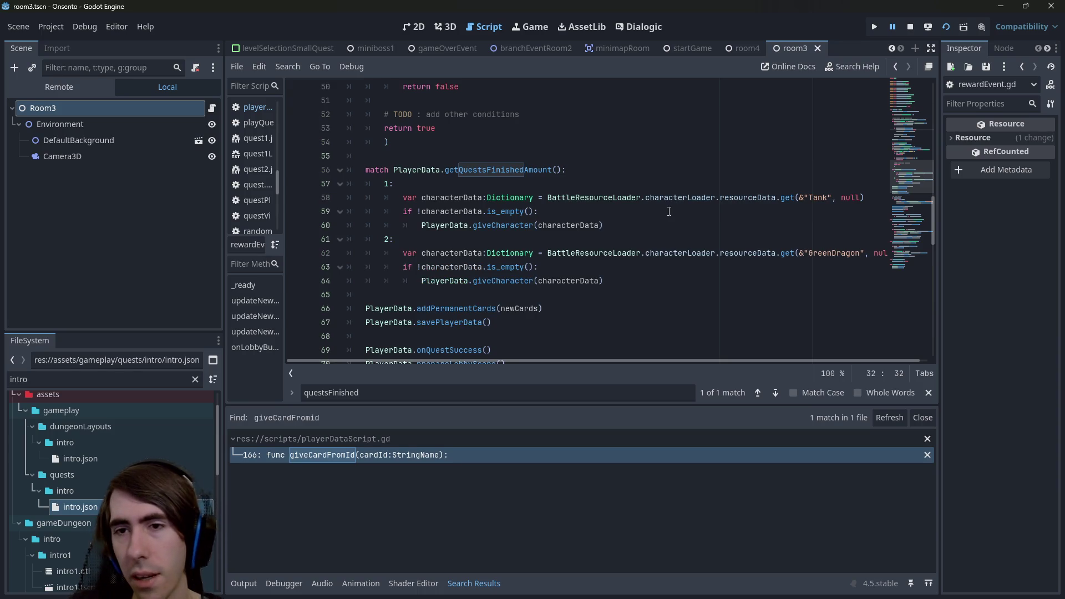
left_click(479, 165)
left_click(489, 159)
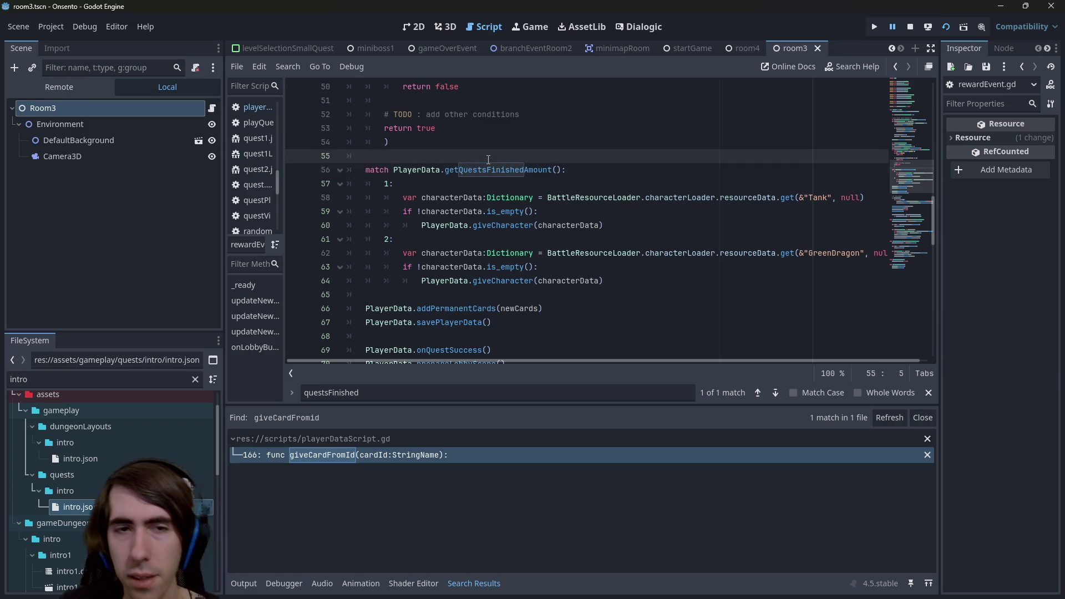
Add 'var completedQuests:Array[StringName] = PlayerData.getCompletedQuests()' on line 56, checking its return type
key("Return")
key("Return")
key("Down")
key("Up")
key("Up")
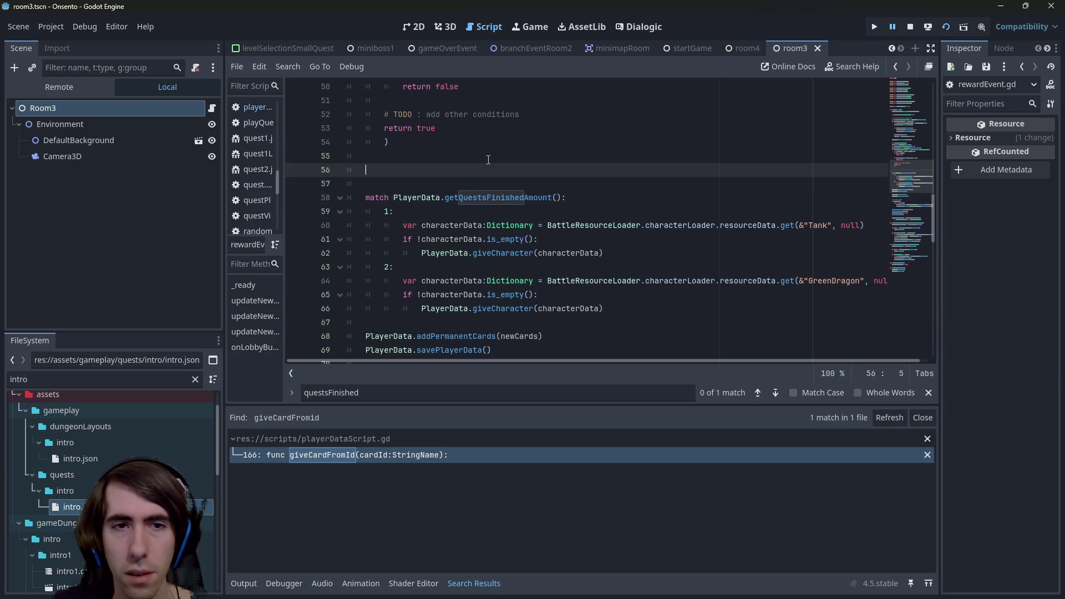
type("PlayerData.")
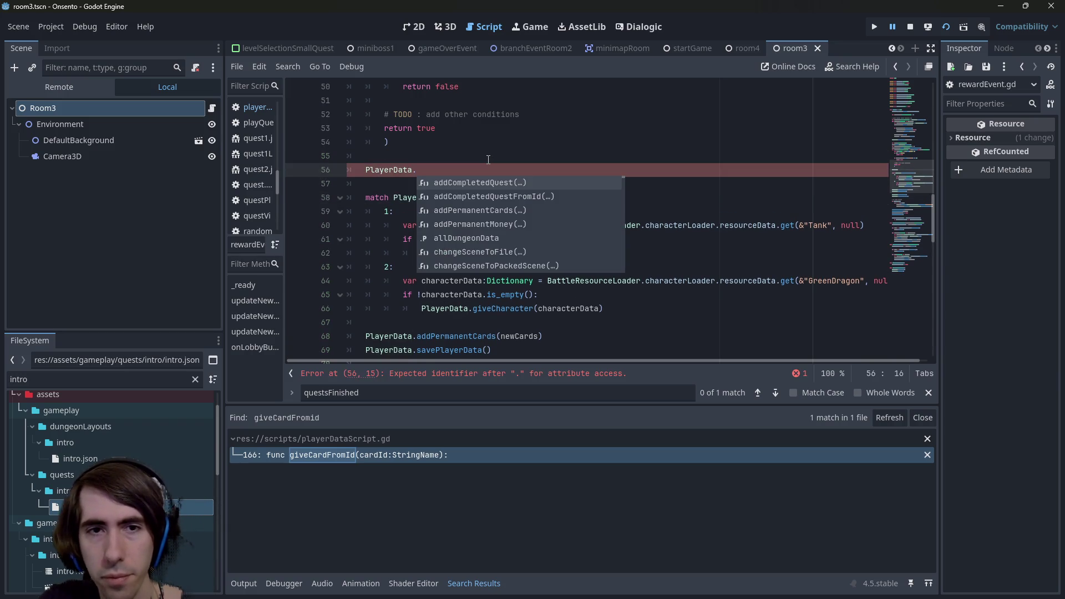
type("getcompl")
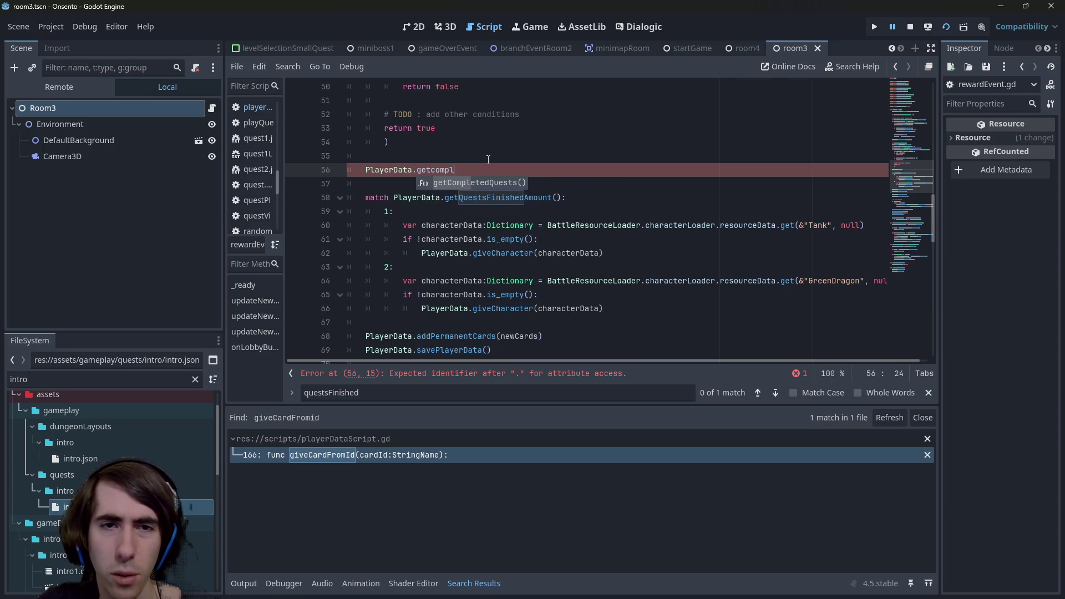
key("Return")
type(".")
key("BackSpace")
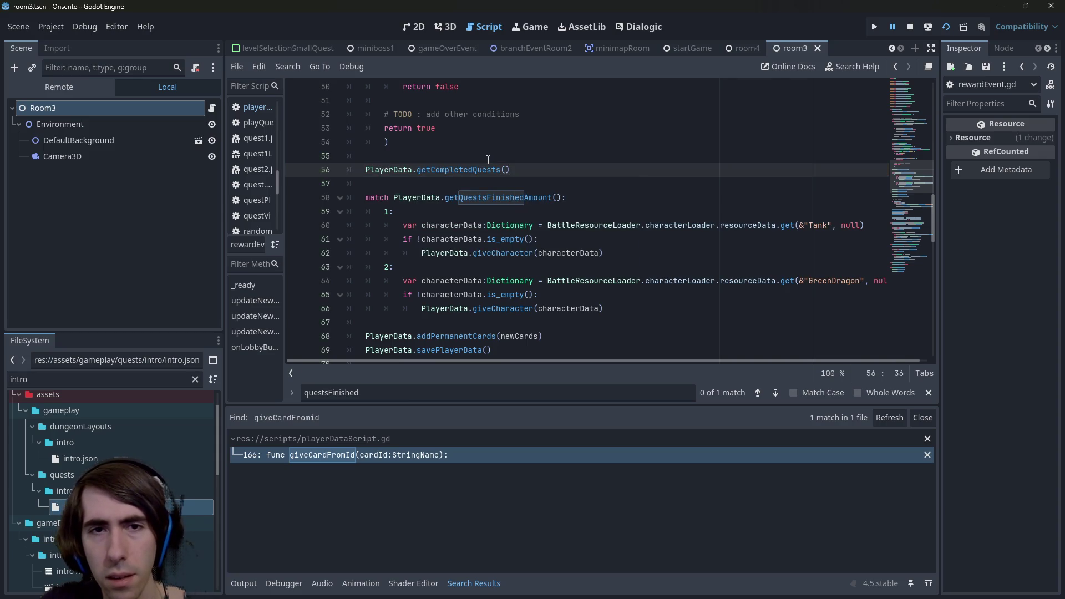
key("Home")
type("var complete")
type("dQuests:Array[S] =")
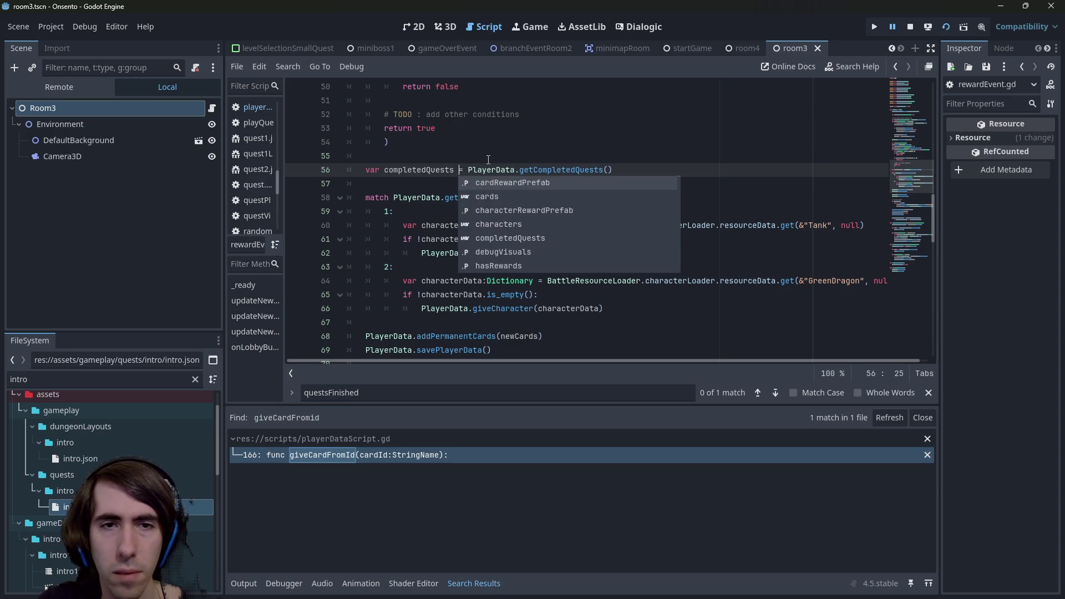
key("Left")
key("Left")
key("Left")
type(":Array[S")
type("tringName")
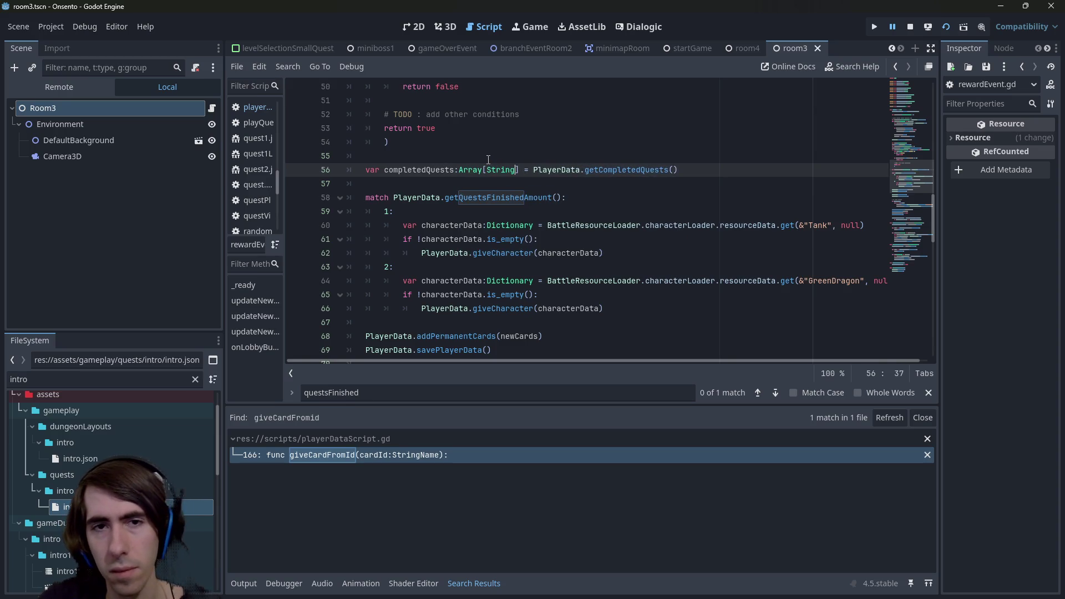
left_click(637, 177, "ctrl")
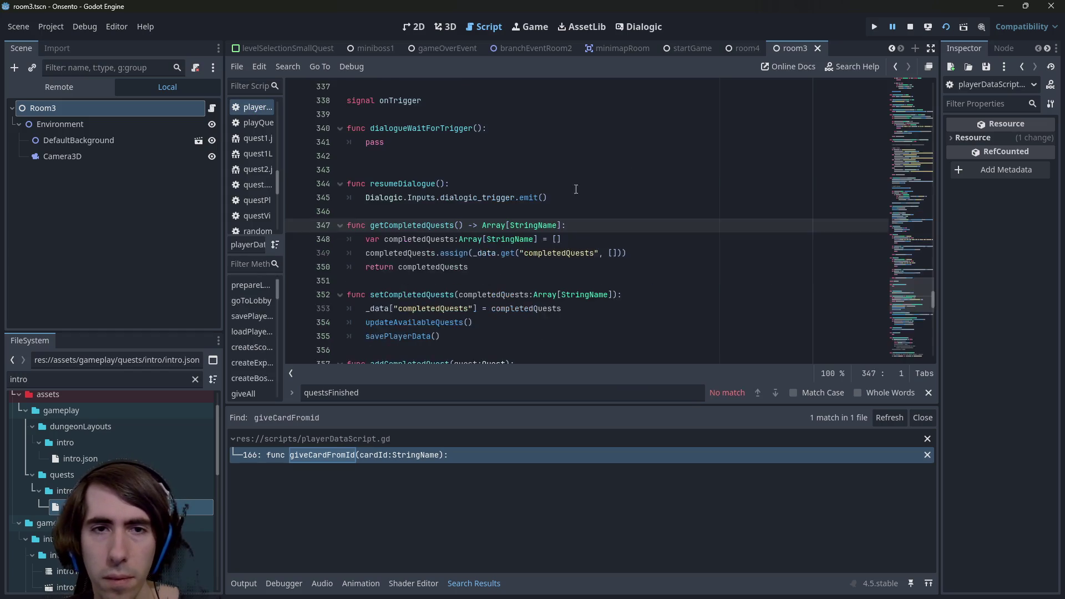
key("alt+Left")
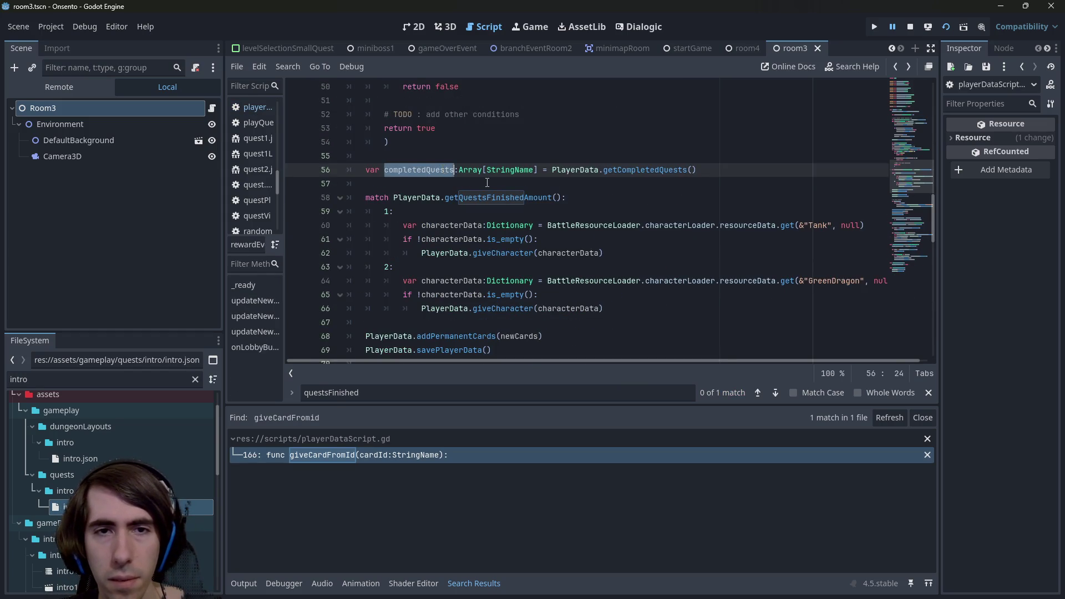
Begin 'completedQuests.find(PlayerData.dungeonLoader.buildQuestId("' on line 57
left_click(487, 183)
key("Return")
key("Up")
type("completedQuests.find")
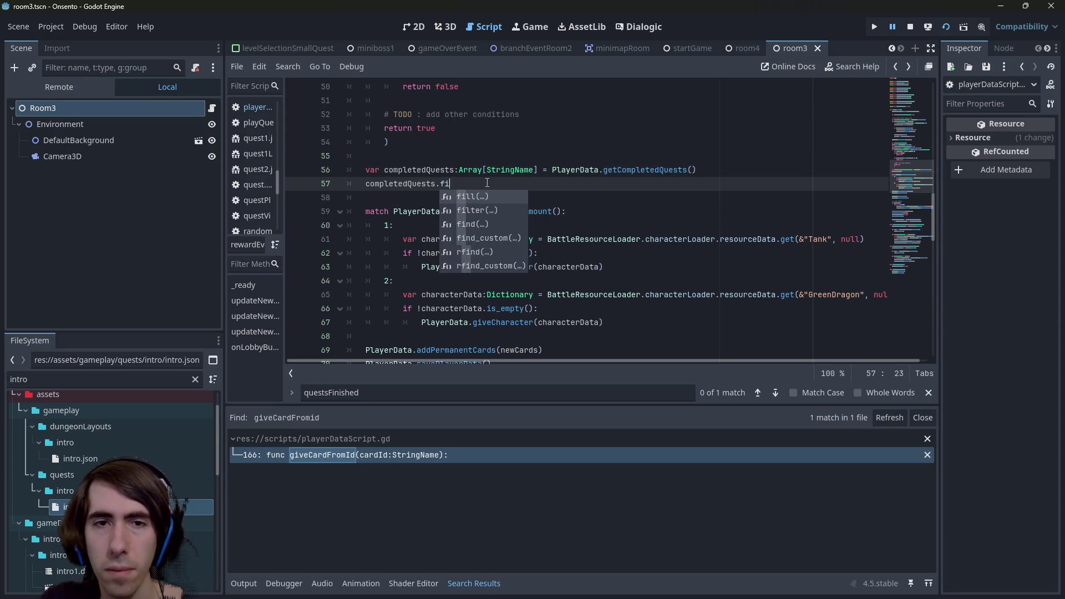
key("Return")
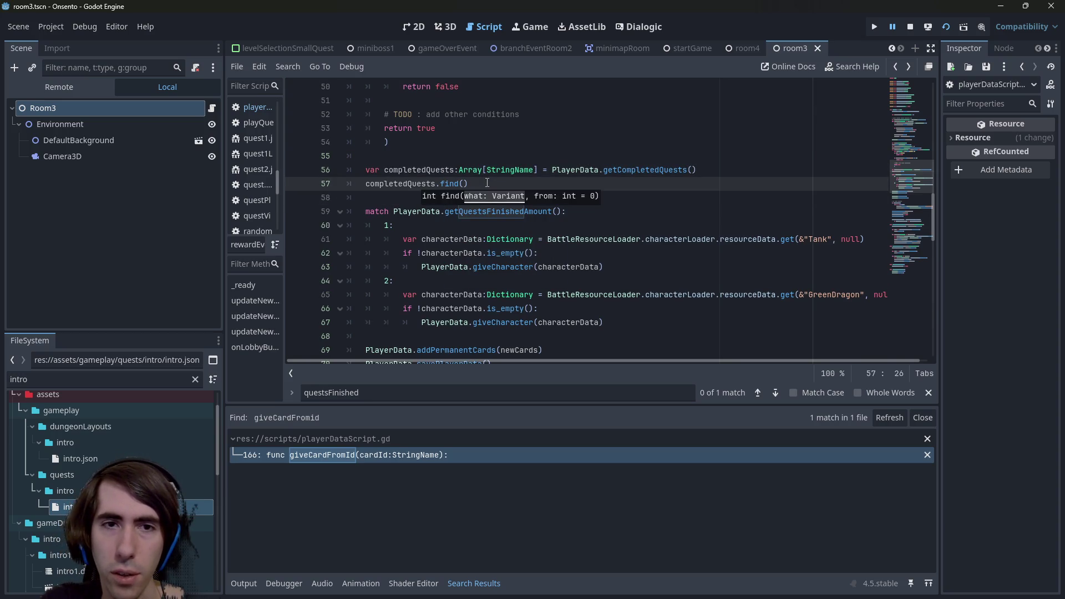
double_click(577, 169)
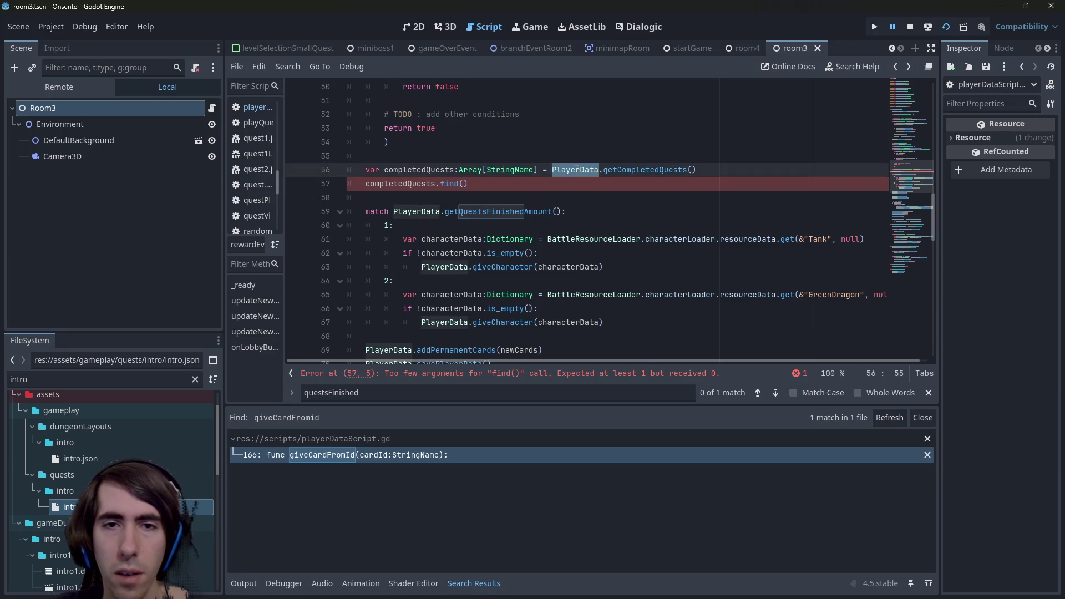
key("ctrl+c")
left_click(465, 184)
key("ctrl+v")
type(".dungeon")
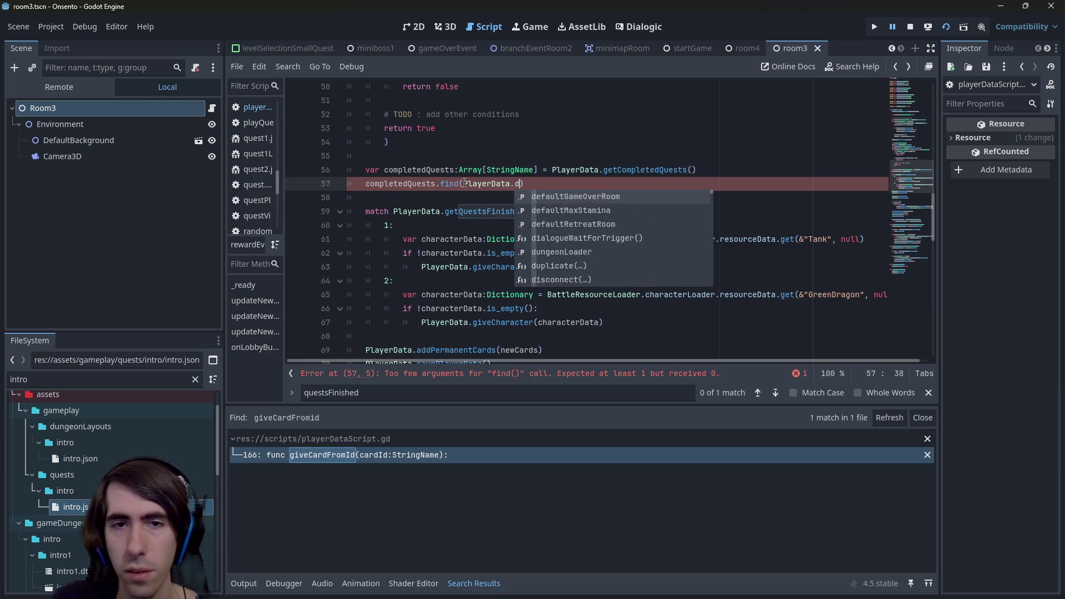
key("Return")
type(".")
key("Return")
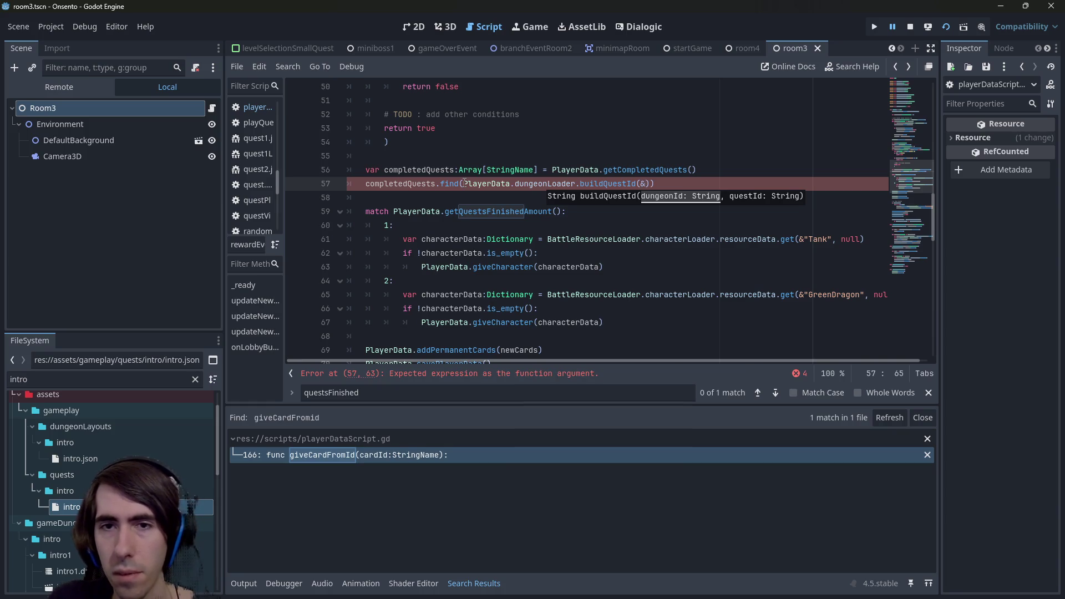
type("\"")
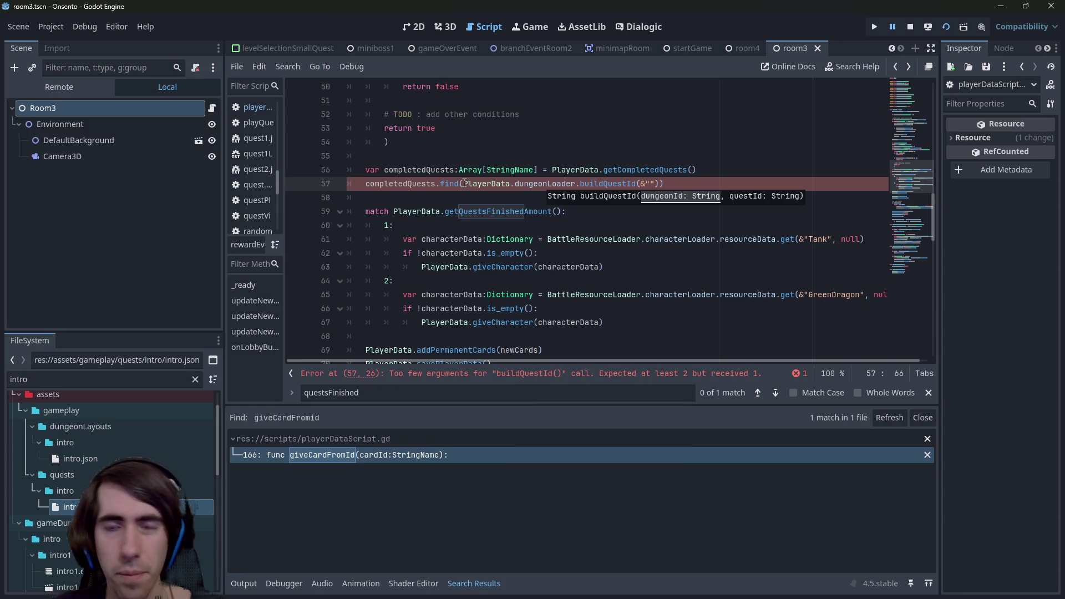
left_click(601, 184, "ctrl")
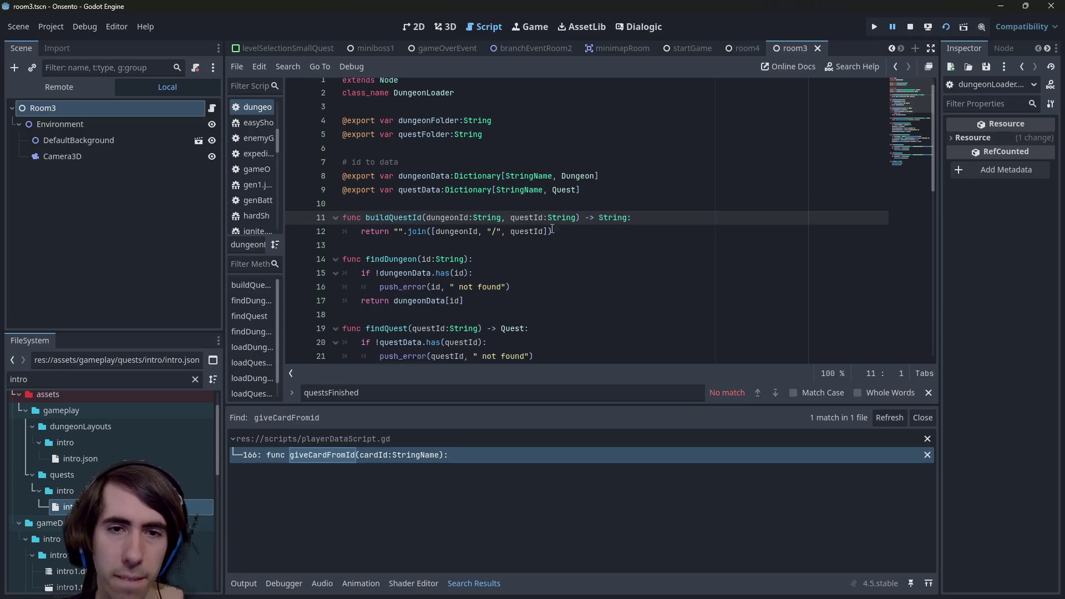
scroll(553, 230, "down", 5)
scroll(552, 229, "up", 5)
key("alt+Left")
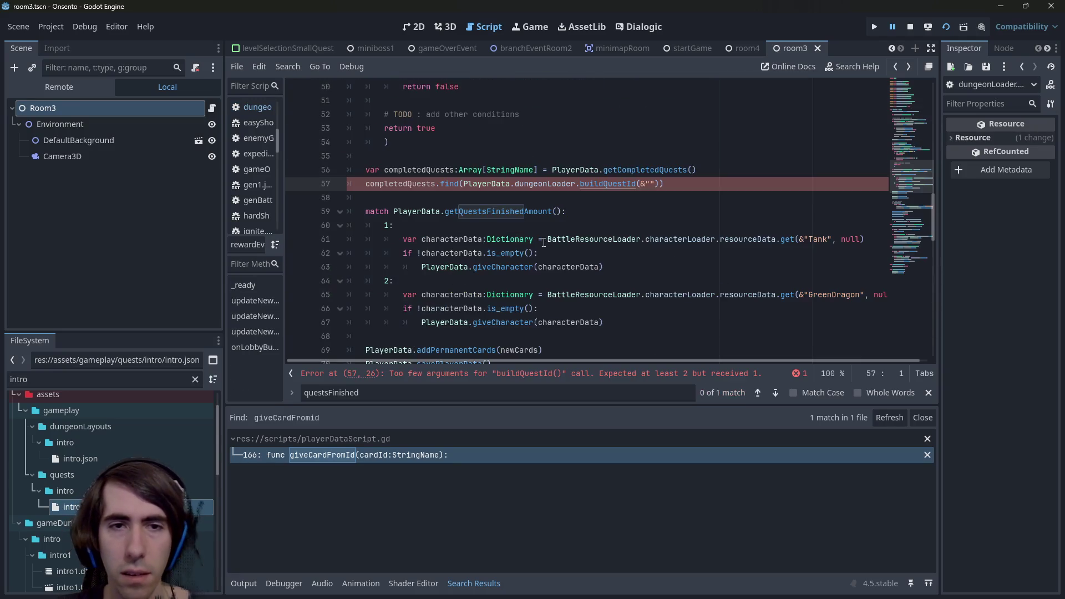
left_click(552, 183, "ctrl")
scroll(521, 213, "down", 2)
left_click(522, 212)
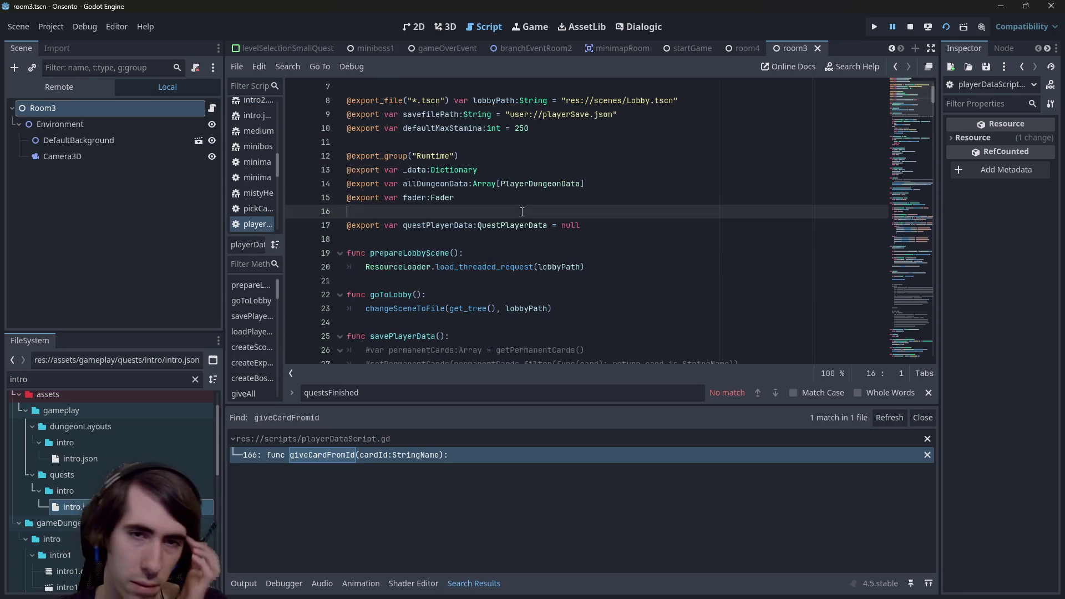
key("ctrl+f")
type("buildqu")
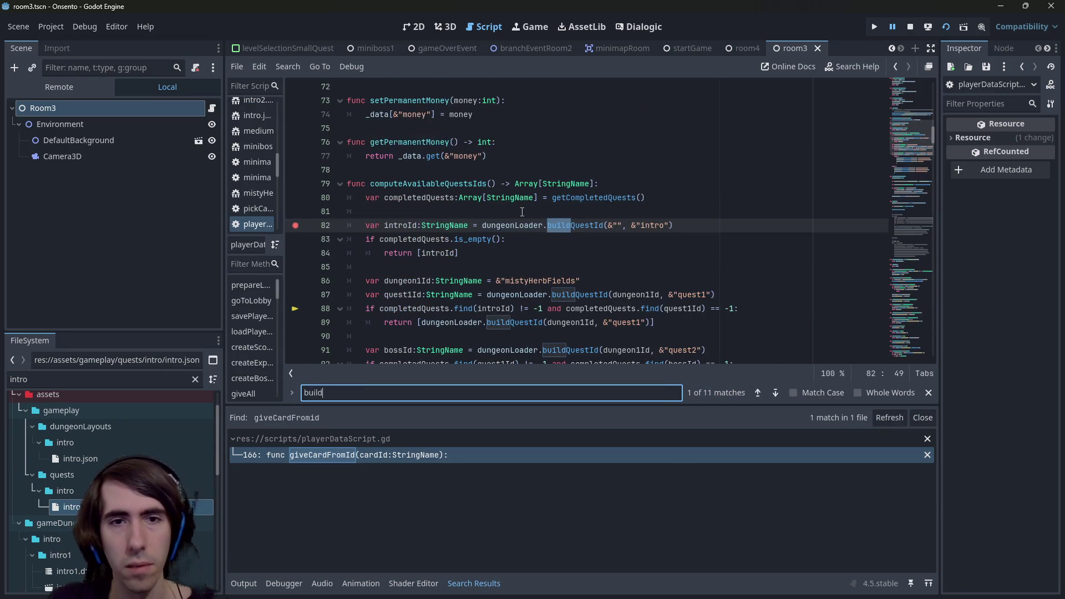
double_click(400, 283)
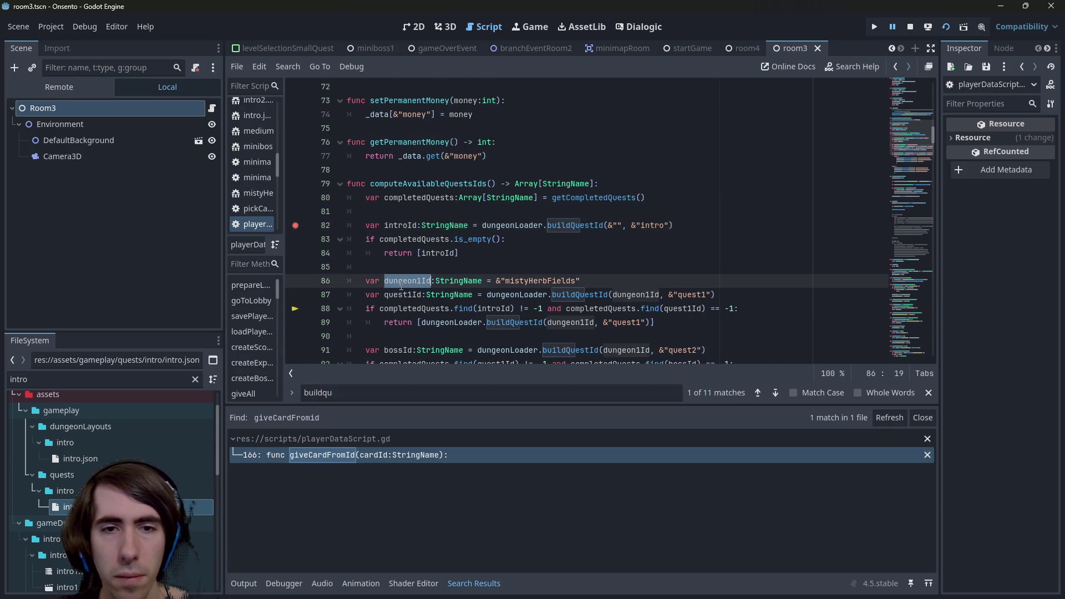
scroll(565, 281, "down", 1)
left_click_drag(603, 245, 498, 236)
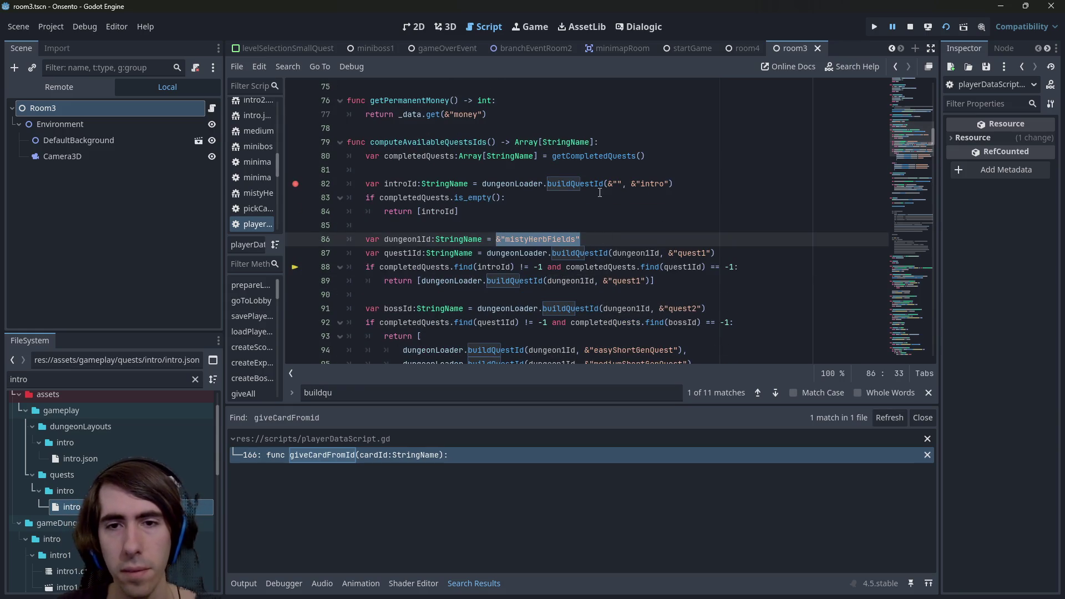
scroll(599, 192, "down", 2)
scroll(599, 196, "up", 1)
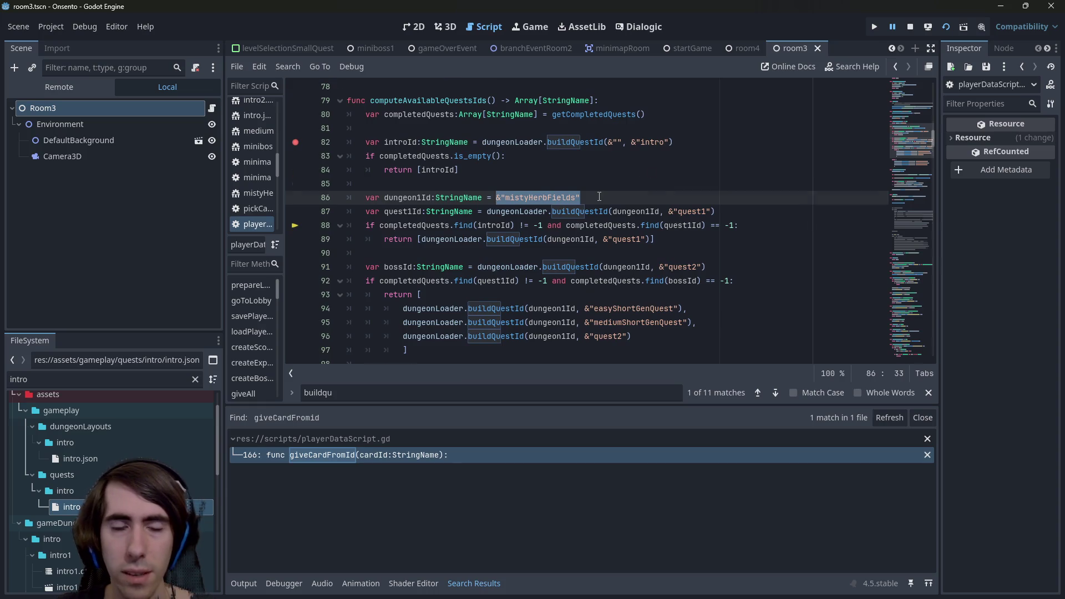
scroll(599, 196, "up", 1)
key("shift+alt+o")
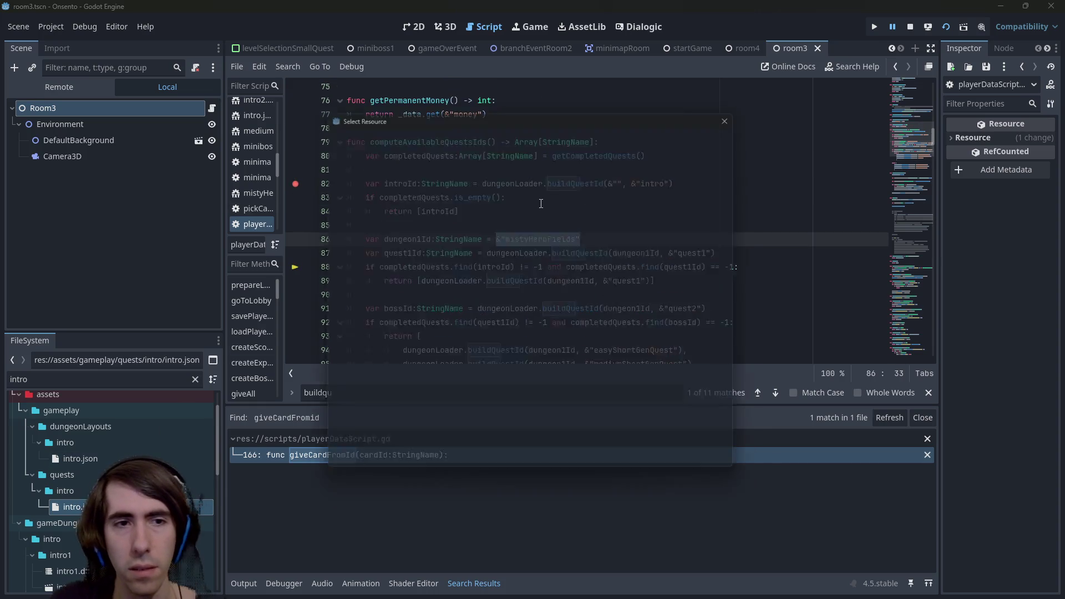
type("reward")
key("Return")
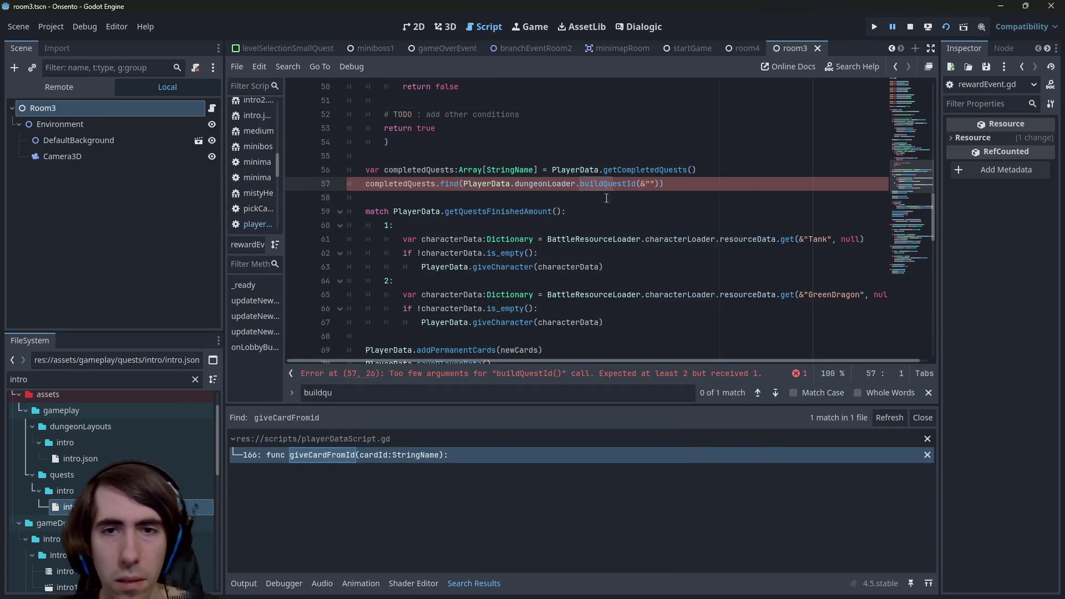
Pass &"mistyHerbFields" as both buildQuestId arguments in the find call
key("Delete")
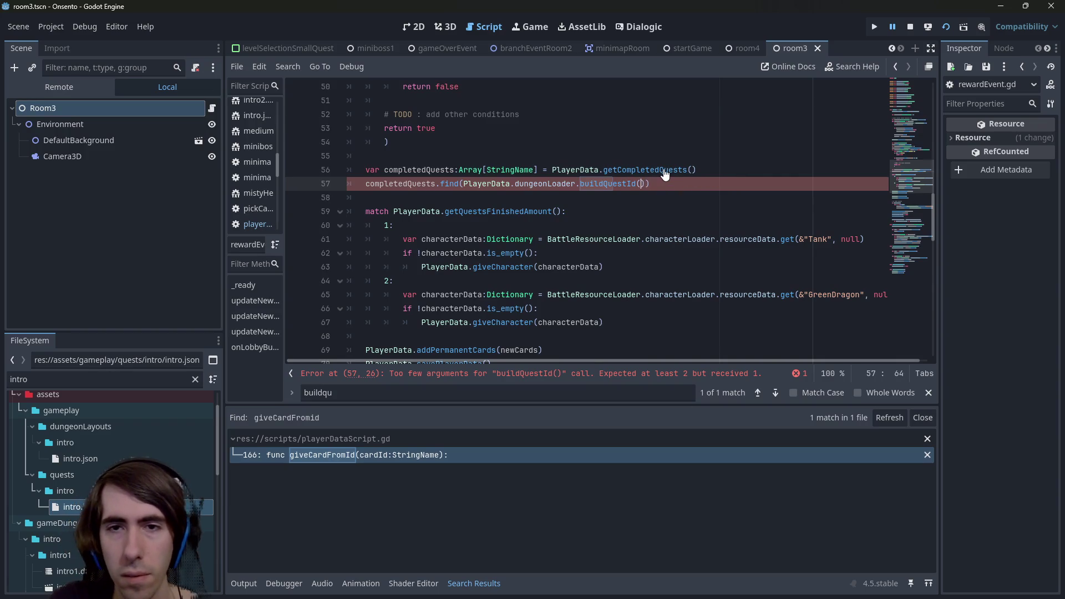
key("ctrl+Left")
key("BackSpace")
key("BackSpace")
key("ctrl+Right")
type(",")
scroll(665, 173, "up", 1)
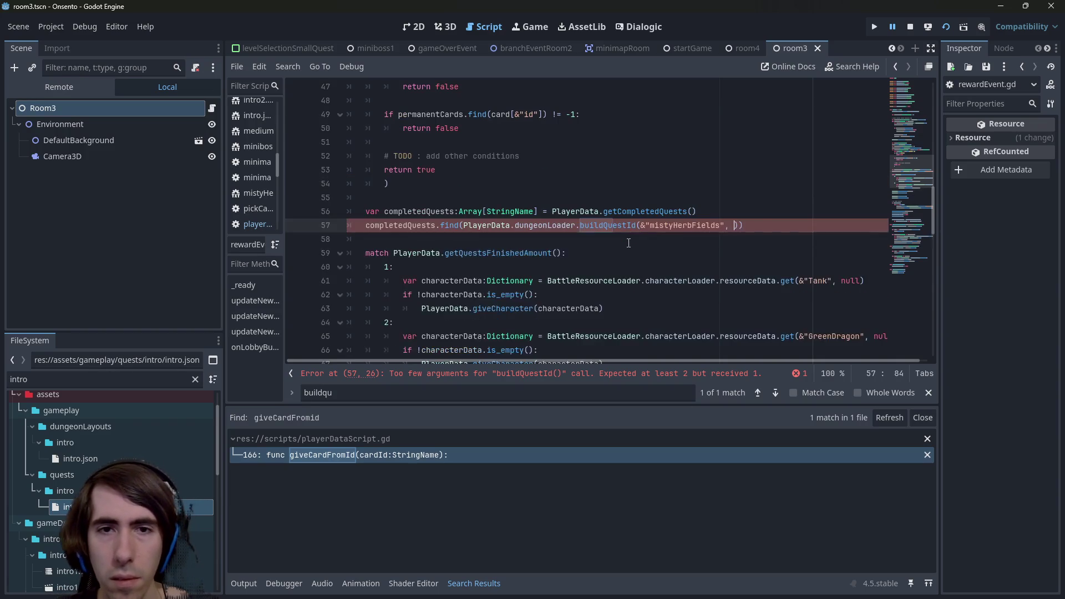
key("ctrl+v")
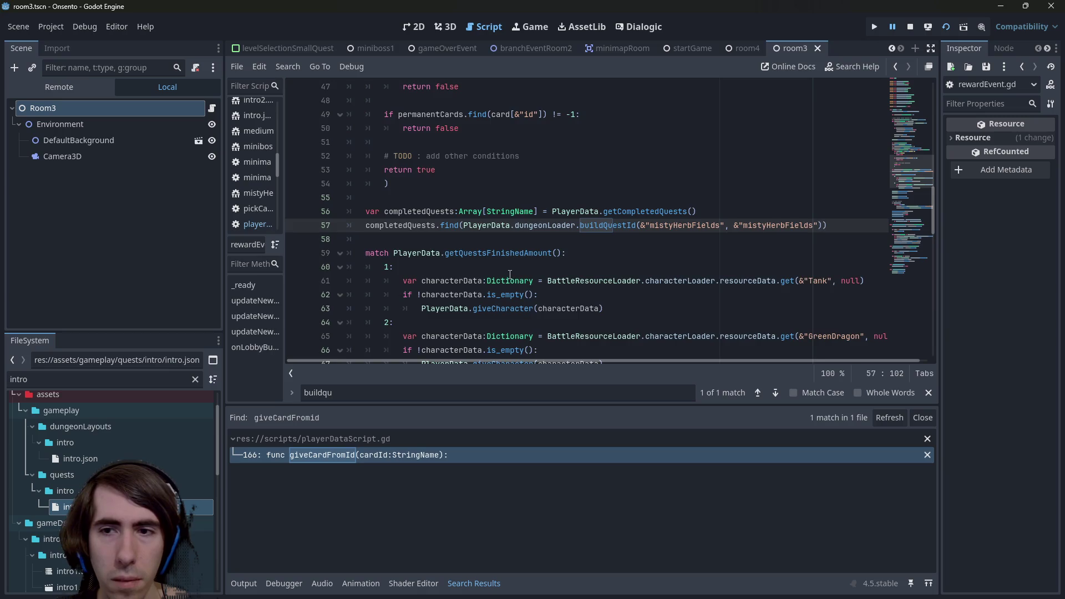
scroll(510, 275, "down", 1)
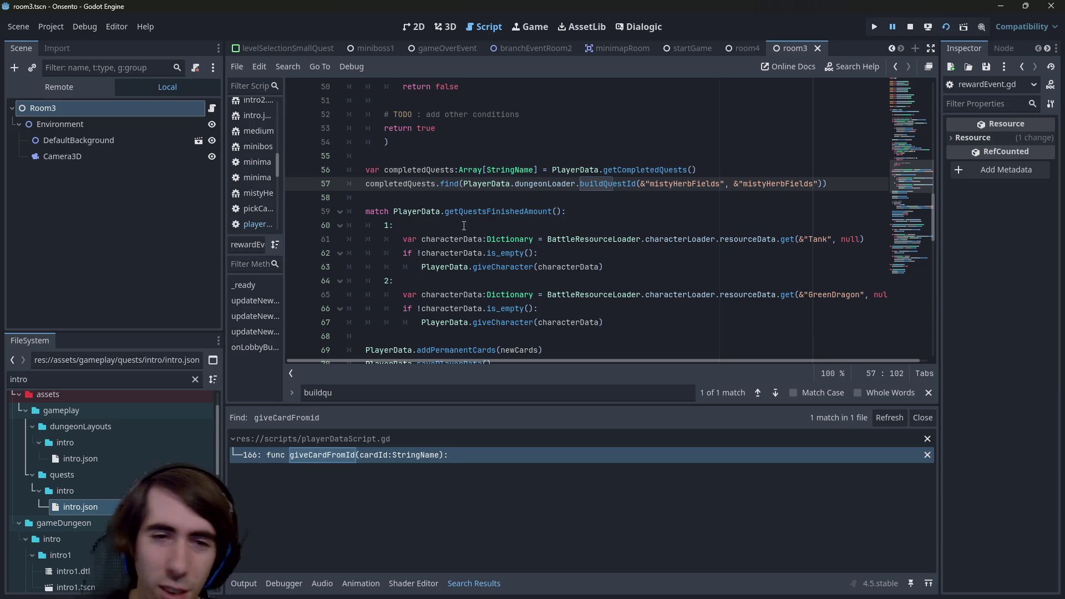
Review the onQuestSuccess call and the completed find line
left_click(586, 212)
key("Left")
key("Left")
key("Left")
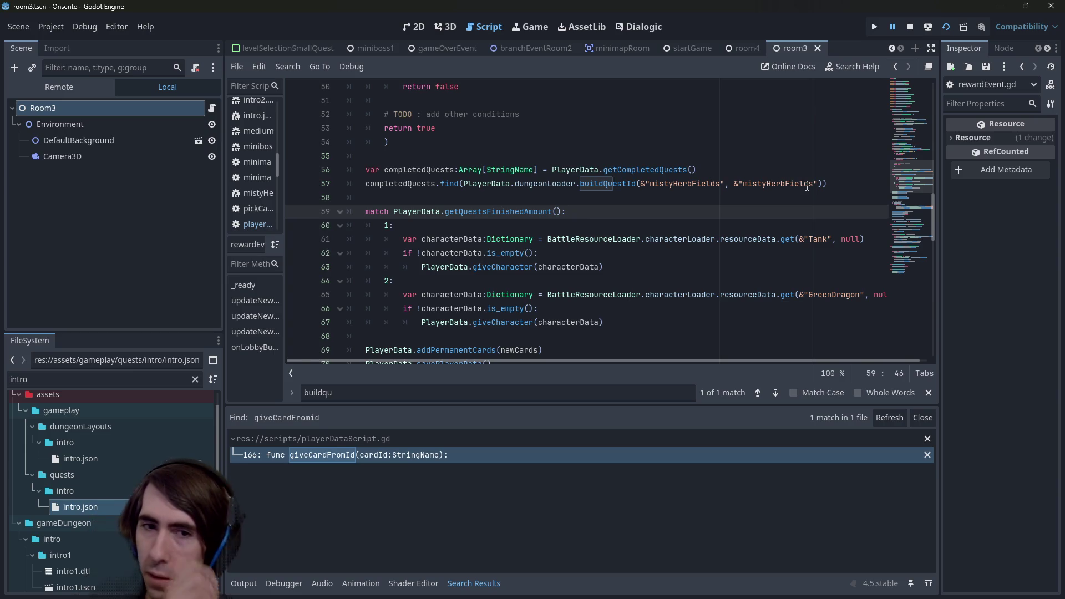
scroll(776, 200, "down", 5)
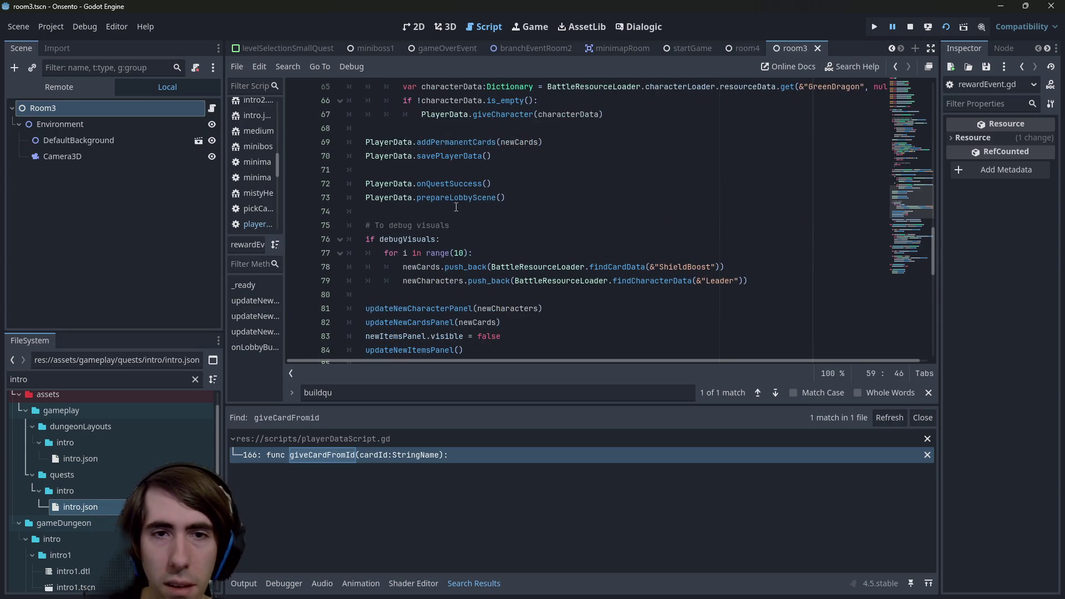
double_click(449, 184)
scroll(637, 242, "up", 4)
scroll(714, 169, "up", 1)
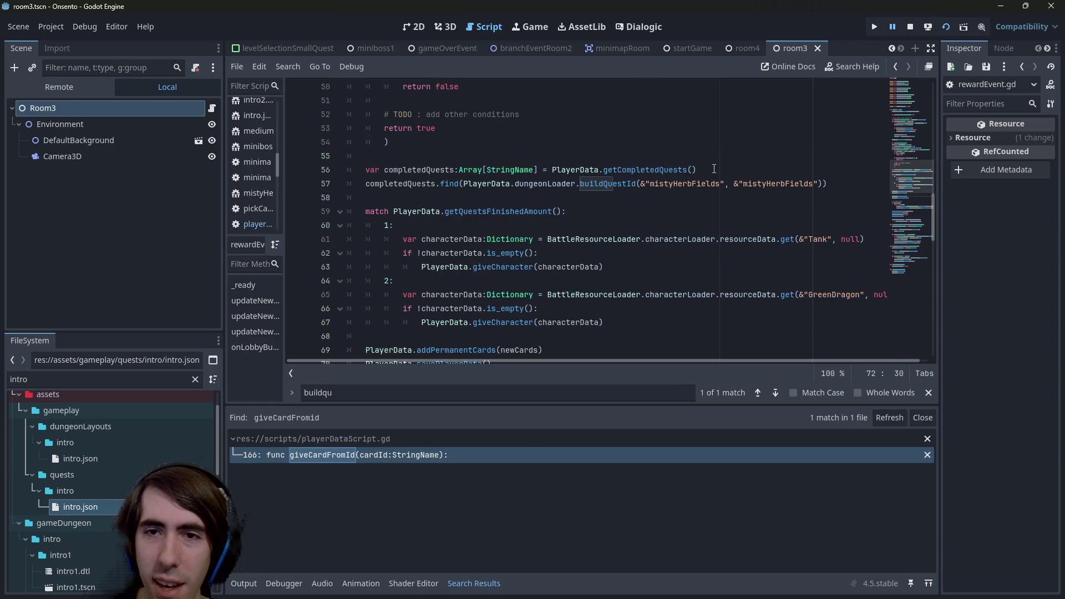
left_click(692, 170)
double_click(747, 184)
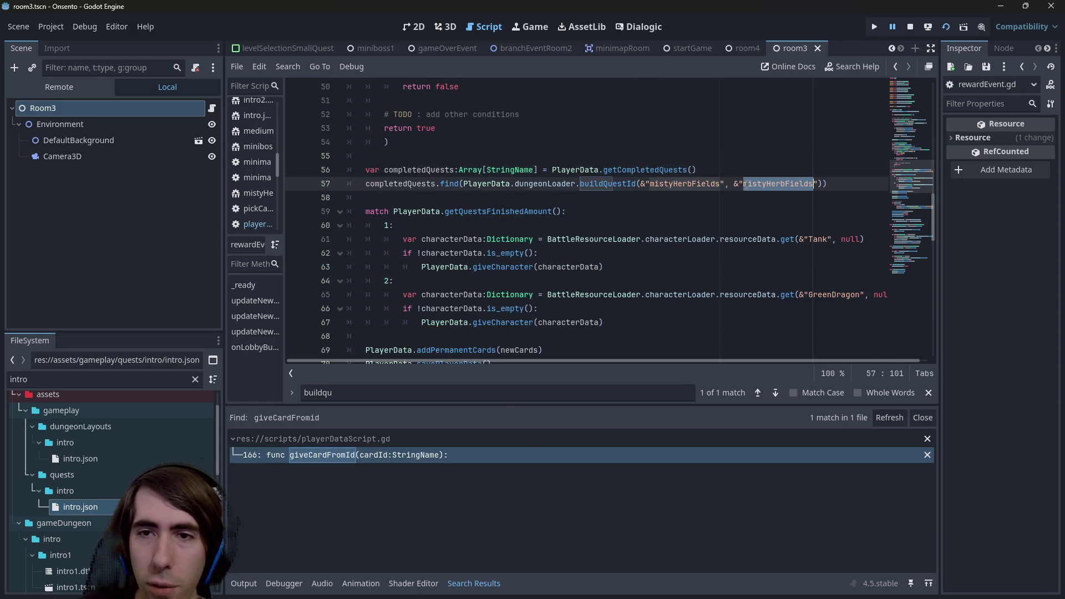
scroll(747, 184, "down", 3)
scroll(746, 184, "up", 2)
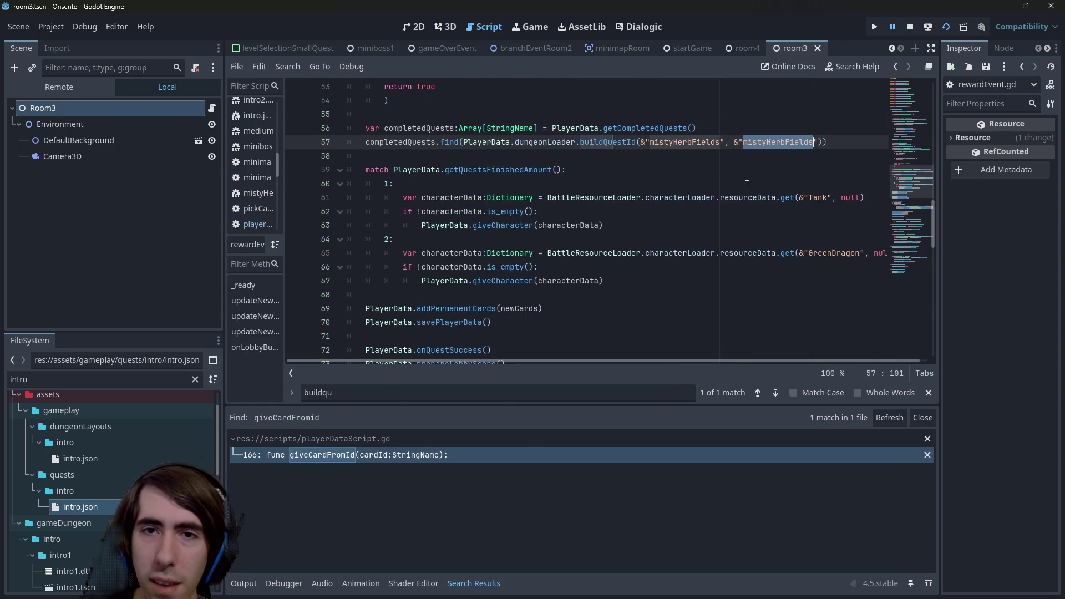
scroll(747, 184, "up", 1)
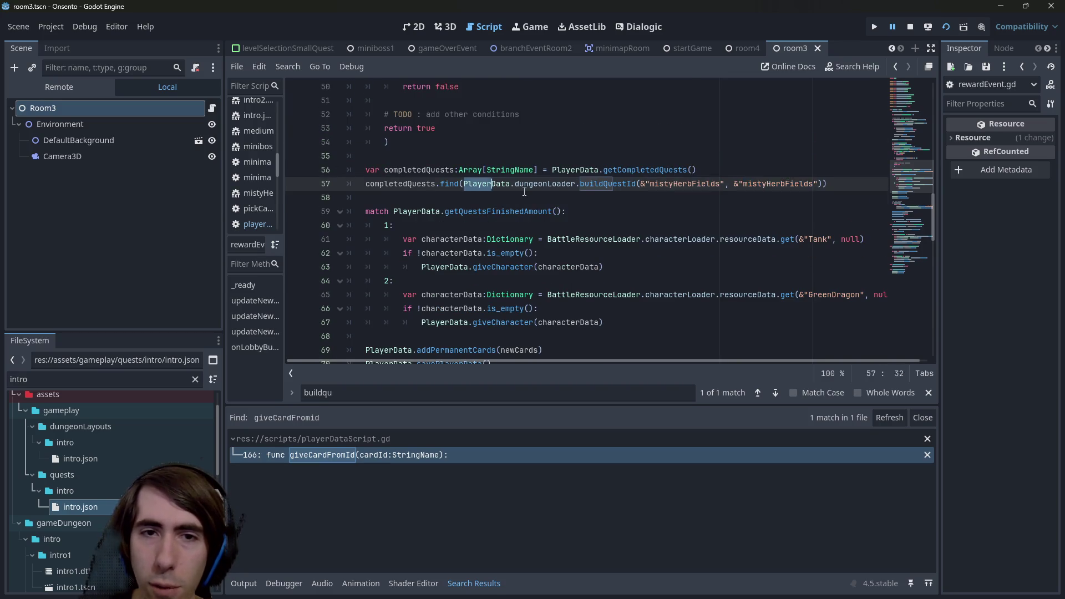
Insert a blank line below the completedQuests find call
double_click(400, 184)
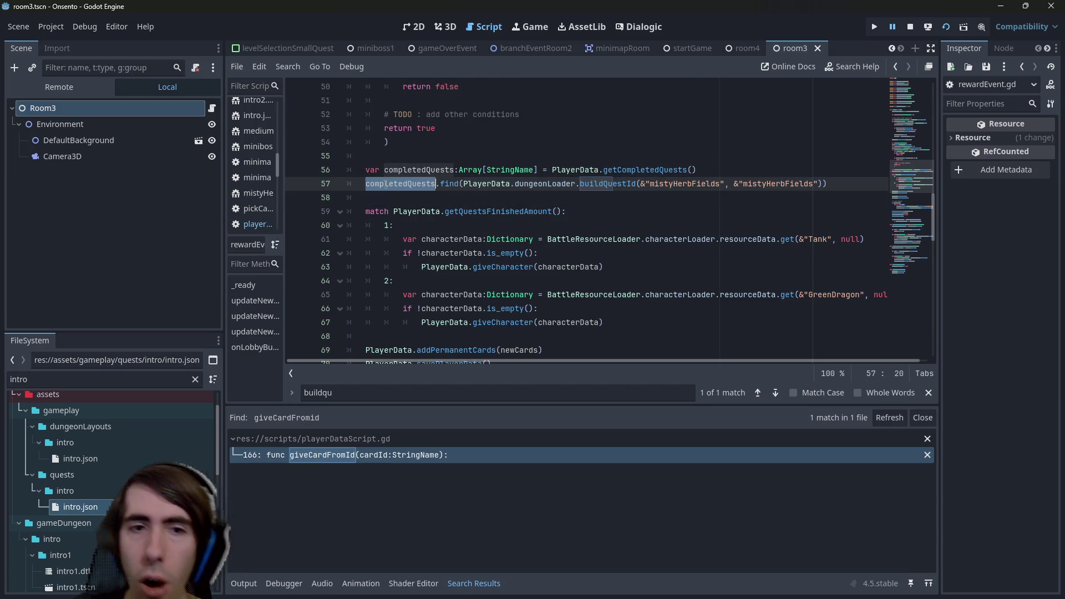
left_click(609, 198)
key("Up")
key("Return")
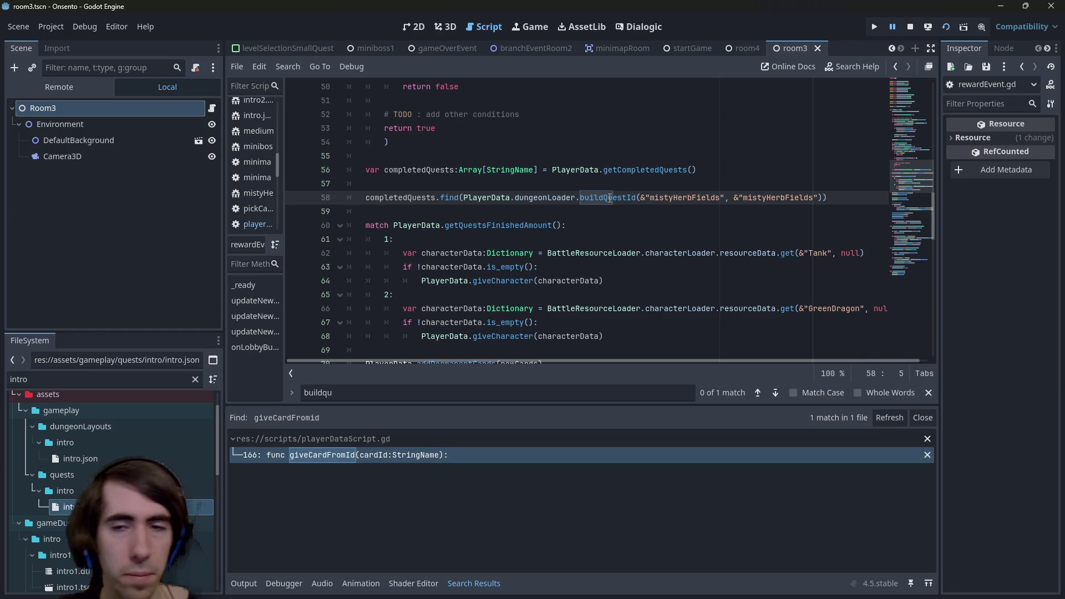
key("alt+Up")
Start a new completedQuests statement below, then delete the unfinished line
left_click(625, 201)
key("Return")
type("completedQuests")
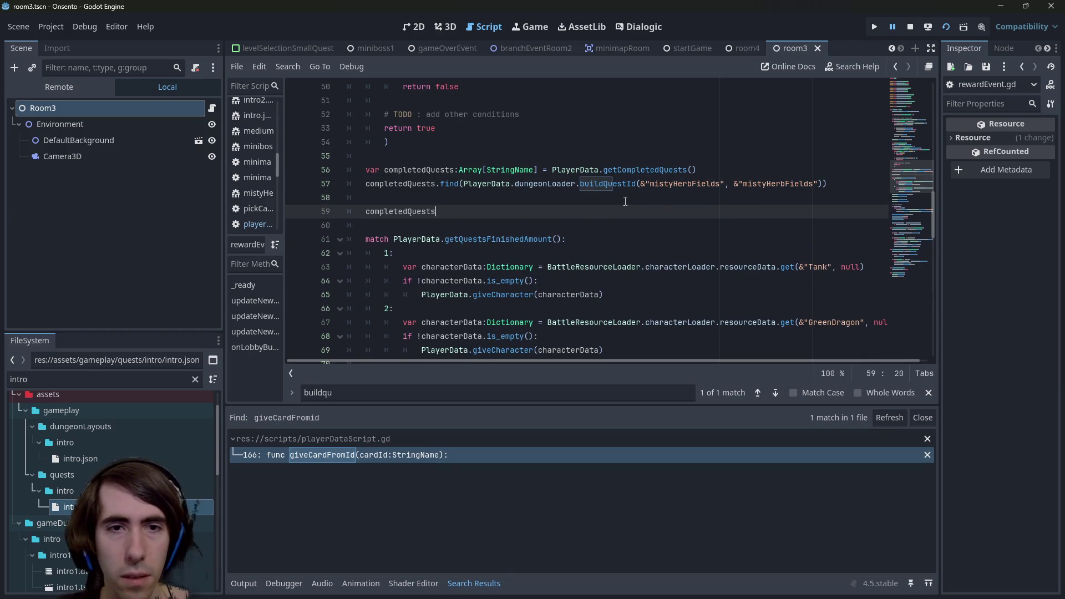
key("alt+Up")
key("Delete")
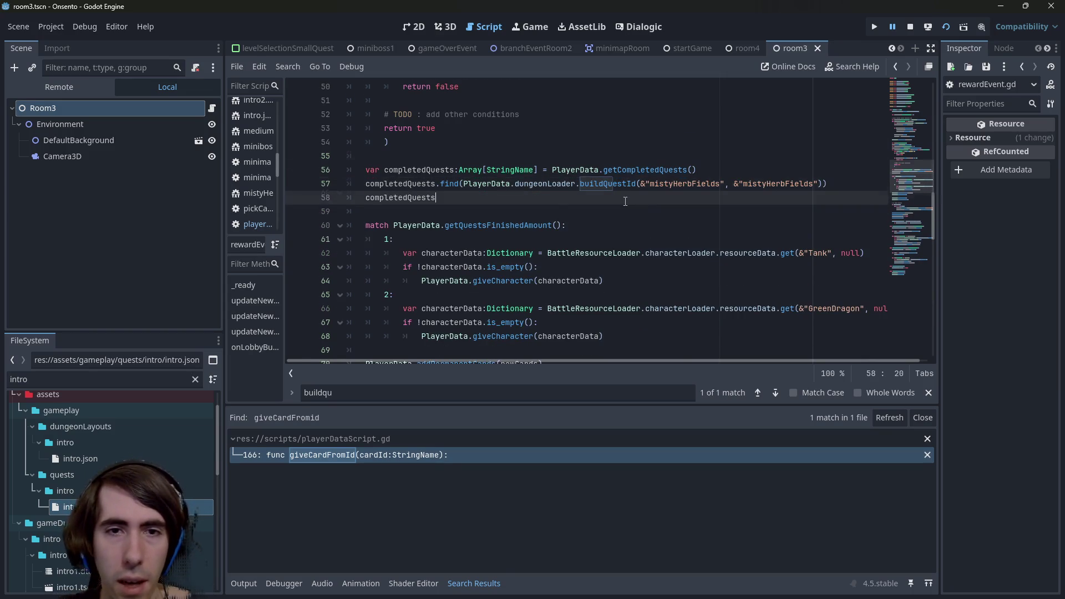
scroll(625, 202, "down", 3)
scroll(506, 240, "up", 4)
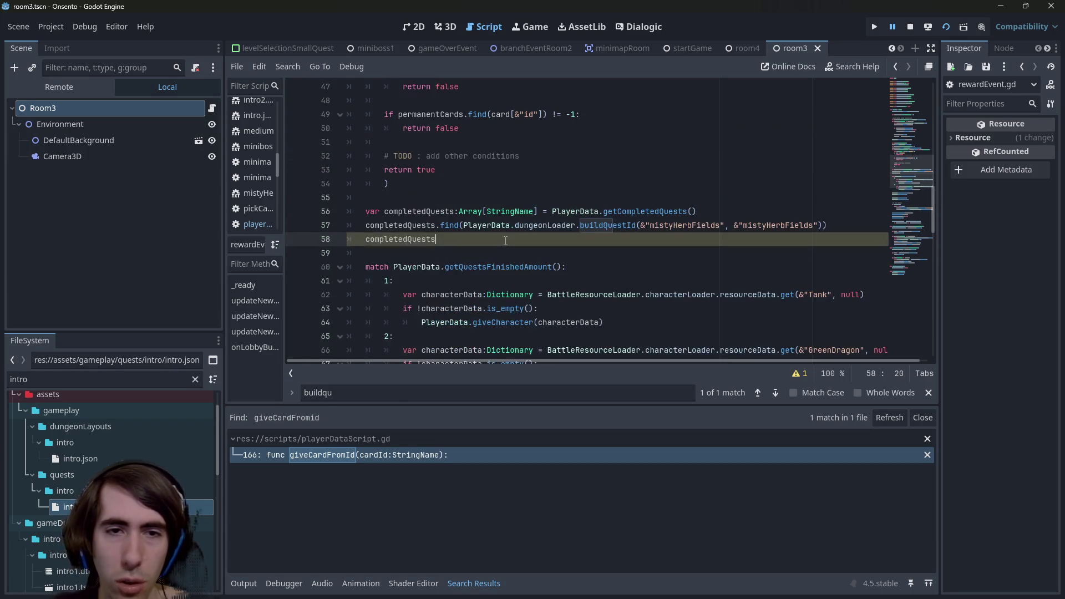
key("ctrl+BackSpace")
scroll(508, 236, "up", 11)
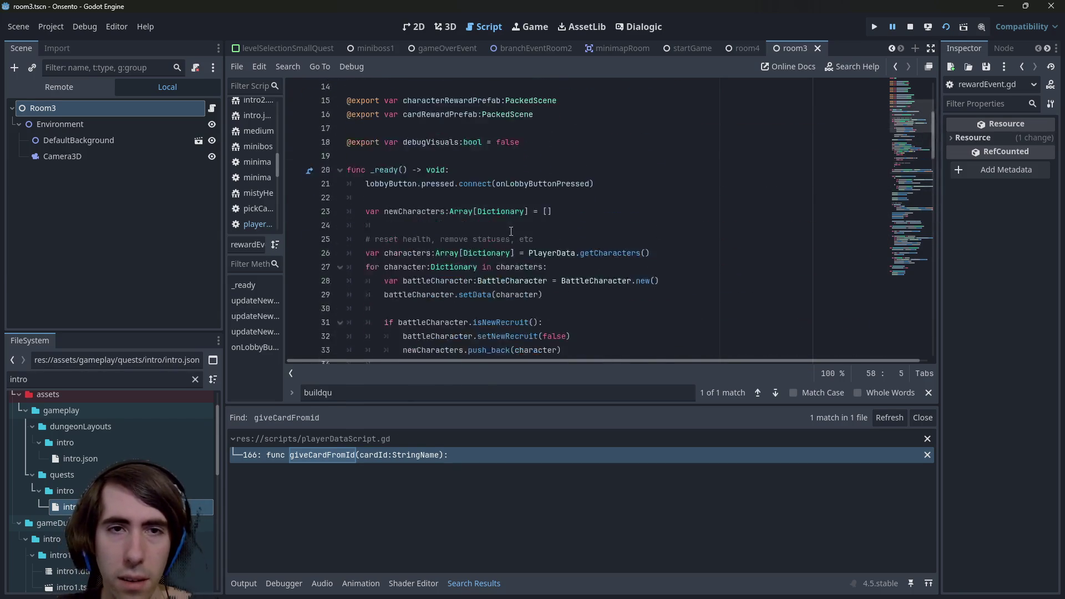
scroll(510, 231, "up", 5)
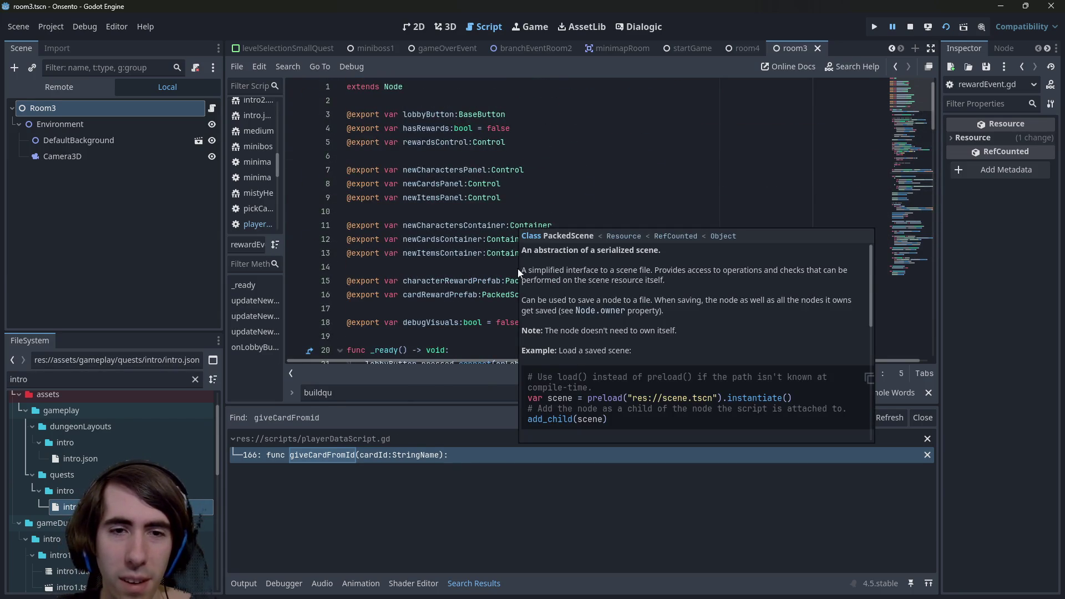
scroll(517, 272, "down", 15)
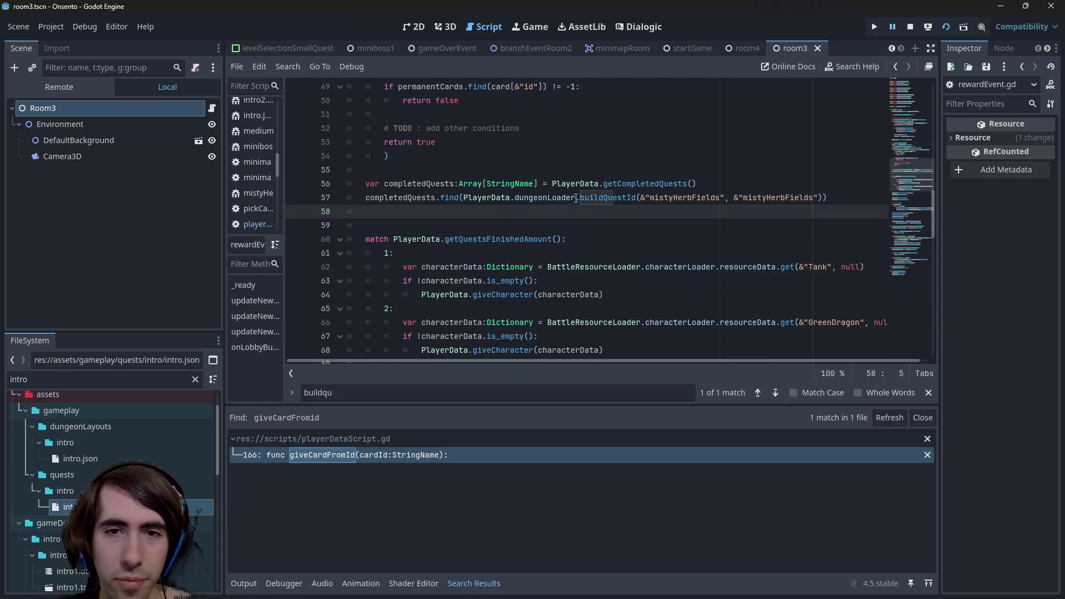
Insert 'PlayerData.questPlayerData.quest.getGeneratorFullId()' on line 56 and jump to its definition in quest.gd
left_click(568, 184)
key("Home")
key("Return")
key("Return")
key("Up")
key("Up")
type("PlayerData.")
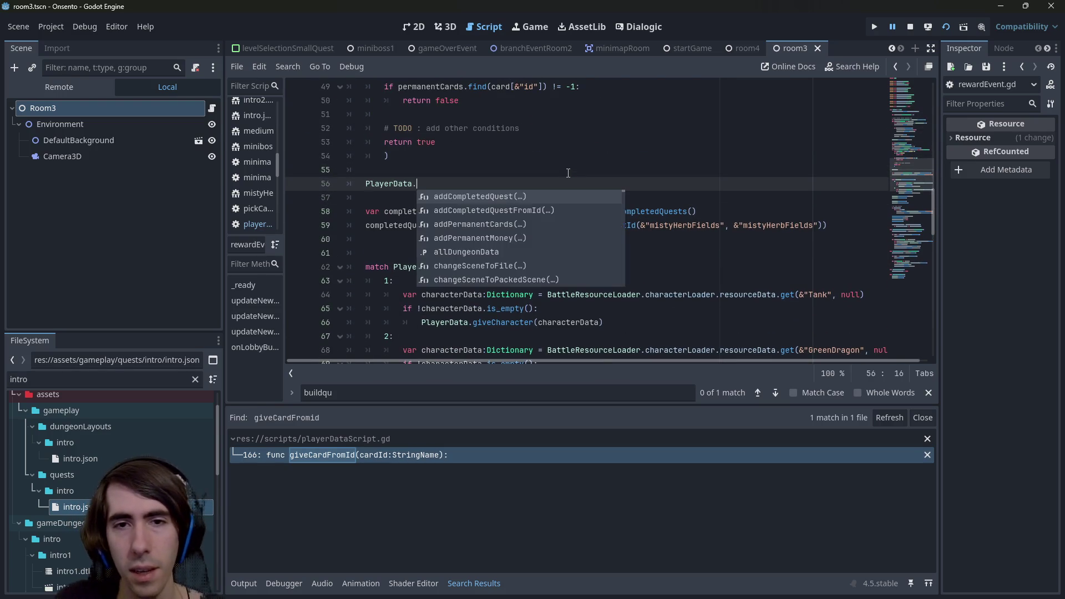
type("questPlayerData.")
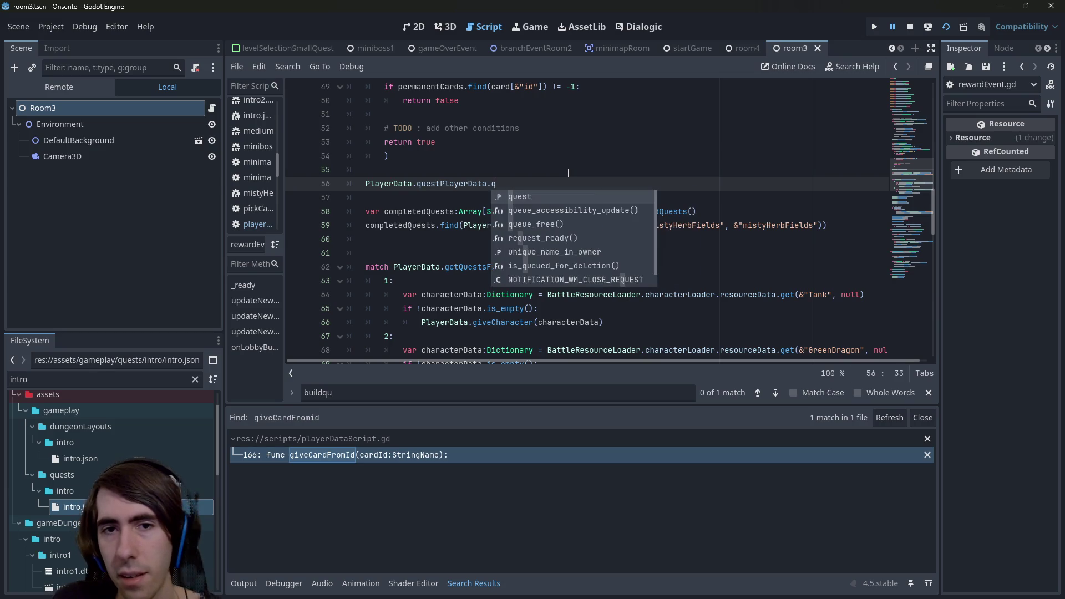
type("quest.")
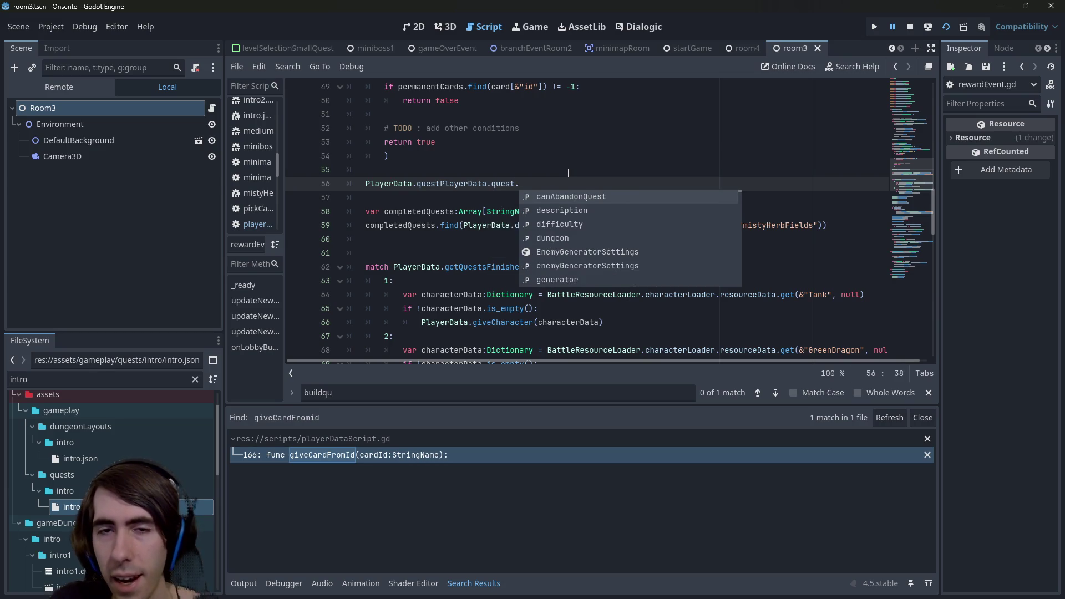
type("getF")
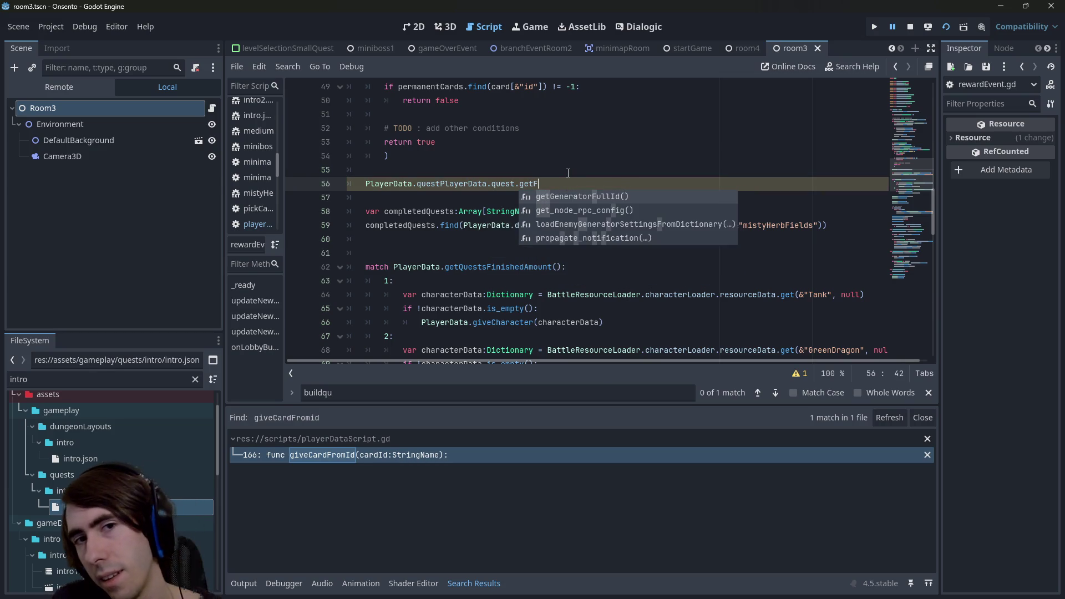
type("ullId")
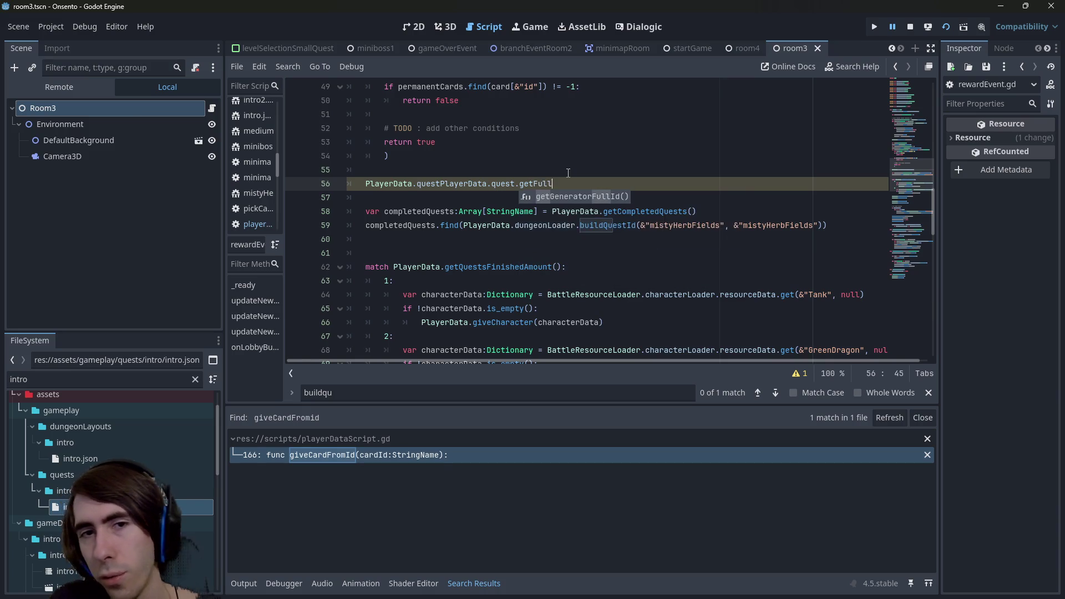
key("Return")
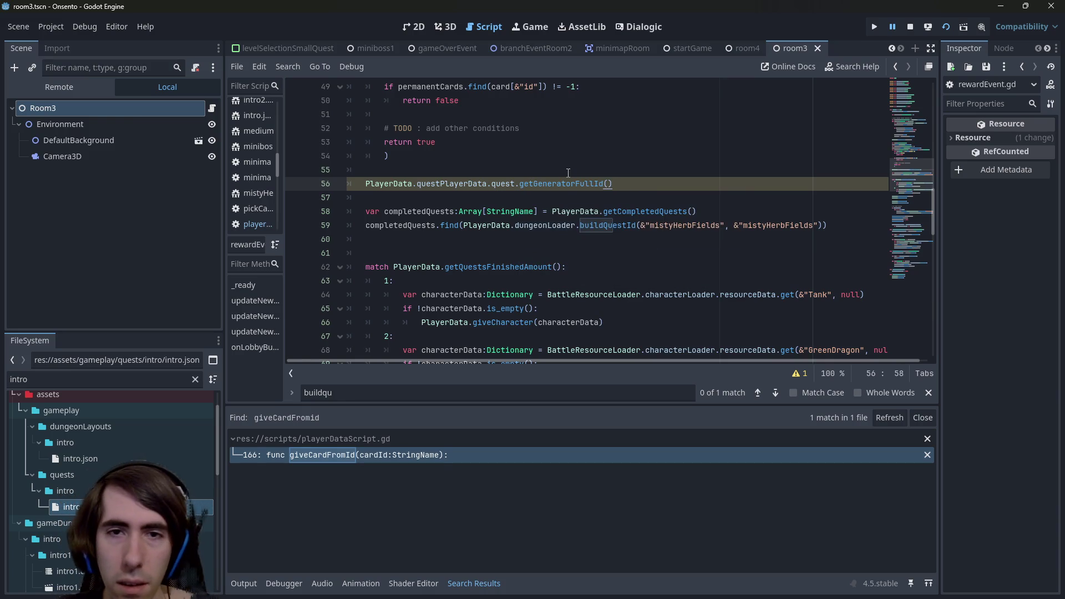
left_click(561, 185, "ctrl")
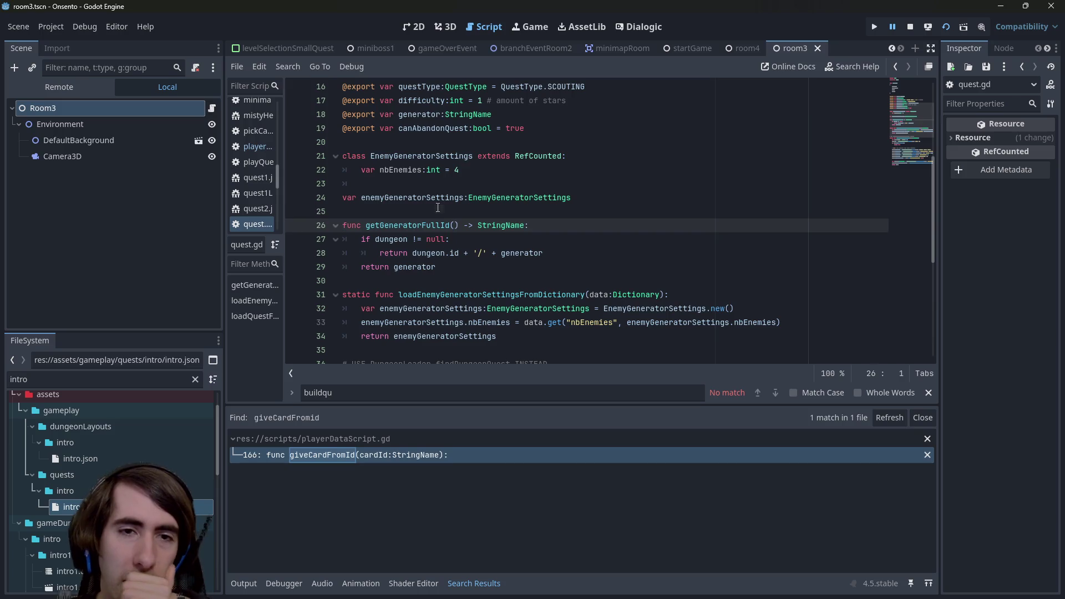
Paste a copy of the getGeneratorFullId function directly below the original
mouse_move(436, 267)
left_mouse_down()
mouse_move(336, 230)
mouse_move(333, 238)
left_mouse_up()
key("ctrl+c")
left_click(482, 279)
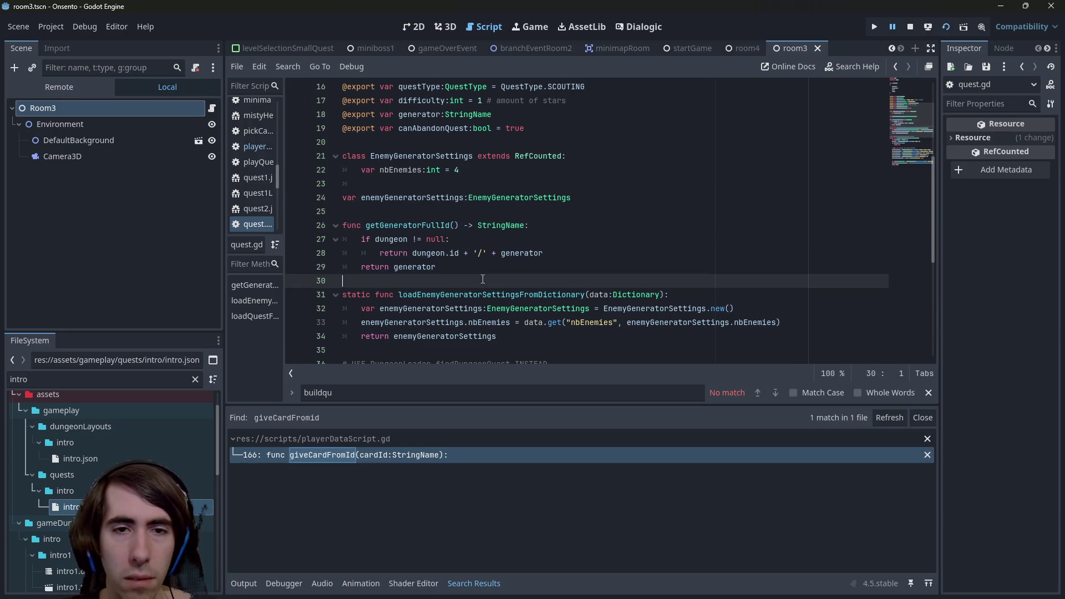
key("Return")
key("Return")
key("Up")
key("ctrl+v")
Rename the copied function to getQuestFullId
left_click_drag(381, 294, 451, 295)
scroll(464, 242, "up", 2)
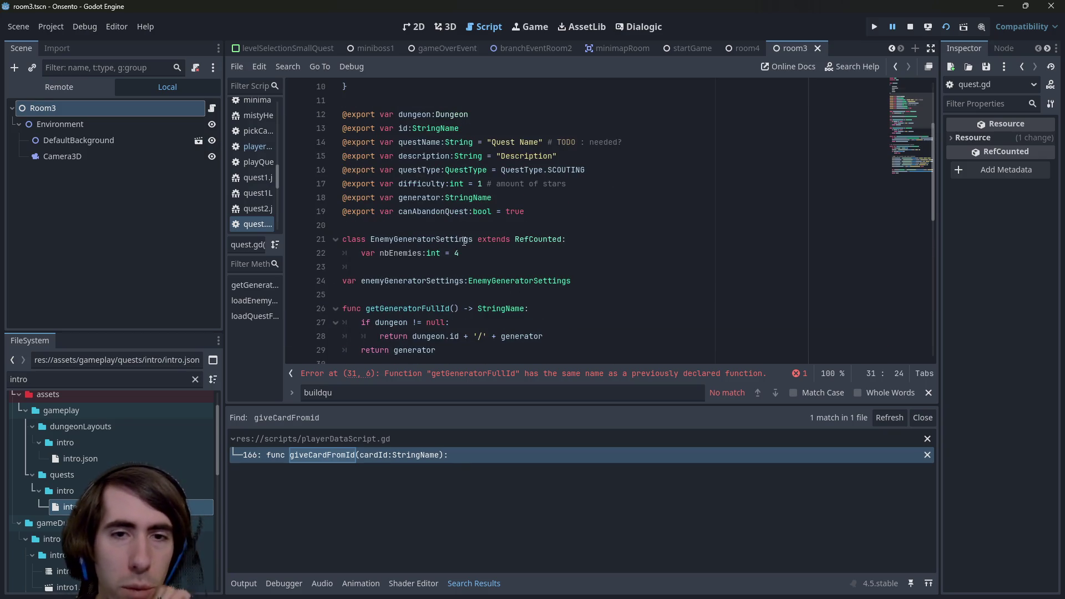
scroll(464, 242, "up", 3)
scroll(464, 241, "down", 6)
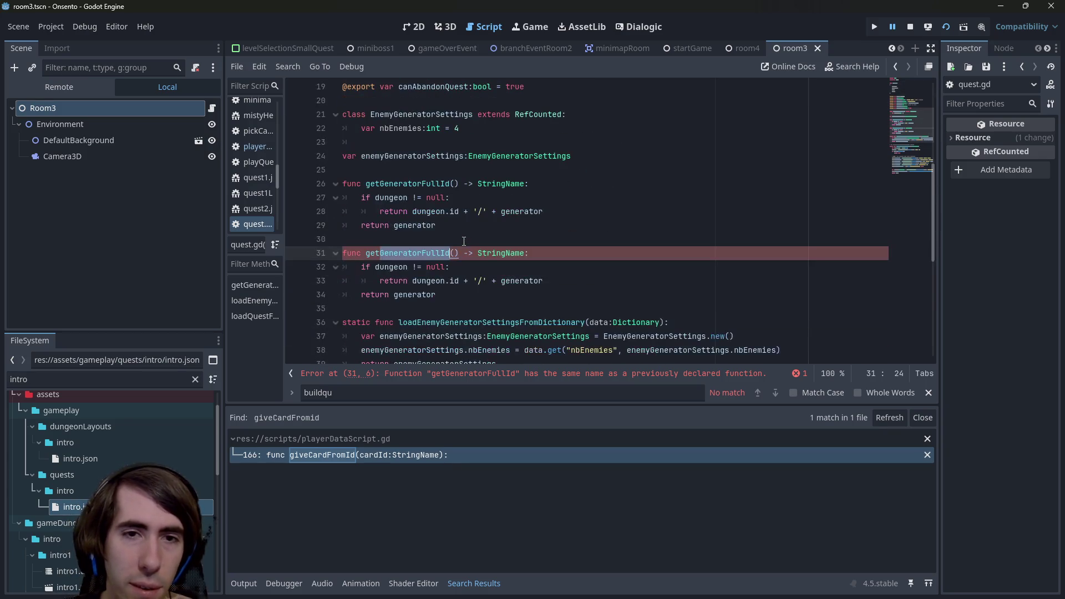
scroll(464, 242, "up", 1)
scroll(464, 242, "down", 1)
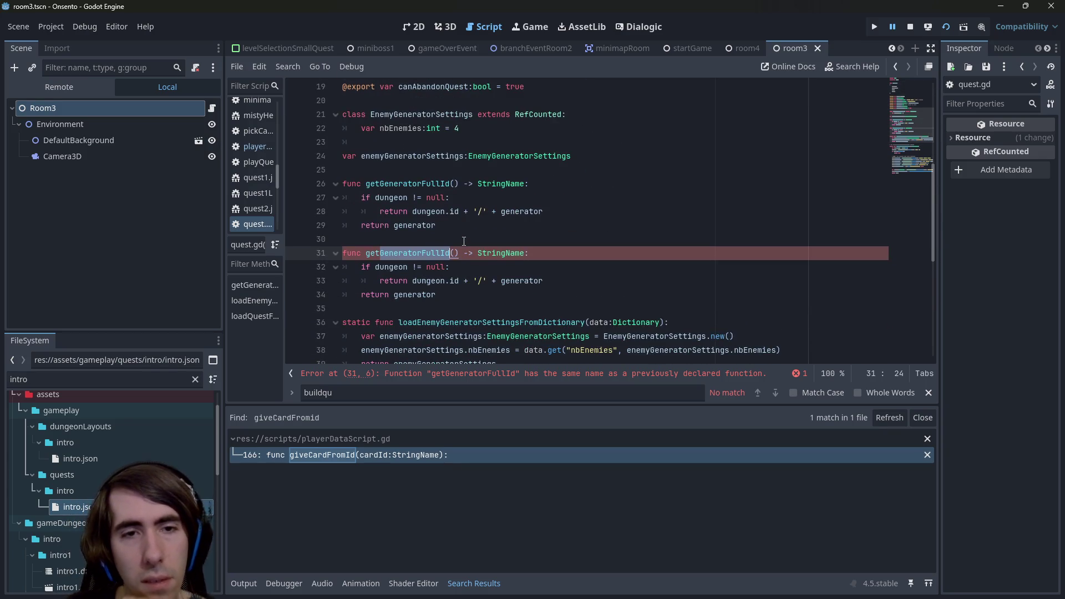
type("Dungeon")
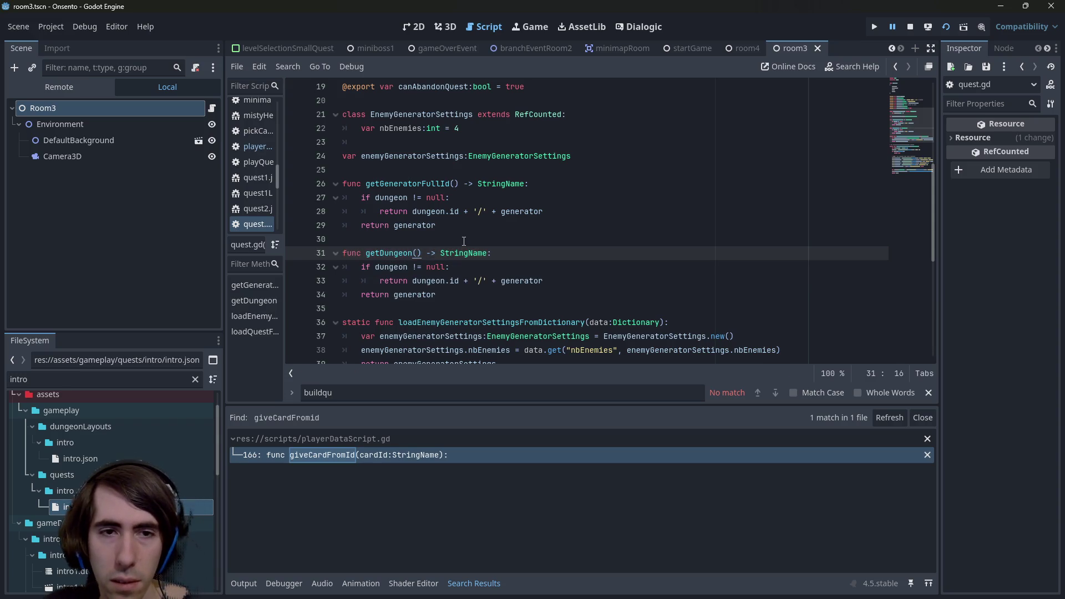
key("BackSpace")
key("BackSpace")
key("BackSpace")
type("QuestFul")
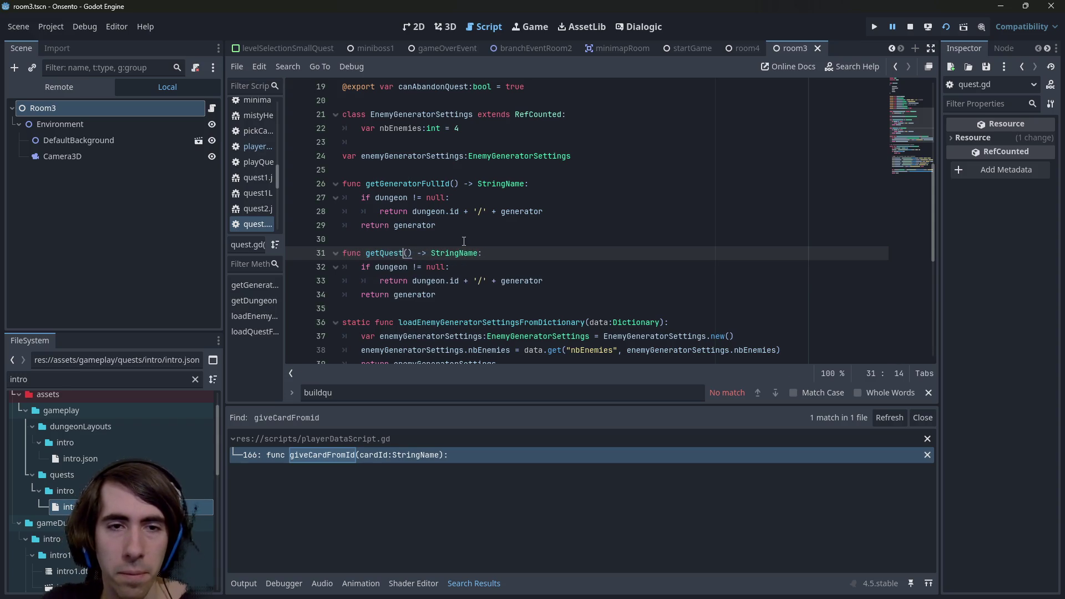
type("lId")
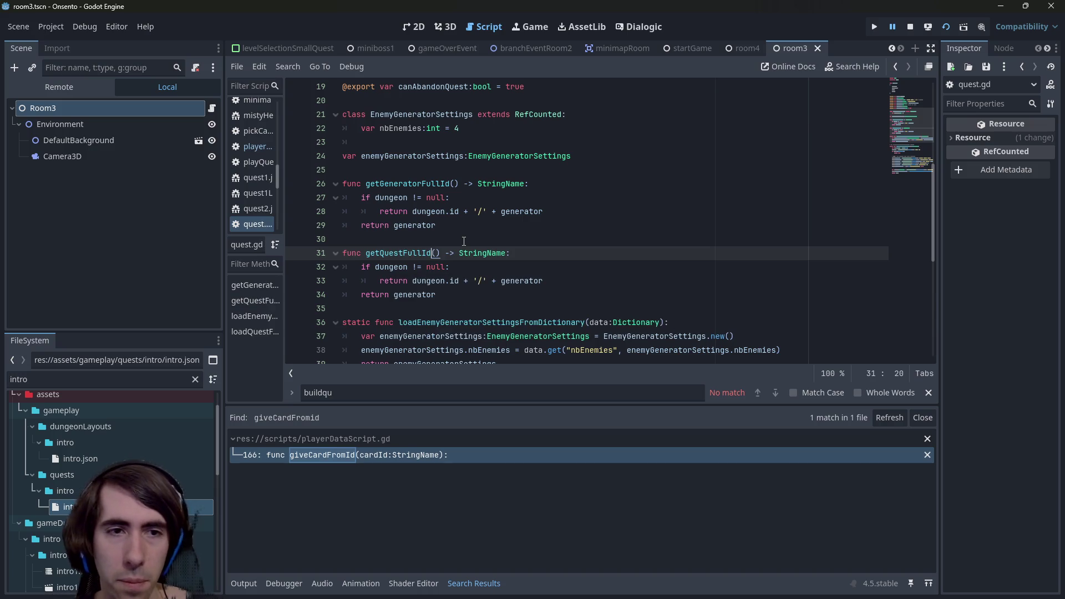
left_click(474, 294)
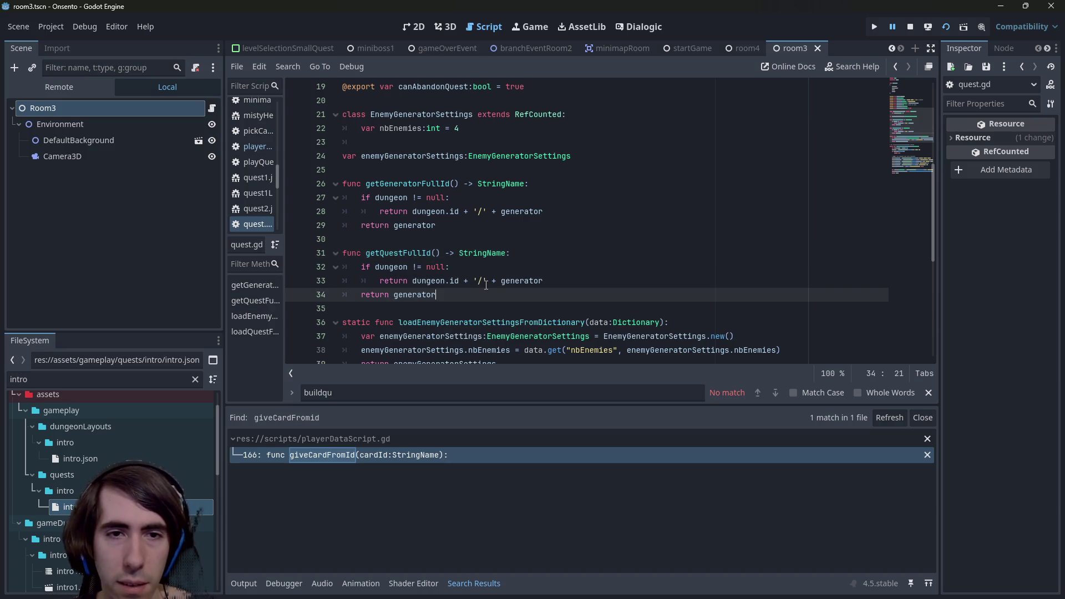
Narrow the left dock to widen the code editor and review the copy's dungeon checks
scroll(486, 285, "up", 1)
left_click_drag(464, 335, 284, 303)
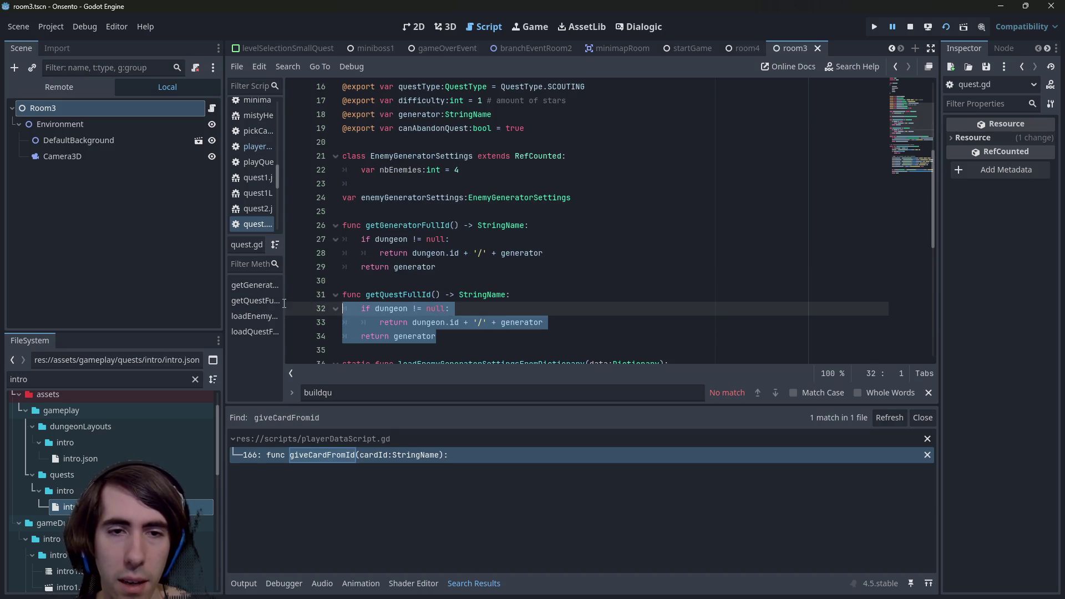
scroll(332, 250, "up", 3)
left_click(410, 156)
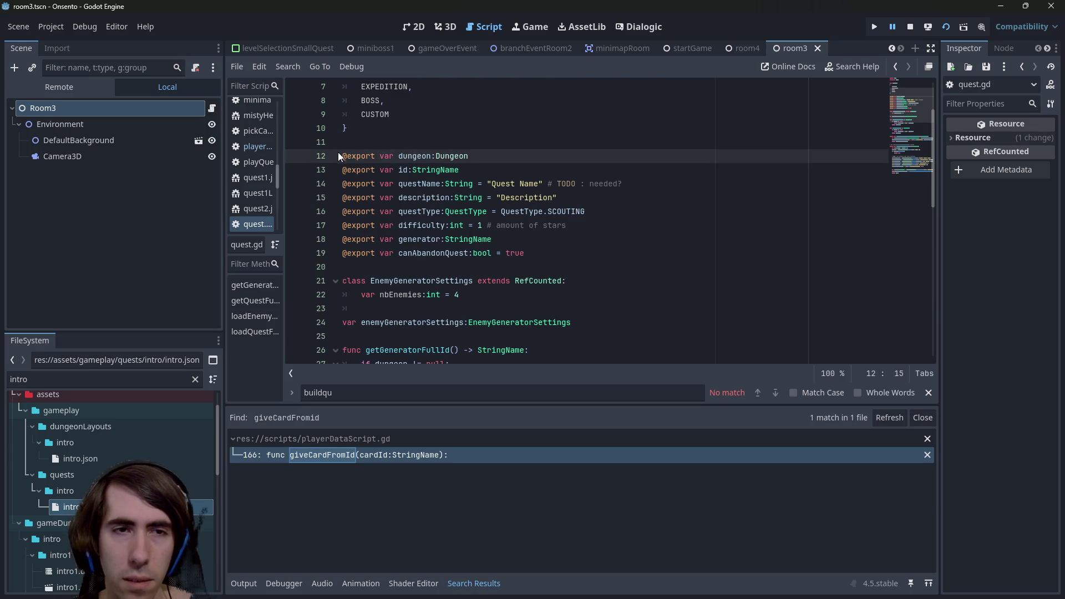
mouse_move(224, 161)
left_mouse_down()
mouse_move(157, 162)
mouse_move(246, 168)
left_mouse_up()
scroll(432, 274, "down", 4)
left_click(432, 274)
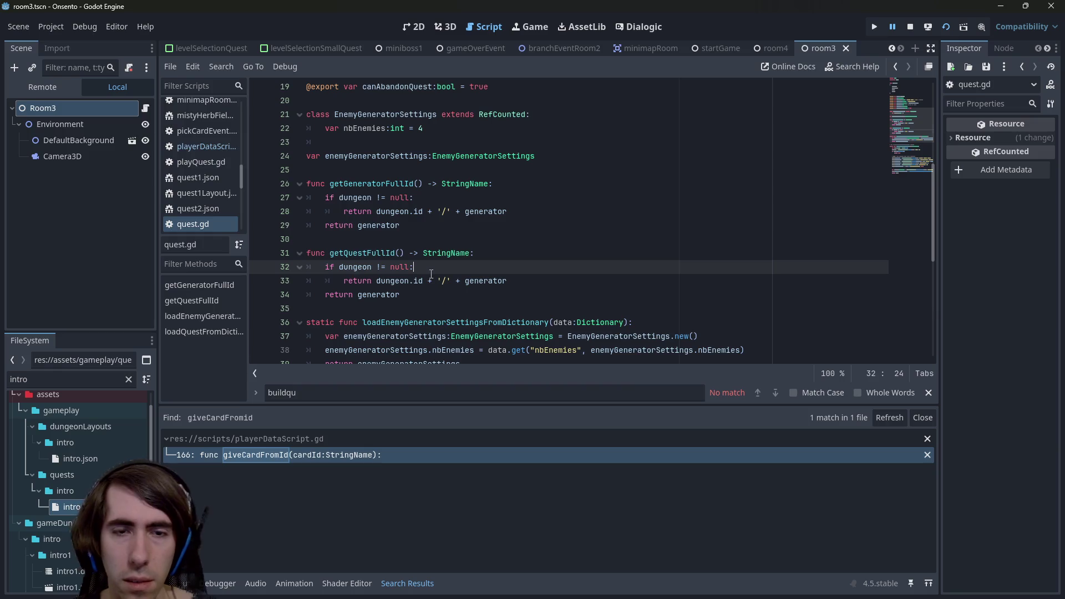
Quick-open dungeonLoader.gd
key("shift+alt+o")
type("dungeonloa")
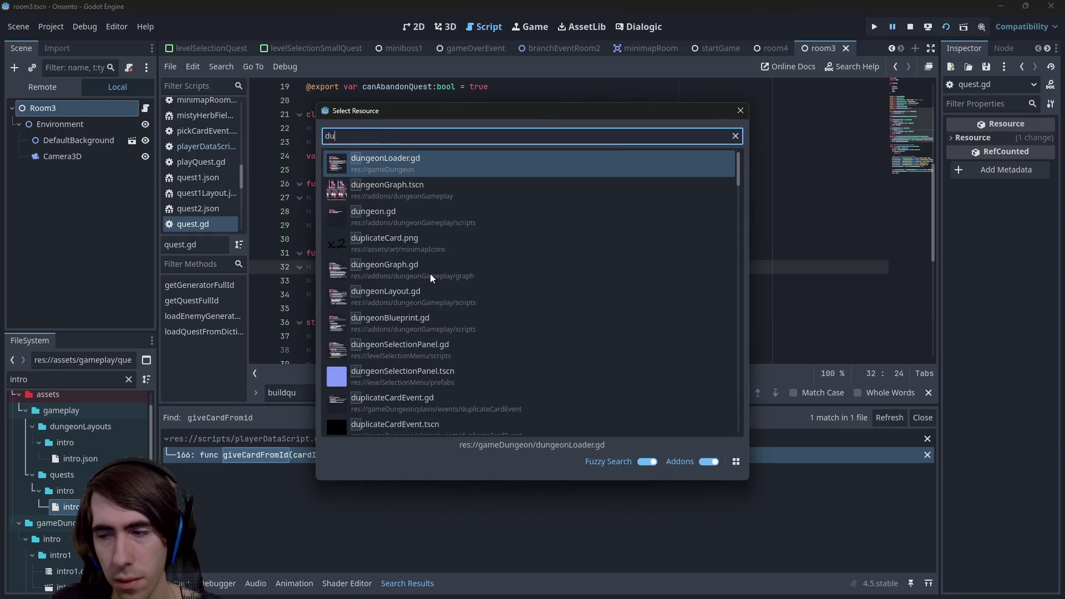
key("Return")
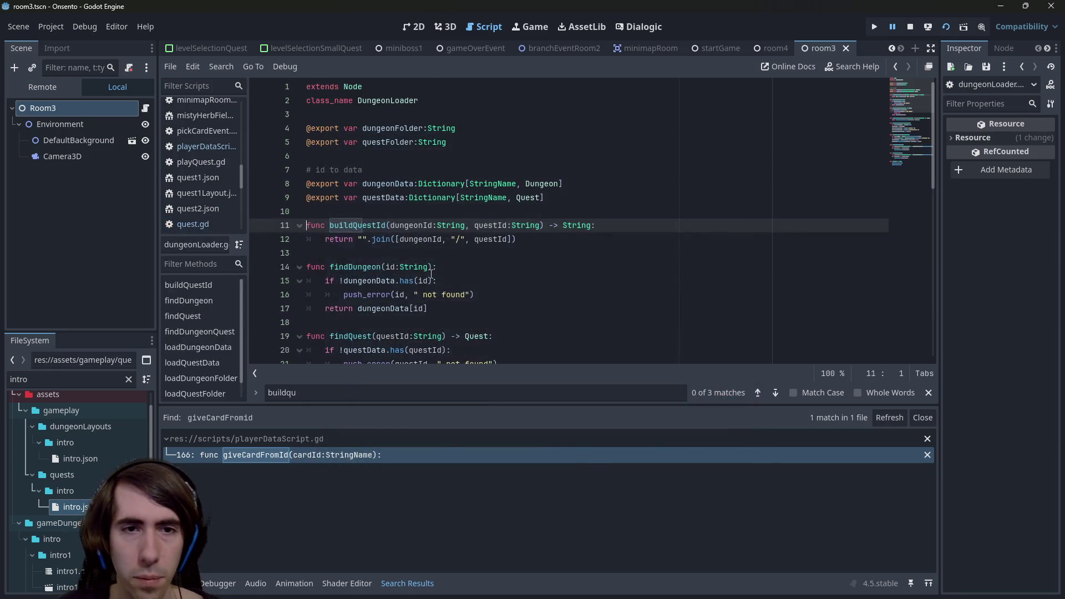
Cycle through the three buildQuestId matches, including its uses on lines 39 and 26
double_click(362, 226)
key("ctrl+f")
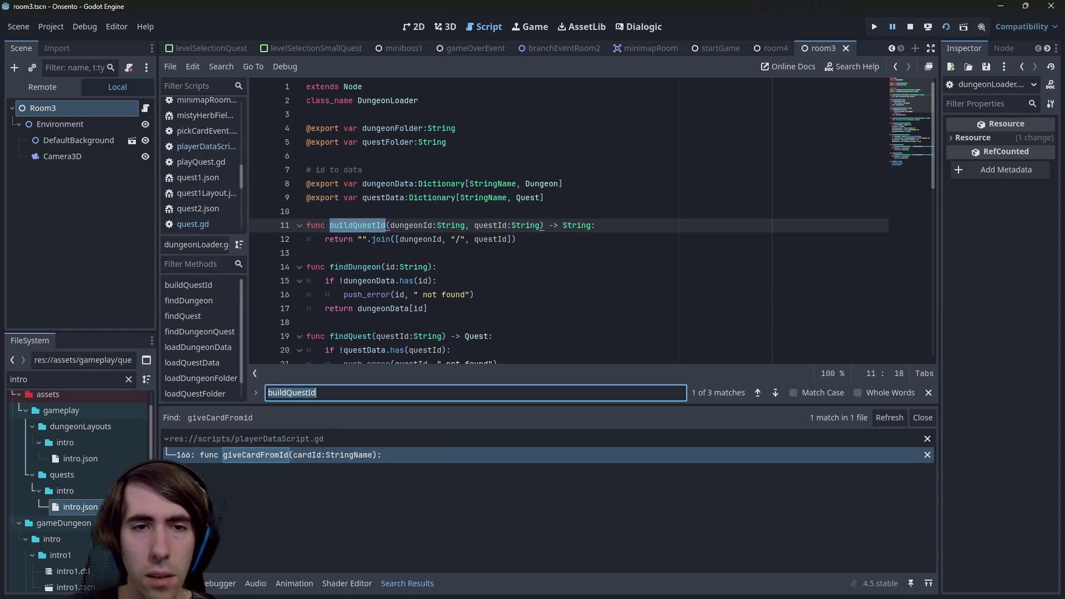
key("Return")
key("Return")
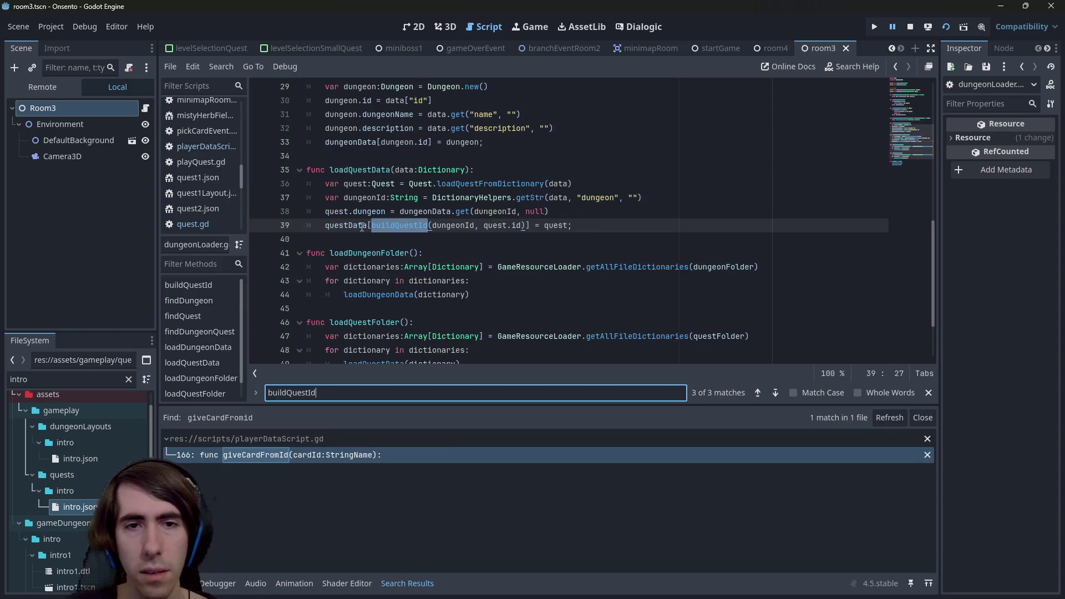
key("Return")
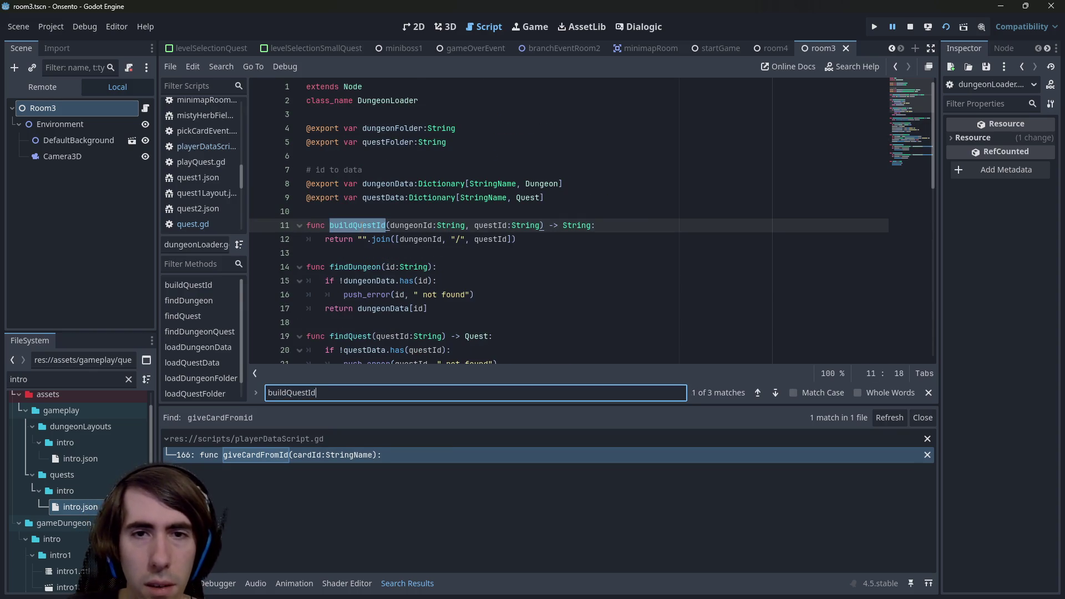
key("Return")
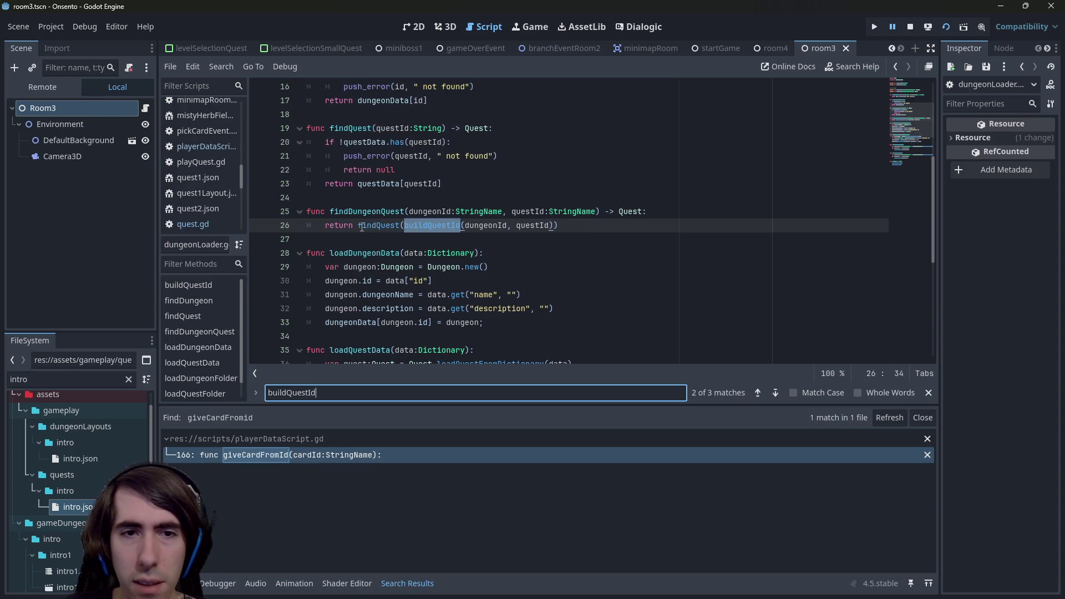